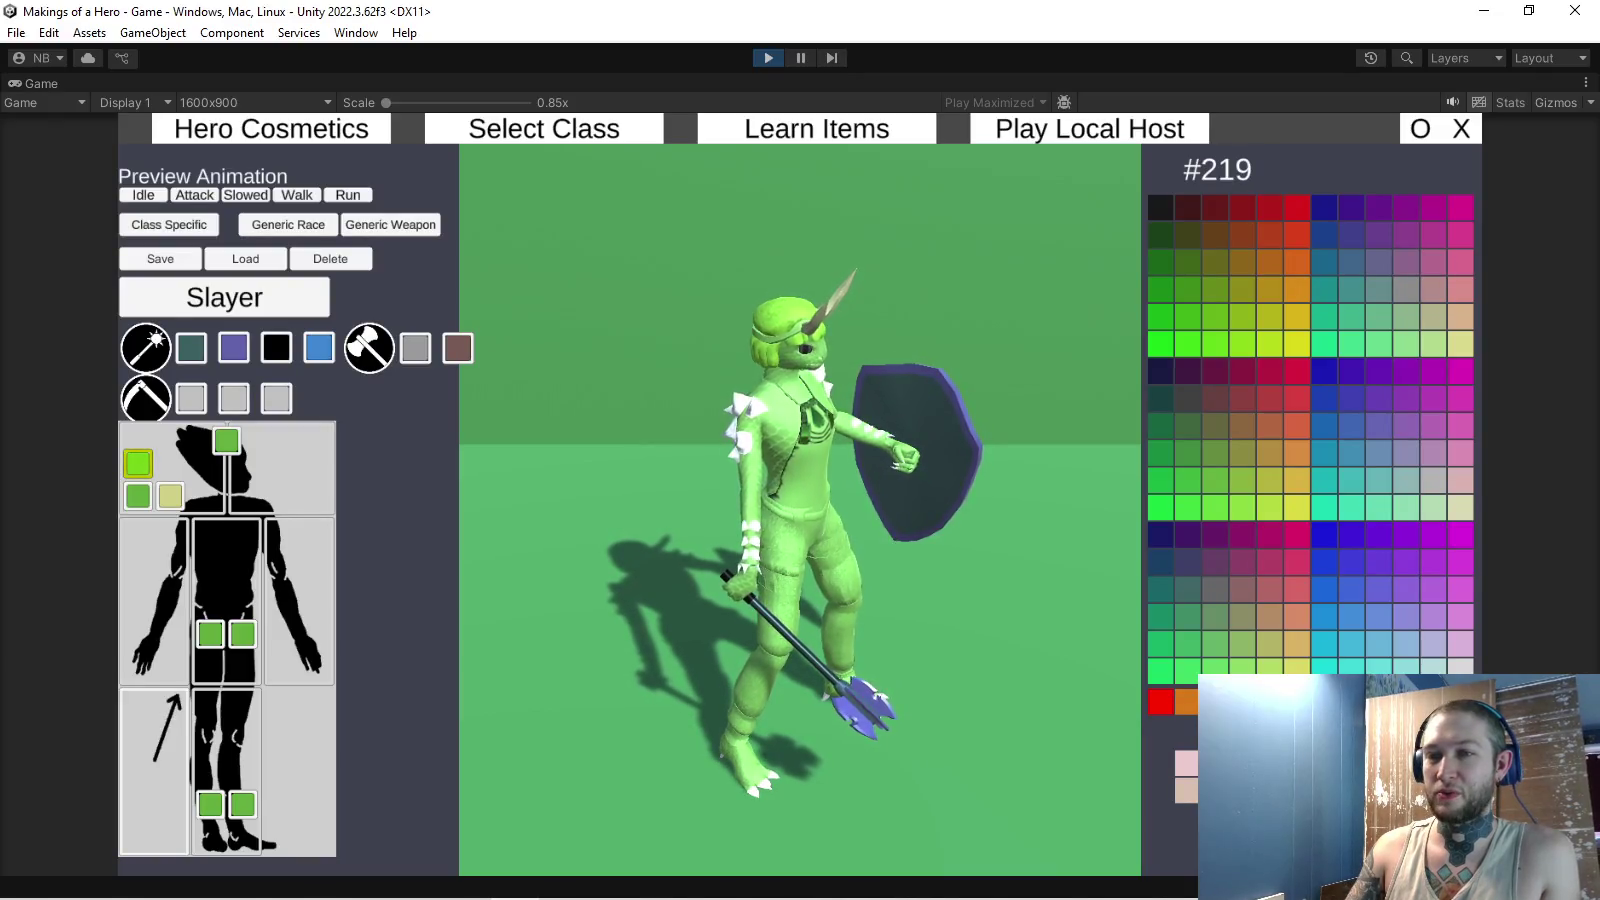
- Recolour the hero's skin and all leg sections bright lime green
left_click(226, 440)
left_click(210, 634)
left_click(242, 634)
left_click(210, 804)
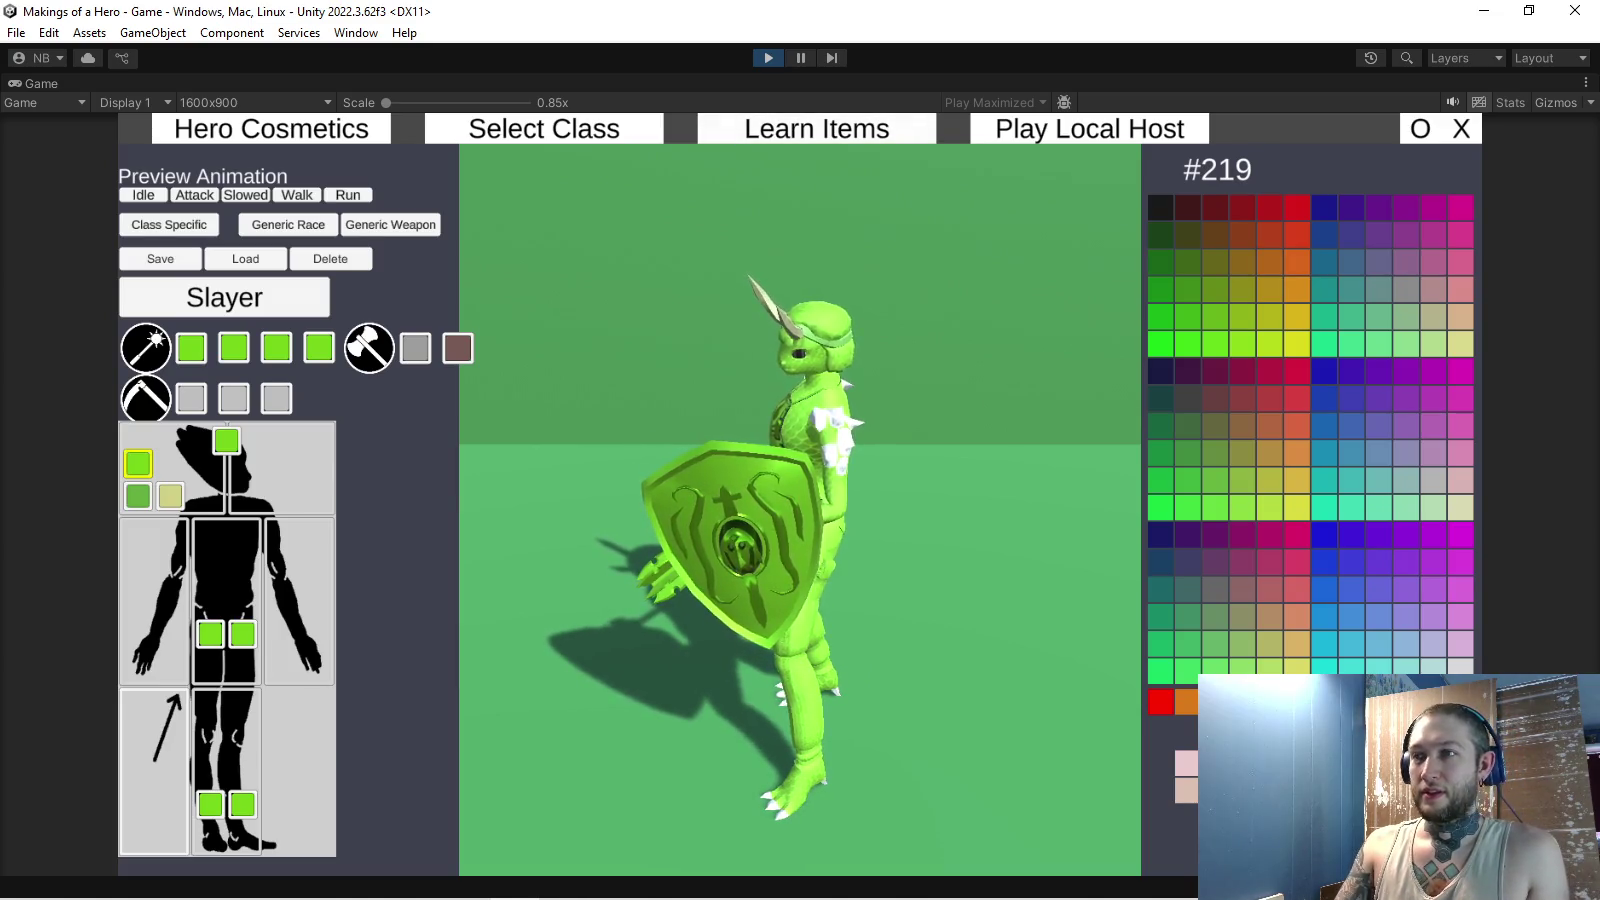
- Stop the running game and bring up the W04Mace texture in GIMP
key("ctrl+p")
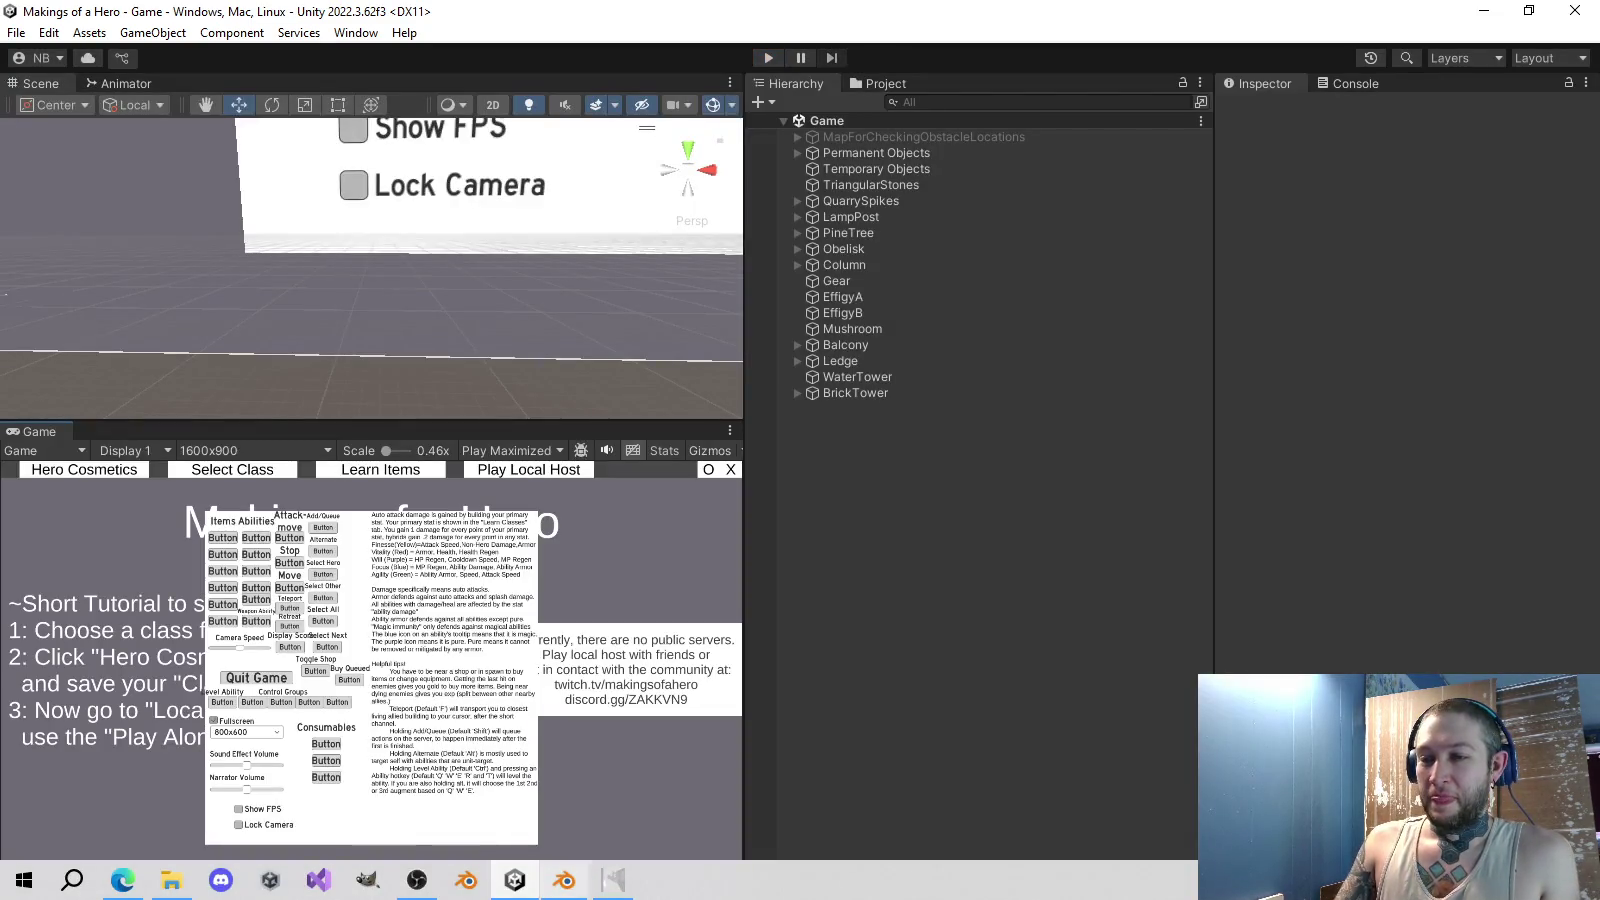
key("alt+Tab")
key("ctrl+Page_Down")
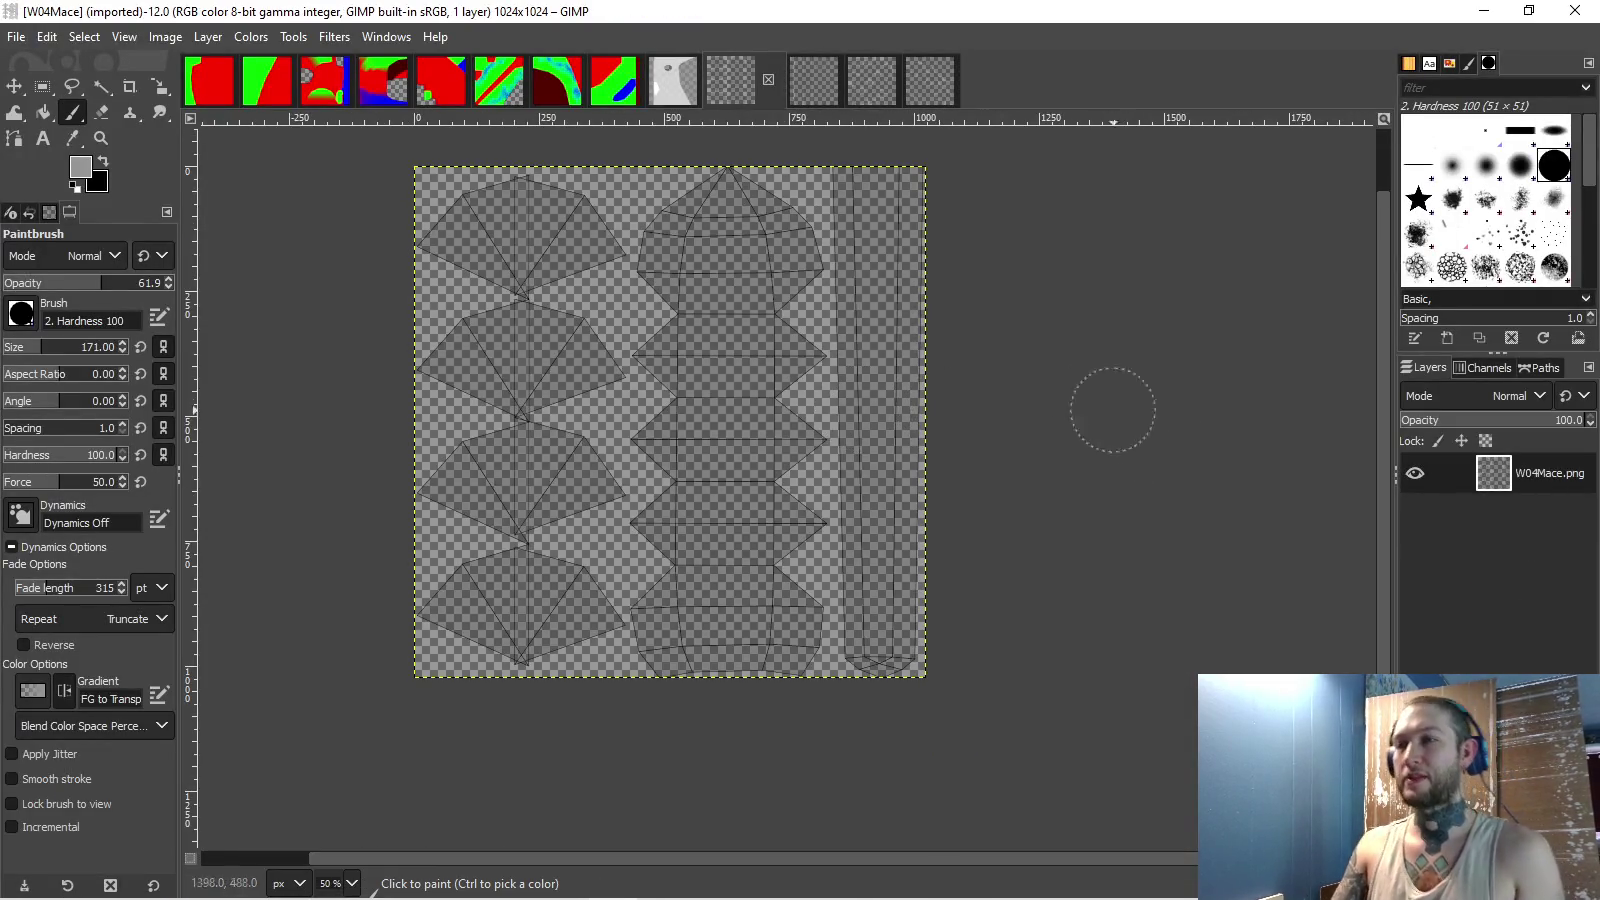
- Add a new empty layer to the W04Mace.png texture
right_click(1525, 473)
left_click(1397, 157)
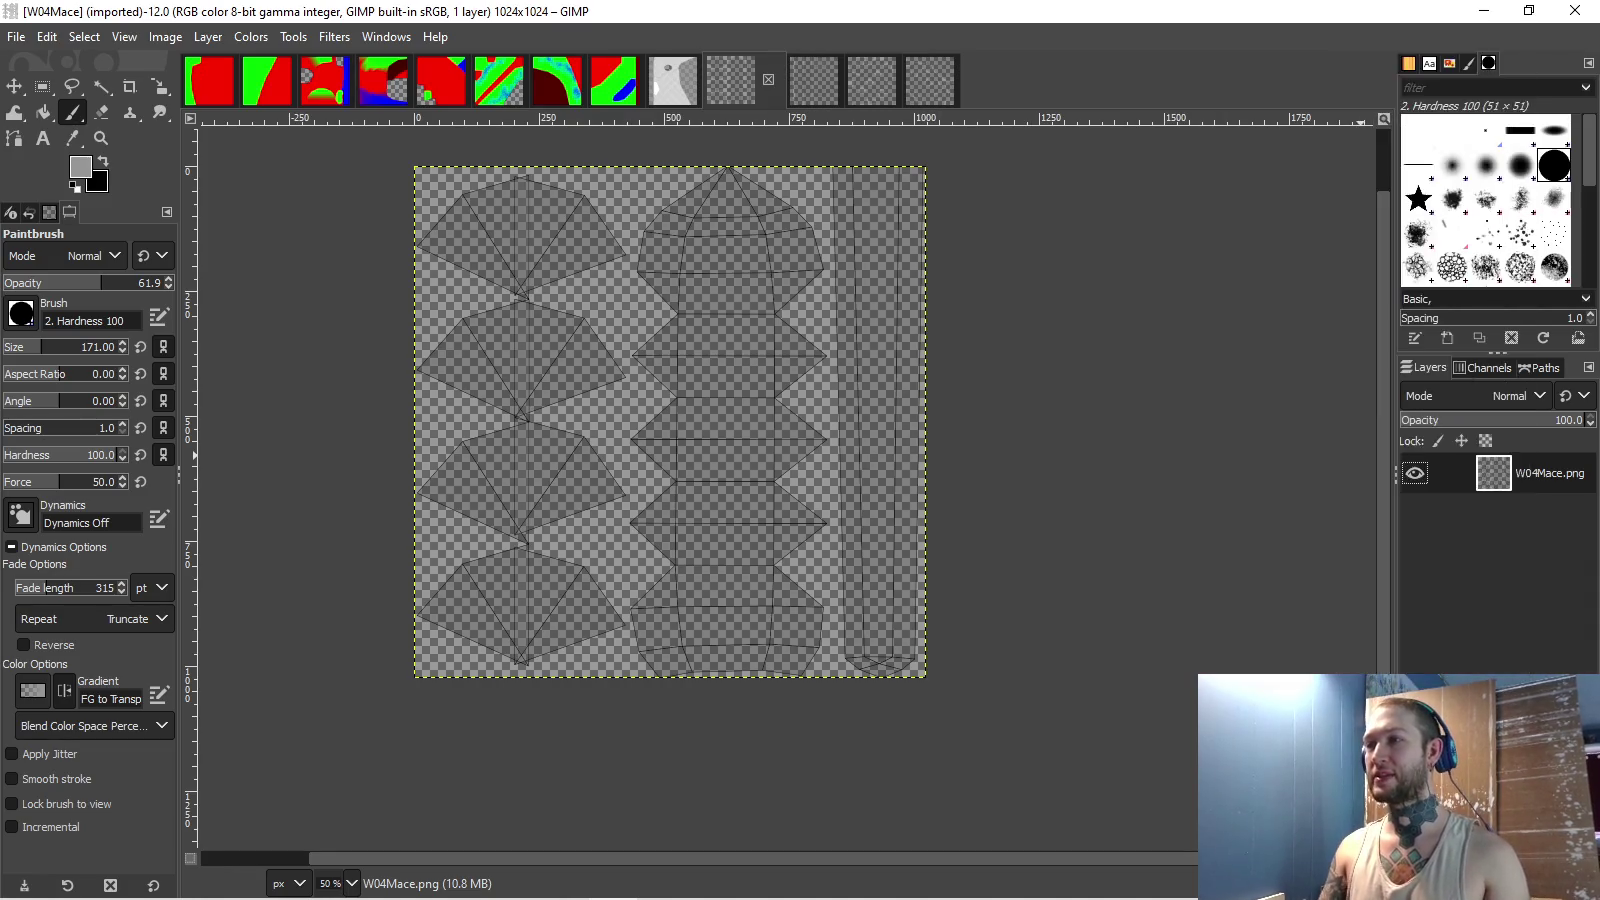
key("Return")
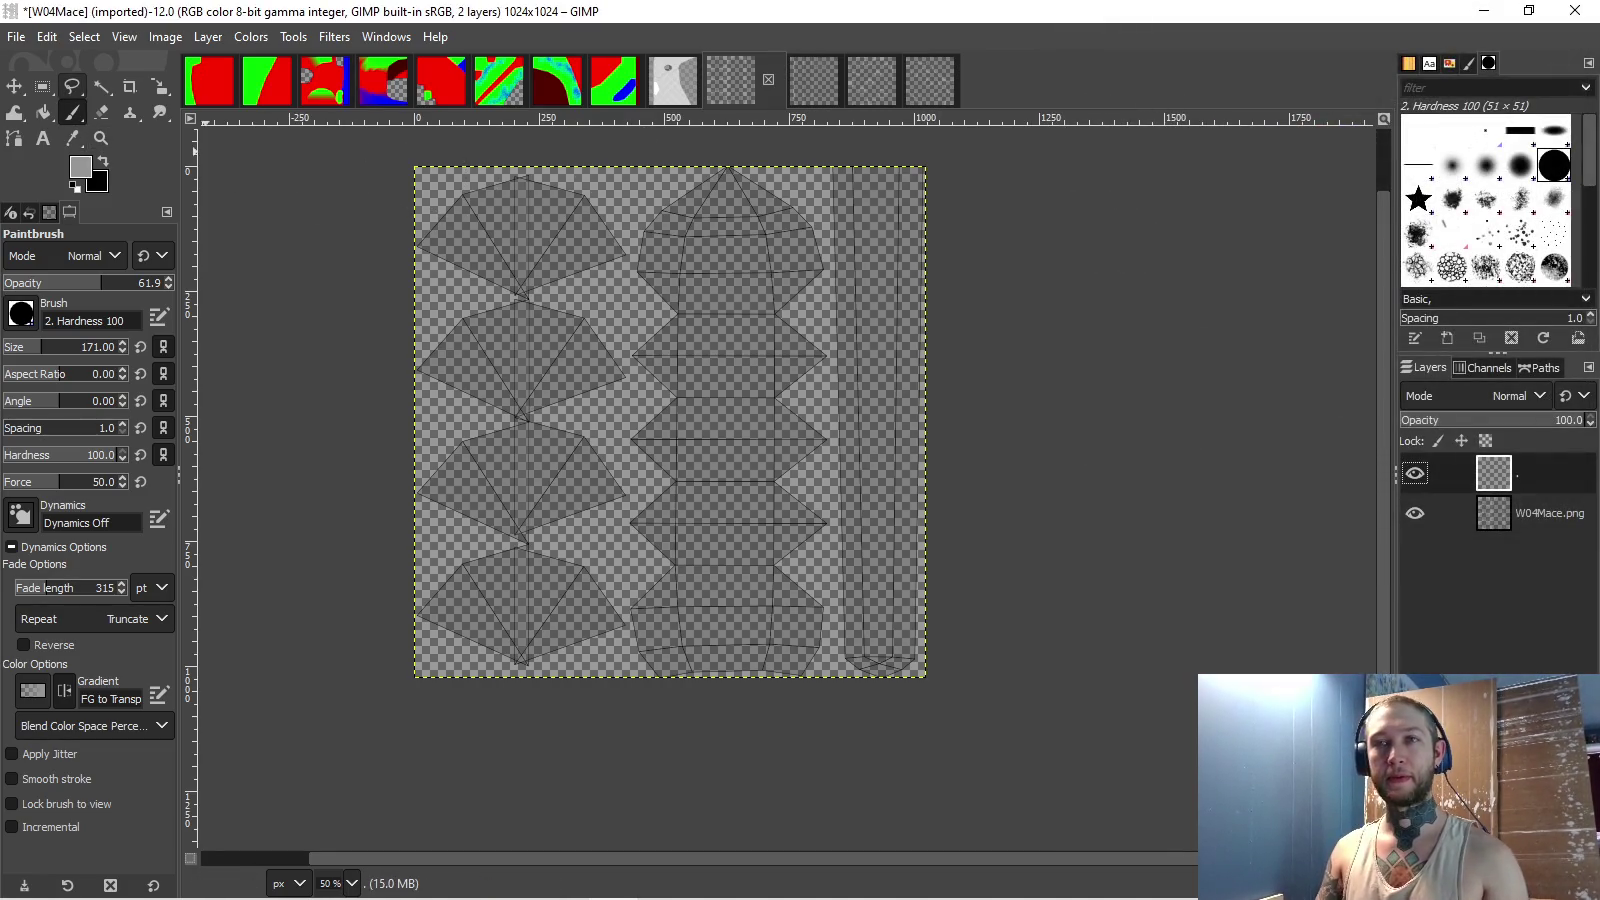
key("ctrl+Page_Down")
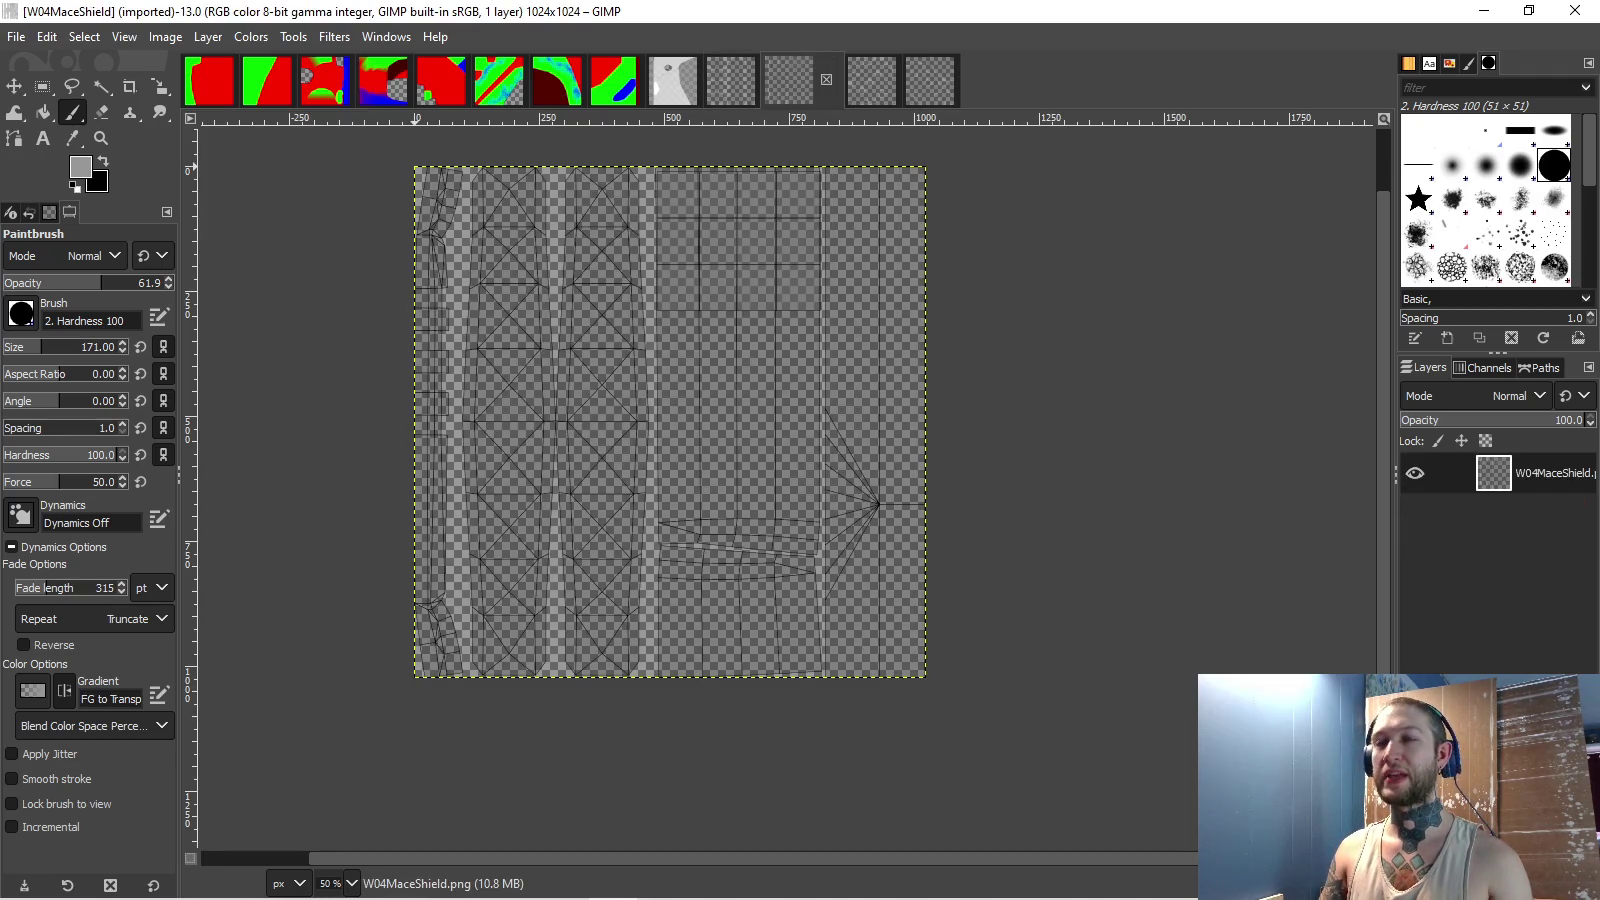
key("ctrl+Page_Up")
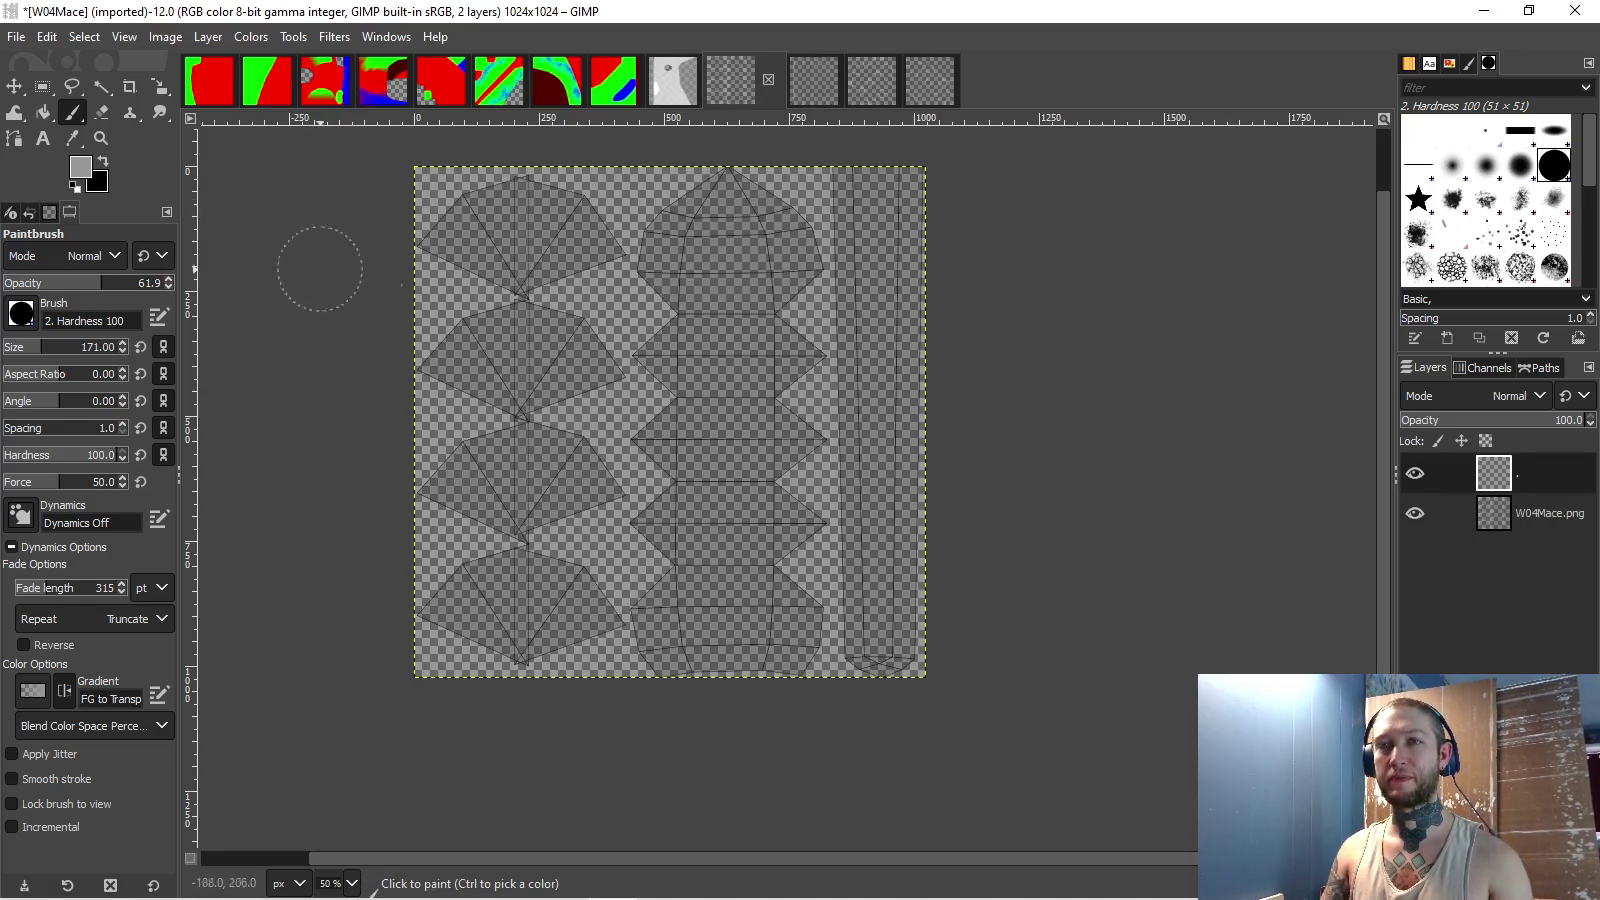
- Fill the new layer with pure red (ff0000) and return to Unity
left_click(43, 112)
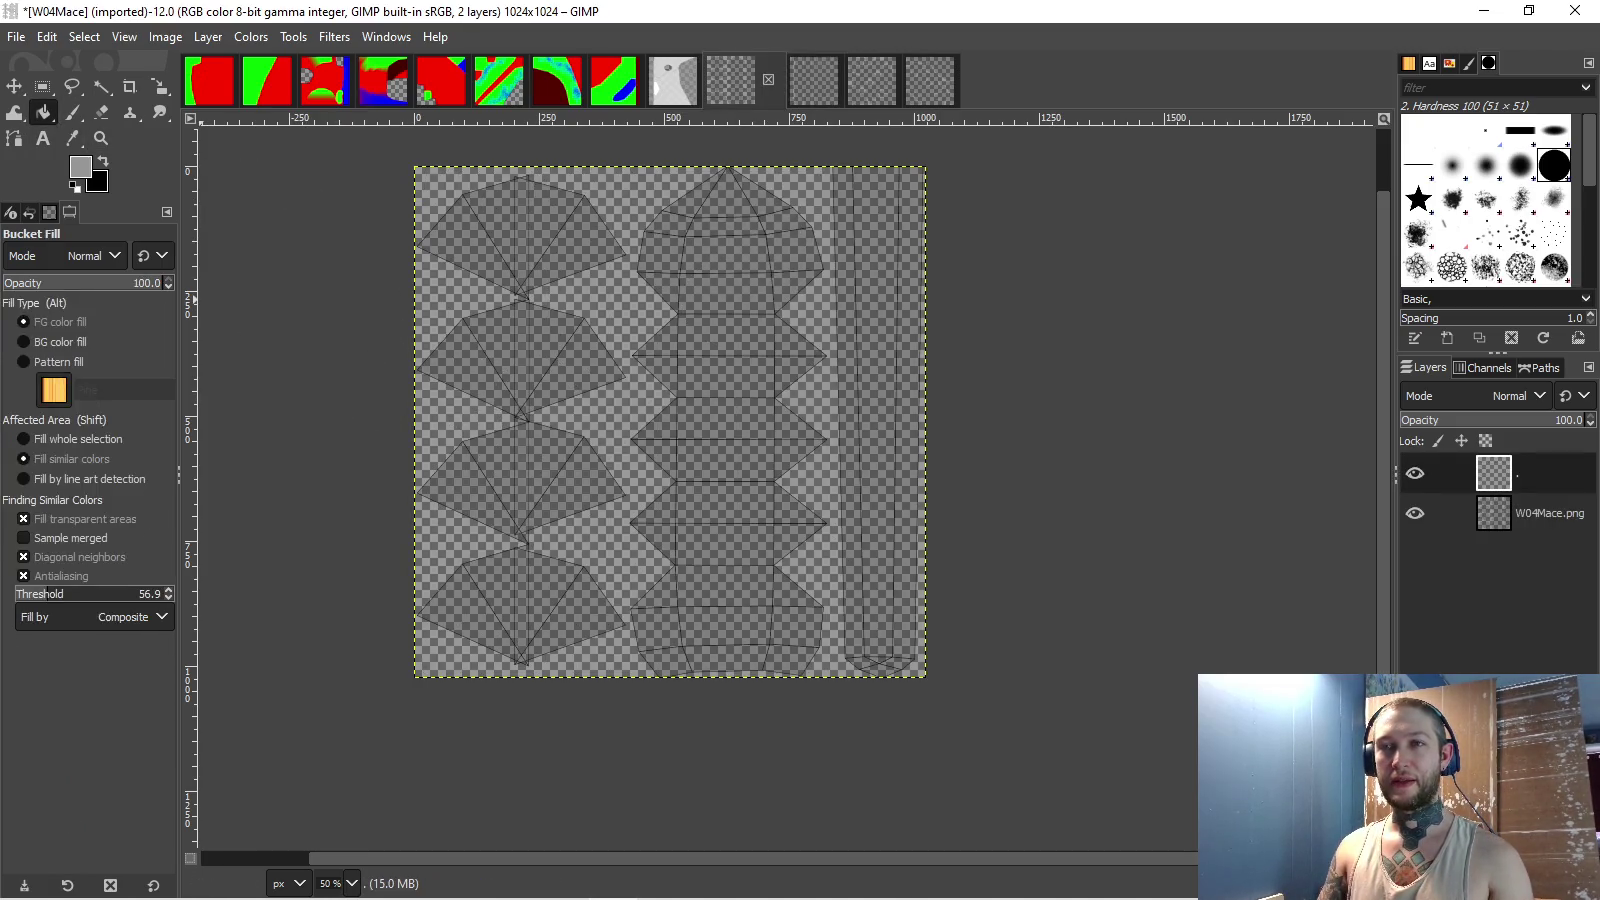
left_click(80, 166)
left_click(1340, 501)
left_click(1358, 550)
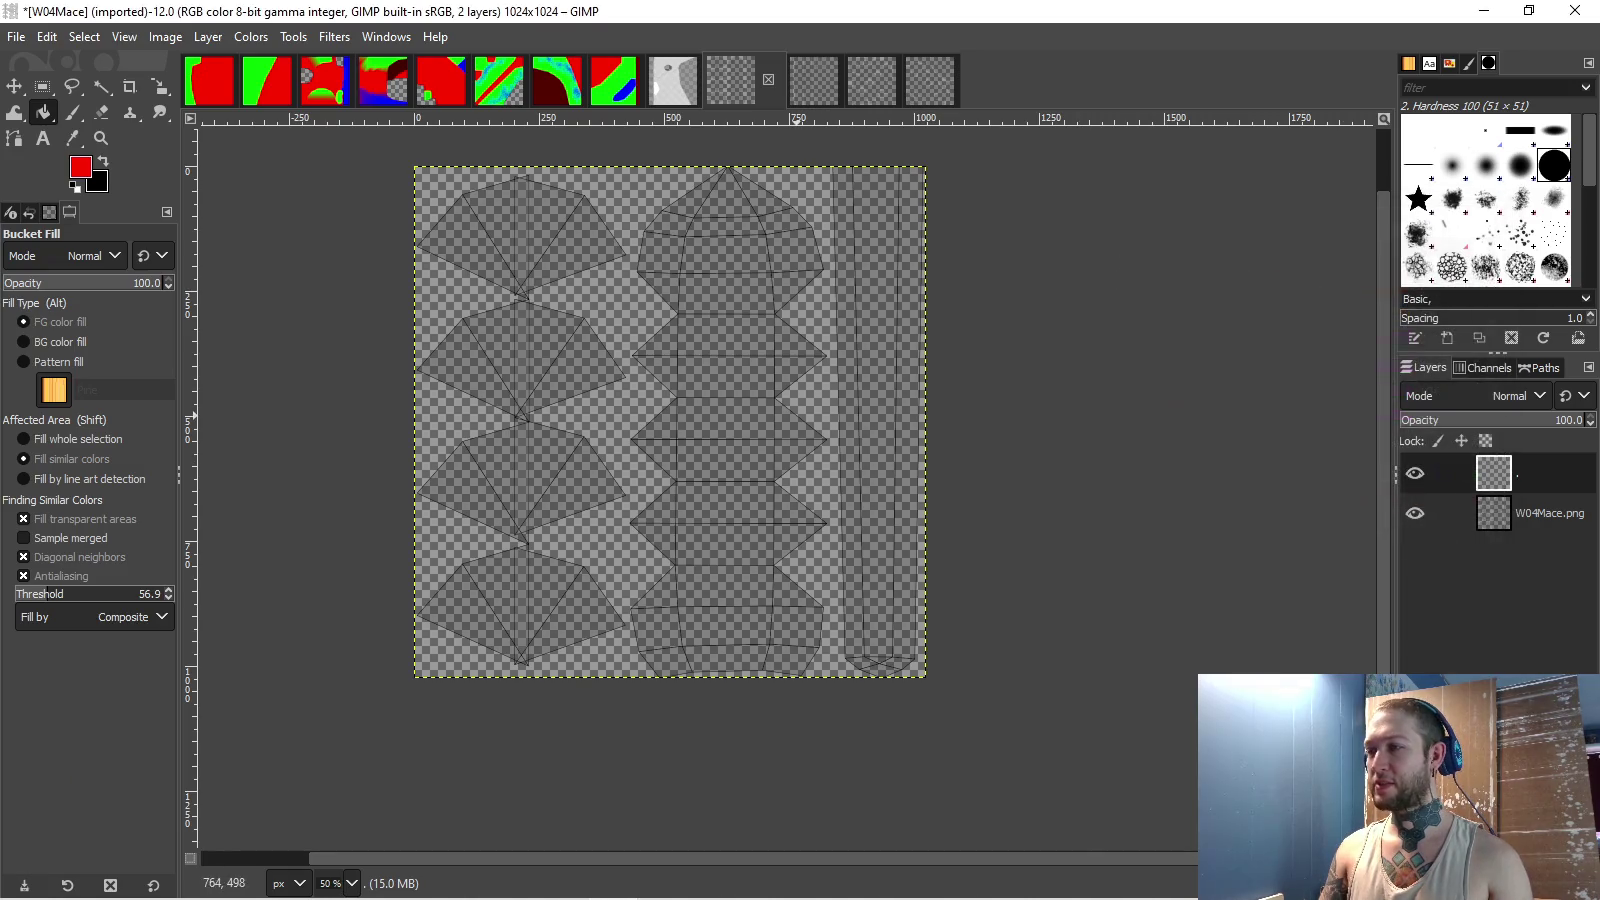
left_click(880, 400)
key("alt+Tab")
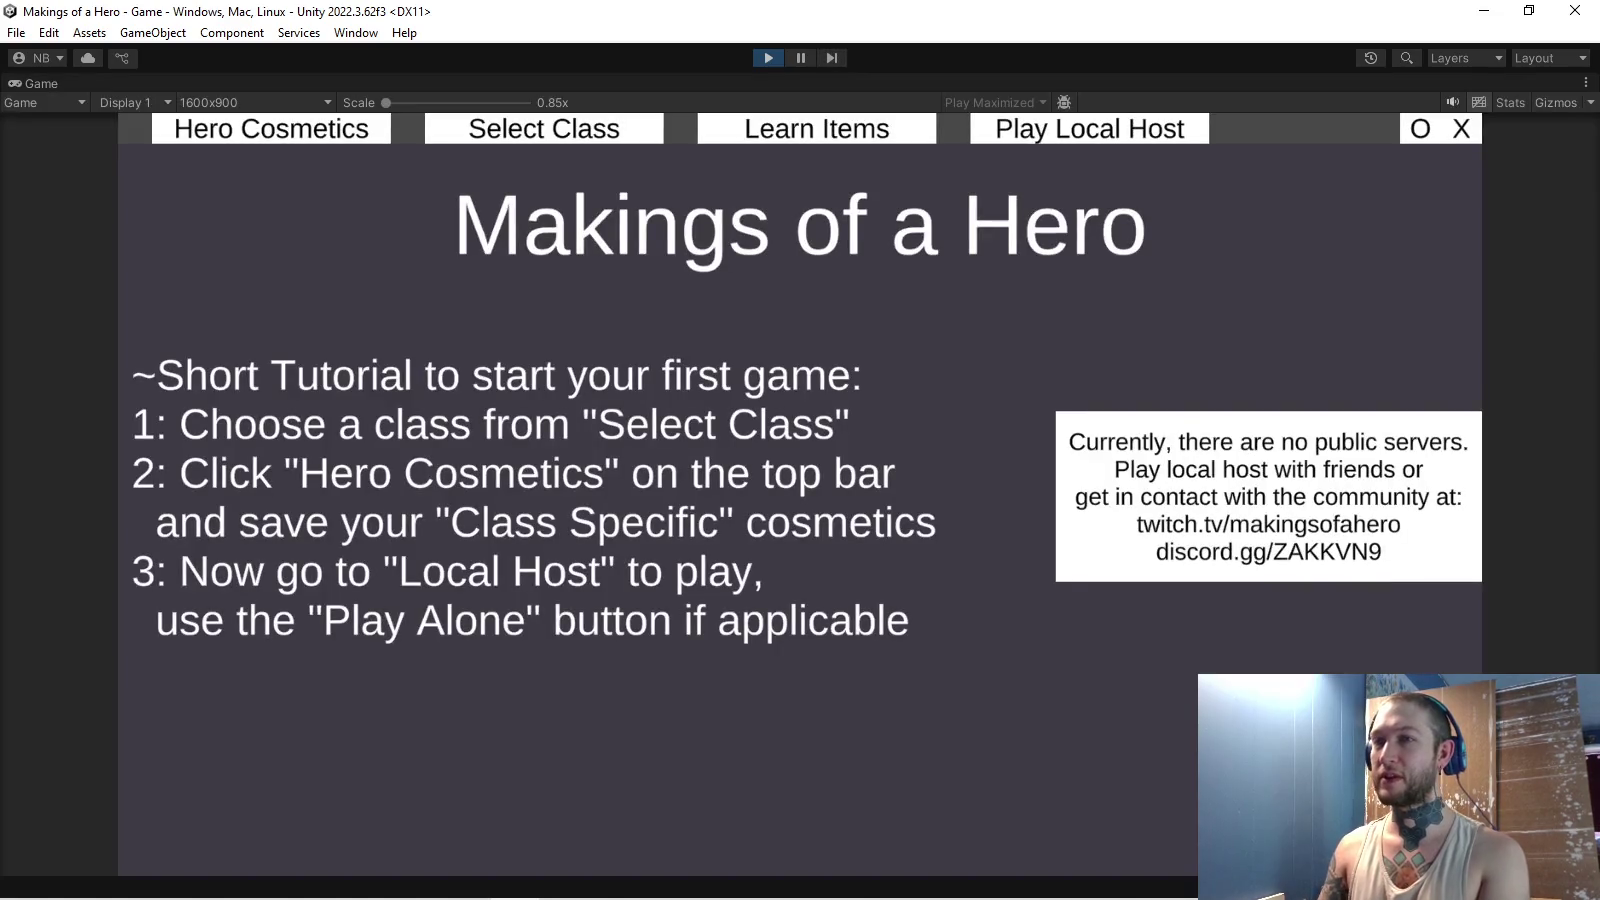
- Run the game, preview the Slayer's flail, mace-and-shield and tower-shield weapons, then discard changes
left_click(271, 128)
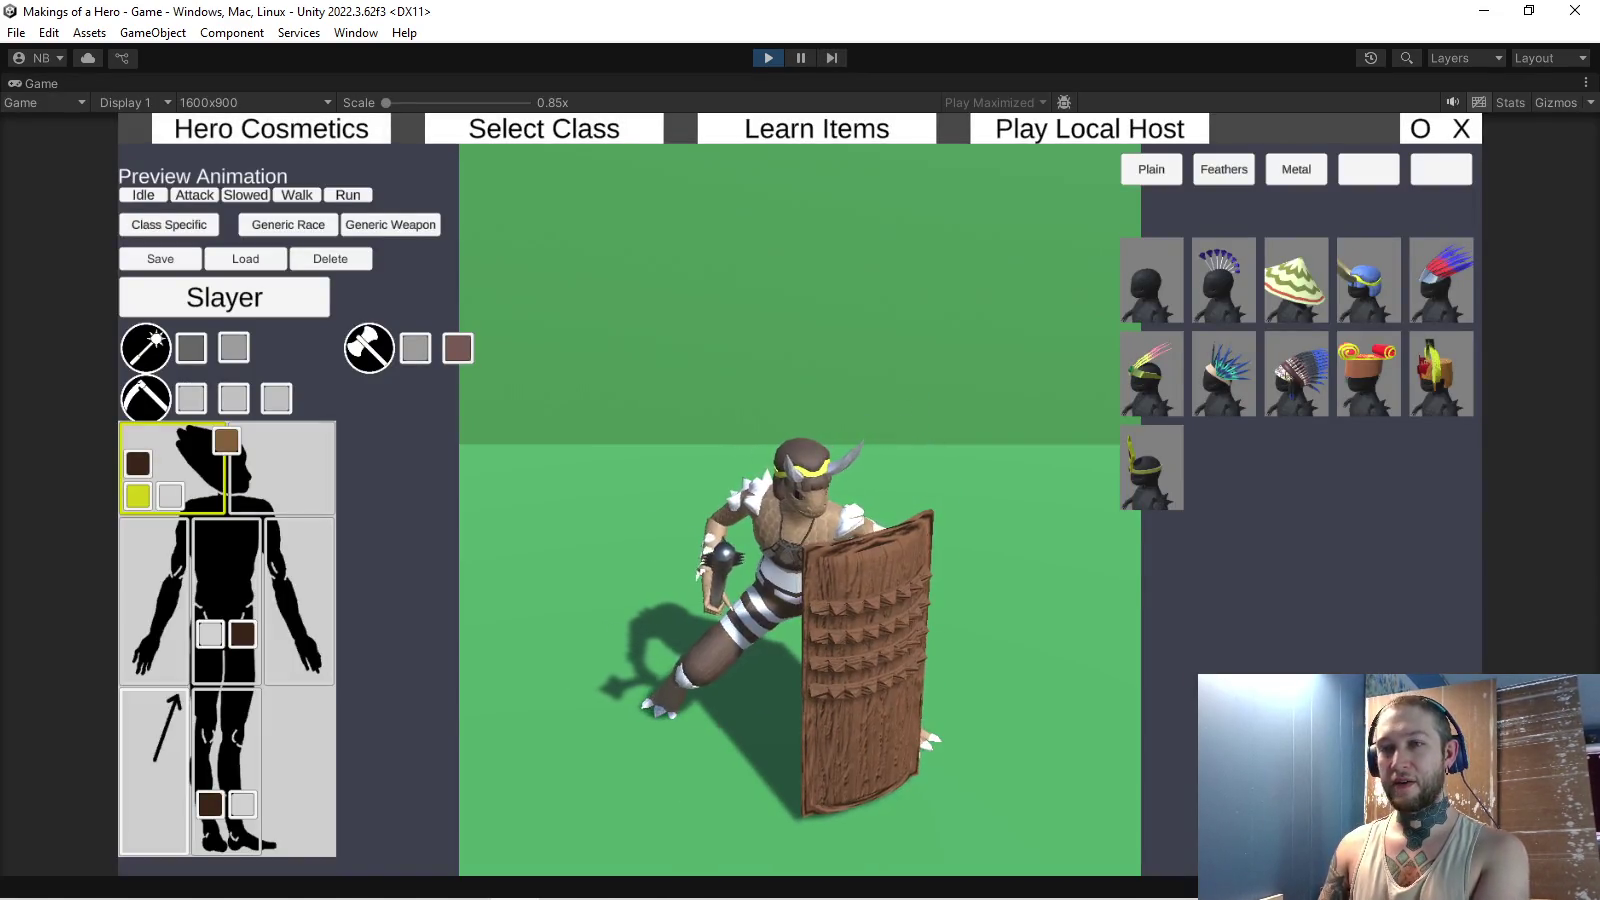
left_click(145, 347)
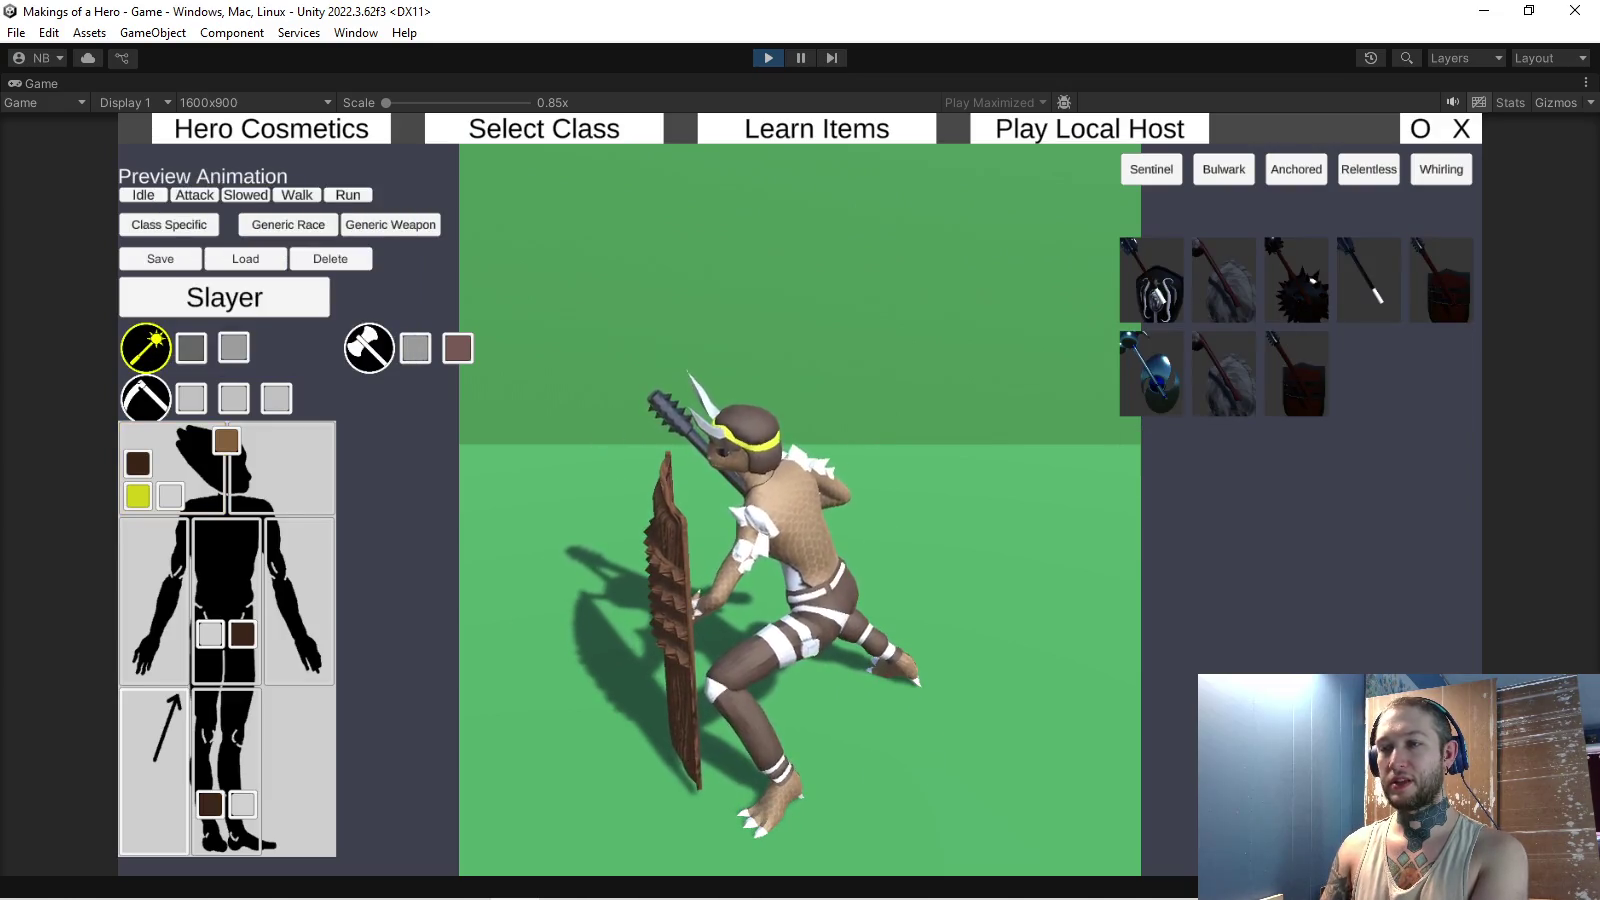
left_click(1297, 285)
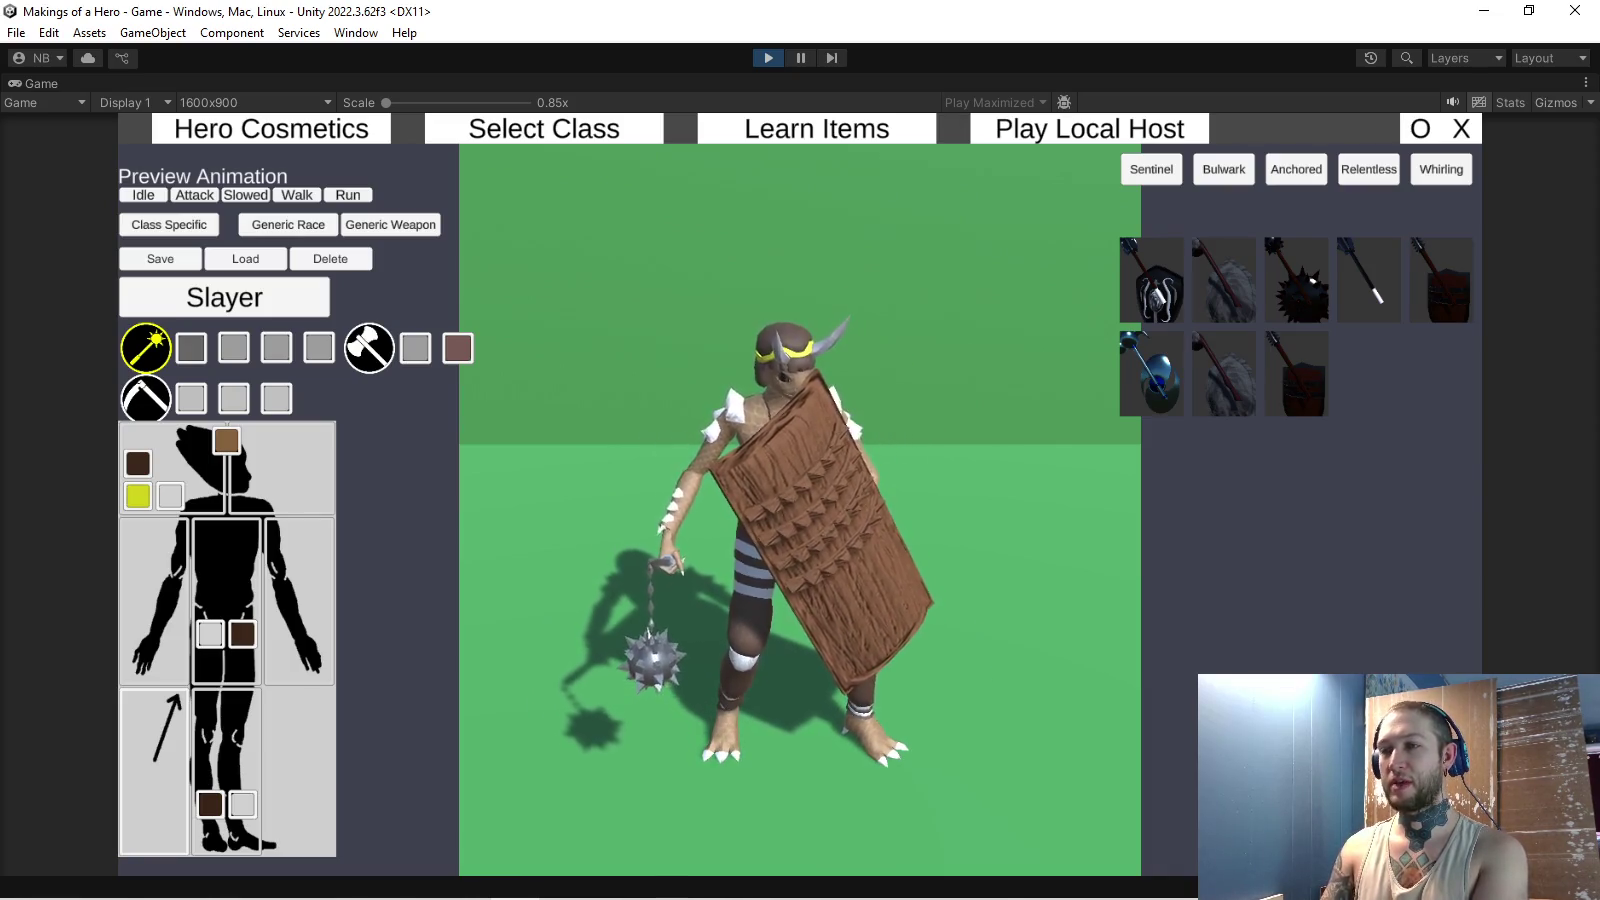
left_click(1369, 280)
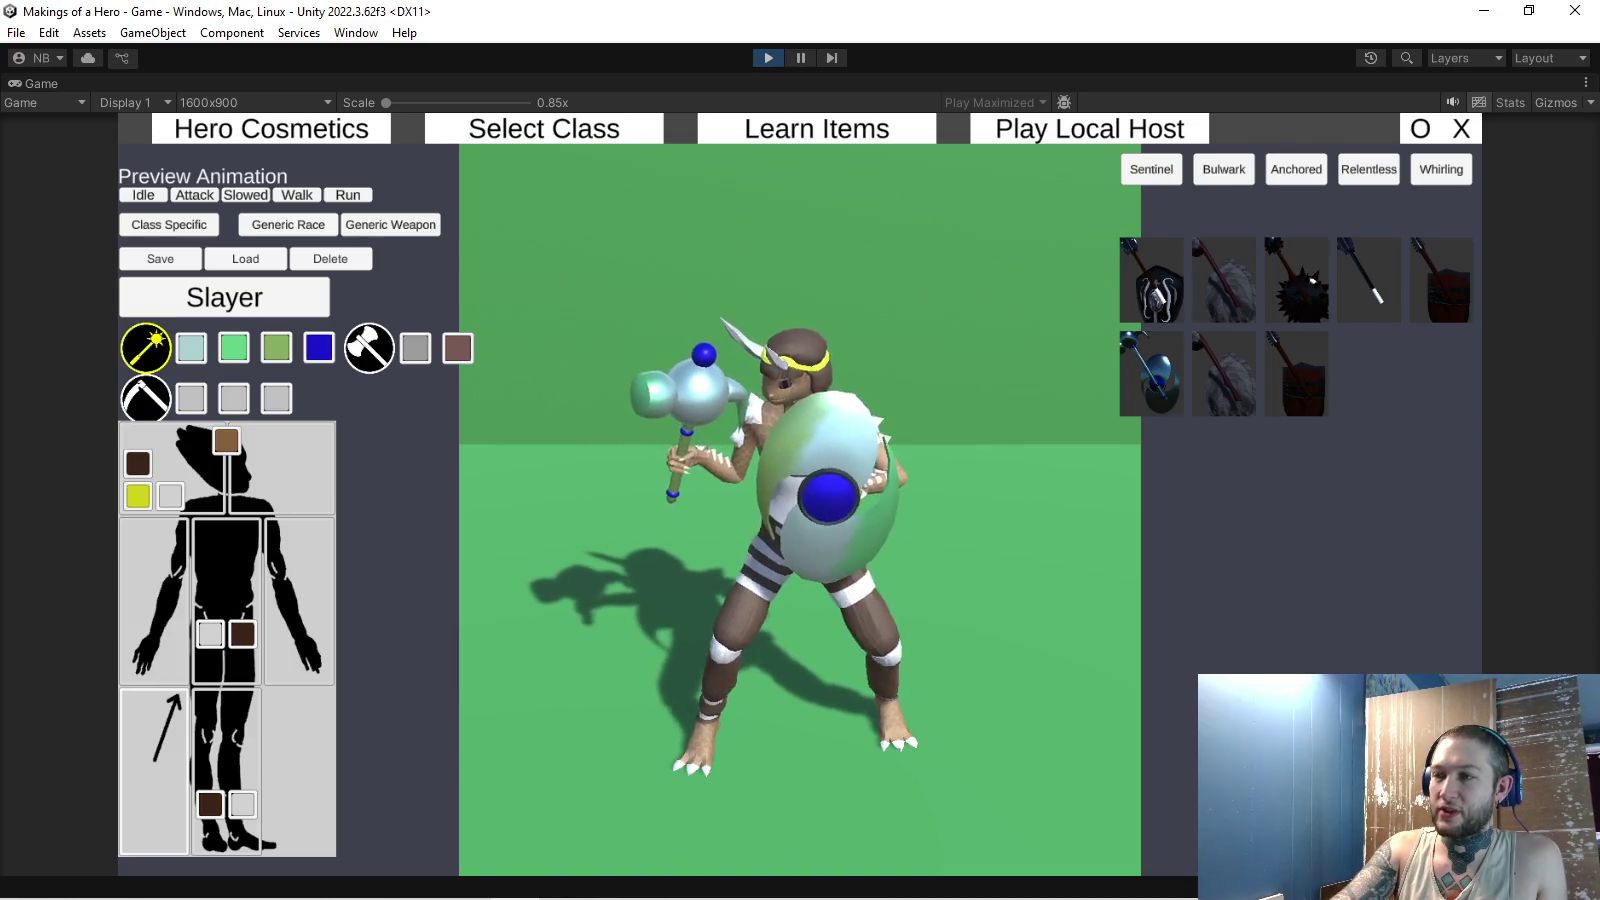
left_click(1296, 365)
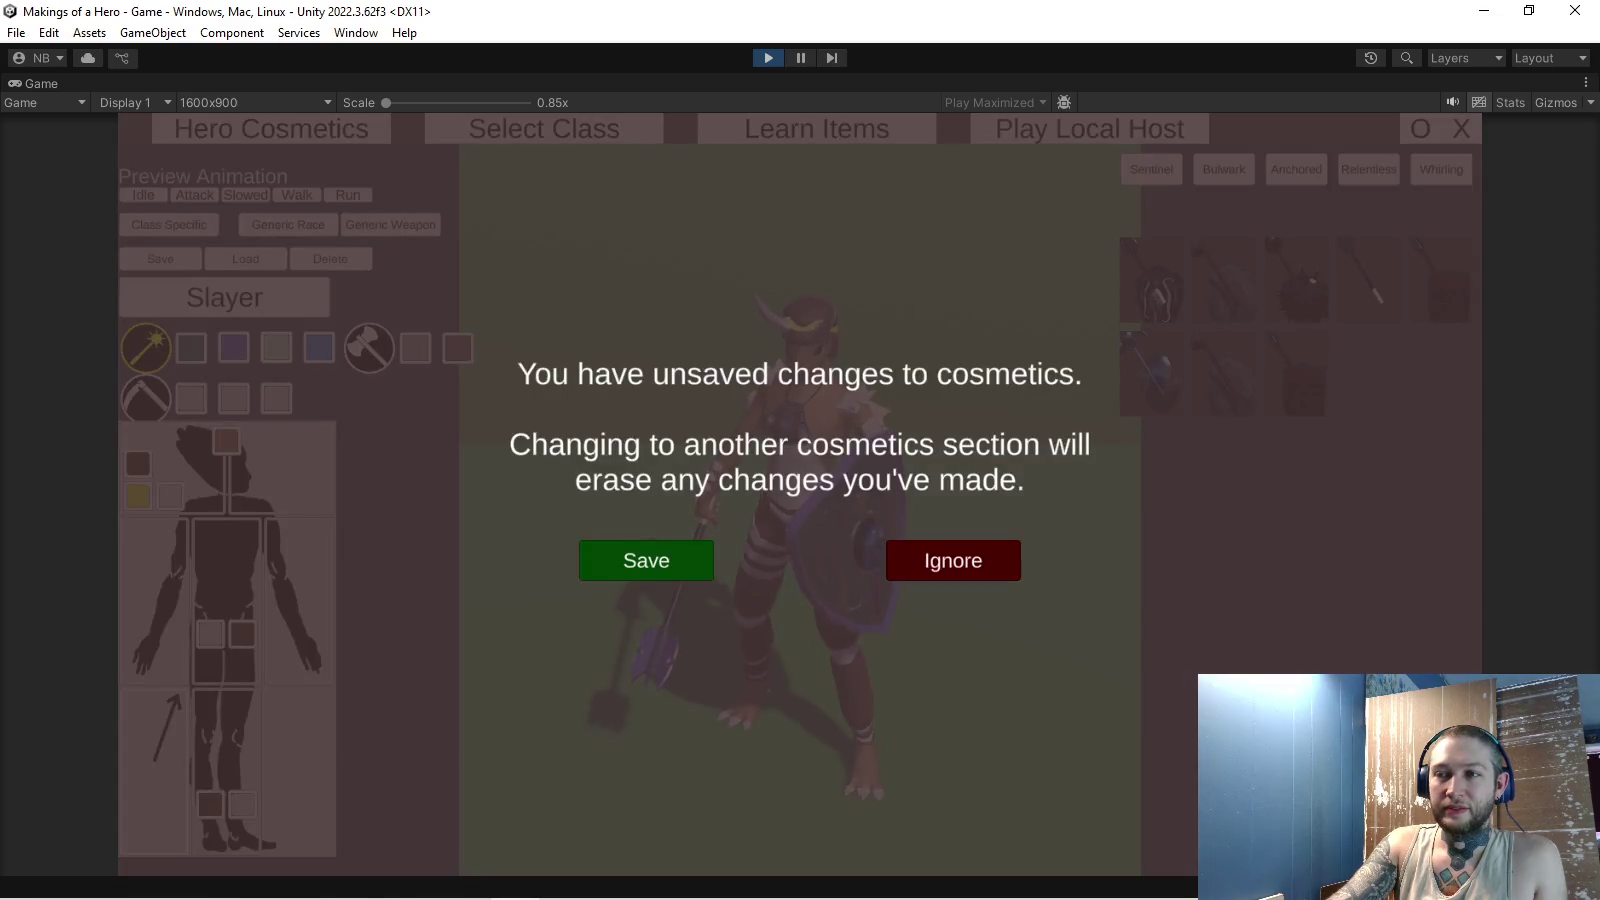
left_click(646, 560)
- List all weapon types and preview two axe variants, then swords and greatswords on the hero
left_click(390, 224)
left_click(305, 314)
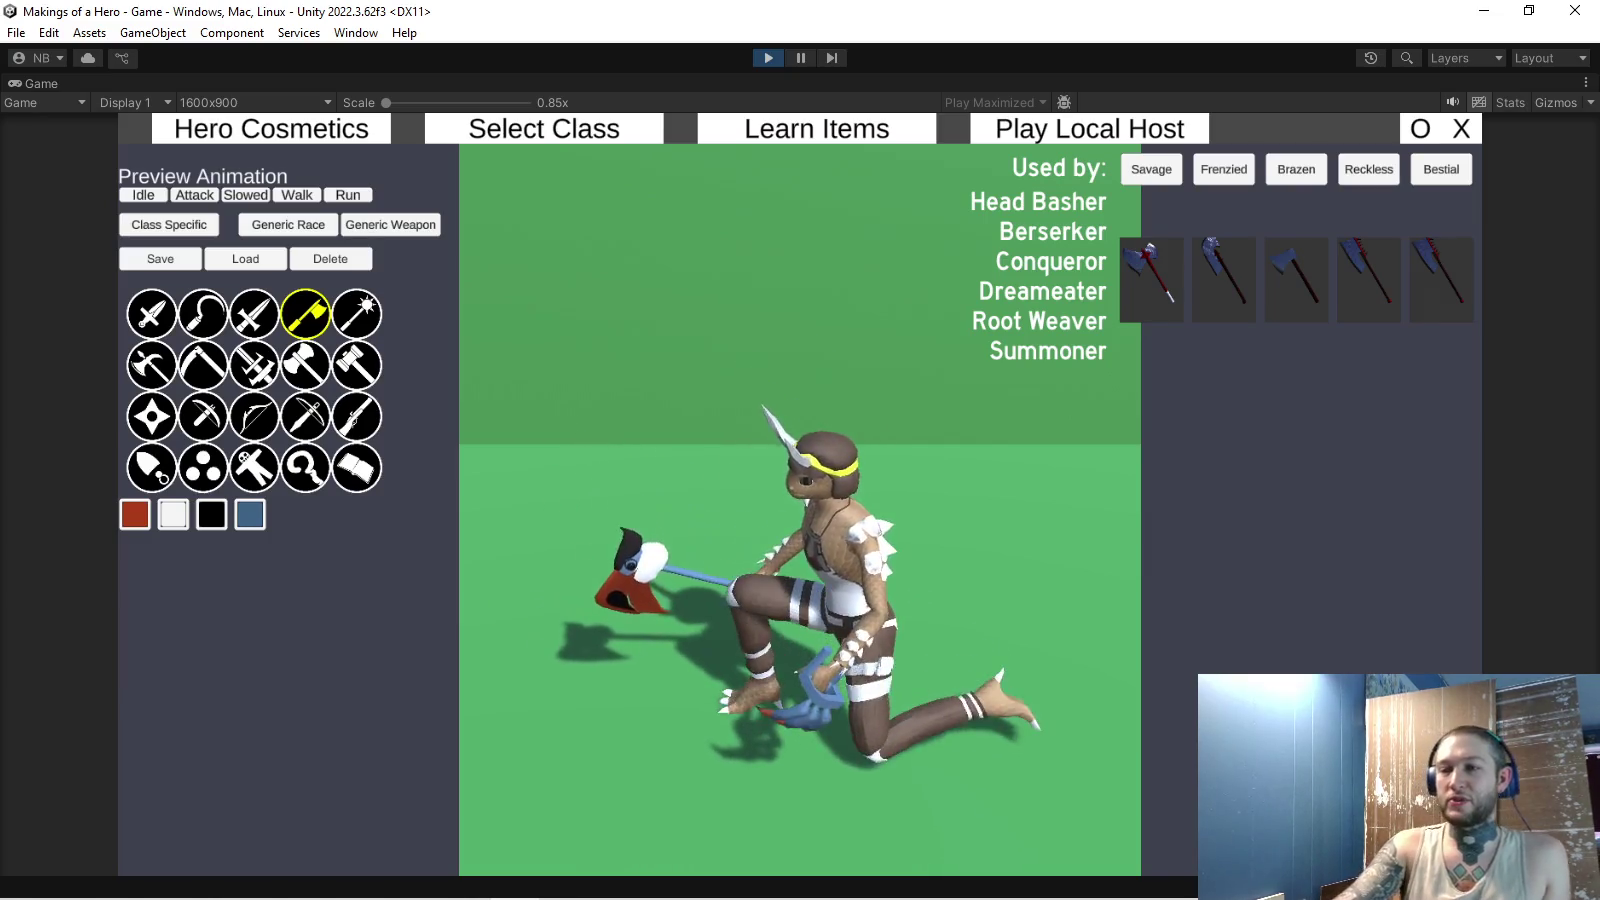
left_click(1368, 280)
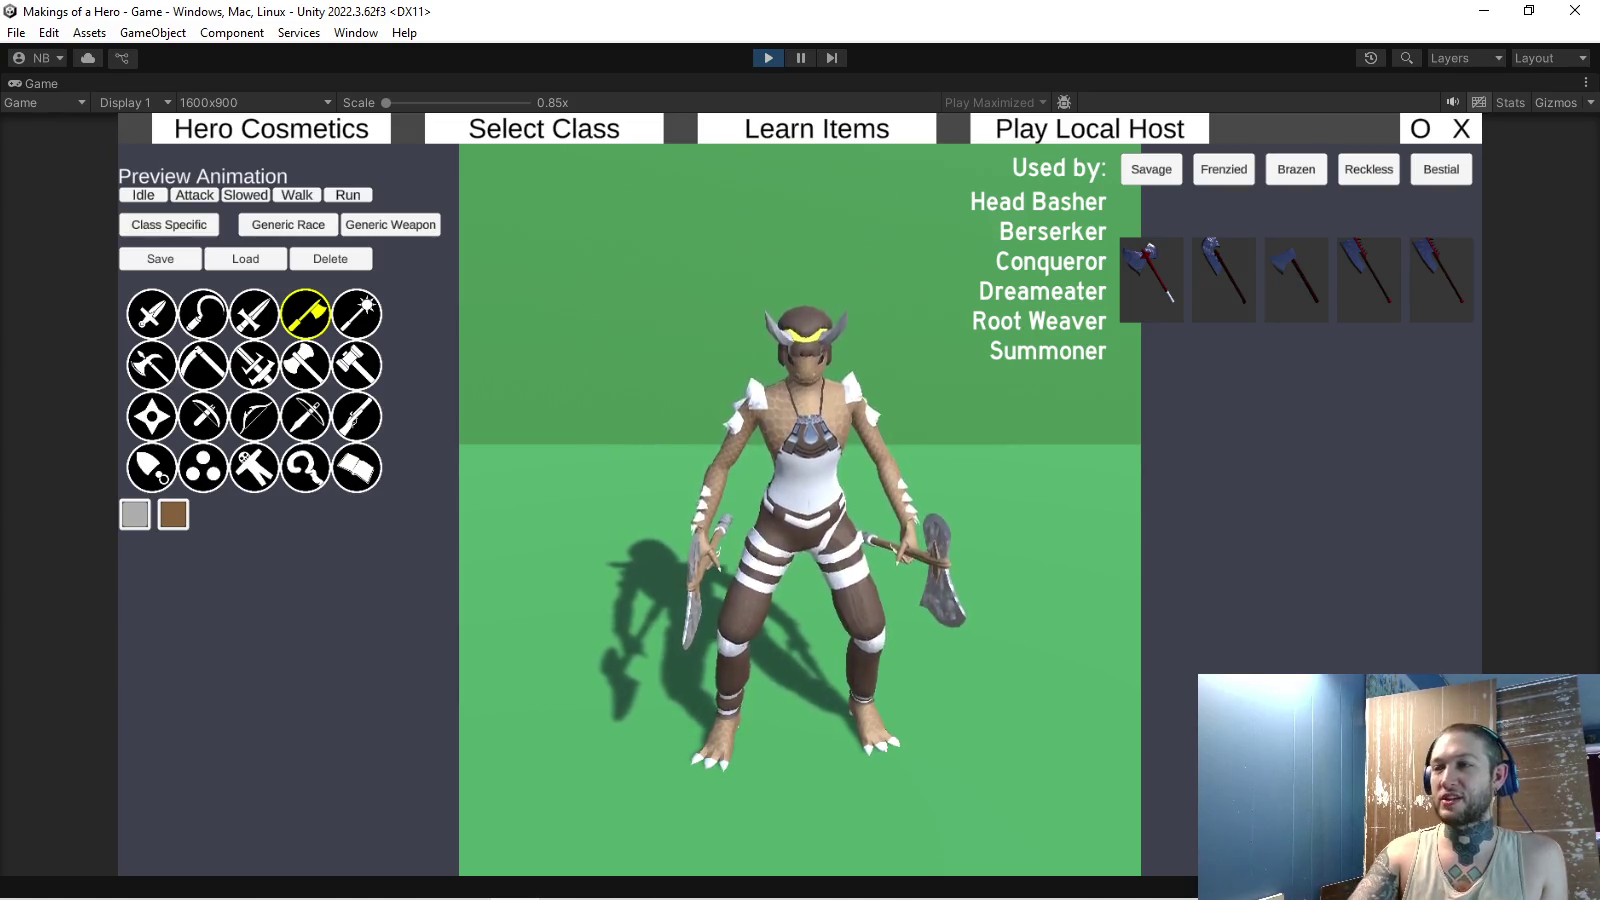
left_click(252, 316)
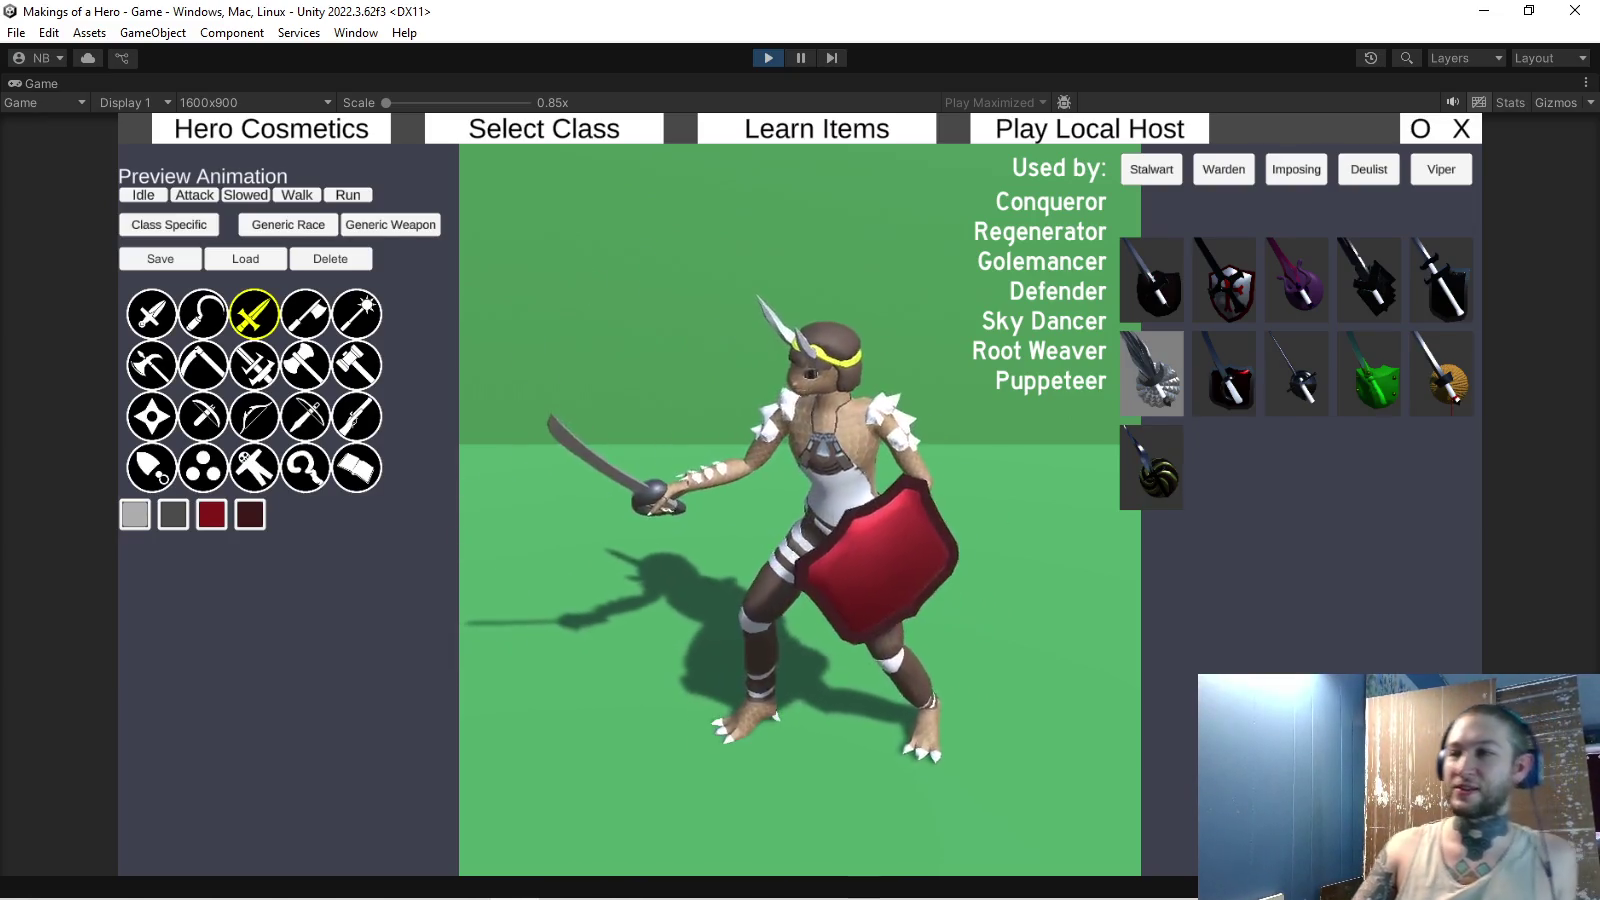
left_click(254, 365)
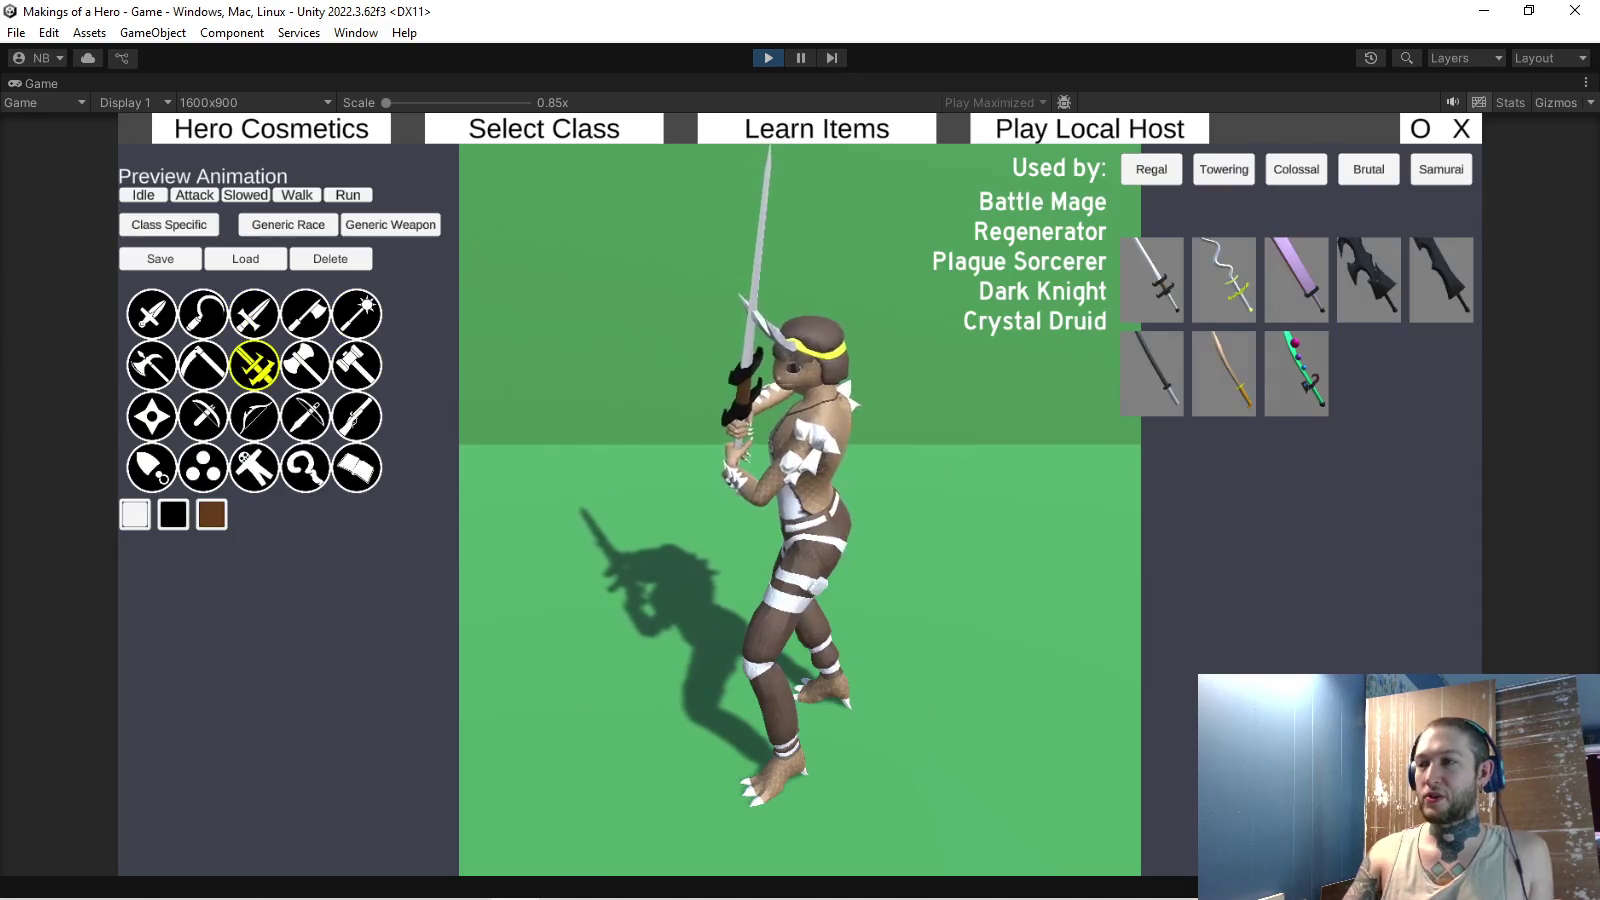
- Preview the six greatsword variants, including golden, green orb-studded, black and purple blades, then scythes
left_click(1223, 372)
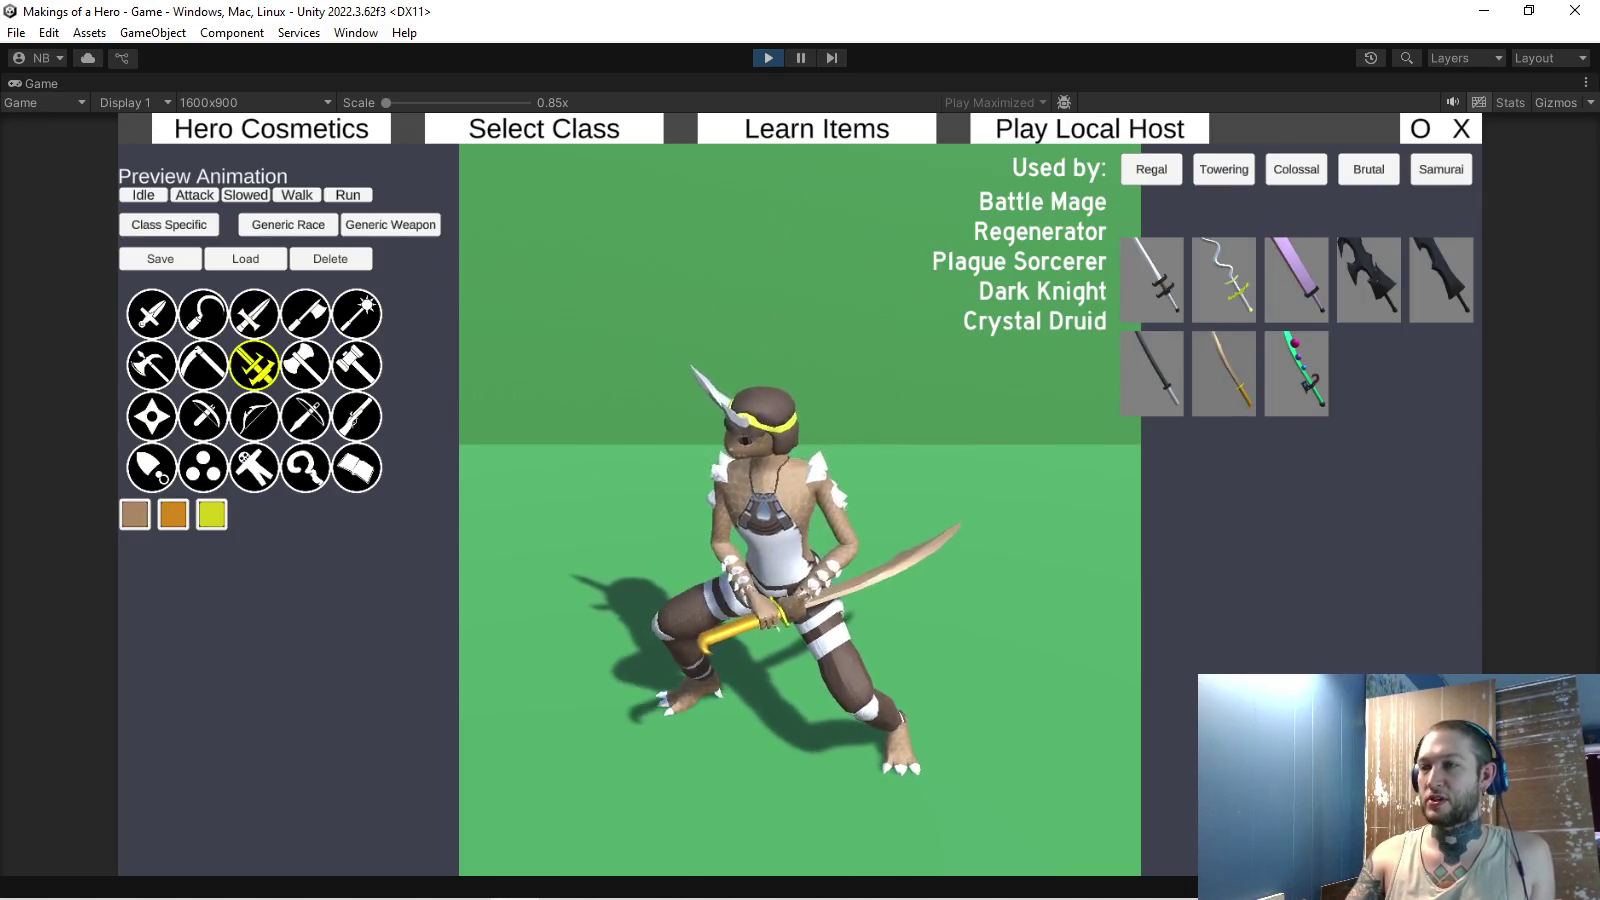
left_click(1296, 372)
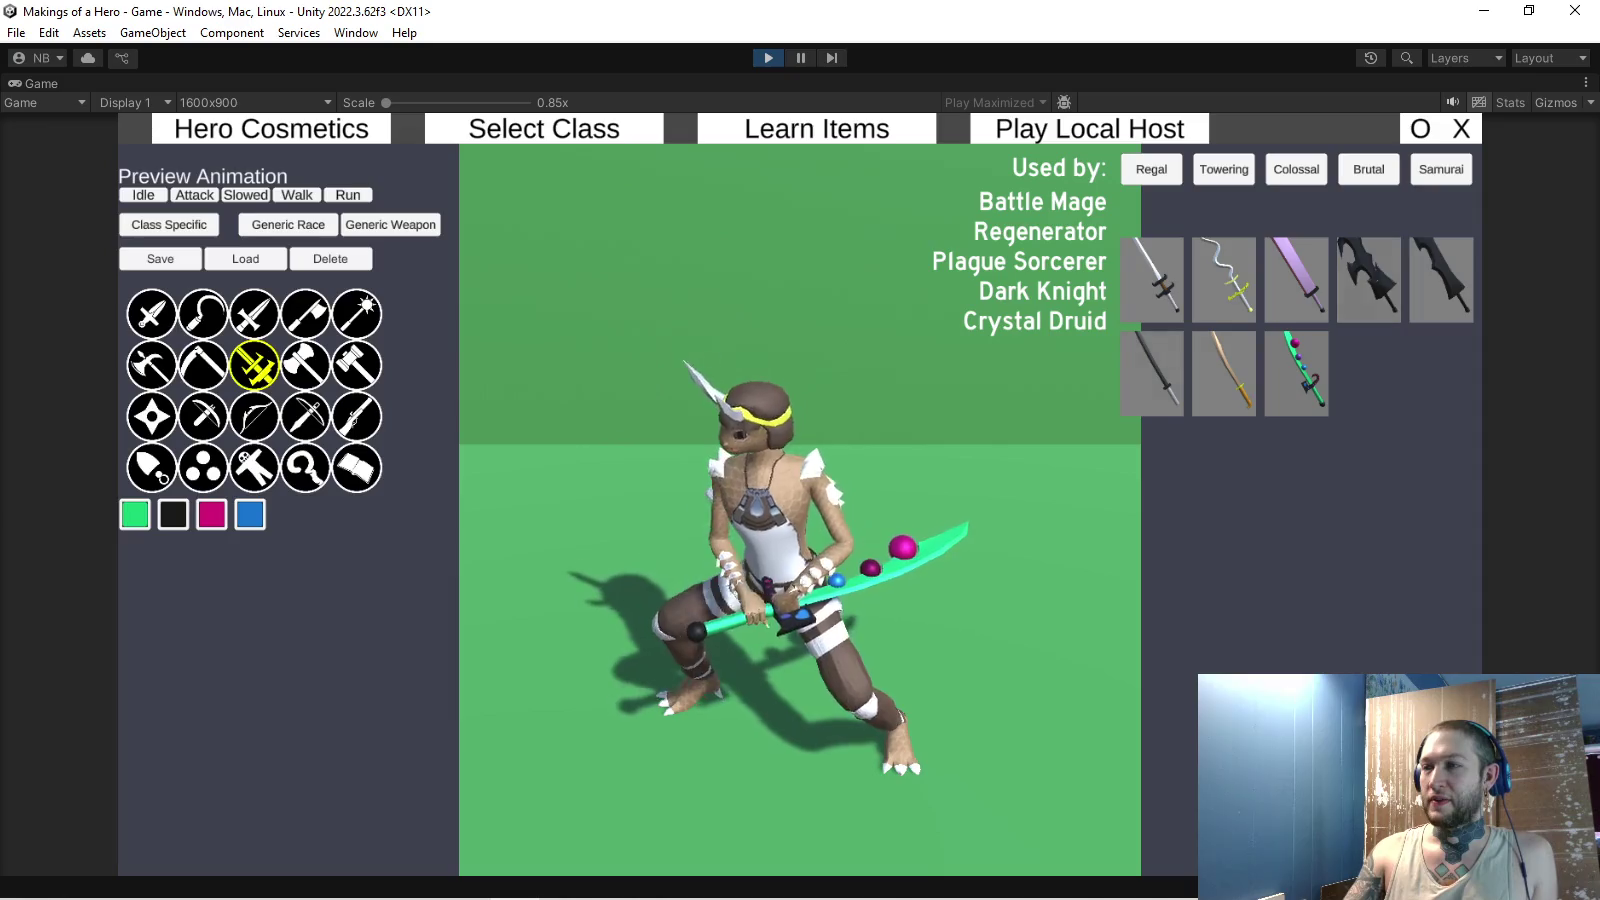
left_click(1441, 280)
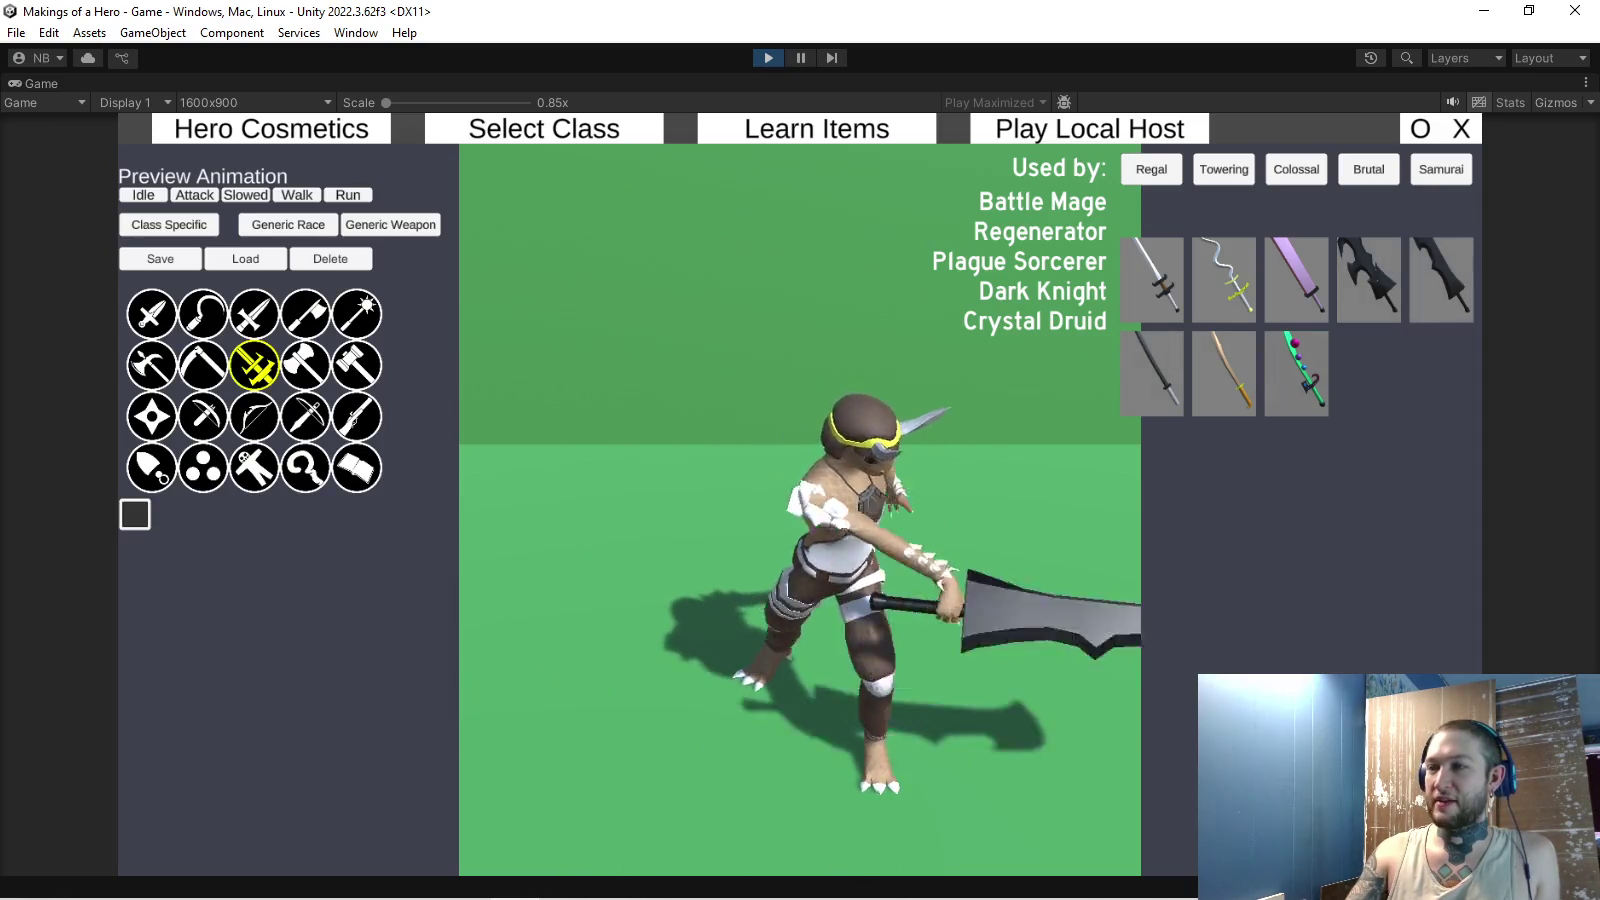
left_click(1153, 372)
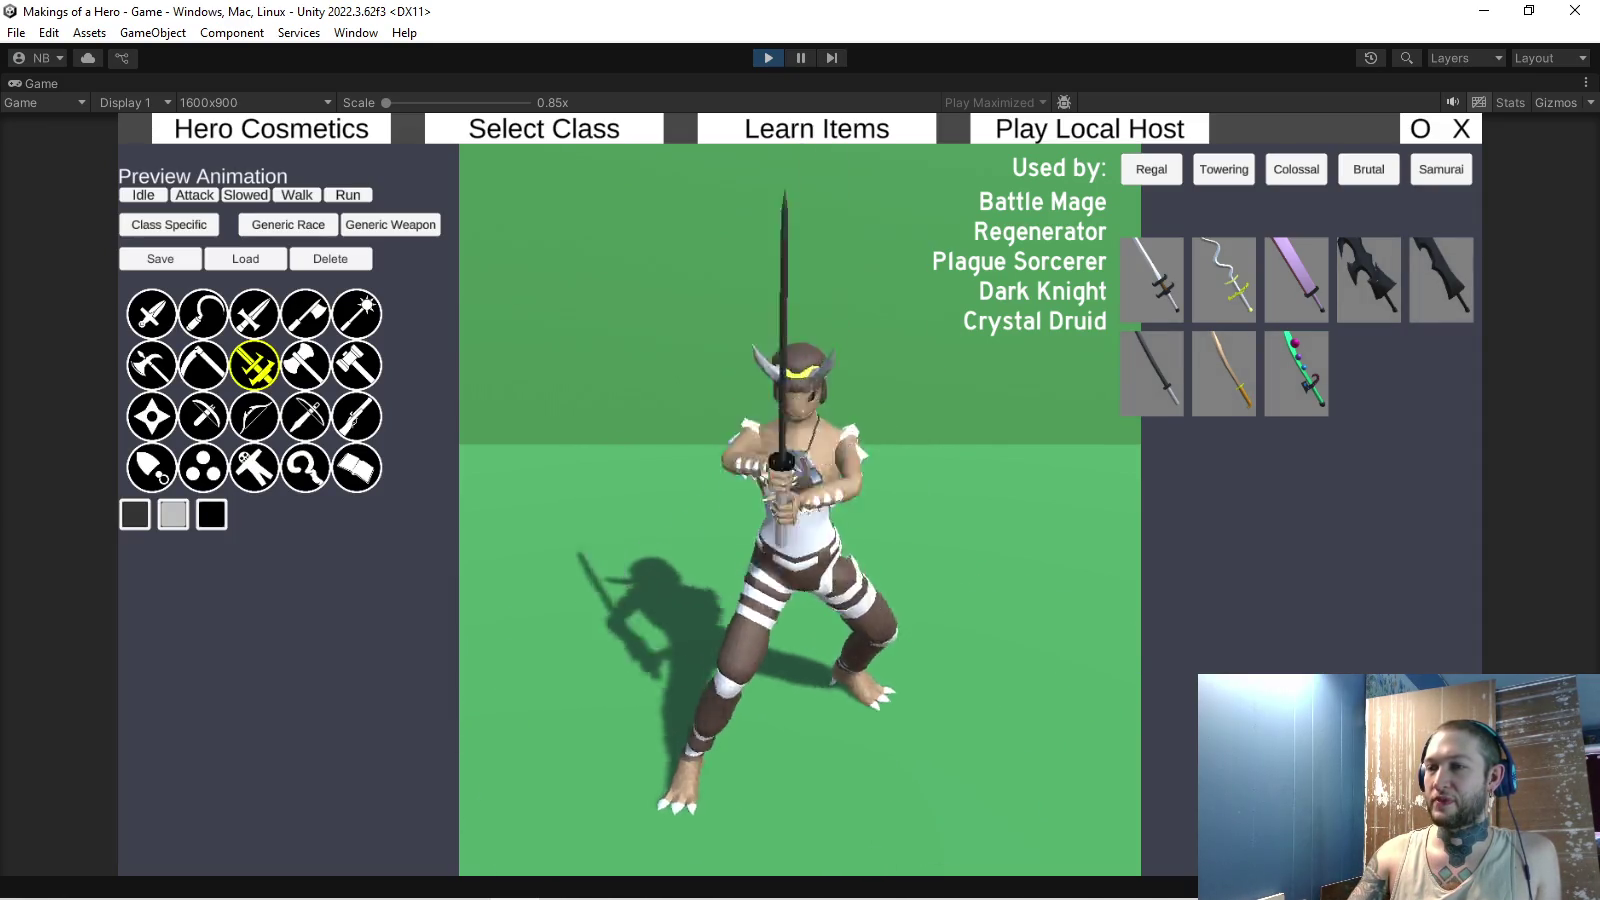
left_click(1369, 280)
left_click(1296, 280)
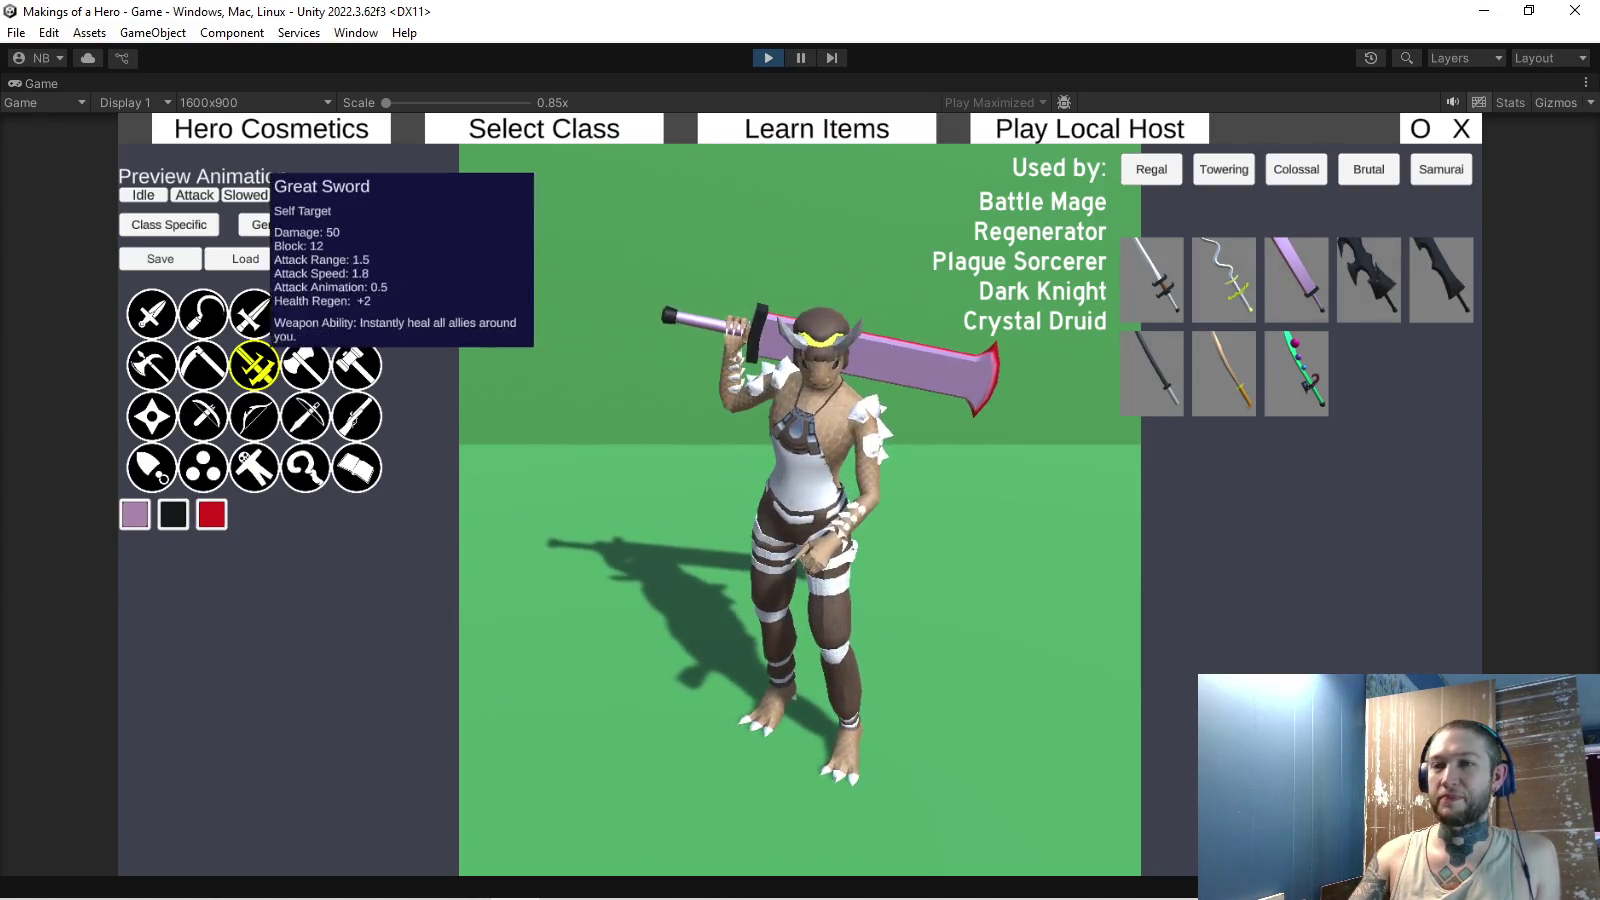
left_click(202, 364)
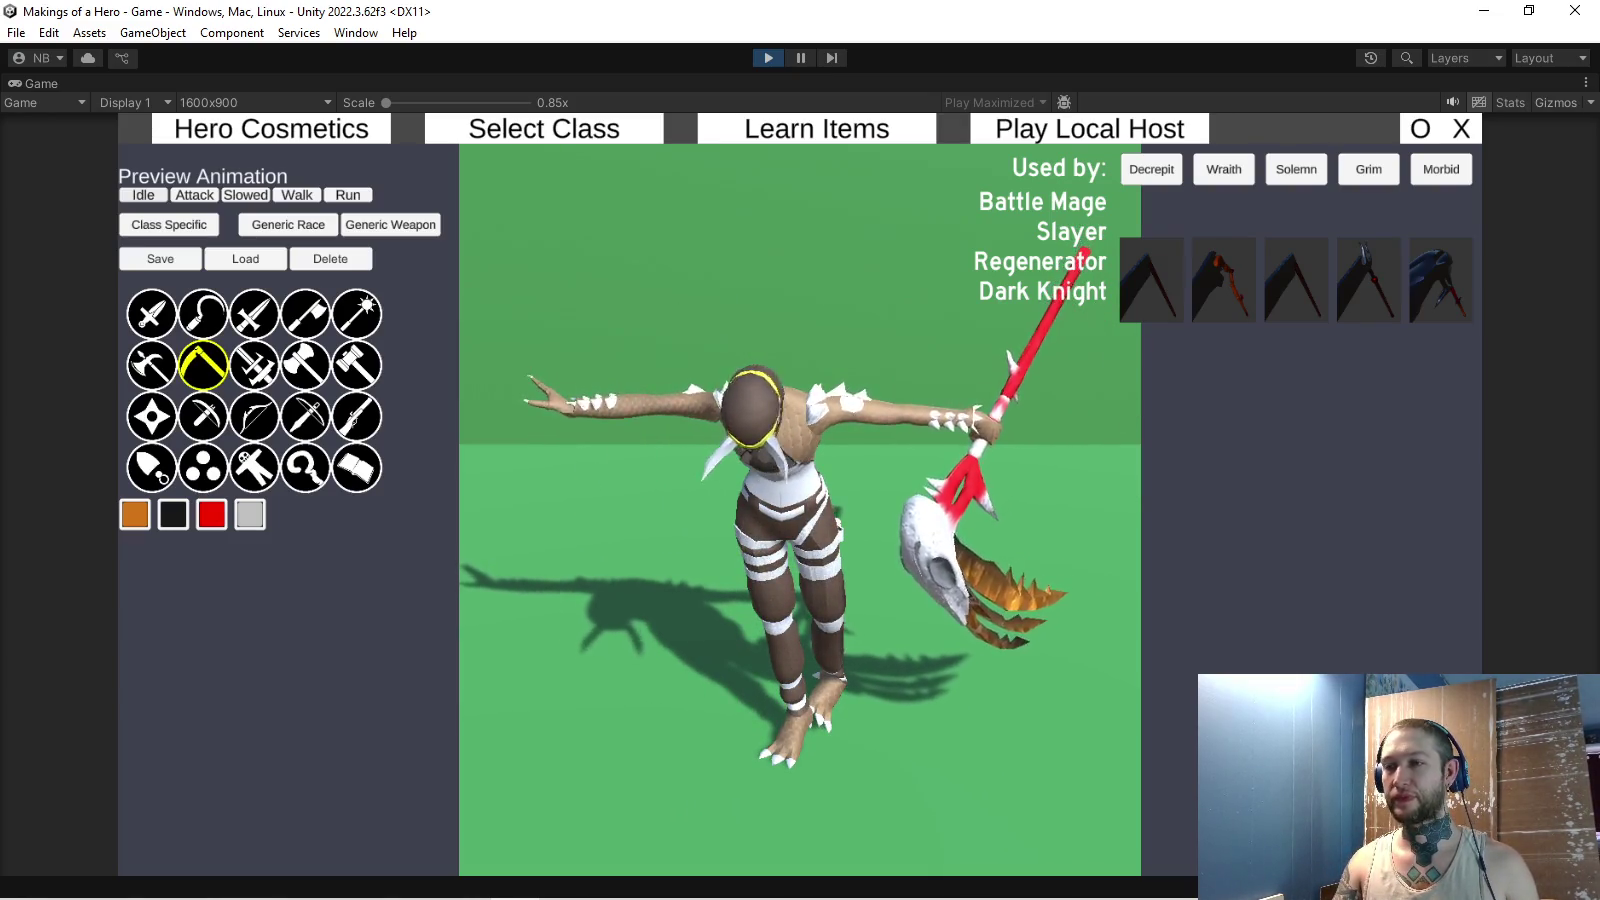
- Preview the orb weapons, then the ring-shaped throwing weapons with black bead rings
mouse_move(265, 305)
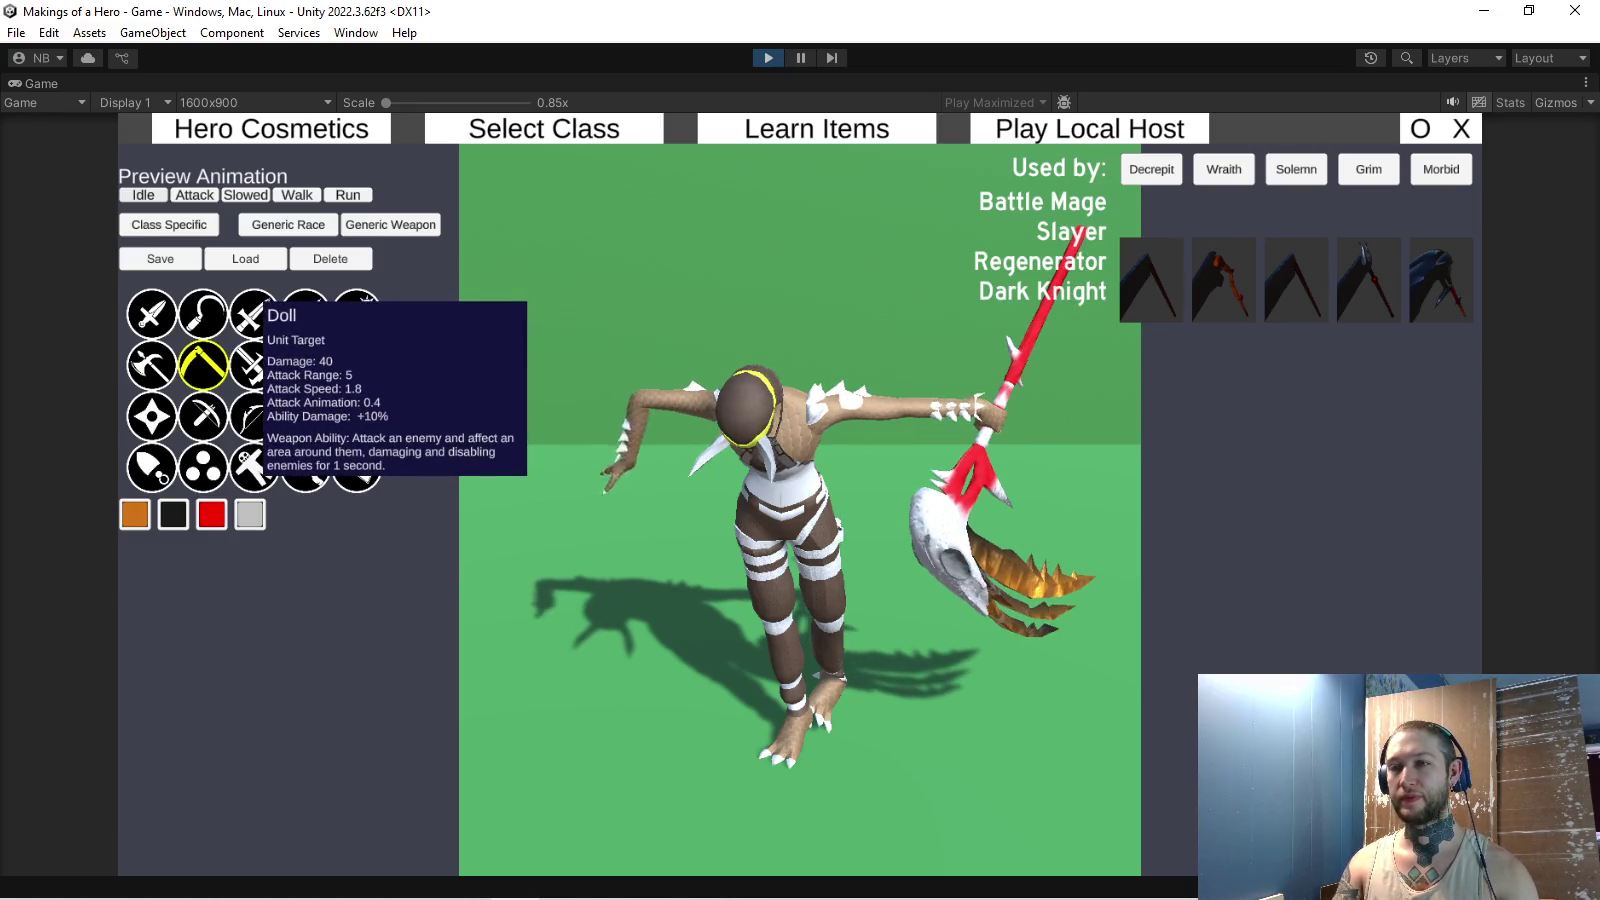
left_click(203, 467)
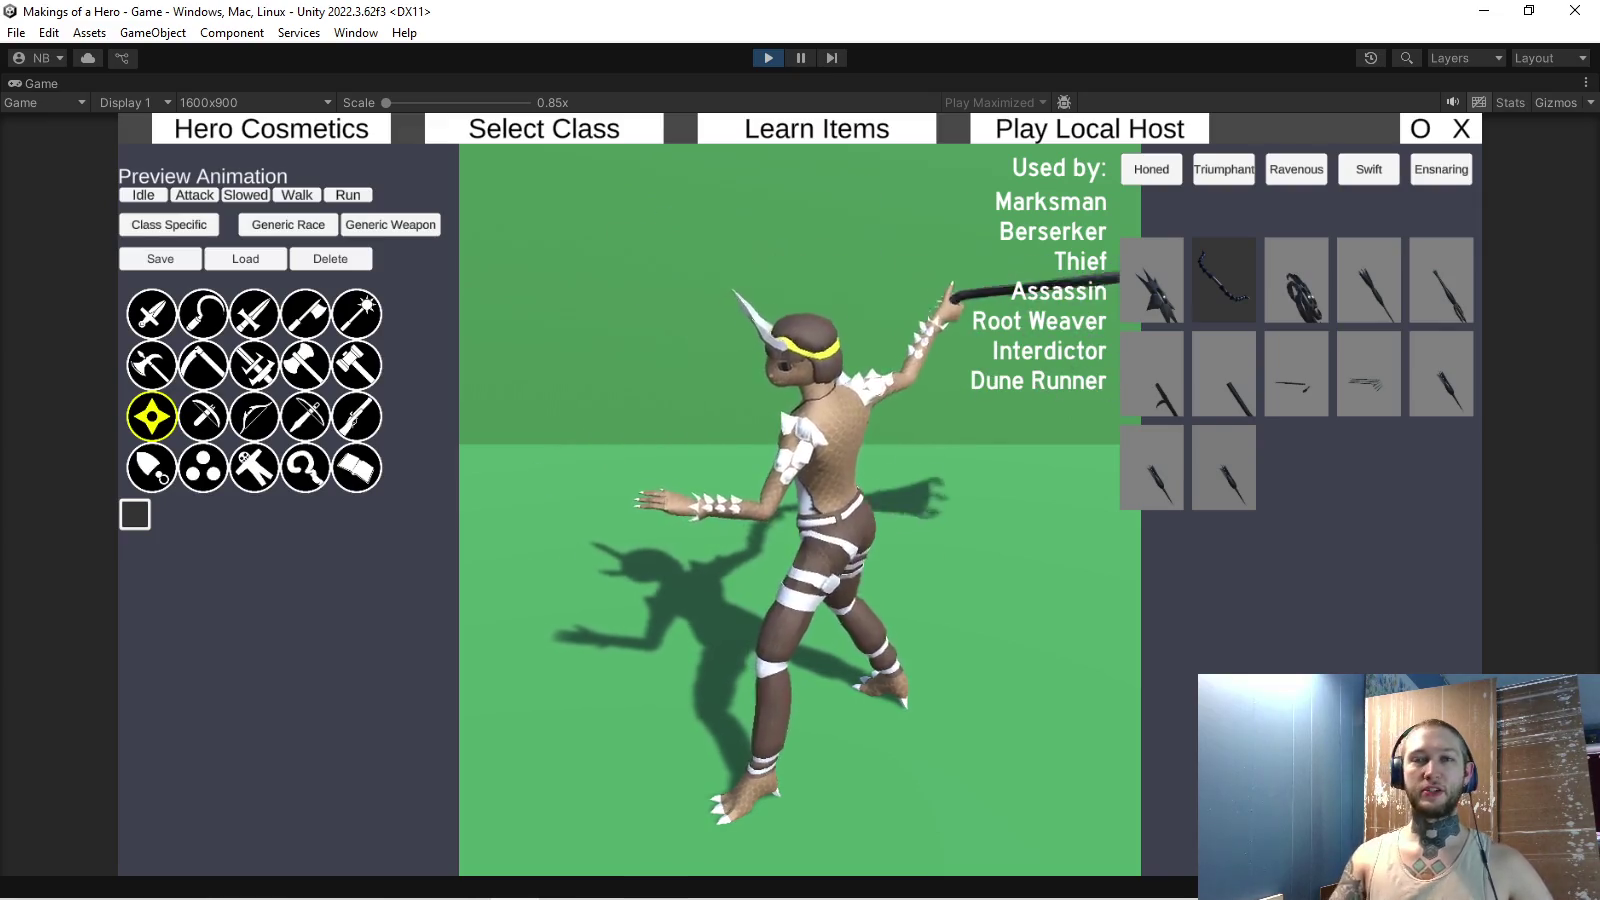
left_click(151, 466)
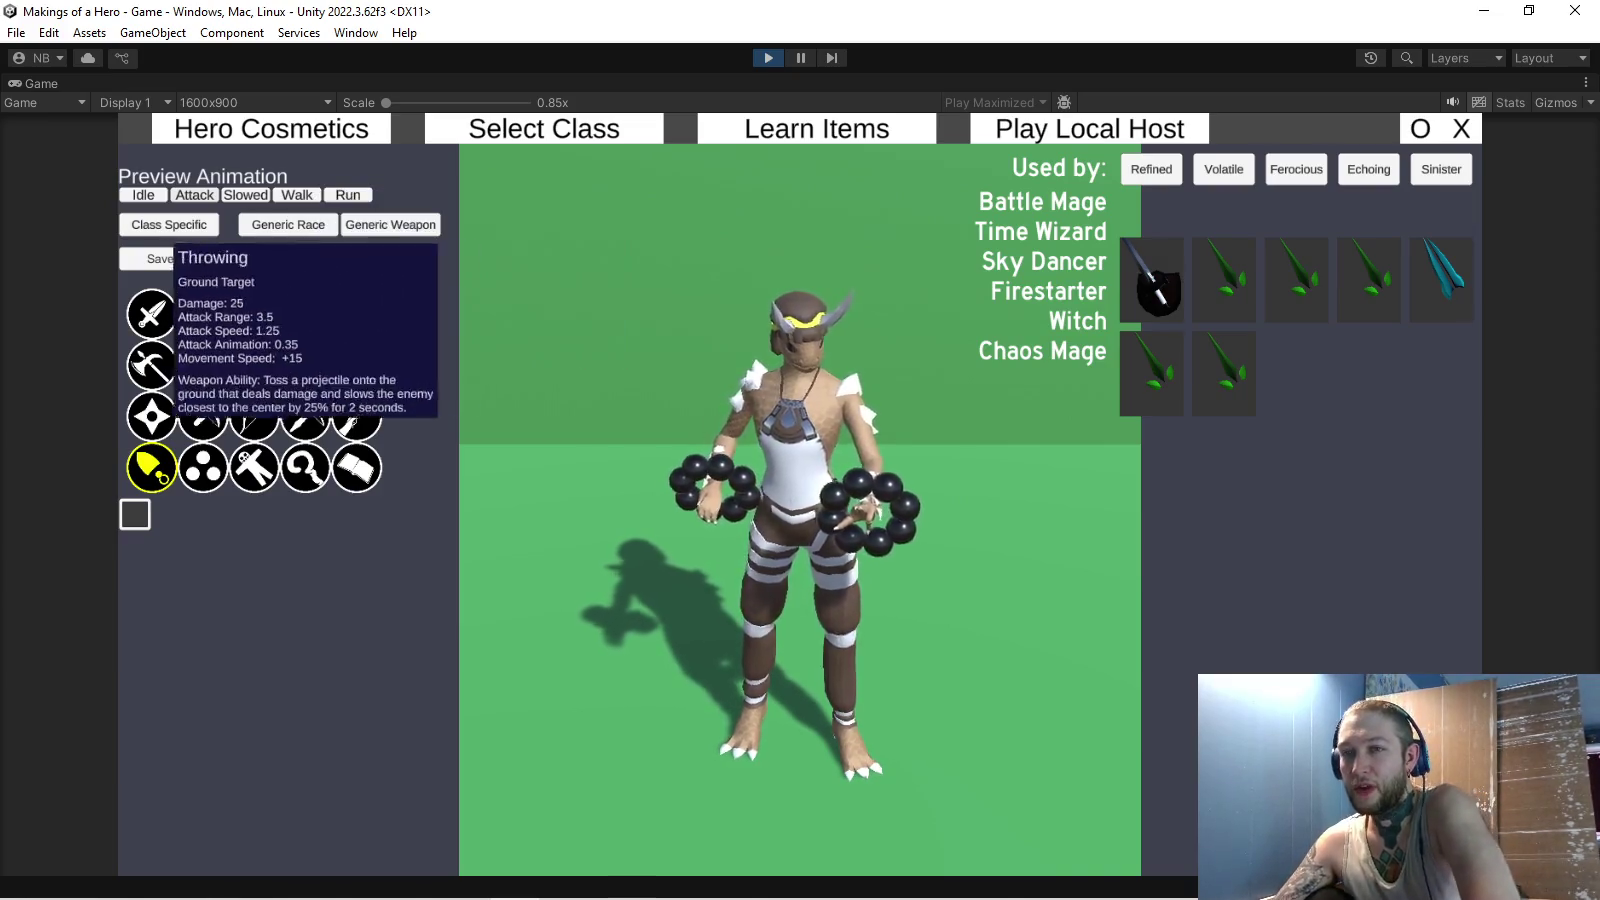
- Preview the hero with a polearm, then staff weapons, then hand gun weapons
mouse_move(151, 416)
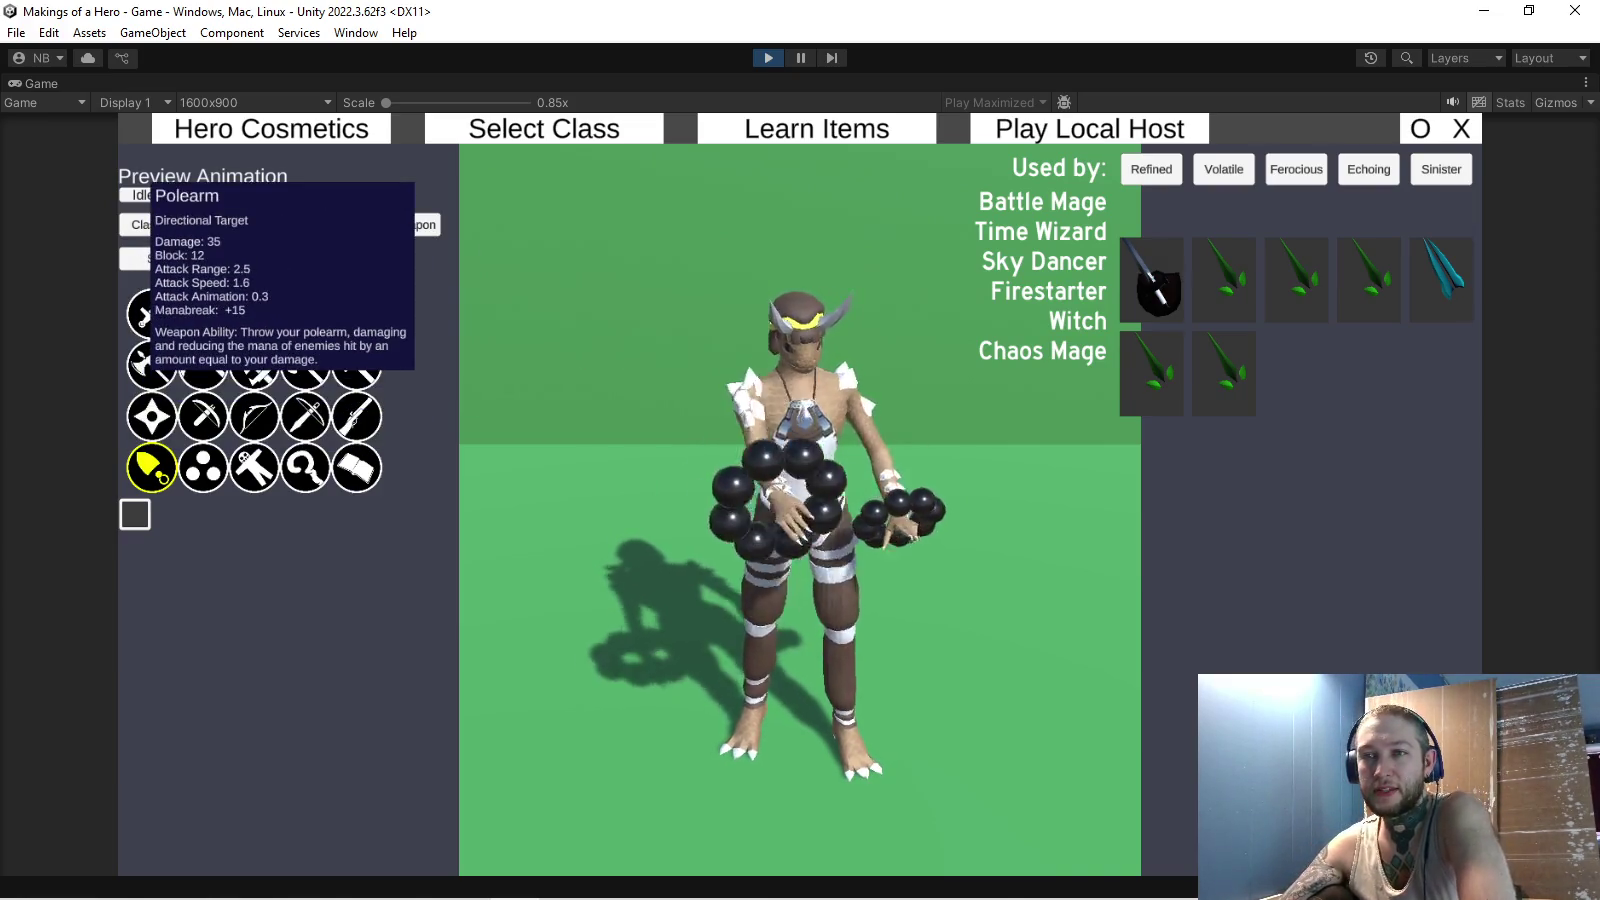
left_click(151, 366)
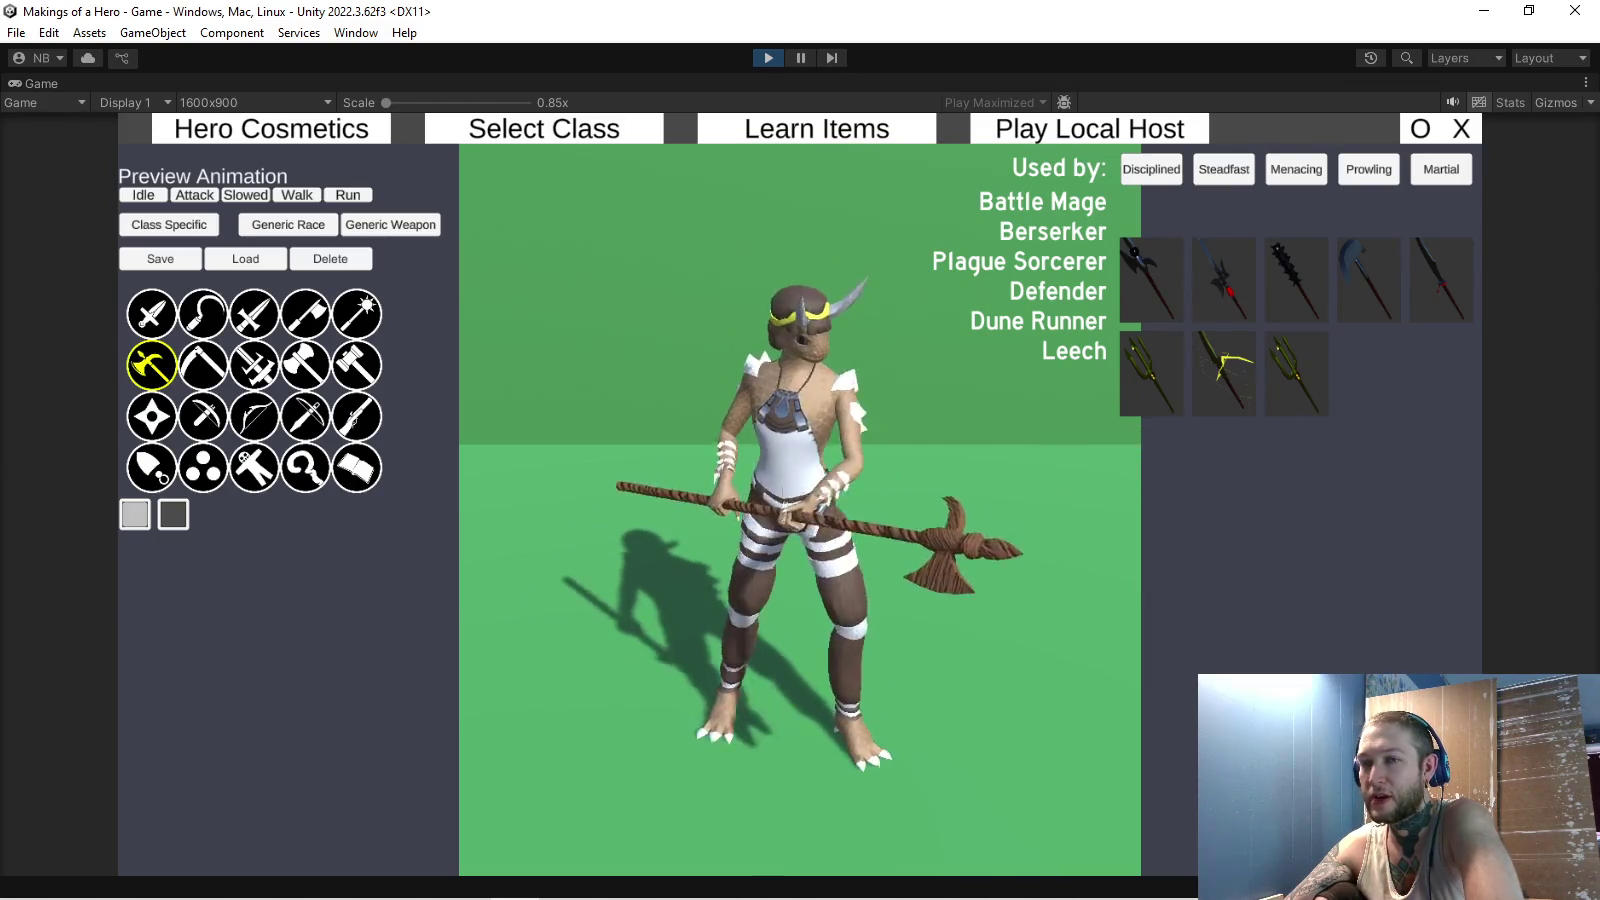
mouse_move(151, 365)
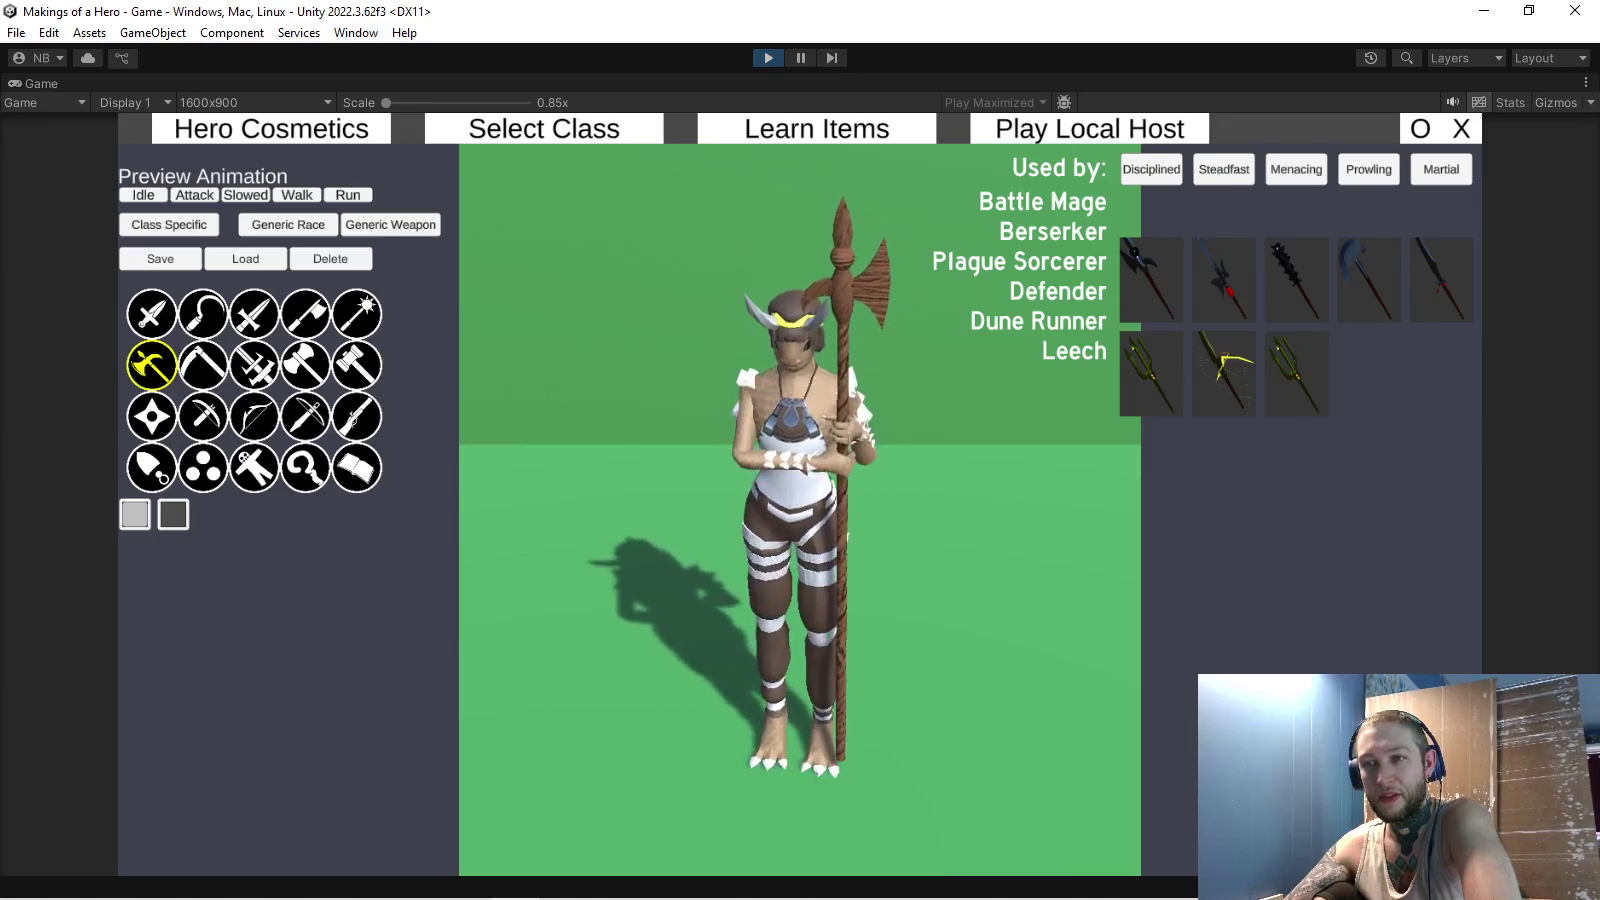
left_click(305, 467)
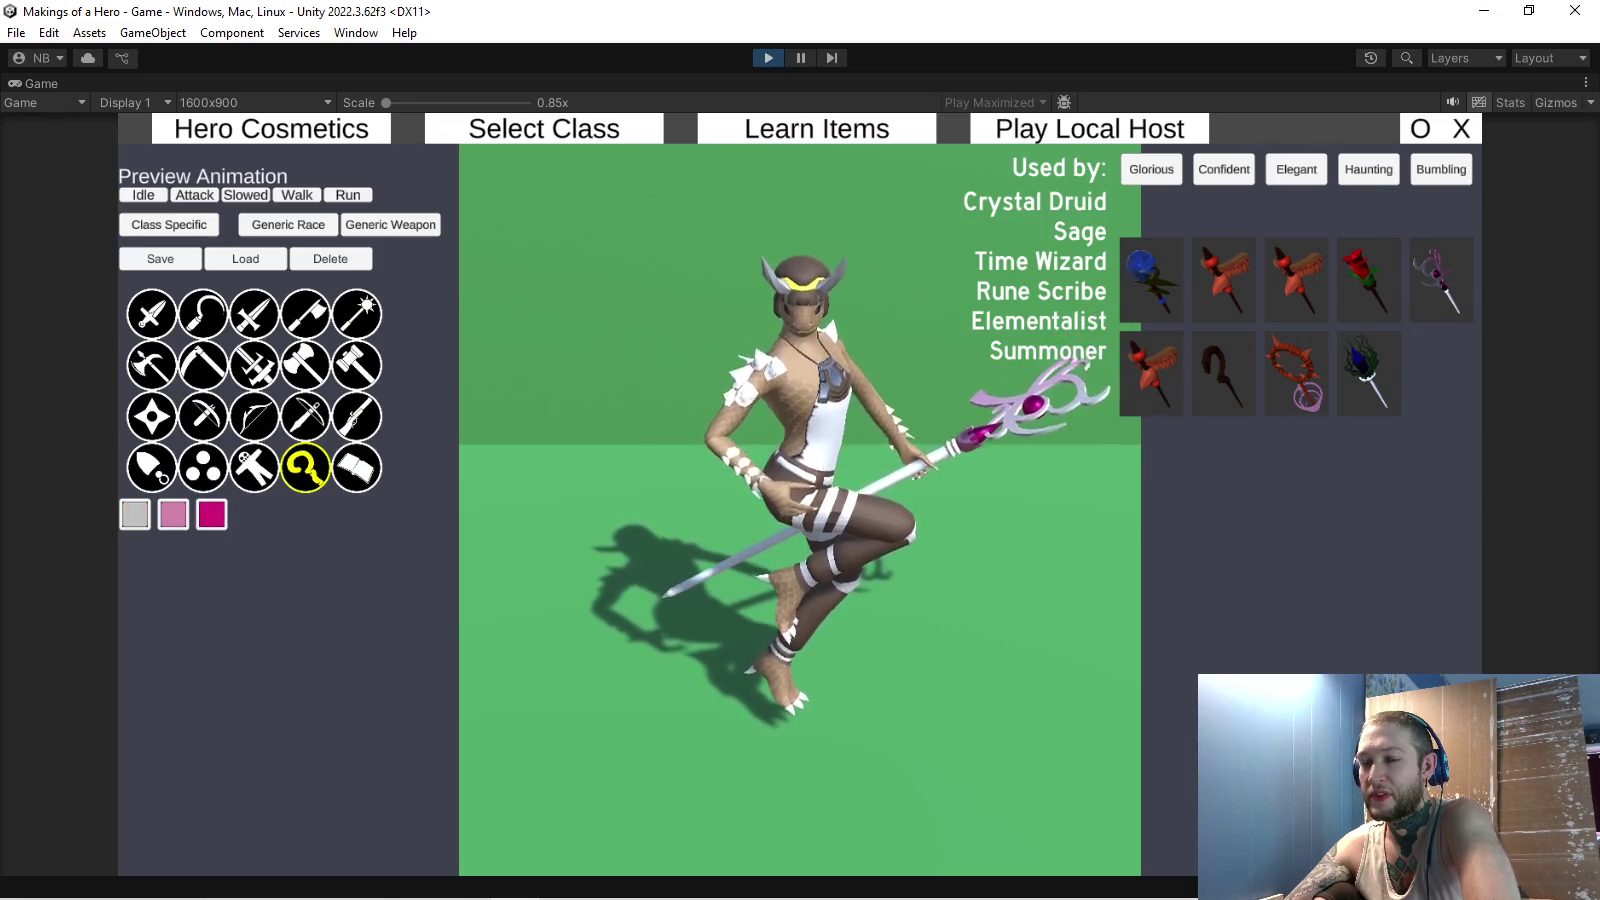
mouse_move(295, 415)
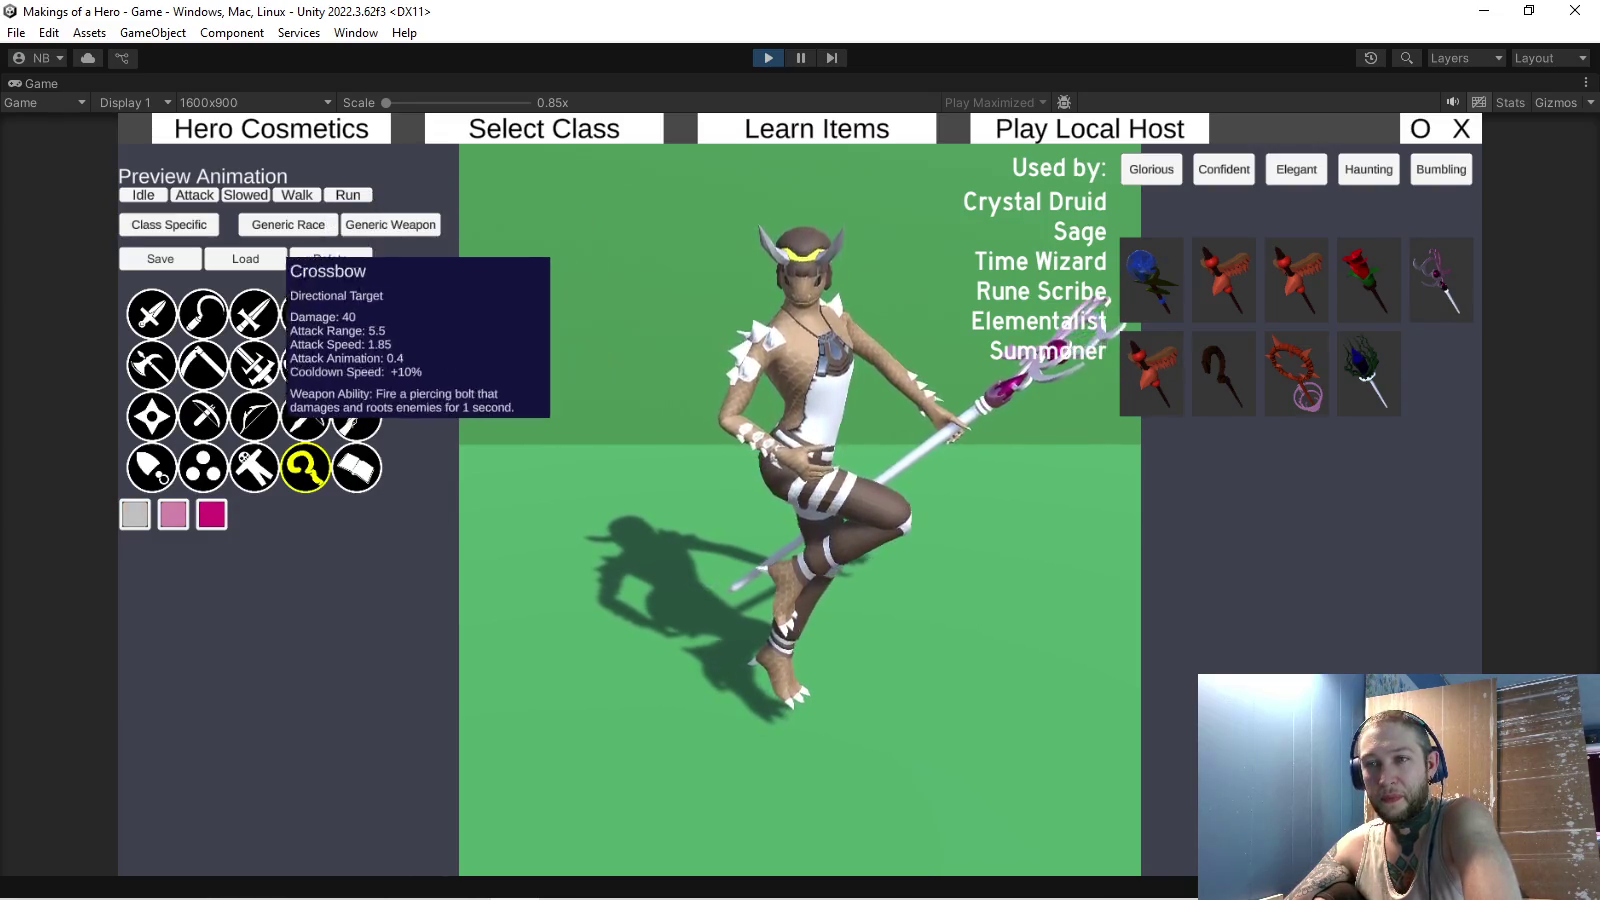
left_click(203, 415)
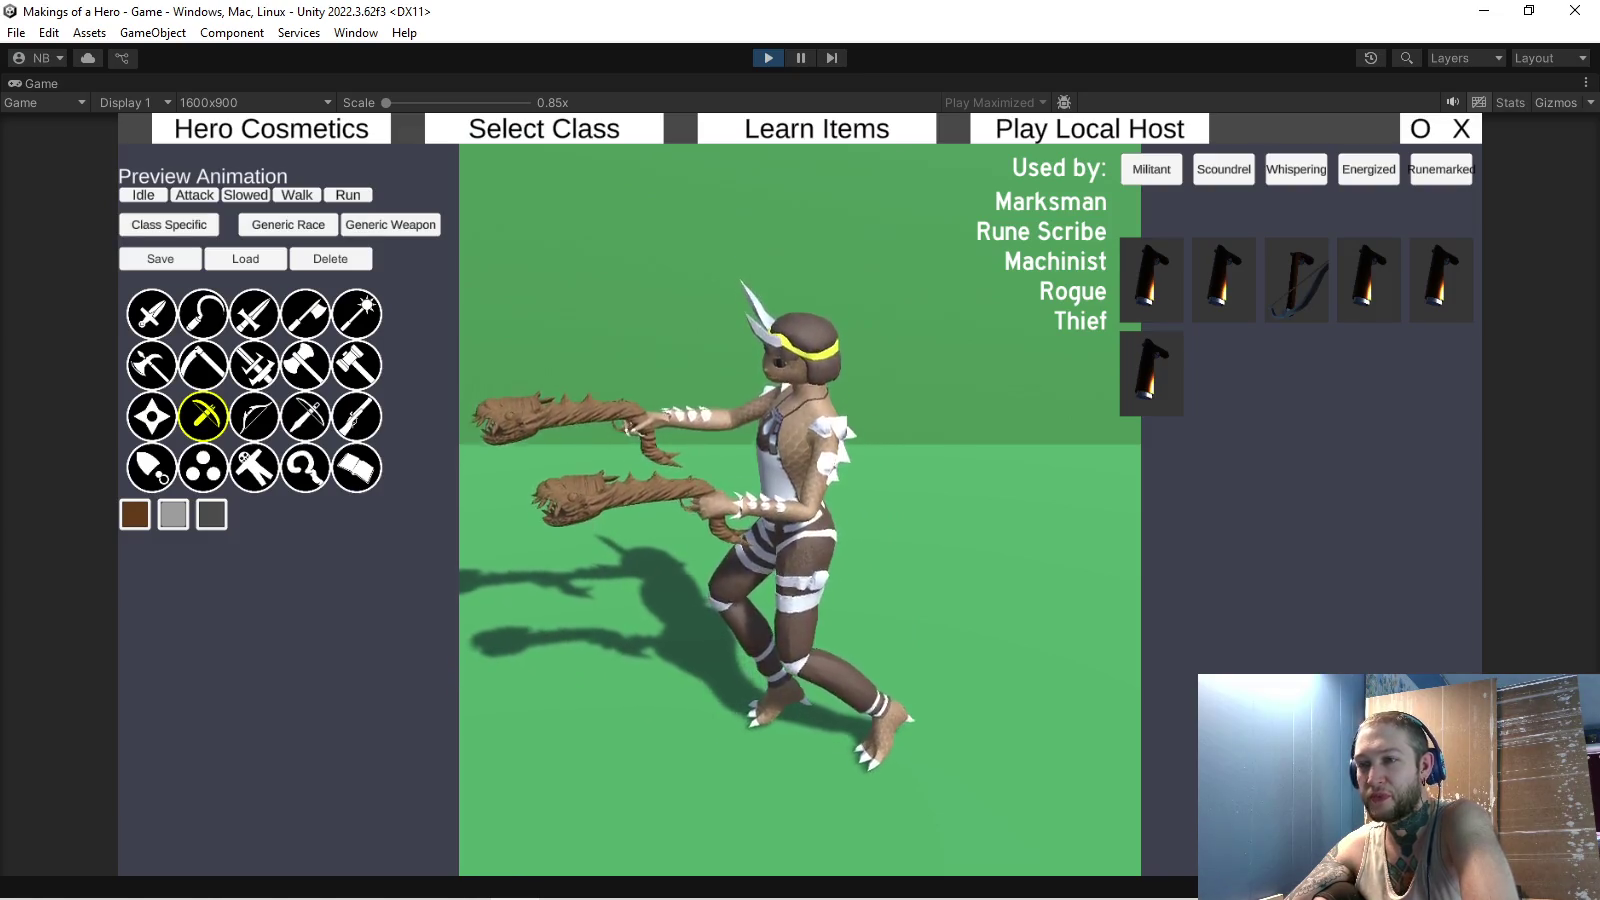
- Preview the scythe, crossbow, rifle, battleaxe, hammer and dagger weapon categories on the hero
mouse_move(203, 410)
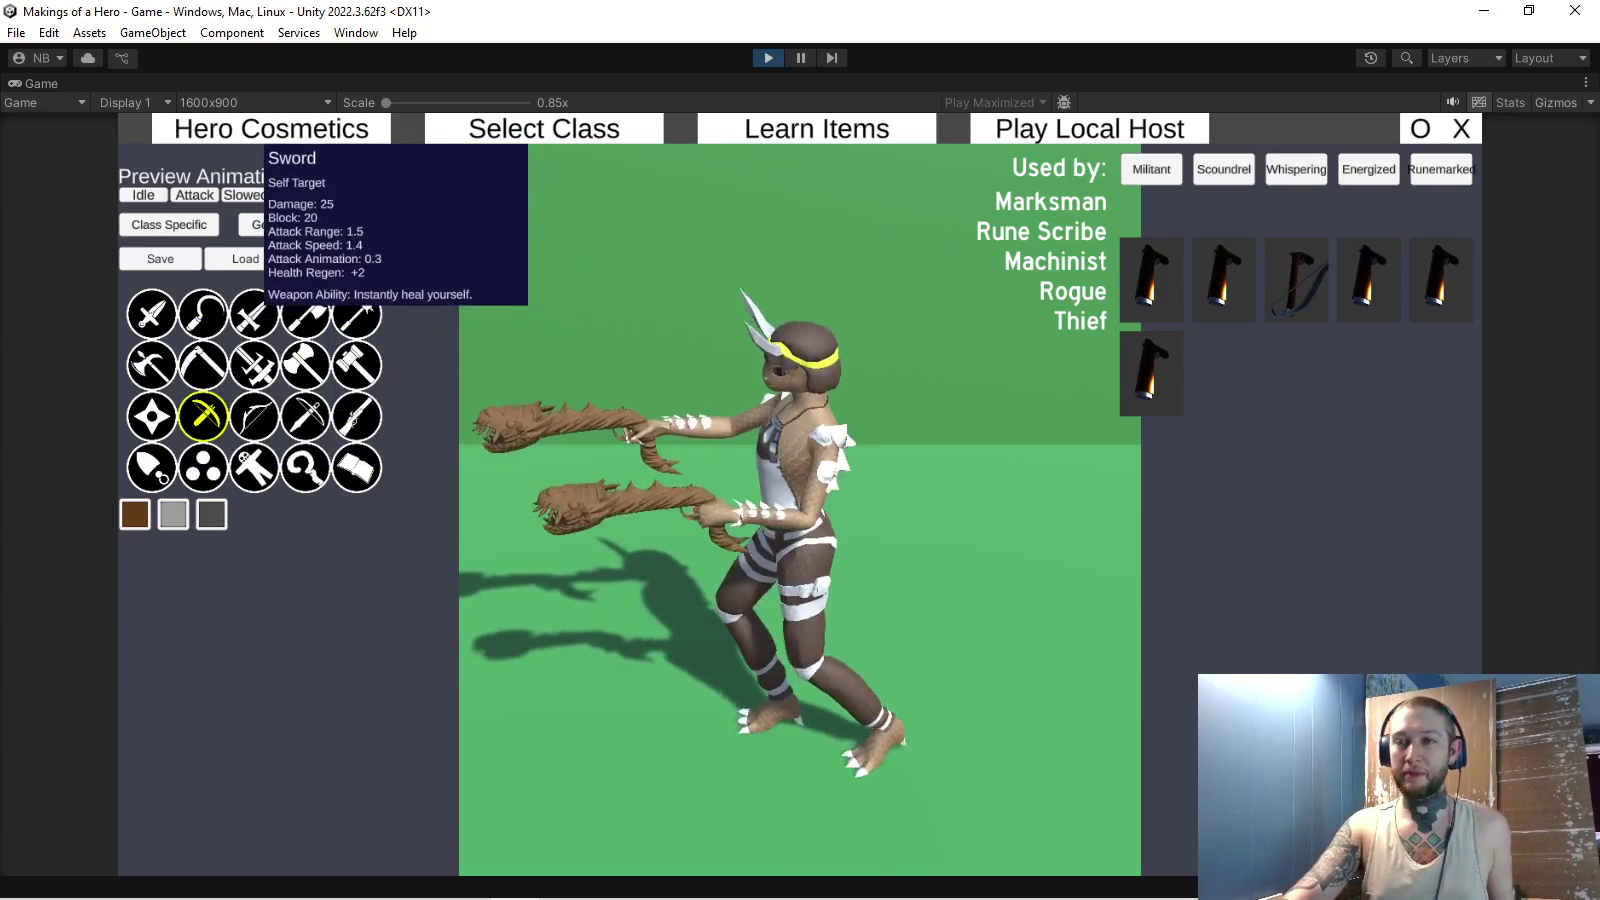
left_click(203, 365)
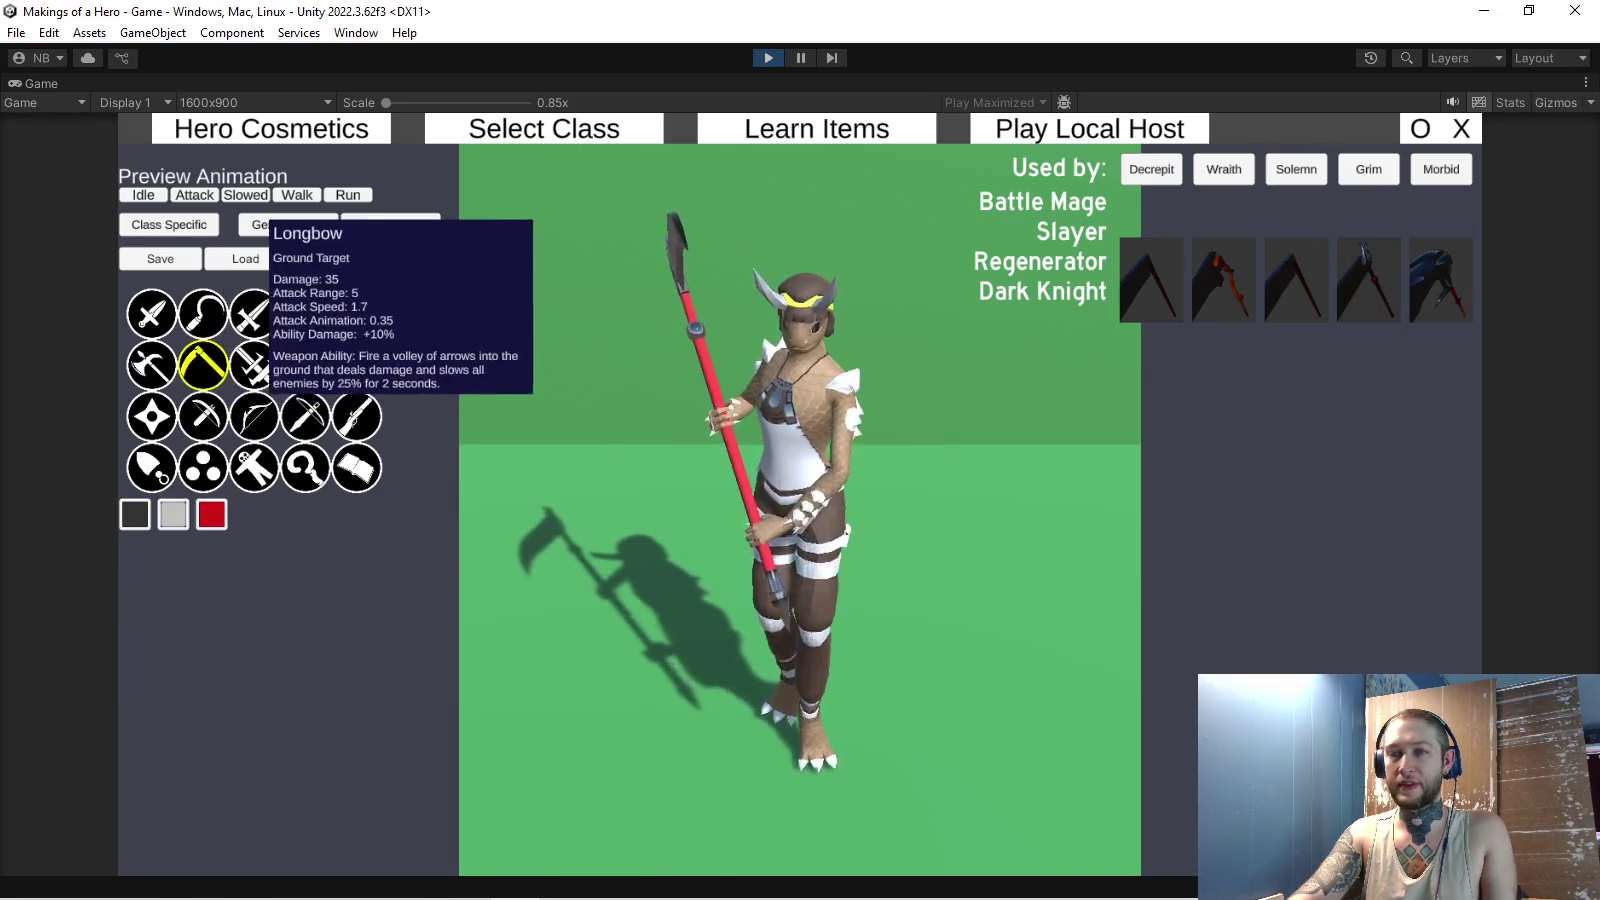
left_click(305, 415)
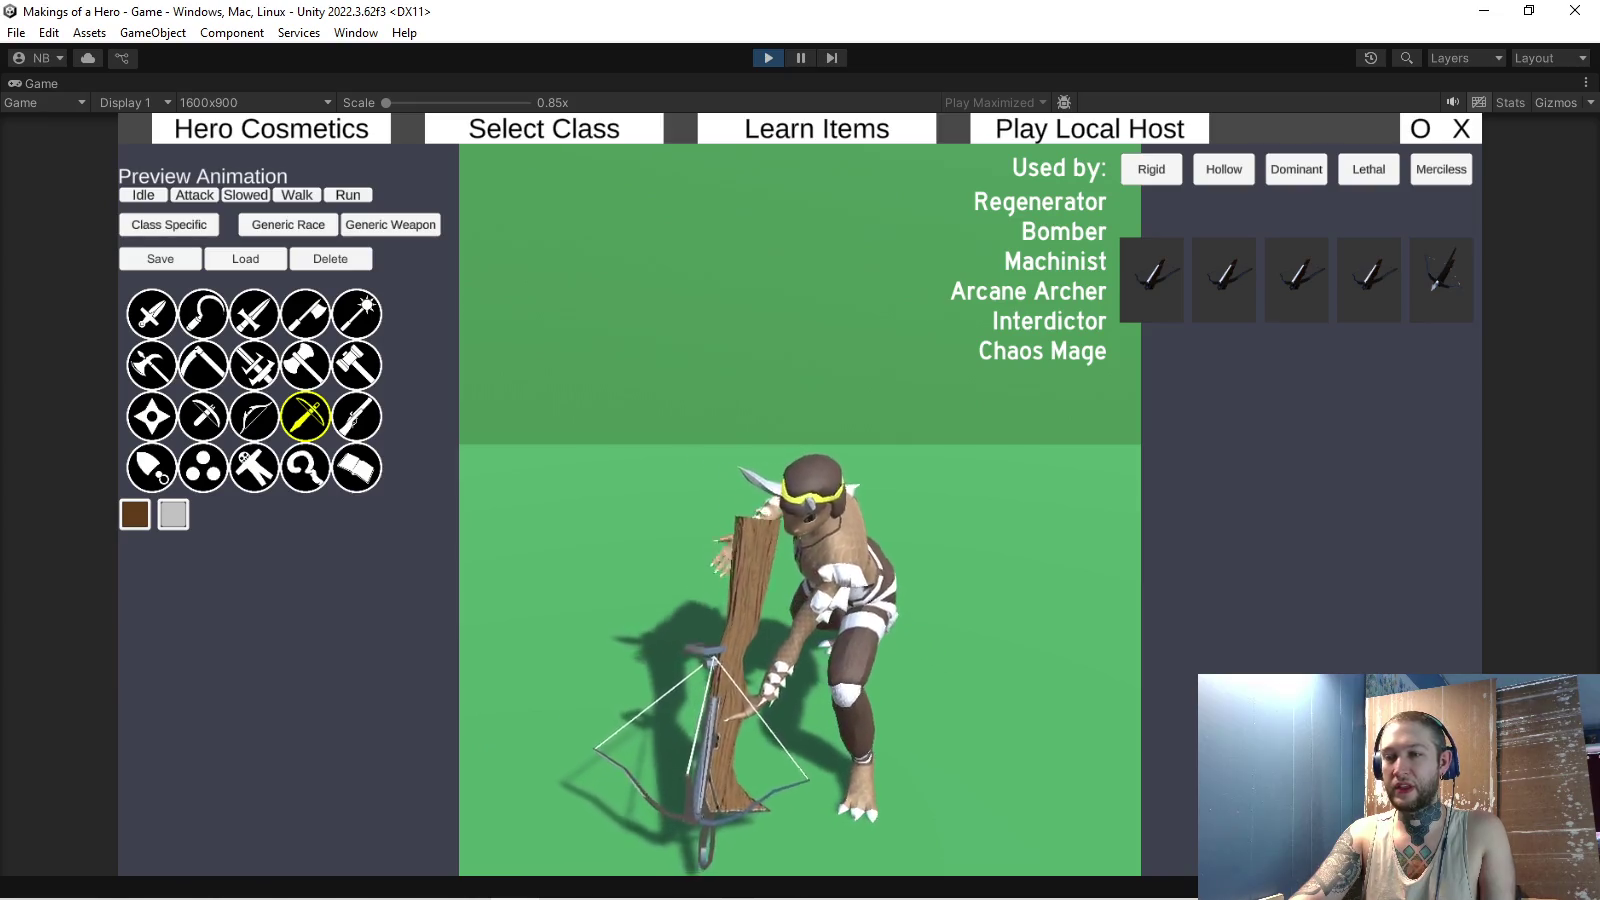
left_click(356, 415)
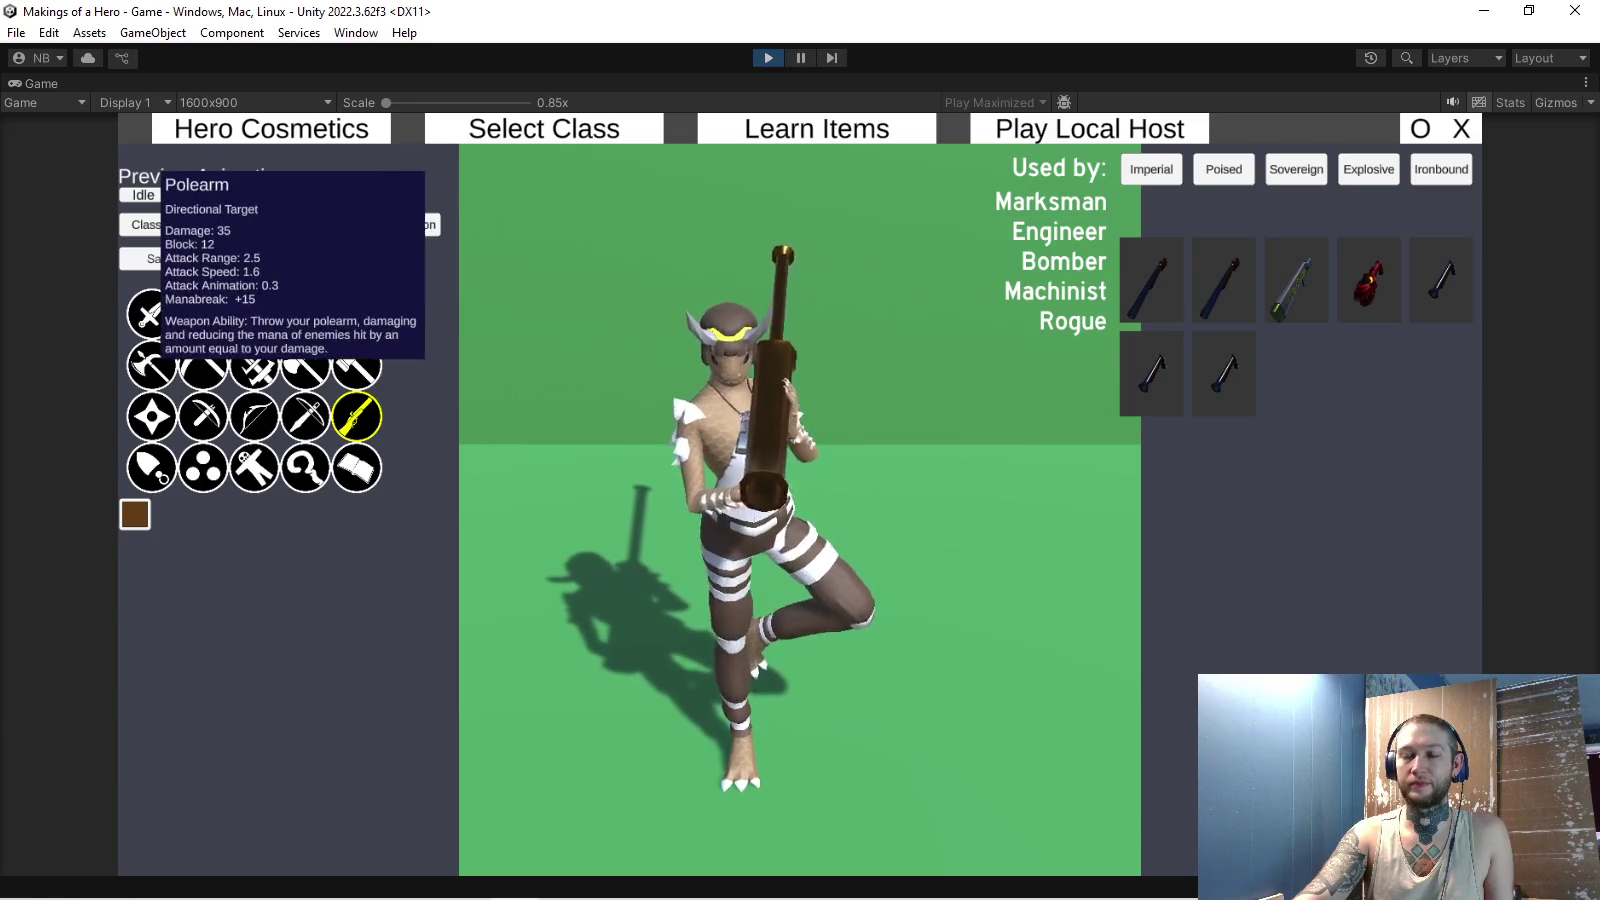
left_click(305, 364)
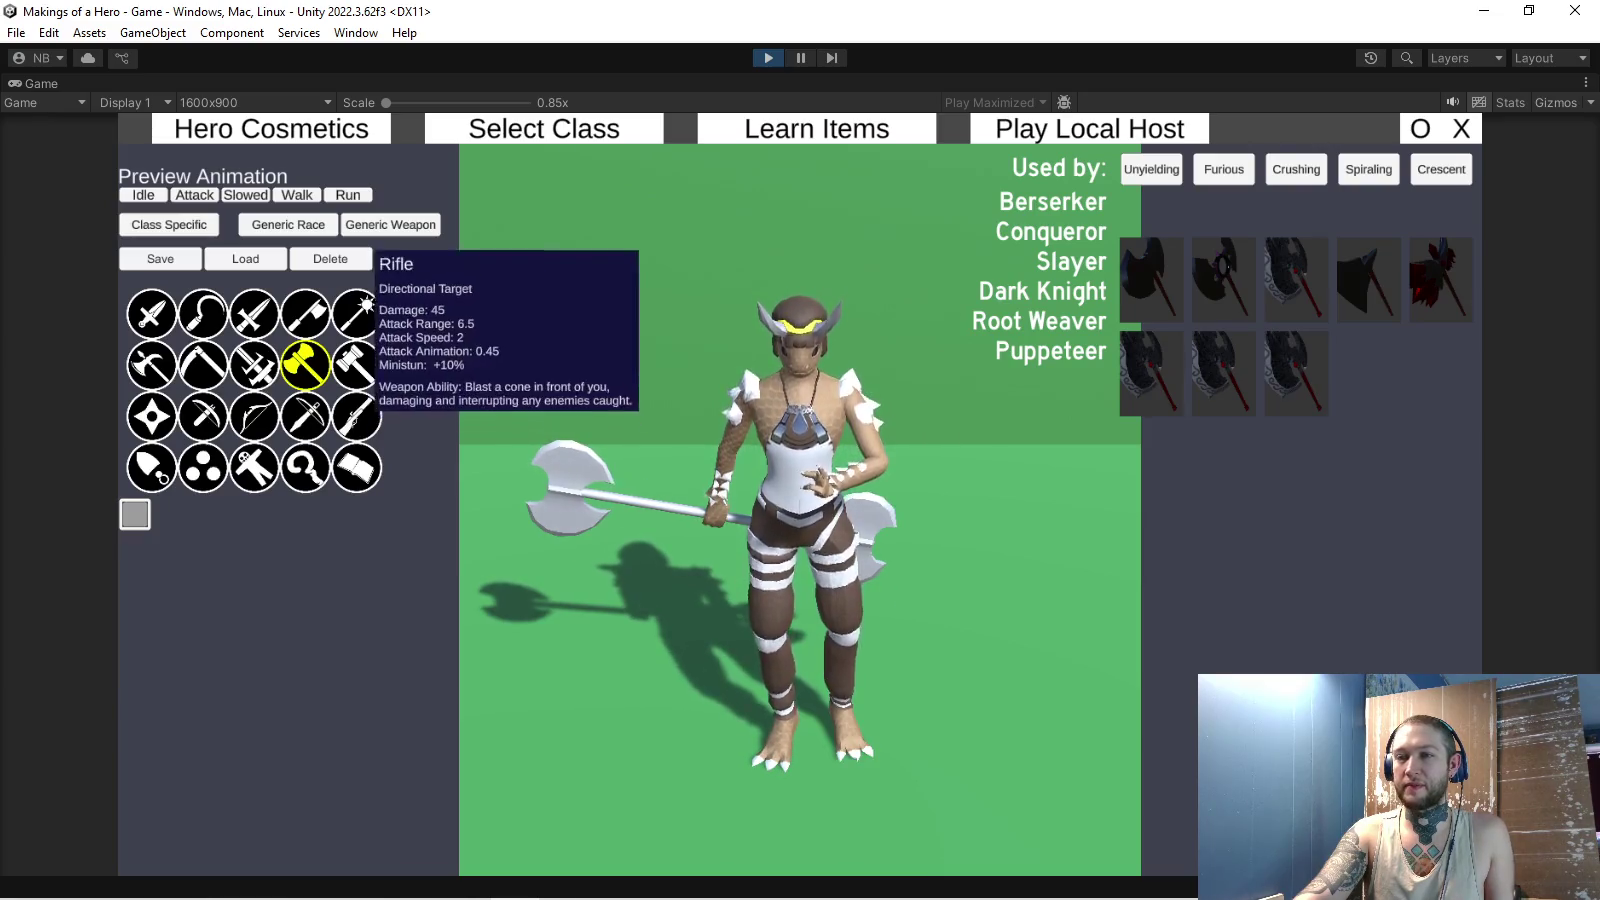
left_click(356, 364)
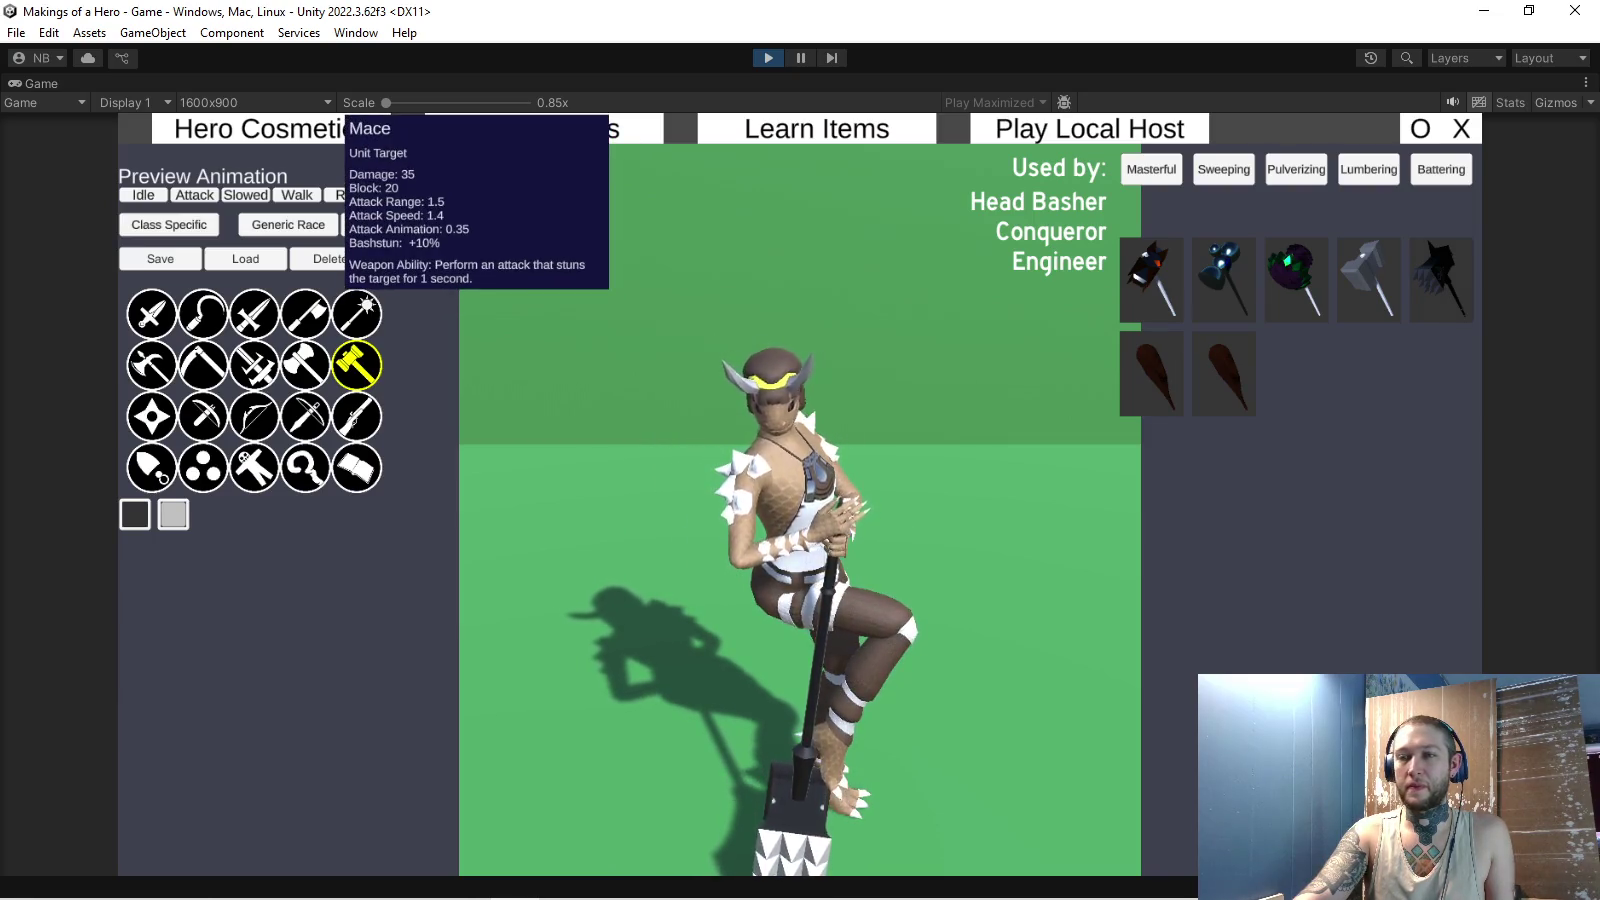
left_click(151, 314)
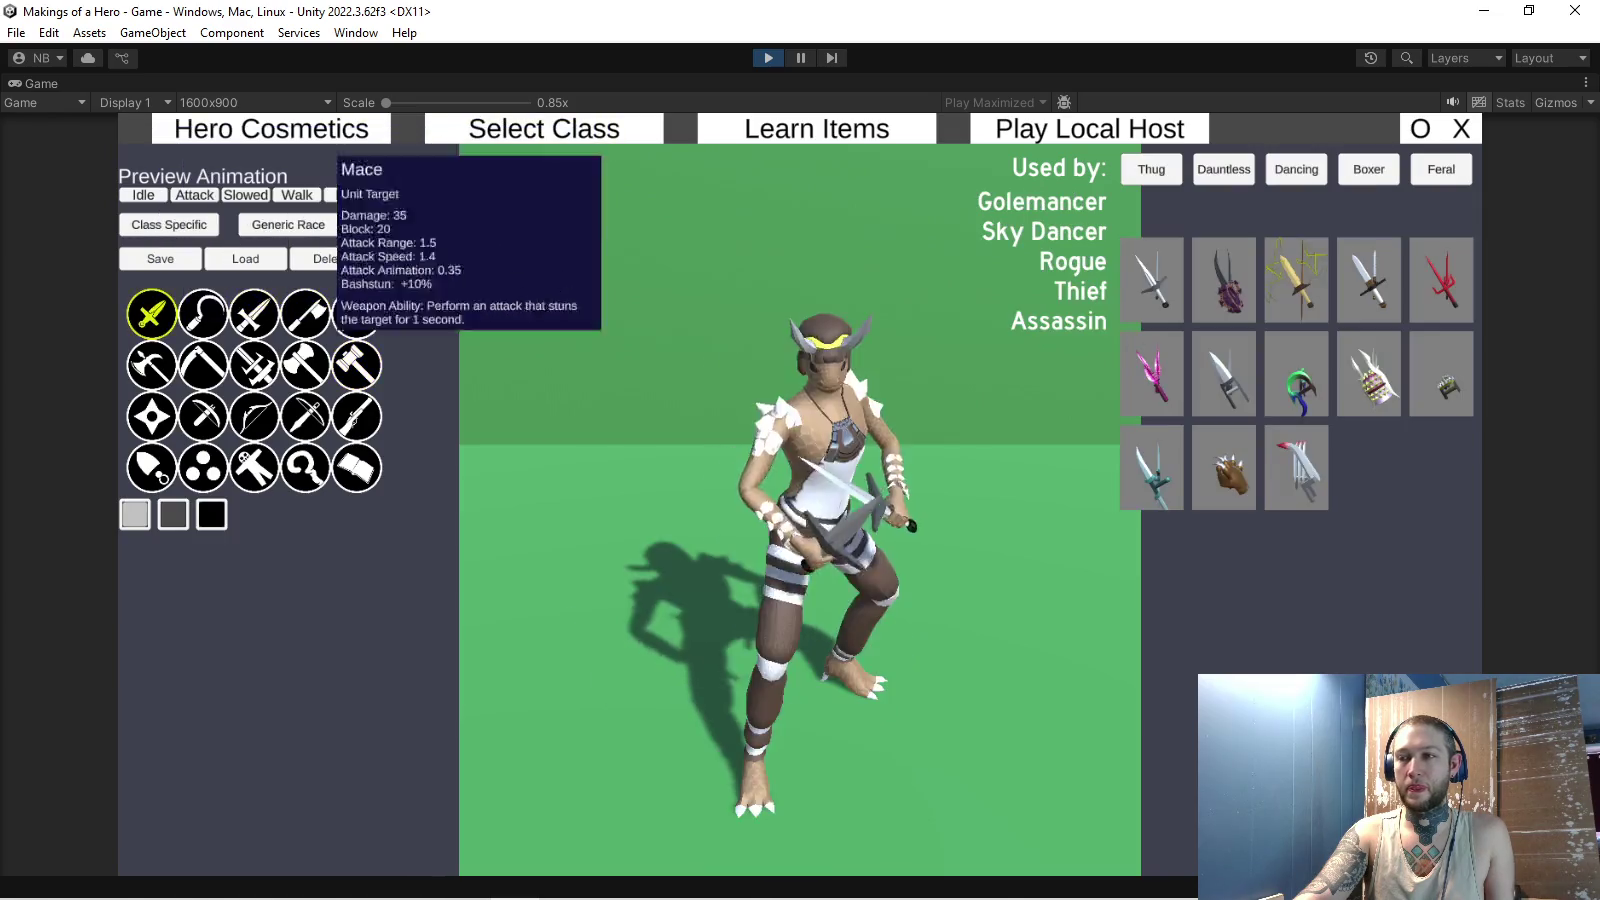
- Equip the white red-tipped claws and the red bow, preview one more type, then stop the game
left_click(1225, 467)
left_click(1297, 467)
left_click(1441, 373)
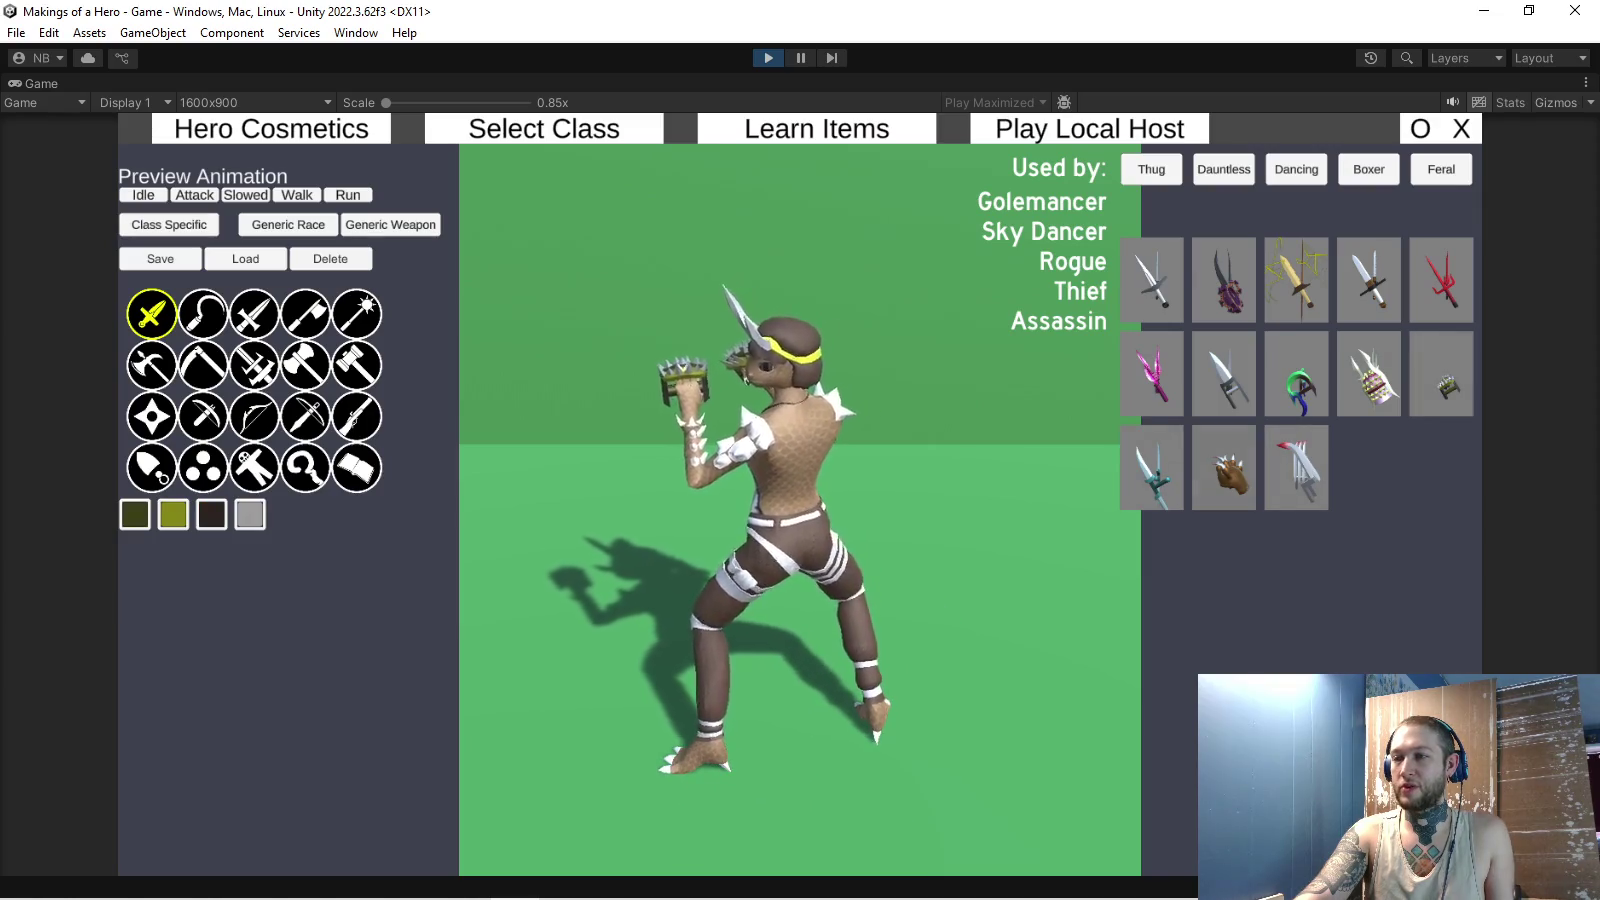
left_click(1297, 467)
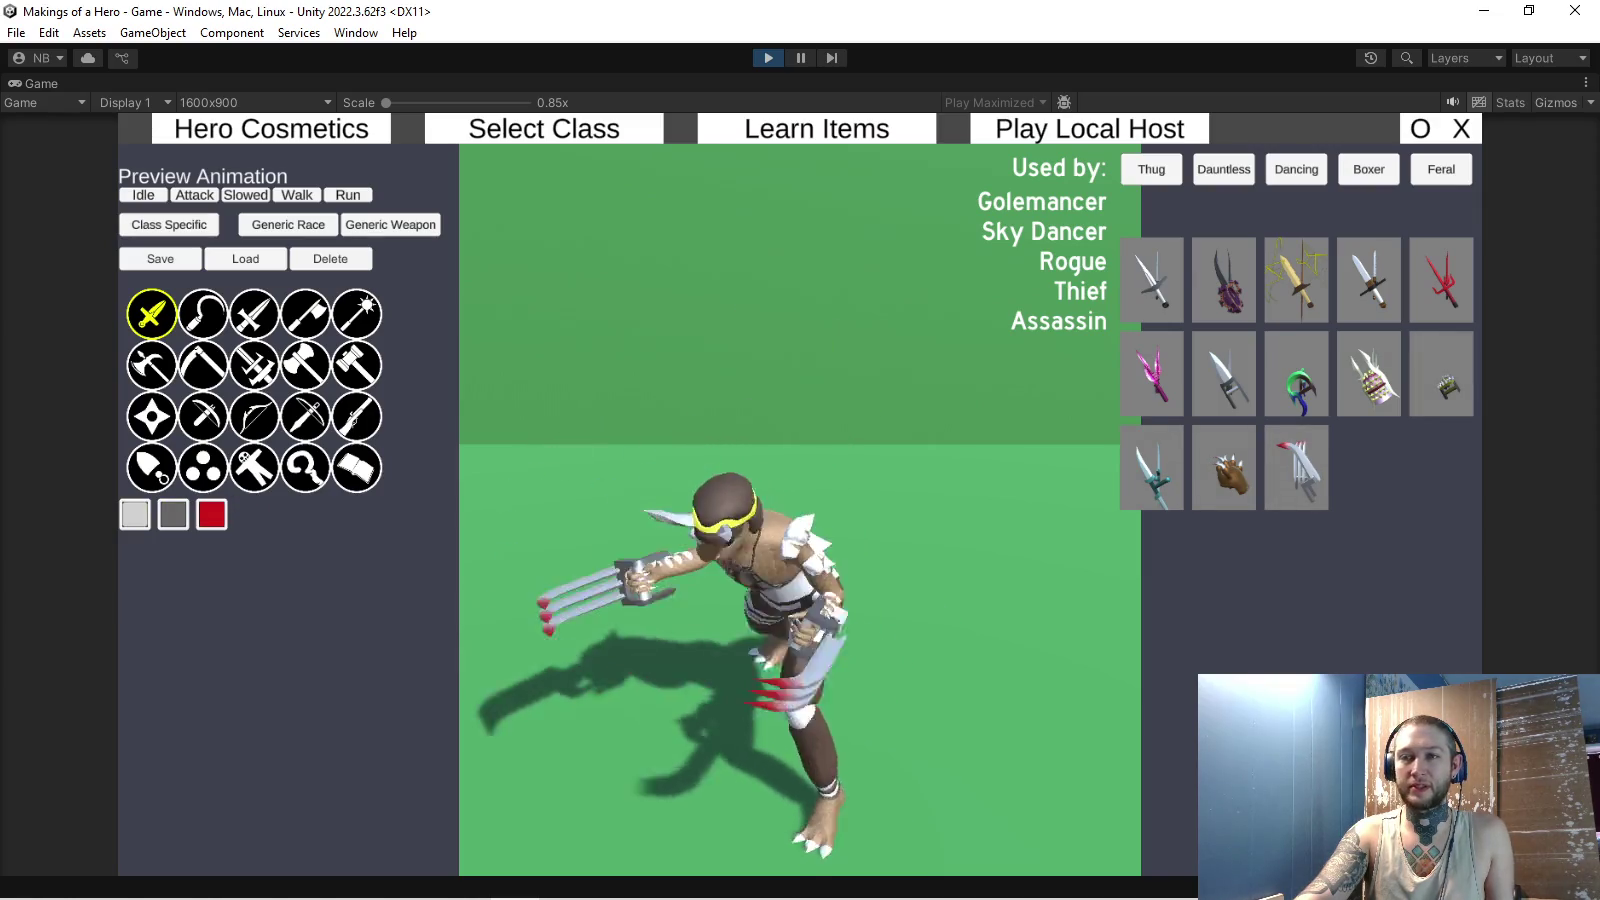
left_click(254, 416)
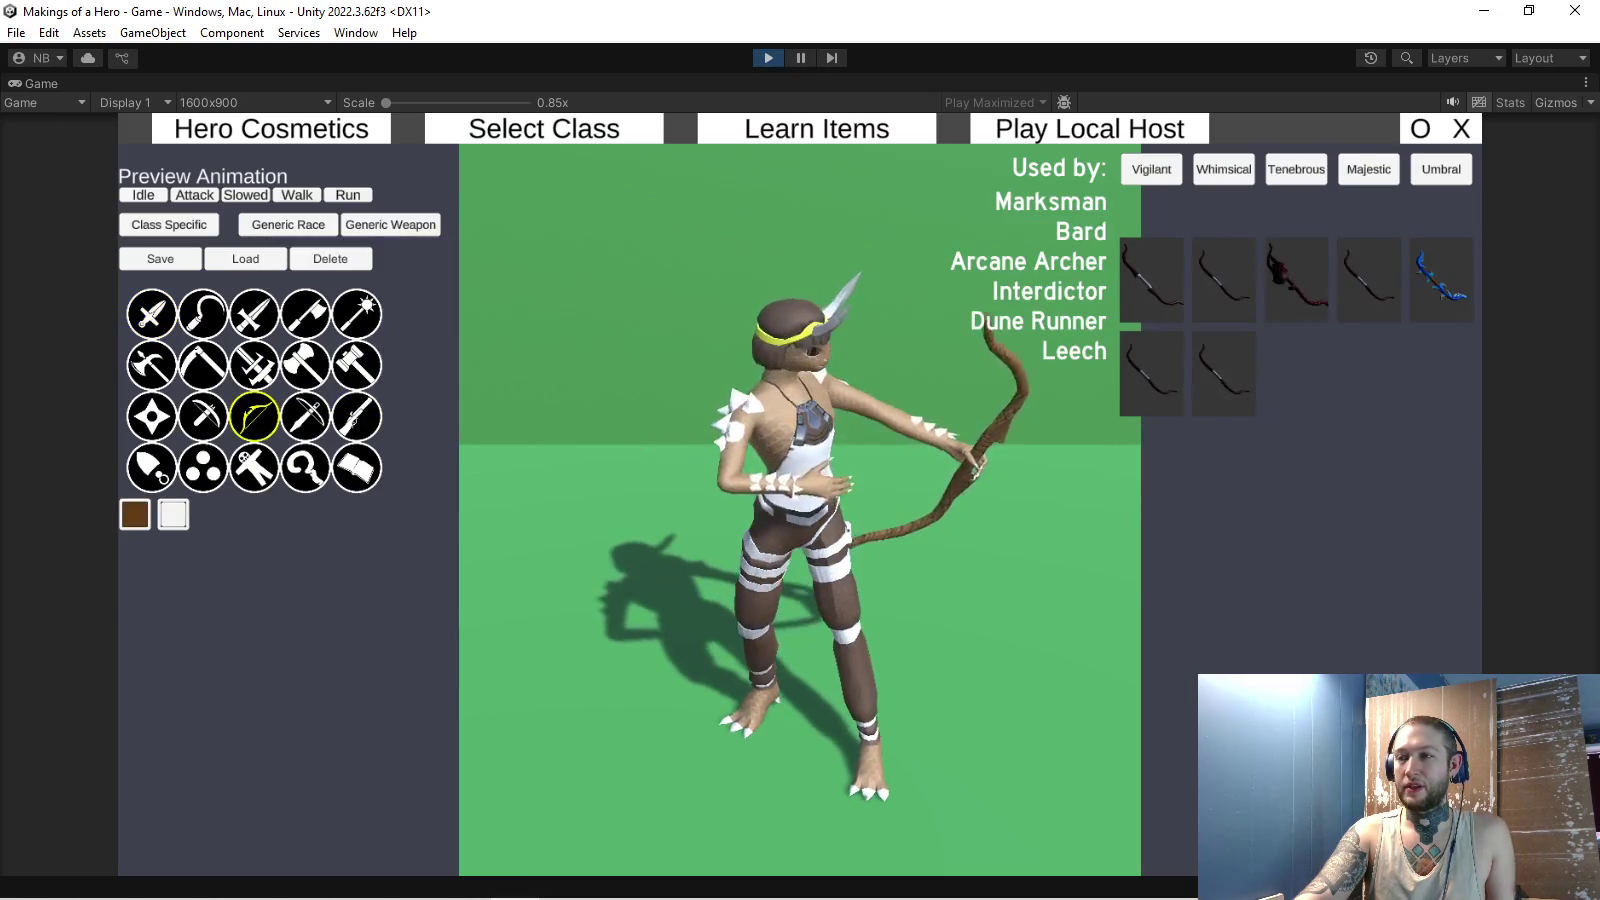
left_click(1297, 279)
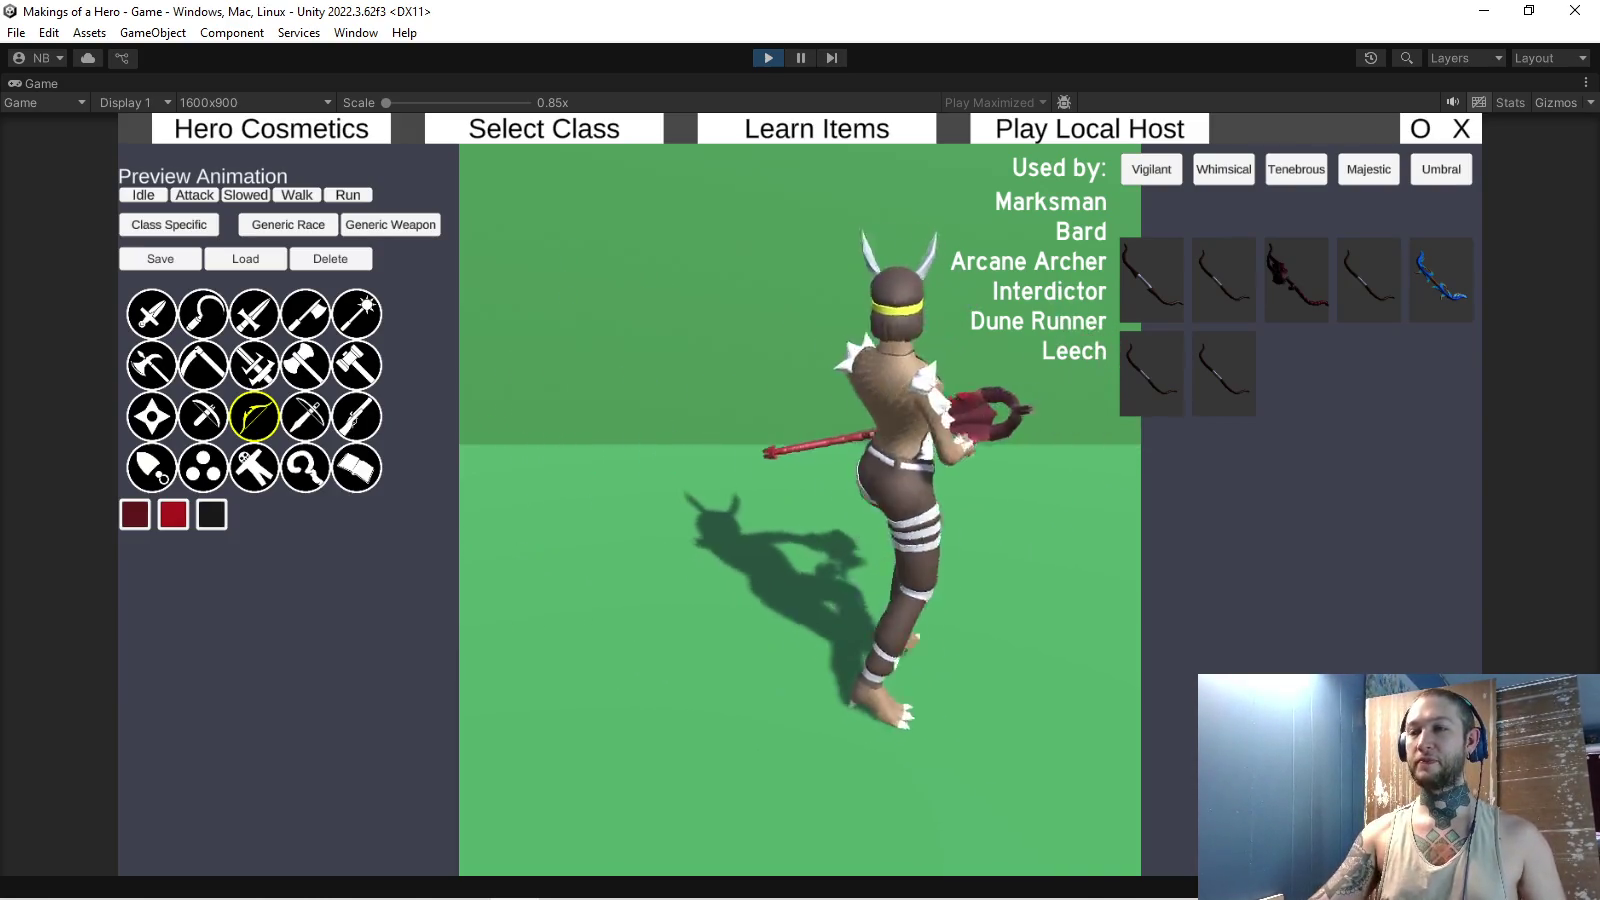
left_click(254, 467)
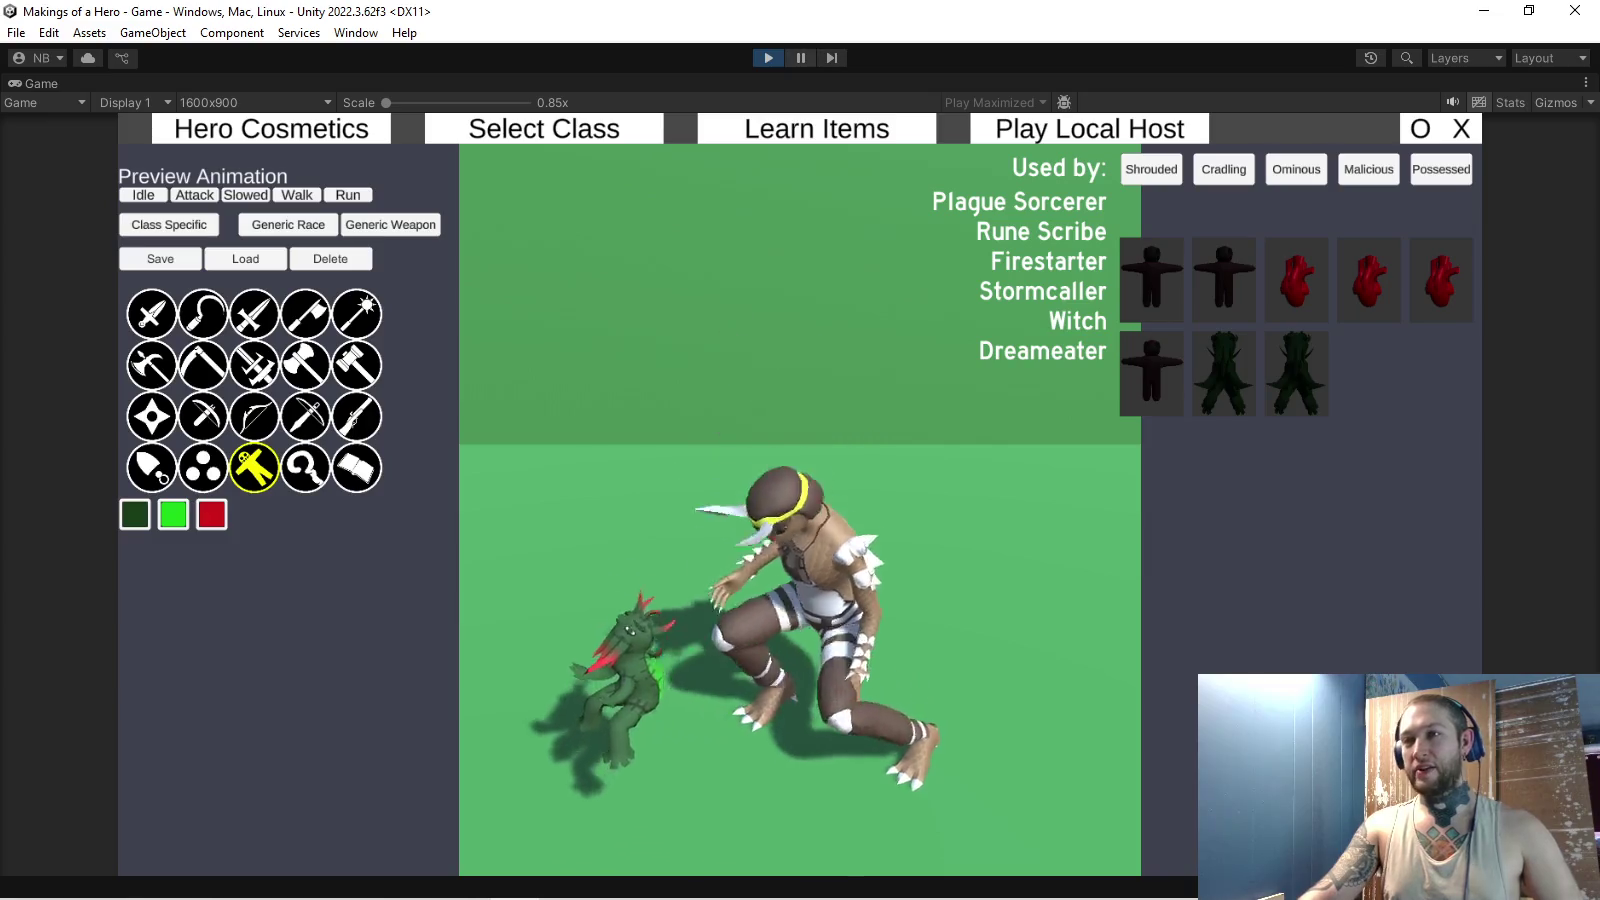
key("ctrl+p")
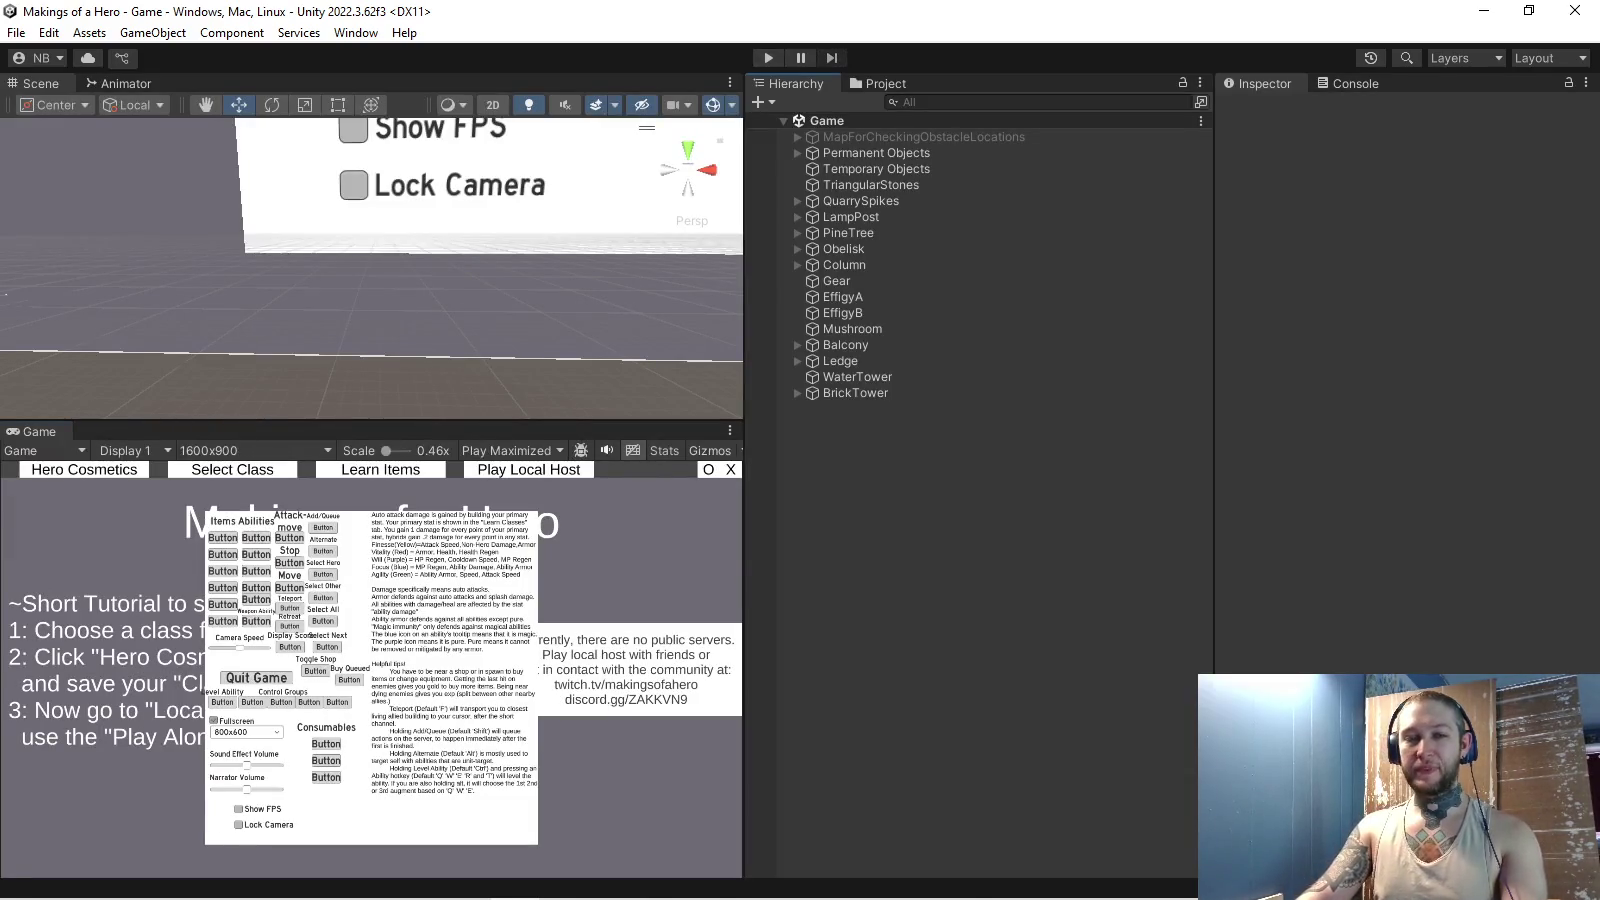
- Make green the foreground colour and rectangle-select the left column of the mace texture
key("alt+Tab")
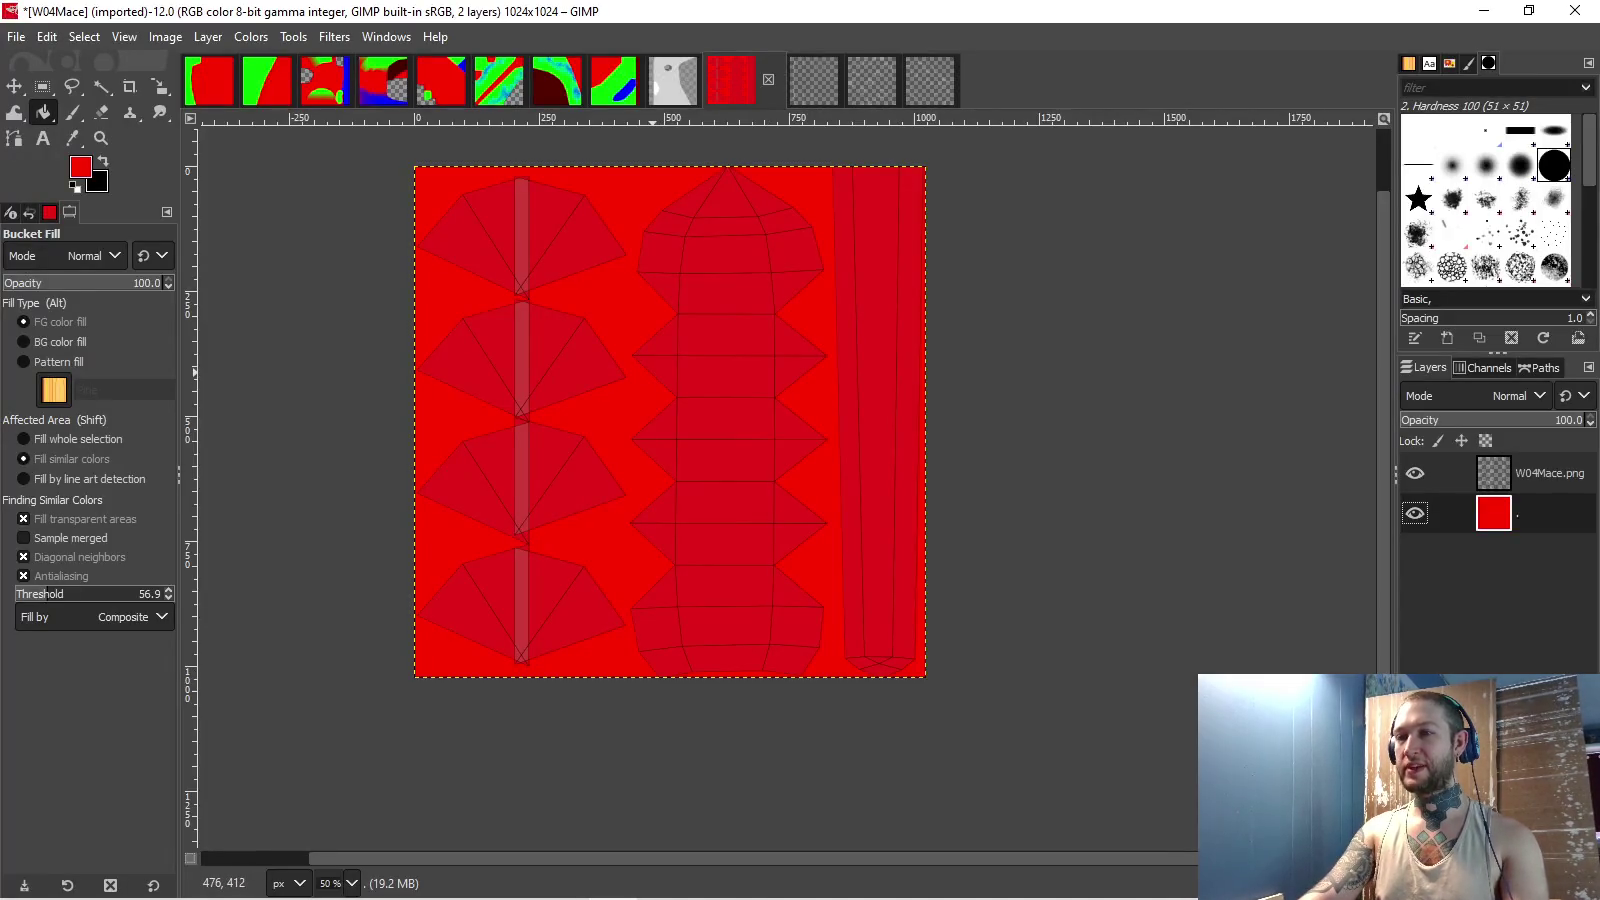
scroll(653, 373, "up", 1)
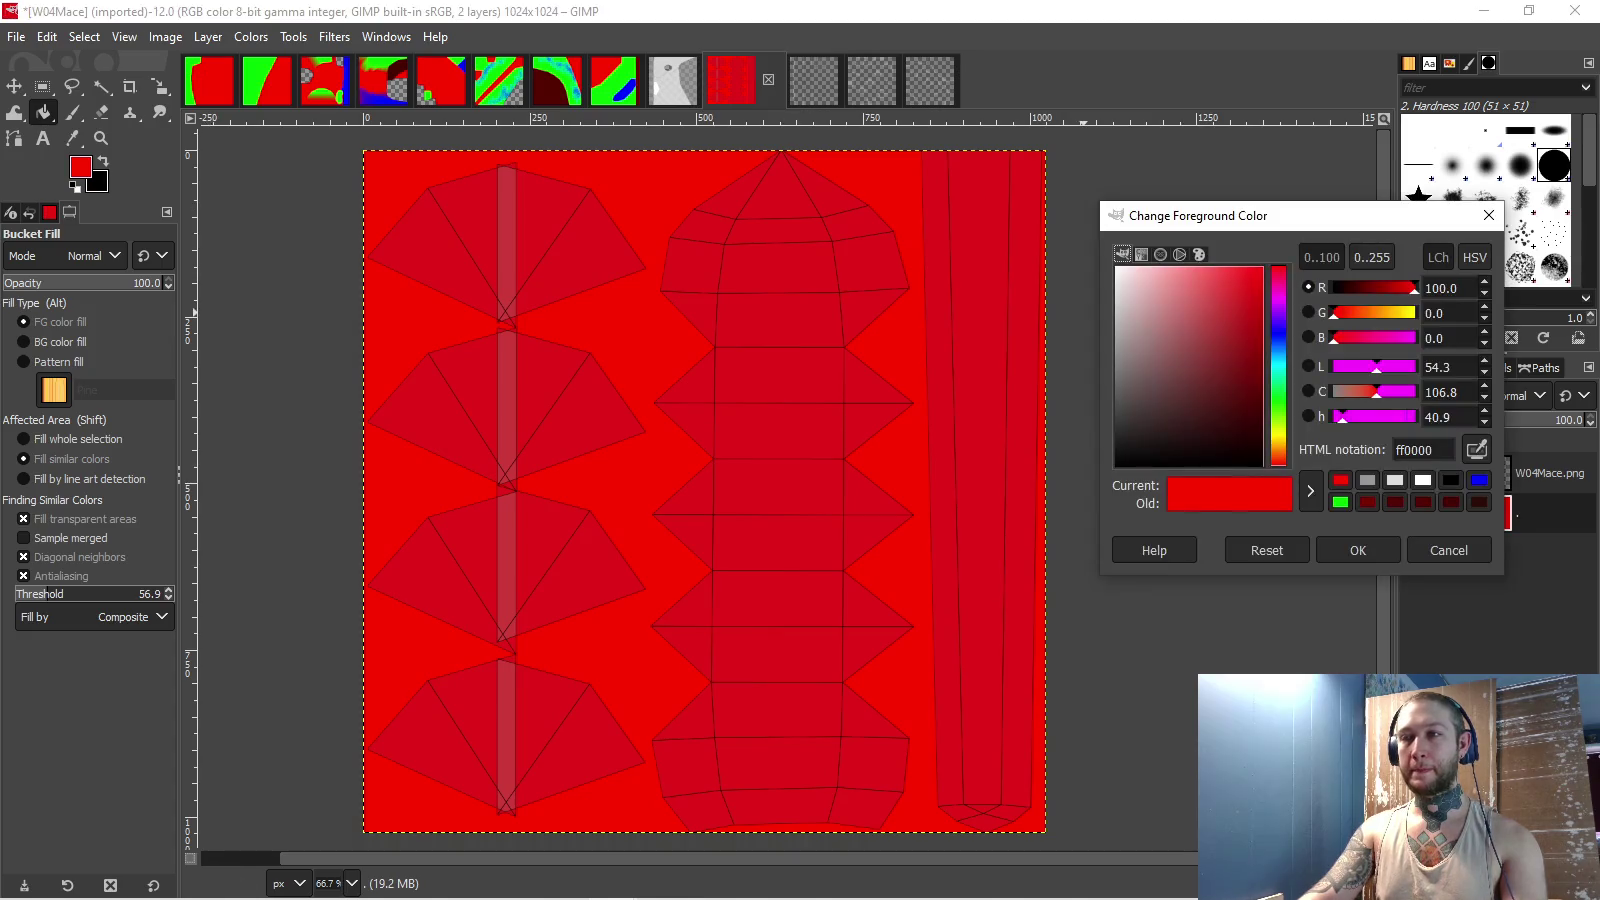
left_click_drag(1277, 462, 1277, 392)
left_click(1357, 550)
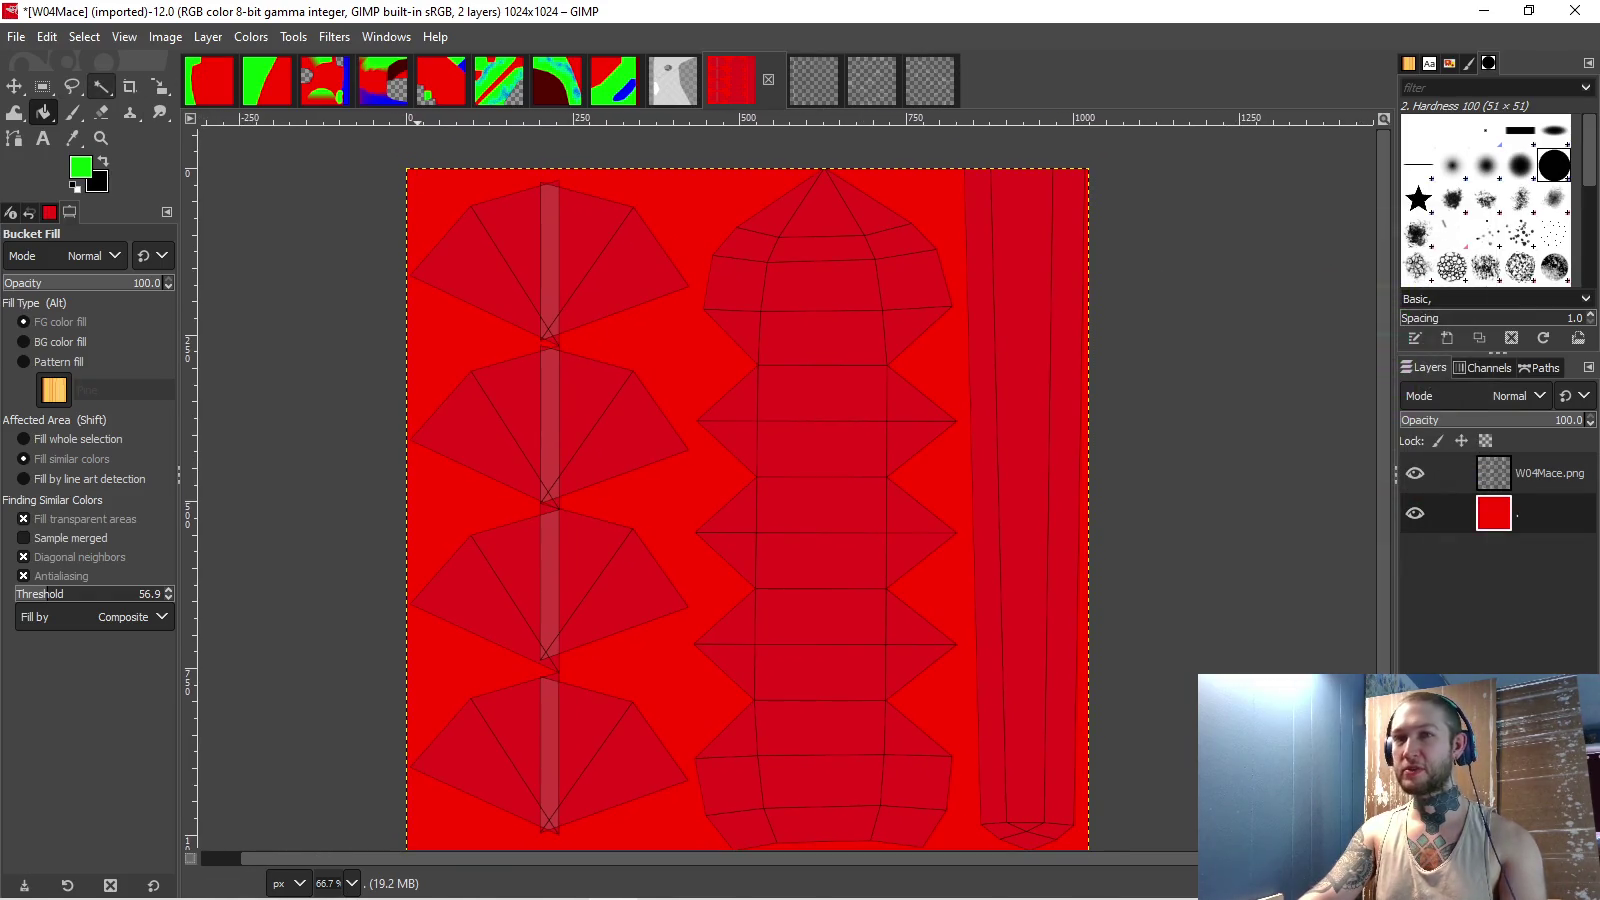
left_click(42, 86)
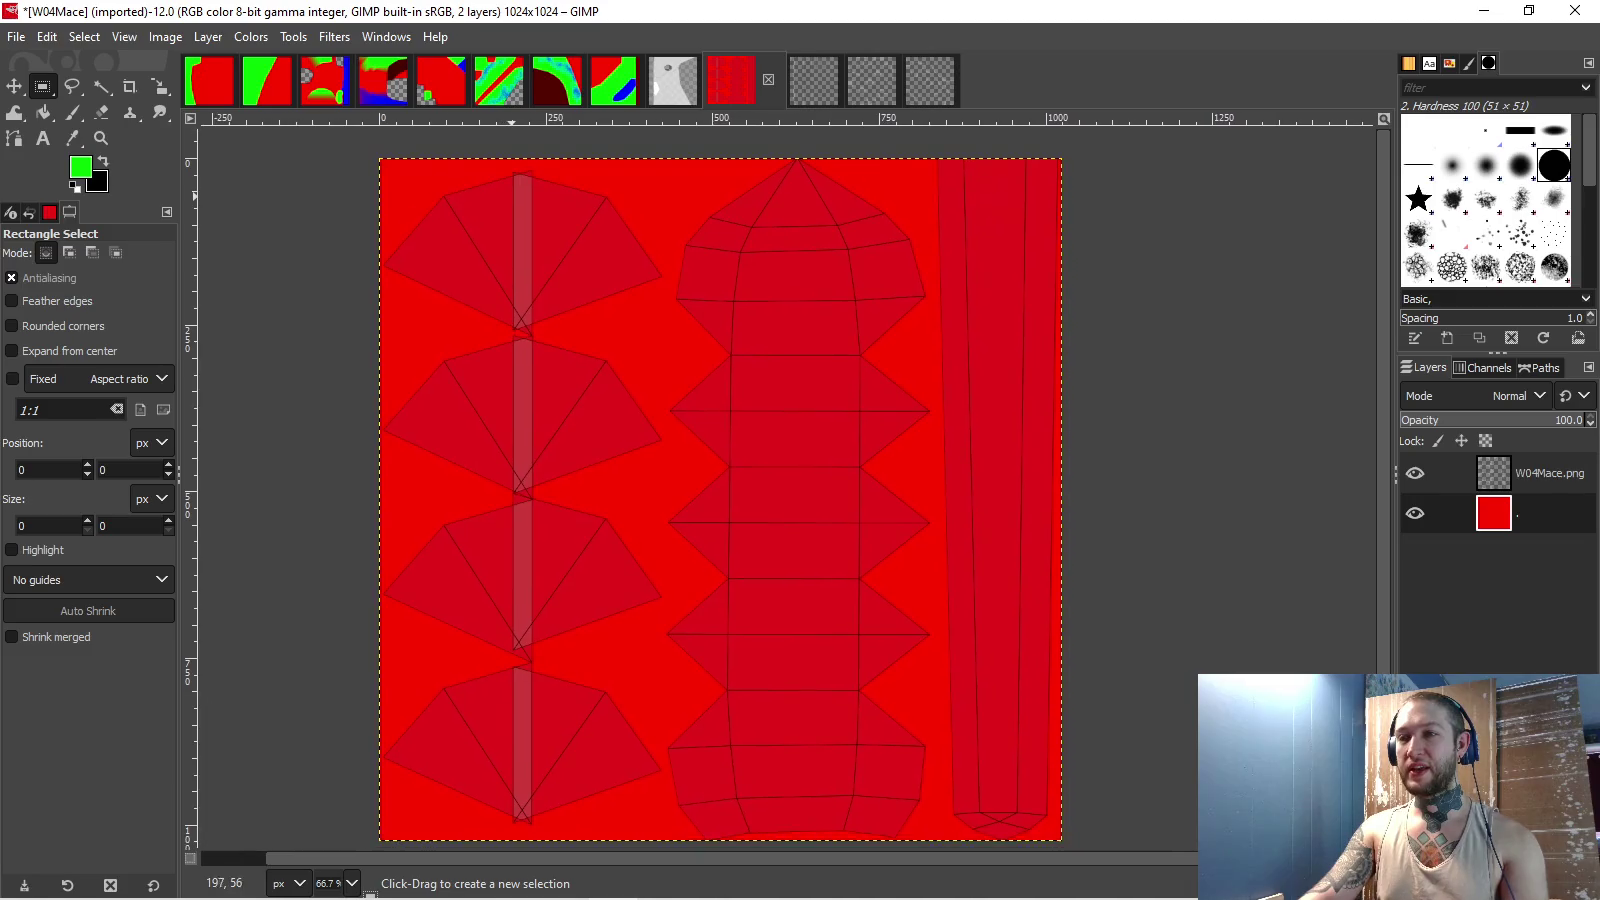
mouse_move(361, 136)
left_mouse_down()
mouse_move(650, 678)
mouse_move(665, 845)
left_mouse_up()
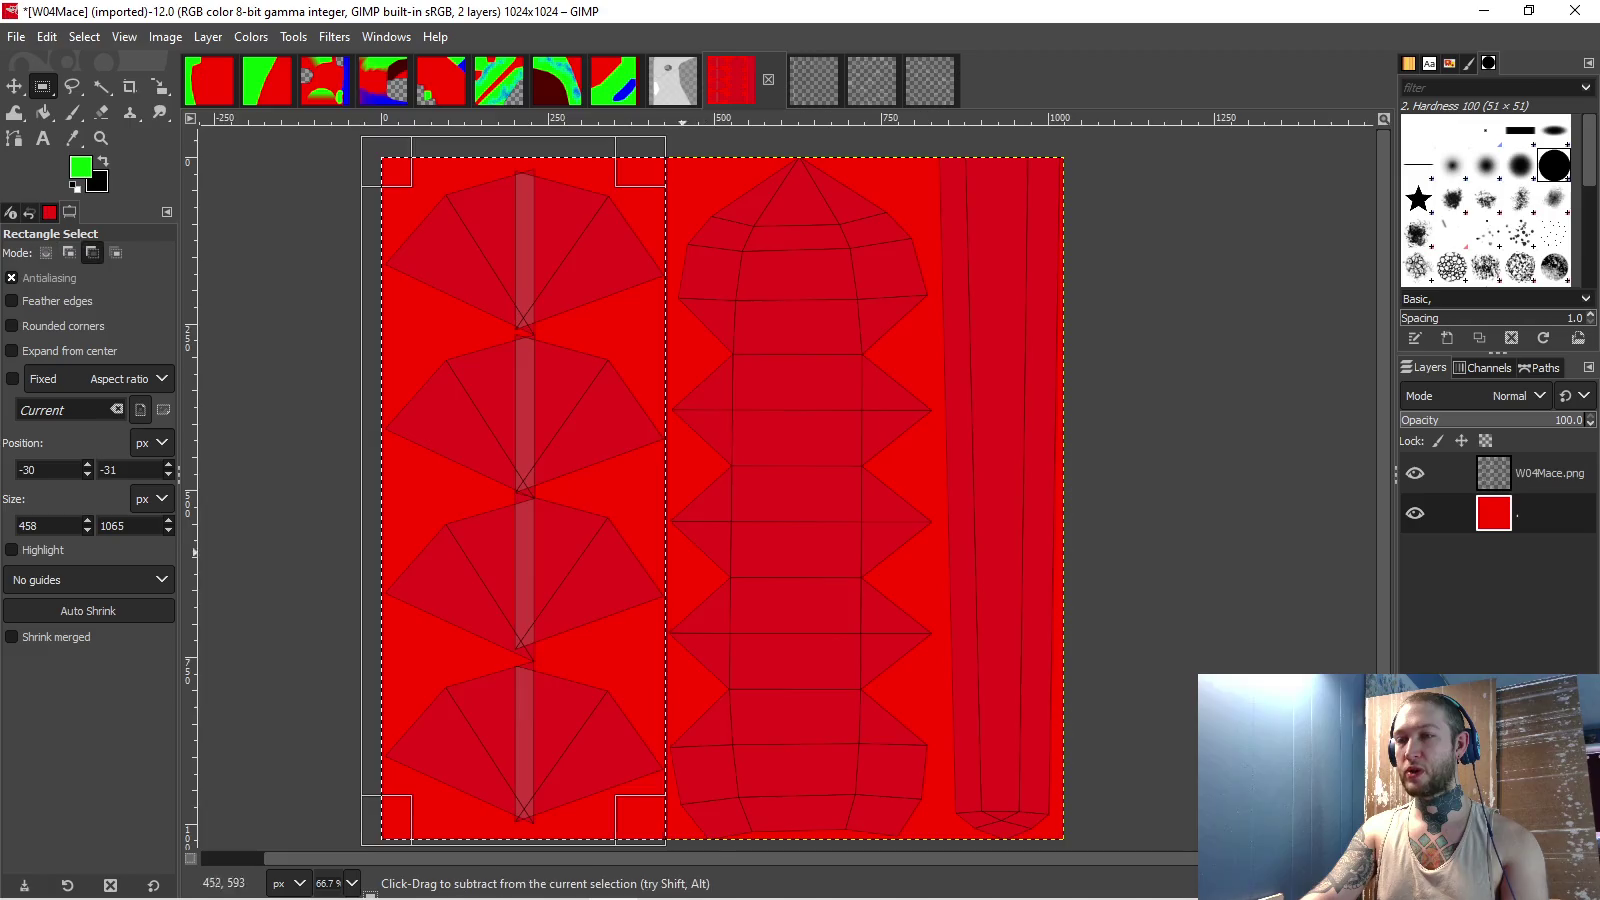
scroll(672, 450, "up", 2, "ctrl")
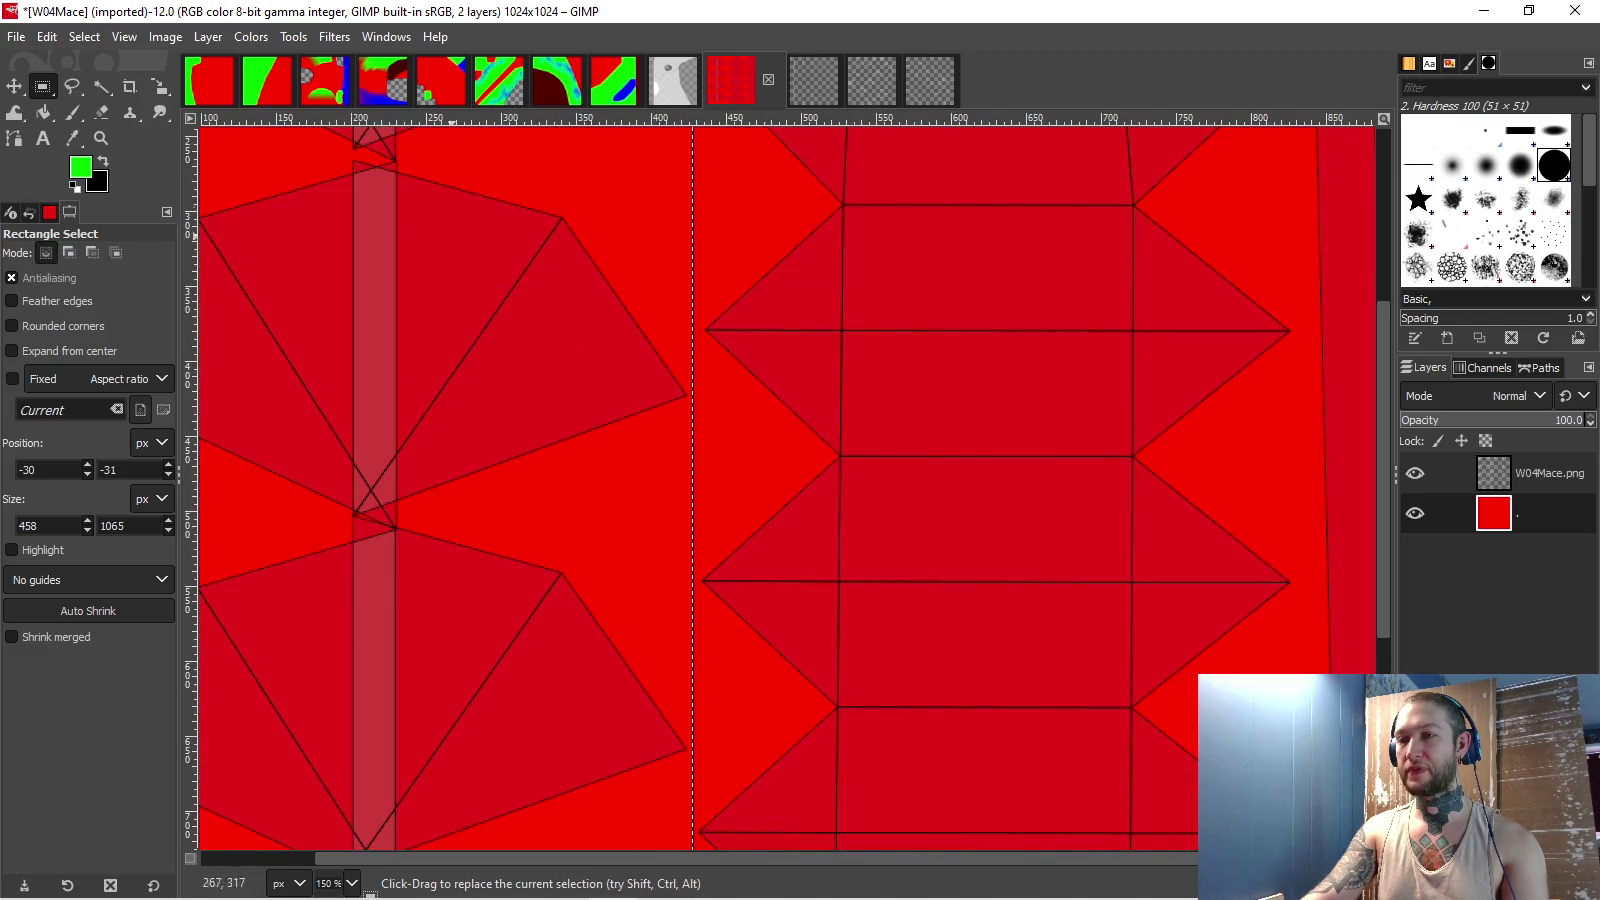
- Start a free-select zigzag outline along the gap between the texture's UV pieces
left_click(72, 86)
scroll(775, 355, "up", 5)
scroll(762, 250, "up", 2)
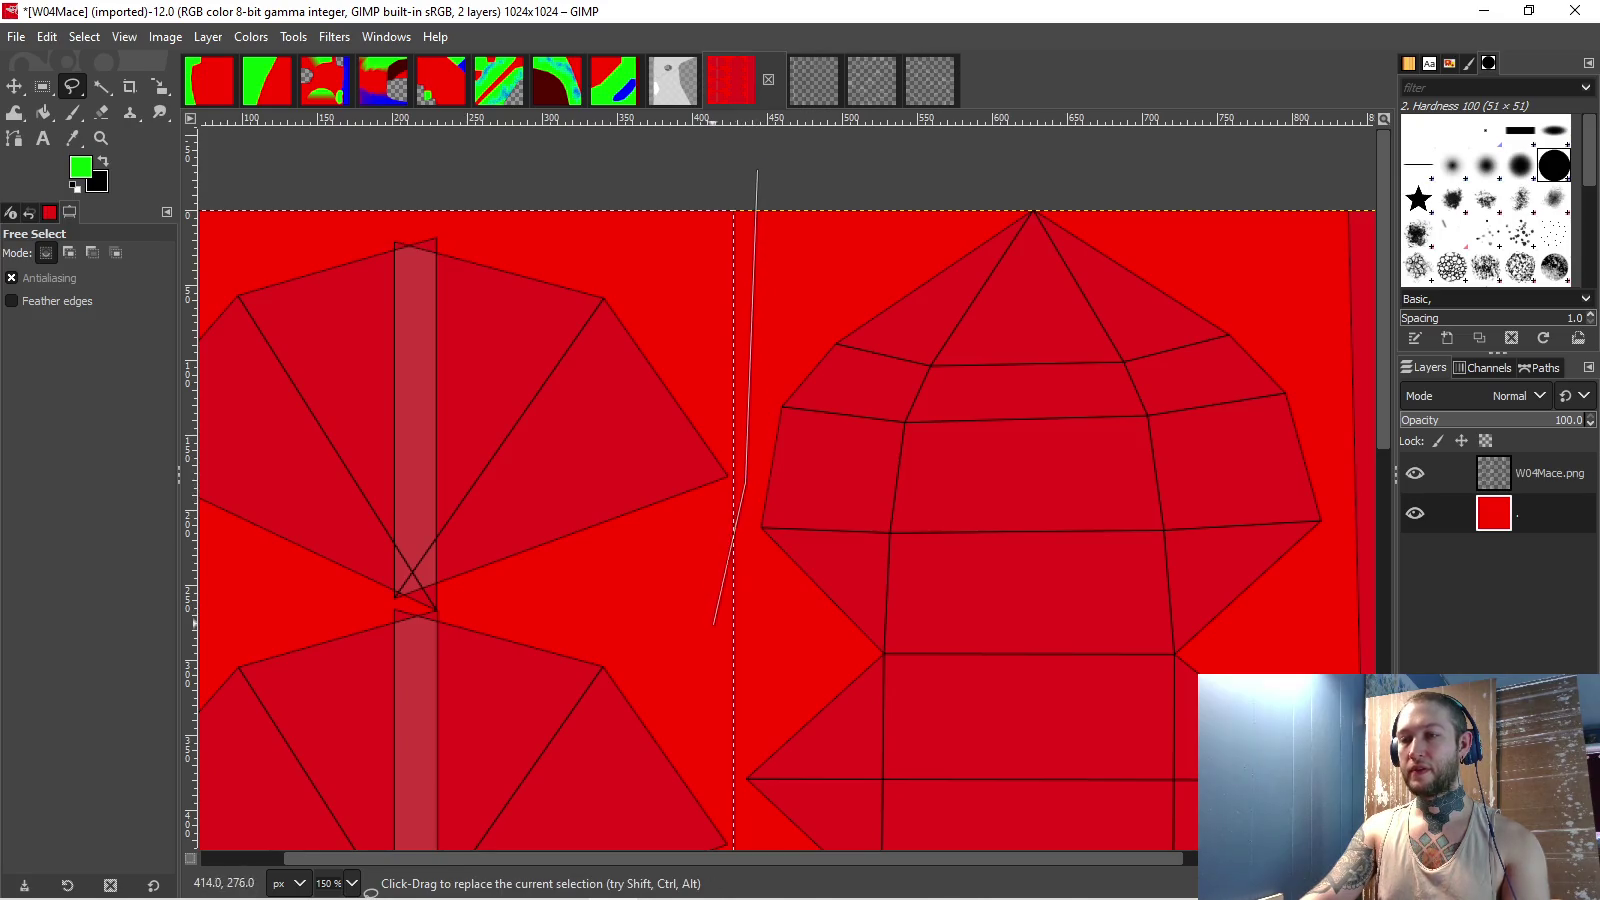
scroll(716, 630, "up", 2, "ctrl")
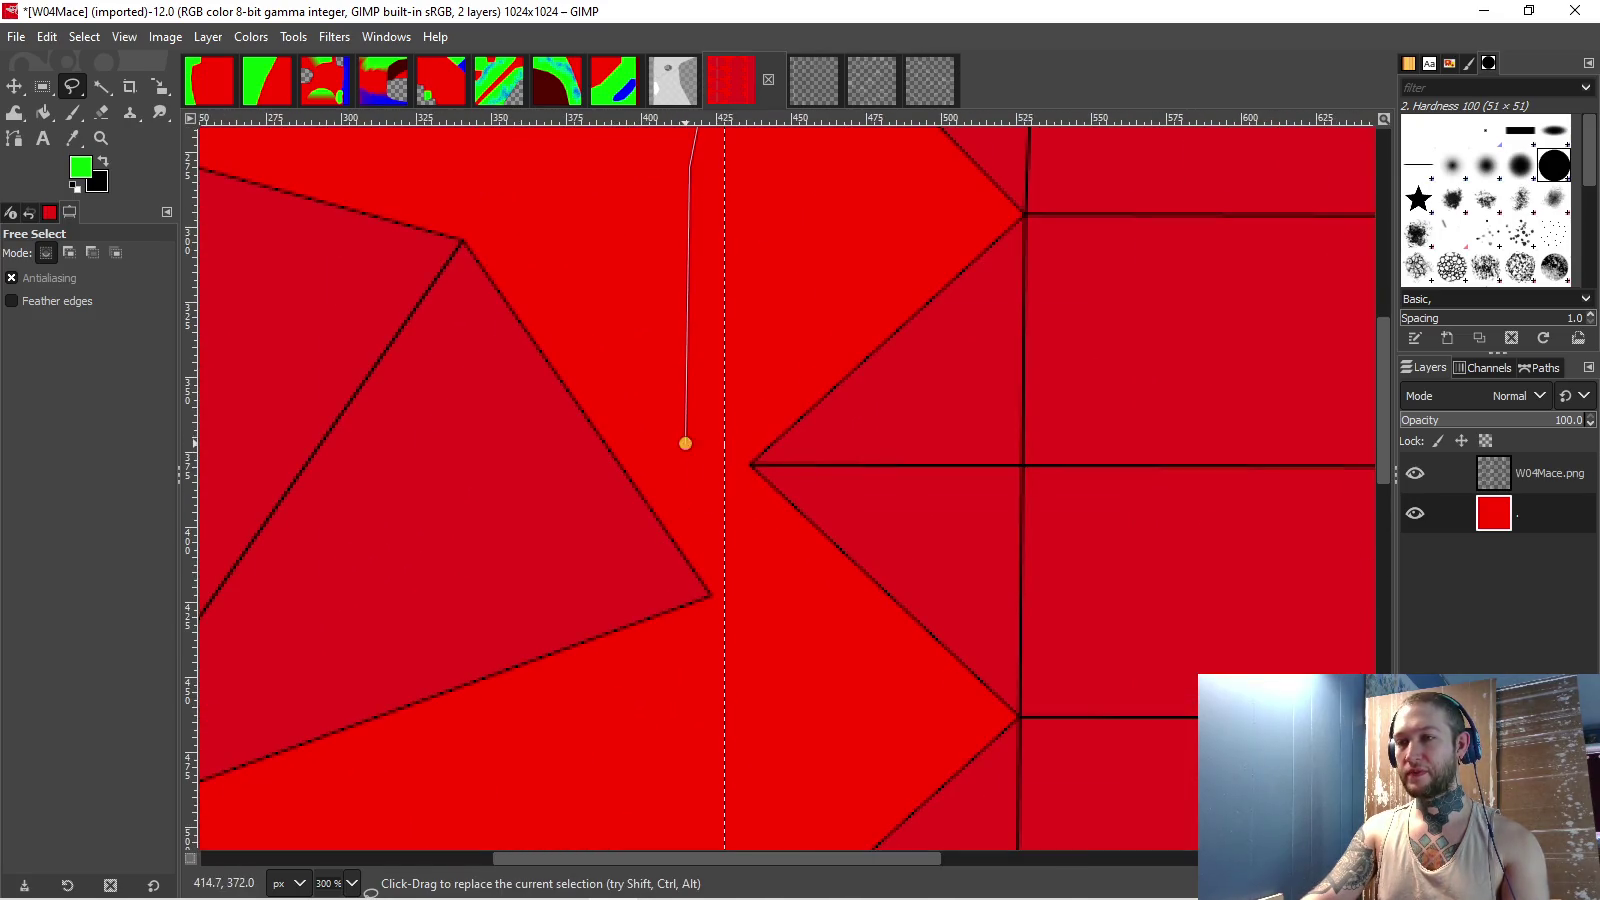
left_click(805, 645)
scroll(805, 645, "down", 1, "ctrl")
left_click(688, 563)
left_click(813, 755)
scroll(813, 755, "down", 5)
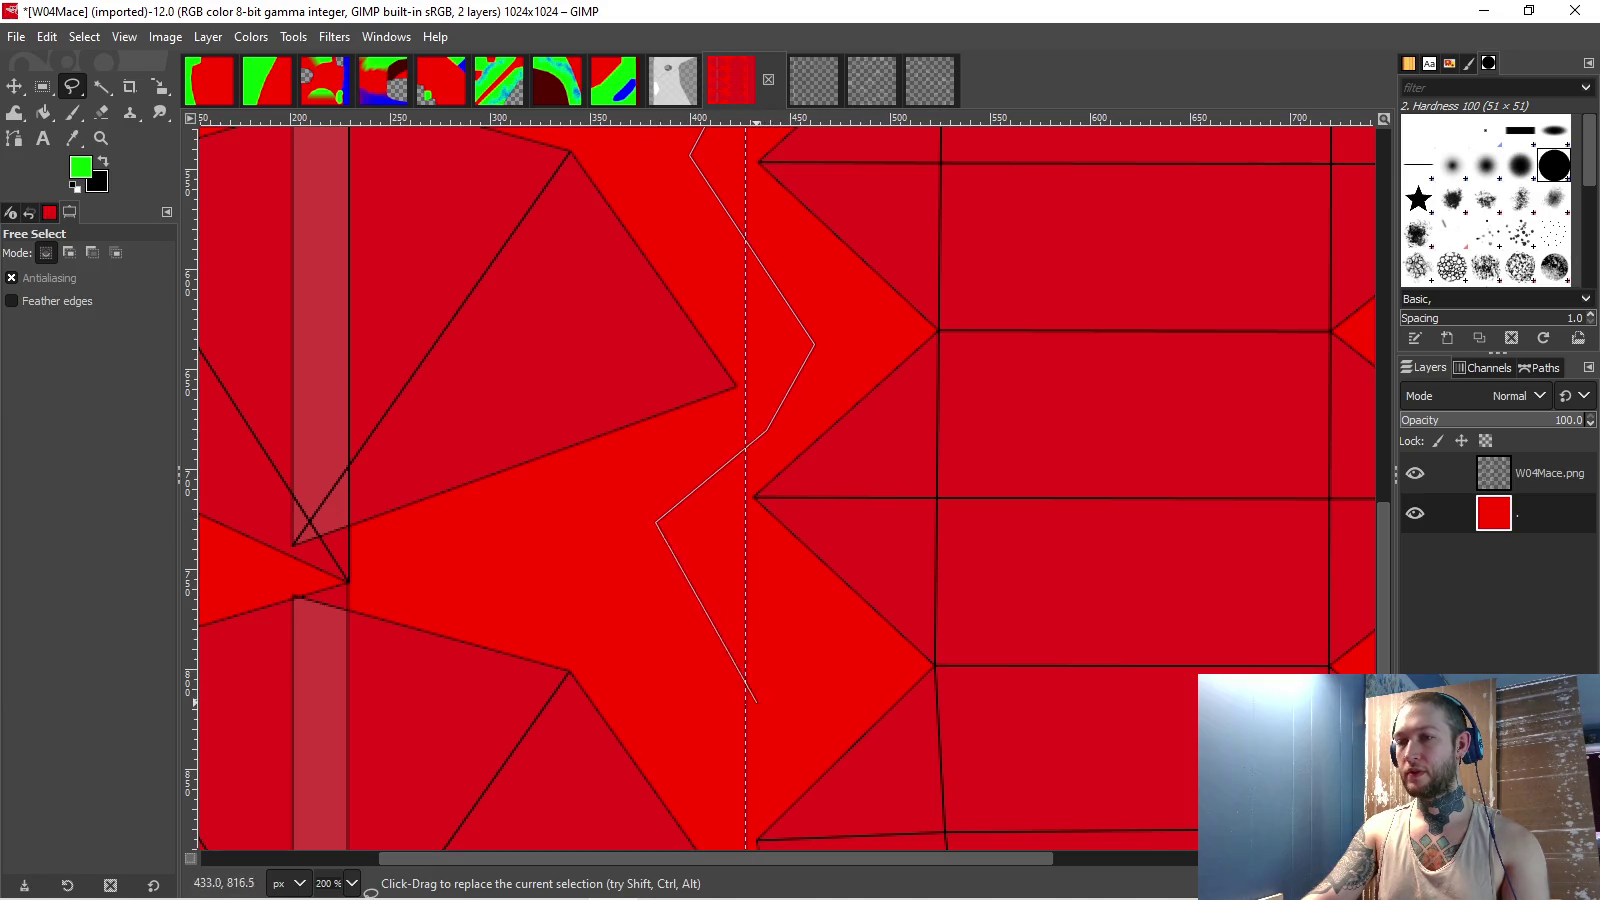
left_click(743, 705)
scroll(743, 705, "down", 4)
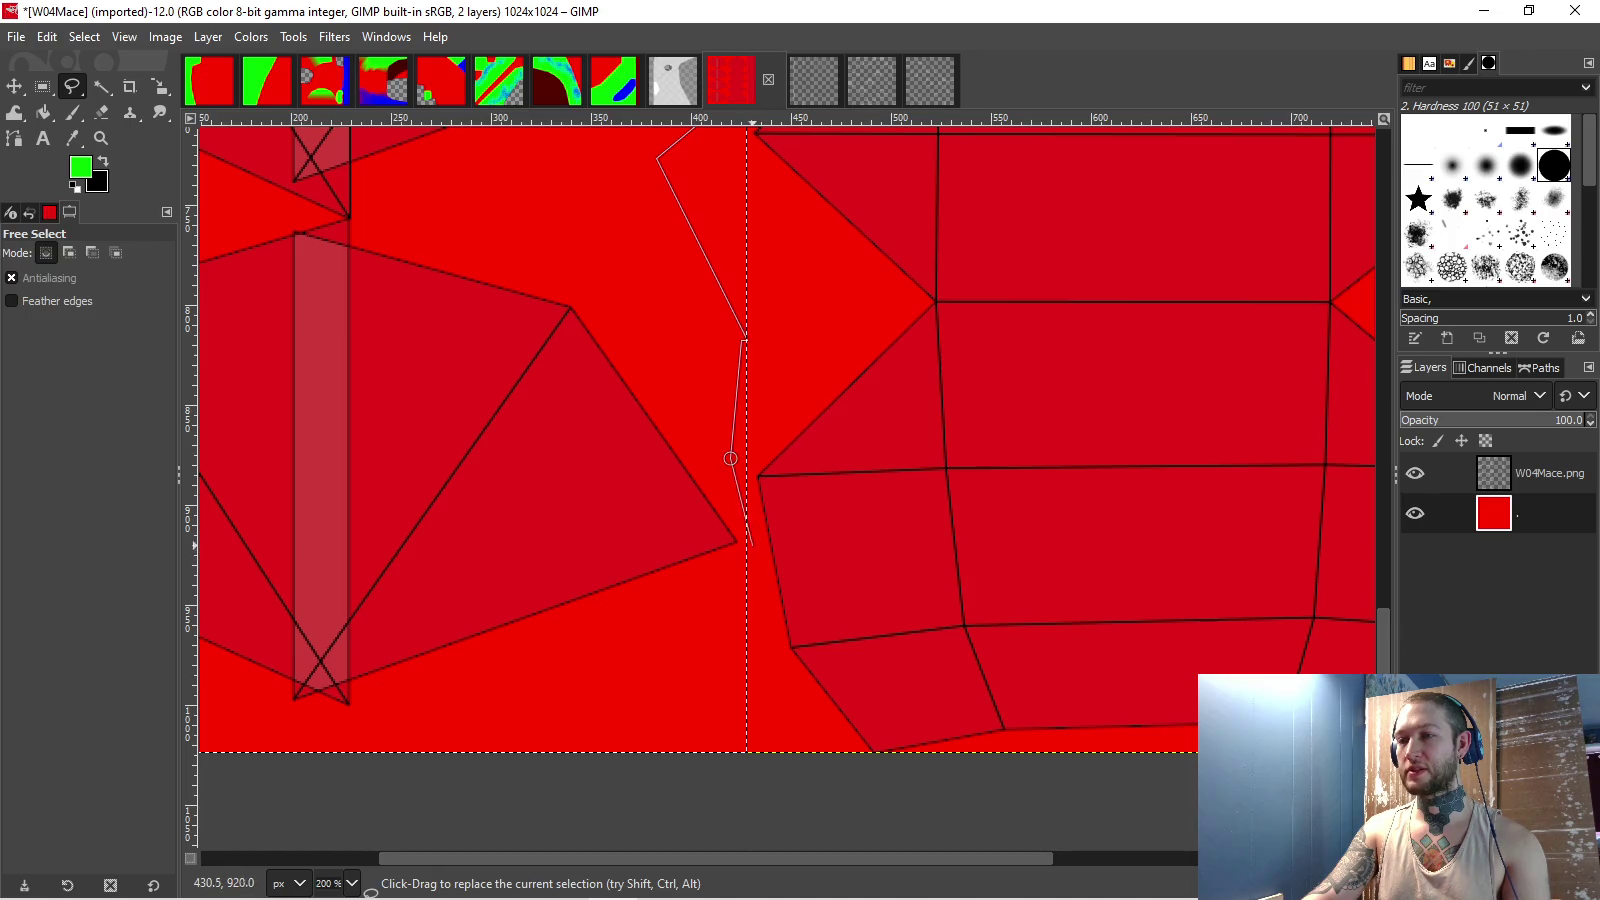
- Close the zigzag outline below the image's left corner and bucket-fill it with green
left_click(709, 784)
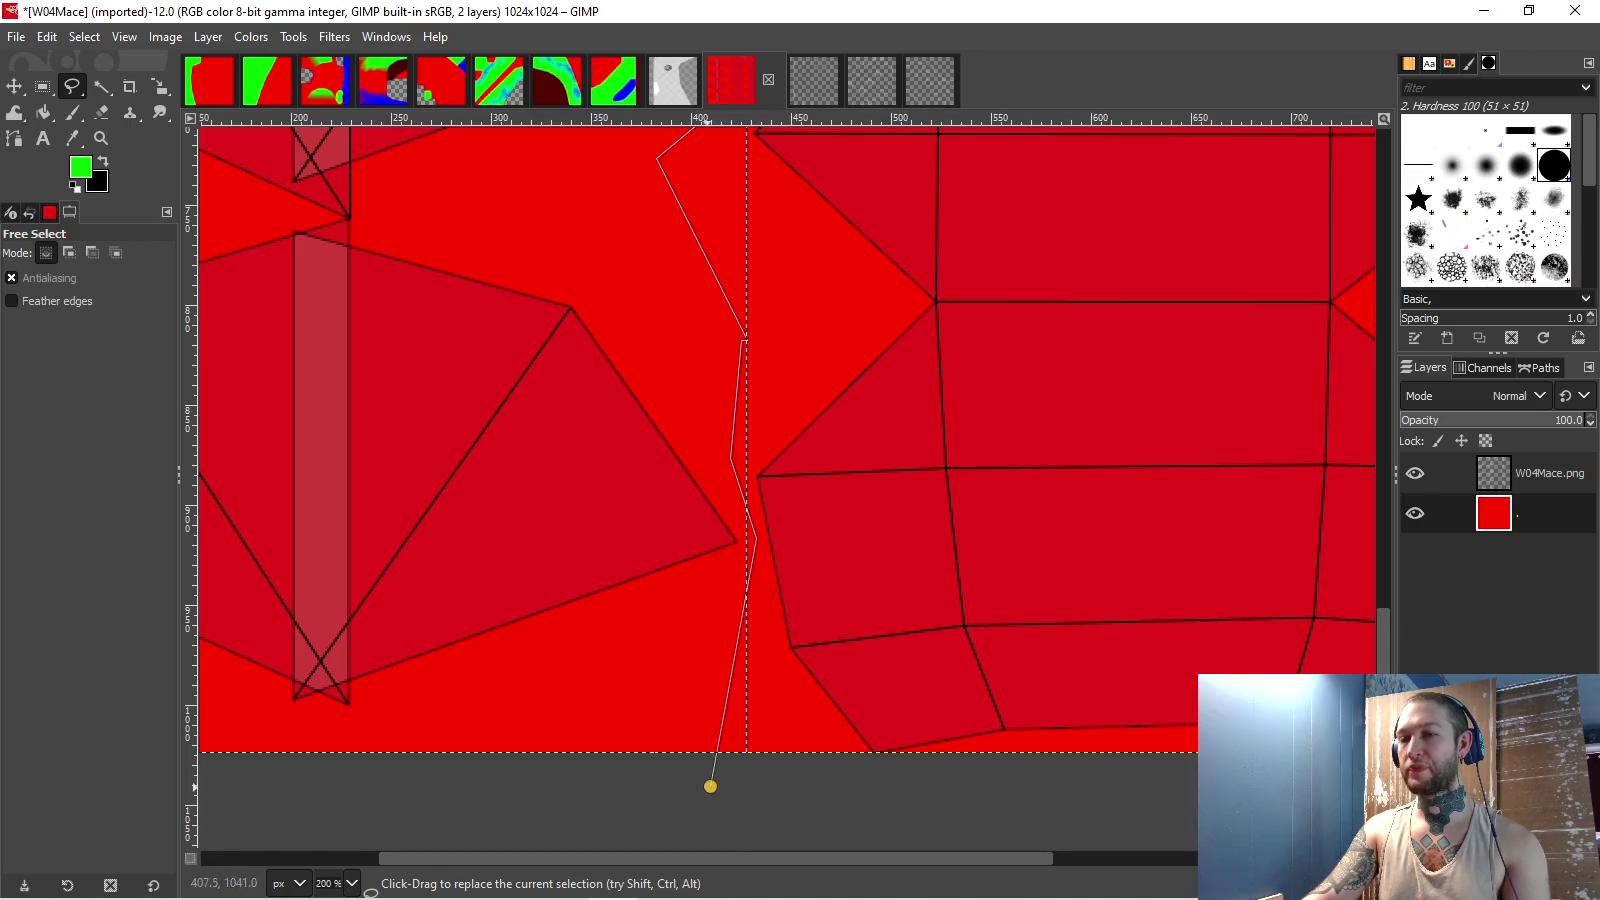
scroll(707, 780, "down", 1)
scroll(480, 797, "left", 3)
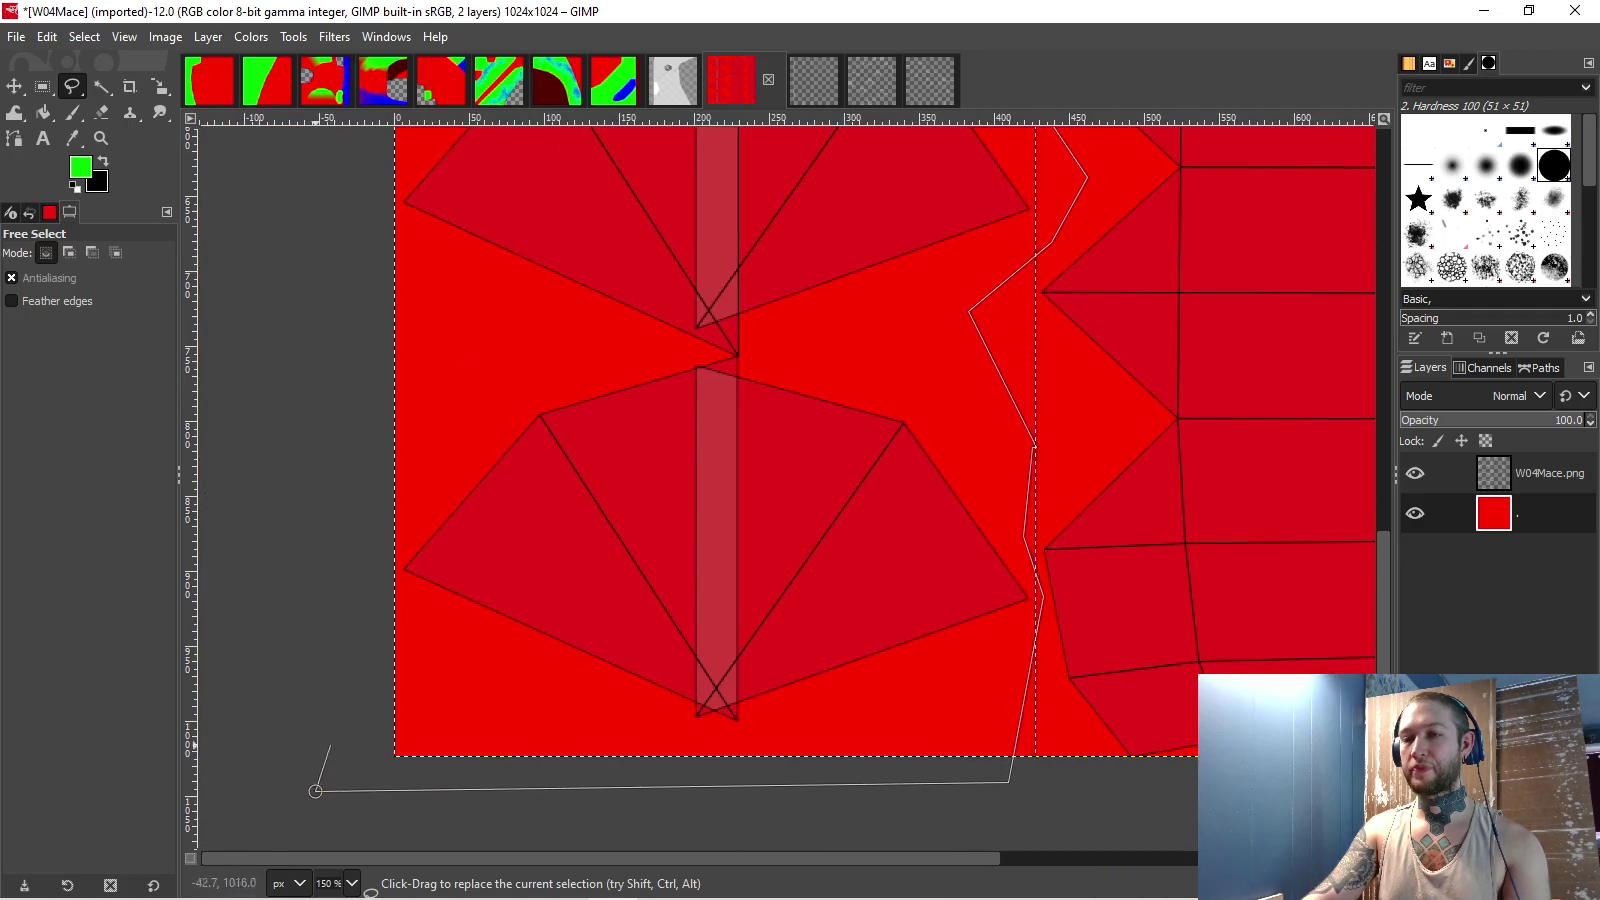
scroll(480, 797, "down", 2)
scroll(300, 500, "up", 4)
left_click(278, 345)
double_click(618, 389)
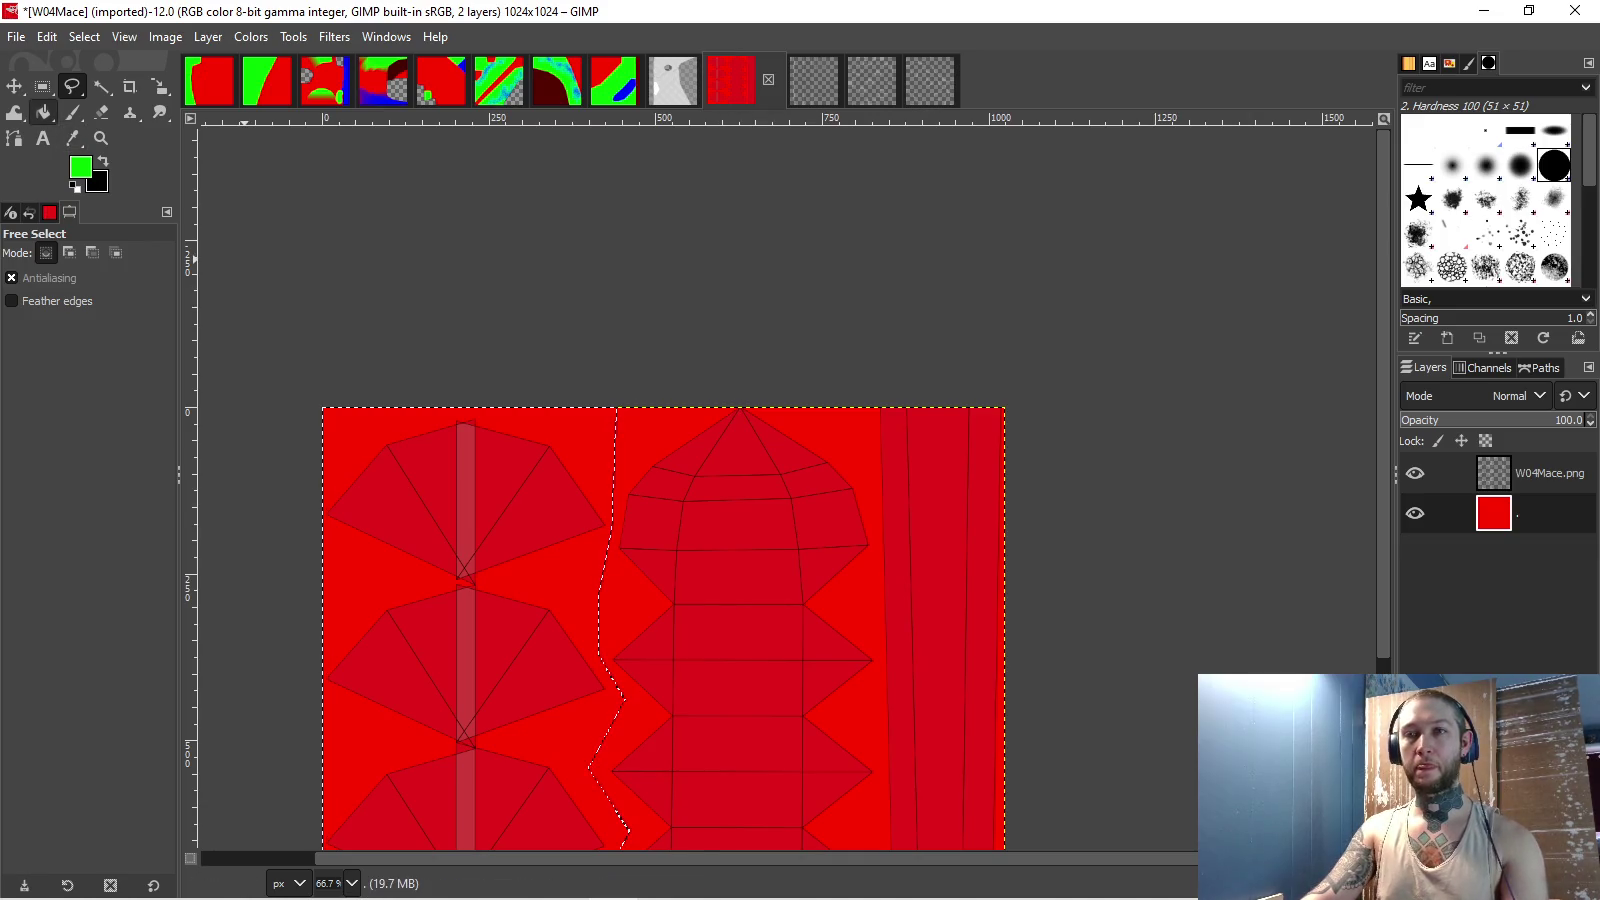
left_click(43, 112)
left_click(612, 820)
- Compare the W04MaceShield image with the green-and-red W04Mace texture
key("ctrl+Tab")
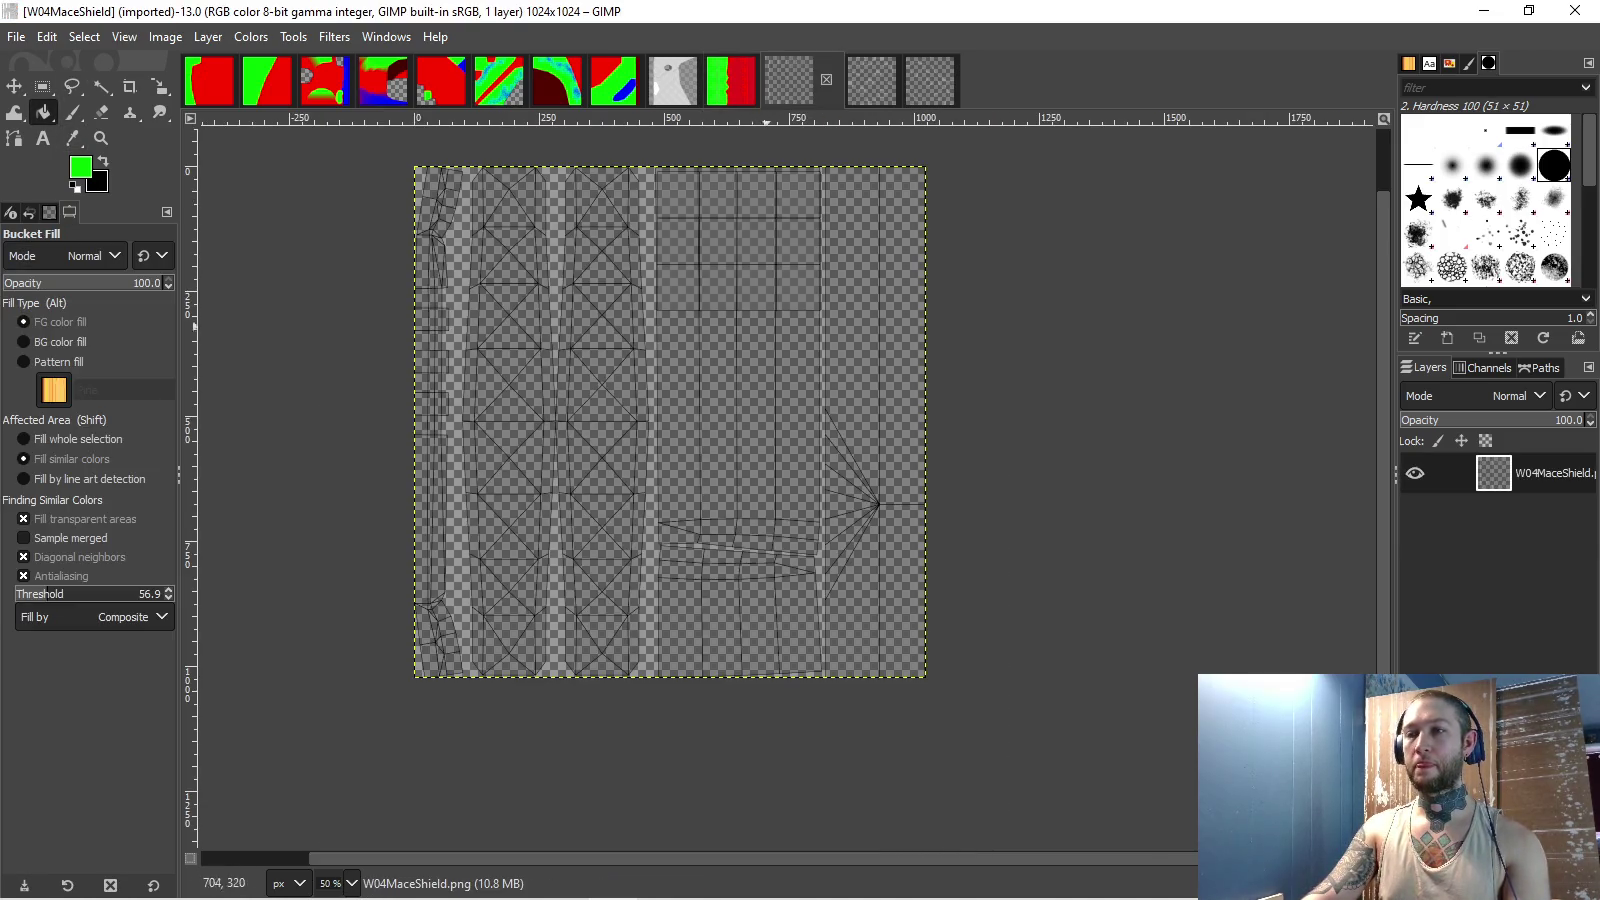
scroll(761, 318, "up", 1)
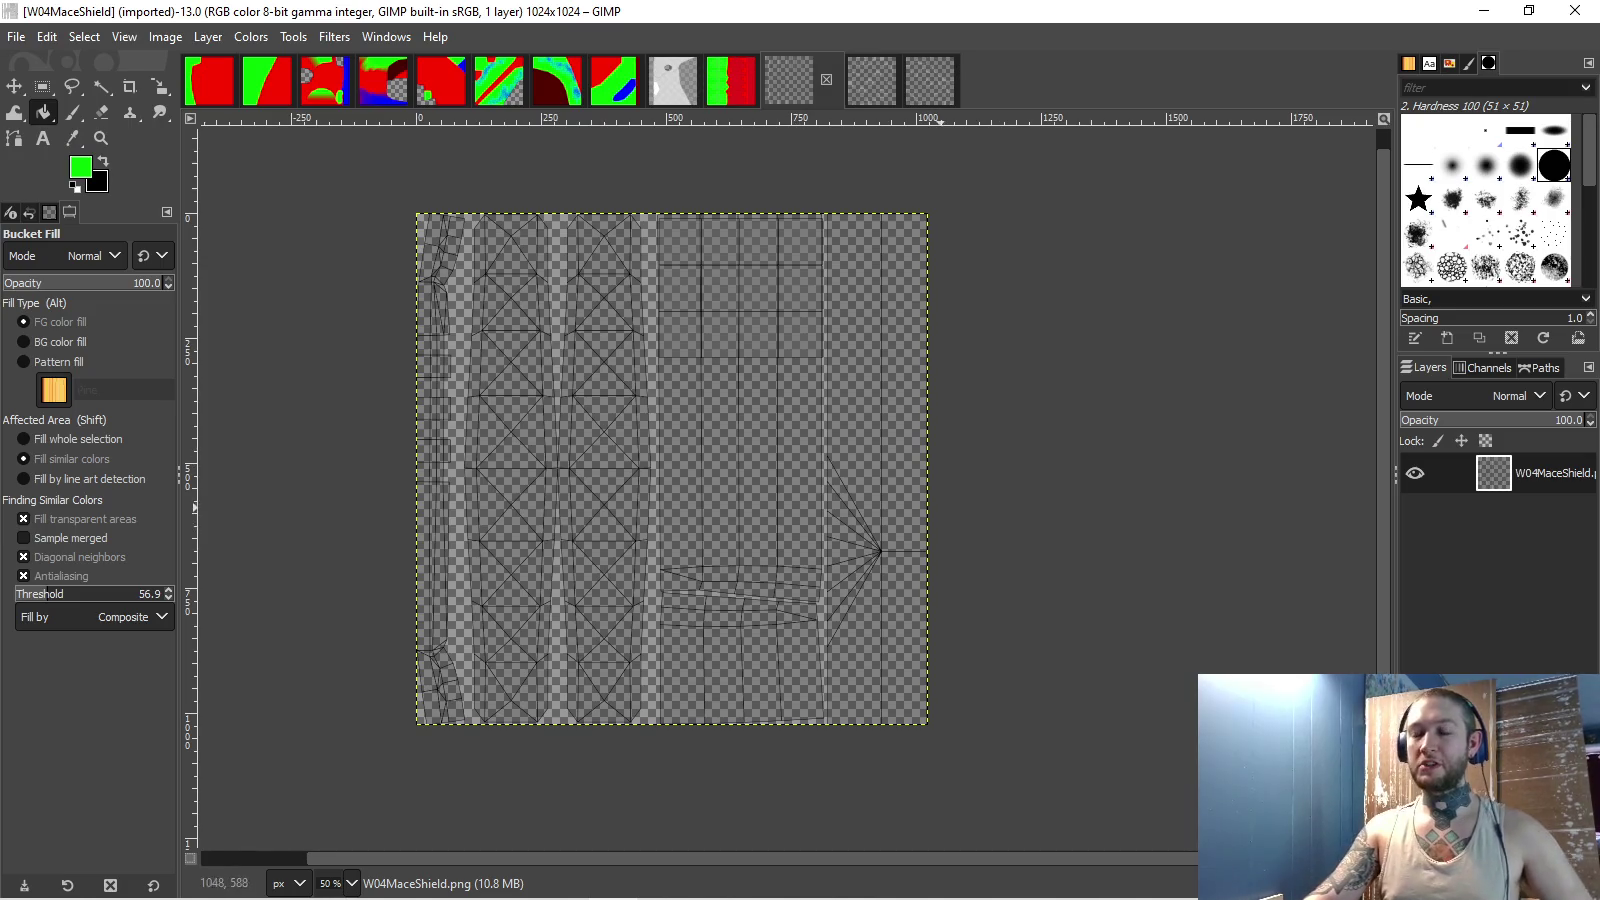
key("ctrl+Tab")
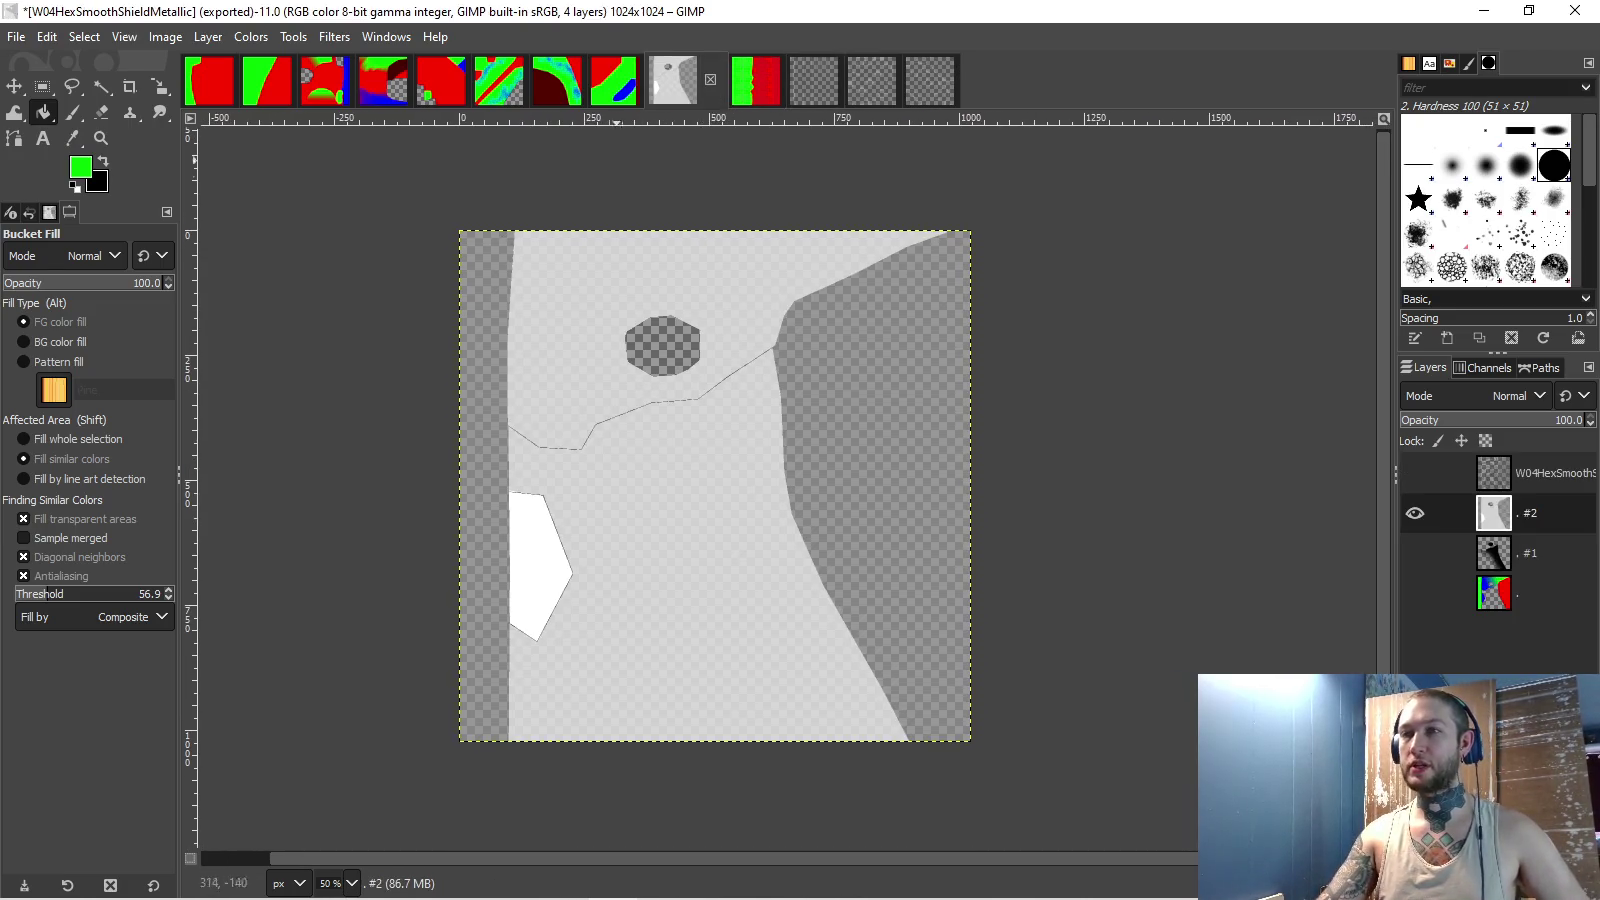
key("ctrl+shift+Tab")
key("ctrl+shift+Tab")
left_click_drag(778, 446, 694, 289)
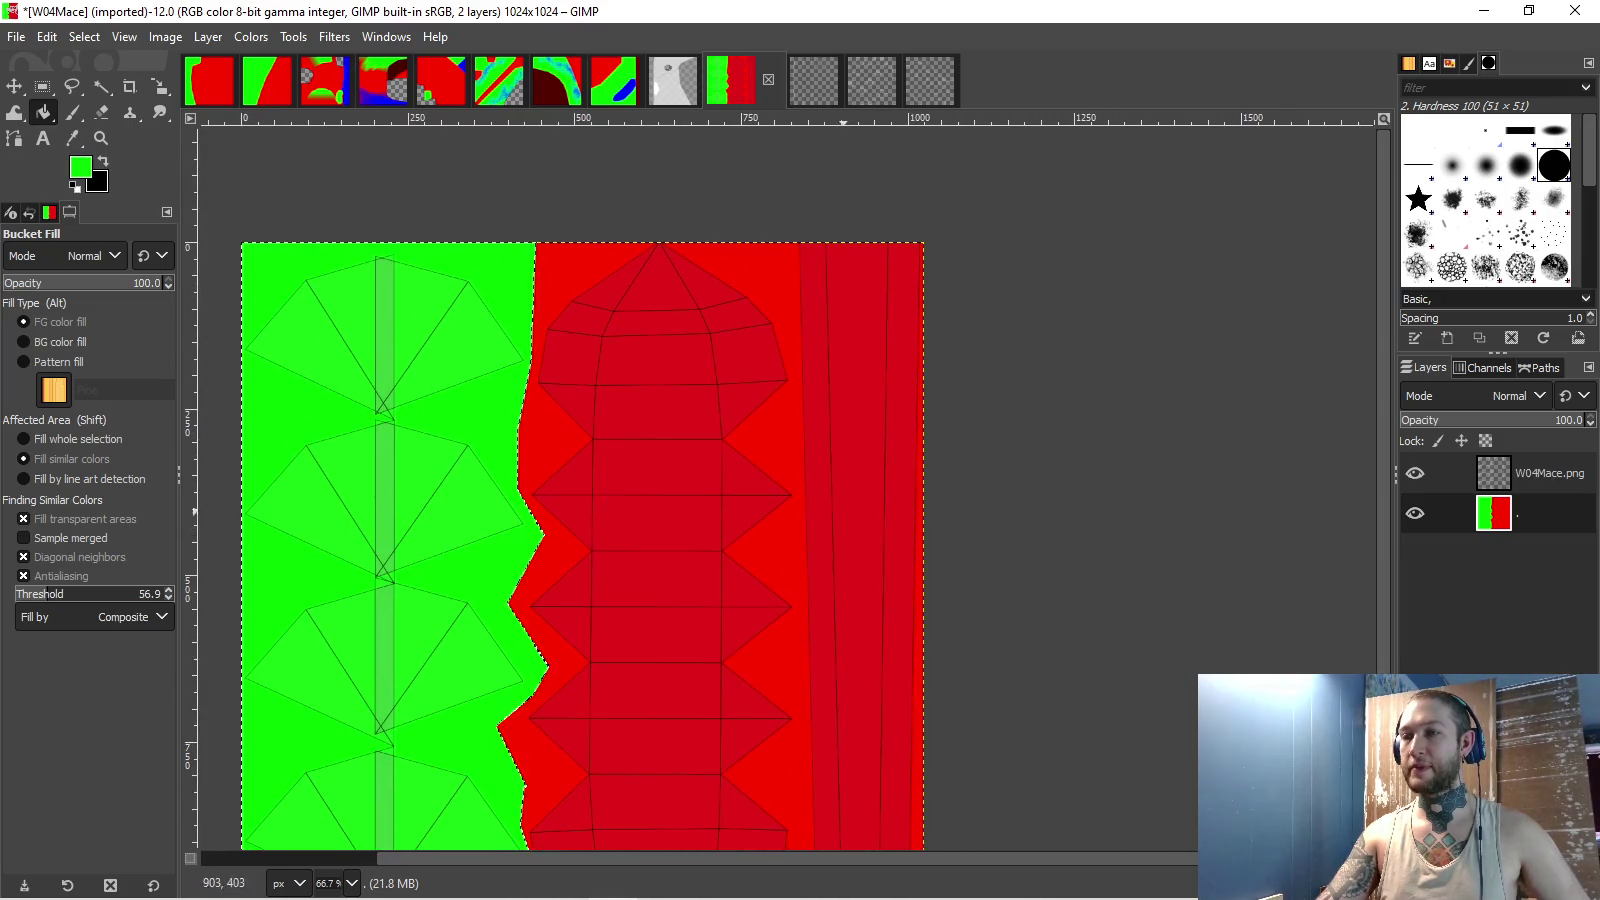
key("ctrl+Tab")
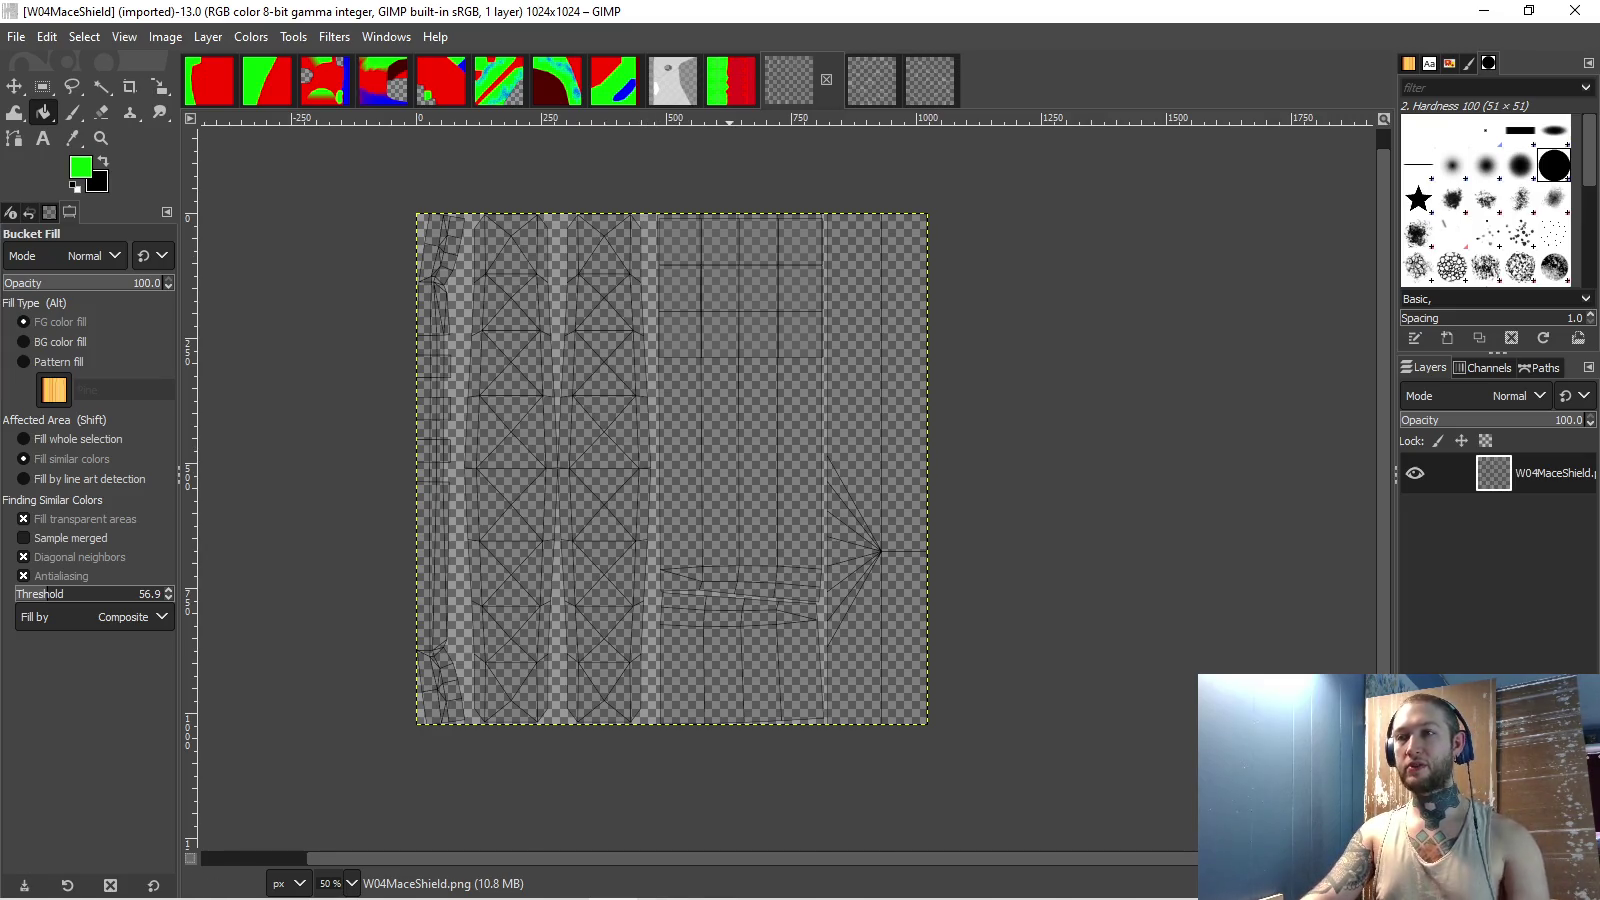
key("ctrl+shift+Tab")
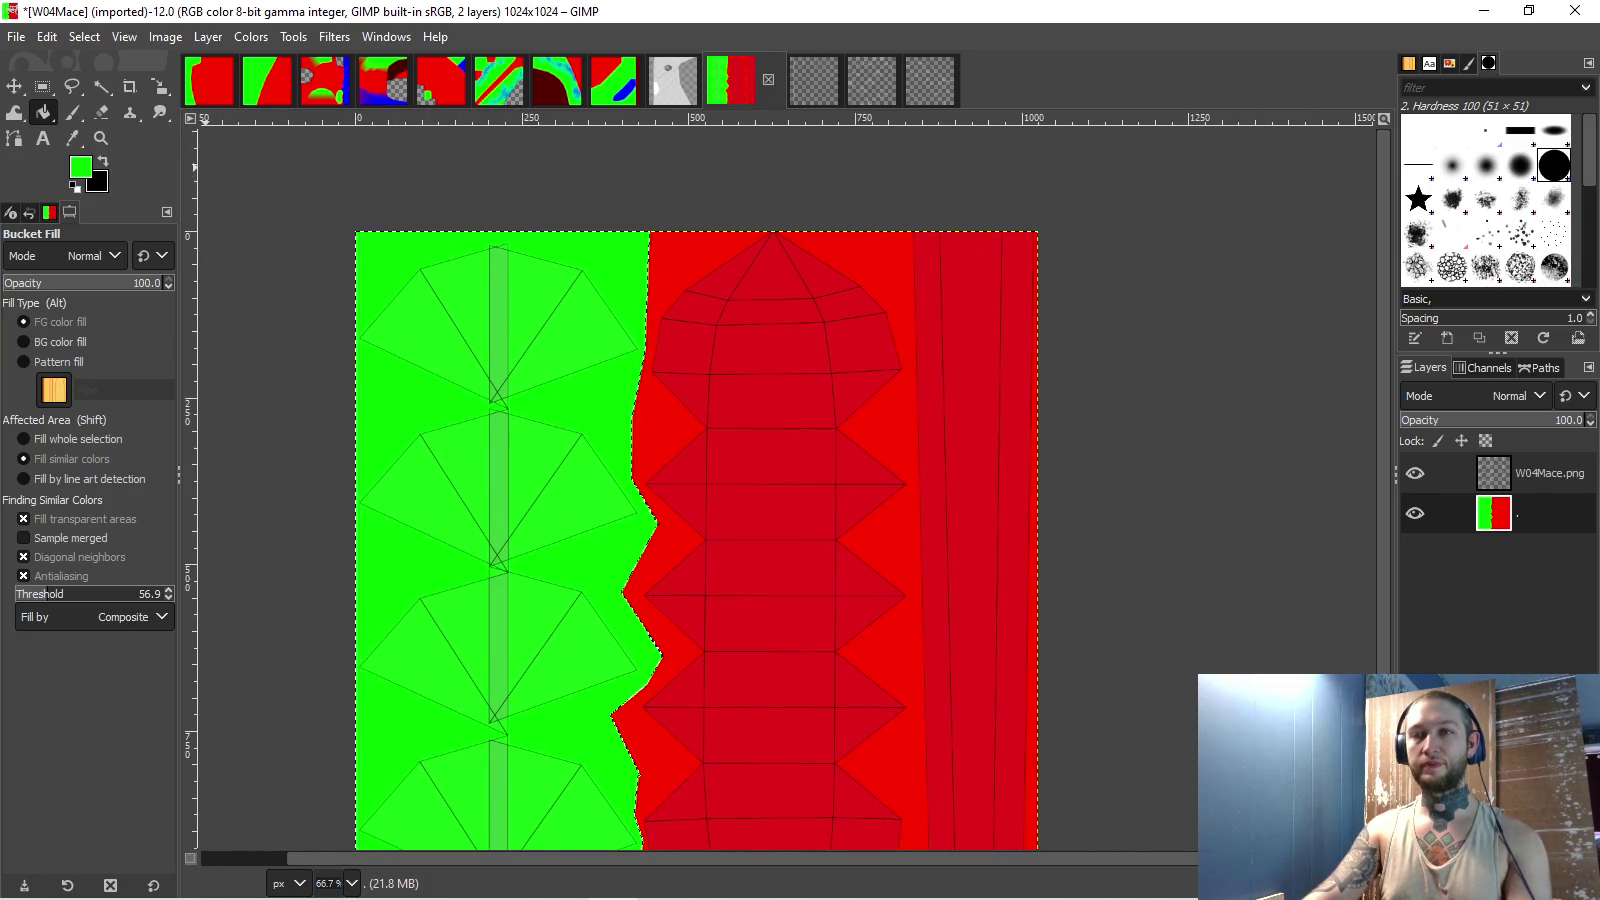
- Set the foreground colour to pure blue (0000ff) for brush painting
left_click(80, 166)
left_click(1412, 338)
left_click(1333, 313)
left_click(1357, 550)
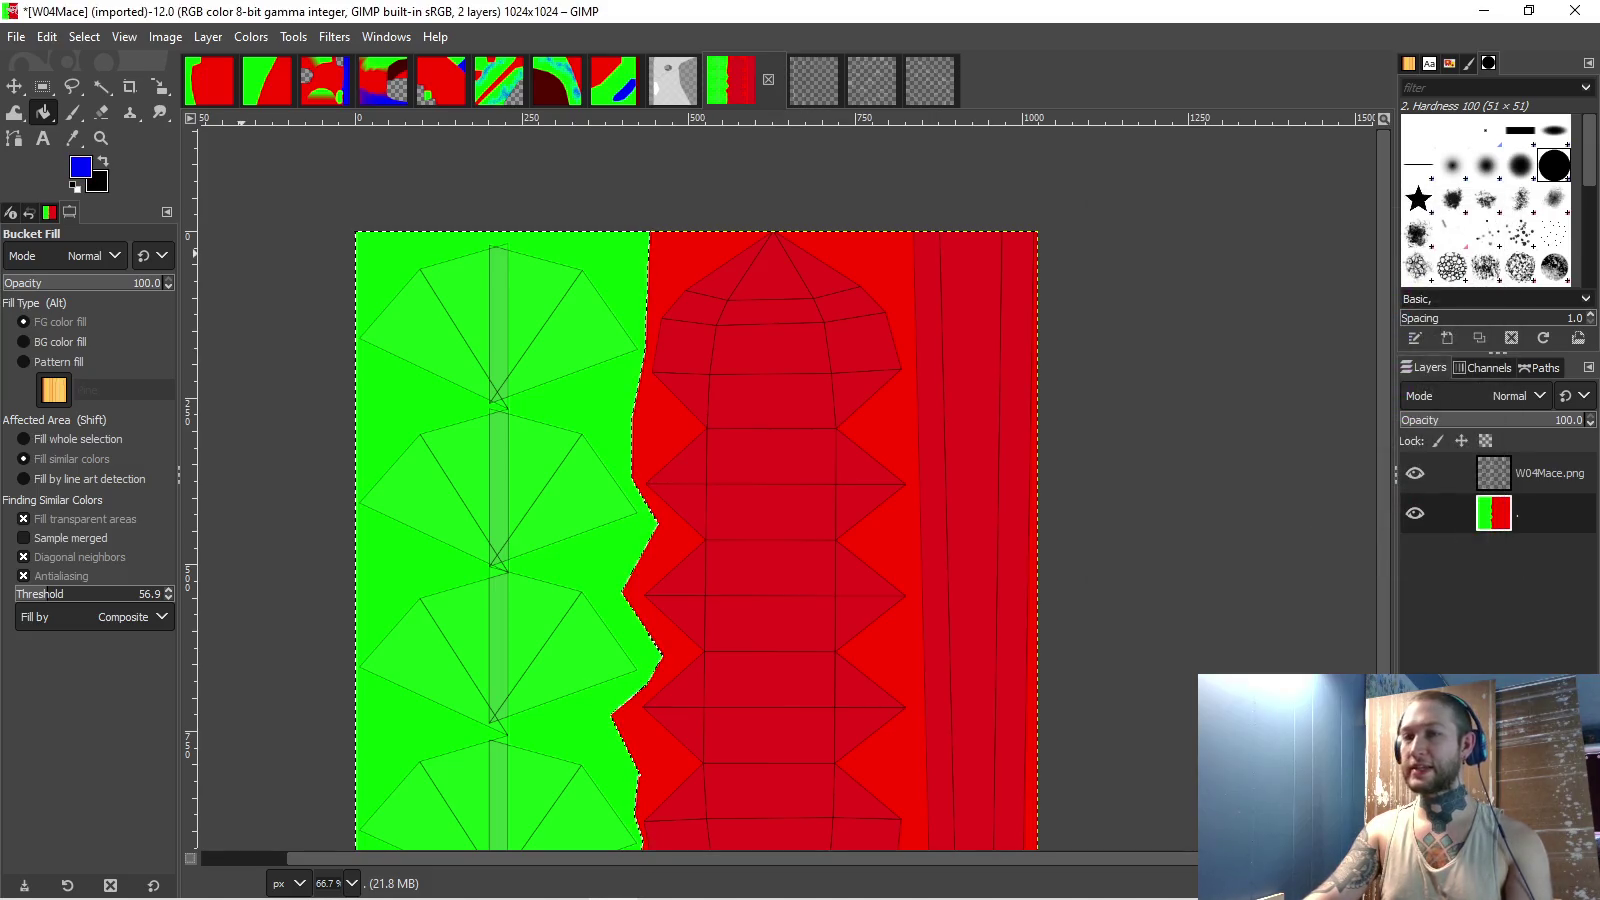
left_click(71, 112)
- Set the Bristles 02 brush to 100 opacity, try blue dabs on the green area, then undo them
key("1")
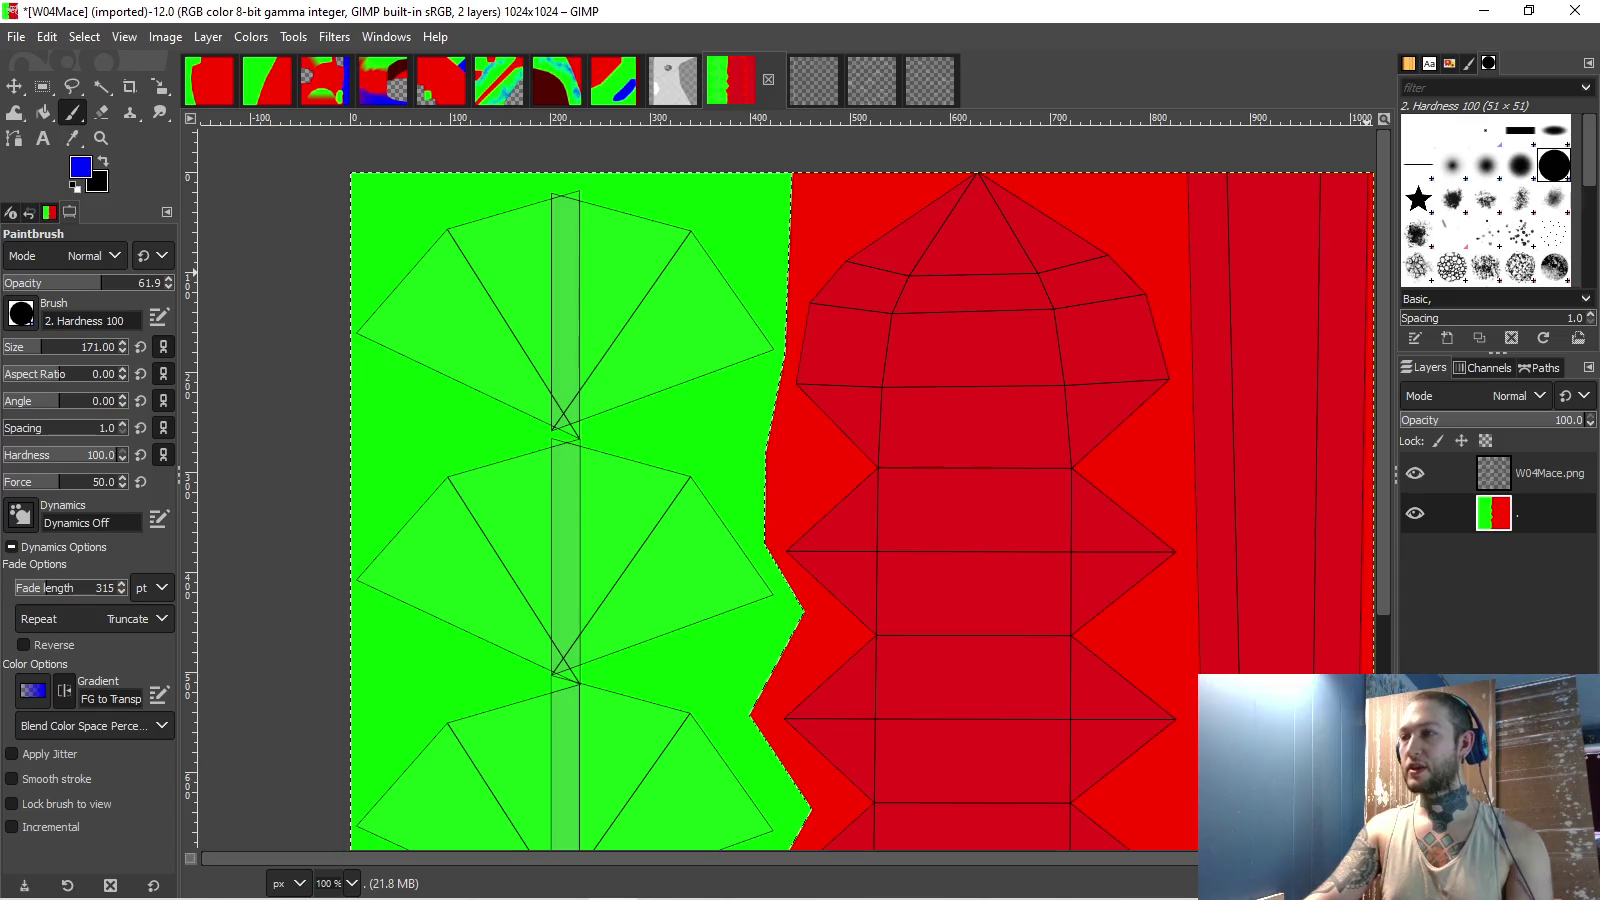
left_click(1519, 233)
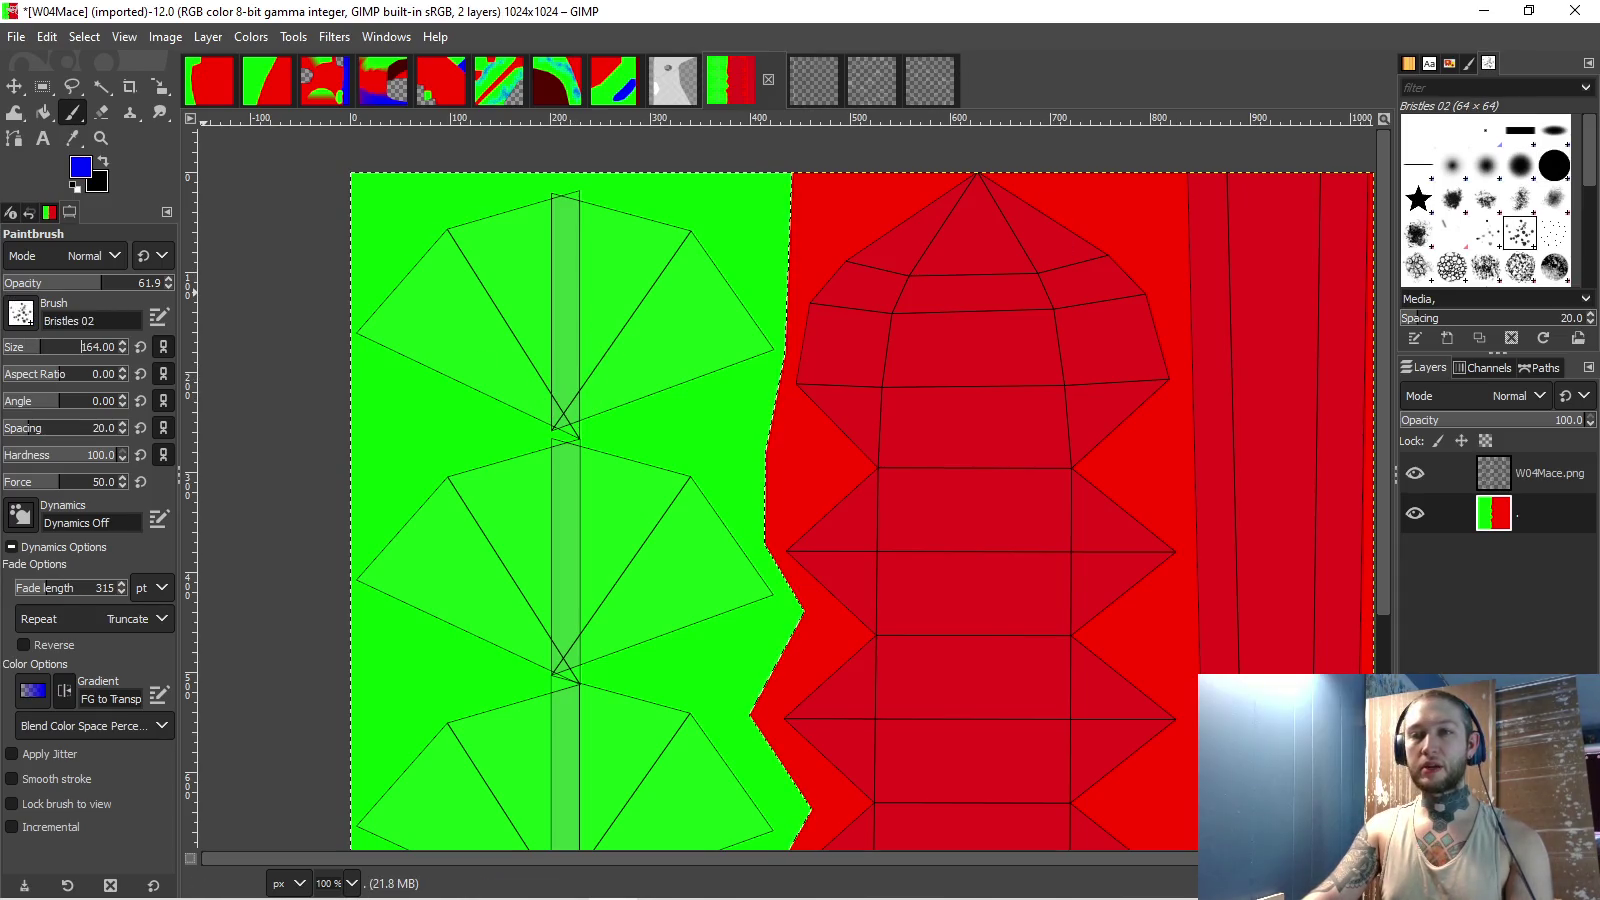
left_click_drag(137, 283, 172, 283)
mouse_move(600, 405)
left_mouse_down()
mouse_move(545, 400)
mouse_move(601, 396)
mouse_move(580, 415)
mouse_move(595, 430)
mouse_move(560, 690)
mouse_move(570, 580)
mouse_move(597, 619)
left_mouse_up()
scroll(568, 616, "down", 5)
scroll(597, 617, "down", 4)
mouse_move(580, 690)
left_mouse_down()
mouse_move(571, 750)
mouse_move(571, 680)
mouse_move(578, 702)
left_mouse_up()
scroll(577, 700, "down", 3, "ctrl")
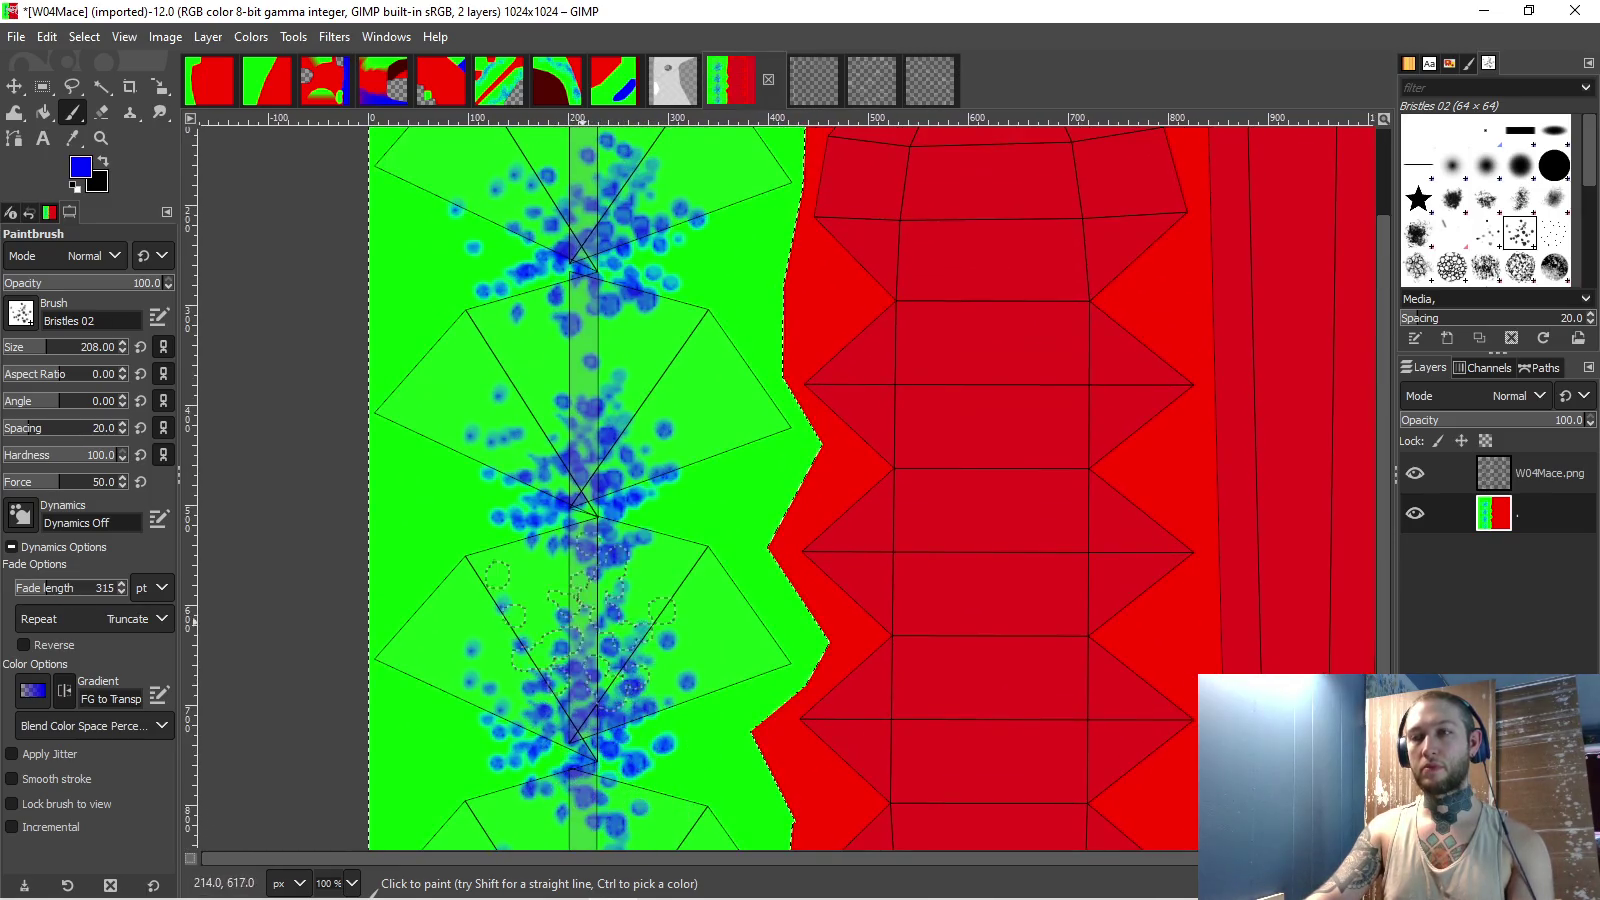
key("ctrl+z")
key("ctrl+z")
key("ctrl+z")
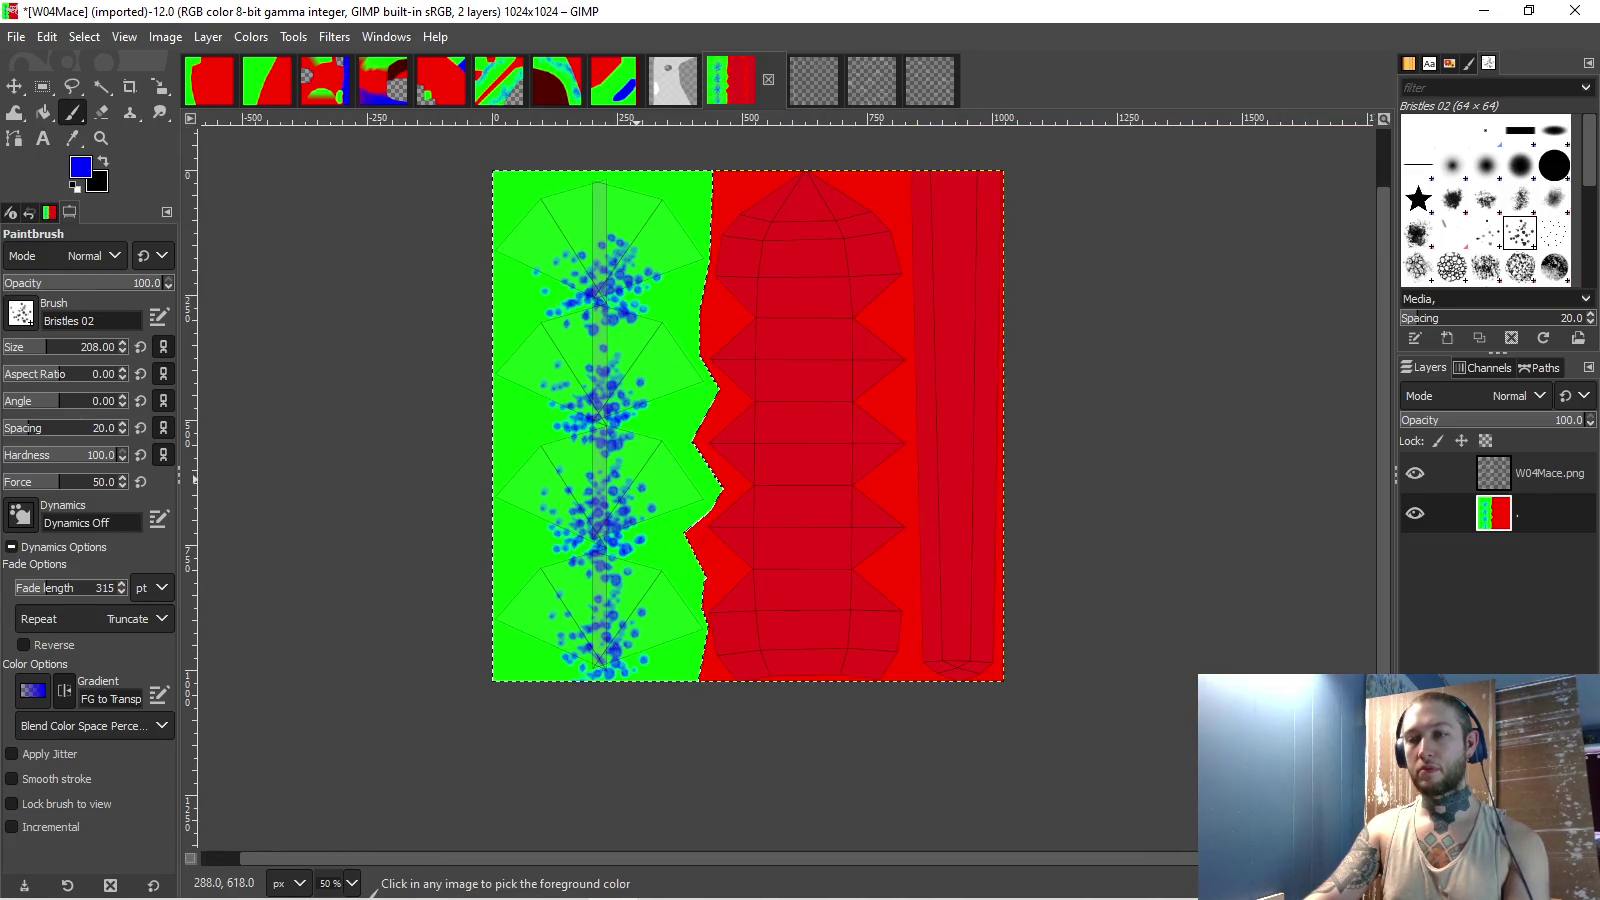
key("ctrl+z")
key("ctrl+z")
key("ctrl+z")
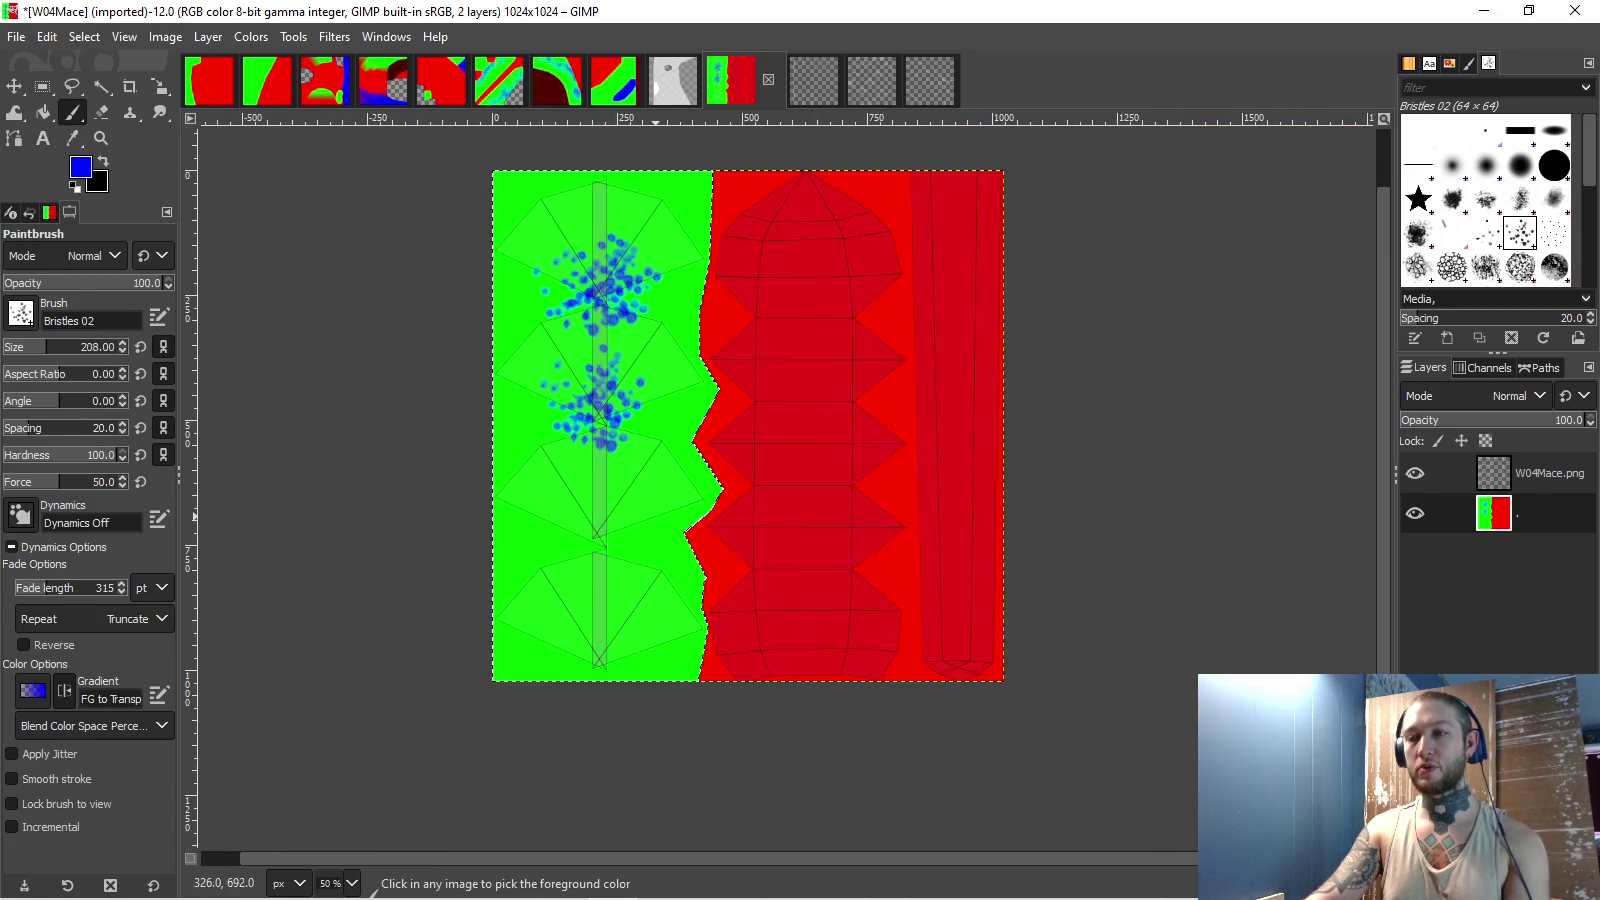
key("ctrl+z")
key("ctrl+z")
key("ctrl+z")
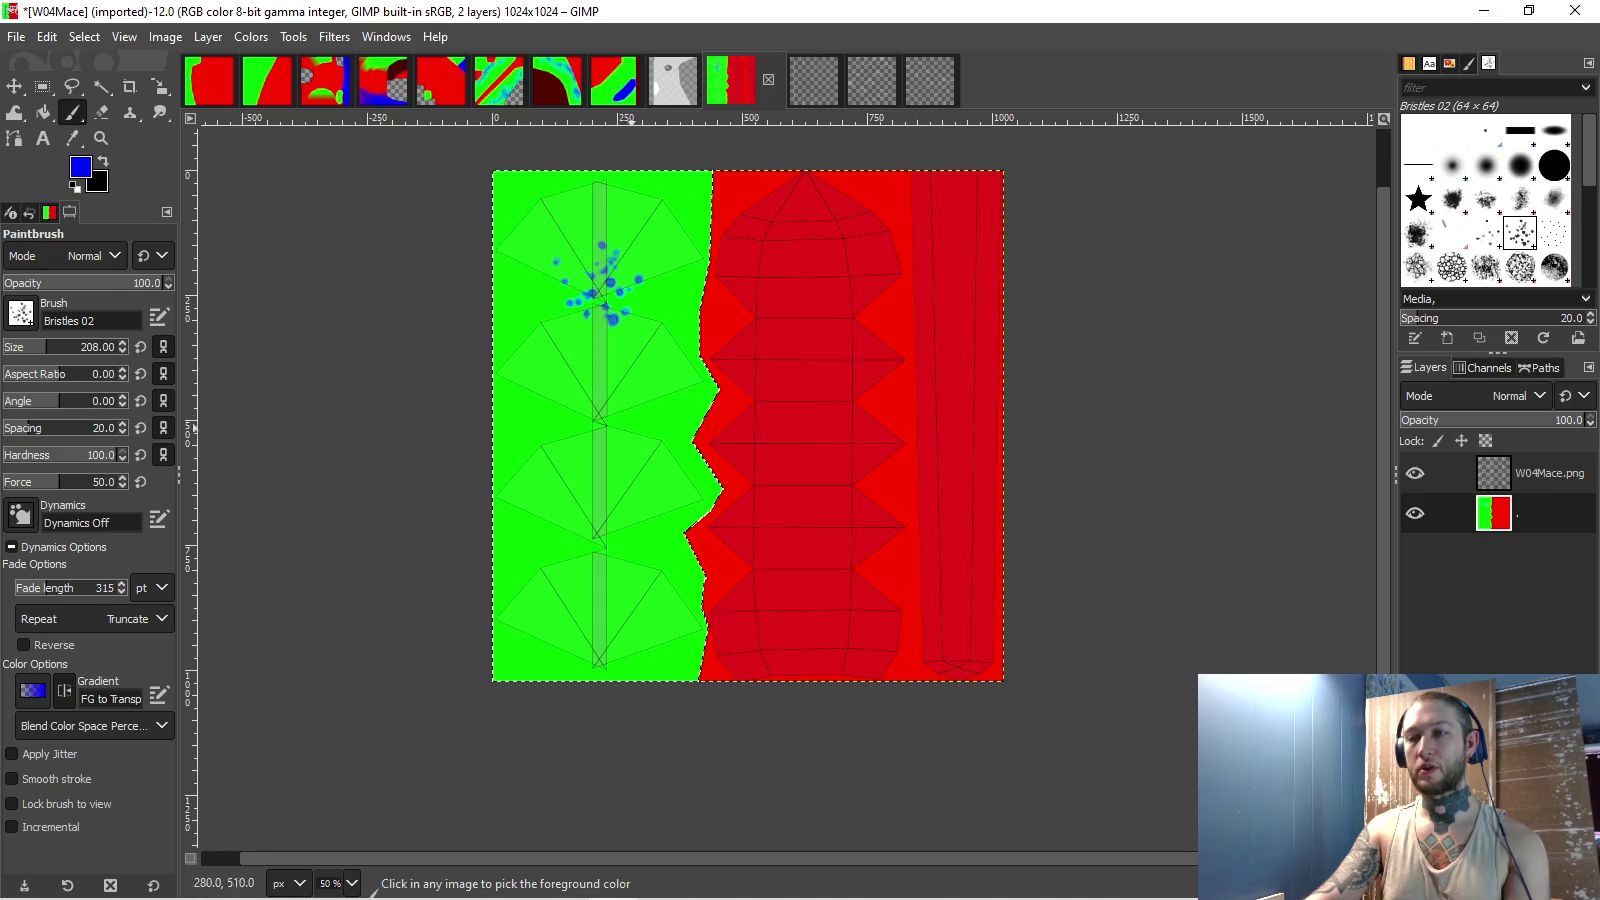
- Repaint blue bristle dabs across the green area, clustered along its central strip and edges
left_click(605, 664)
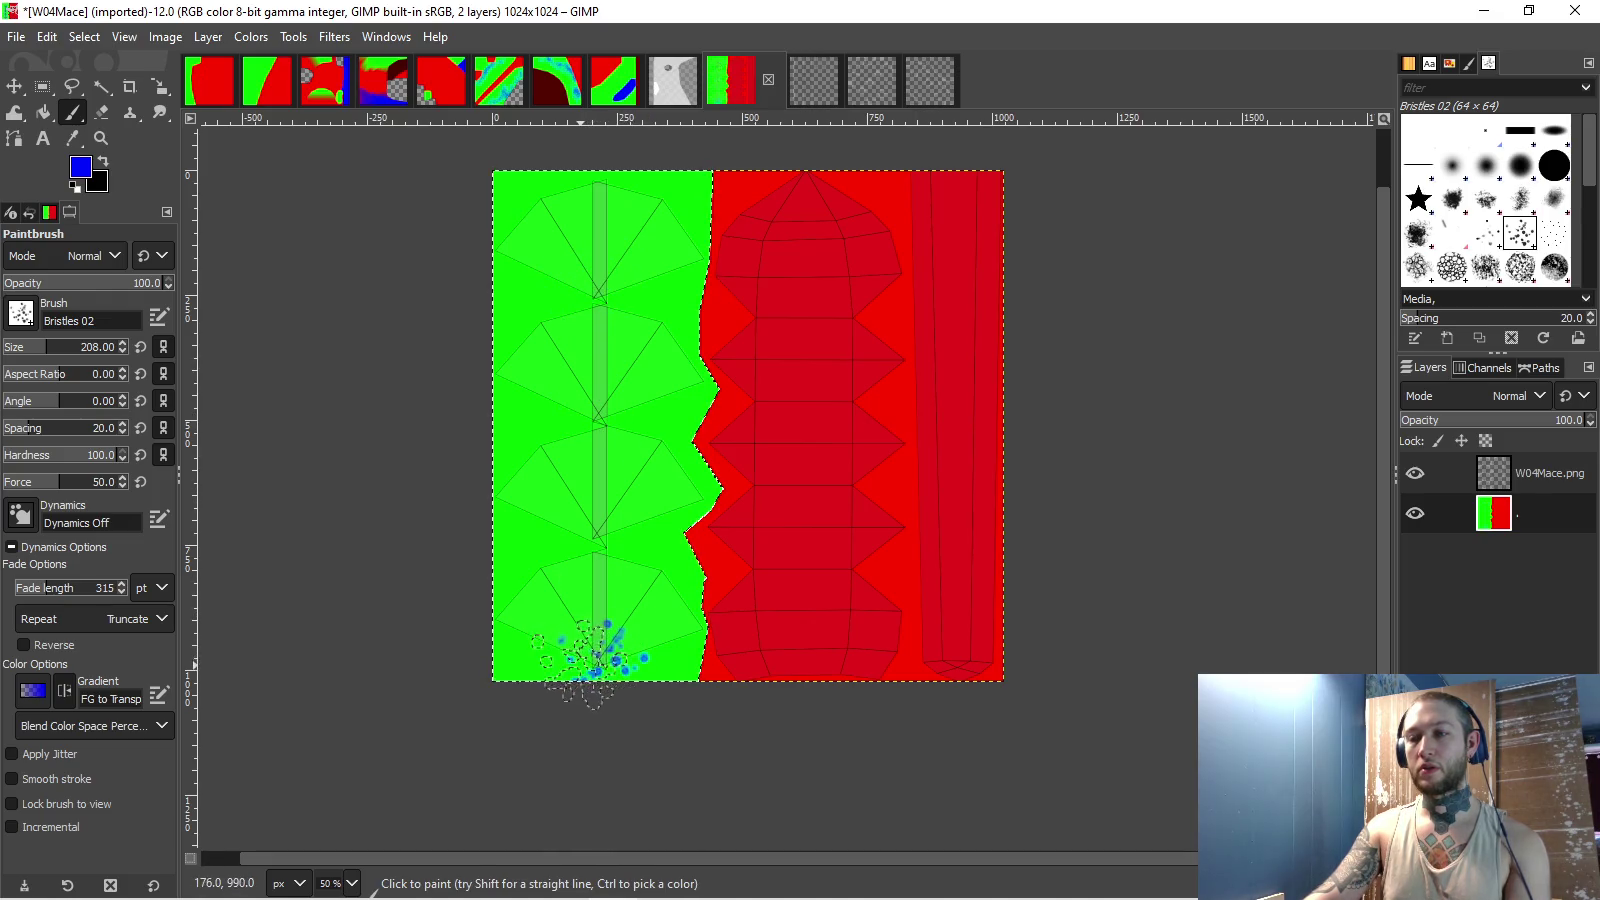
scroll(594, 519, "up", 2)
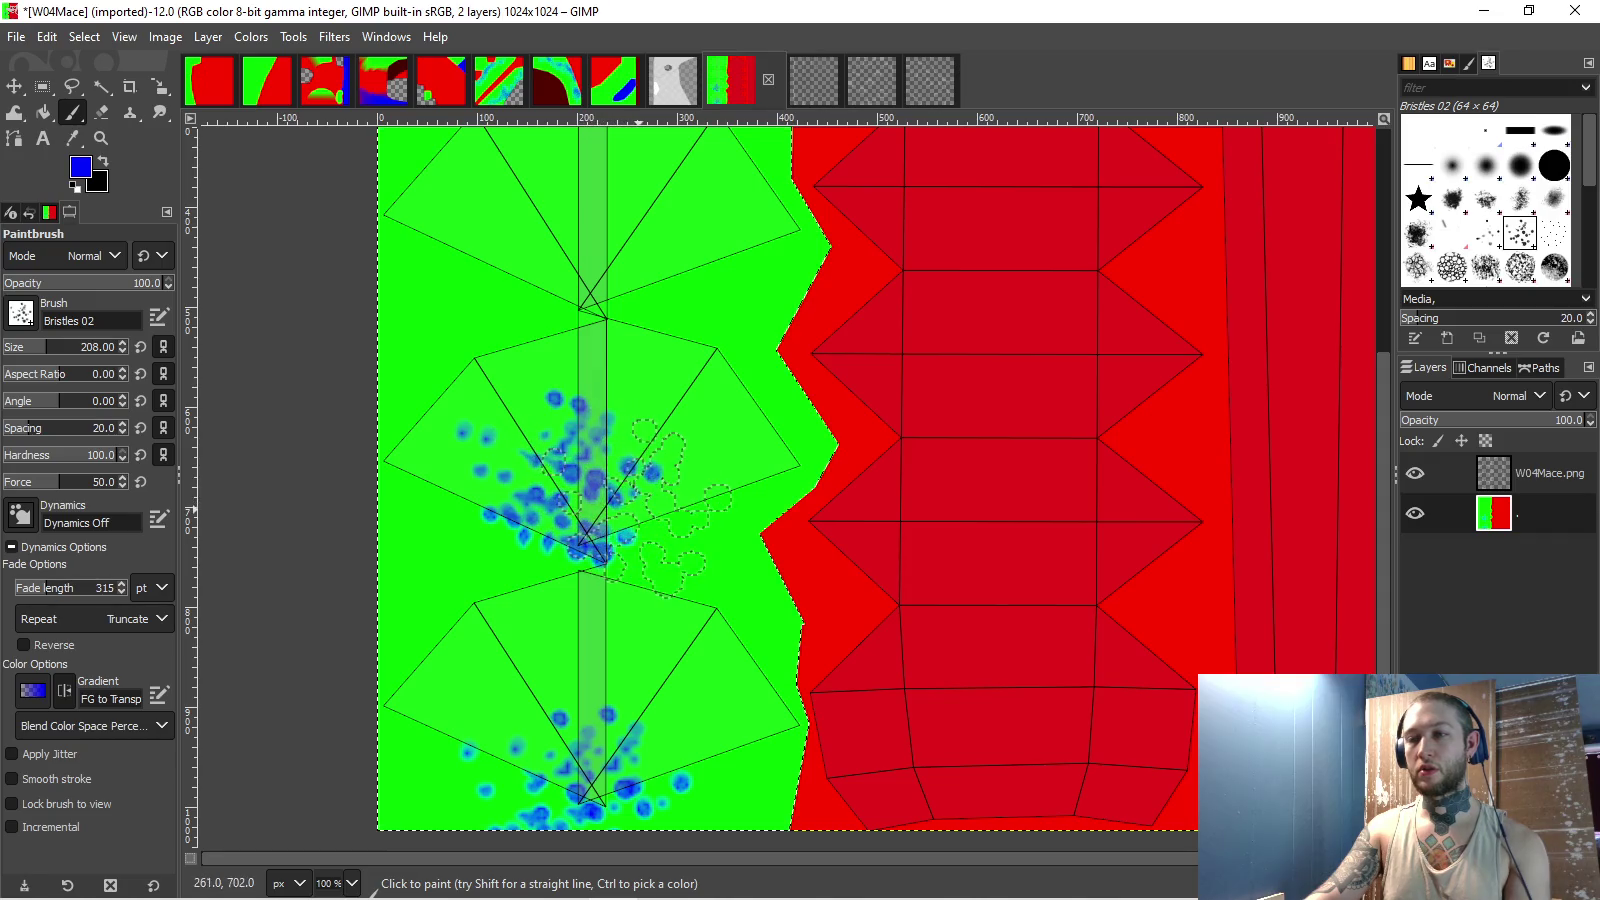
scroll(640, 460, "up", 3)
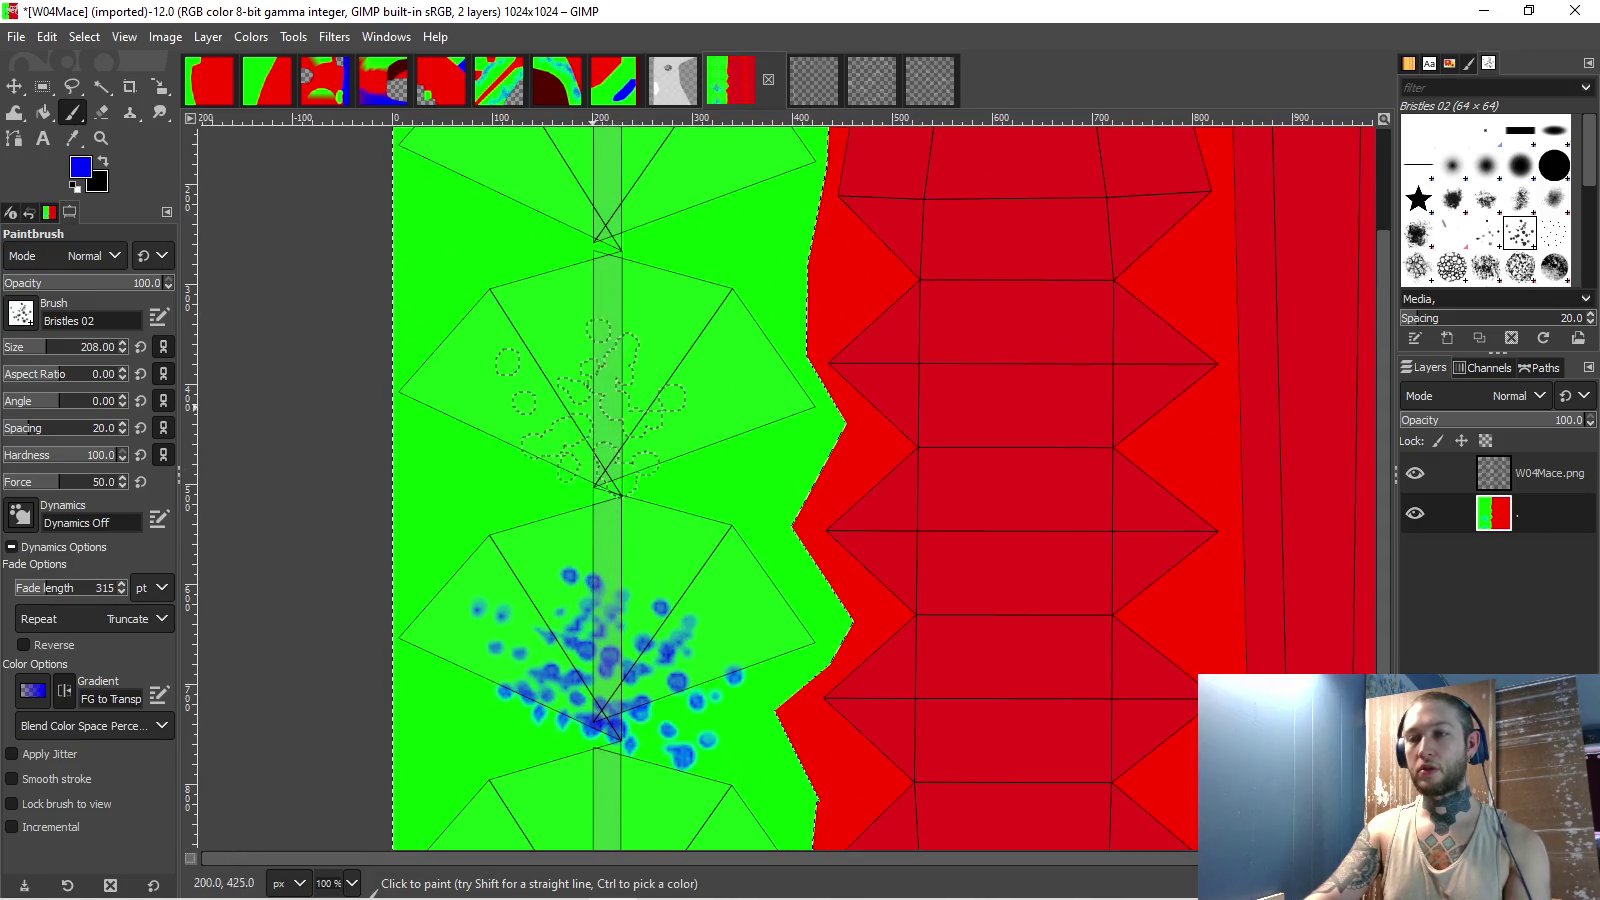
left_click(594, 415)
scroll(567, 400, "up", 3)
left_click_drag(560, 390, 717, 409)
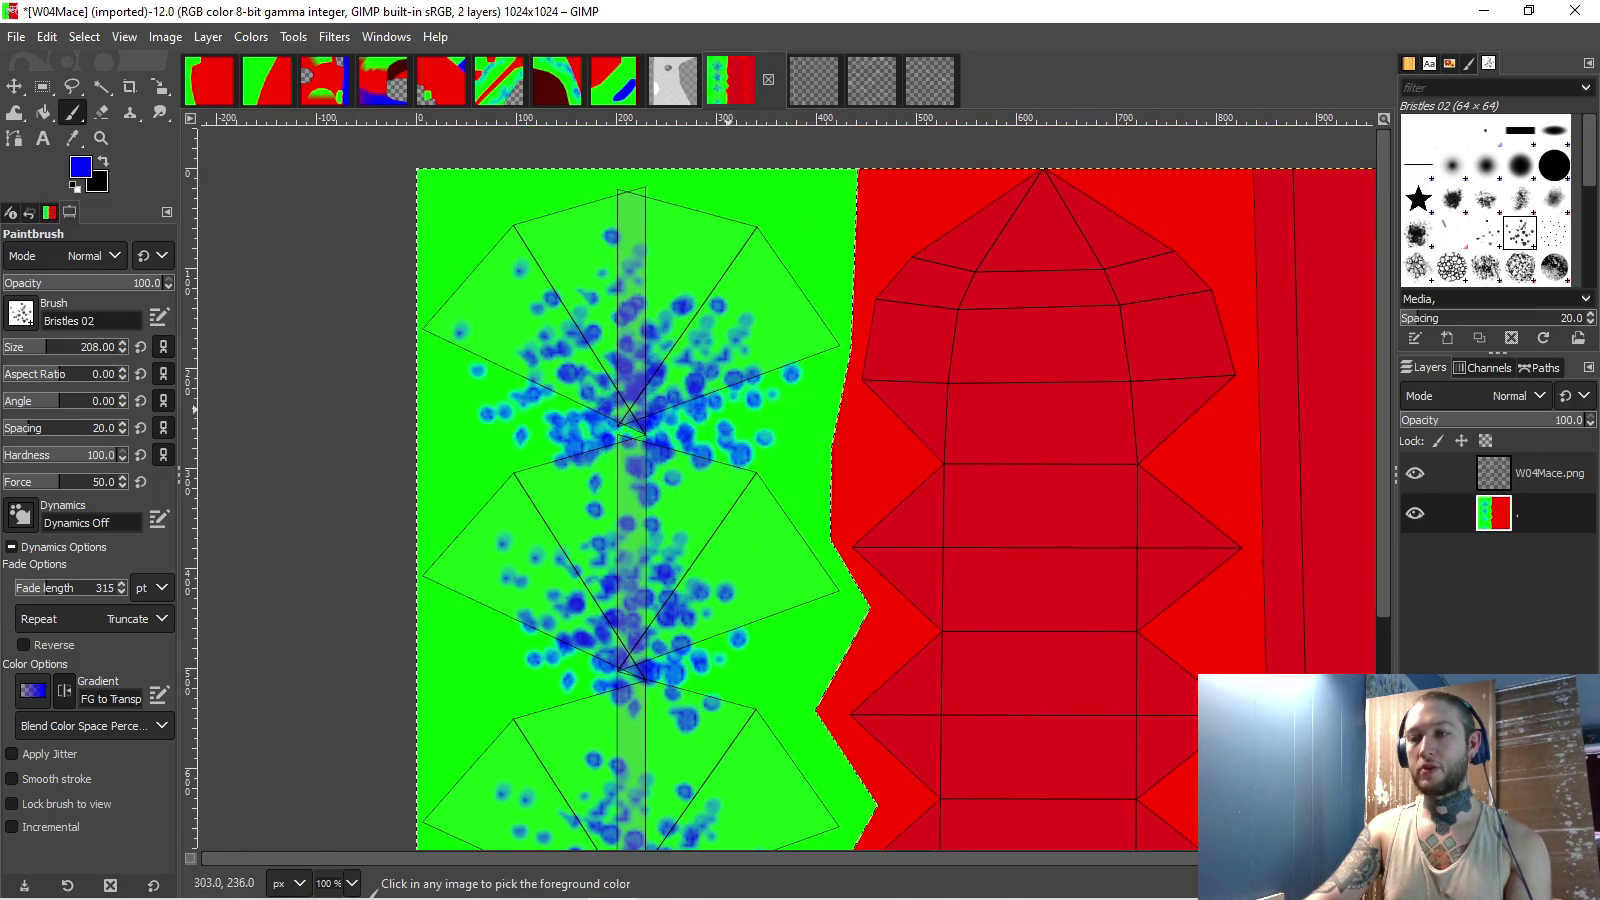
scroll(605, 362, "down", 3)
scroll(601, 359, "up", 4)
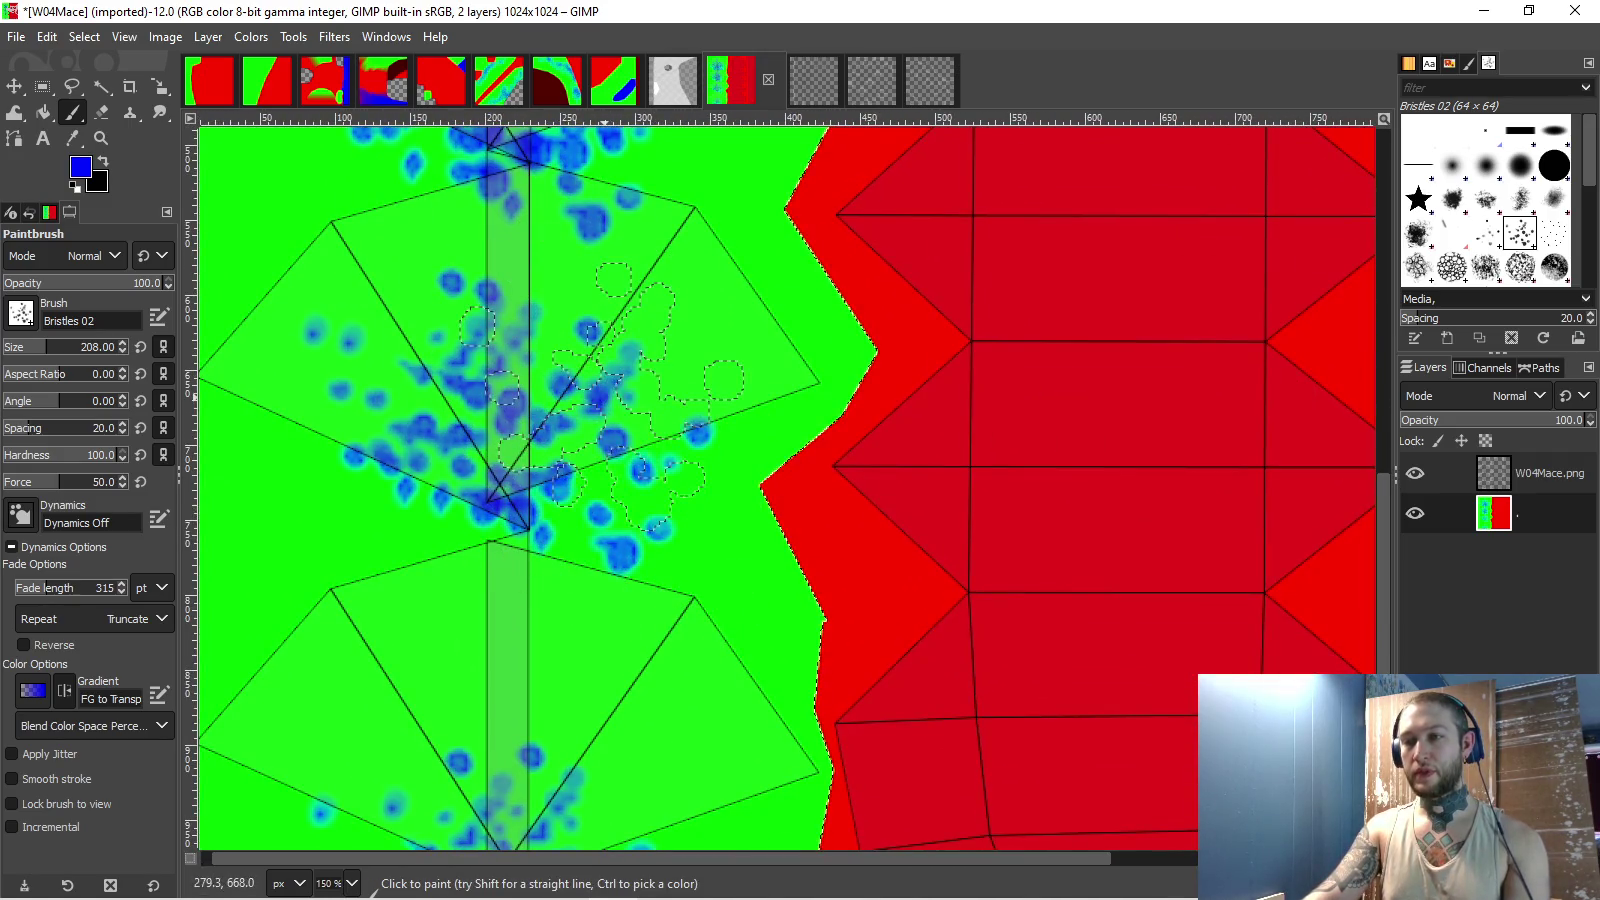
scroll(600, 400, "up", 6)
scroll(654, 500, "down", 2)
scroll(645, 550, "up", 2)
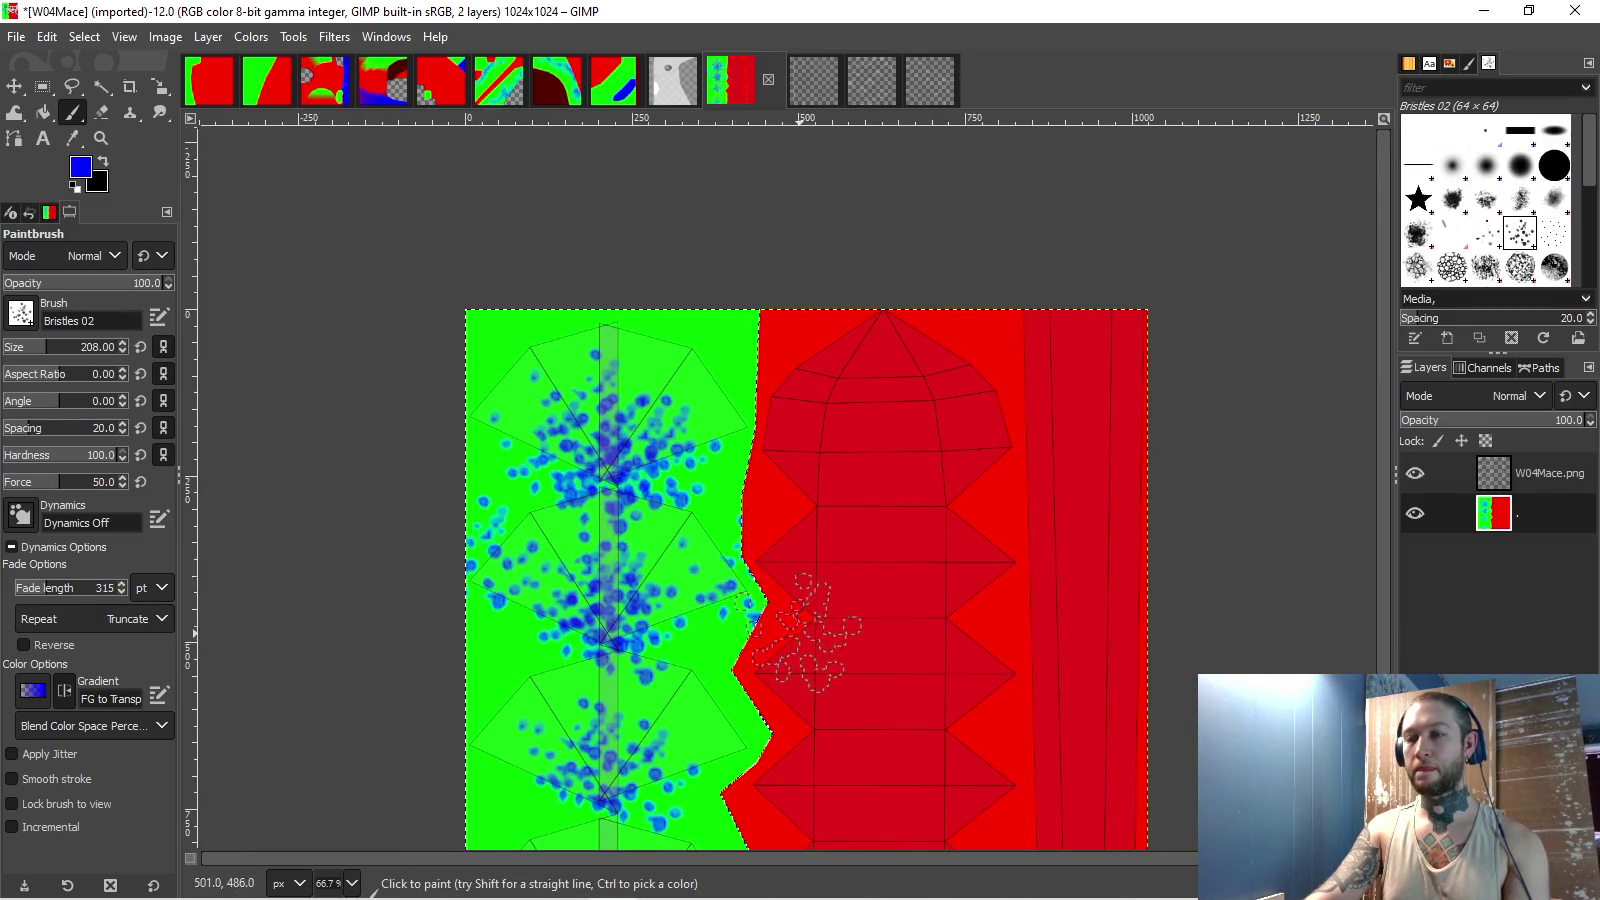
scroll(725, 605, "down", 2)
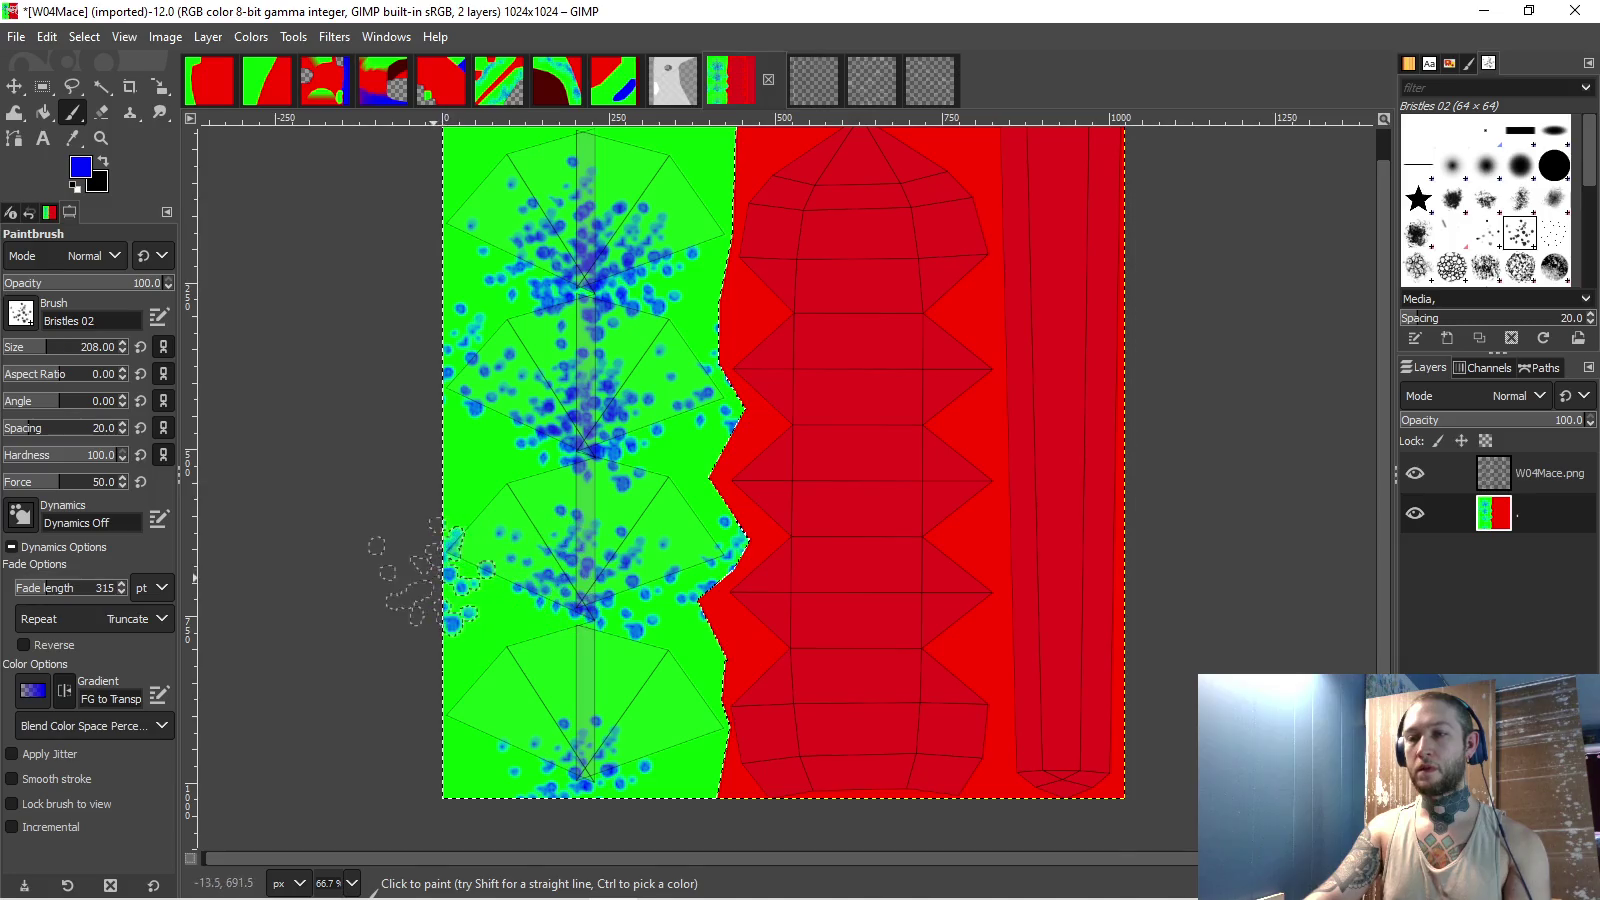
scroll(430, 570, "up", 2)
mouse_move(449, 403)
left_mouse_down()
mouse_move(536, 268)
mouse_move(653, 268)
mouse_move(756, 447)
left_mouse_up()
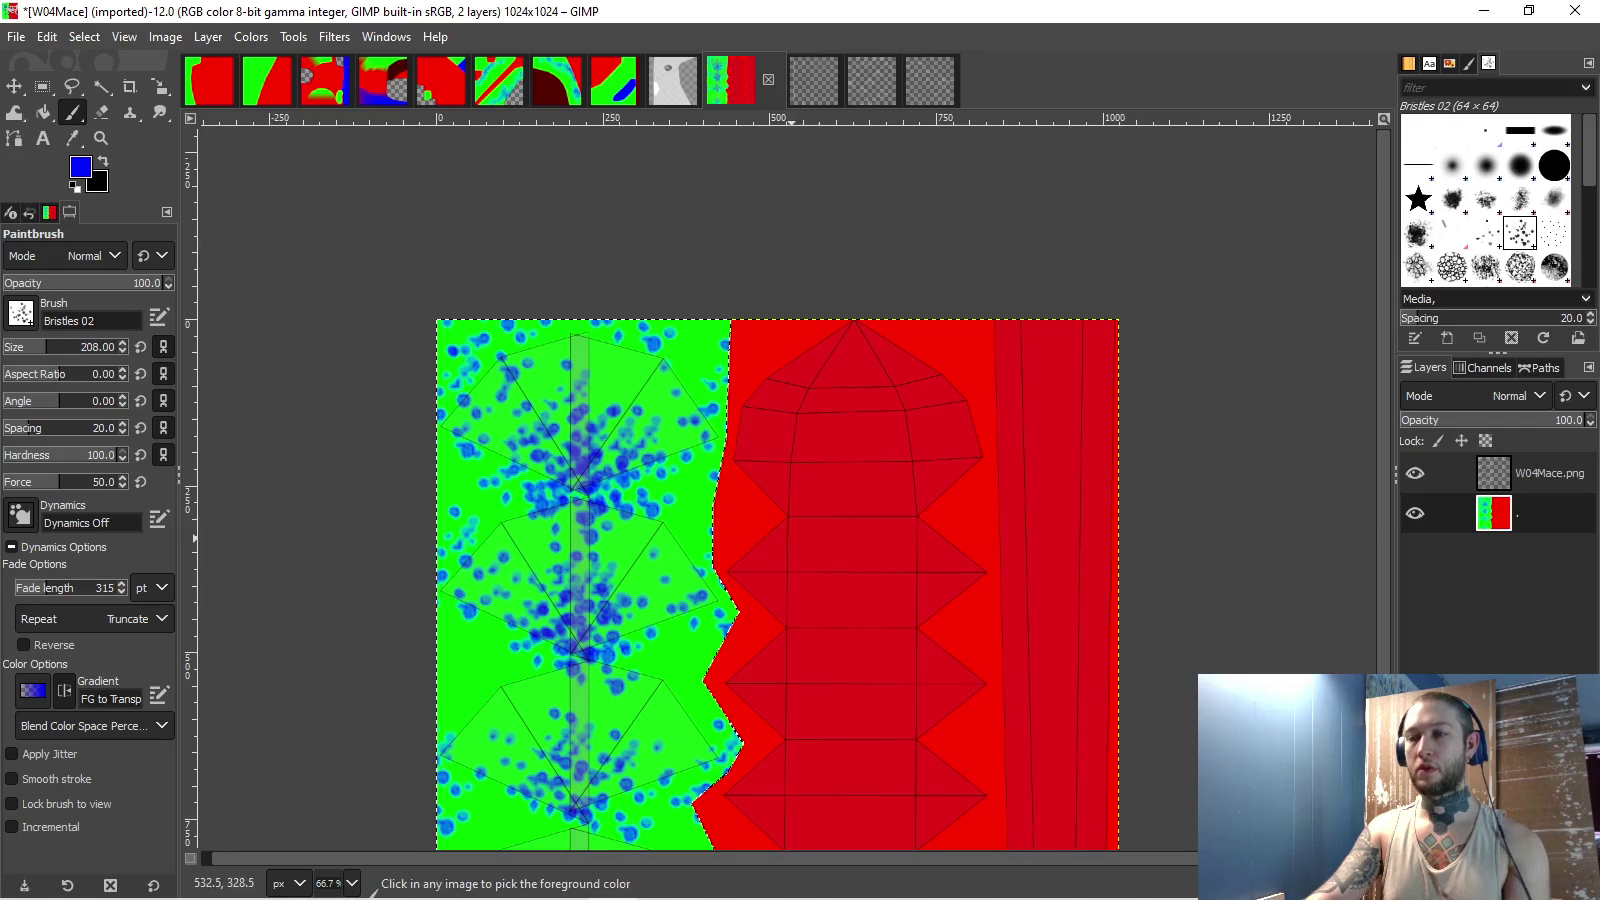
scroll(750, 447, "down", 1, "ctrl")
scroll(721, 446, "up", 1, "ctrl")
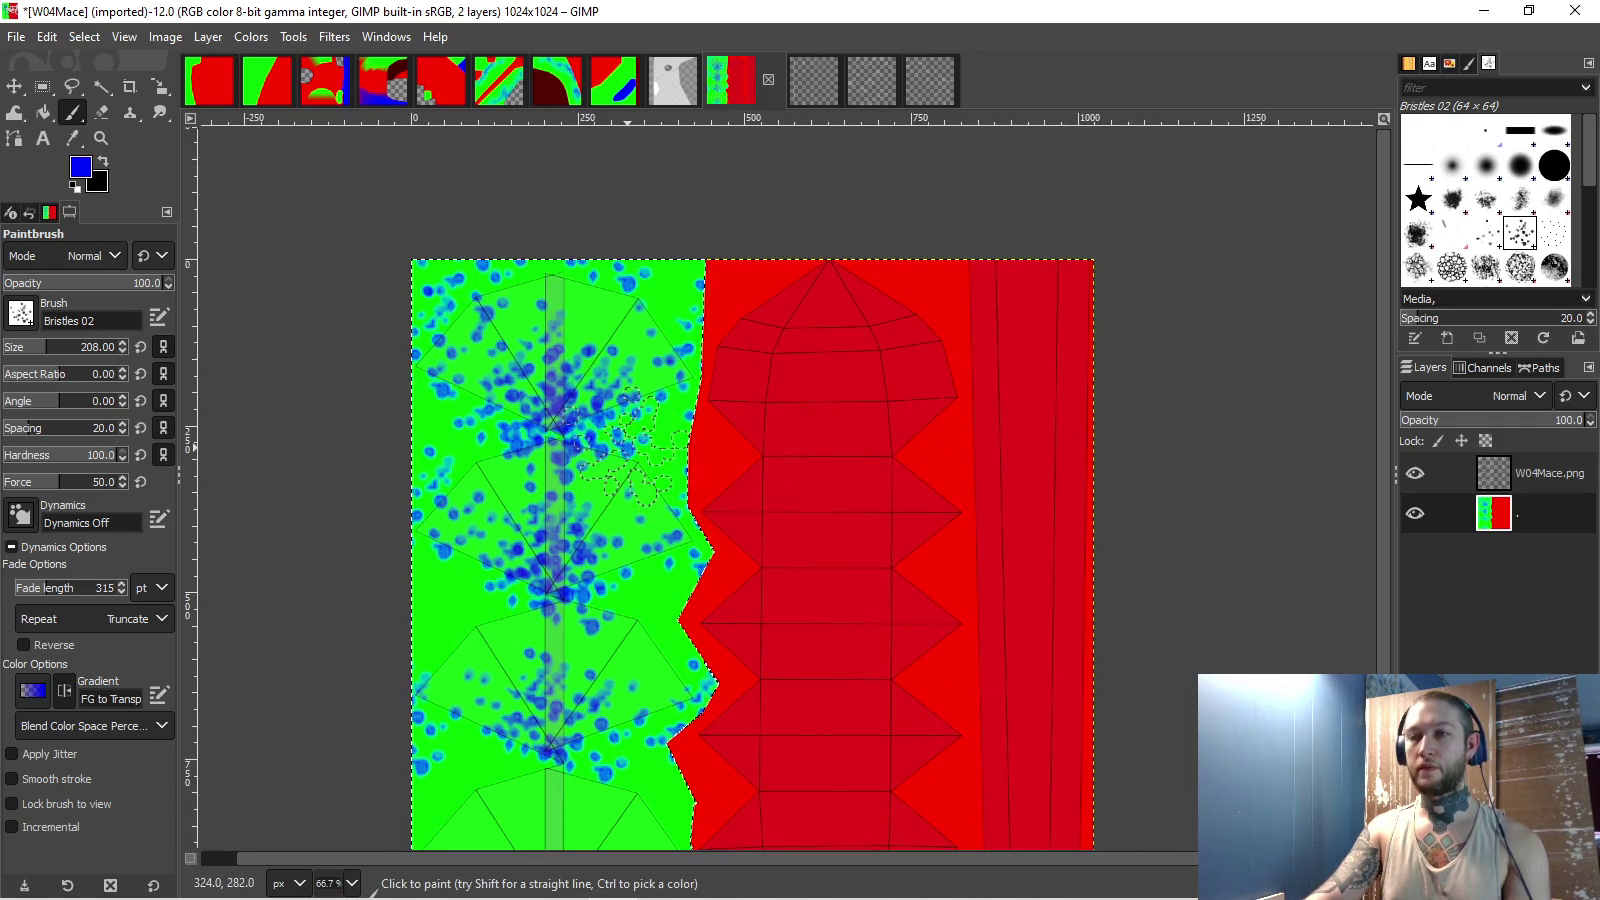
scroll(700, 465, "up", 1)
scroll(690, 478, "right", 2)
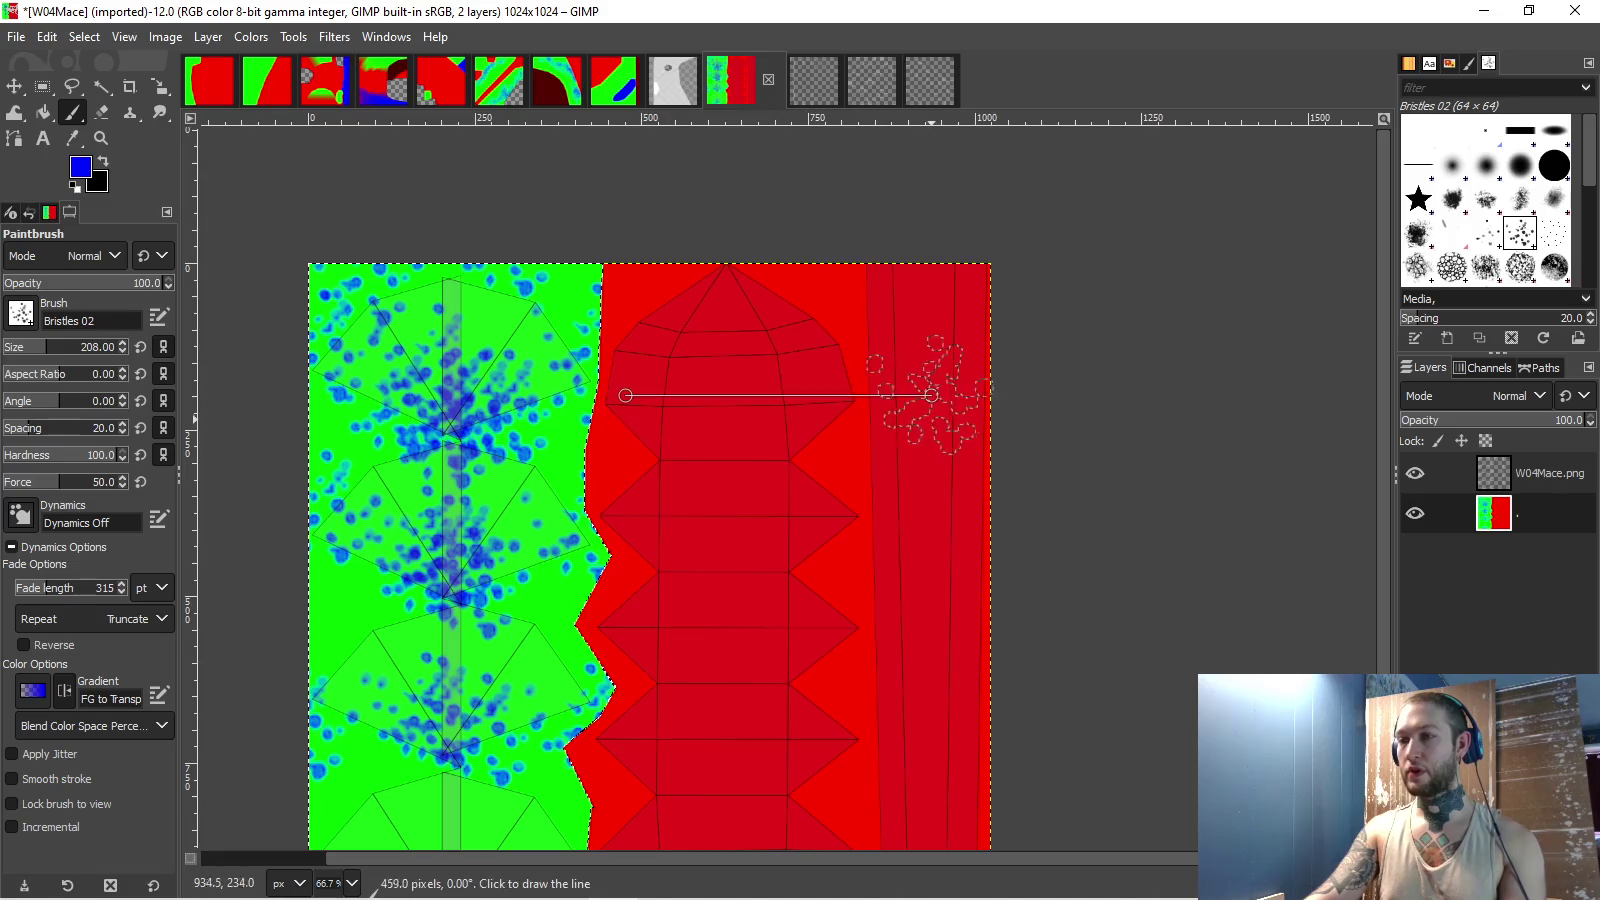
- Free-select the rightmost strip of the mace texture at 200% zoom
key("f")
key("2")
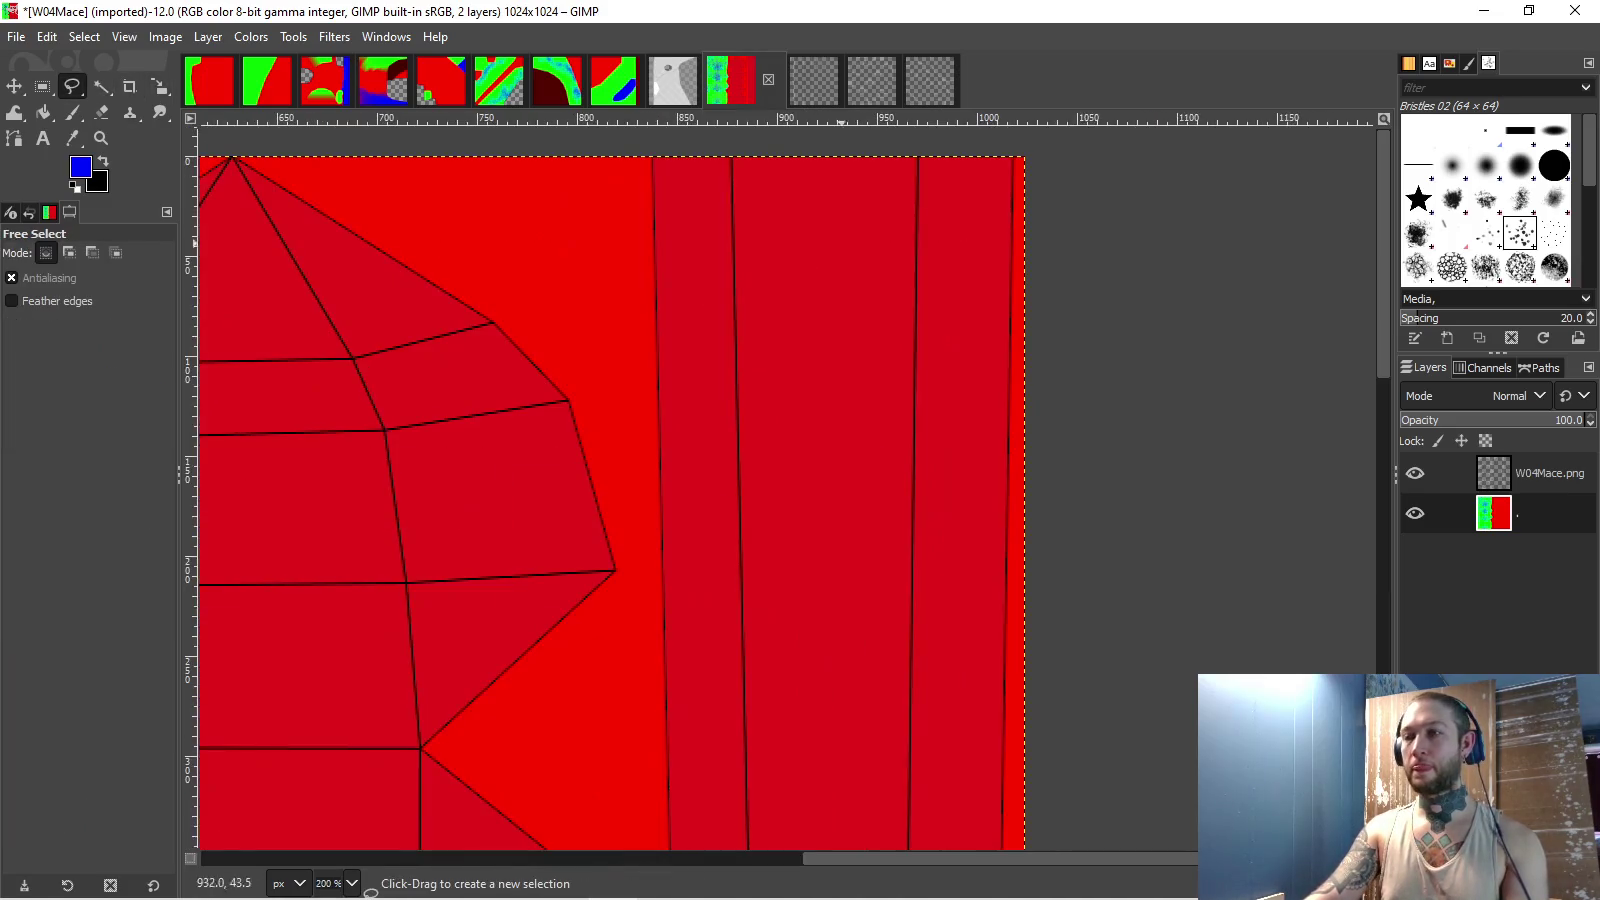
left_click(625, 139)
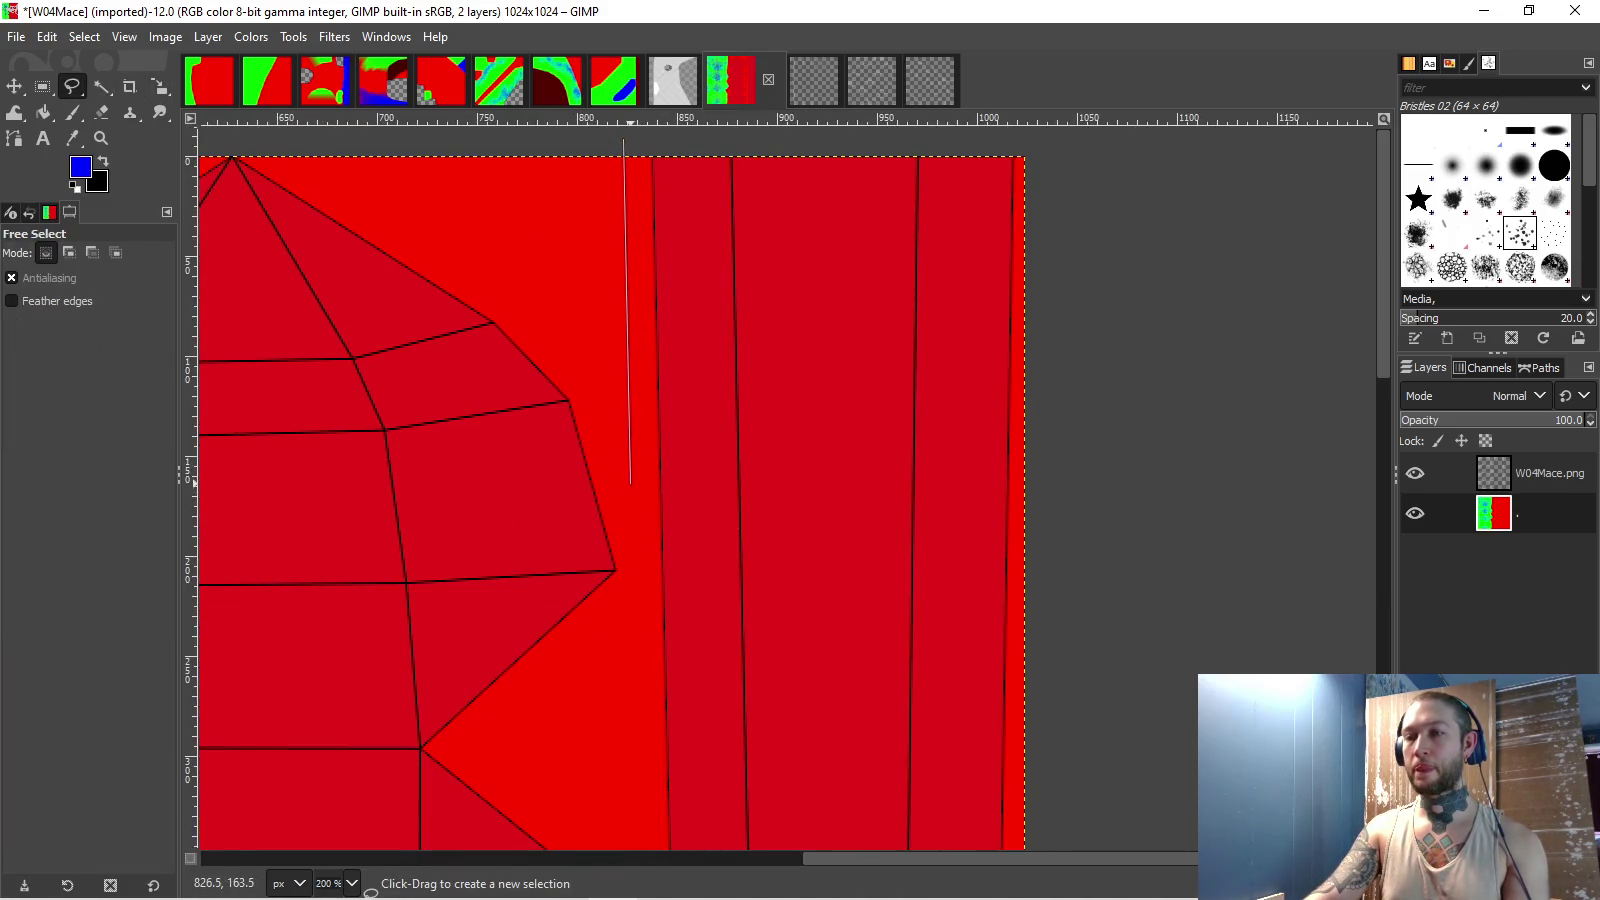
scroll(635, 520, "down", 5)
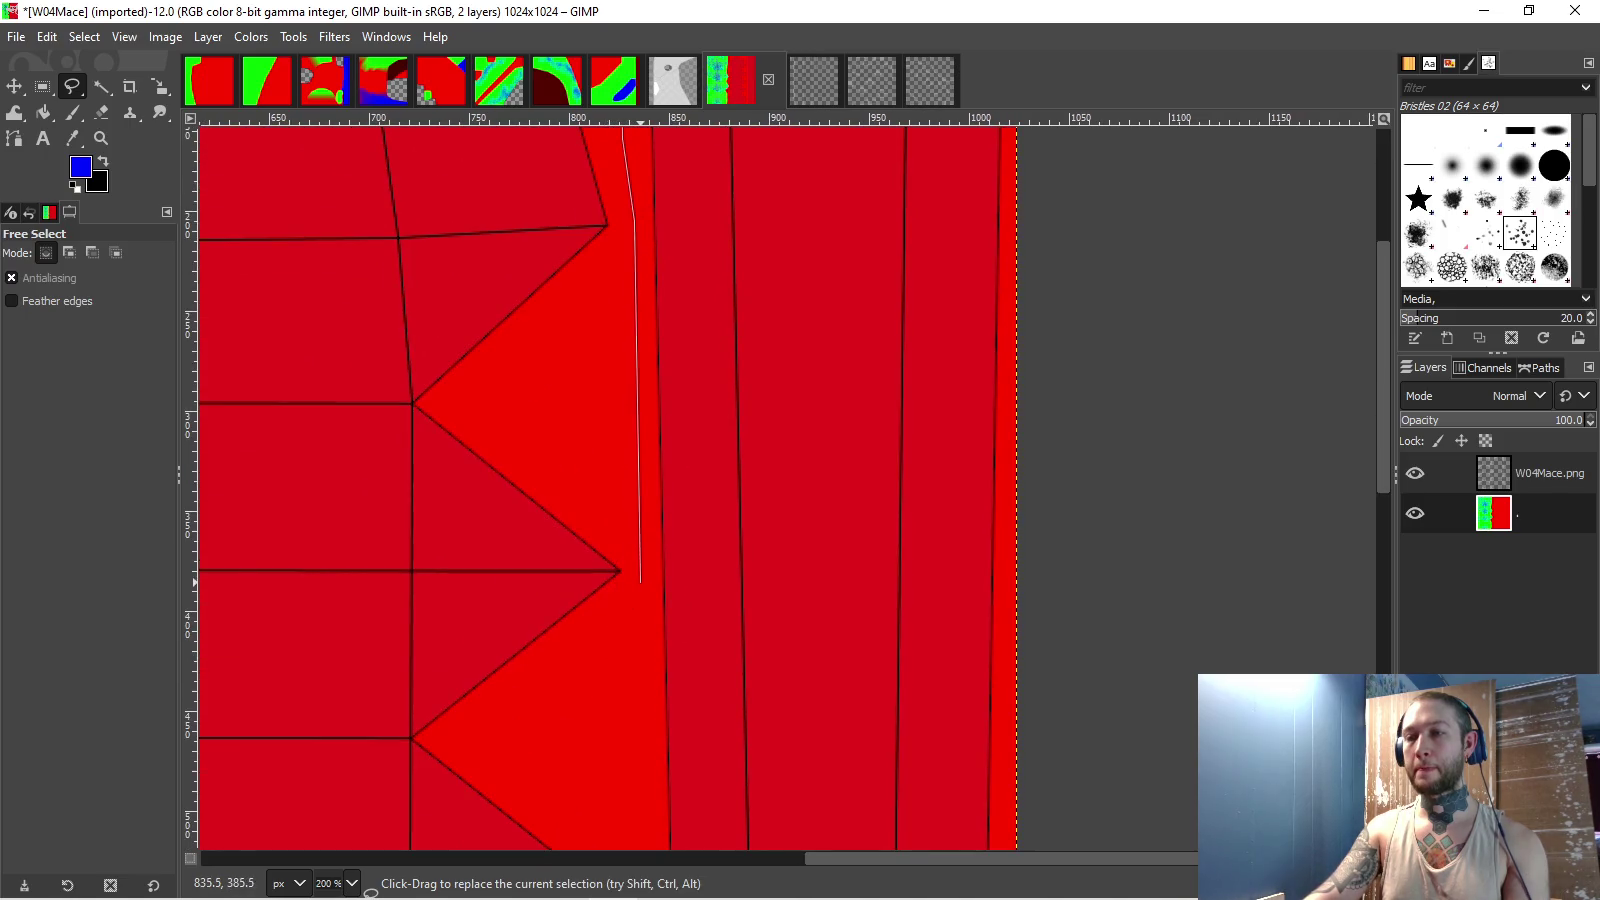
scroll(641, 573, "down", 10)
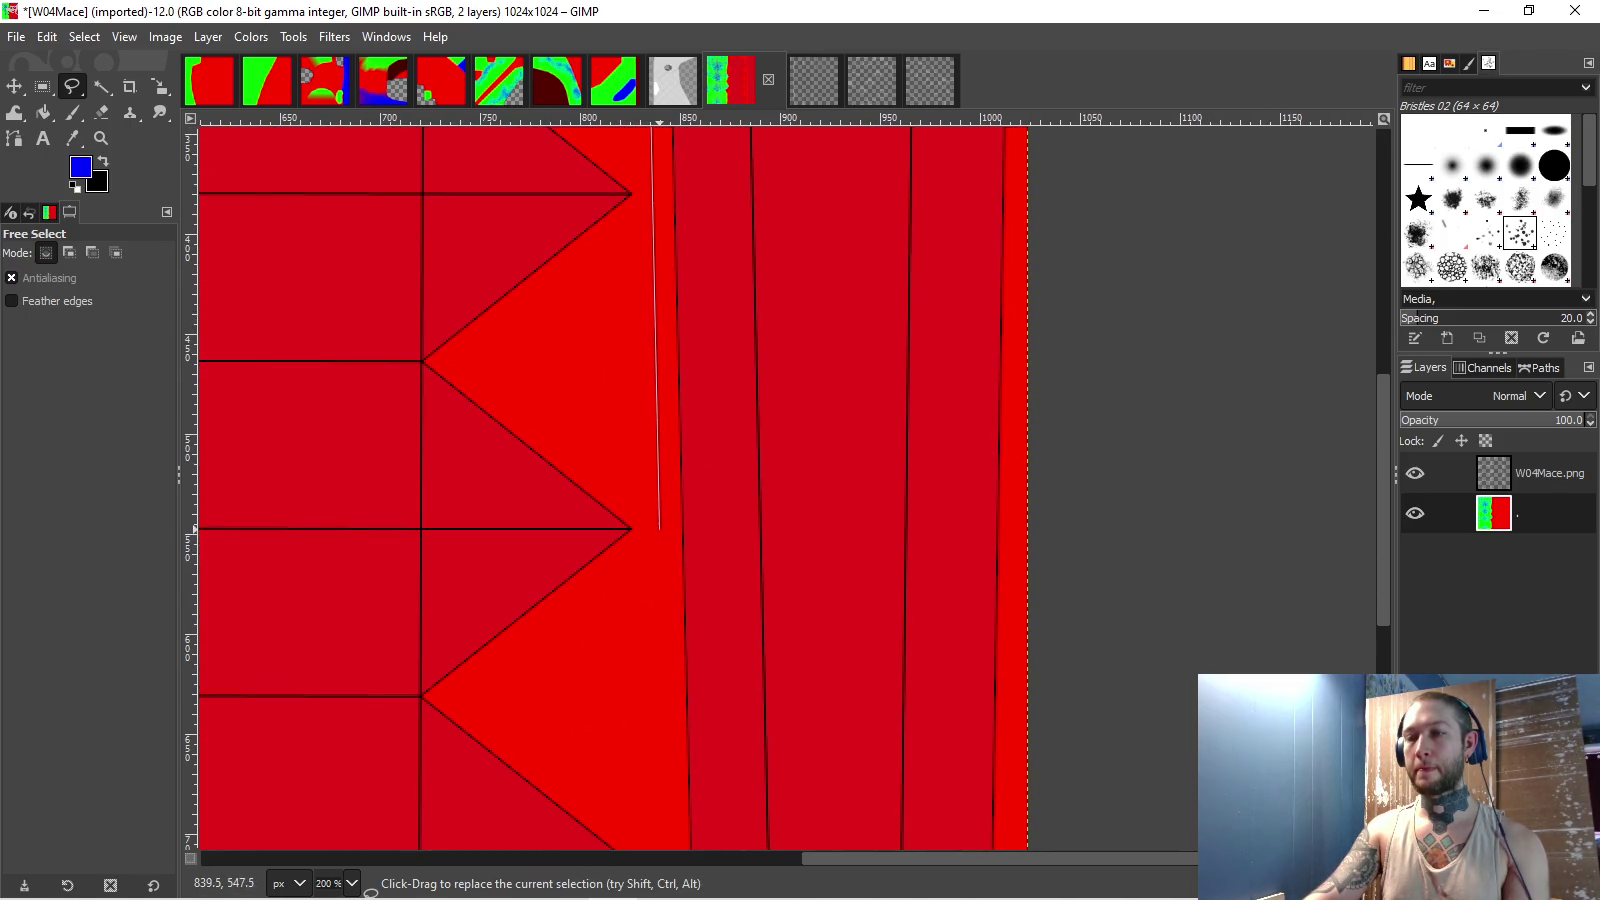
scroll(660, 450, "down", 3)
scroll(690, 530, "down", 2, "ctrl")
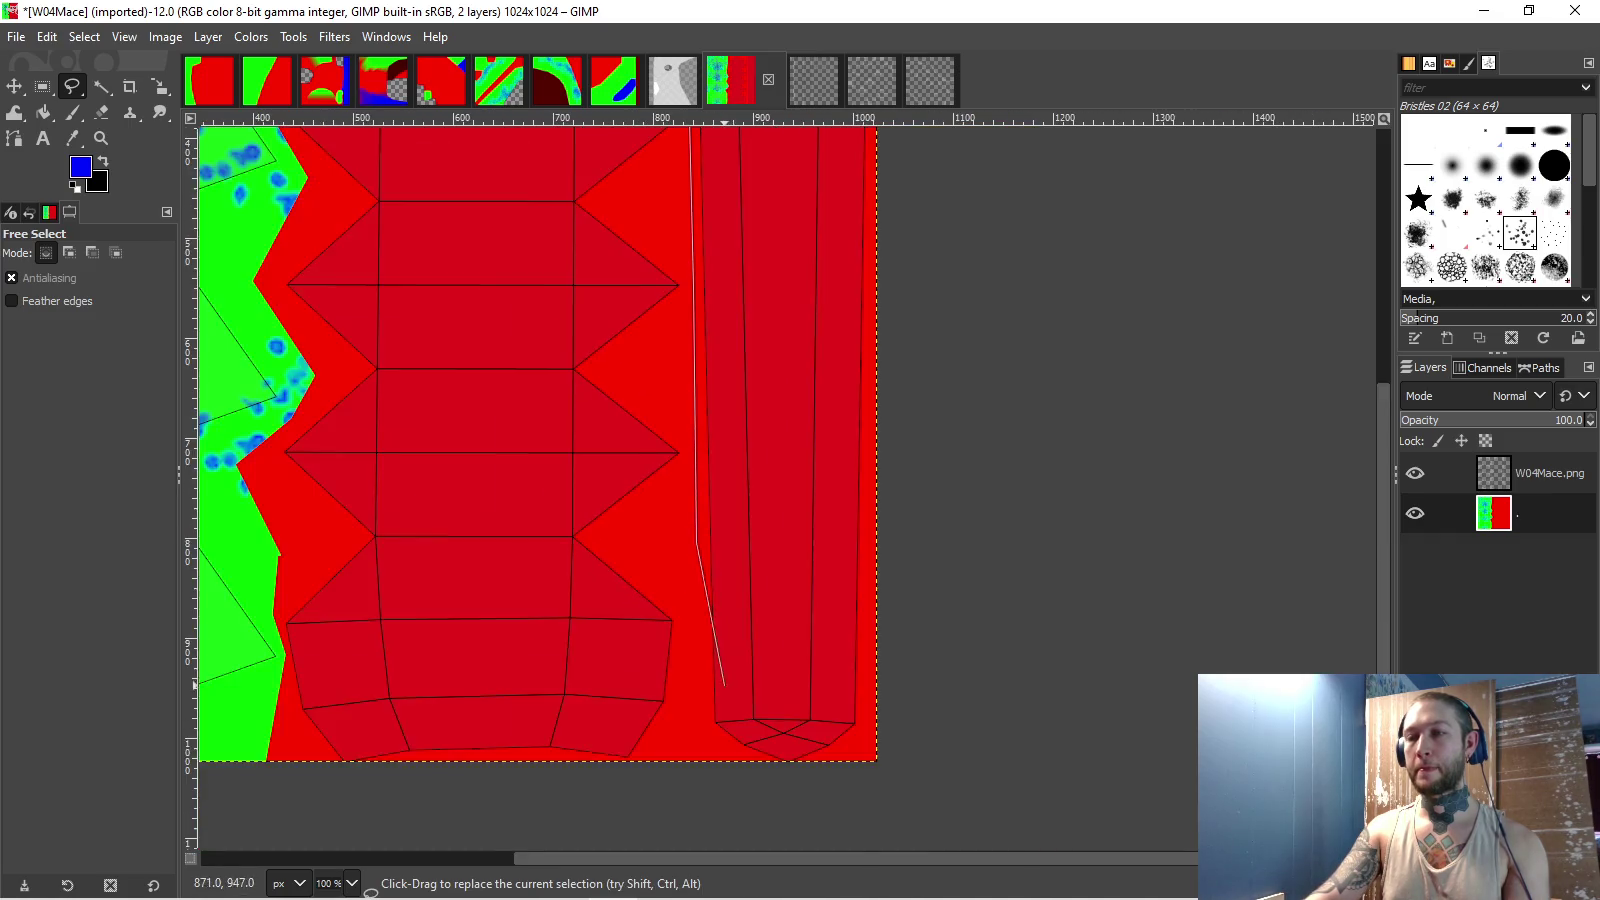
left_click(688, 637)
left_click(975, 650)
scroll(977, 220, "up", 10)
double_click(897, 182)
- Fill the strip black, clear it to transparency, deselect, and hide the wireframe layer
left_click(43, 112)
left_click(102, 160)
left_click(748, 430)
key("Delete")
key("ctrl+shift+a")
left_click(1414, 473)
scroll(905, 383, "left", 5)
scroll(687, 339, "down", 1)
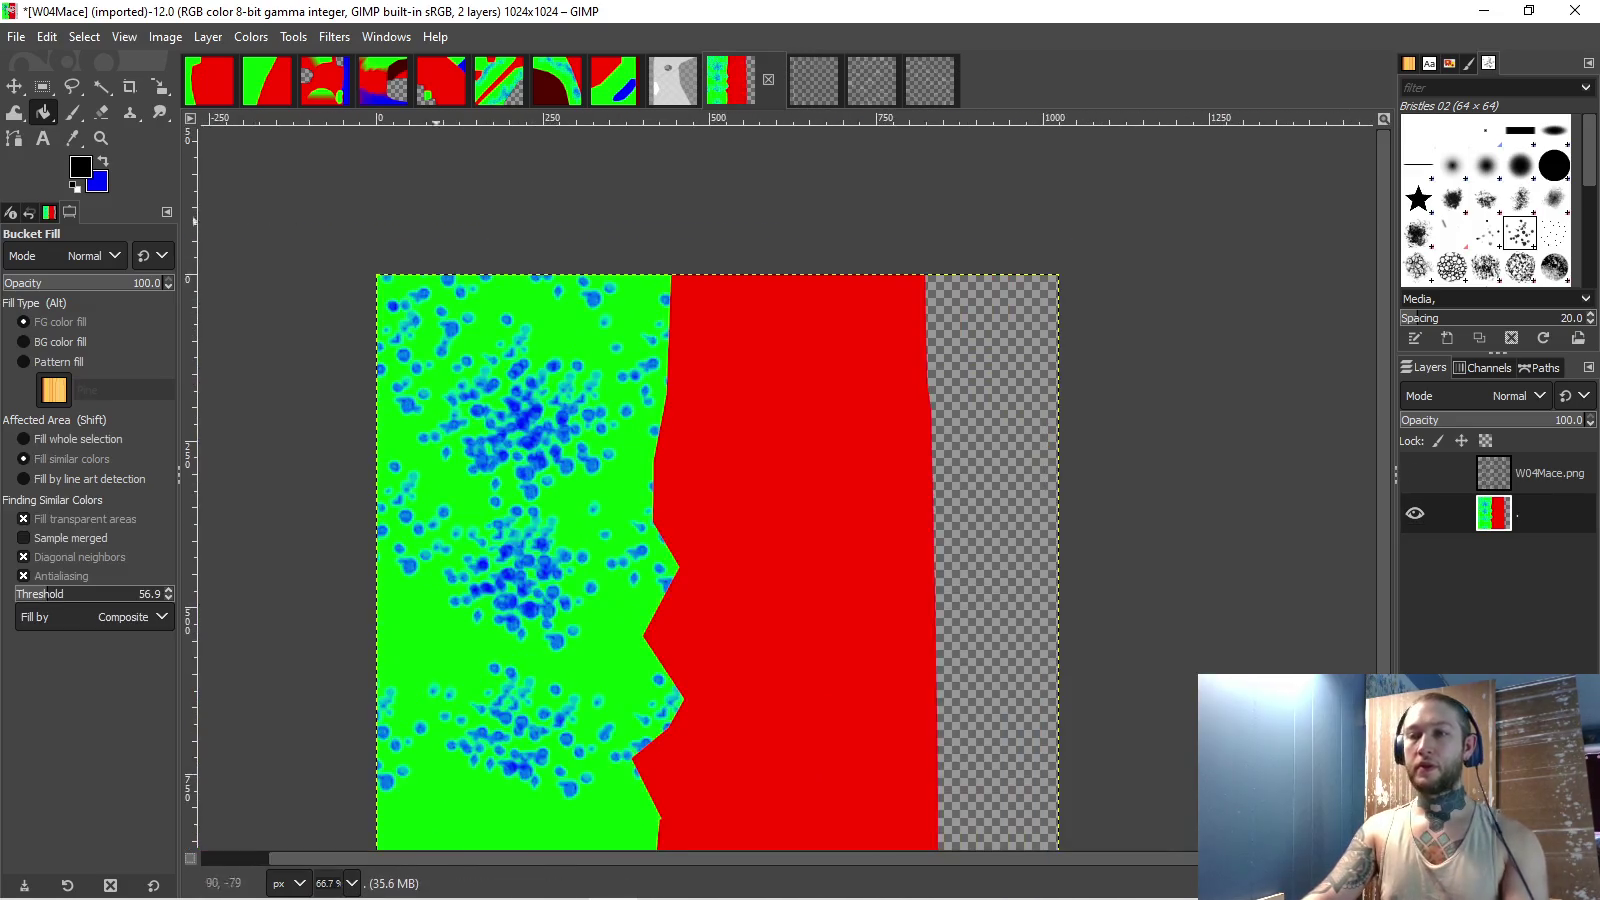
left_click(16, 36)
- Export W04Mace.png to ToBeDone as 8bpc RGBA, close the Normalise console, and return to Unity
left_click(52, 268)
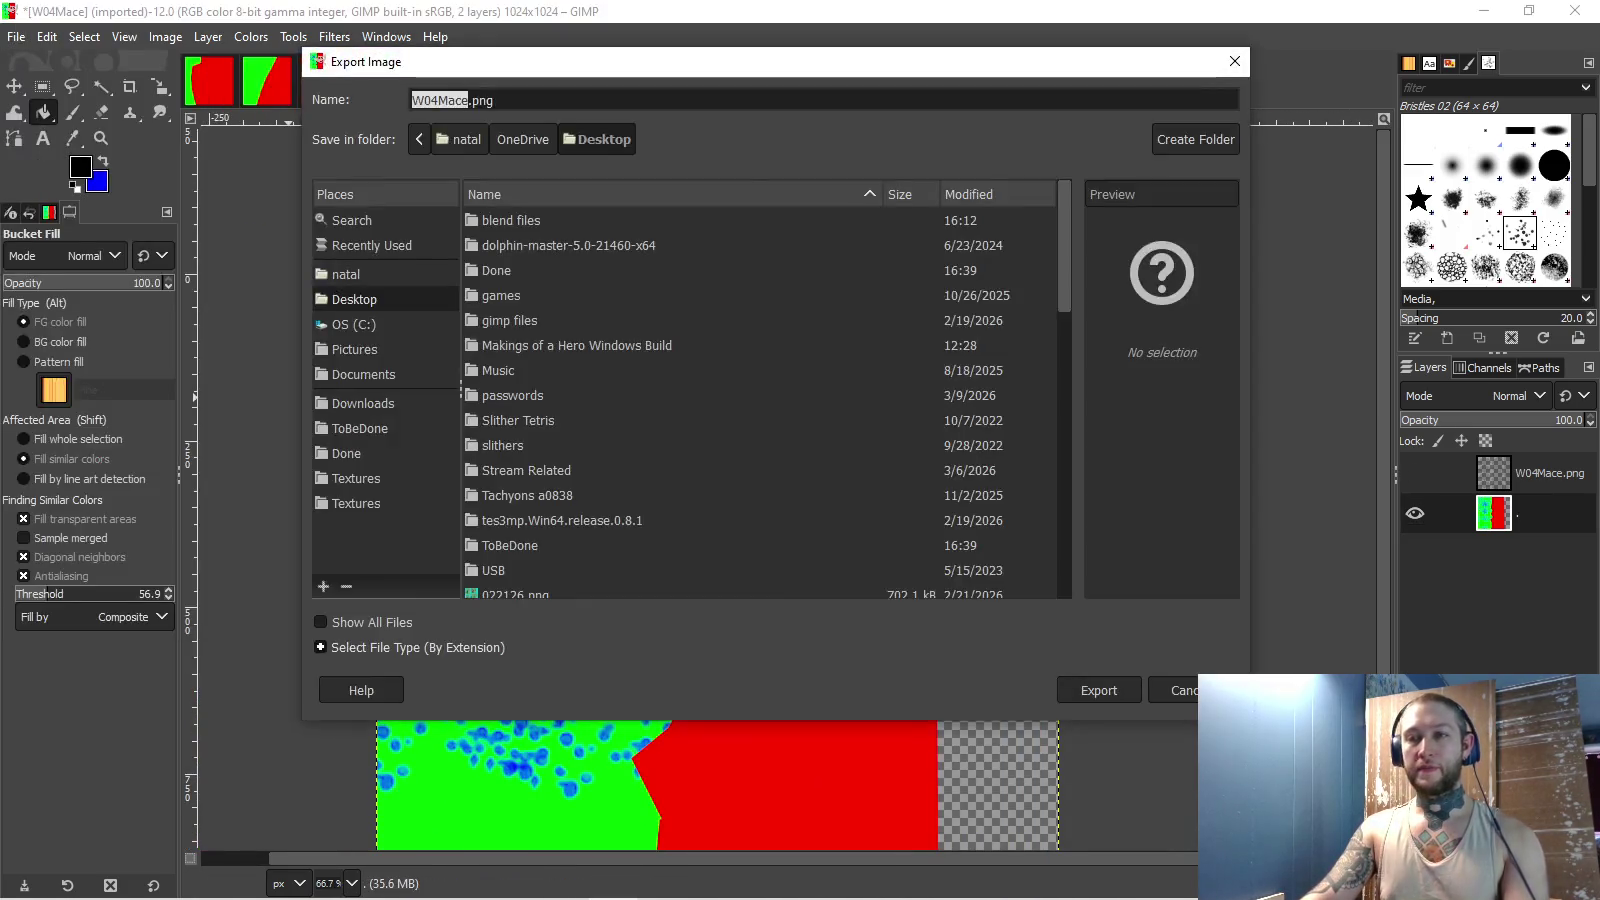
left_click(360, 428)
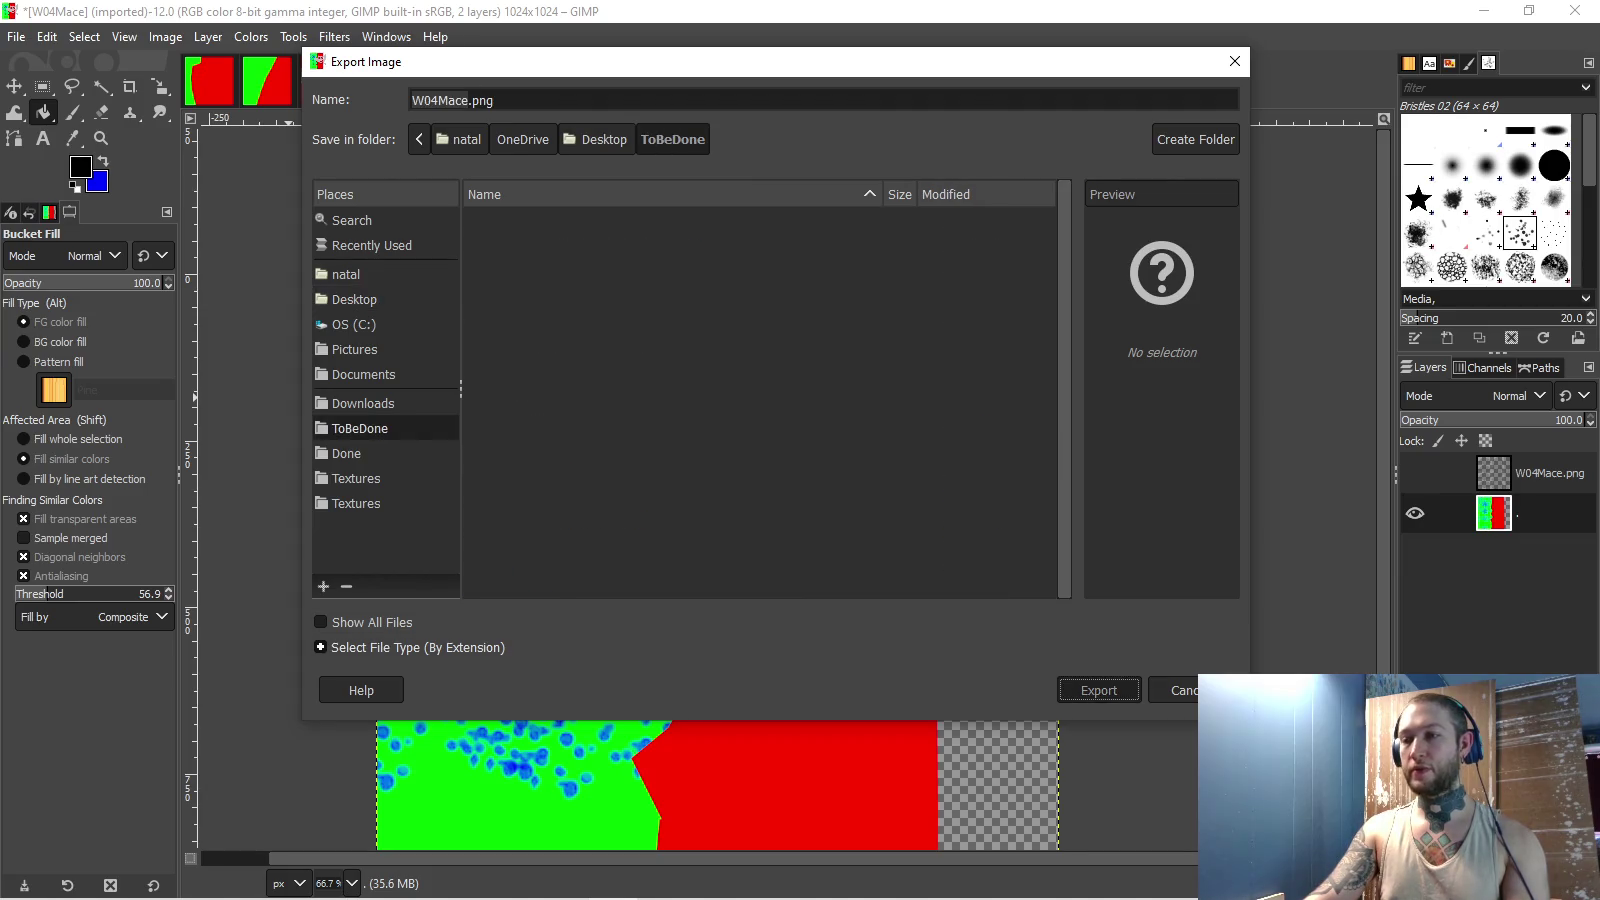
left_click(1098, 690)
left_click(807, 474)
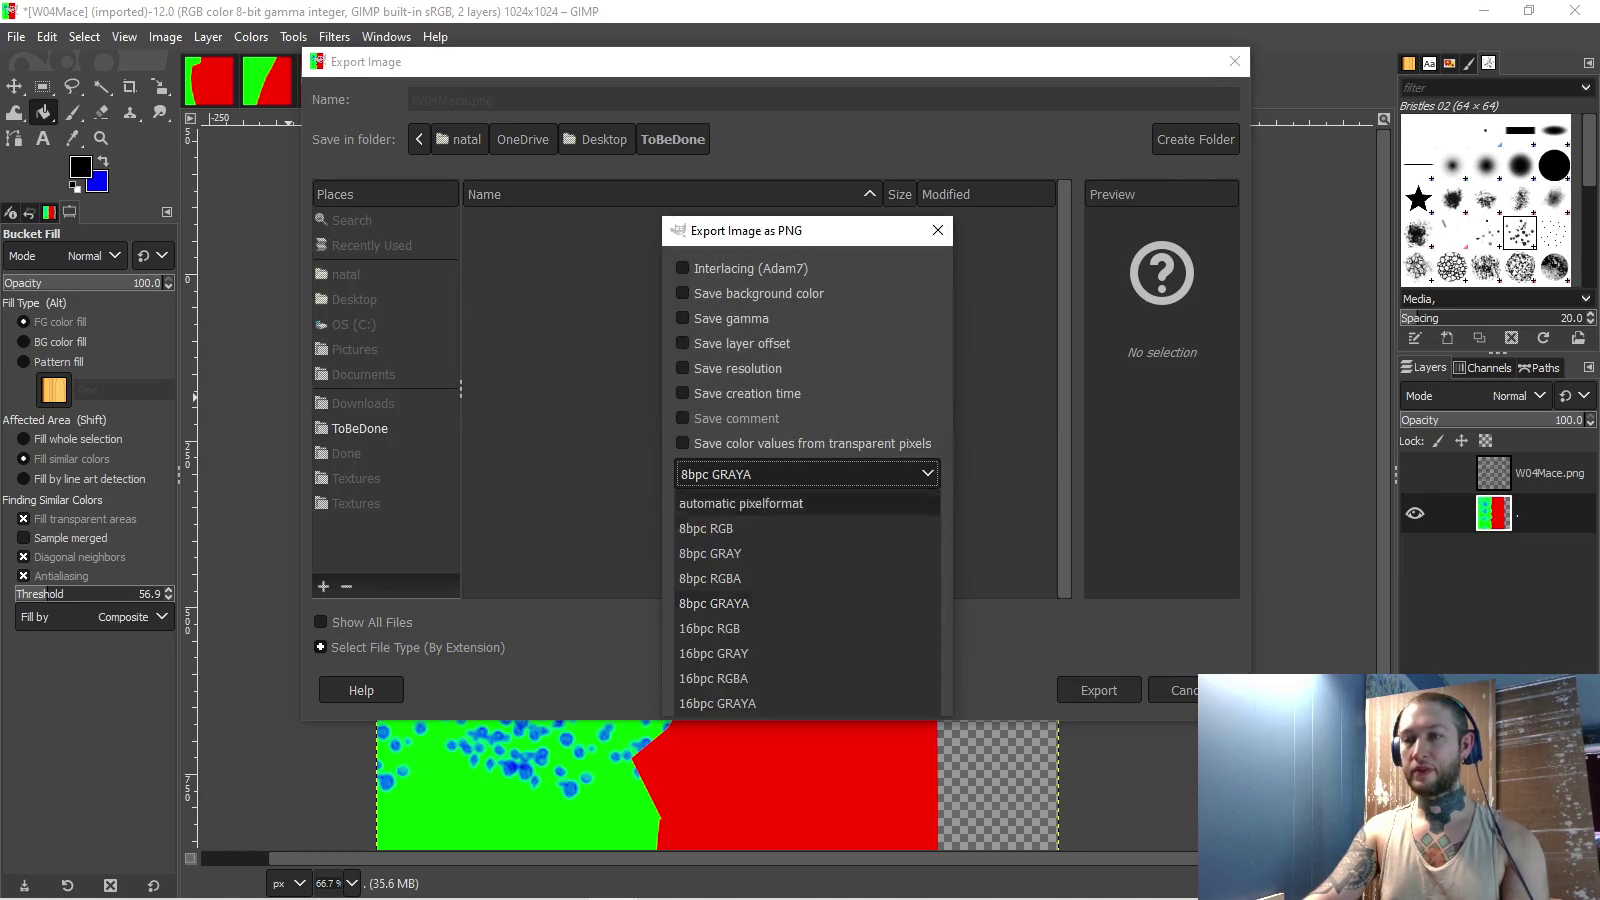
left_click(780, 602)
left_click(807, 691)
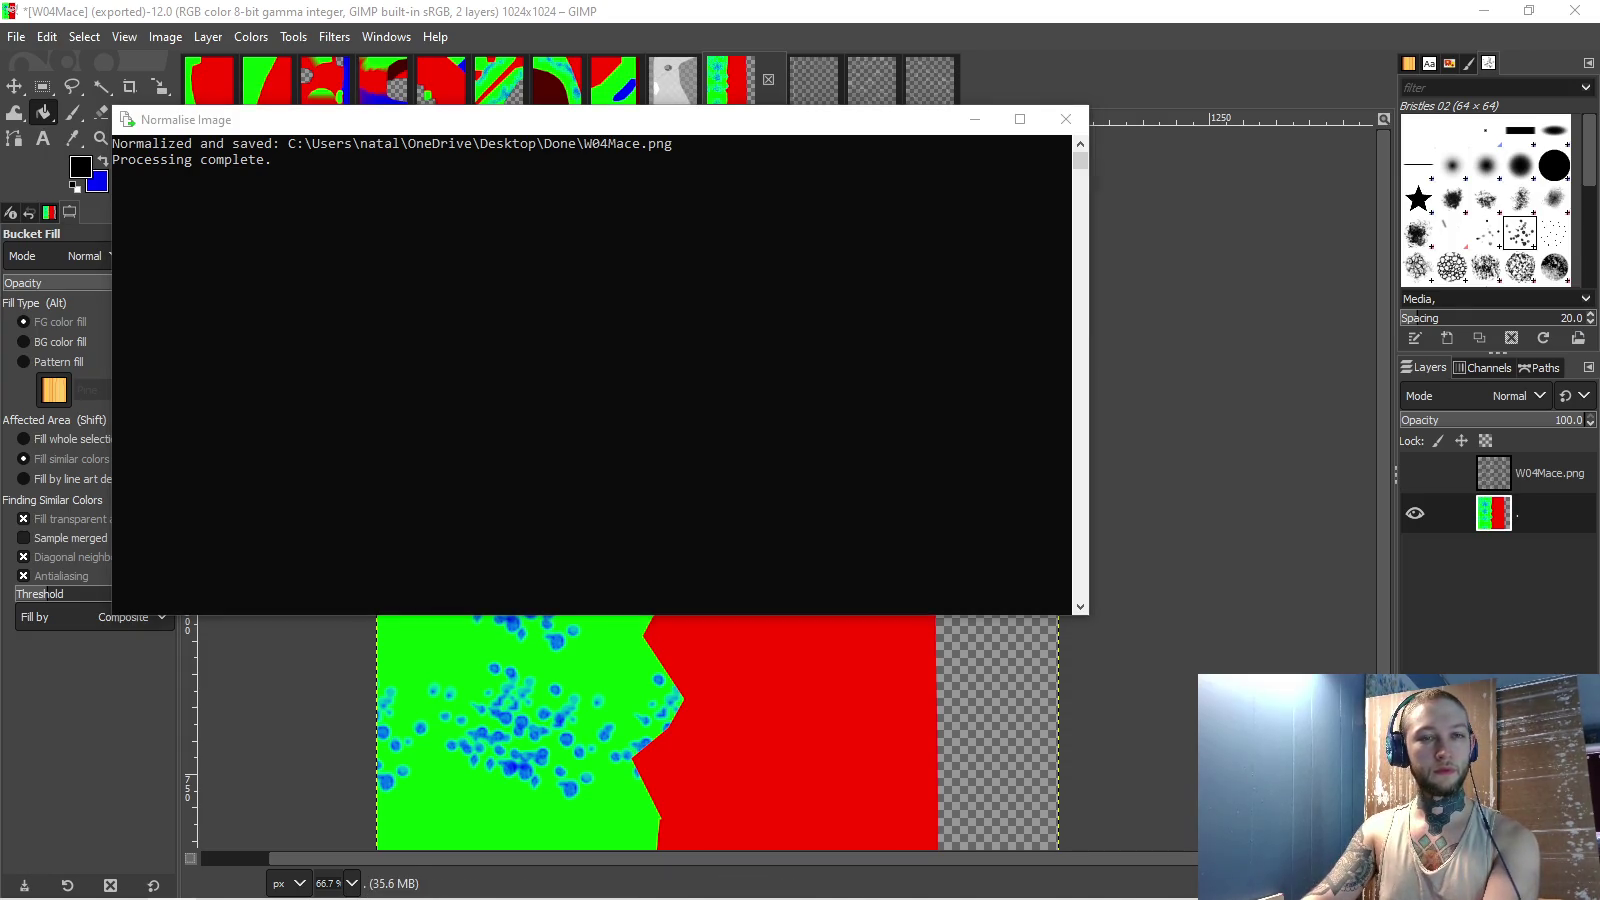
left_click(1066, 119)
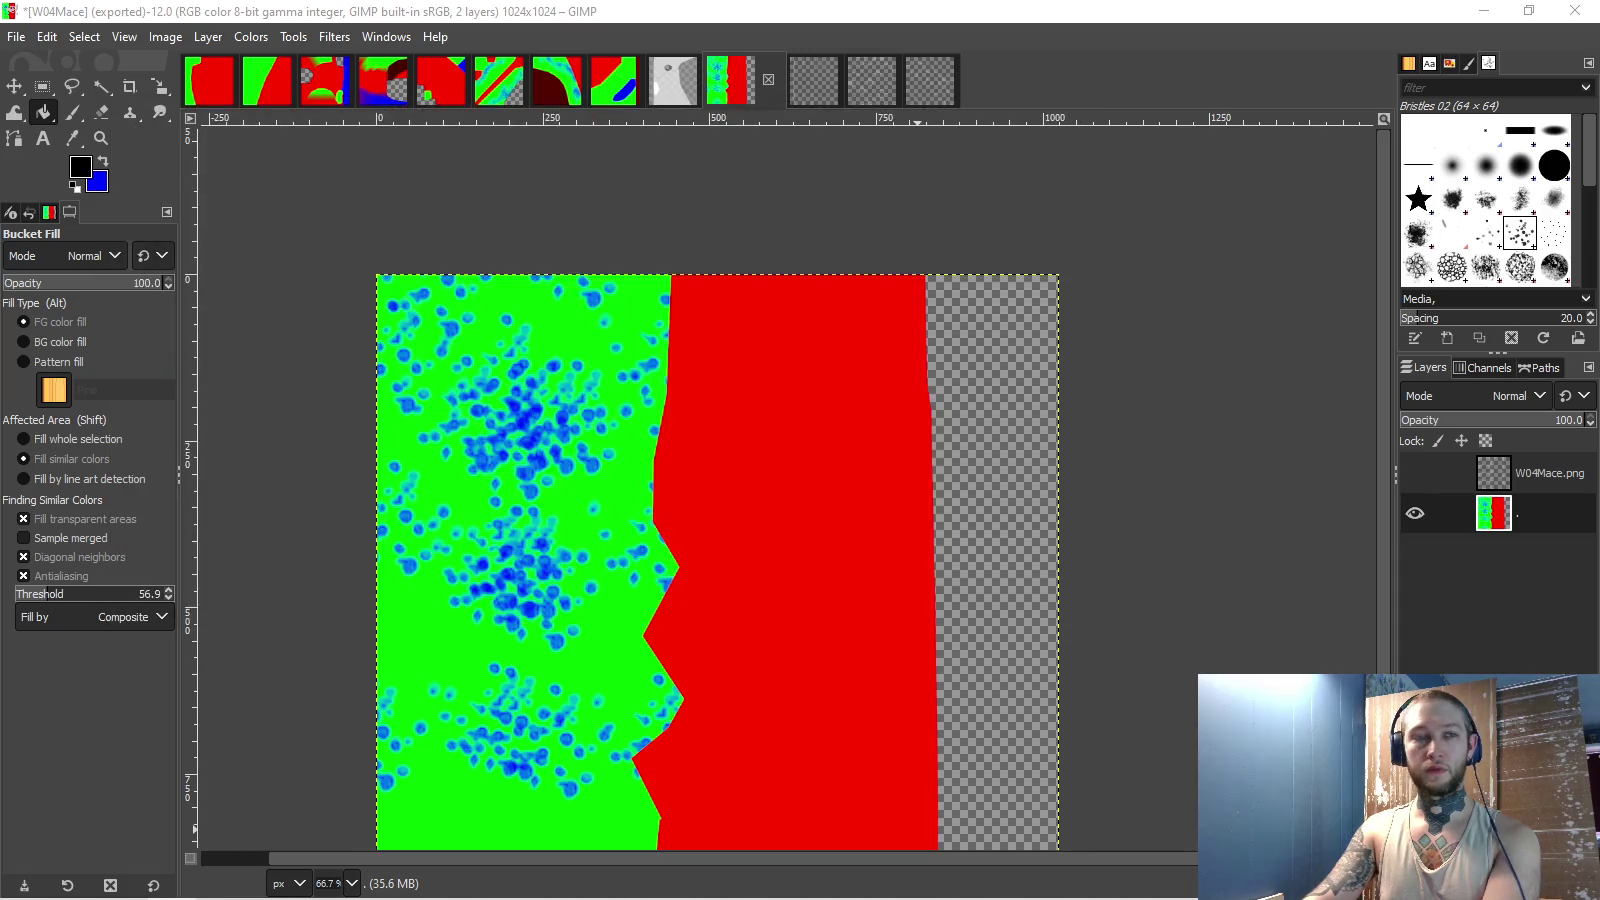
key("alt+Tab")
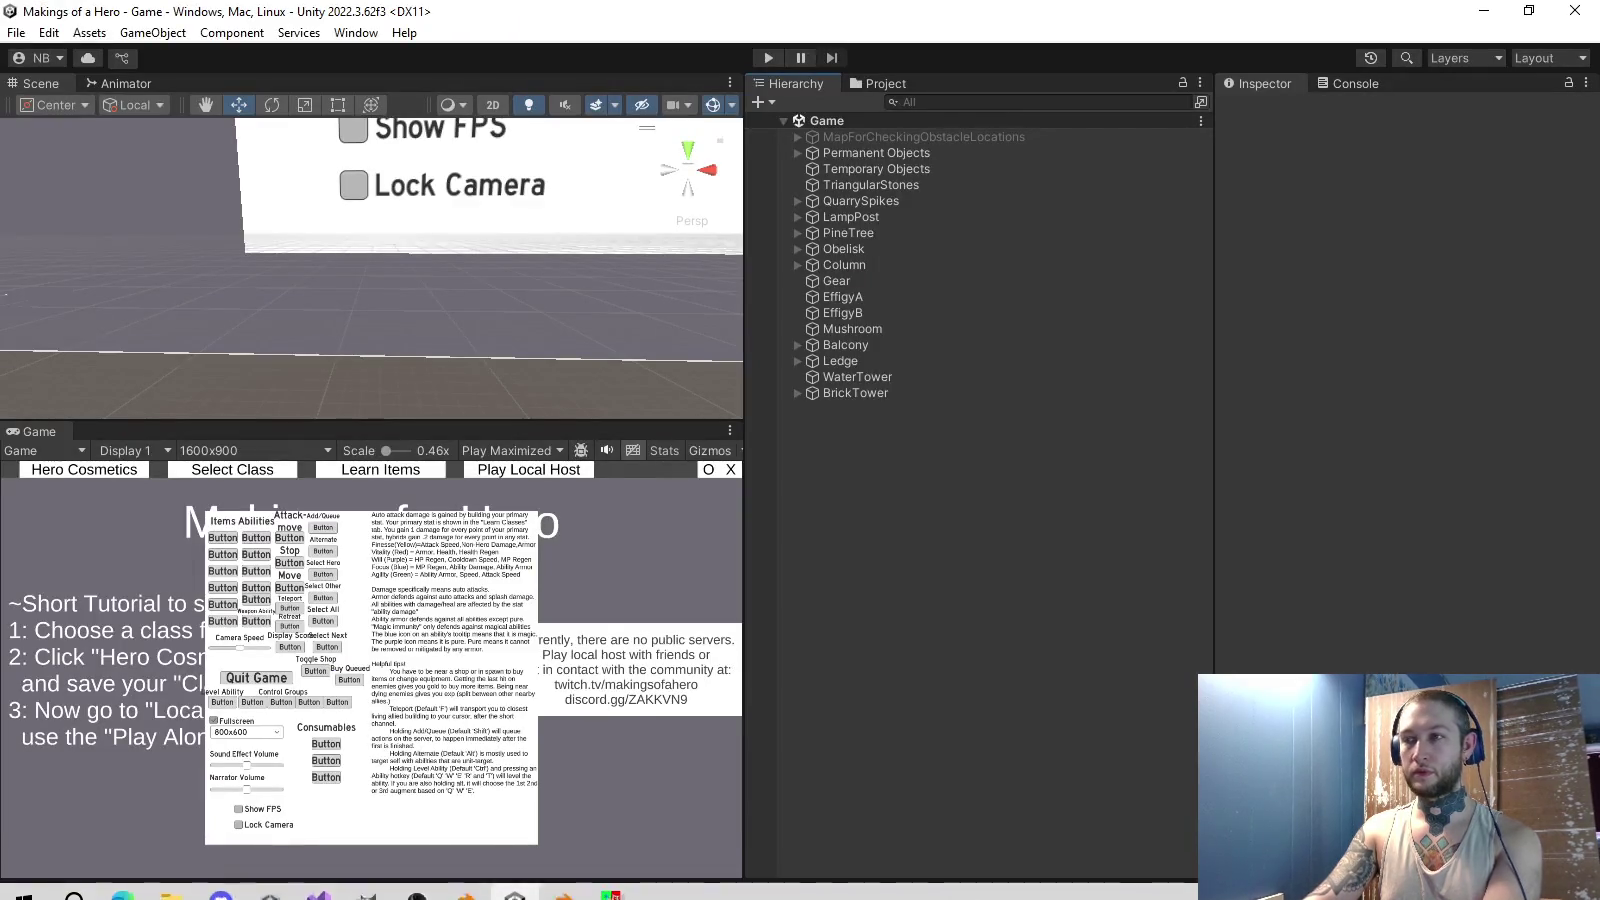
- Collapse 06Scythe and drag W04Mace into Skins/Weapons/04Mace, then go back to GIMP
scroll(975, 490, "down", 10)
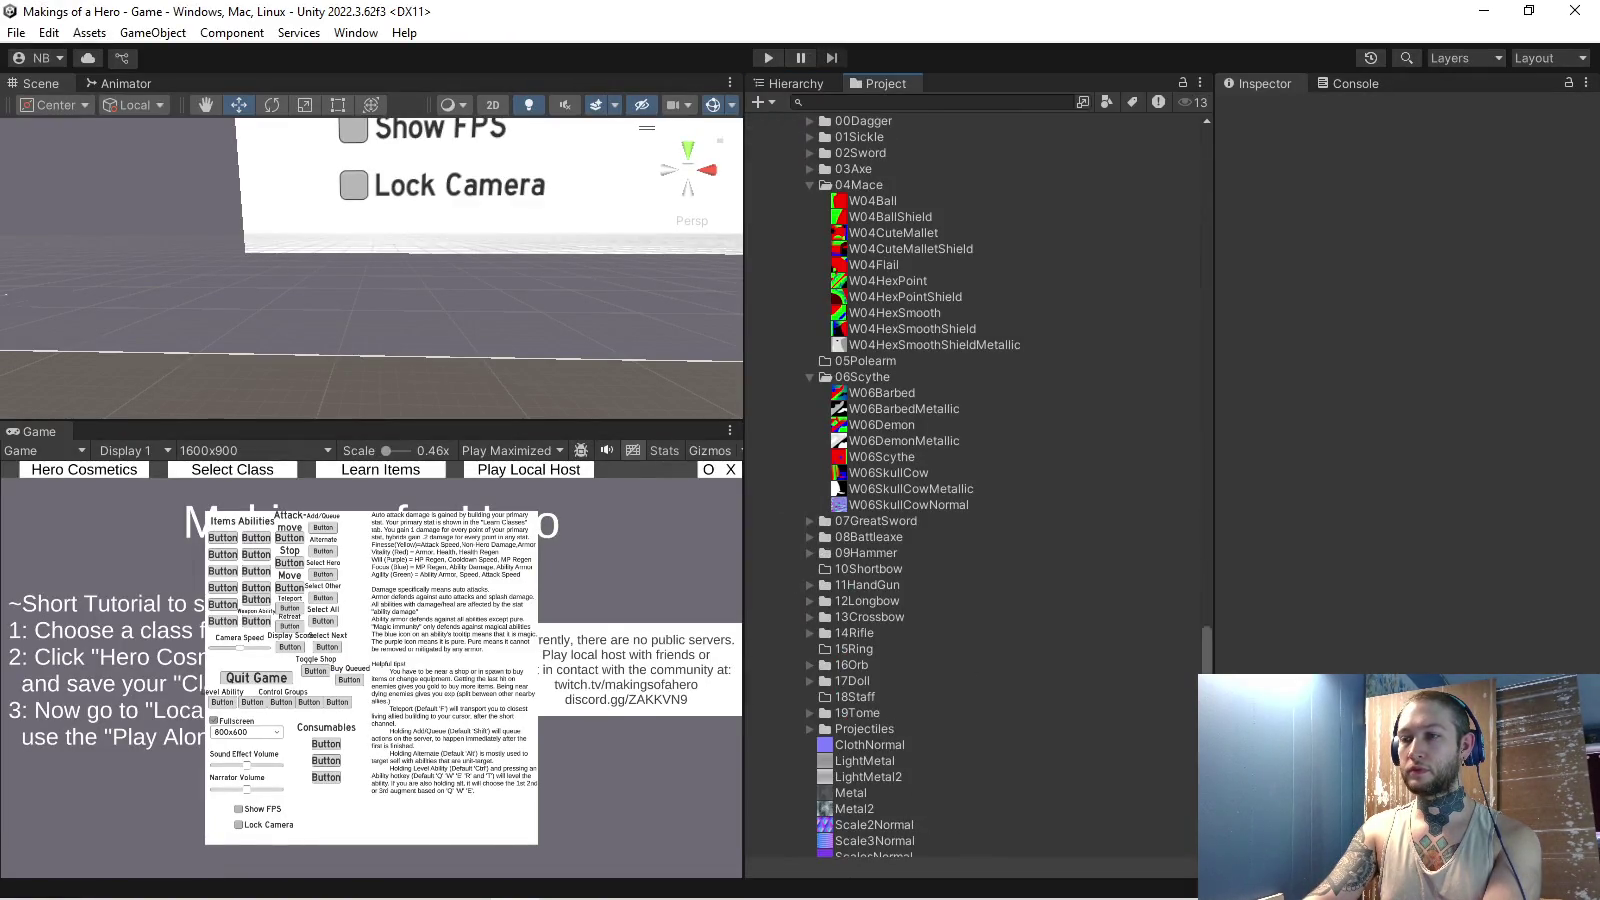
scroll(975, 490, "up", 3)
left_click(810, 437)
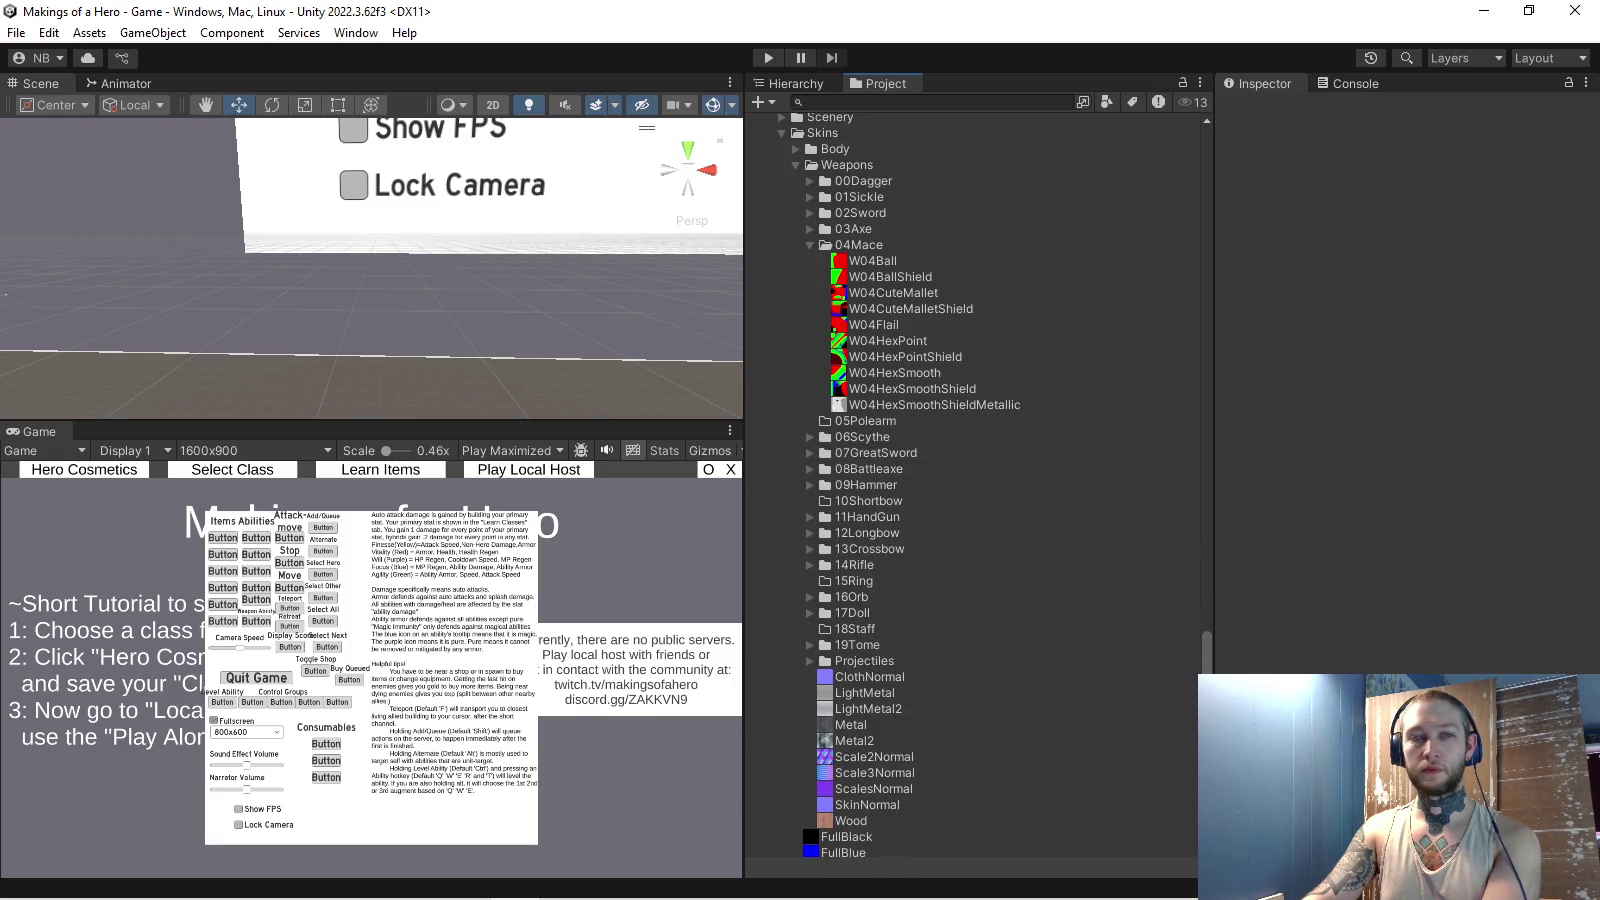
left_click_drag(890, 331, 890, 331)
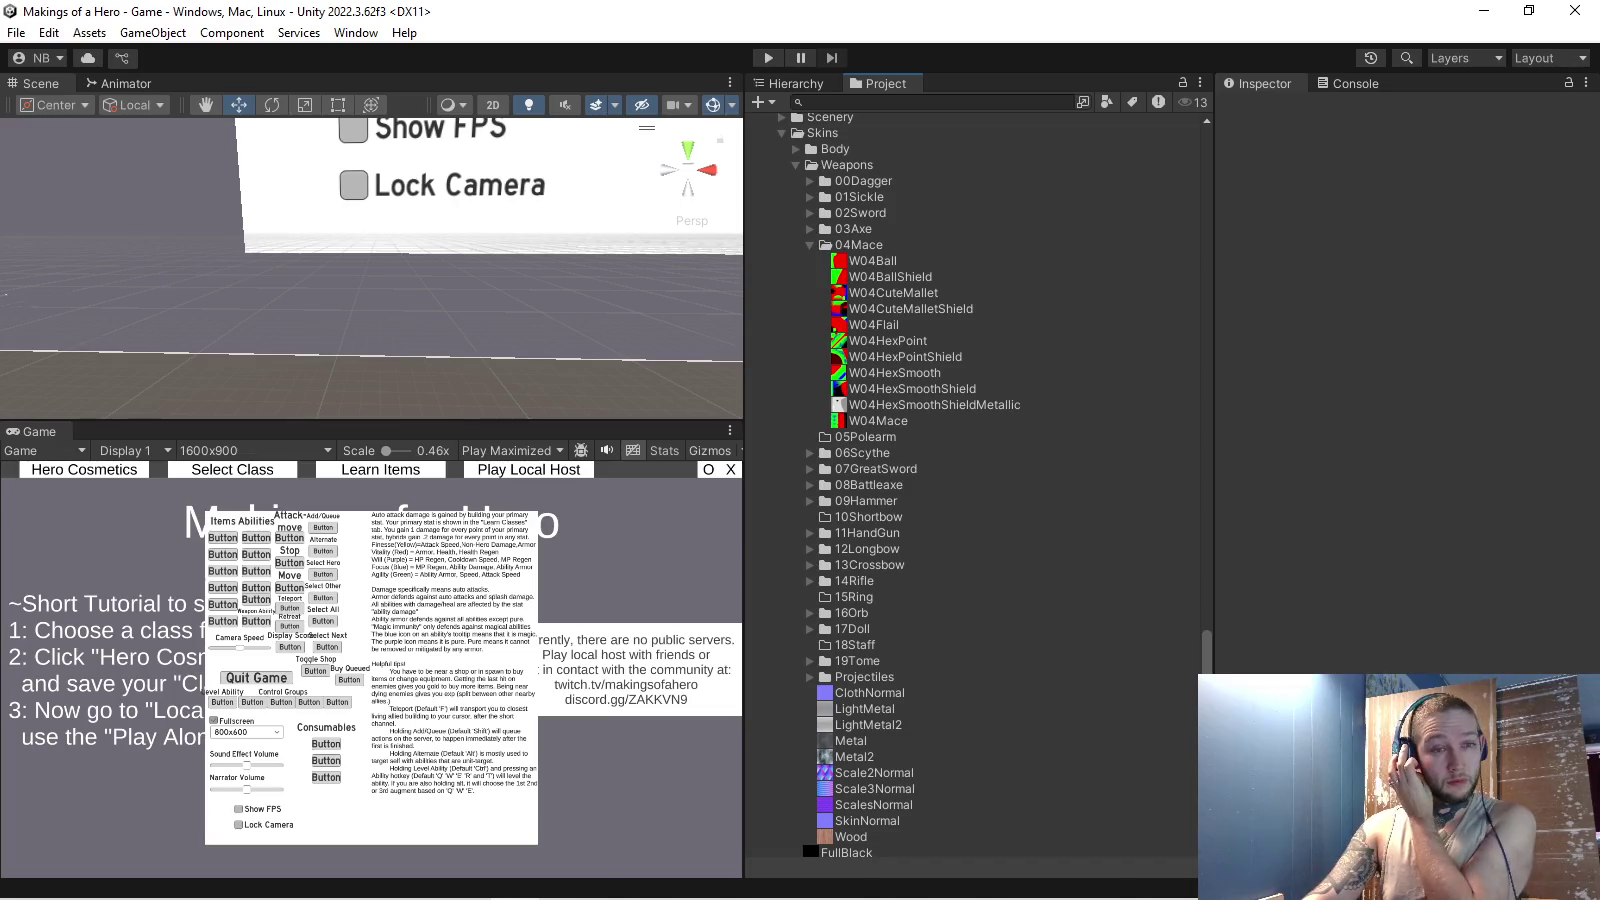
key("alt+Tab")
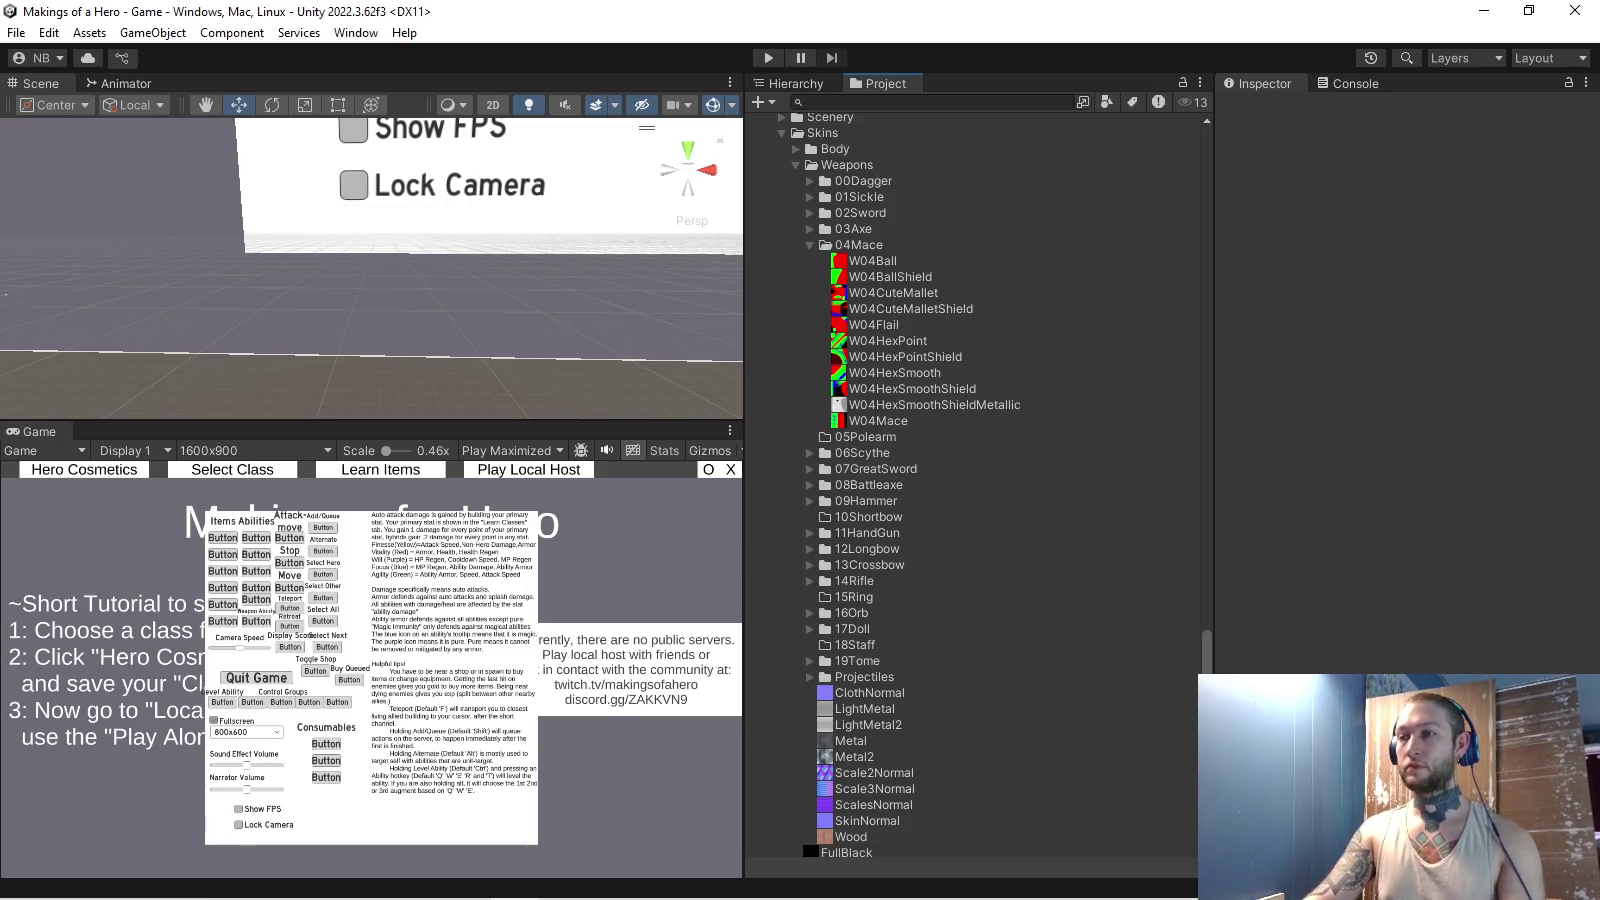
key("alt+Tab")
key("Tab")
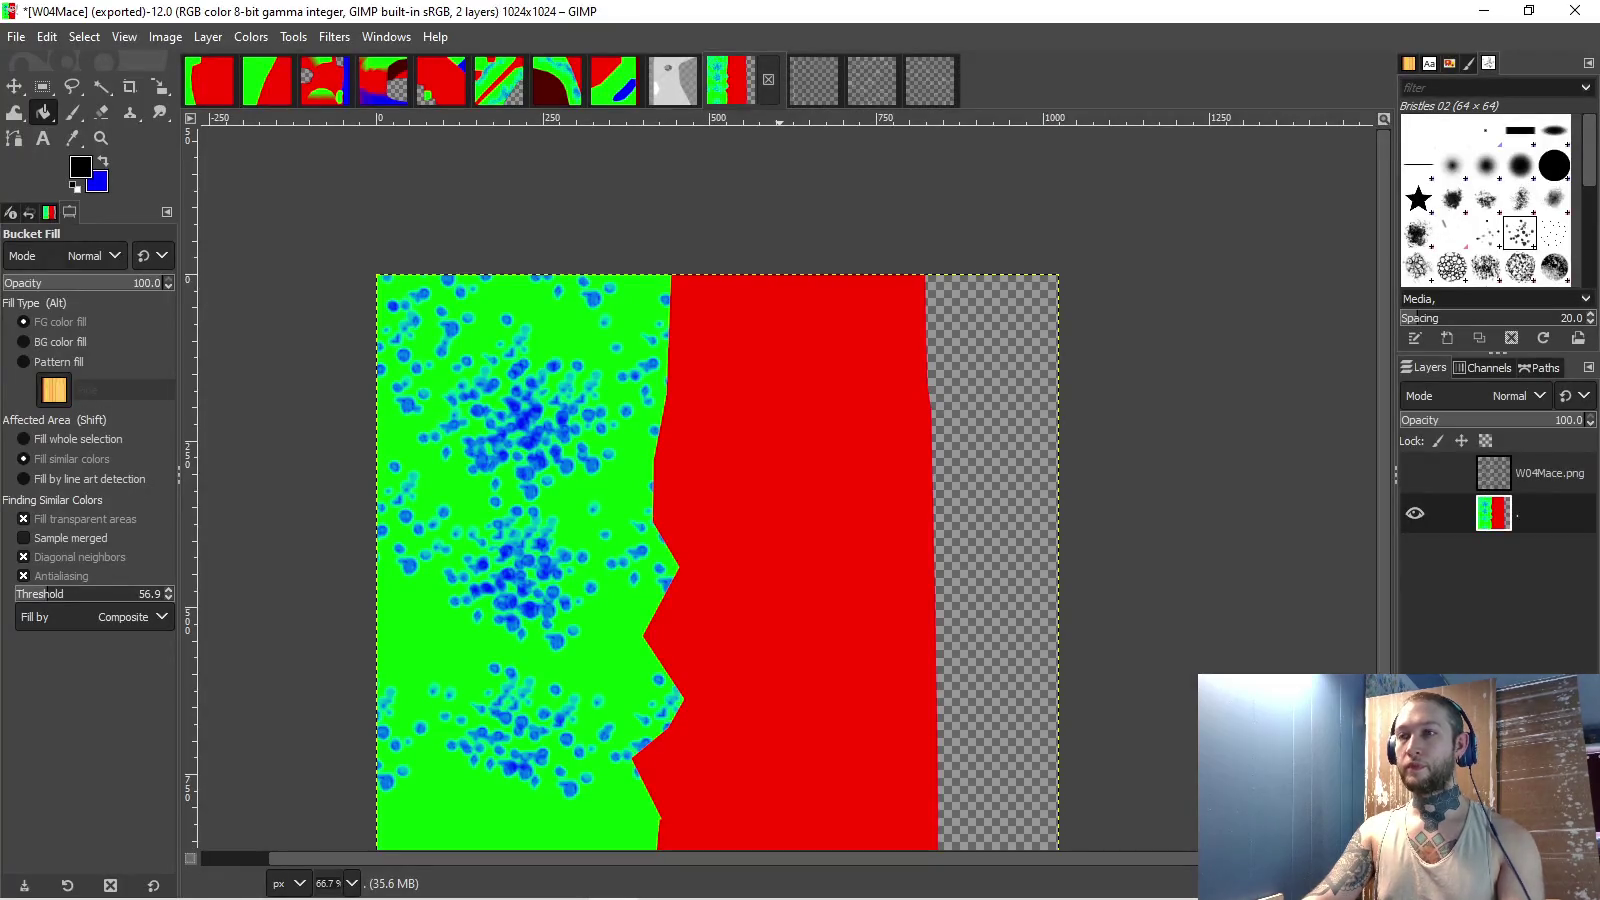
- View the W04MaceShield image zoomed in, then switch to Blender and leave Edit Mode
left_click(789, 80)
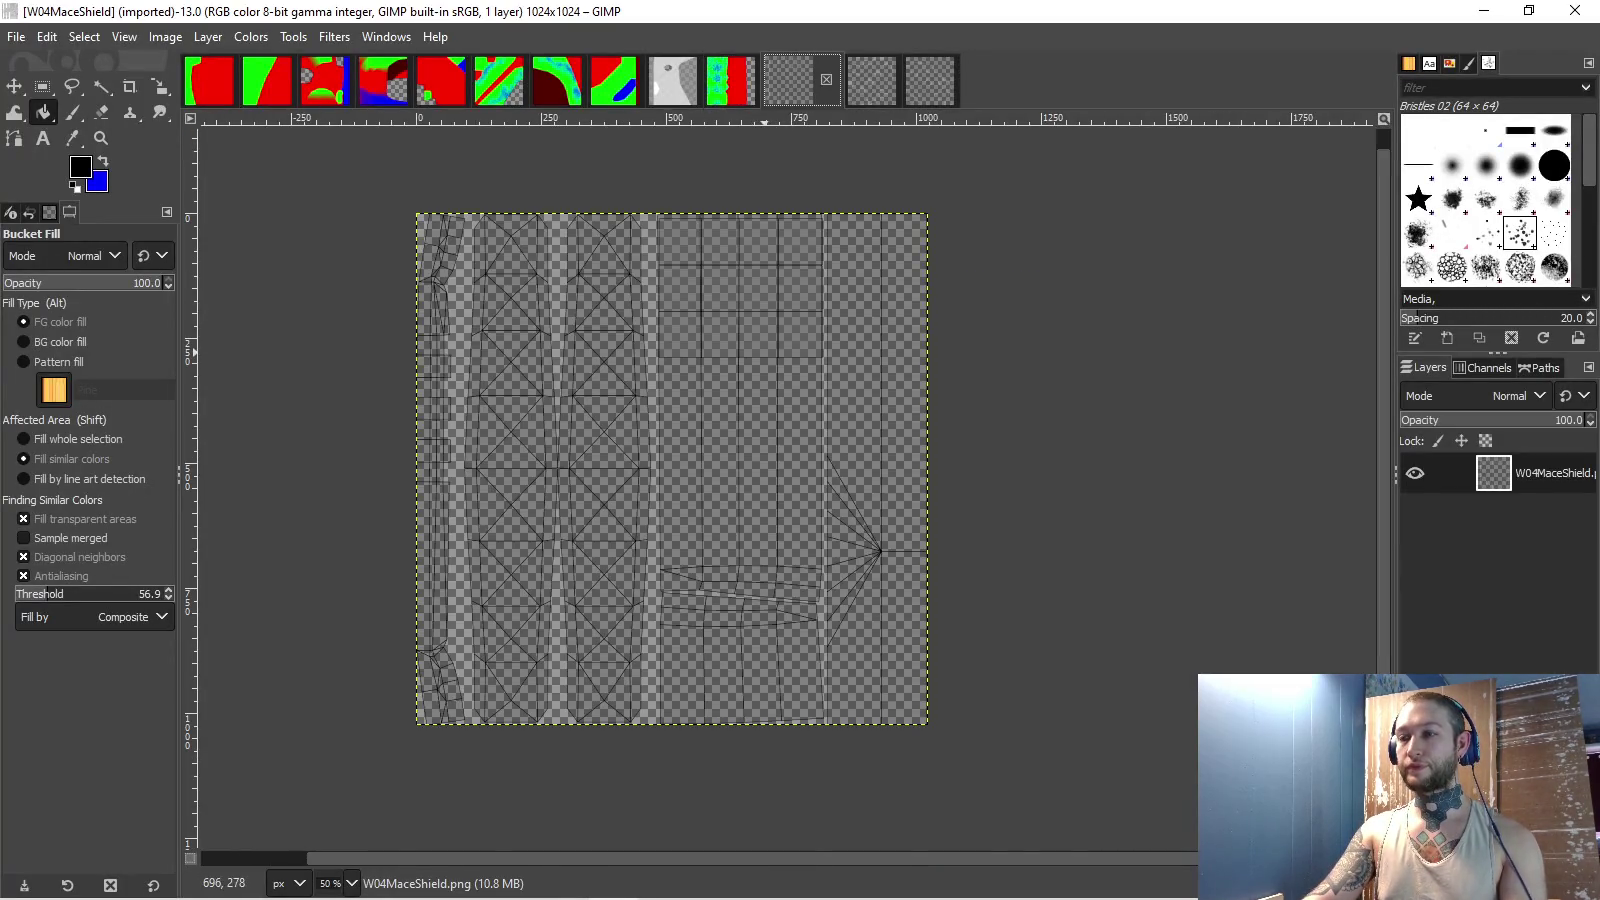
scroll(768, 451, "up", 1)
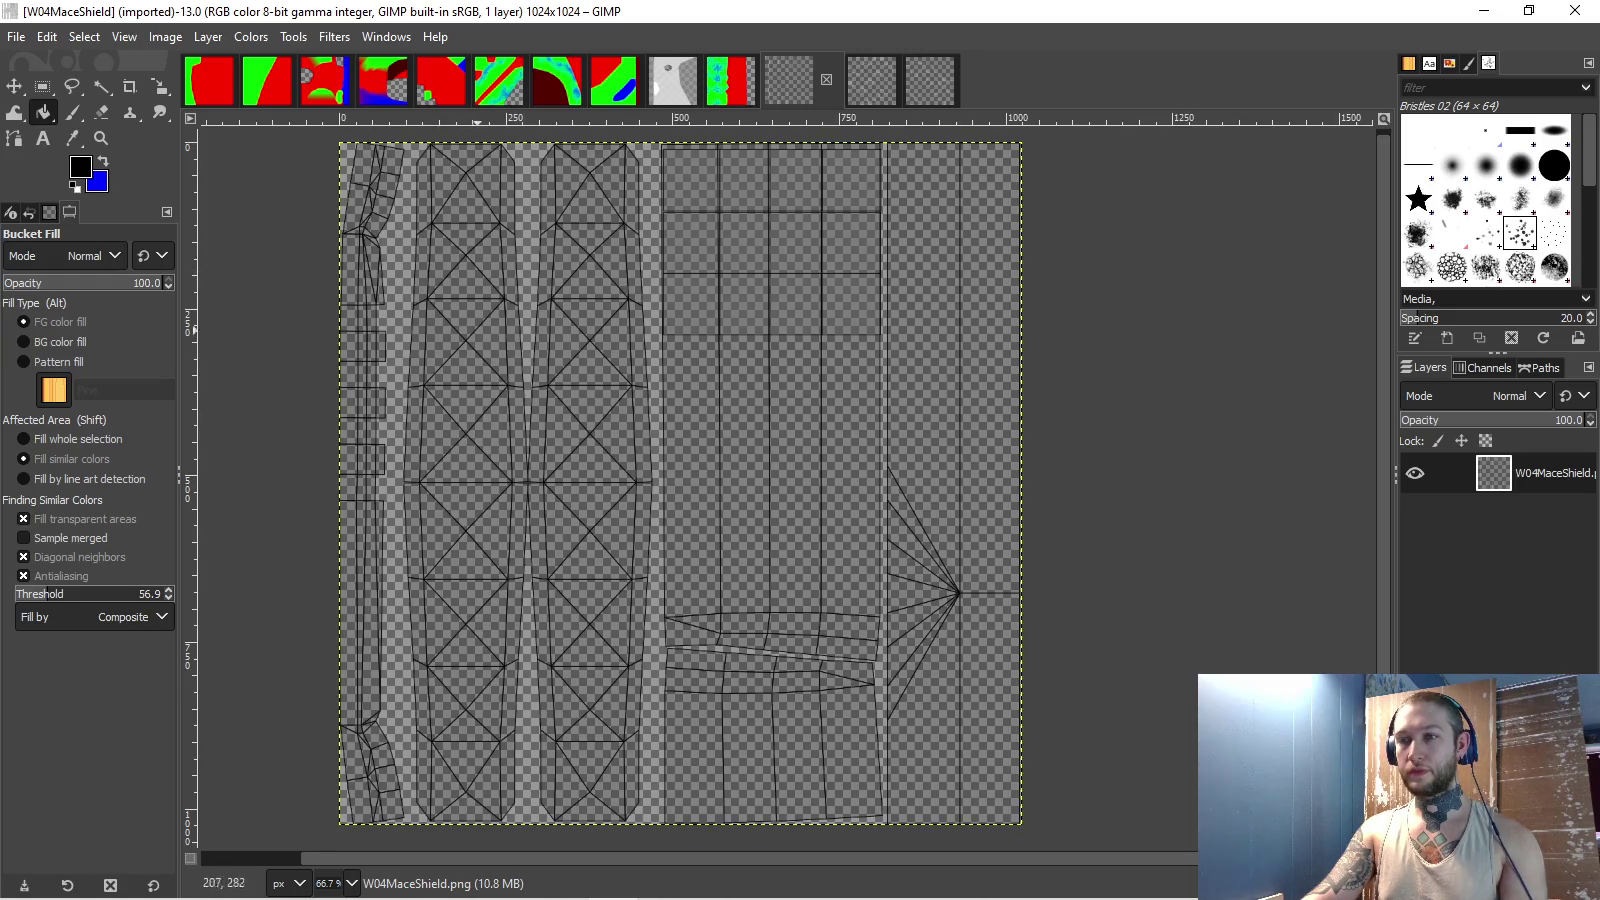
scroll(480, 300, "up", 1)
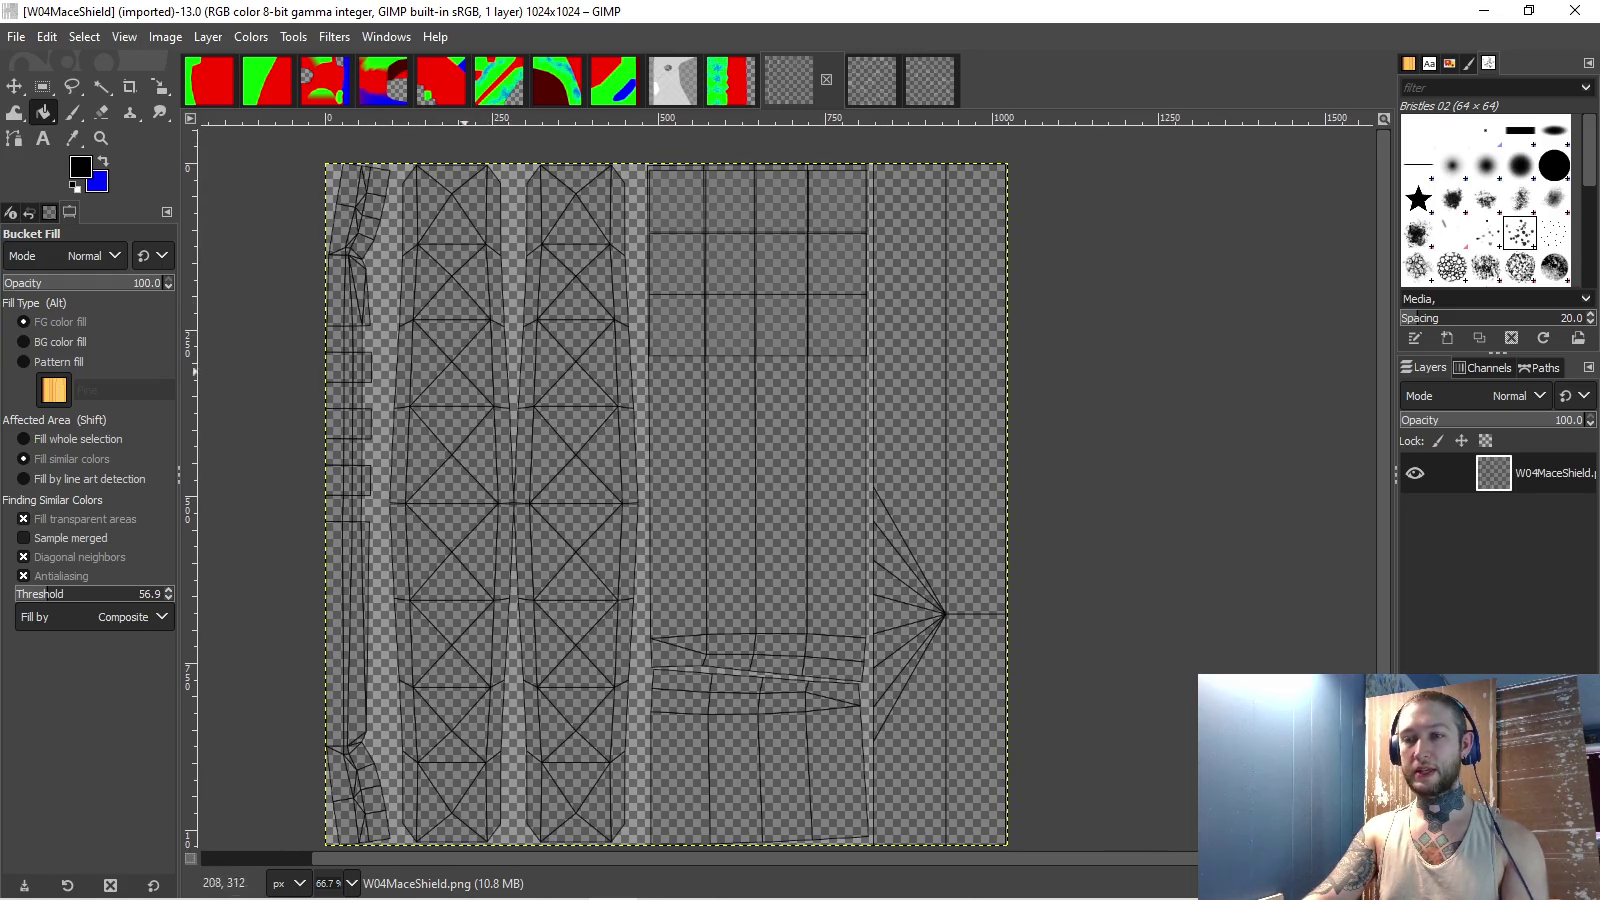
scroll(465, 370, "right", 2)
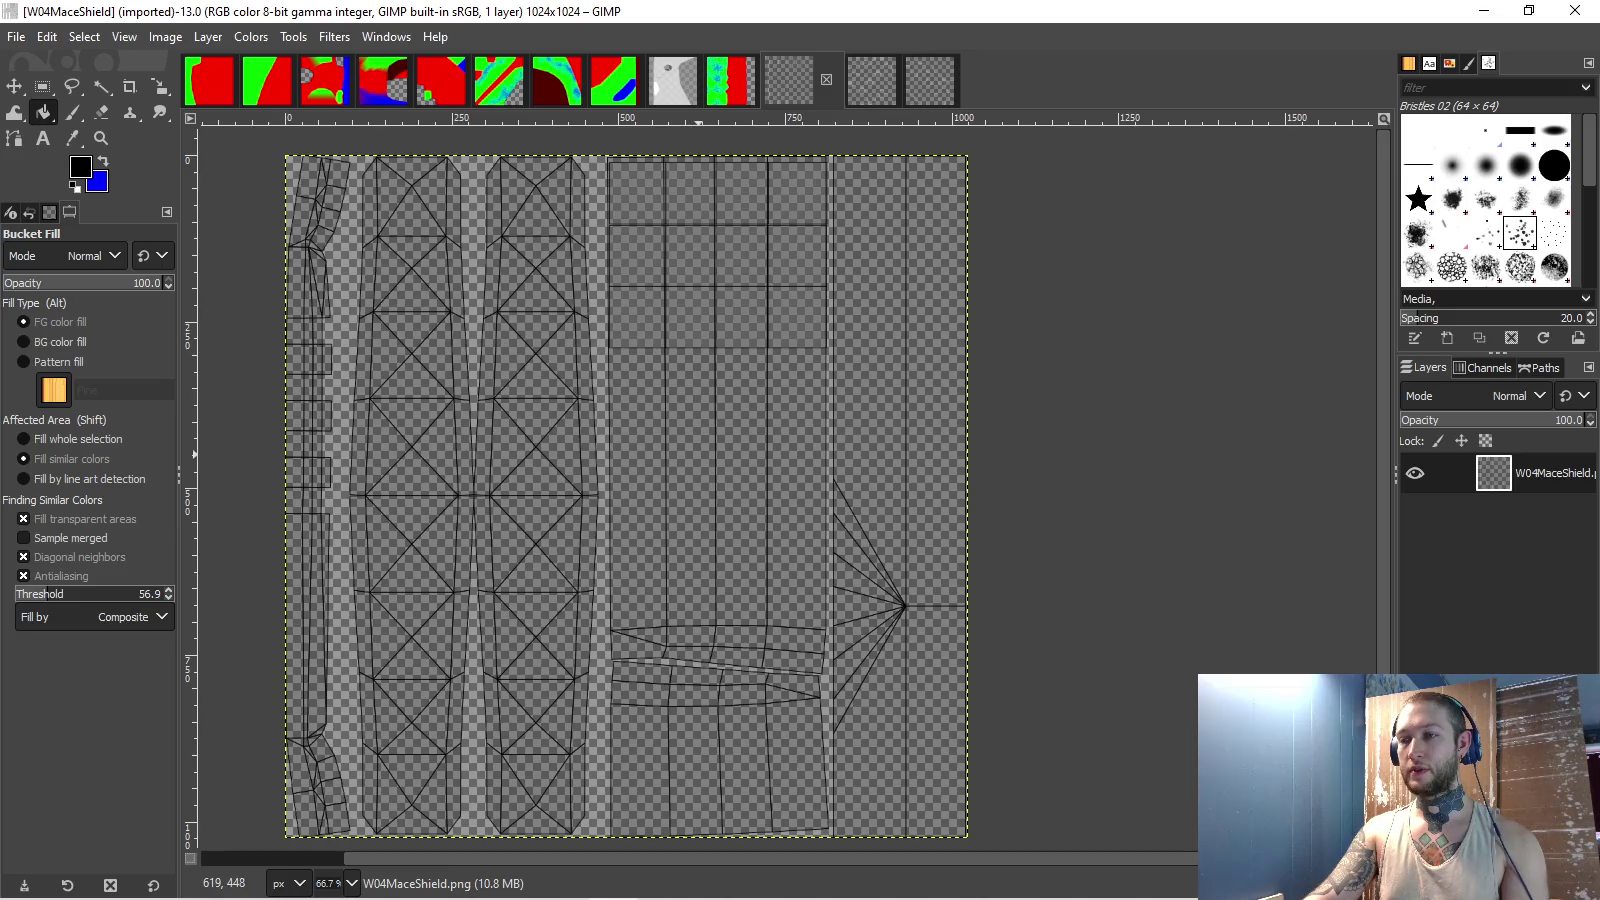
key("alt+Tab")
key("alt+Tab")
key("alt+Tab")
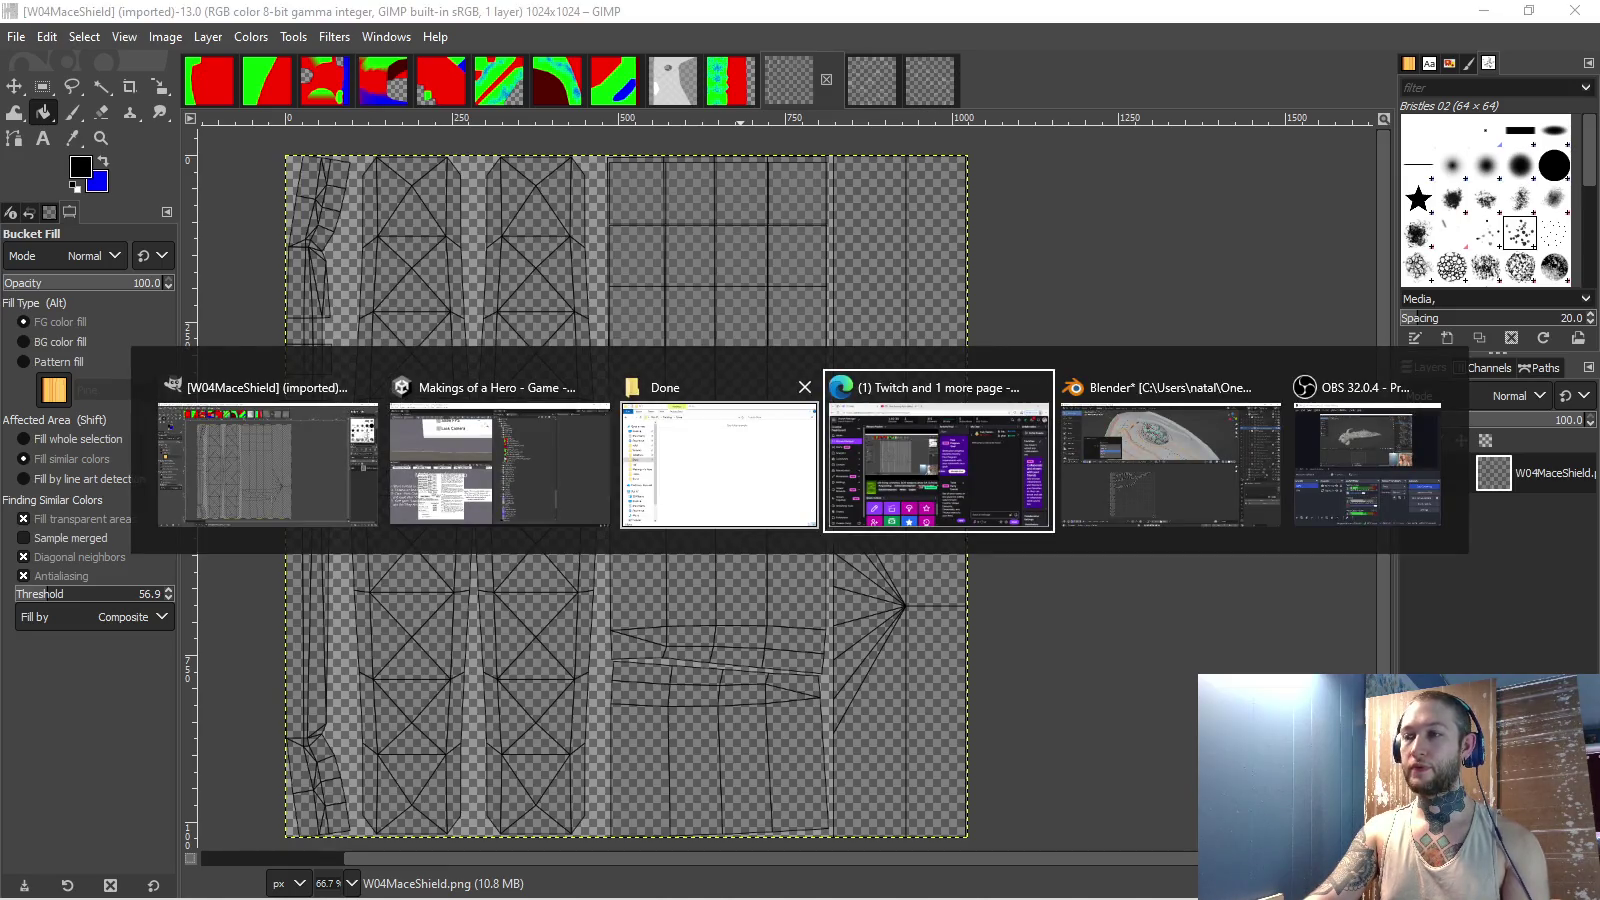
key("Tab")
- Hide W04HexSmoothShield, then unhide and select W04MaceShield
key("h")
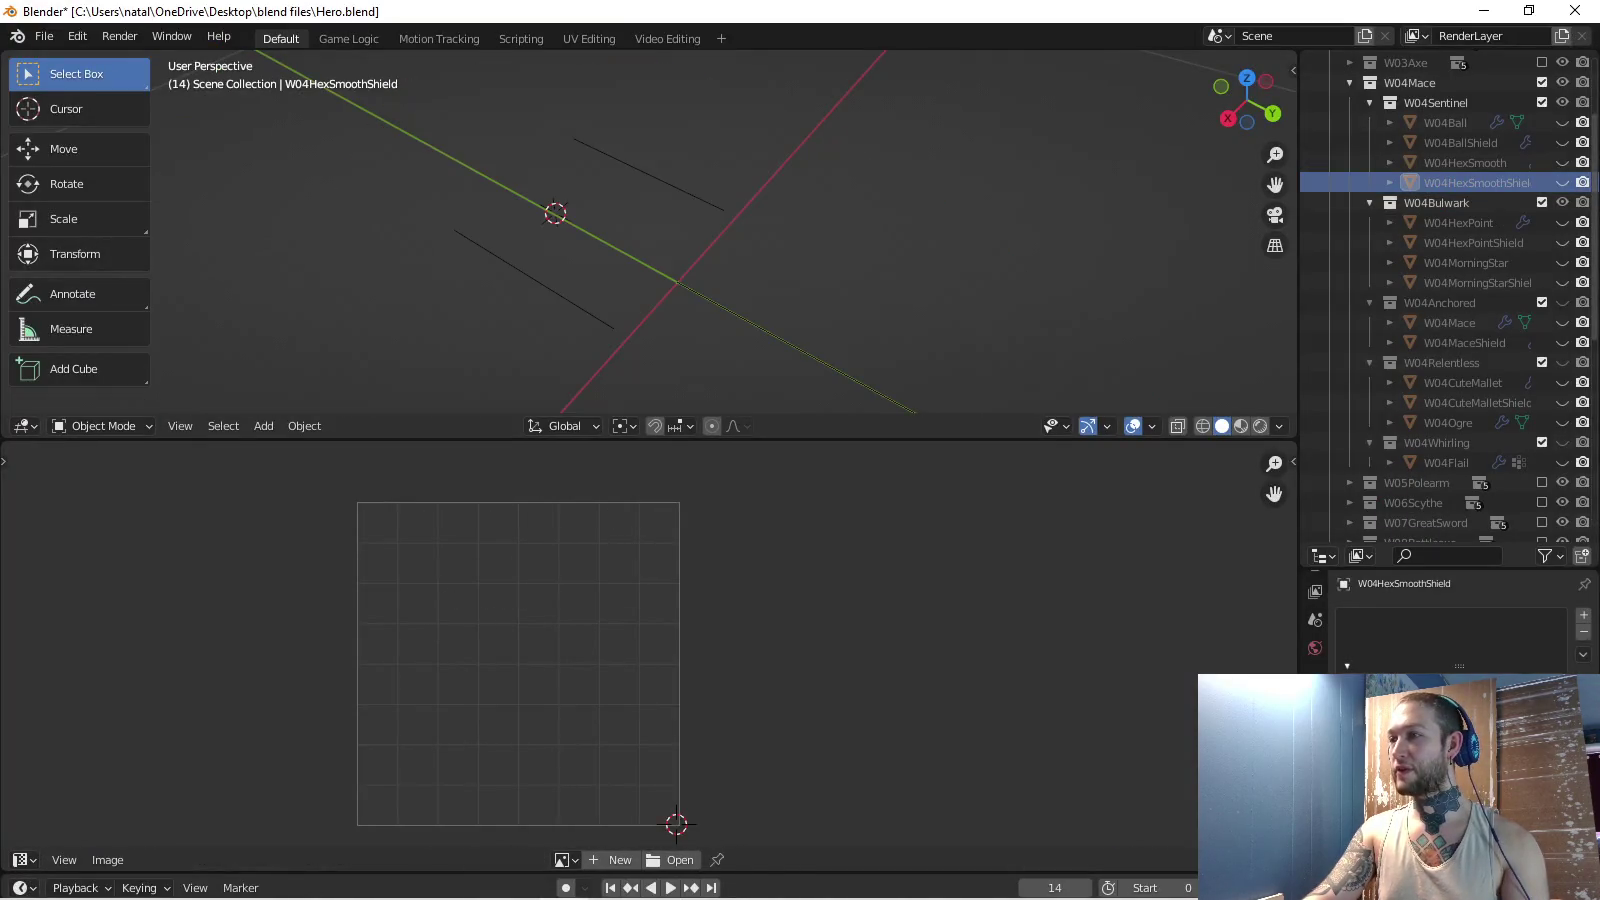
left_click(1562, 342)
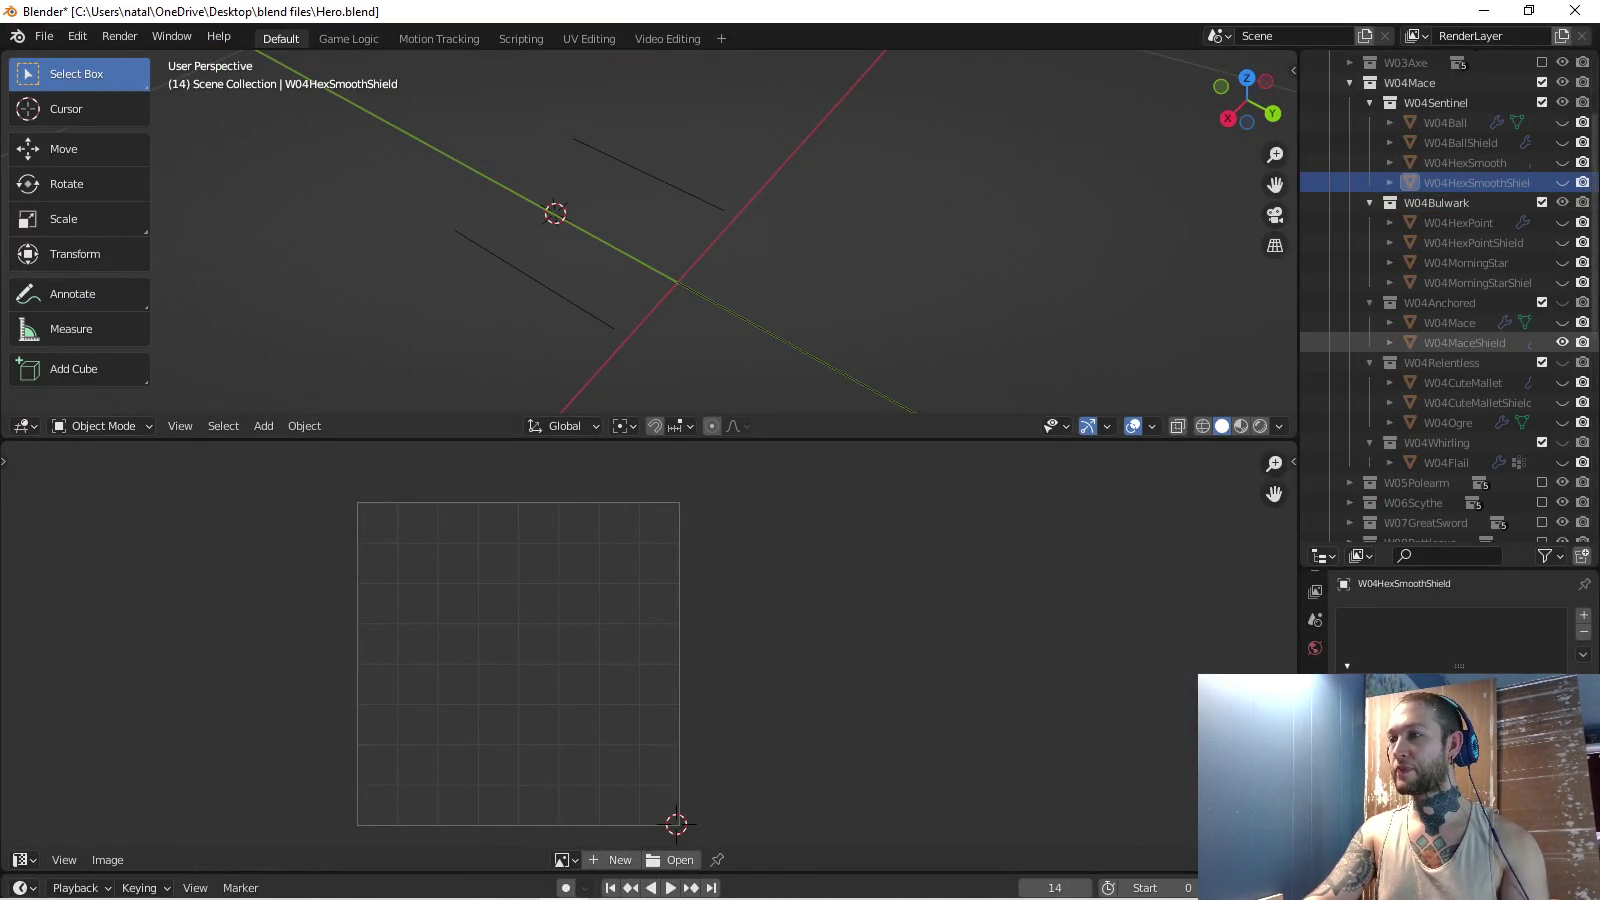
left_click(1463, 342)
- In face mode, select the shield's seam-bounded islands with L, then return to GIMP
key("Tab")
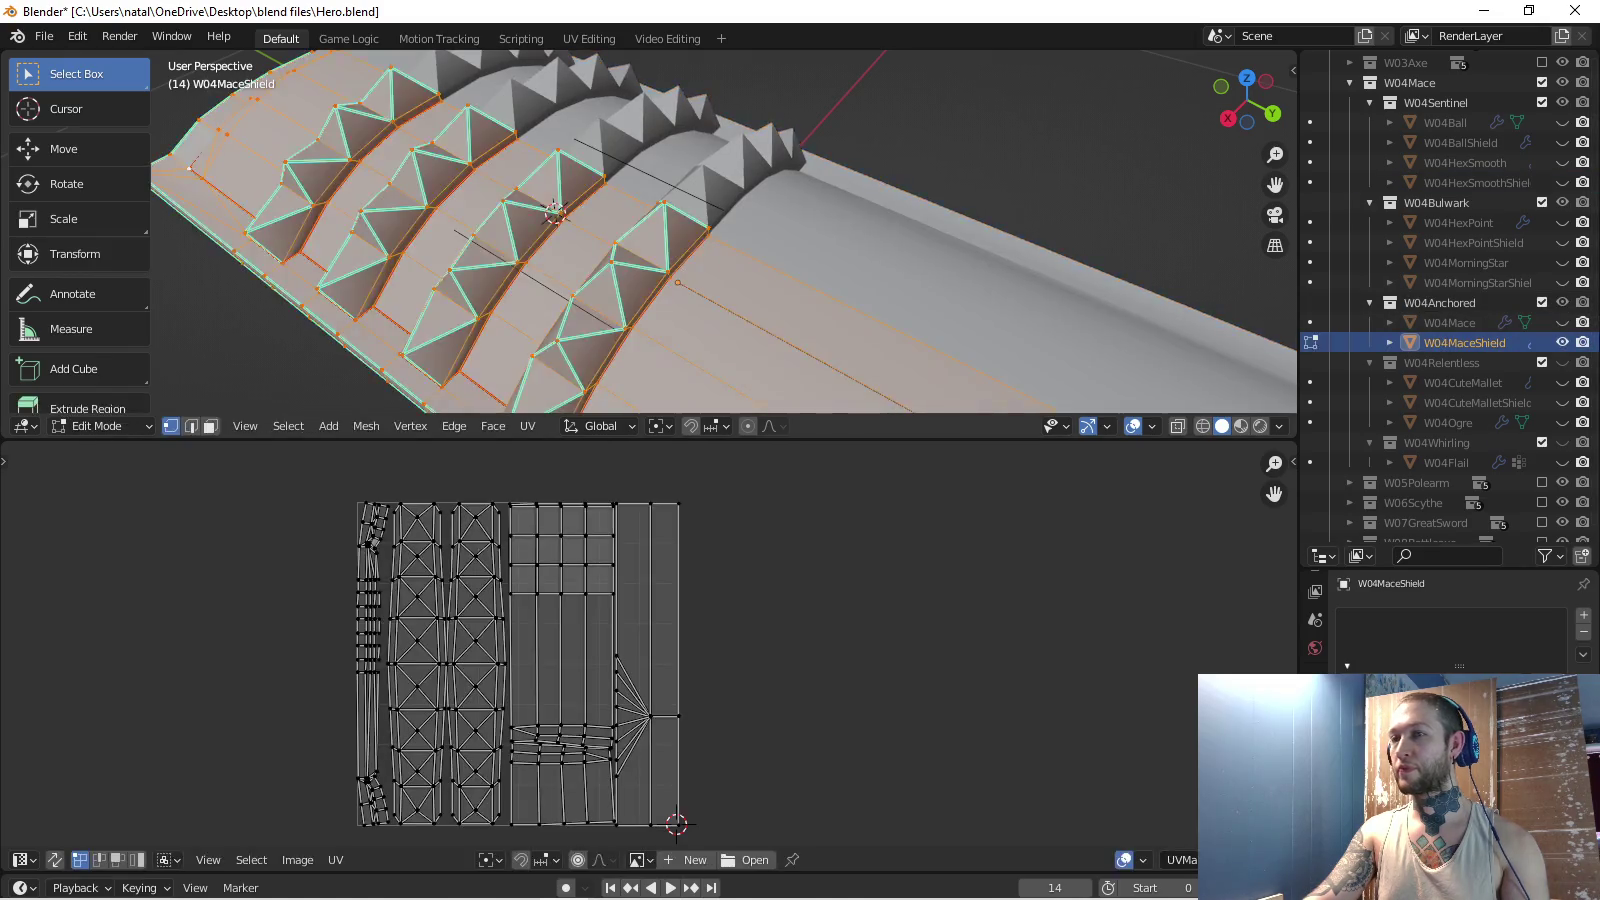
key("alt+a")
left_click(210, 426)
scroll(390, 250, "down", 3)
key("l")
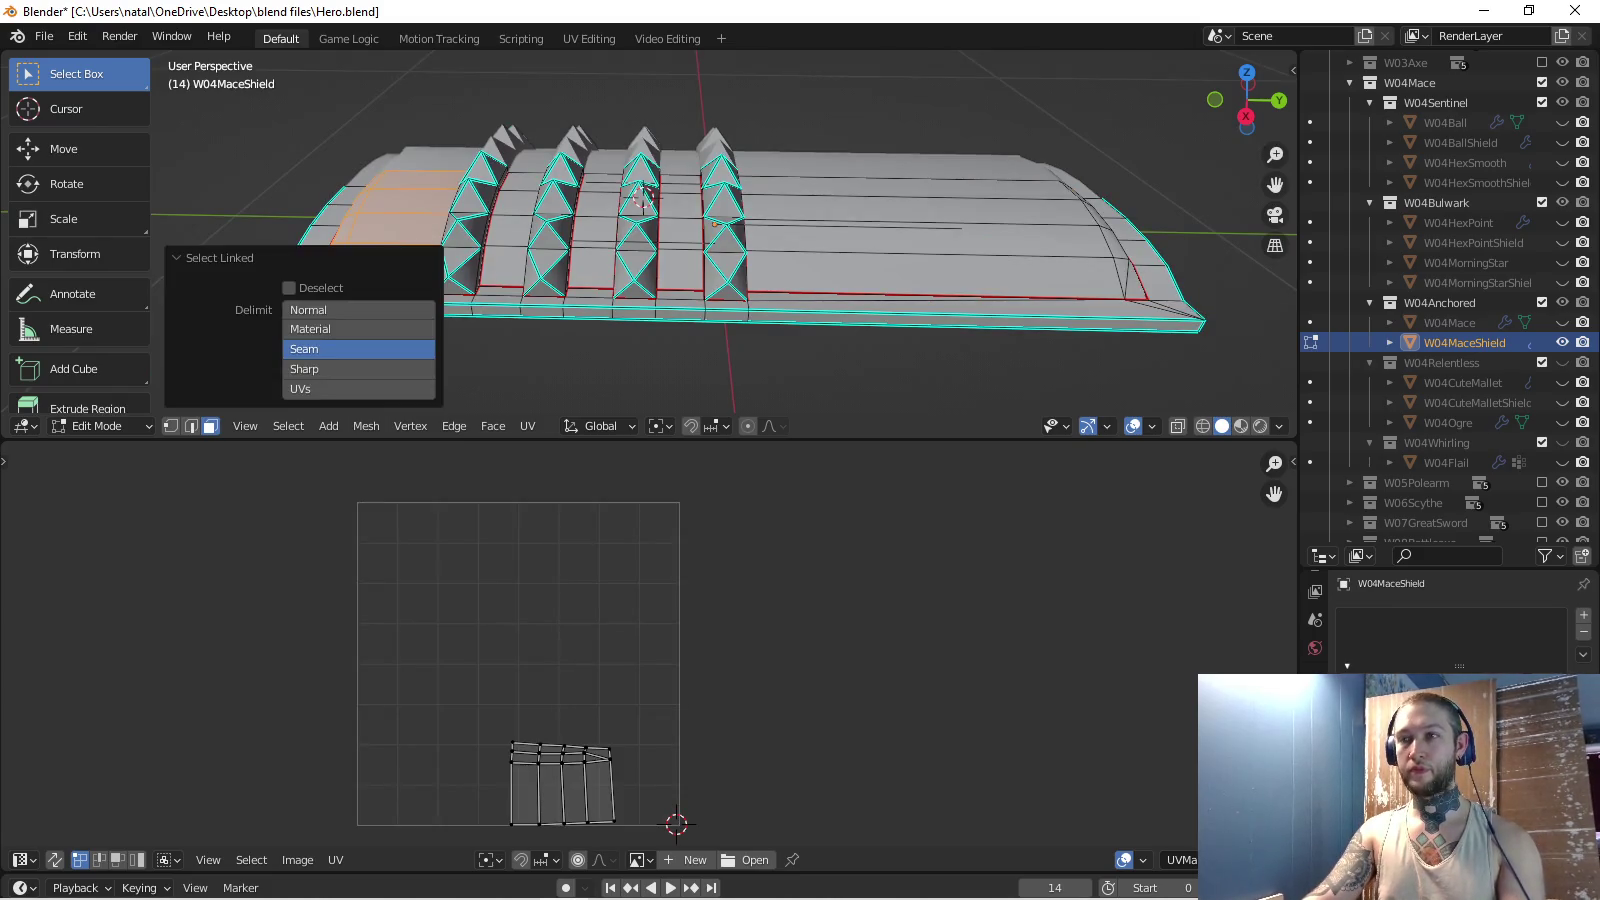
key("l")
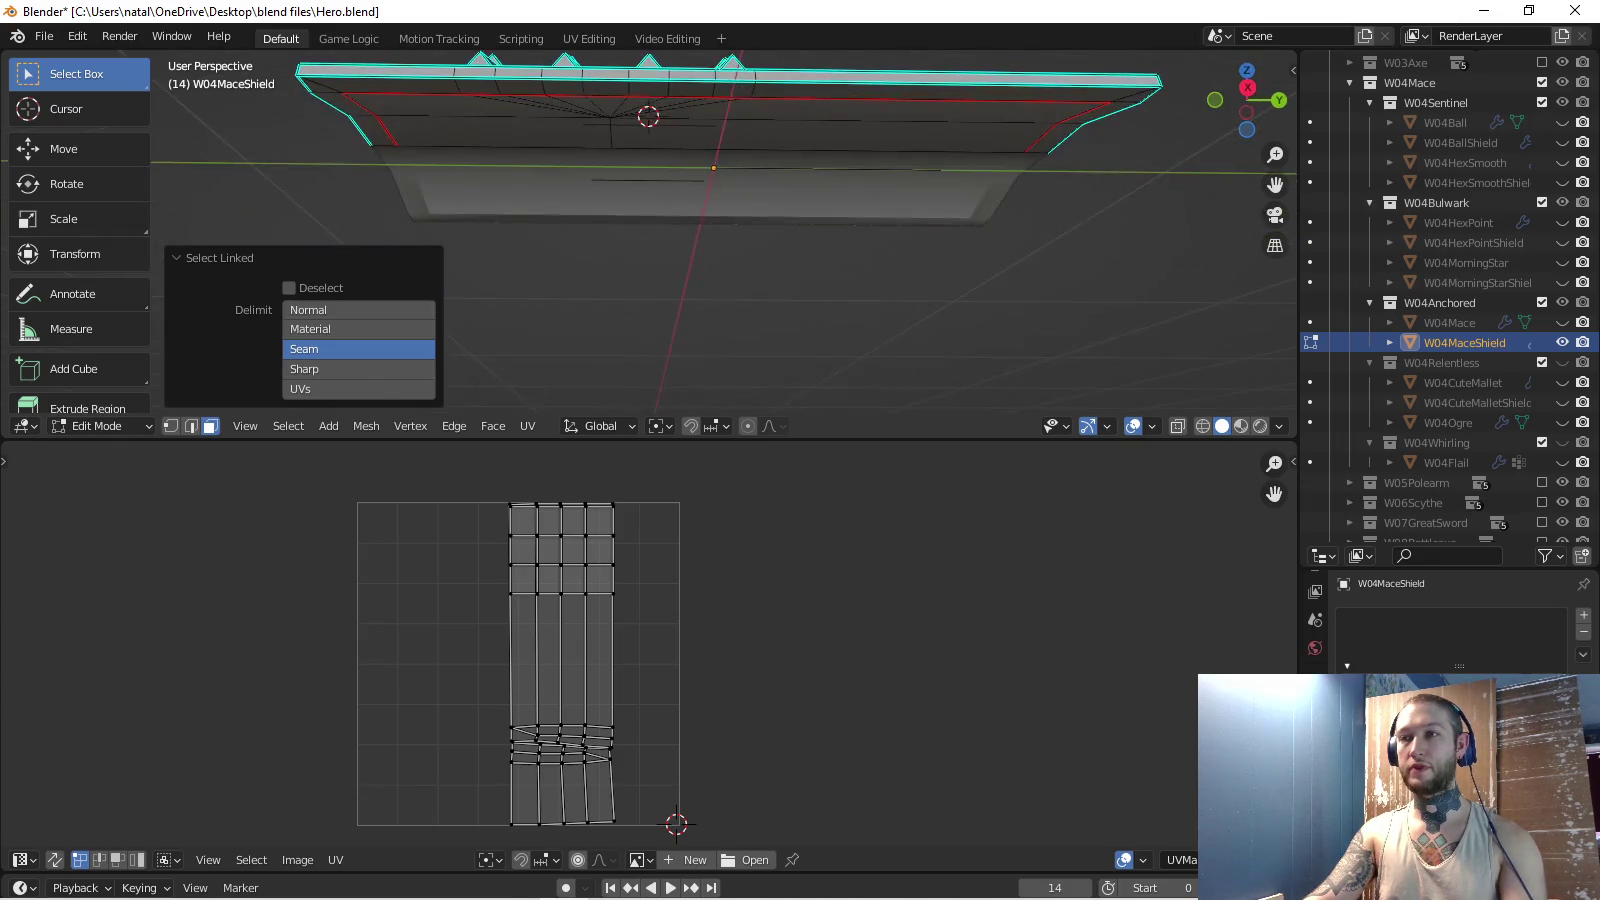
key("l")
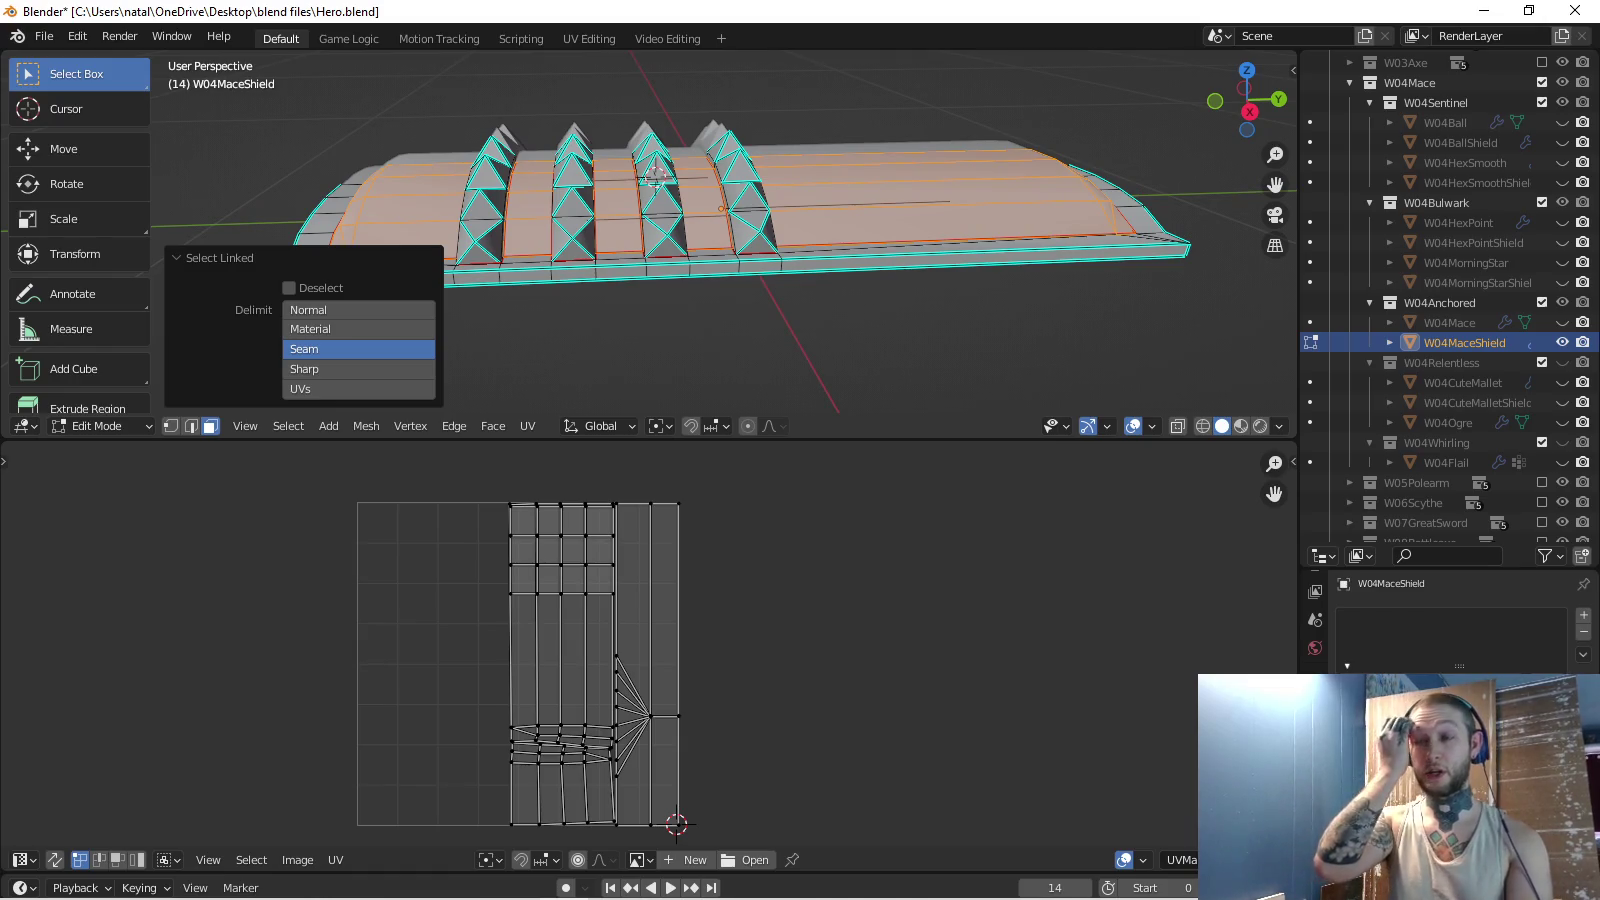
key("alt+Tab")
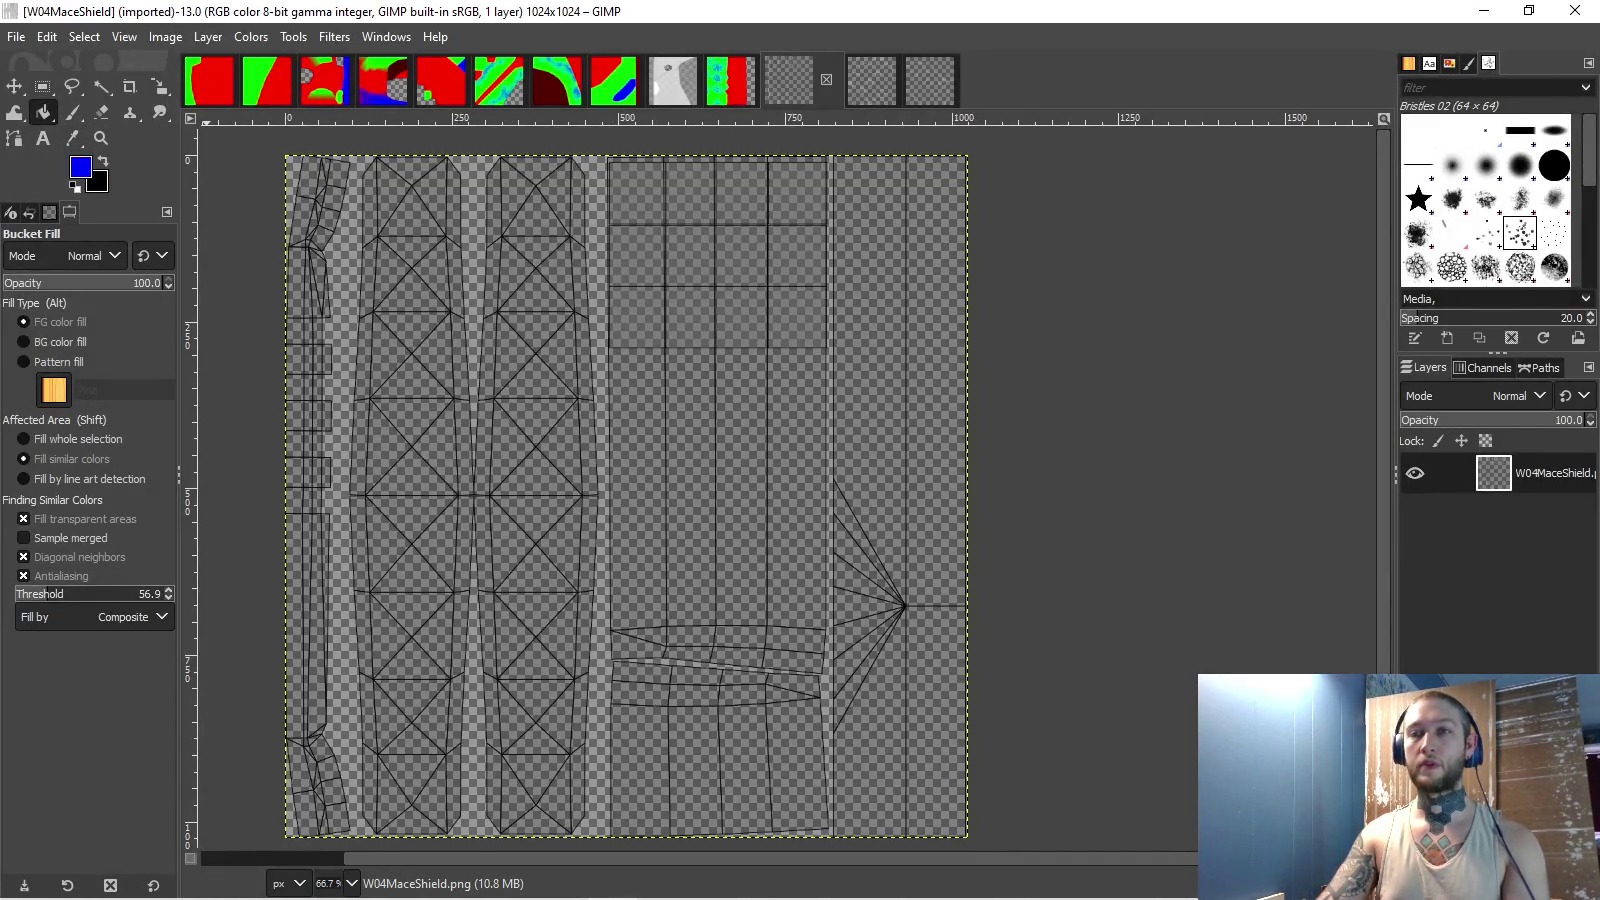
- Add a solid red layer beneath the W04MaceShield UV wireframe
left_click(80, 166)
left_click(1422, 480)
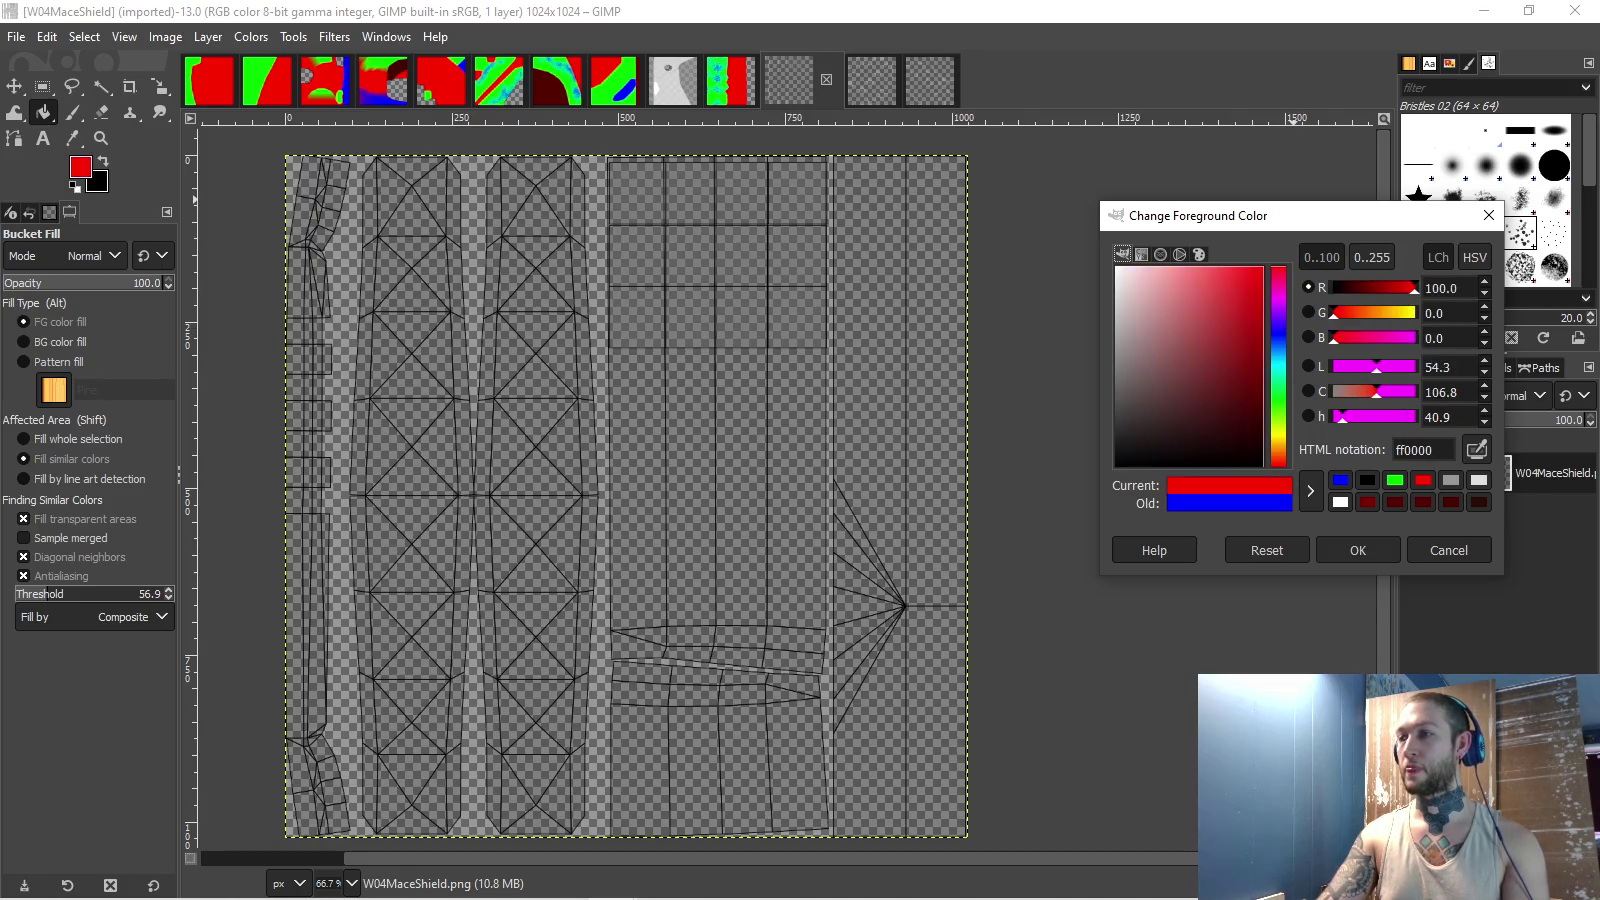
left_click(1357, 550)
left_click(645, 388)
key("ctrl+z")
right_click(1530, 473)
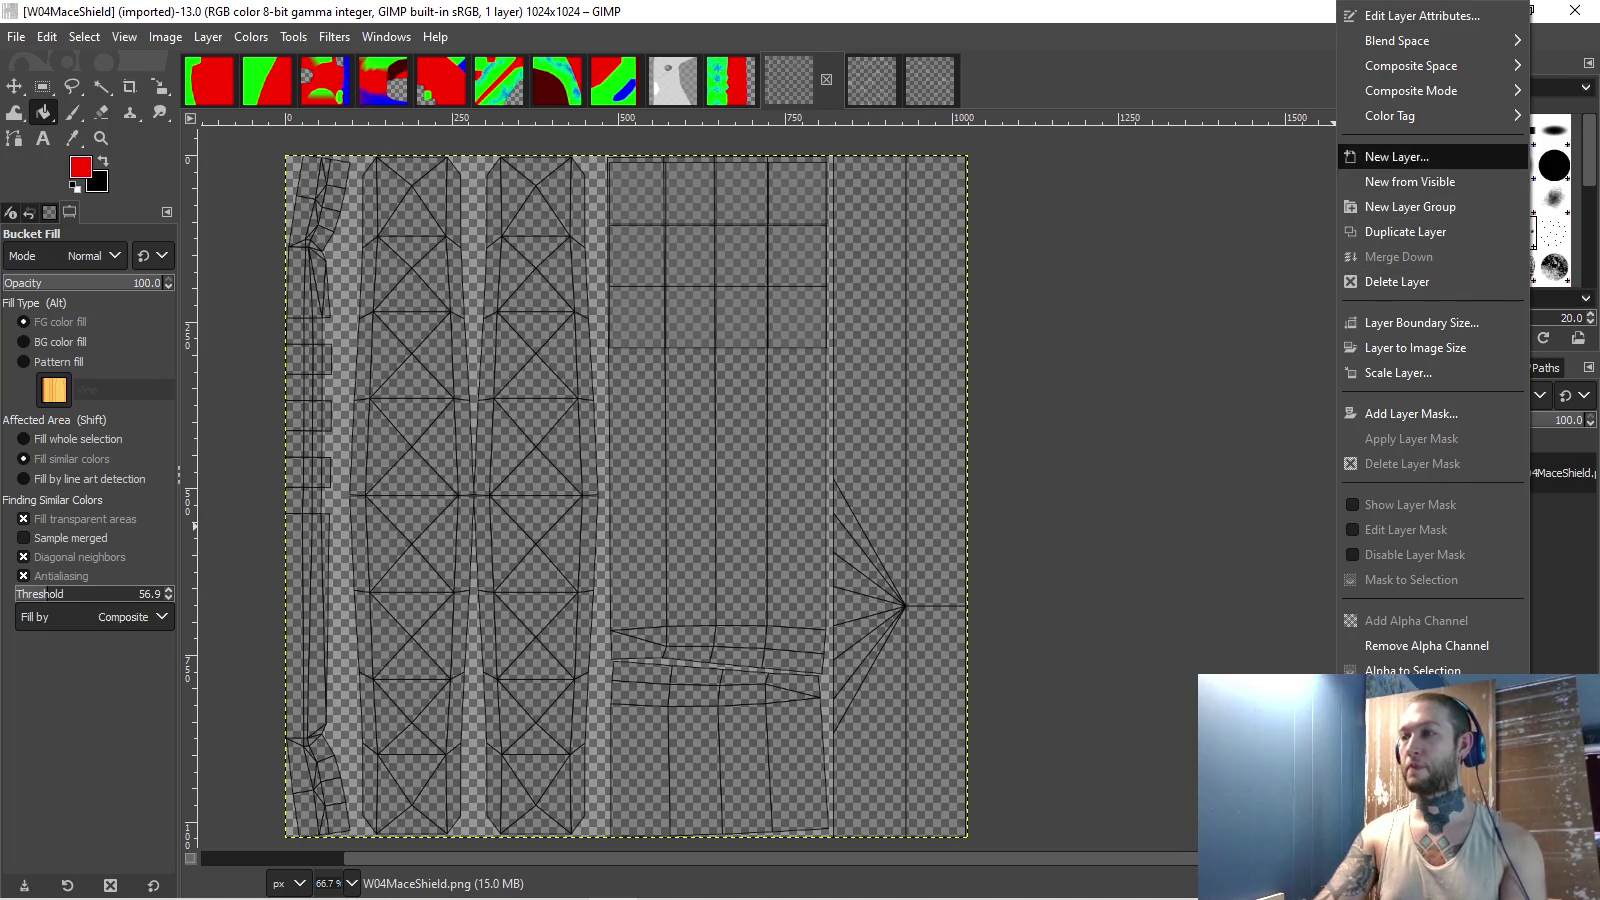
left_click(1397, 156)
left_click_drag(1493, 473, 1493, 525)
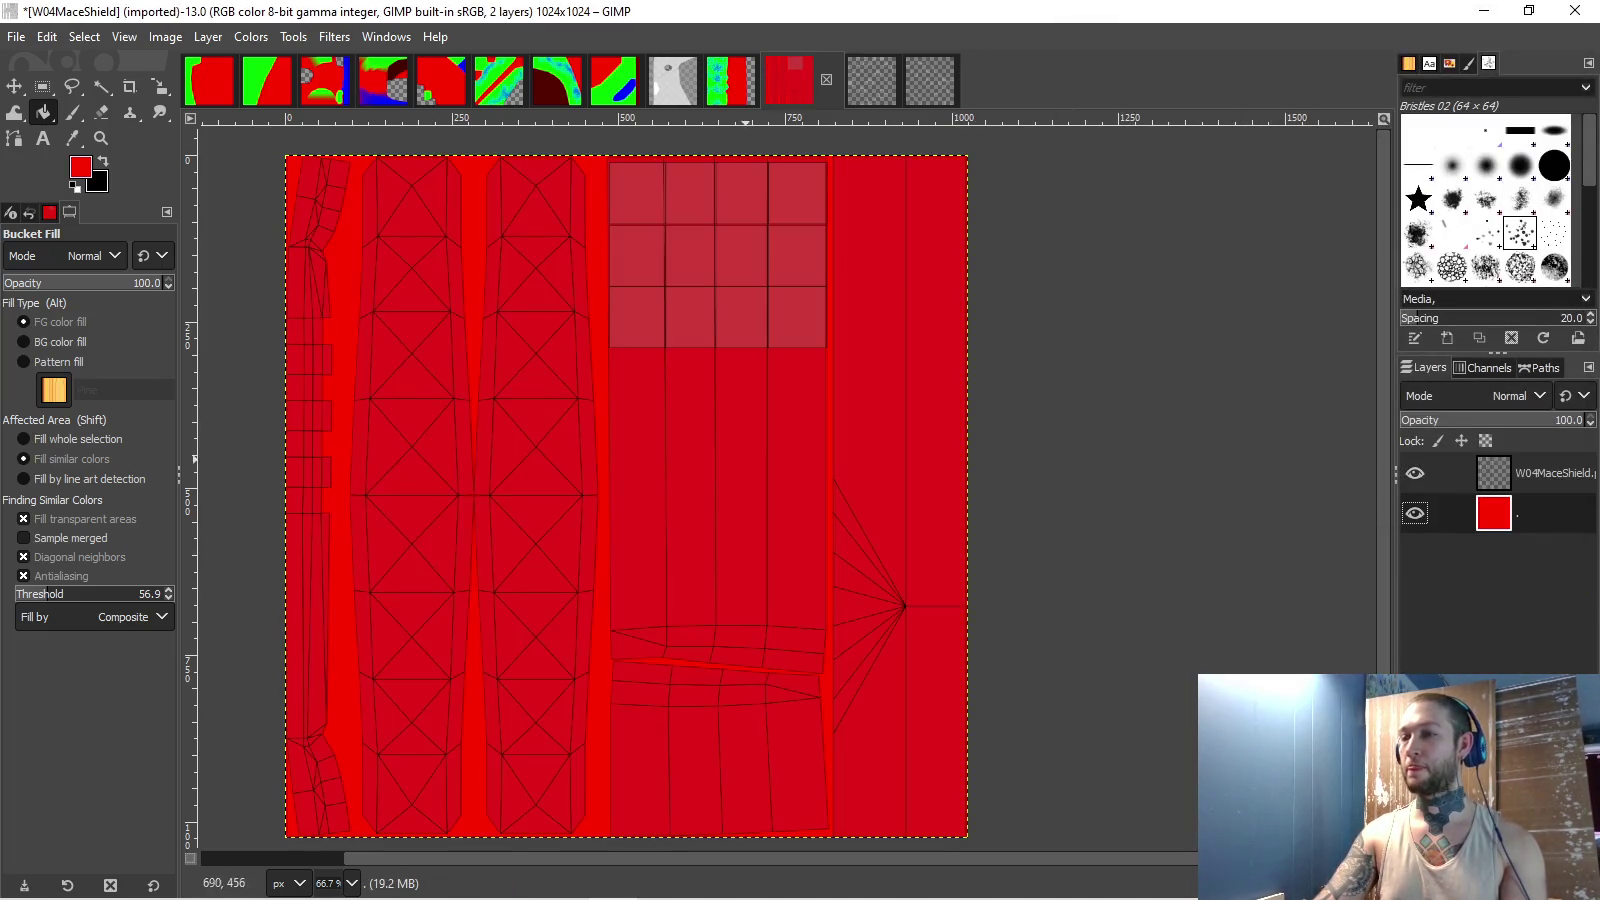
scroll(572, 237, "left", 2)
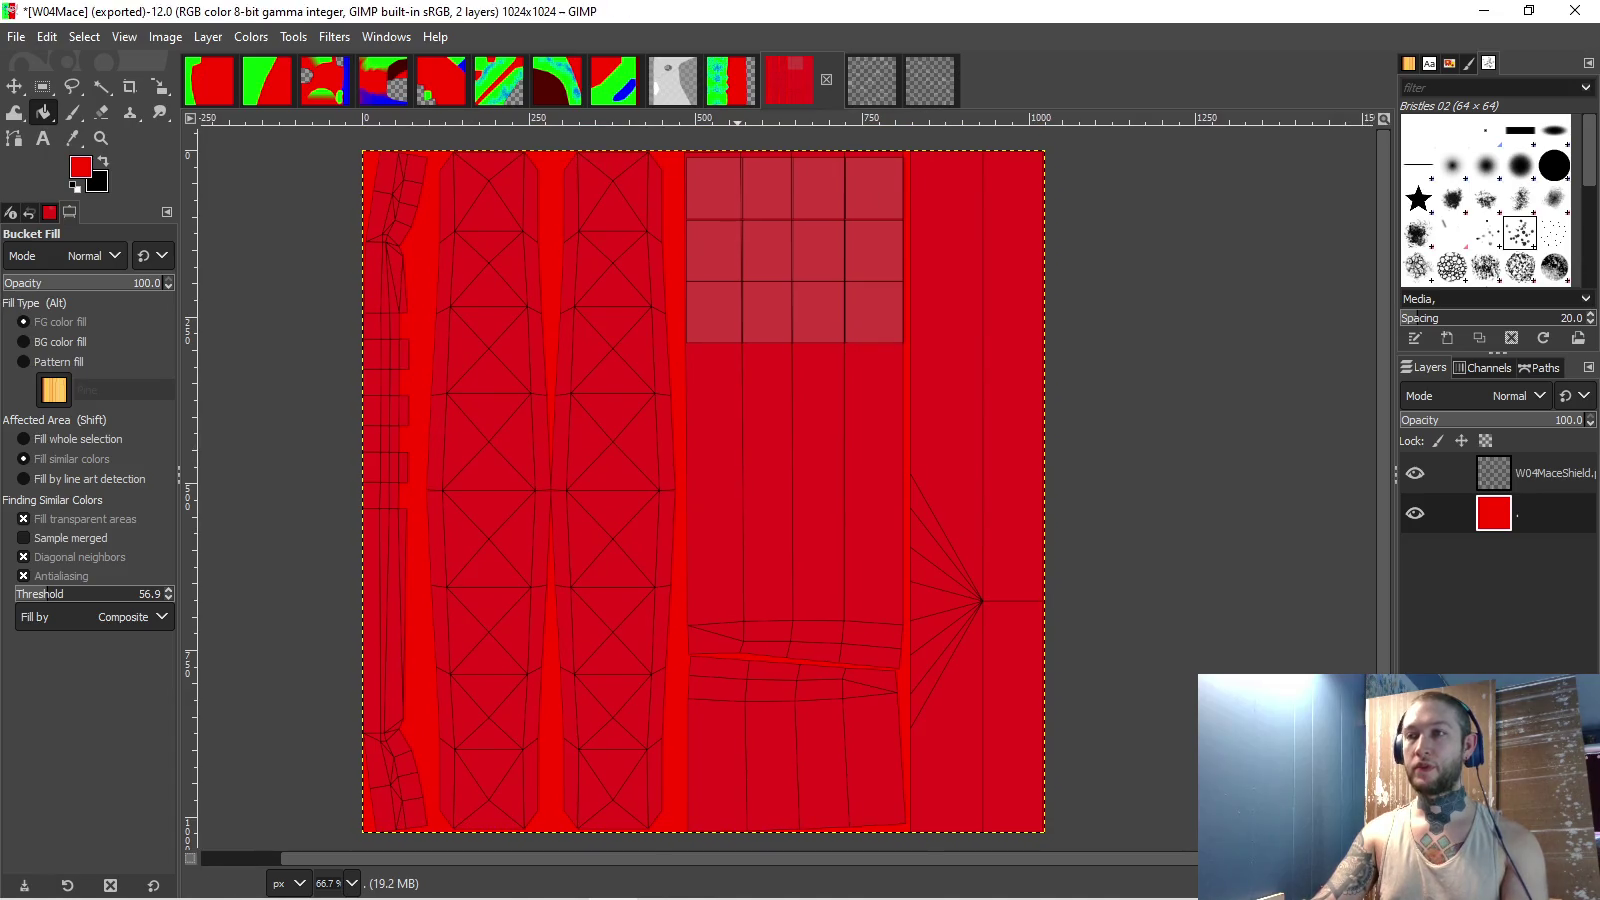
- Glance at the finished W04Mace texture, then return to W04MaceShield
left_click(730, 80)
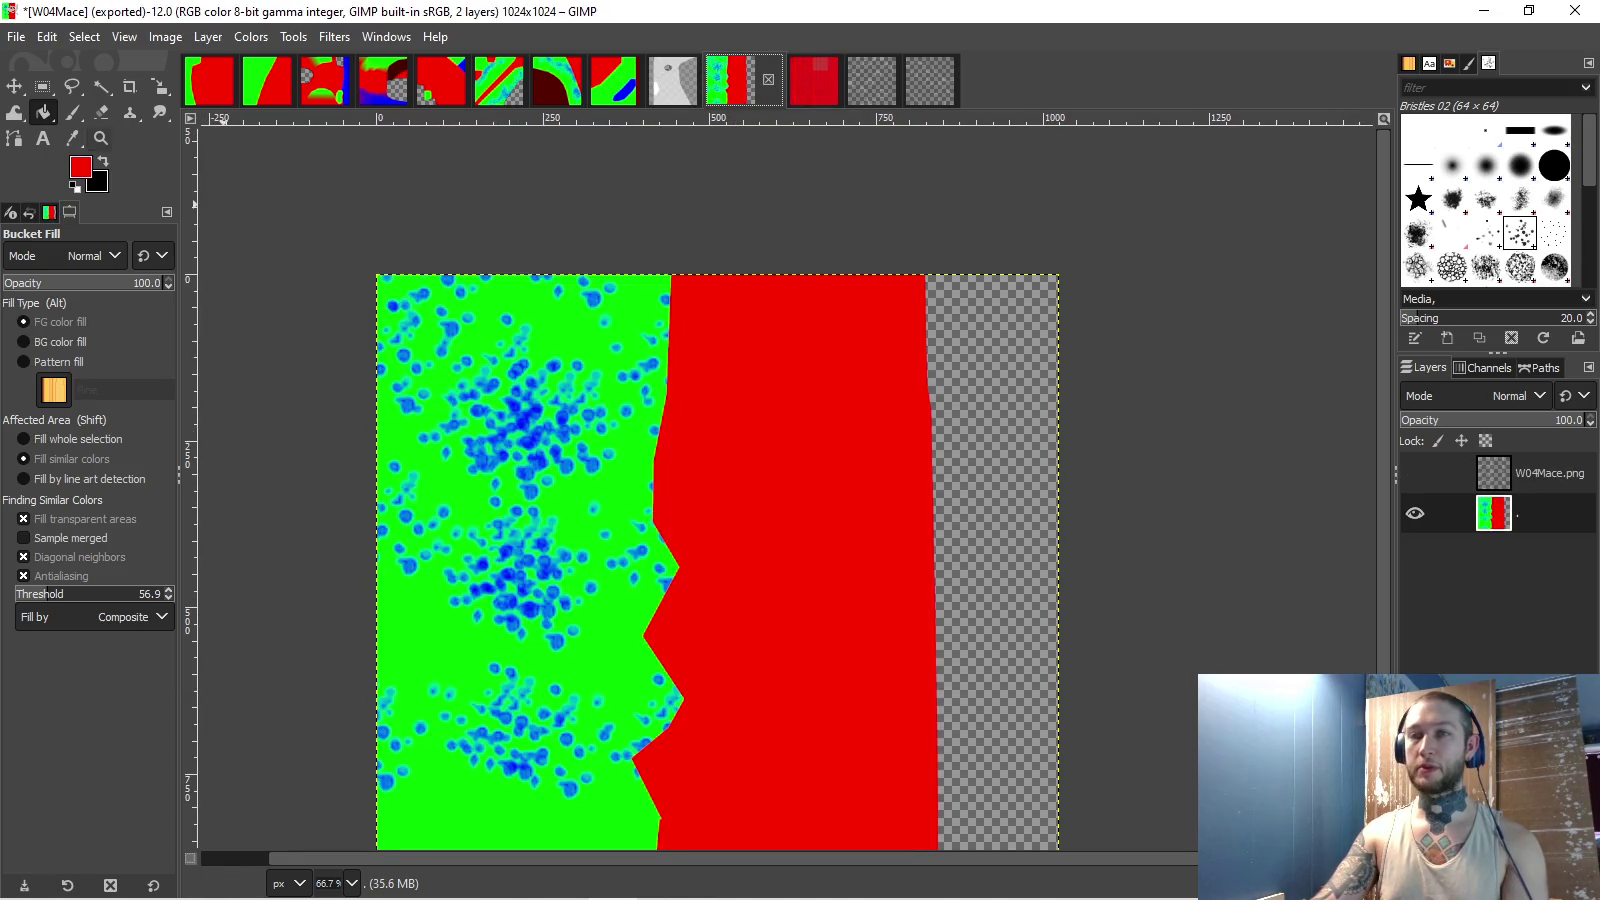
left_click(790, 80)
left_click(72, 86)
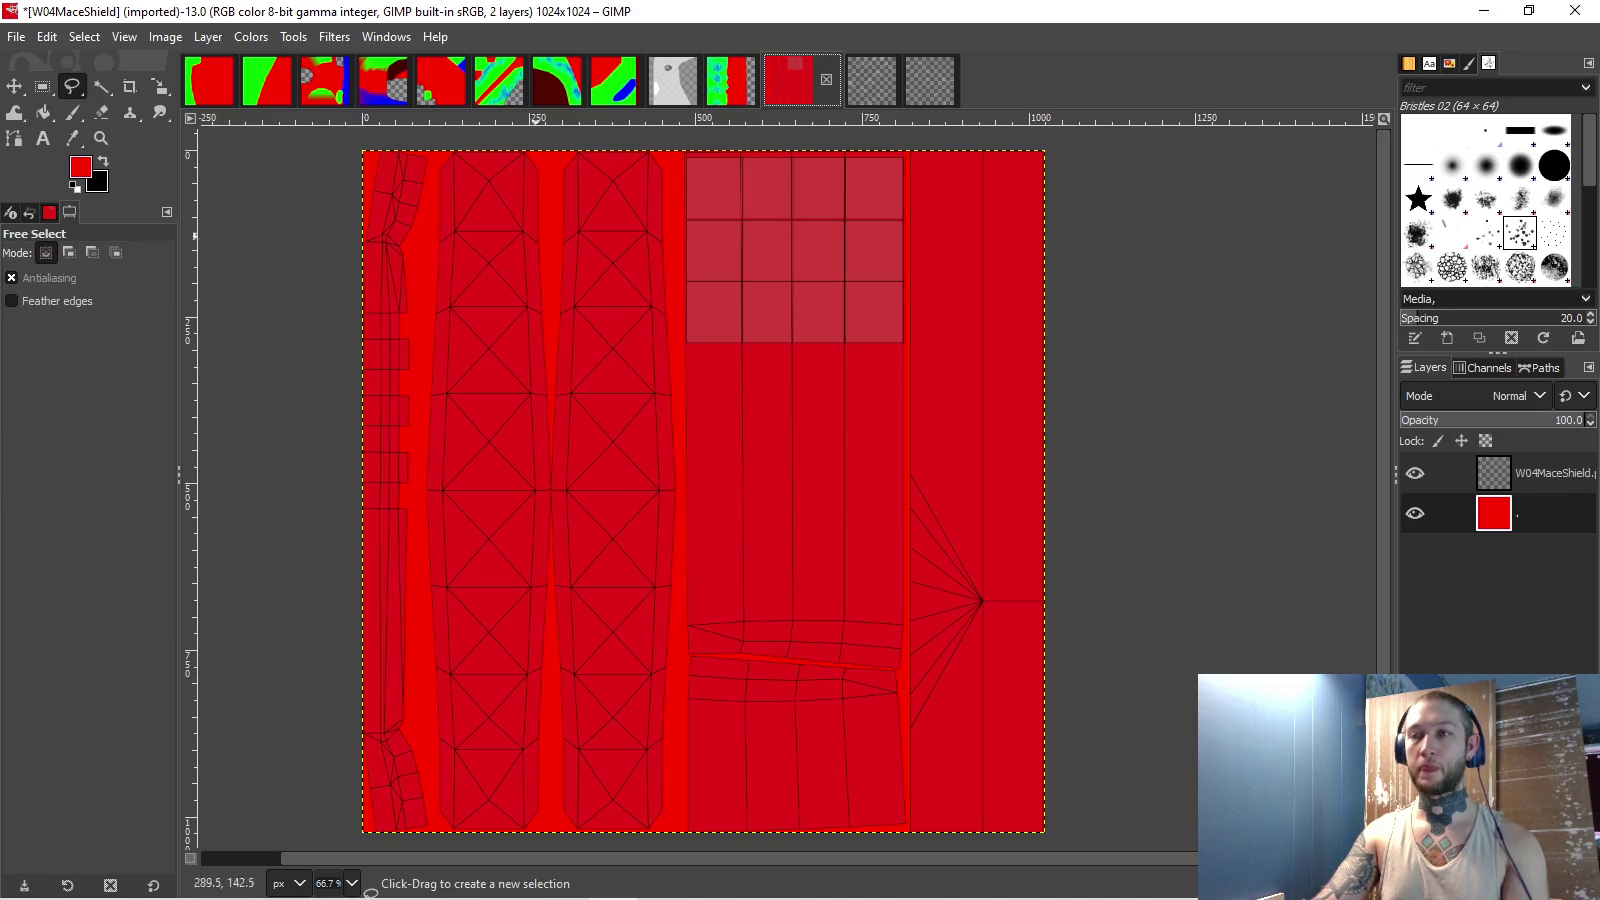
- Outline the two middle UV strips of W04MaceShield as a free selection
scroll(590, 200, "up", 1)
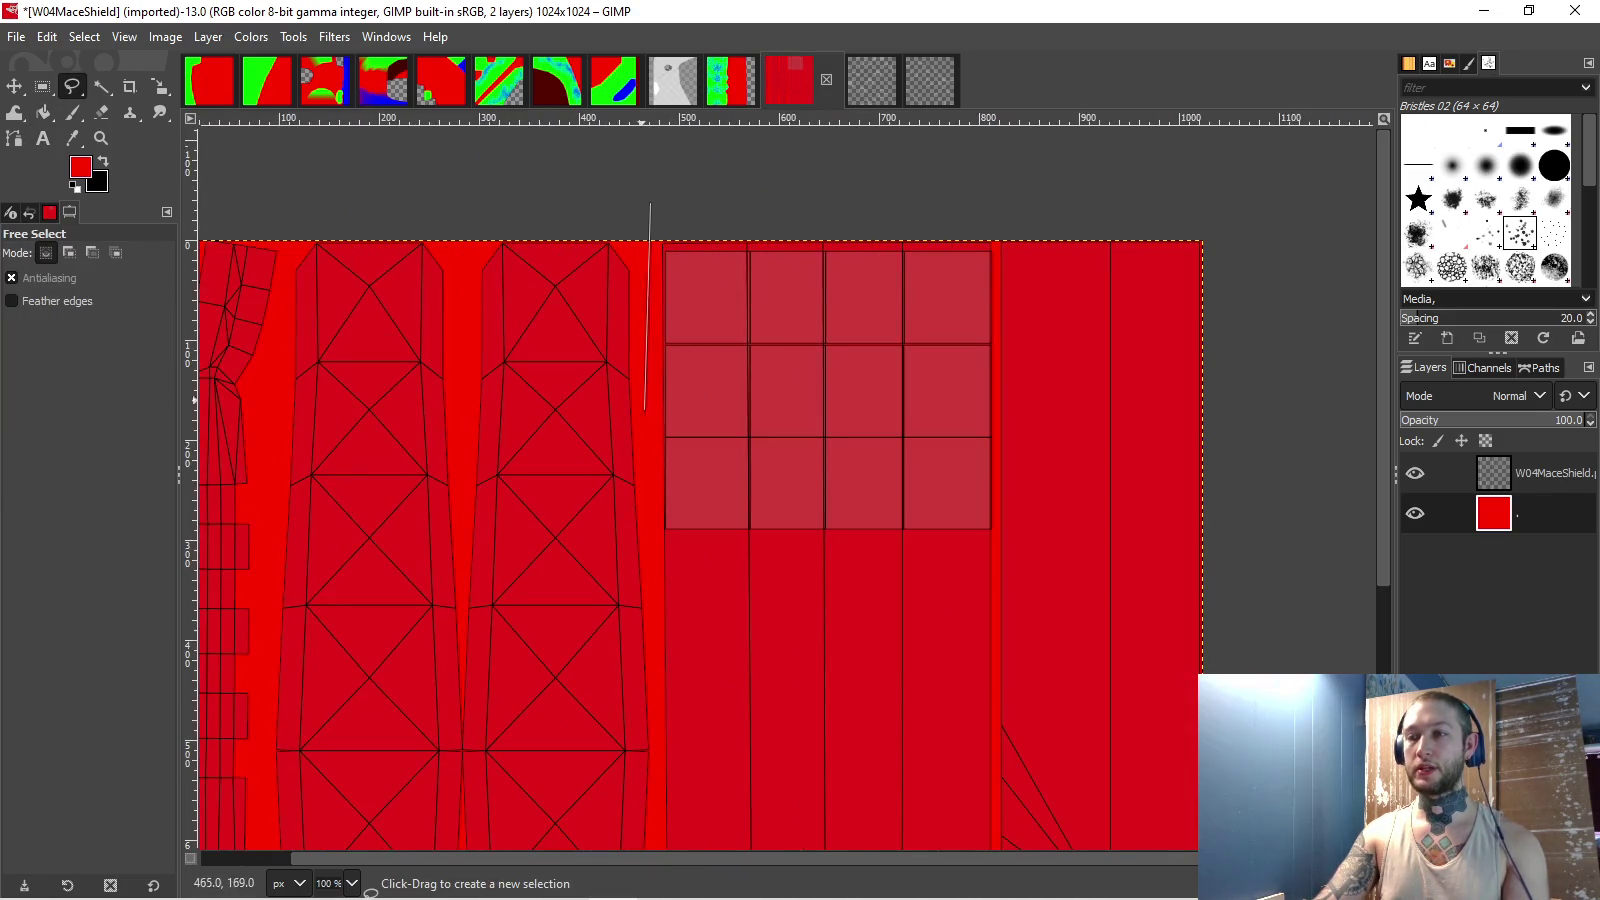
scroll(652, 475, "up", 2)
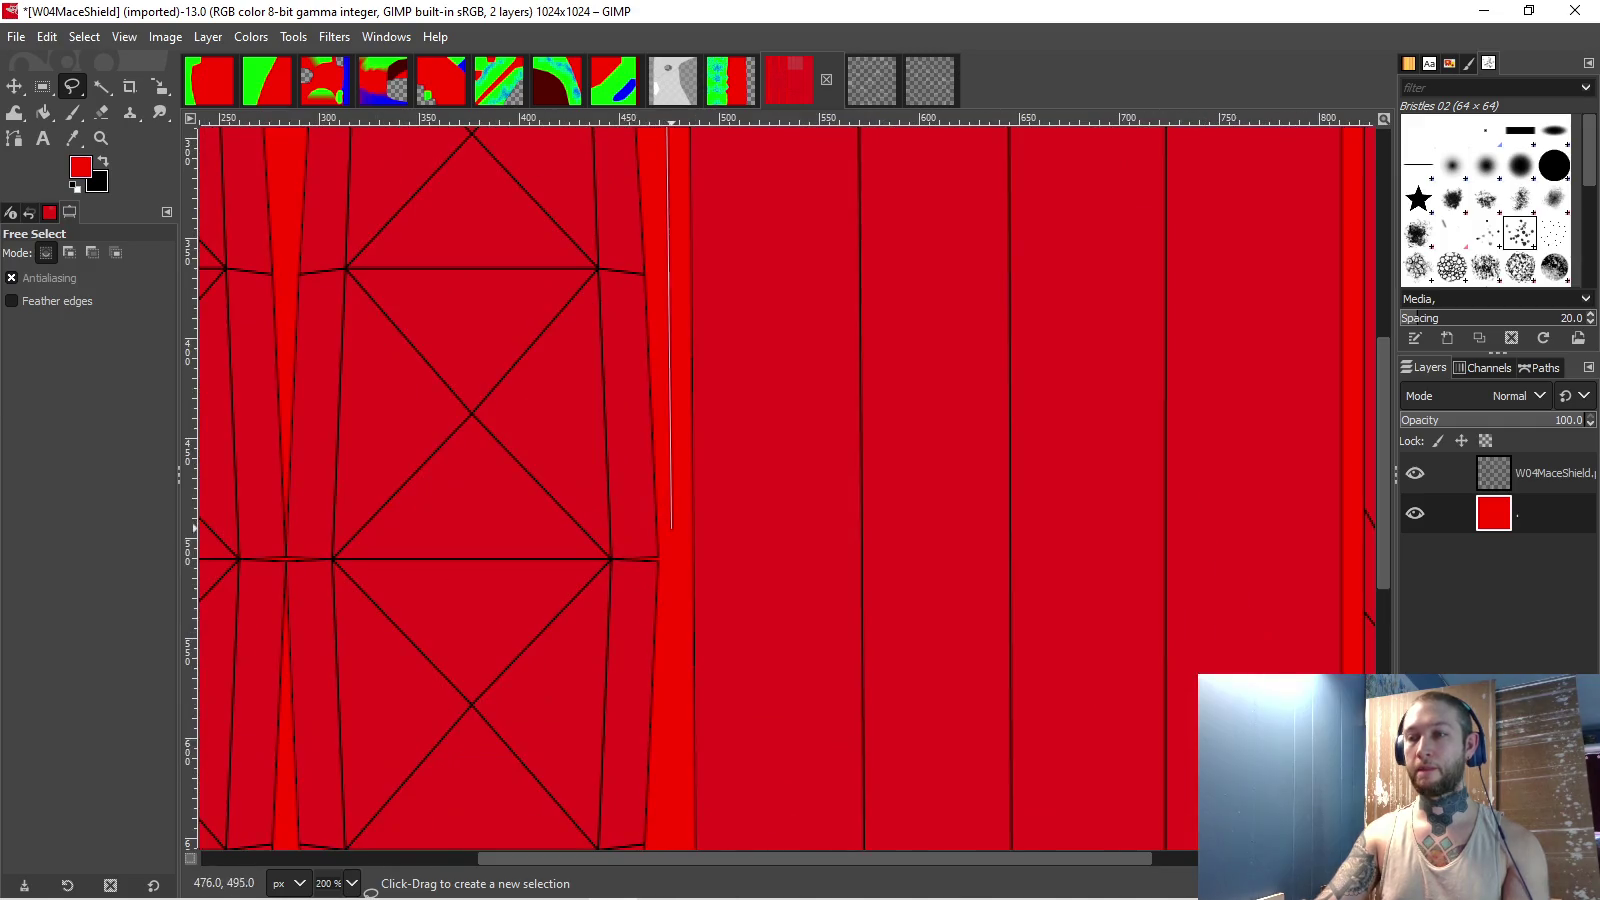
scroll(676, 556, "down", 1)
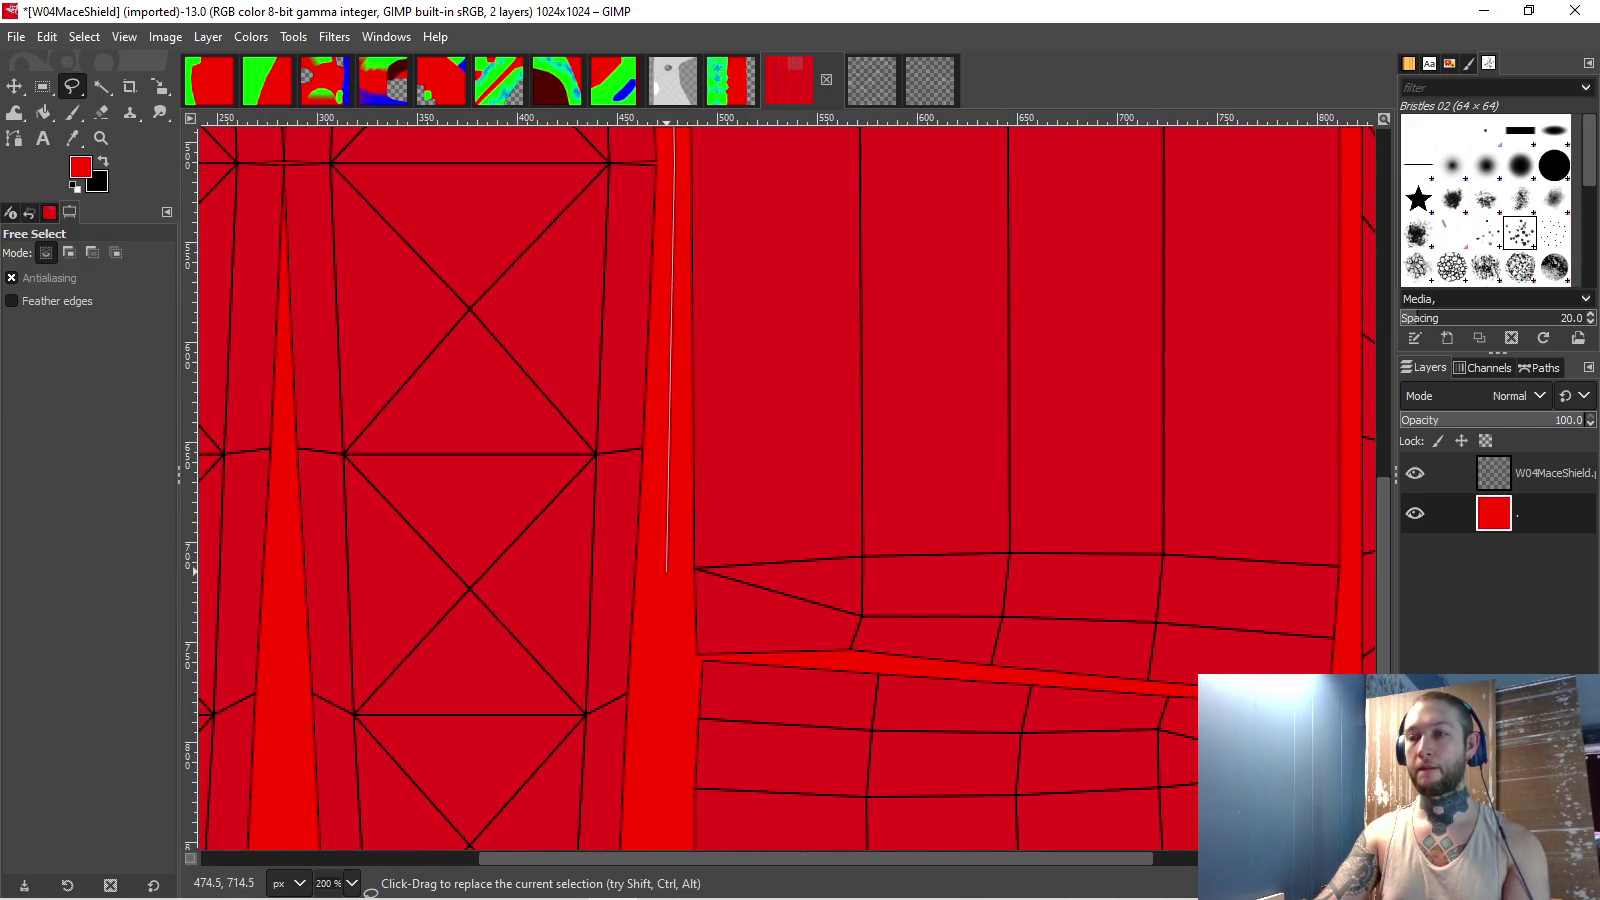
scroll(676, 545, "down", 1)
left_click(696, 689)
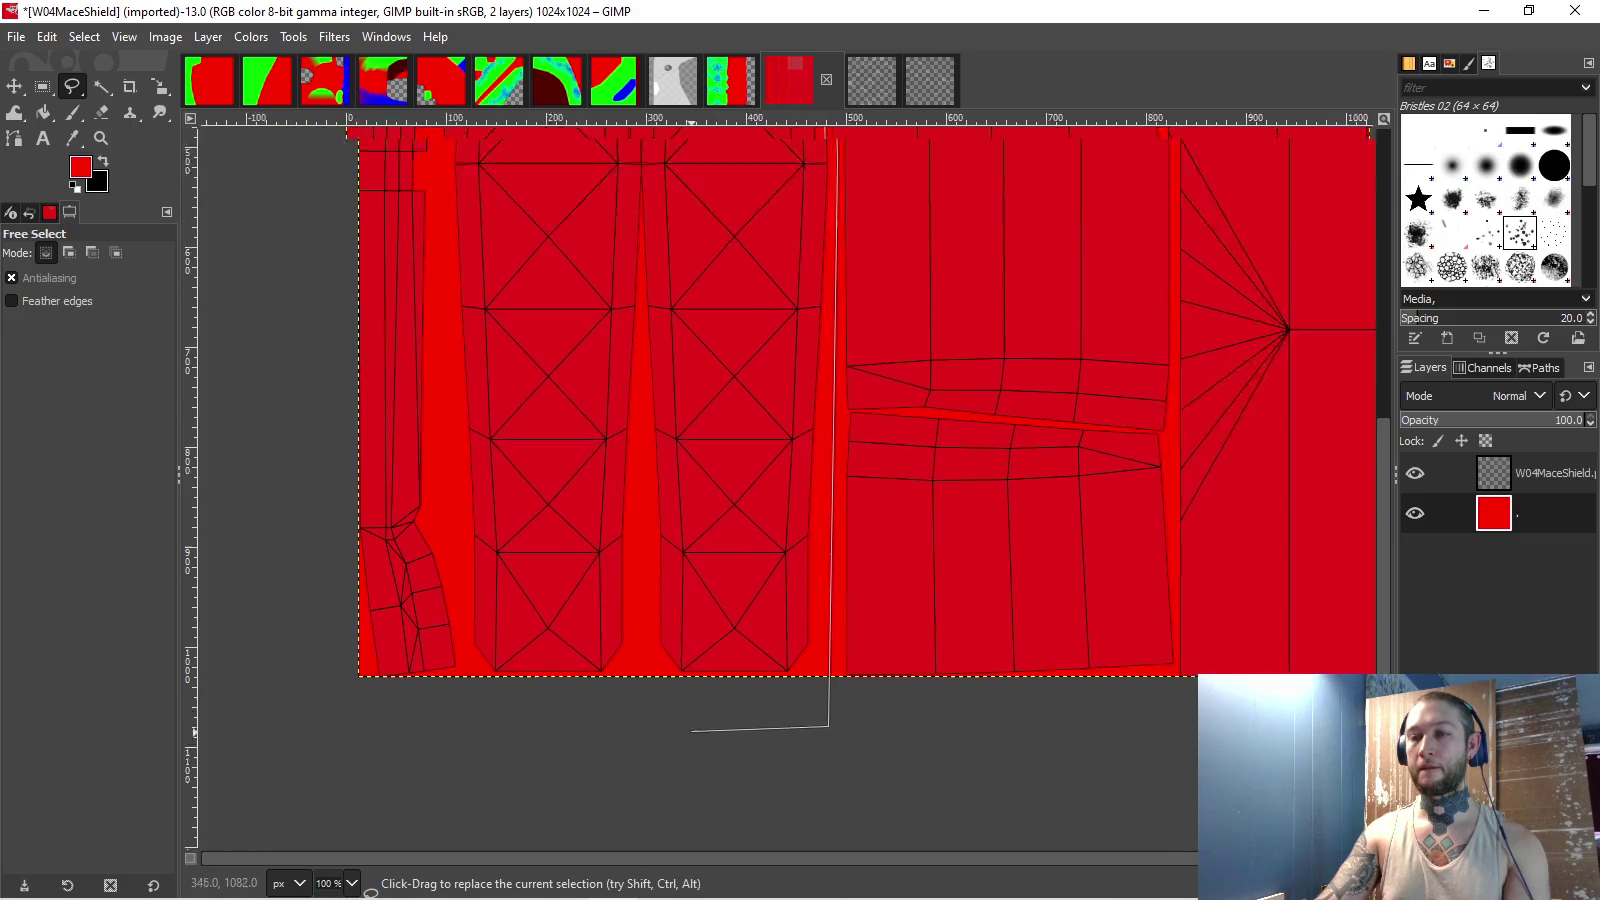
left_click(334, 682)
scroll(528, 607, "up", 2)
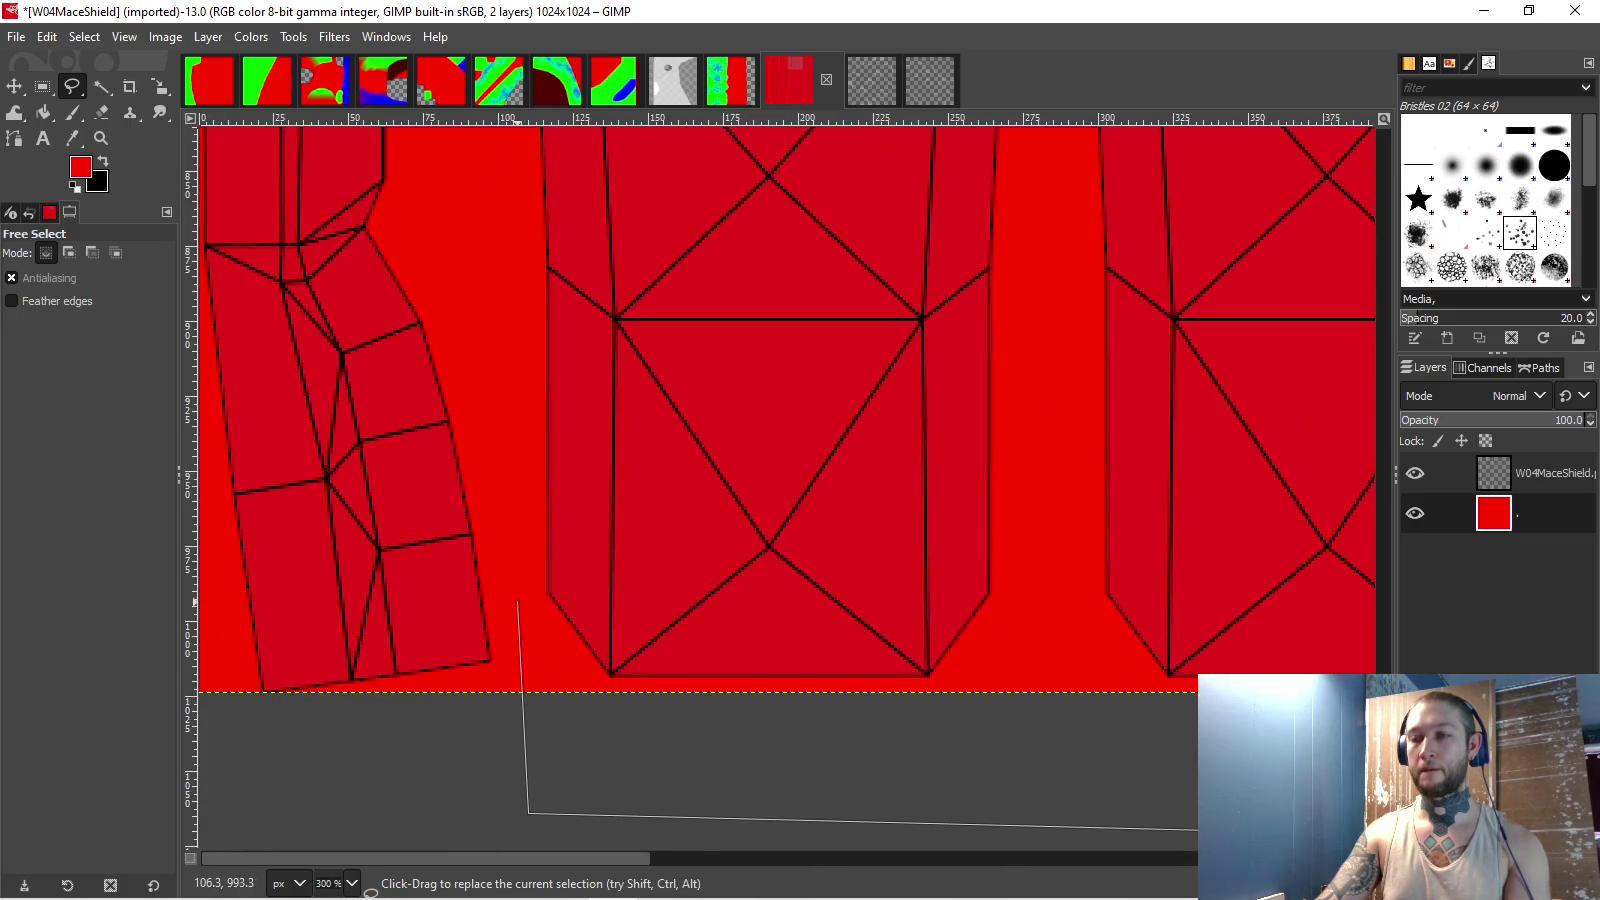
scroll(540, 560, "up", 3)
scroll(552, 497, "left", 2)
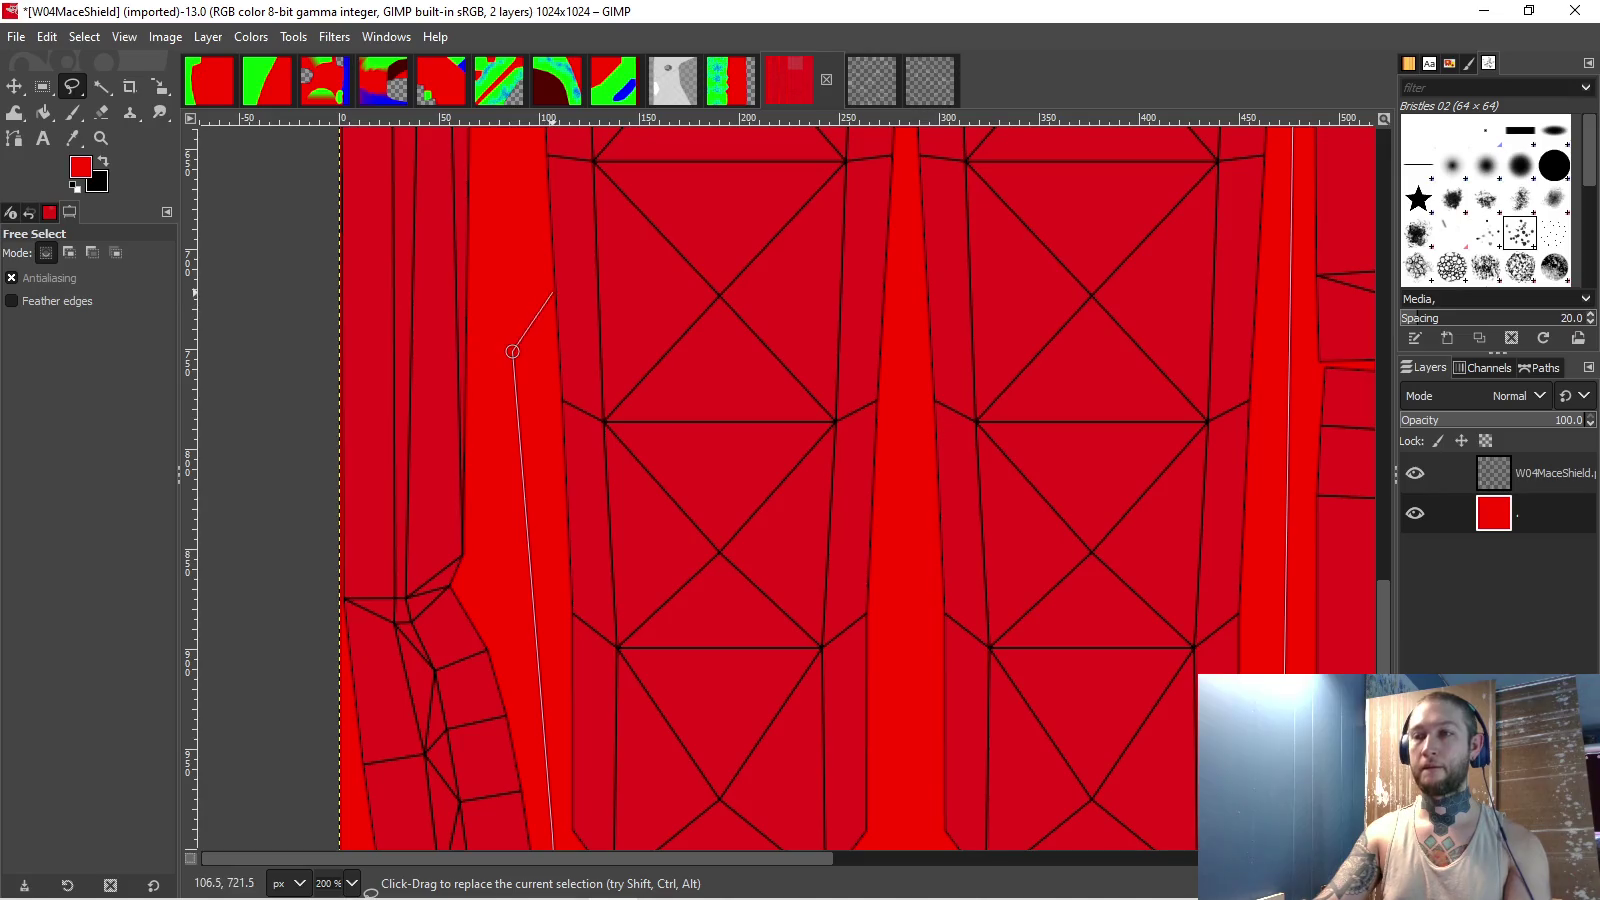
scroll(512, 351, "down", 4)
scroll(568, 667, "up", 2)
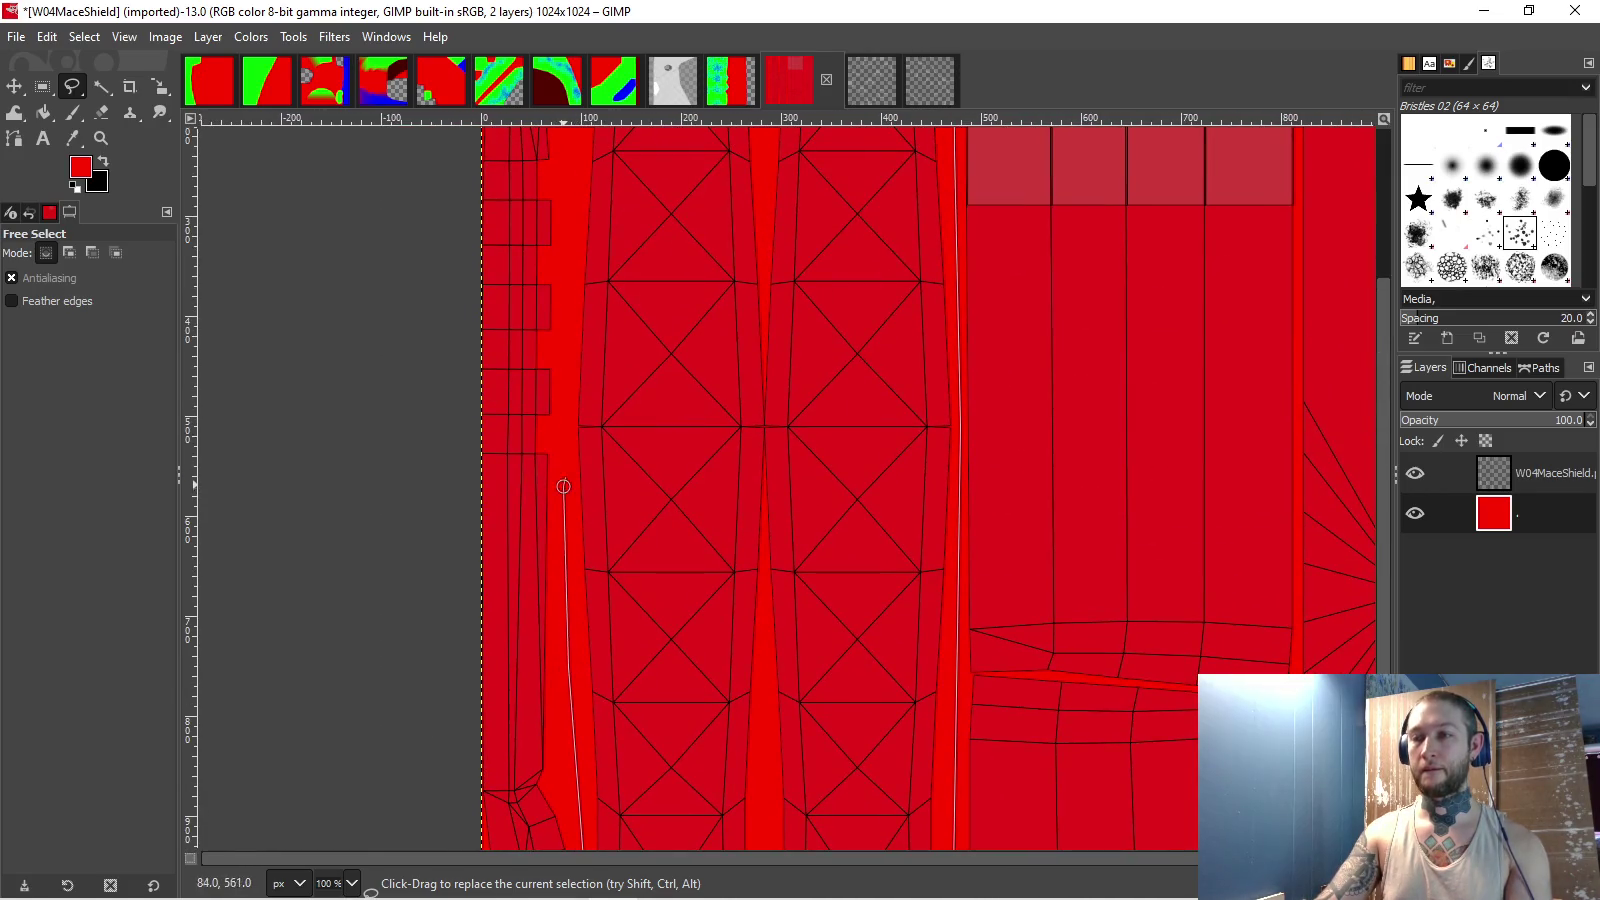
scroll(567, 400, "up", 5)
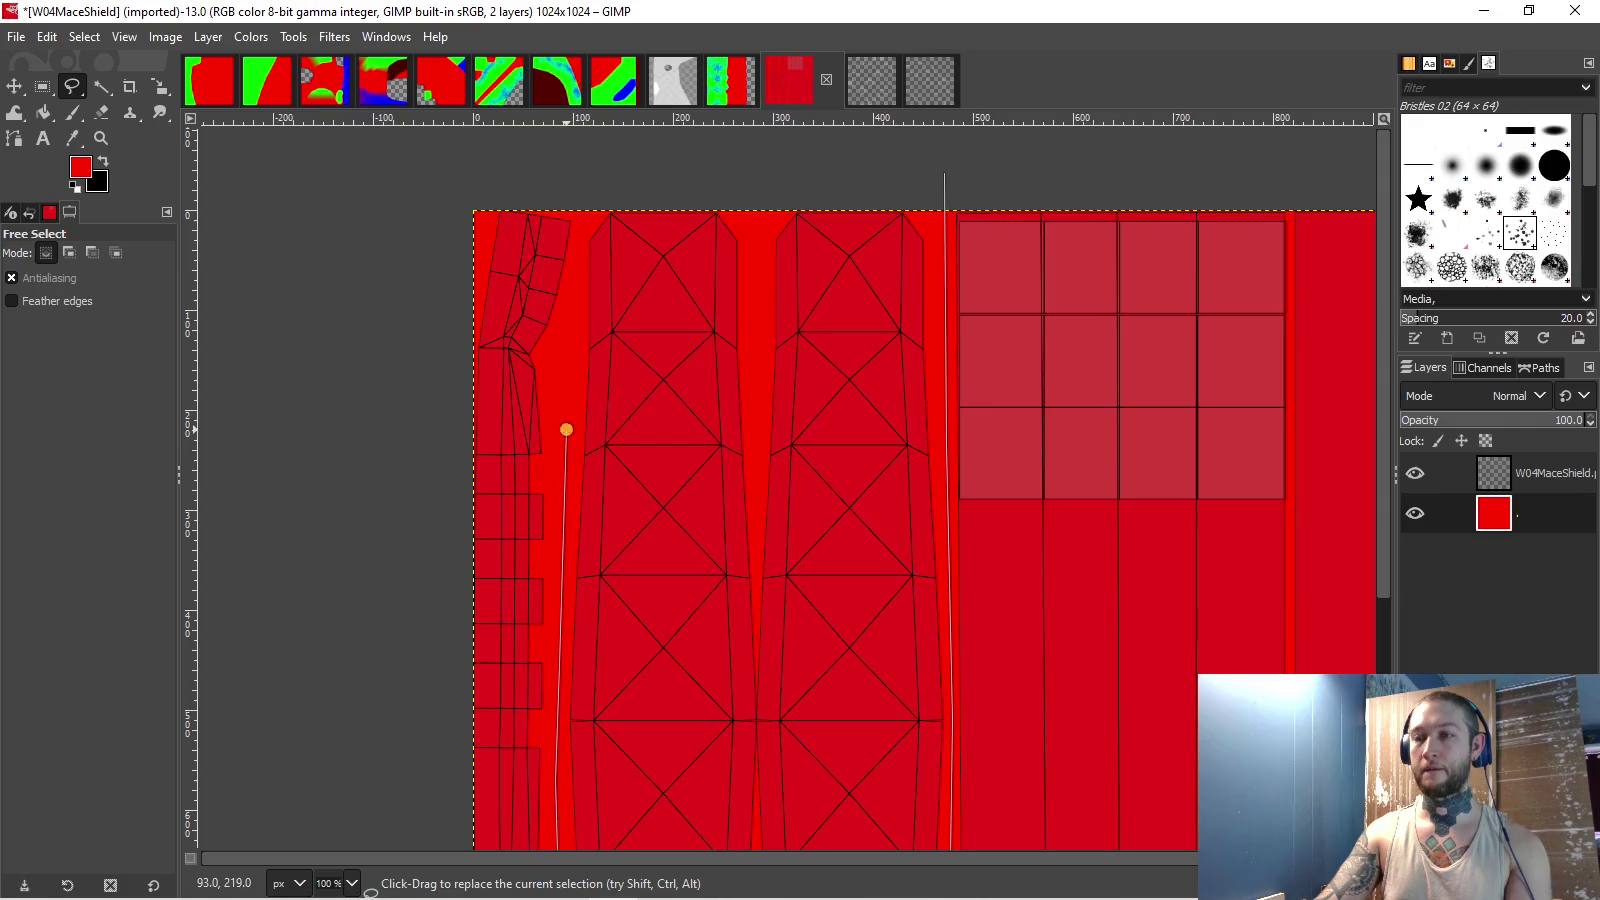
key("Return")
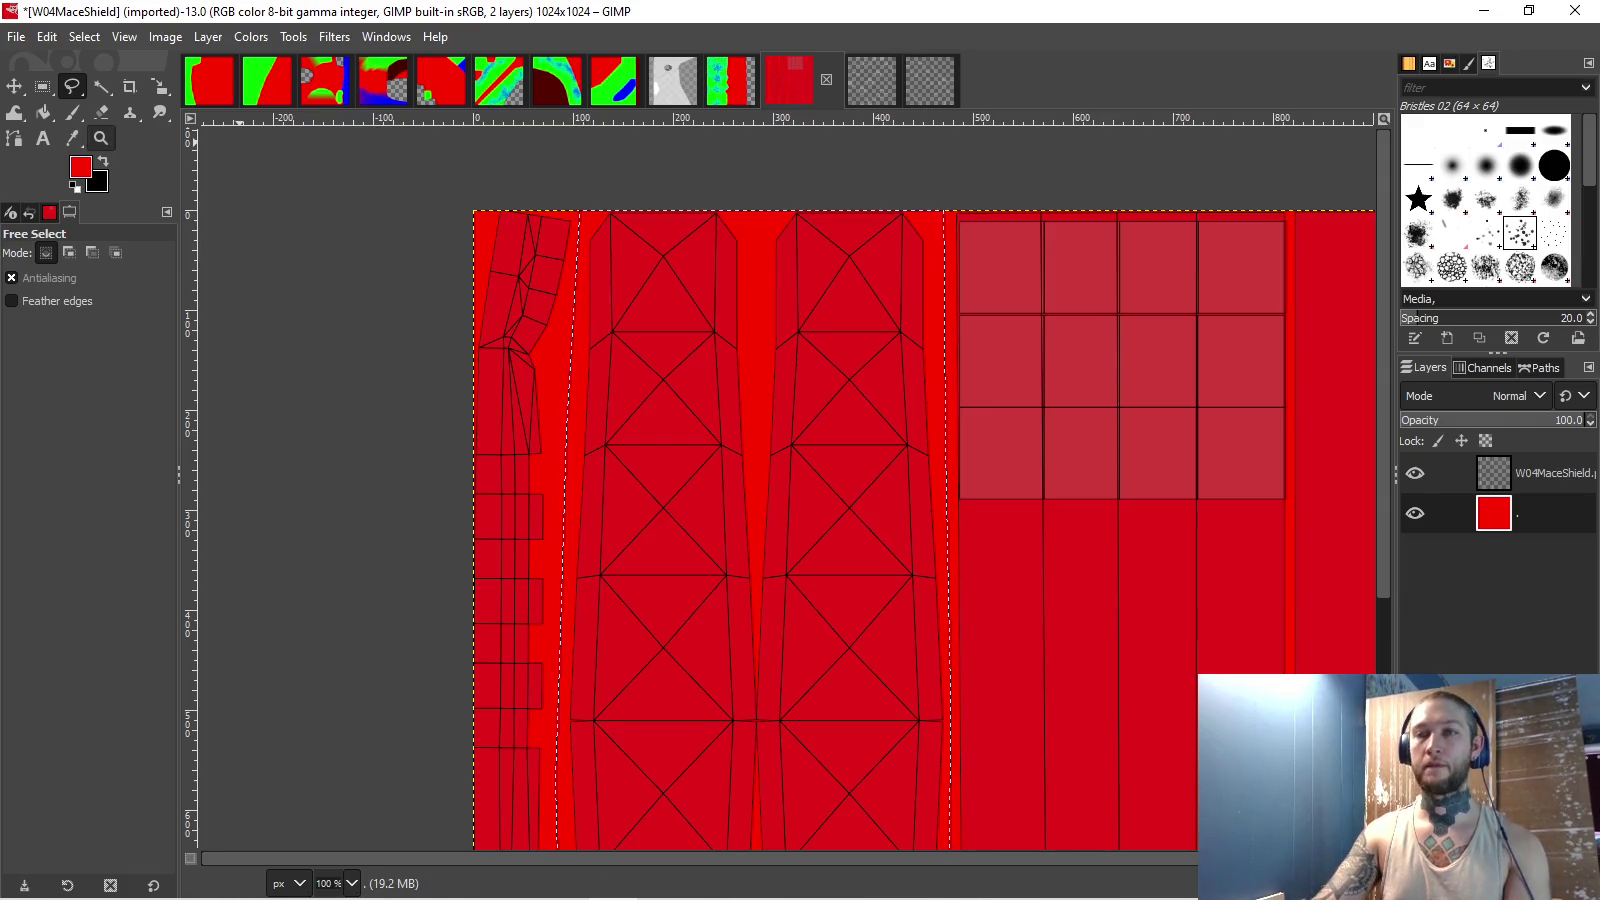
- Bucket-fill the selection with pure green 00ff00
left_click(43, 112)
left_click(80, 166)
left_click(1414, 313)
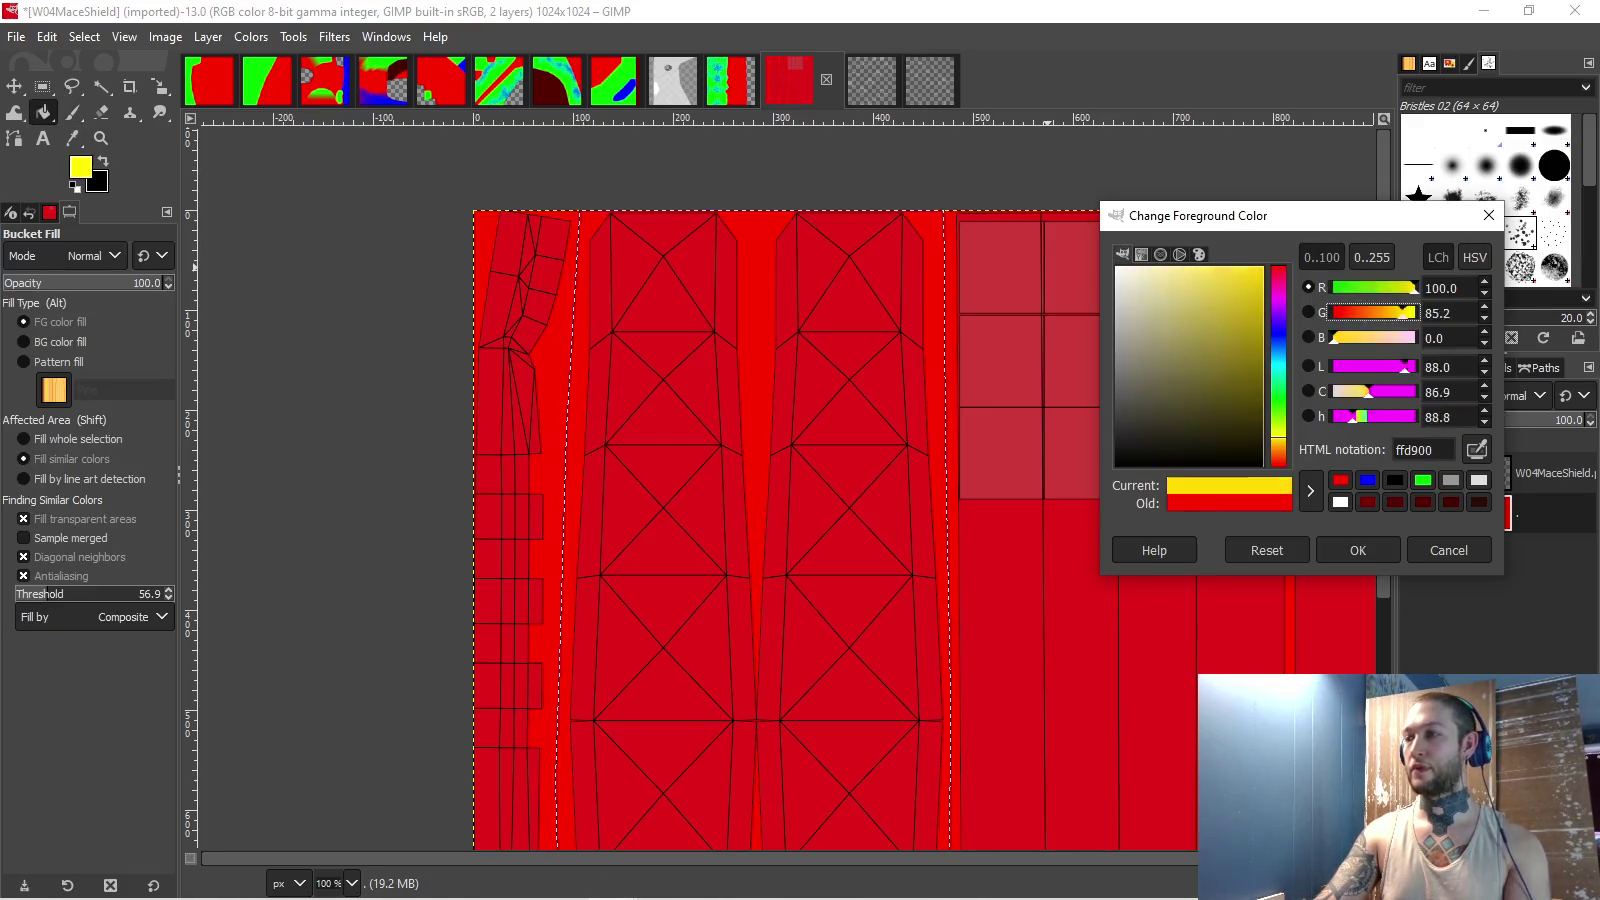
left_click(1330, 288)
left_click(1358, 550)
left_click(779, 493)
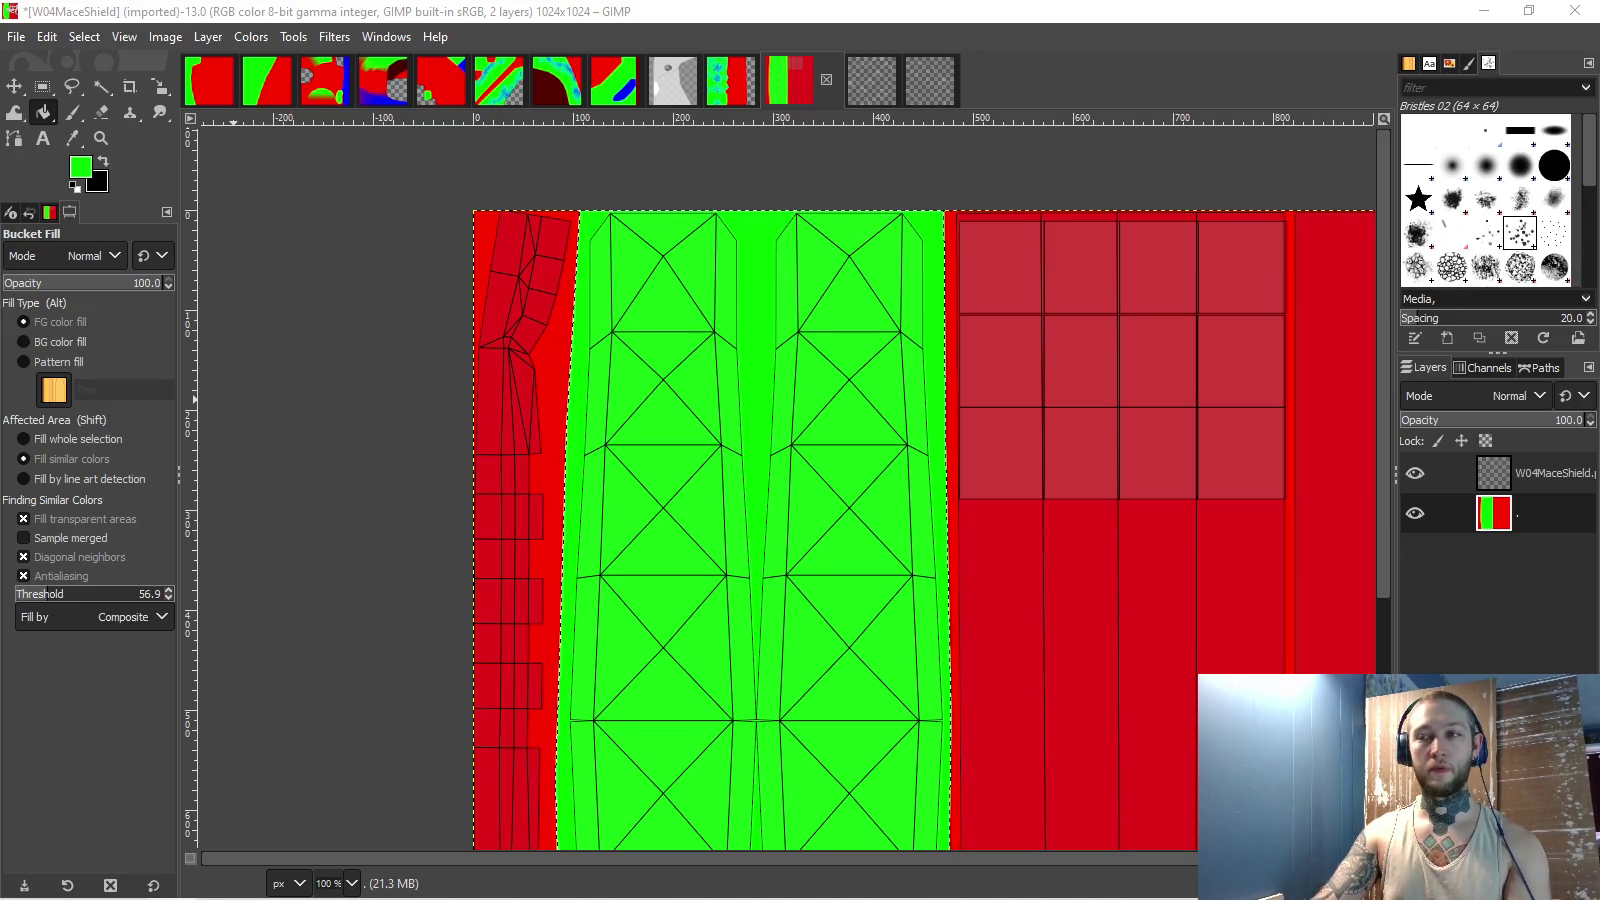
- Switch to the Paintbrush with pure blue as the foreground colour
scroll(918, 516, "down", 1)
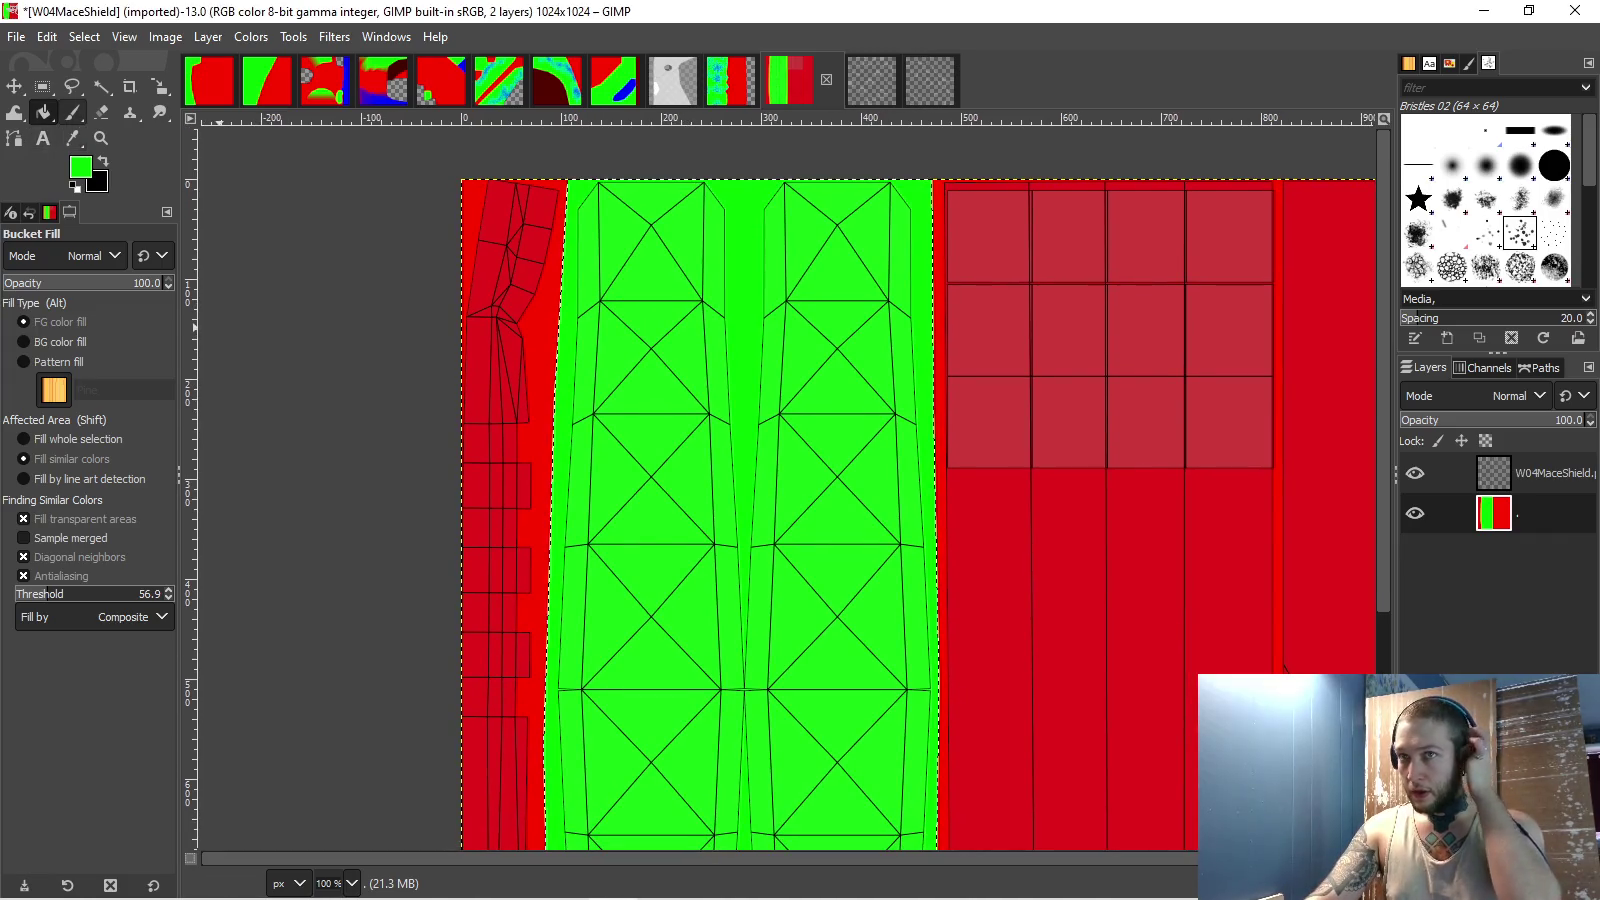
left_click(72, 112)
left_click(80, 166)
left_click(1414, 337)
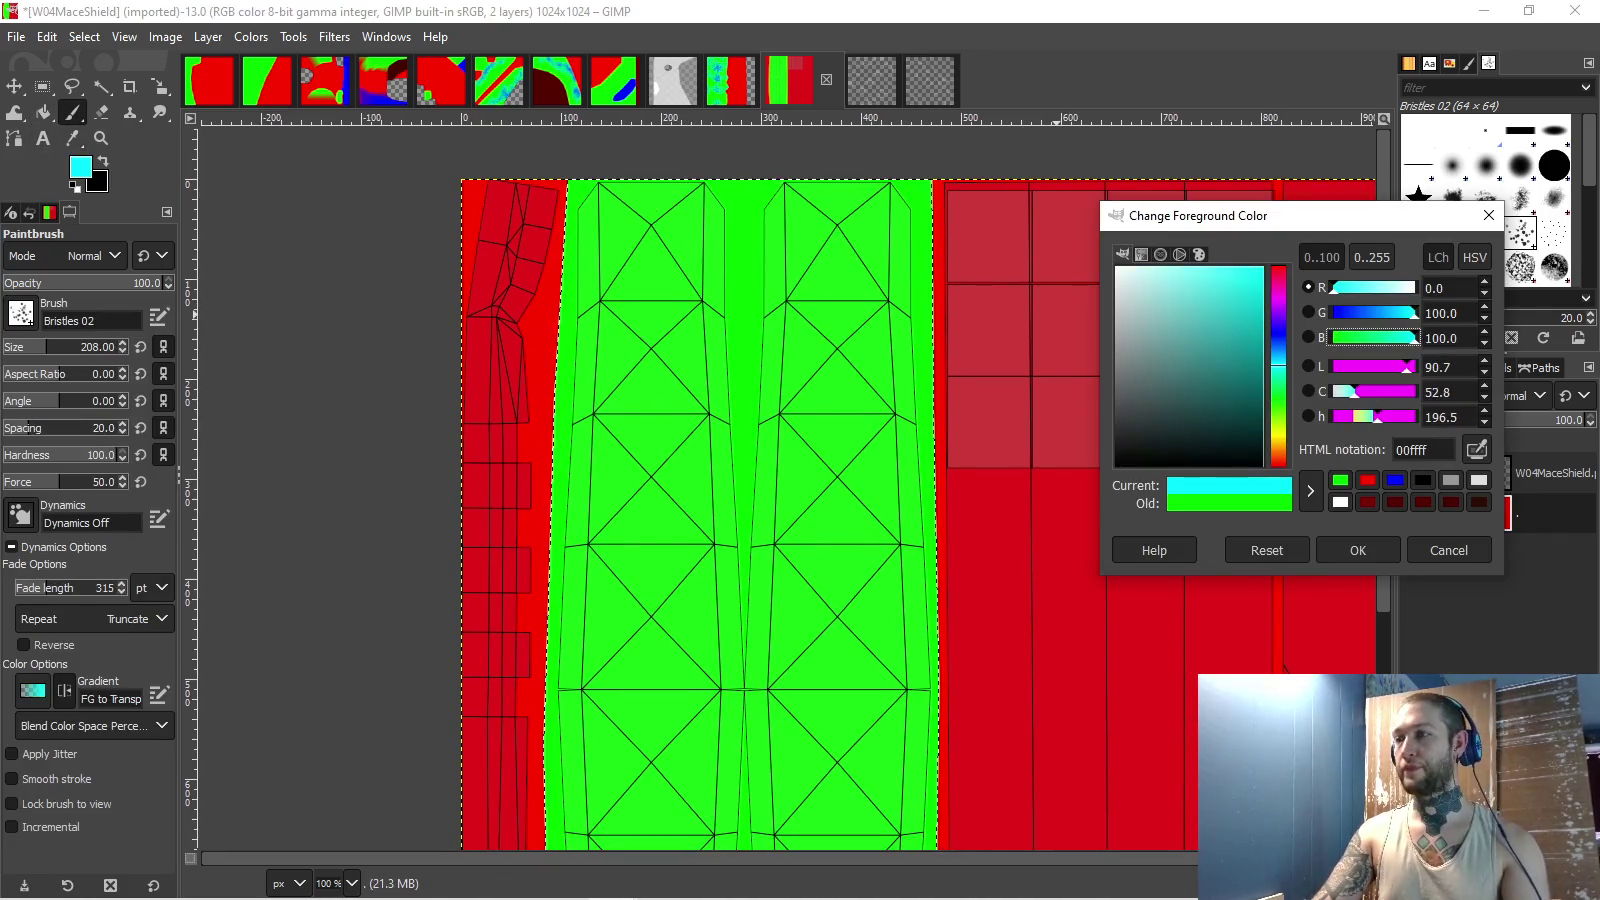
left_click(1395, 480)
left_click(1357, 550)
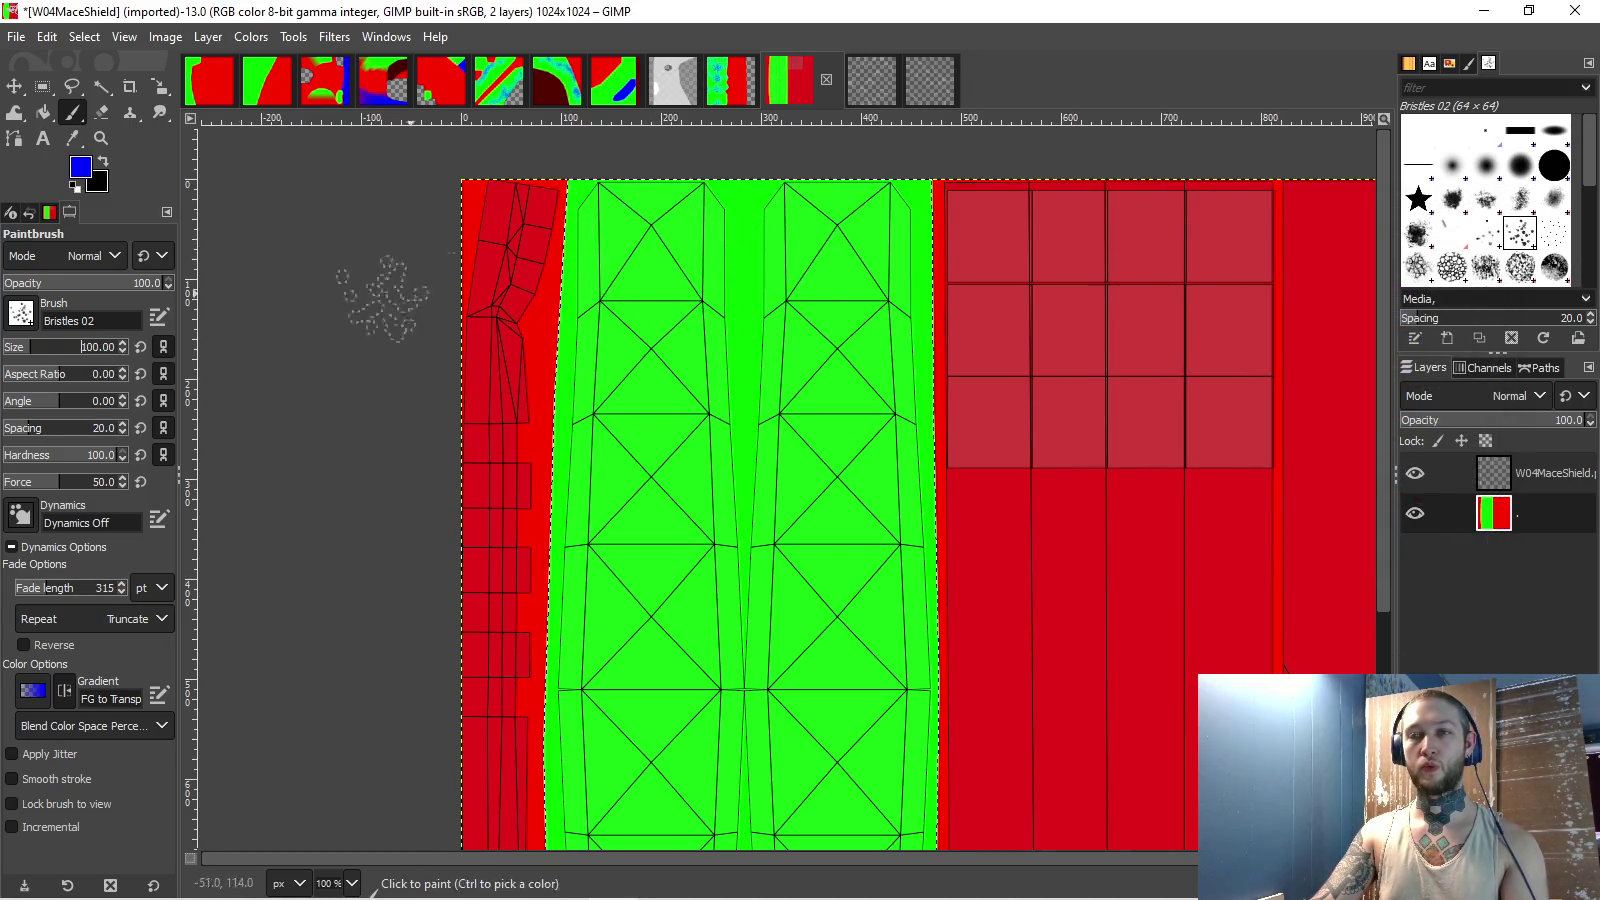
- Test blue dabs on the green strip, undo the lower cluster, and choose Dynamics Random
scroll(636, 240, "up", 1)
left_click(645, 215)
scroll(650, 300, "up", 1)
left_click(654, 339)
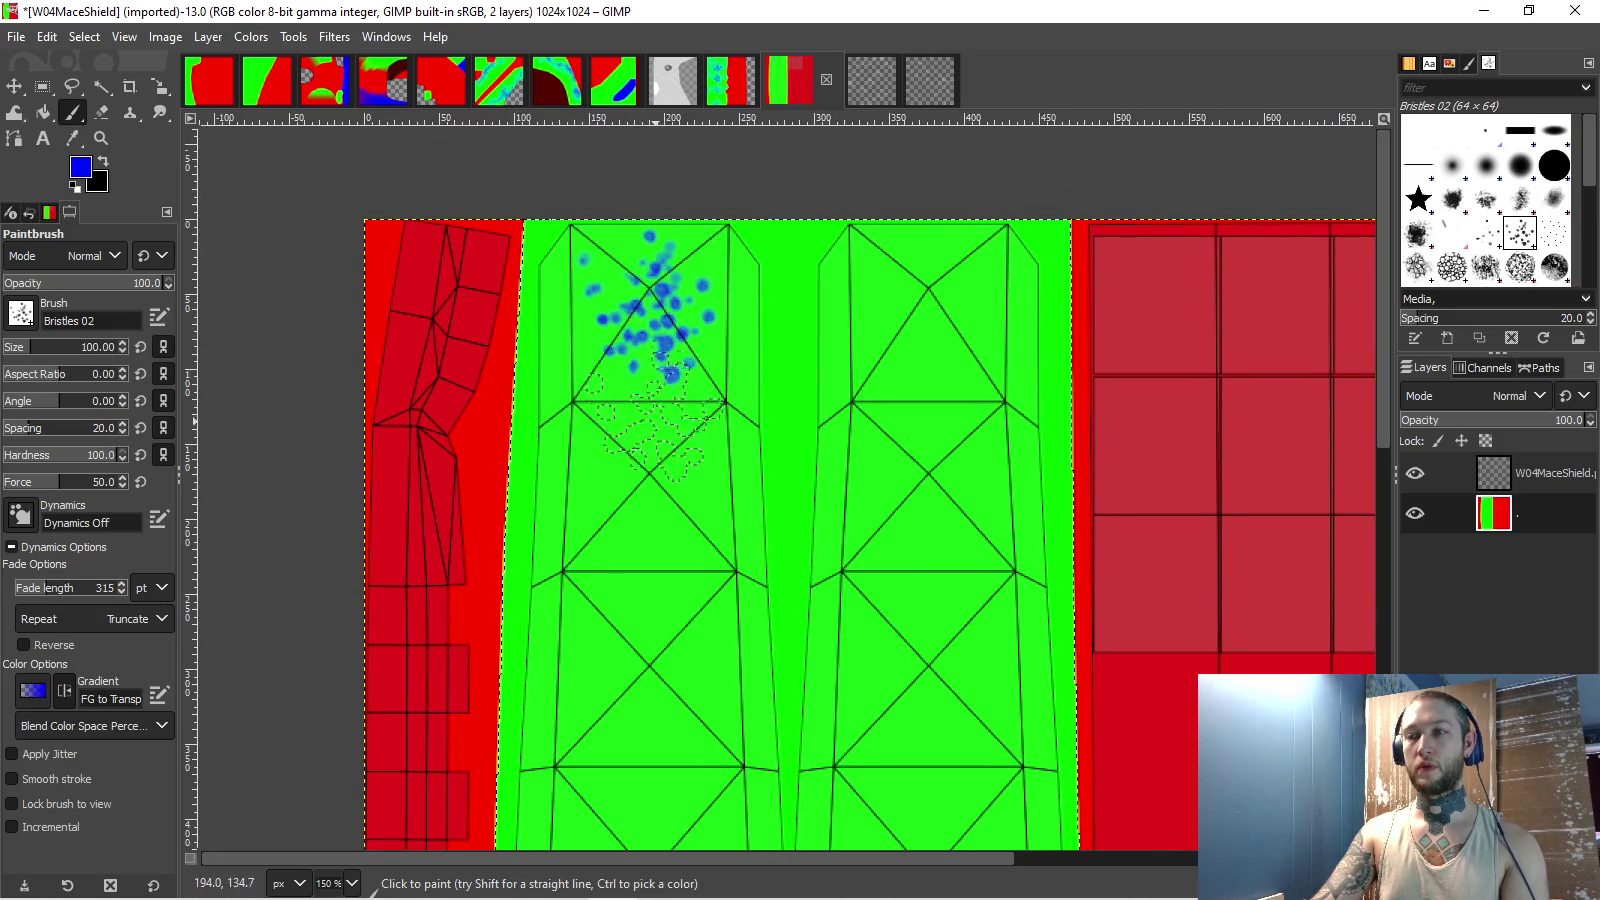
left_click(650, 480)
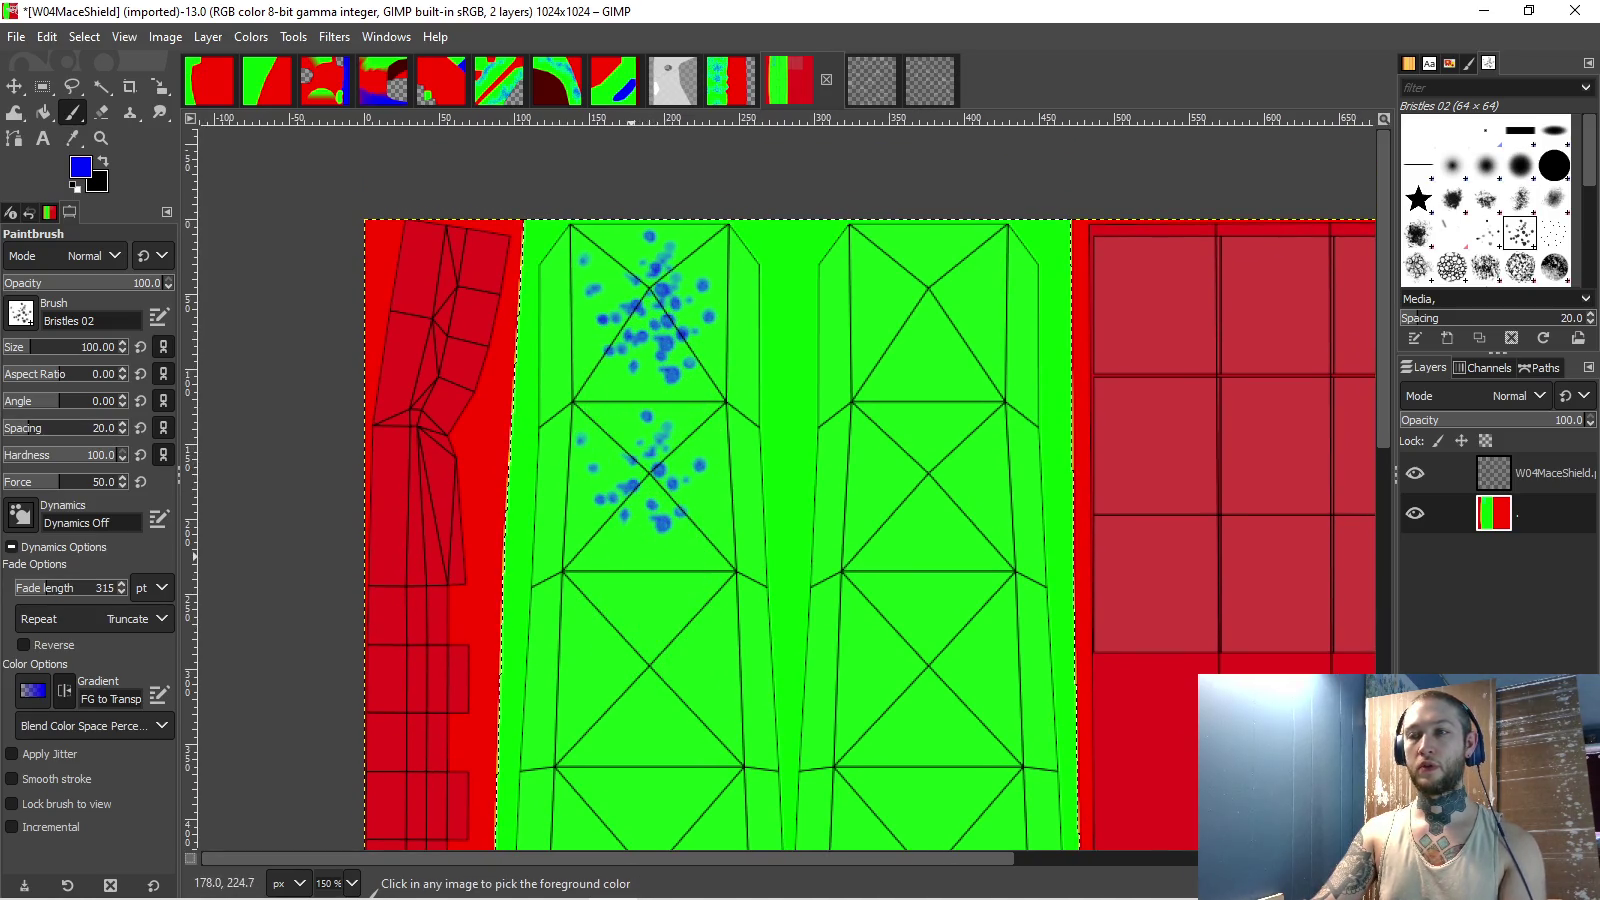
key("ctrl+z")
key("ctrl+z")
key("ctrl+z")
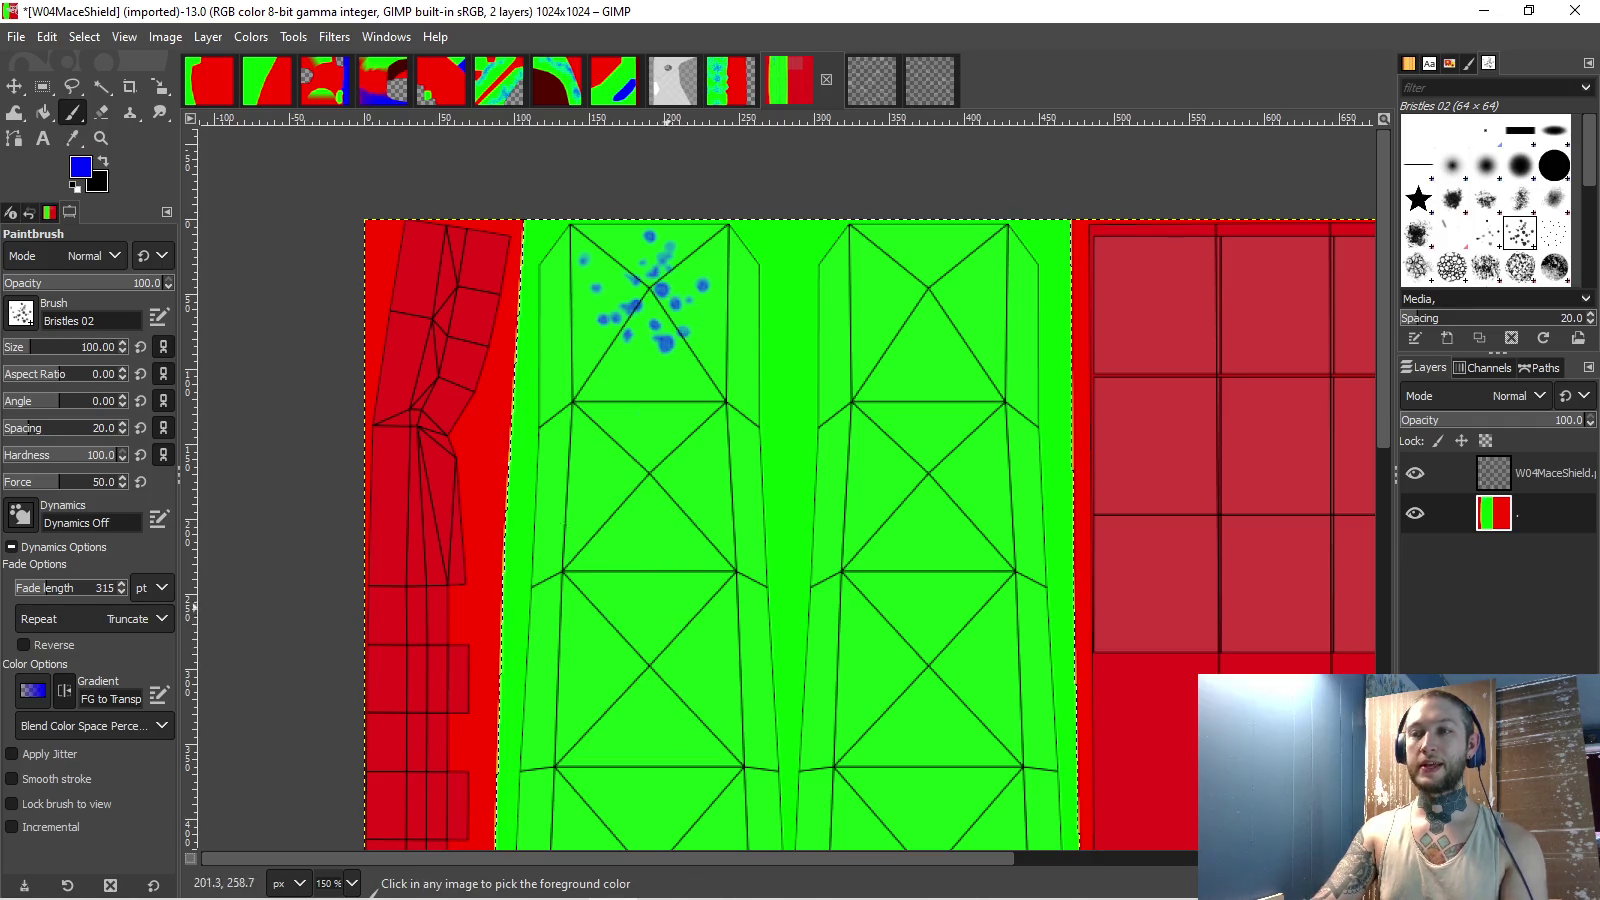
left_click(20, 514)
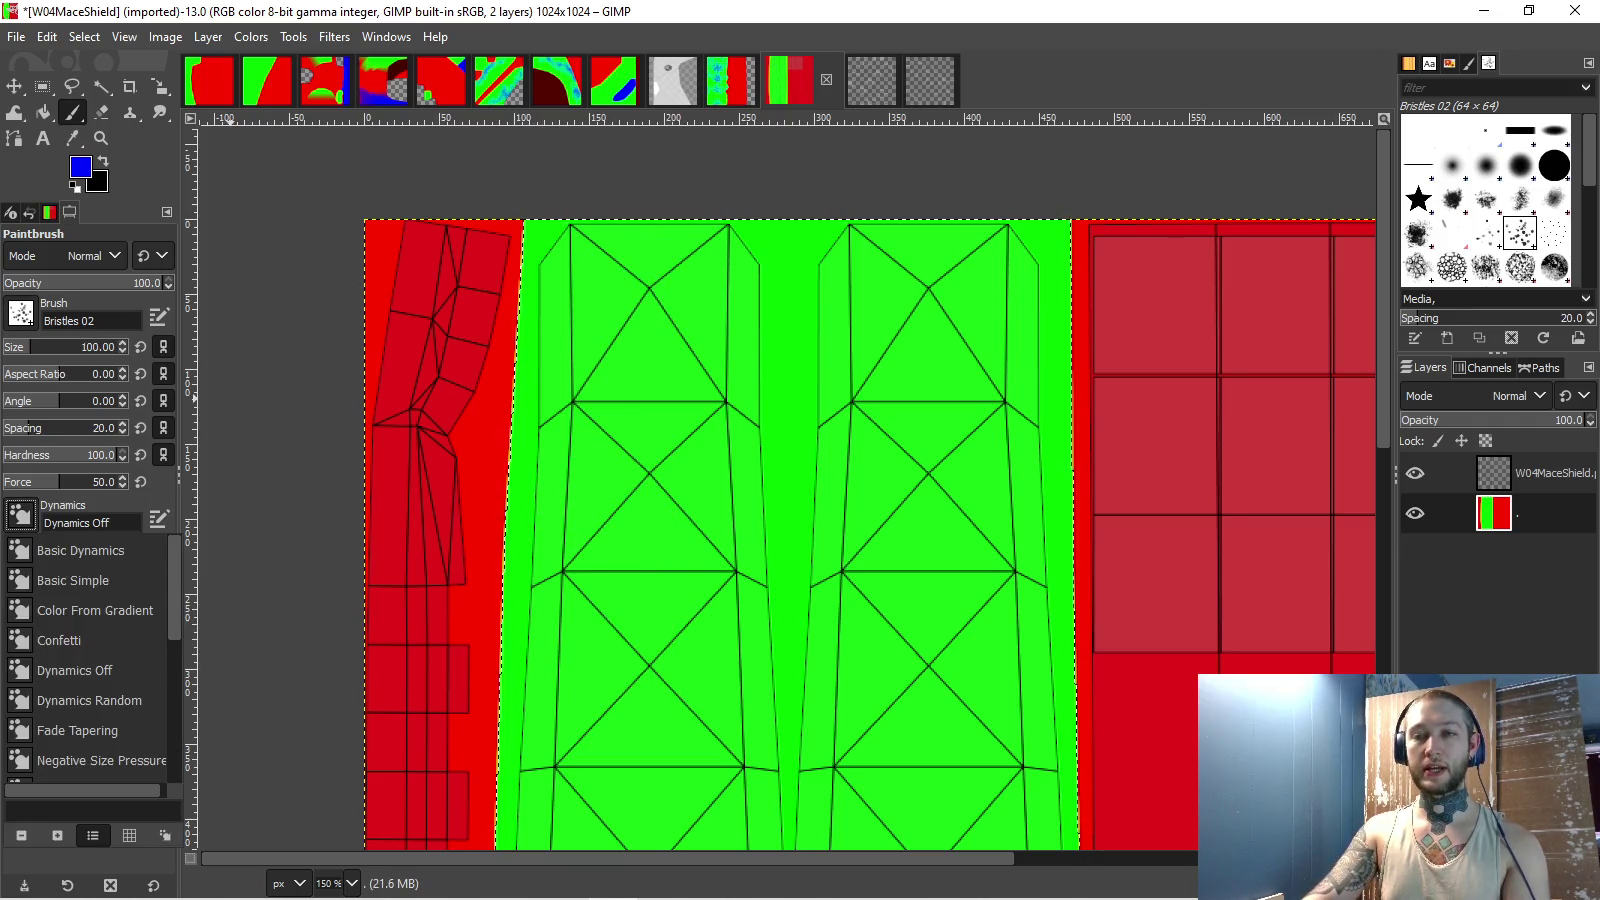
left_click(89, 700)
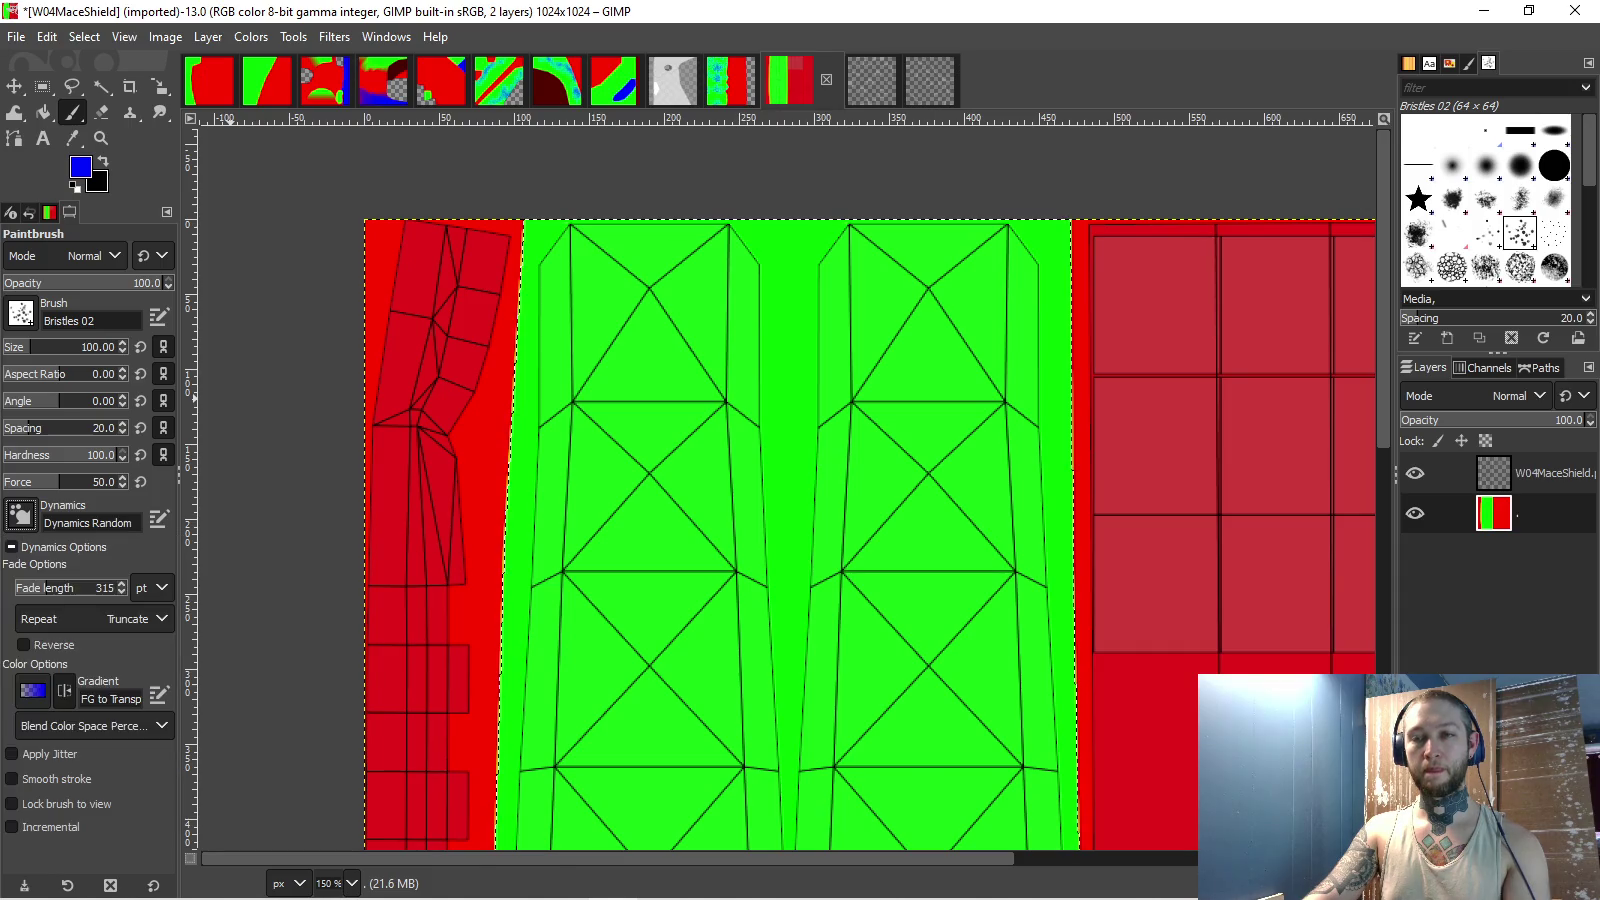
- Stamp blue bristle clusters down the left green strip's vertices, undoing one bad stroke
mouse_move(655, 290)
left_mouse_down()
mouse_move(632, 329)
mouse_move(643, 339)
mouse_move(636, 300)
mouse_move(630, 330)
left_mouse_up()
left_click_drag(618, 448, 652, 495)
left_click_drag(653, 293, 650, 300)
scroll(650, 300, "down", 3)
mouse_move(615, 500)
left_mouse_down()
mouse_move(660, 510)
mouse_move(612, 540)
mouse_move(624, 545)
mouse_move(683, 479)
mouse_move(650, 545)
left_mouse_up()
scroll(655, 510, "down", 3)
scroll(650, 545, "down", 3)
mouse_move(645, 600)
left_mouse_down()
mouse_move(590, 580)
mouse_move(630, 525)
mouse_move(605, 575)
mouse_move(640, 575)
left_mouse_up()
scroll(610, 545, "down", 3)
scroll(605, 575, "down", 3)
key("ctrl+z")
left_click_drag(610, 738, 624, 734)
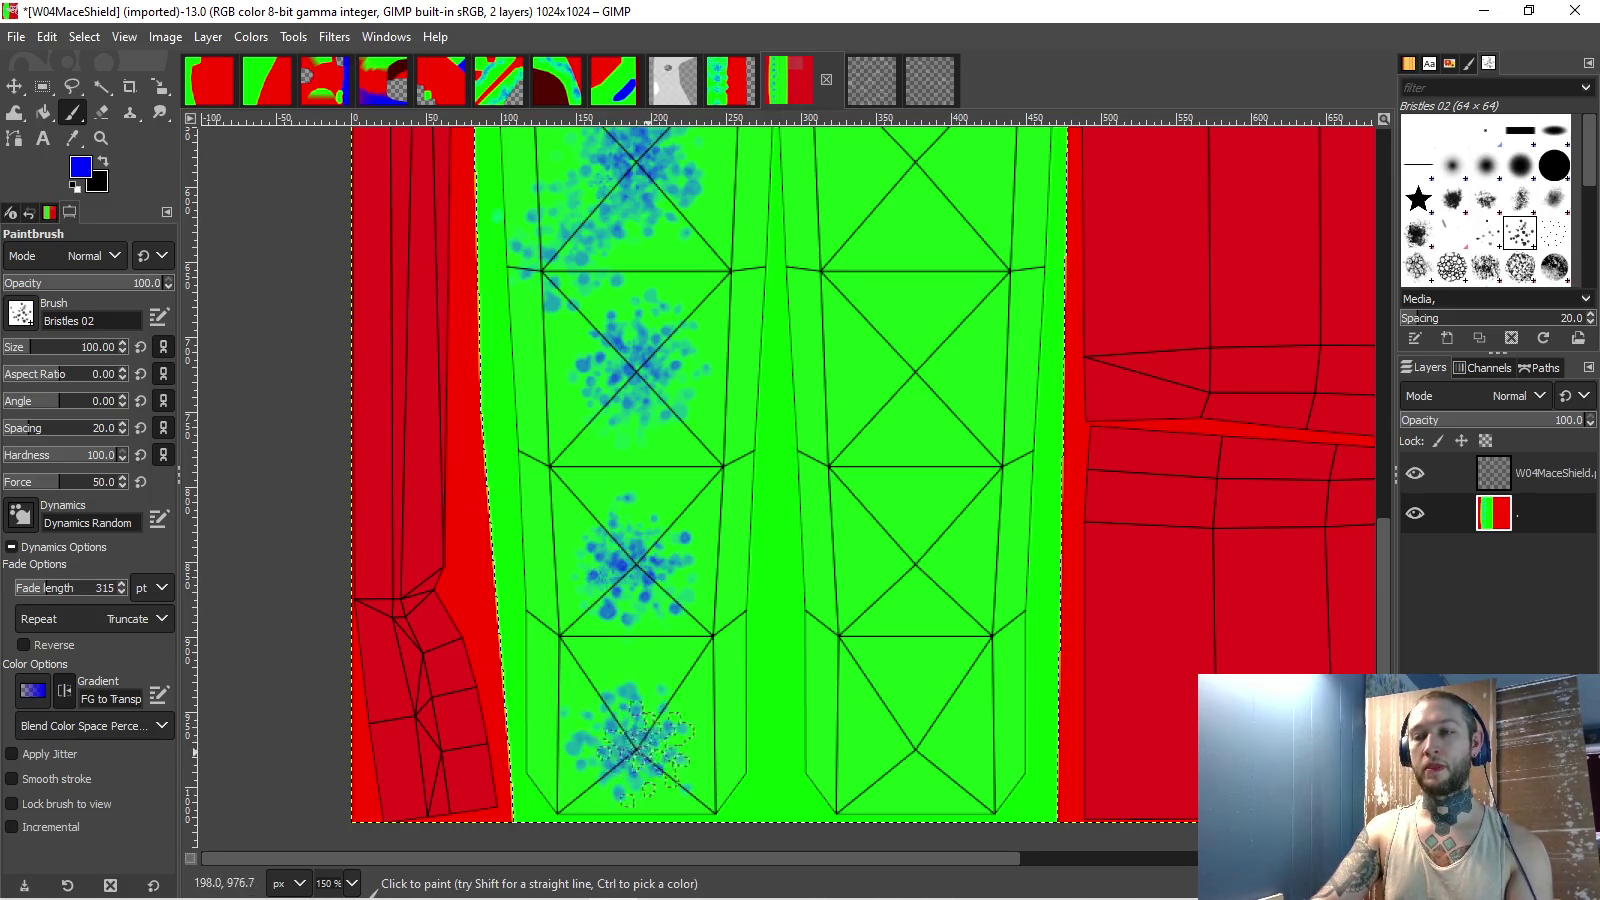
- Stamp blue bristle clusters up the right green strip, filling its empty cells
left_click_drag(912, 738, 911, 740)
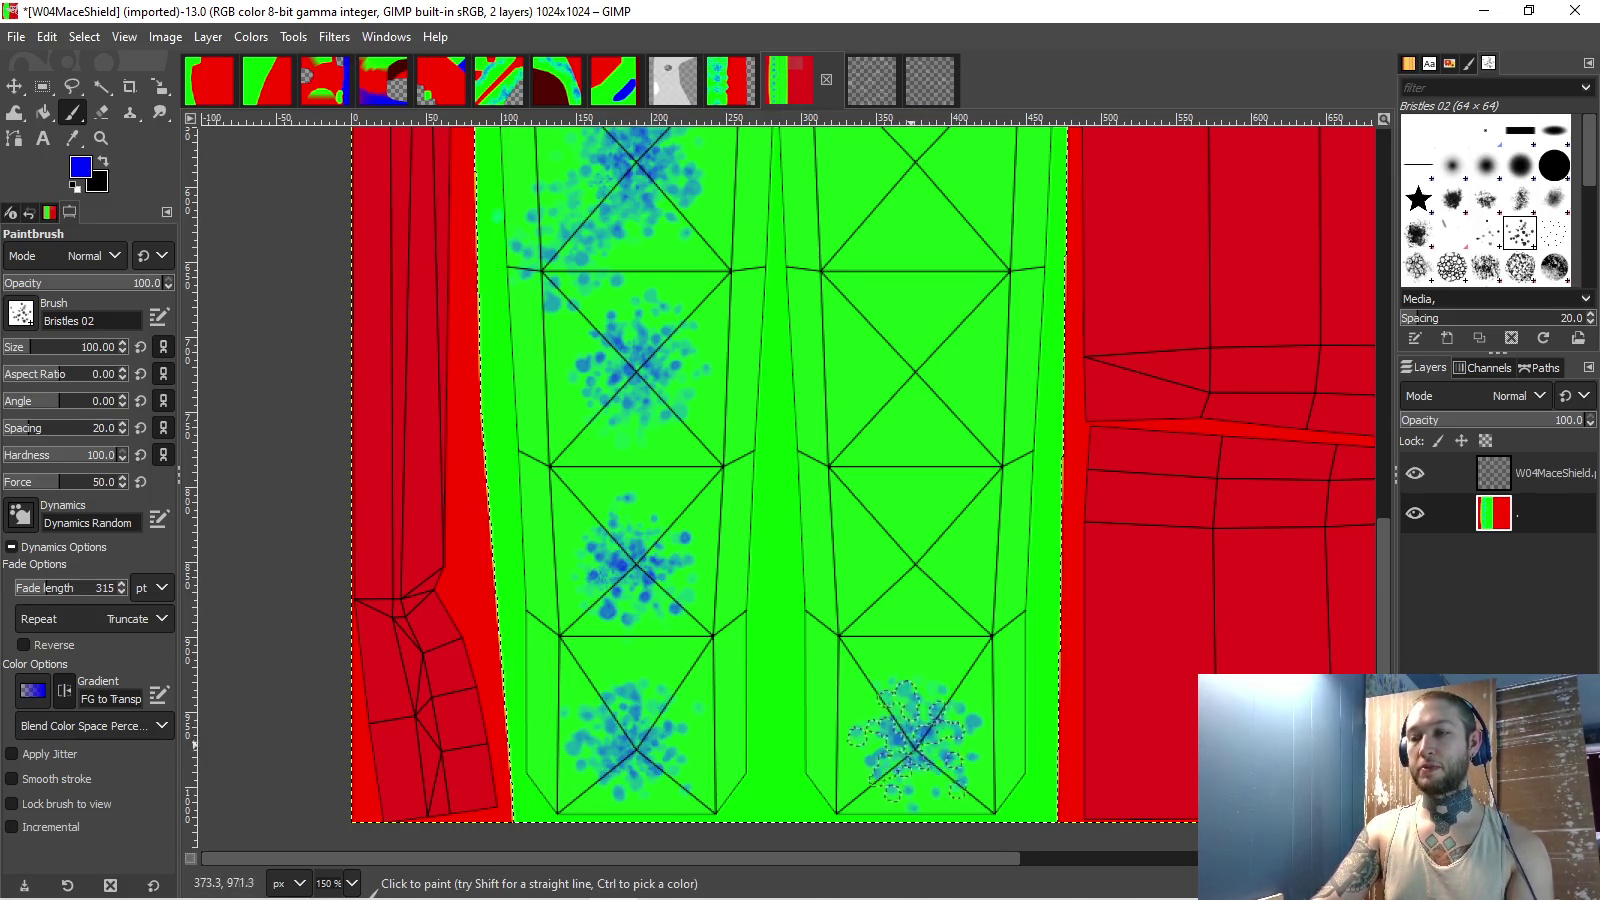
left_click_drag(918, 558, 915, 556)
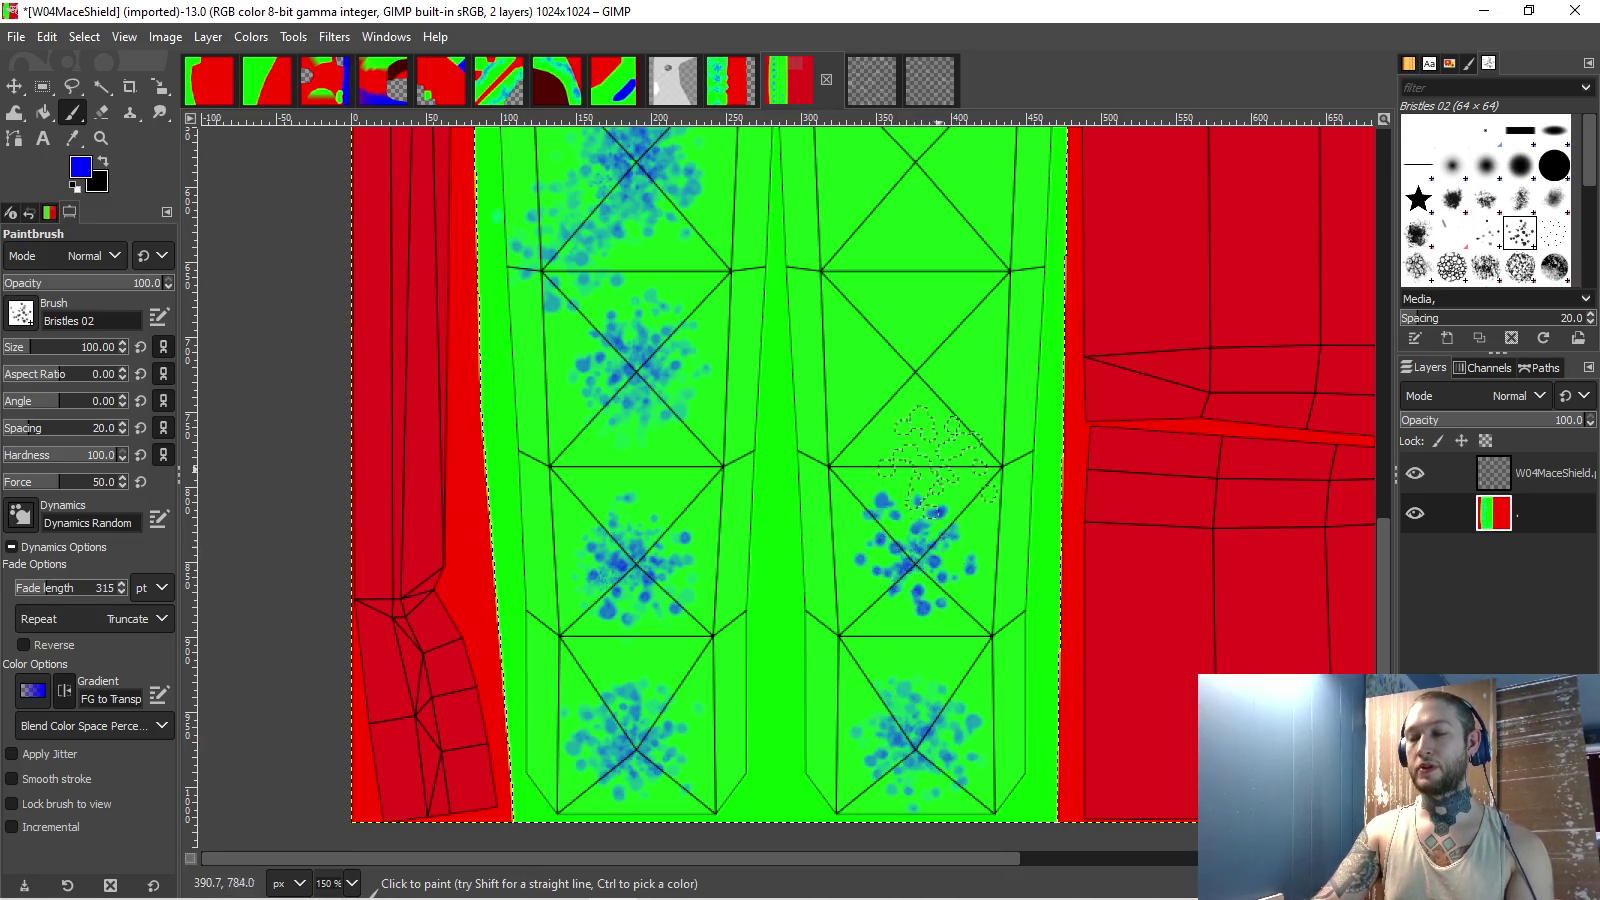
scroll(900, 520, "up", 3)
left_click_drag(862, 484, 866, 488)
scroll(866, 488, "up", 1)
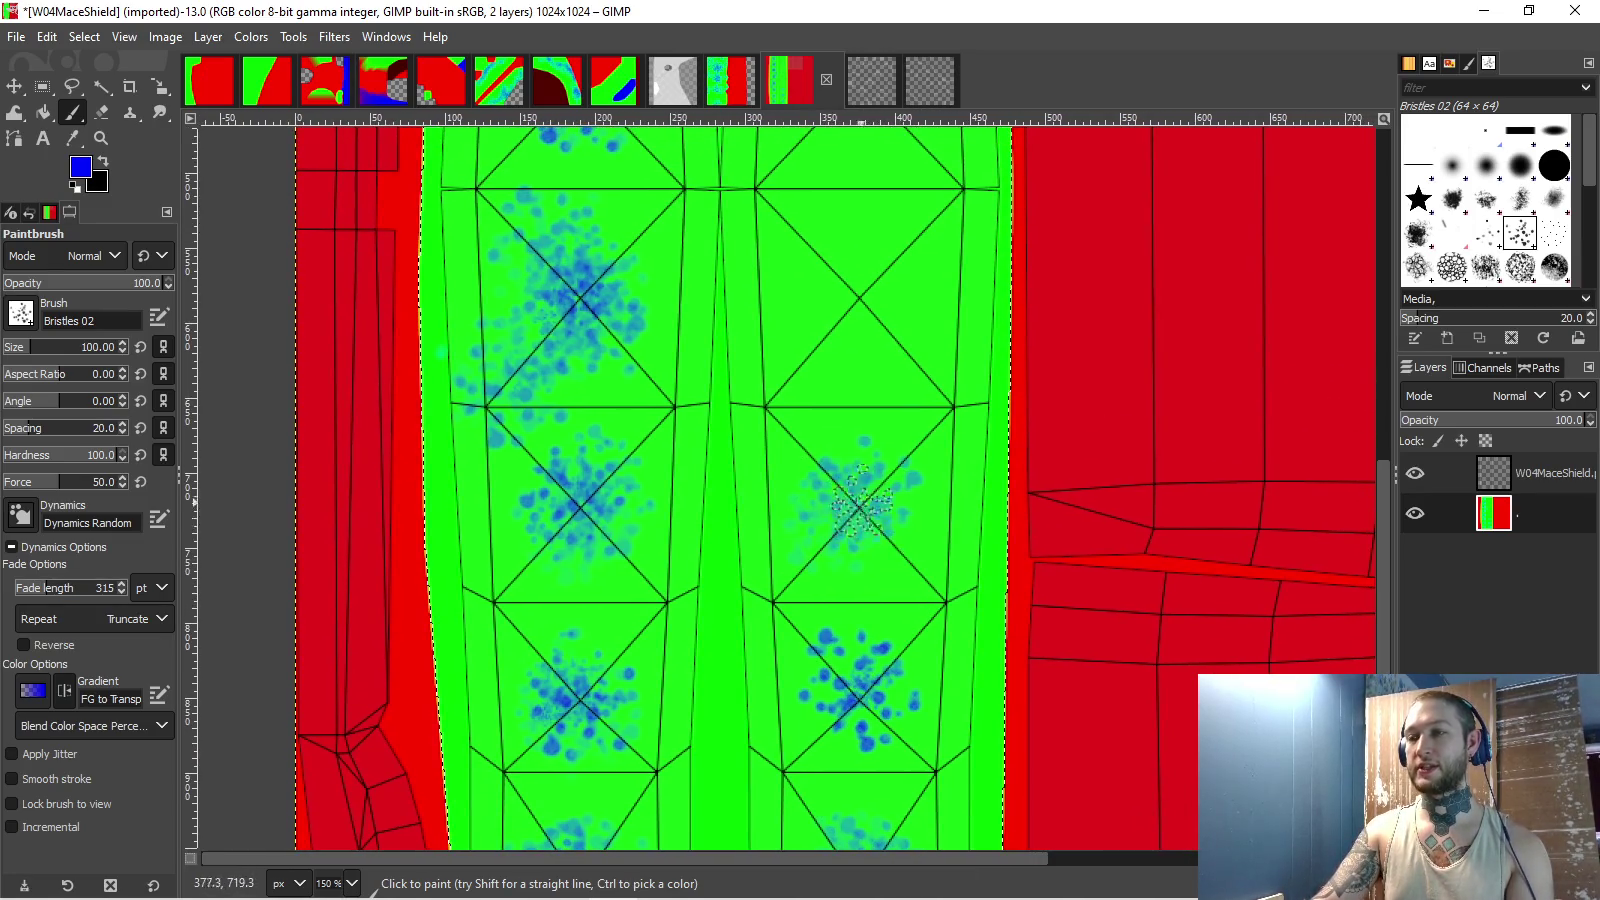
scroll(800, 470, "up", 2)
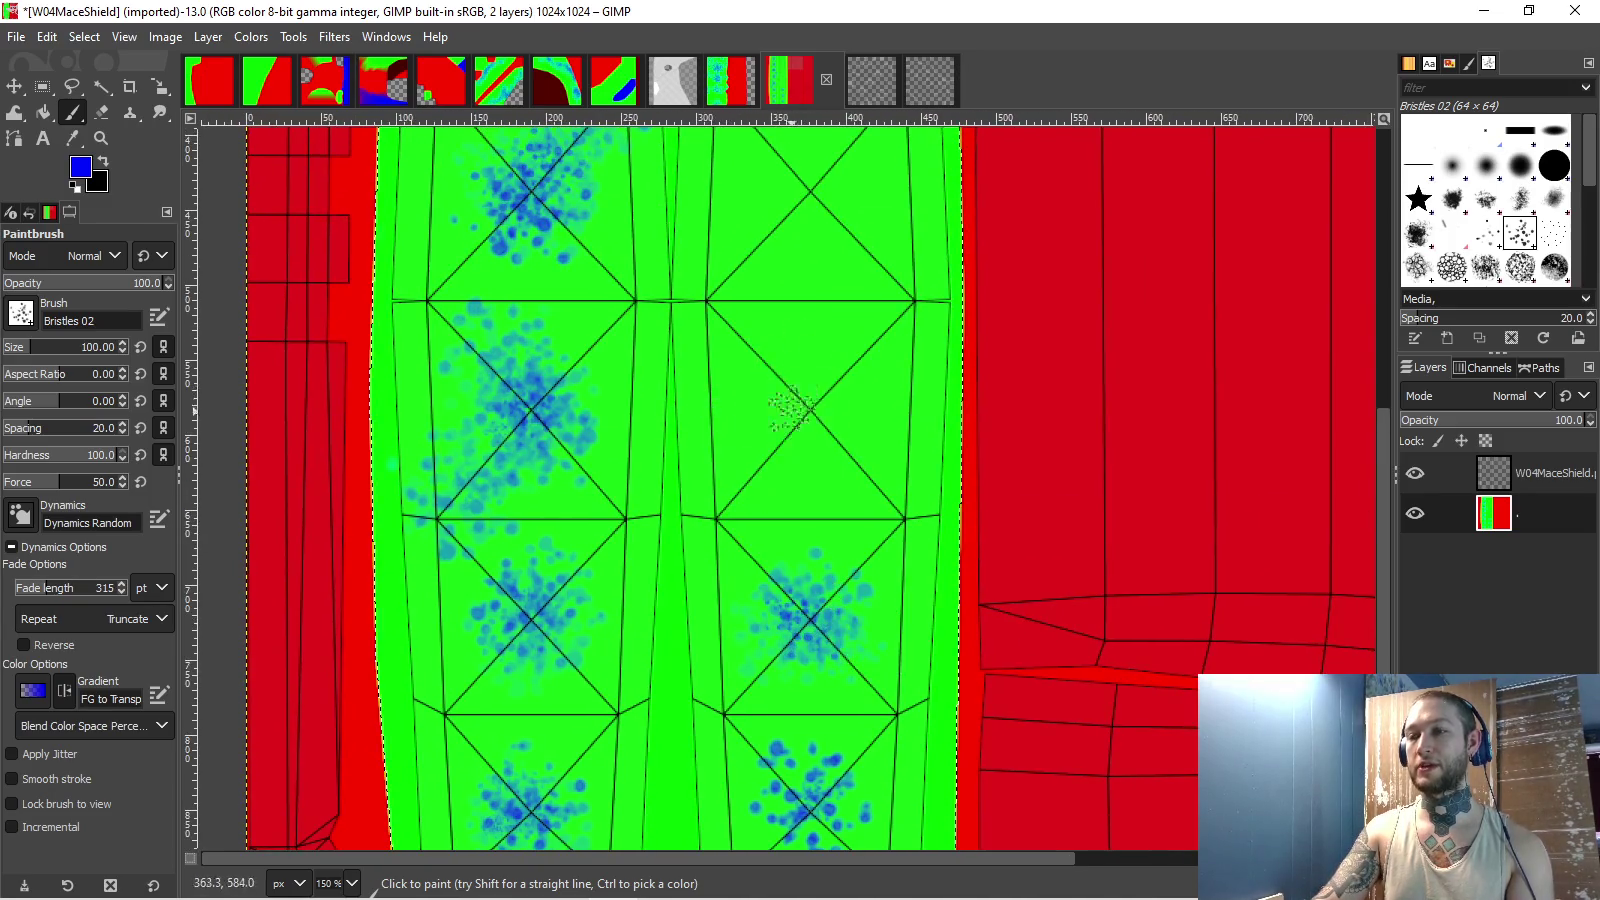
scroll(760, 430, "up", 2)
mouse_move(765, 505)
left_mouse_down()
mouse_move(780, 422)
mouse_move(760, 480)
mouse_move(800, 540)
mouse_move(798, 605)
left_mouse_up()
scroll(780, 550, "up", 1)
scroll(798, 605, "up", 1)
mouse_move(740, 455)
left_mouse_down()
mouse_move(770, 400)
mouse_move(758, 492)
mouse_move(745, 430)
mouse_move(800, 470)
mouse_move(790, 500)
left_mouse_up()
scroll(770, 400, "up", 2)
scroll(755, 410, "up", 3)
mouse_move(755, 410)
left_mouse_down()
mouse_move(770, 470)
mouse_move(765, 440)
left_mouse_up()
scroll(745, 320, "up", 2)
mouse_move(742, 320)
left_mouse_down()
mouse_move(790, 340)
mouse_move(765, 360)
mouse_move(785, 340)
mouse_move(803, 371)
left_mouse_up()
scroll(775, 330, "up", 4)
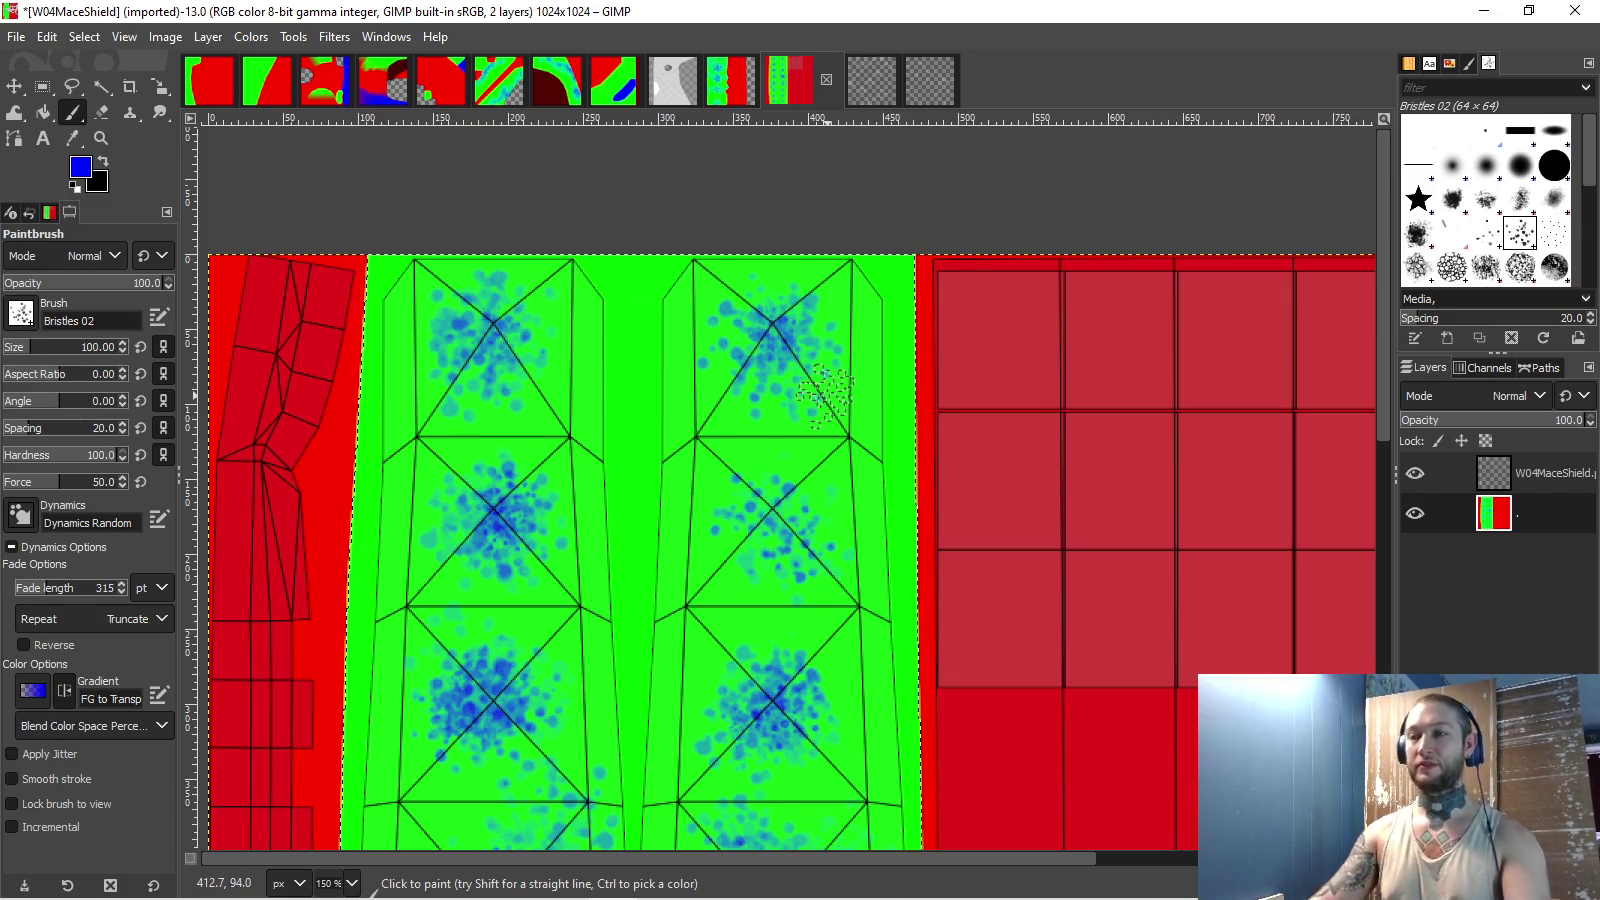
- Scroll across the mace-shield texture to review the blue speckles on both green strips
scroll(770, 490, "down", 1)
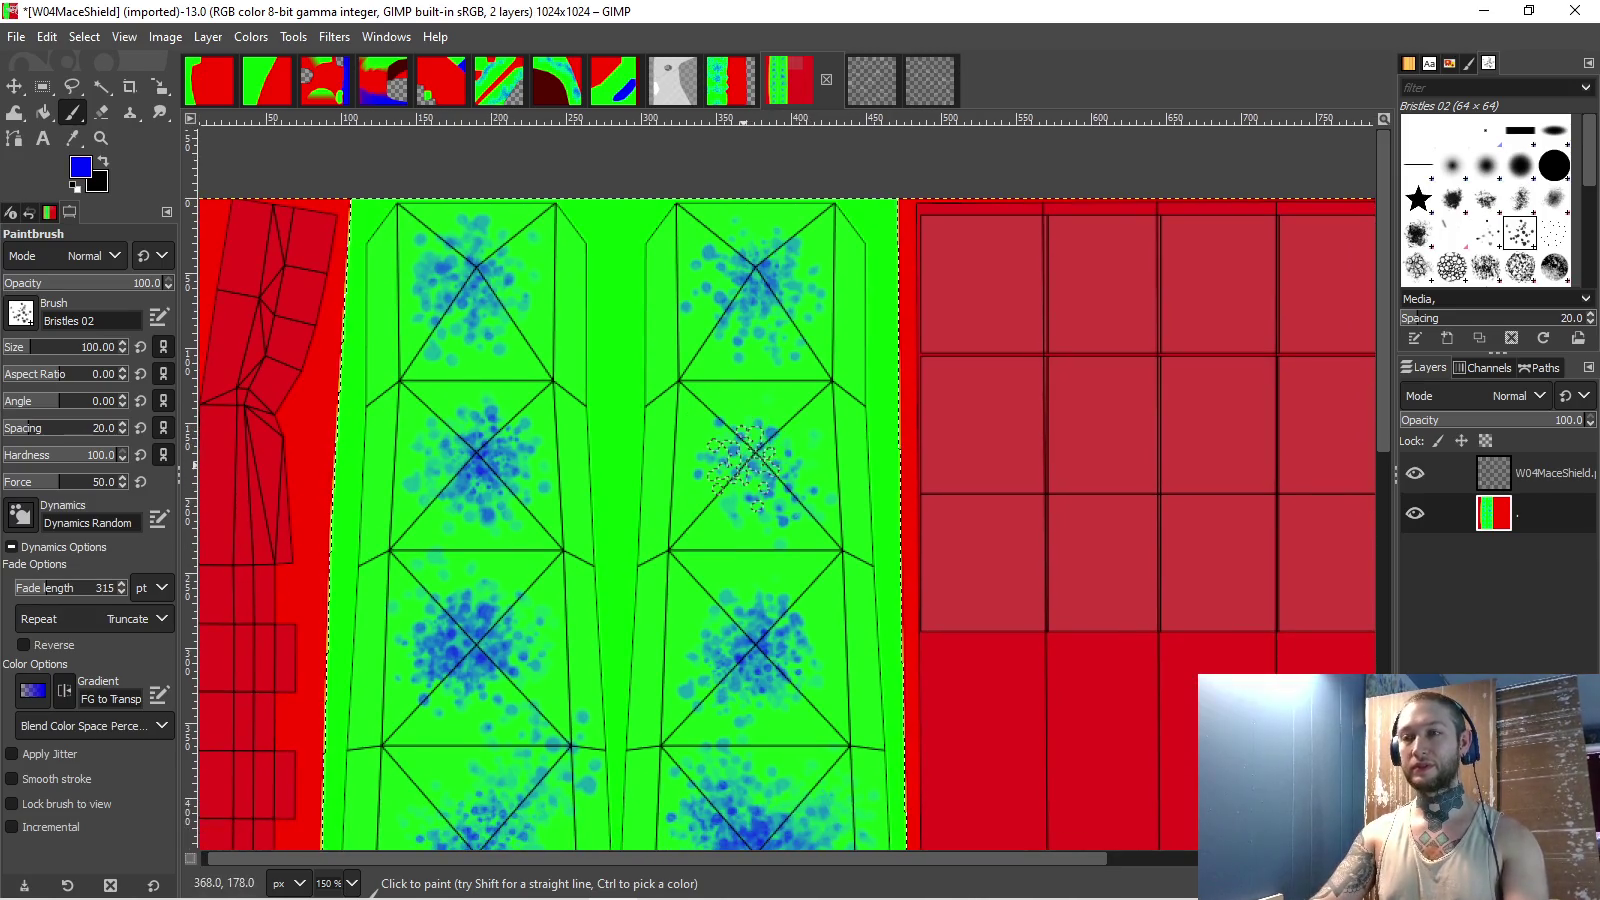
scroll(740, 465, "left", 3)
scroll(695, 245, "down", 3)
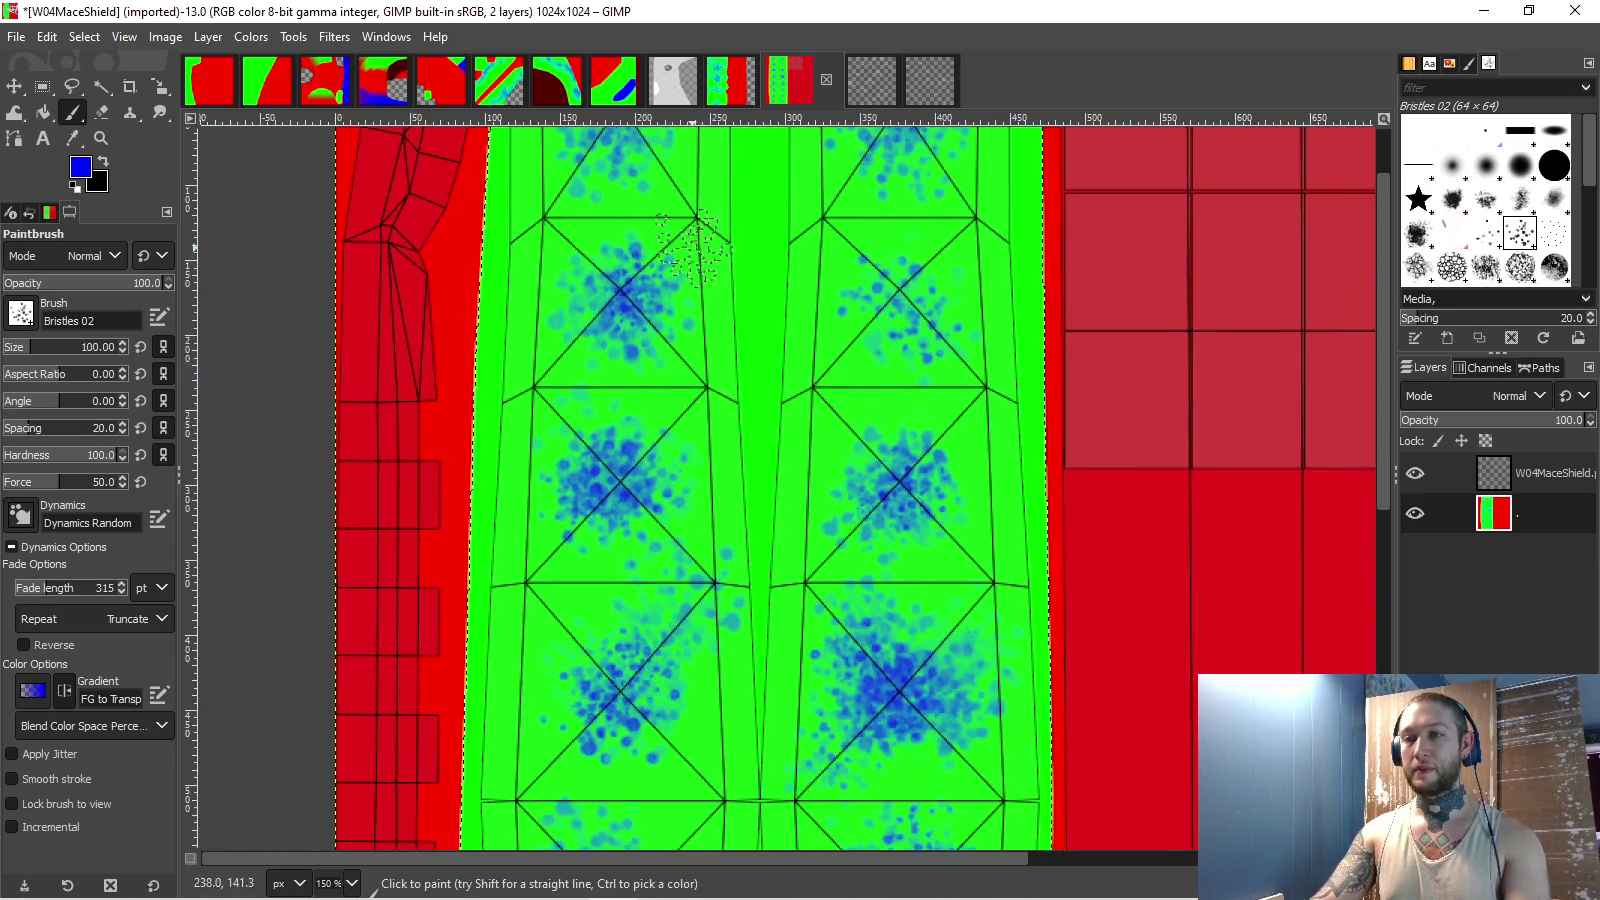
scroll(695, 245, "down", 2, "ctrl")
scroll(600, 370, "right", 1)
scroll(576, 372, "left", 1)
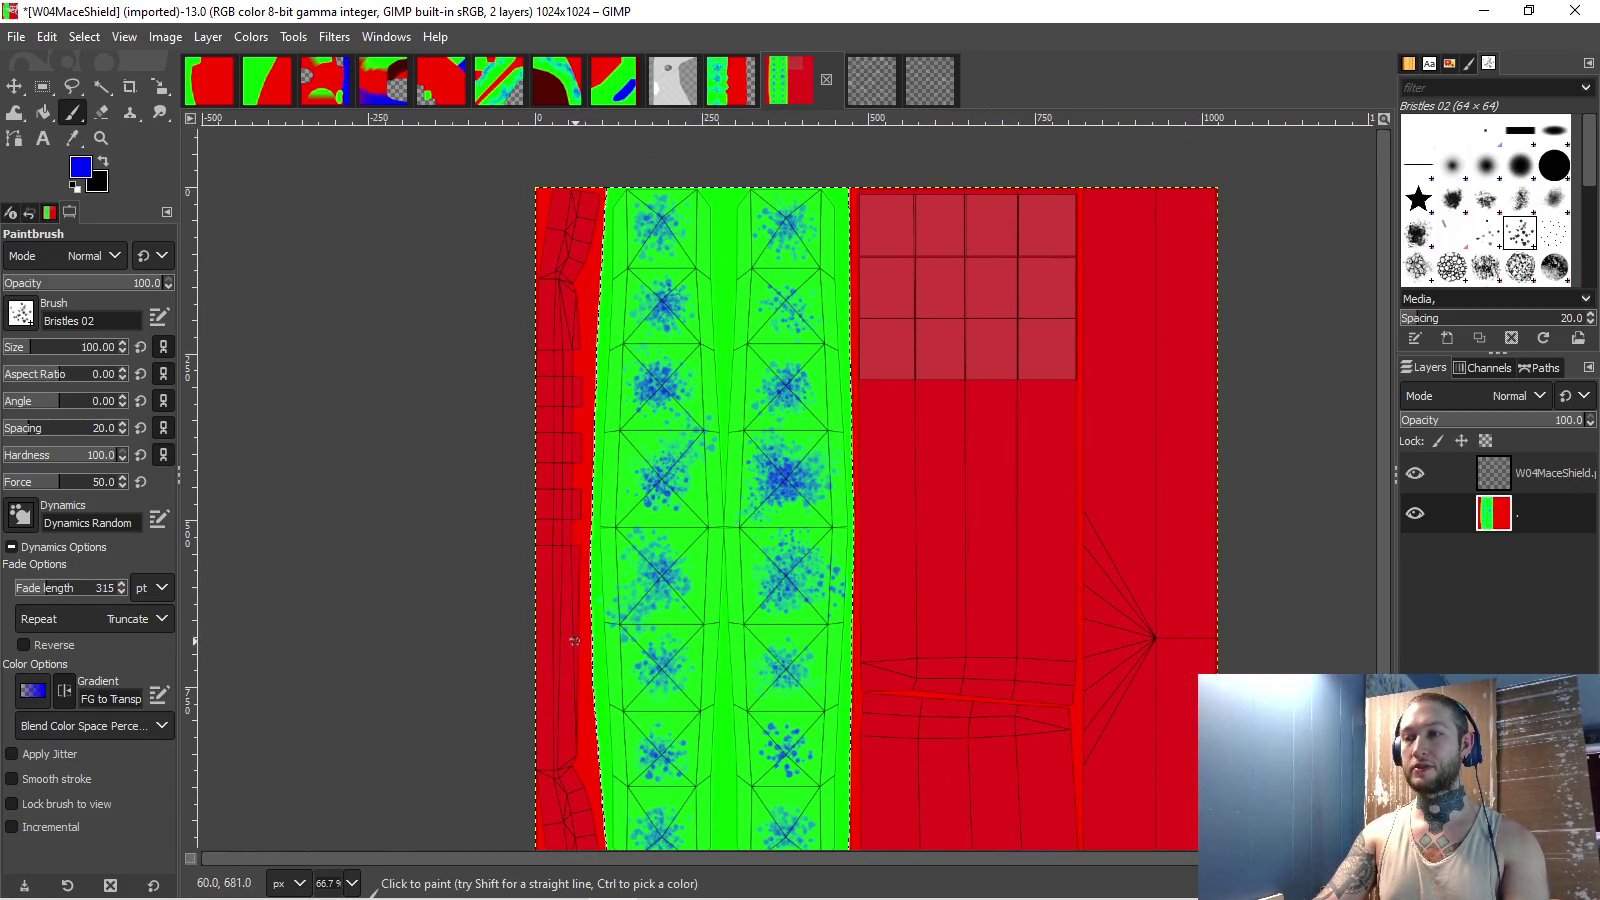
left_click(731, 80)
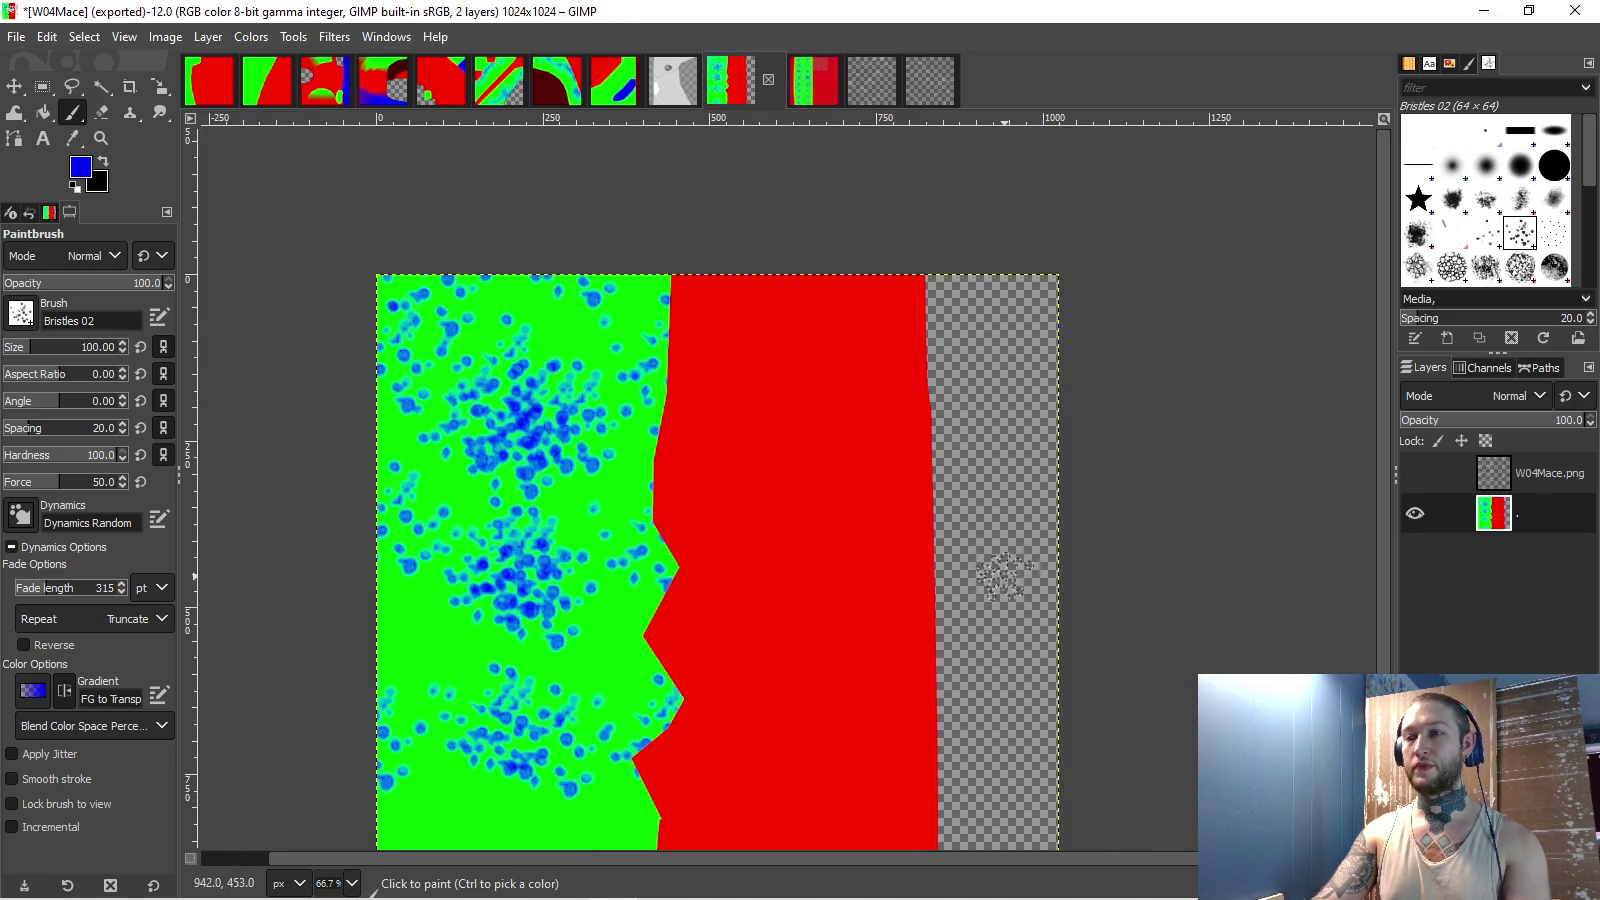
scroll(648, 447, "down", 2)
scroll(652, 430, "down", 1)
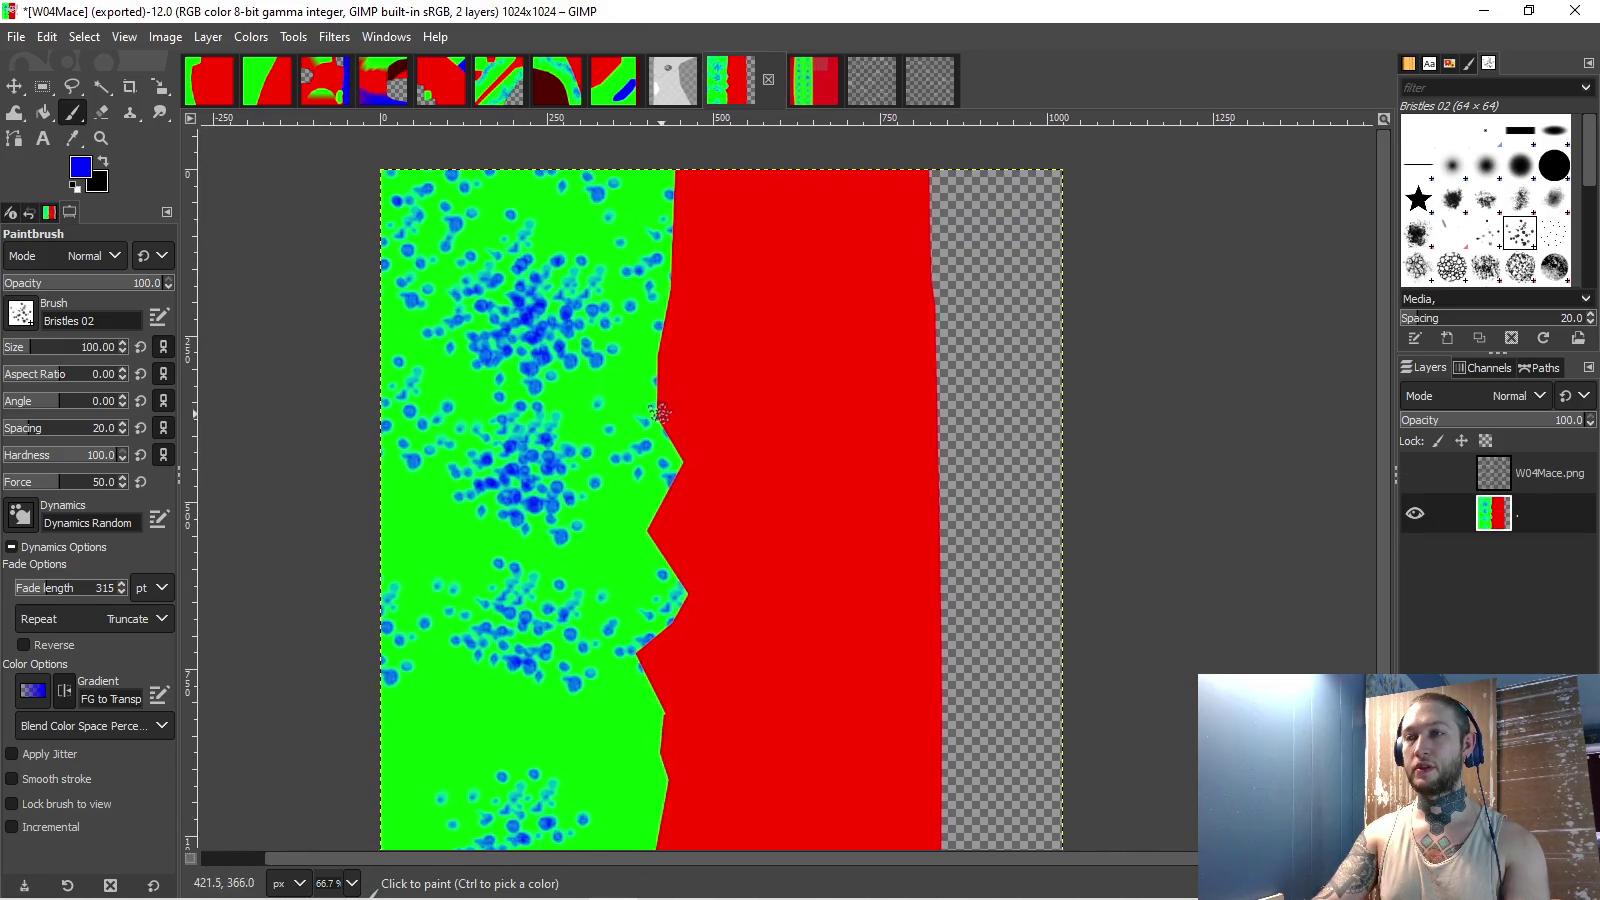
scroll(705, 300, "down", 1)
left_click(814, 80)
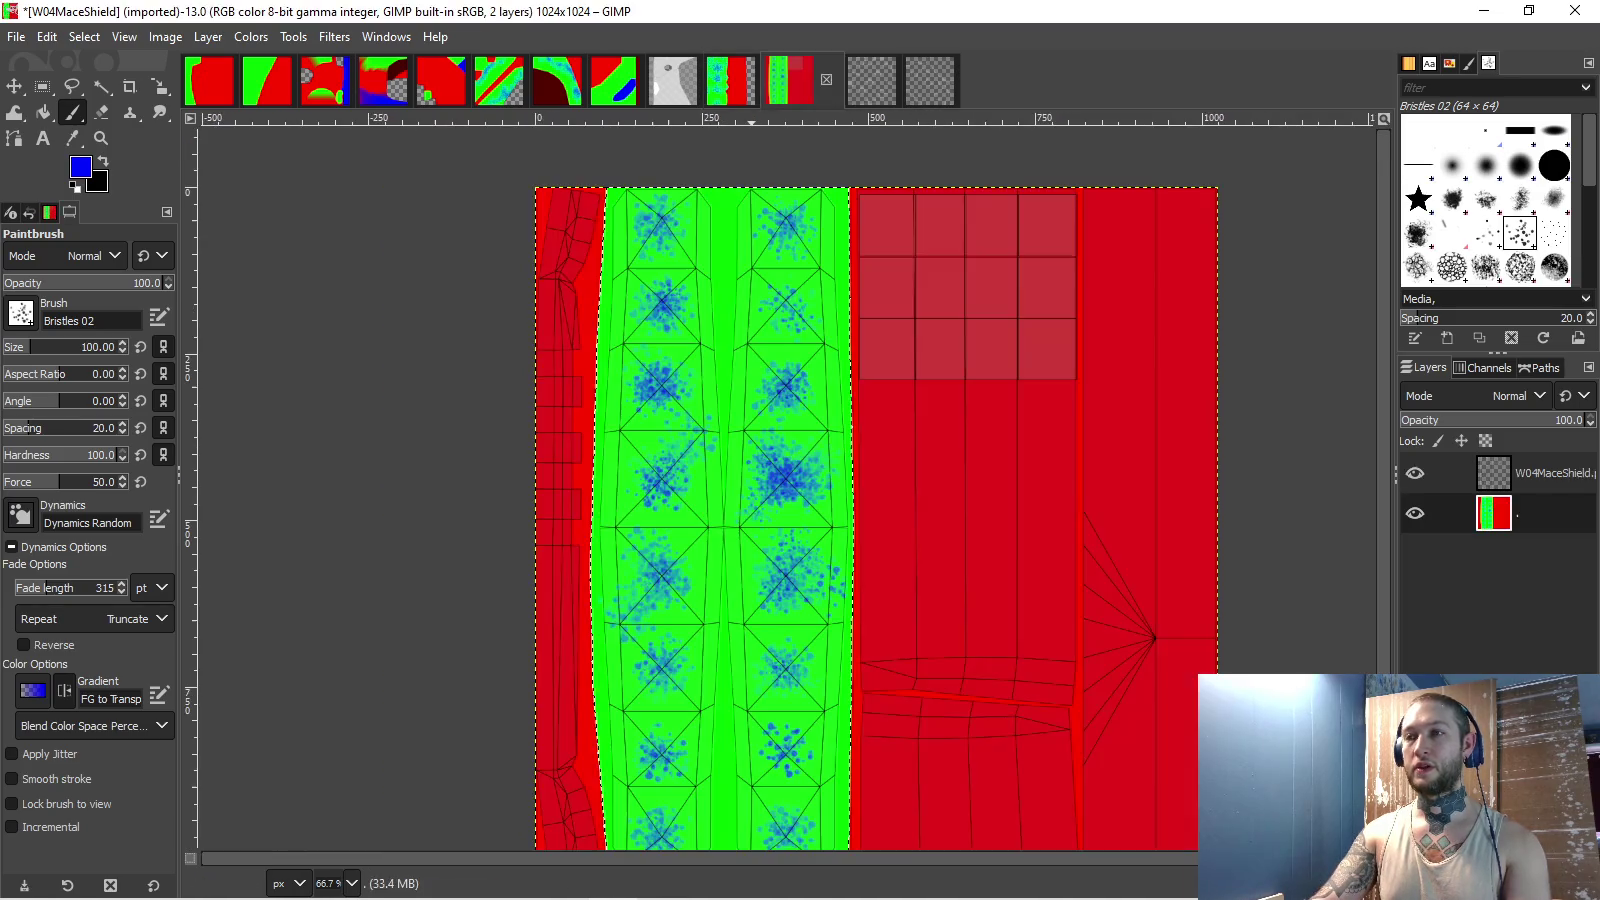
scroll(752, 148, "up", 1)
left_click(731, 80)
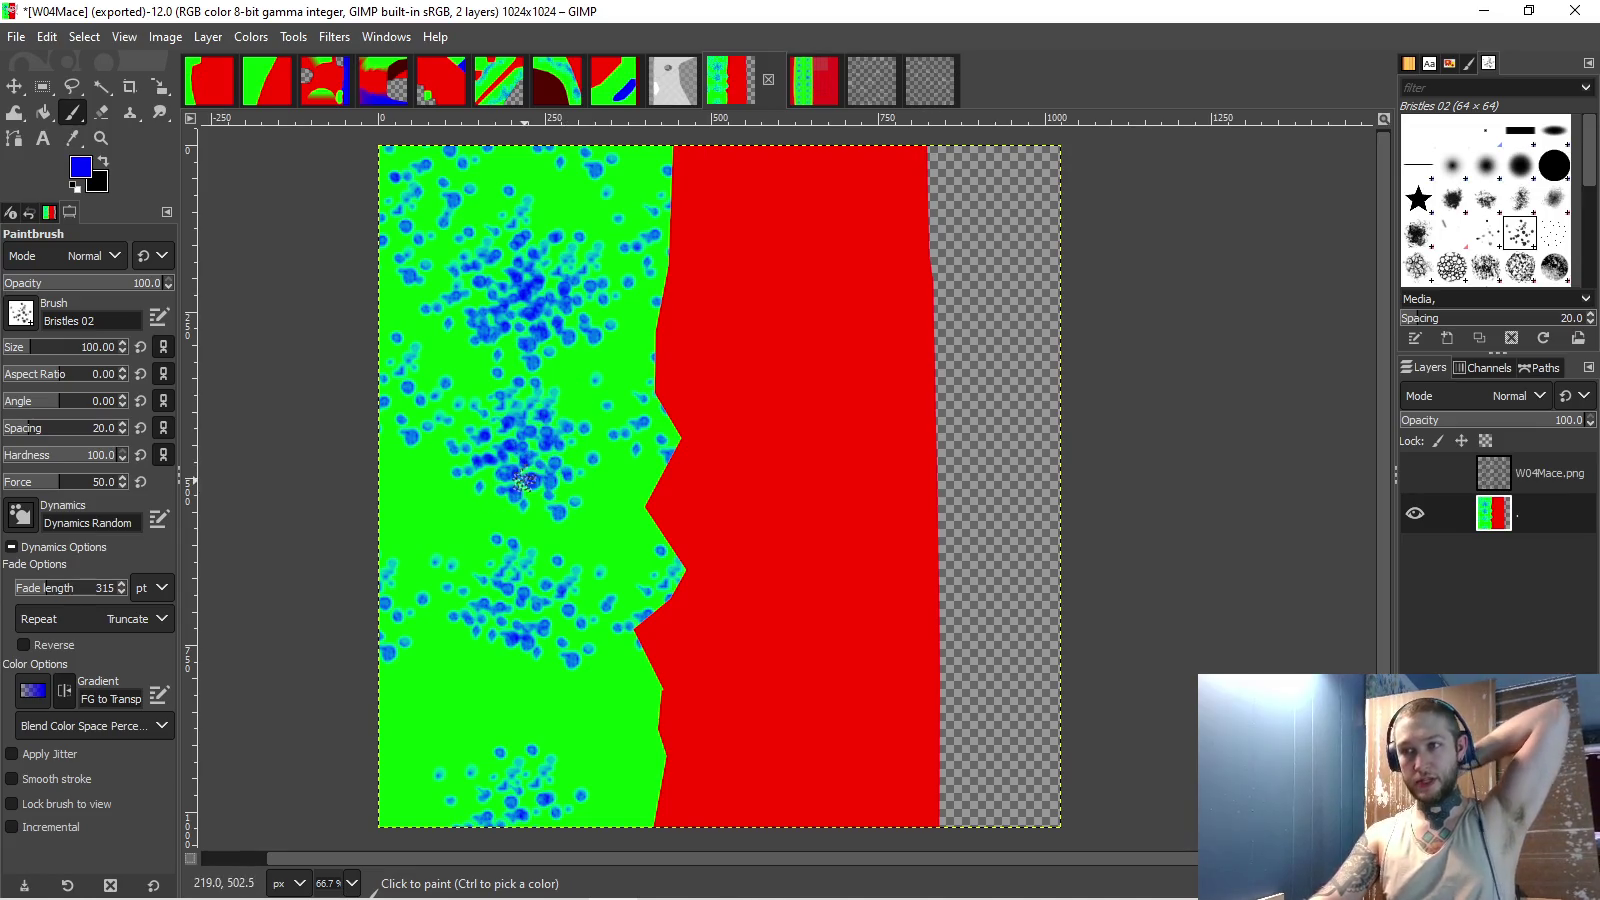
left_click(814, 80)
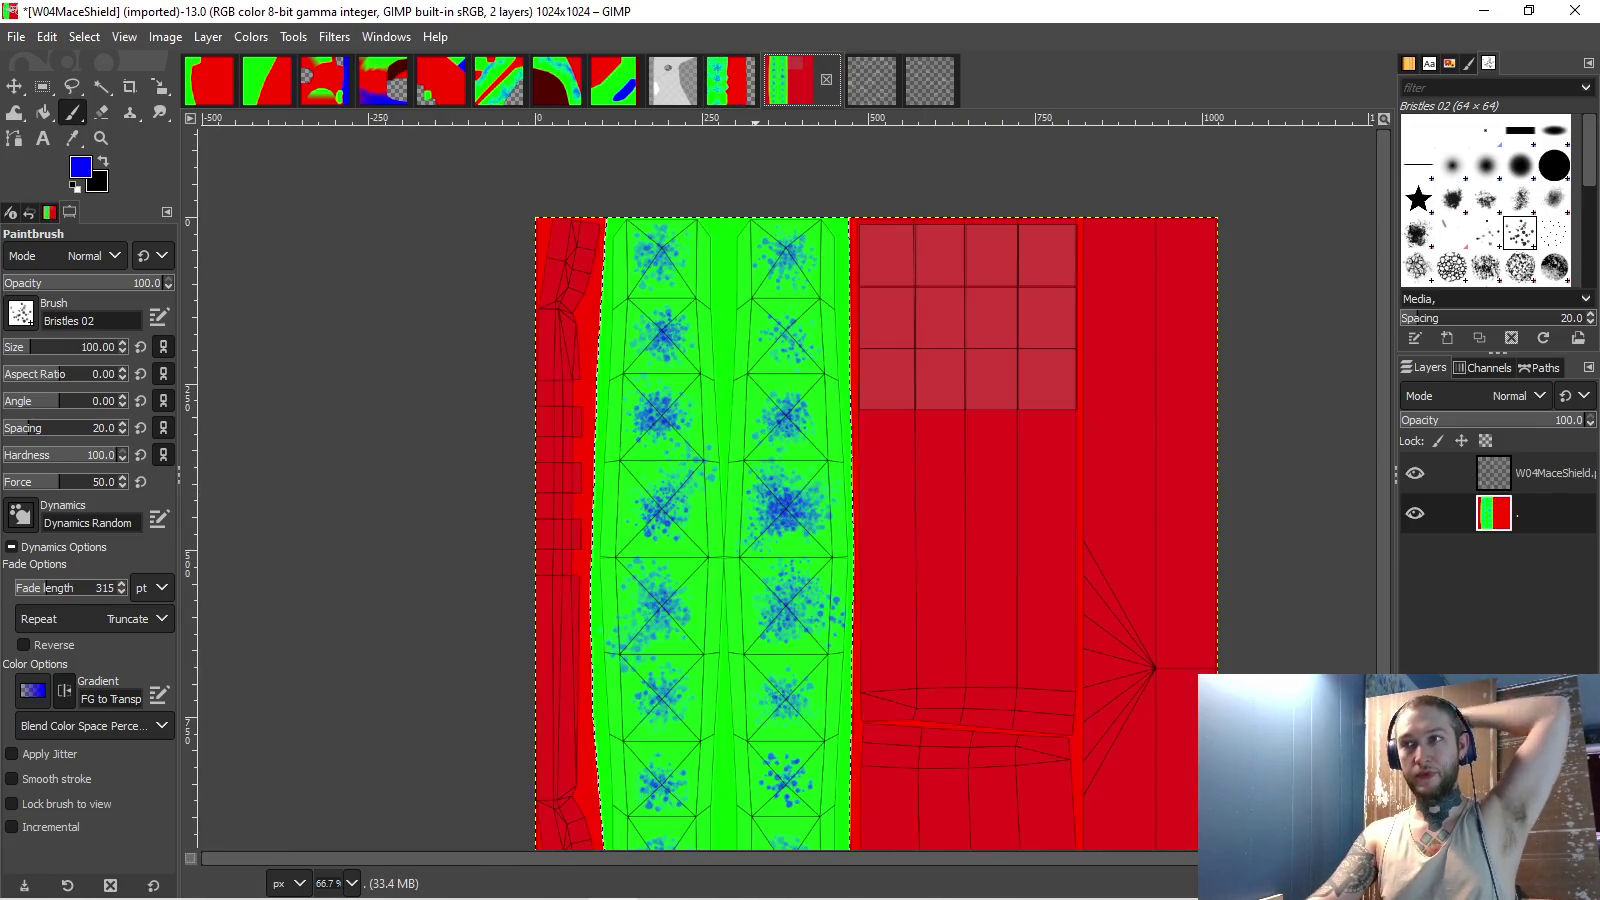
scroll(558, 494, "up", 3)
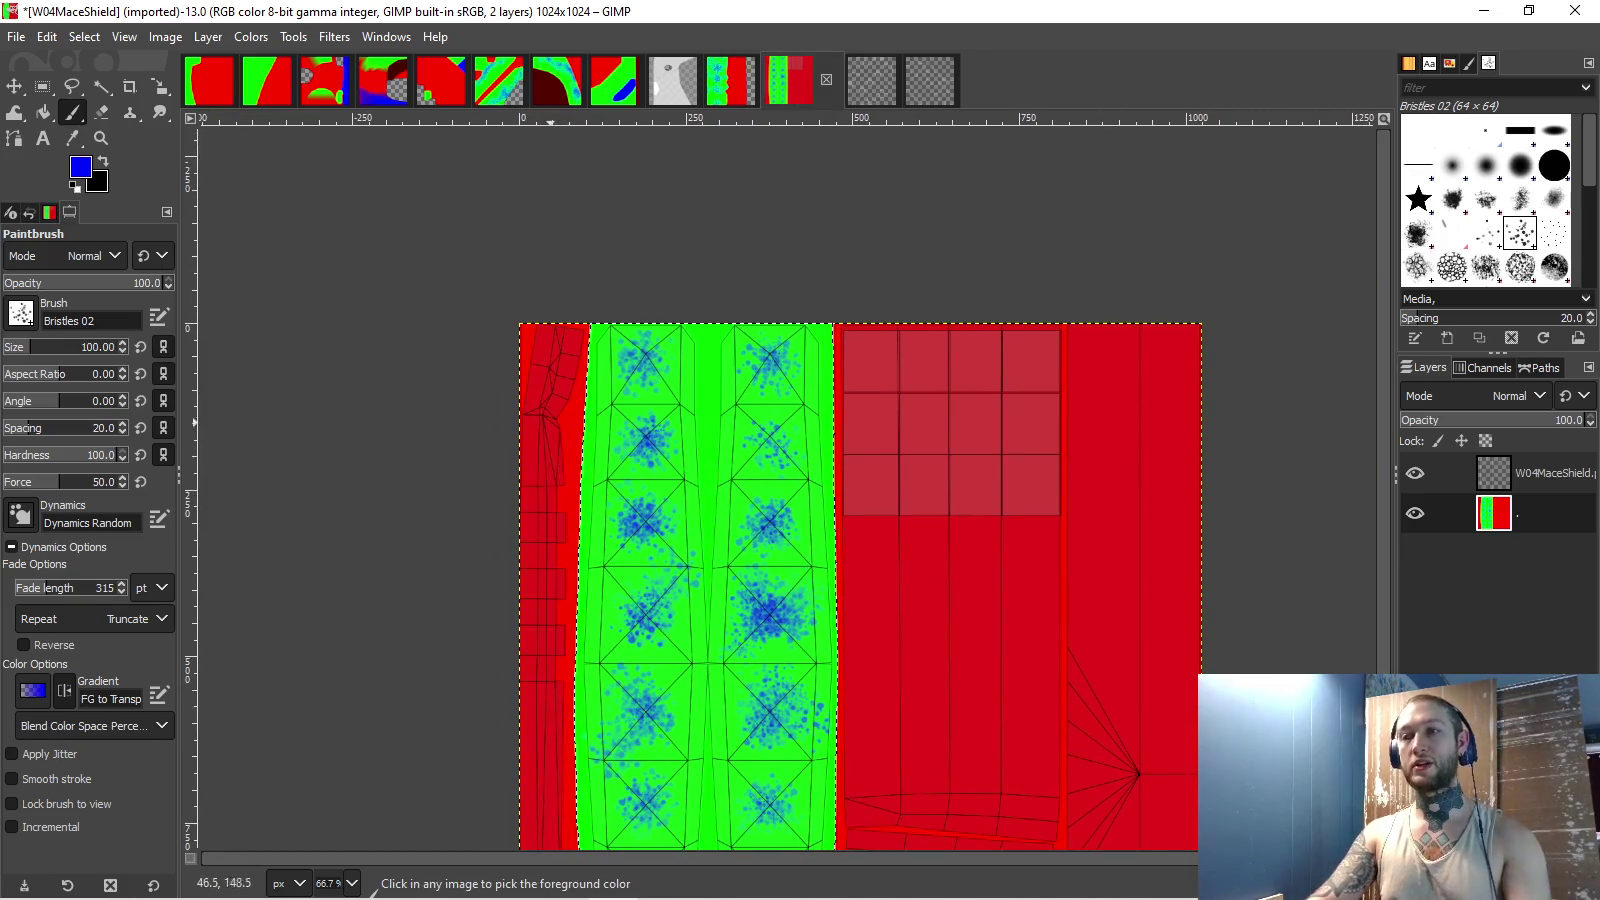
key("2")
left_click(101, 86)
key("ctrl+Page_Up")
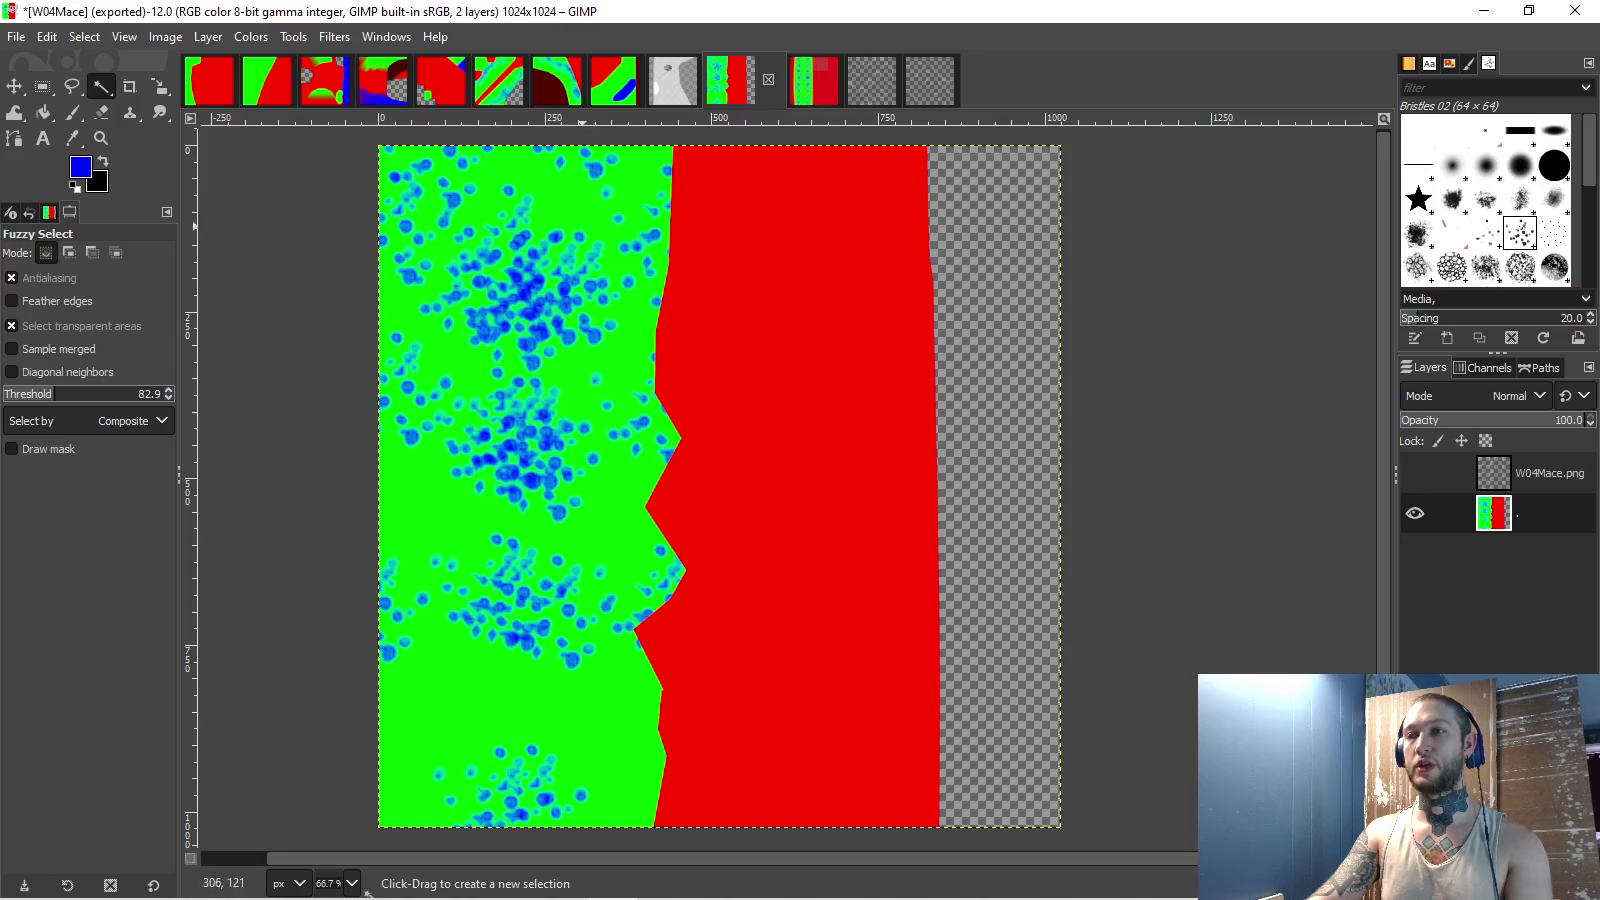
left_click(815, 80)
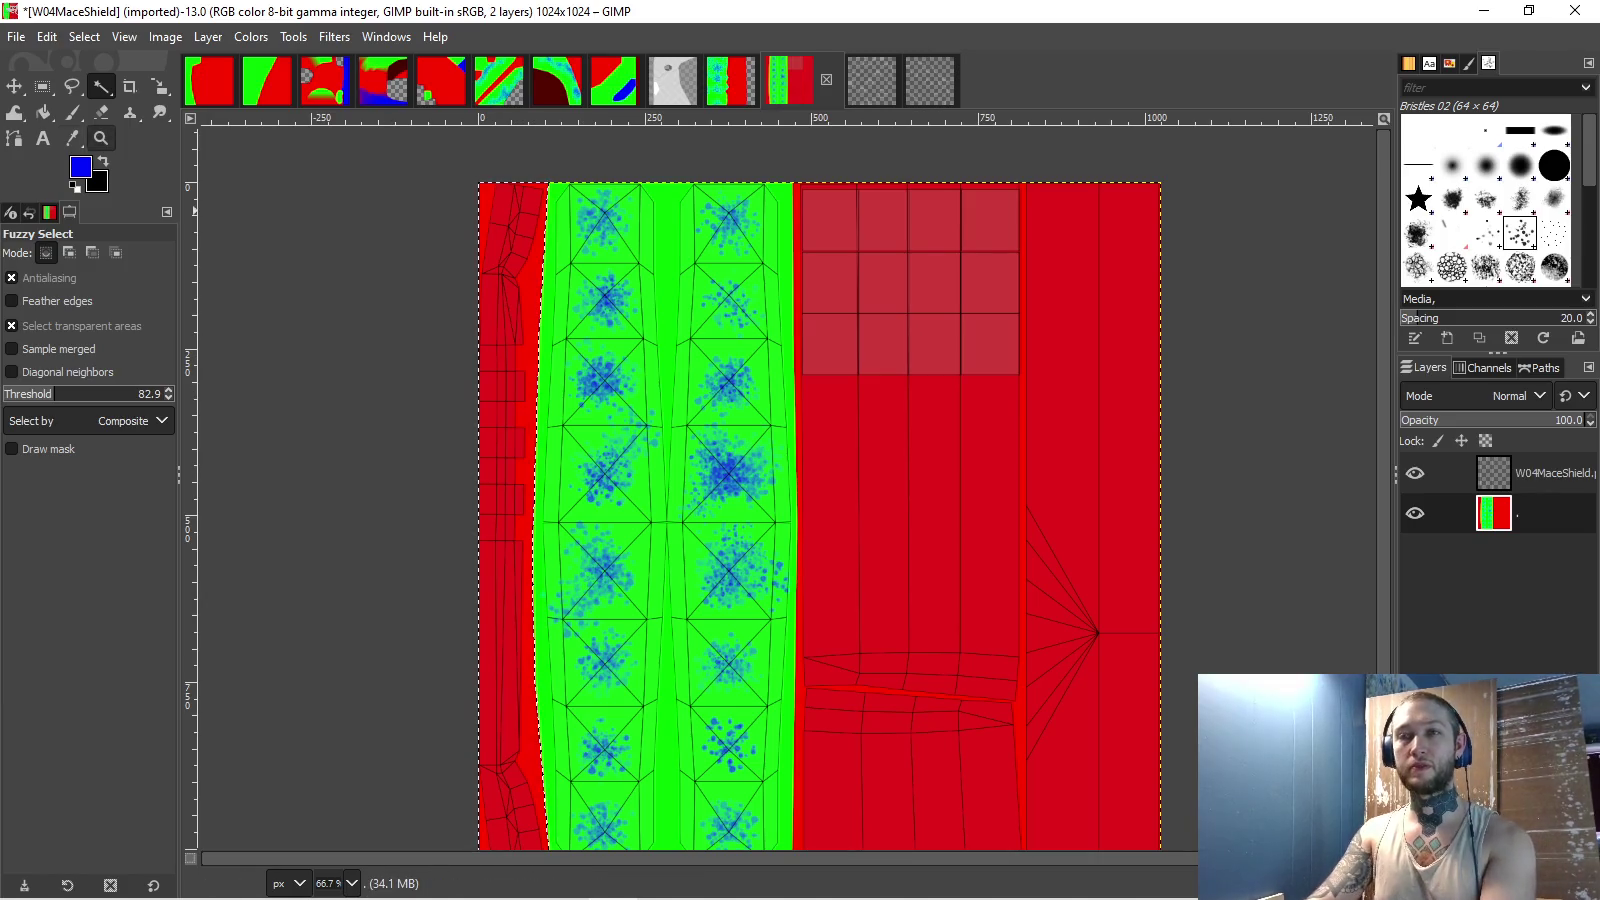
- Clear the Fuzzy-selected red right region of W04MaceShield to transparency
left_click(43, 112)
key("x")
key("Delete")
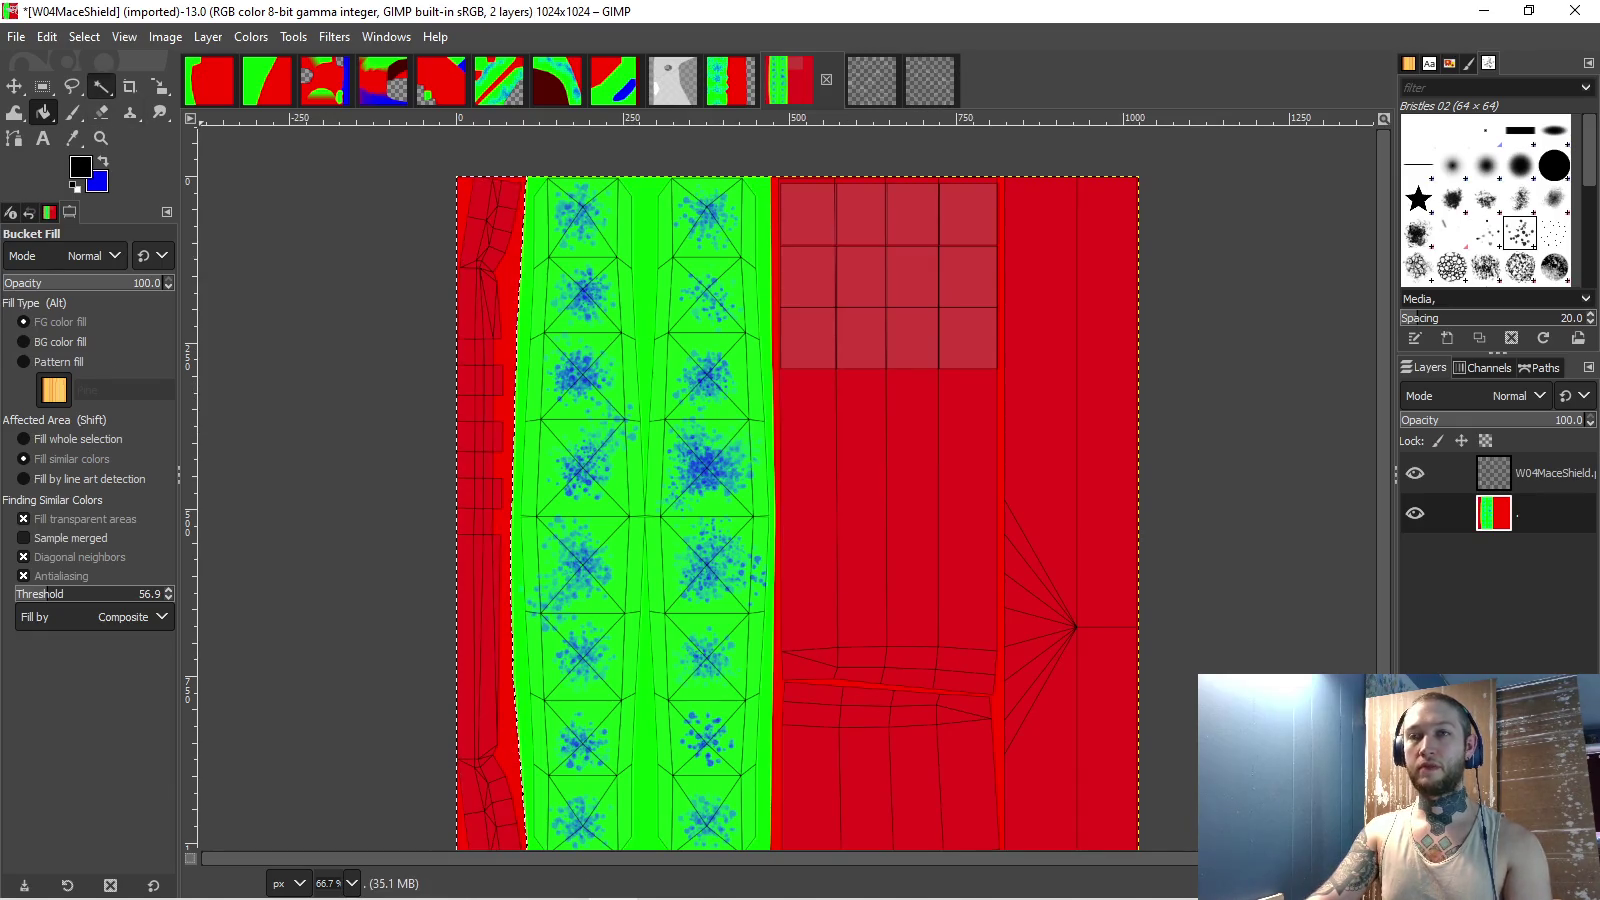
left_click(101, 86)
key("Delete")
- Undo a test black fill, hide the wireframe layer, and begin Export As
key("shift+b")
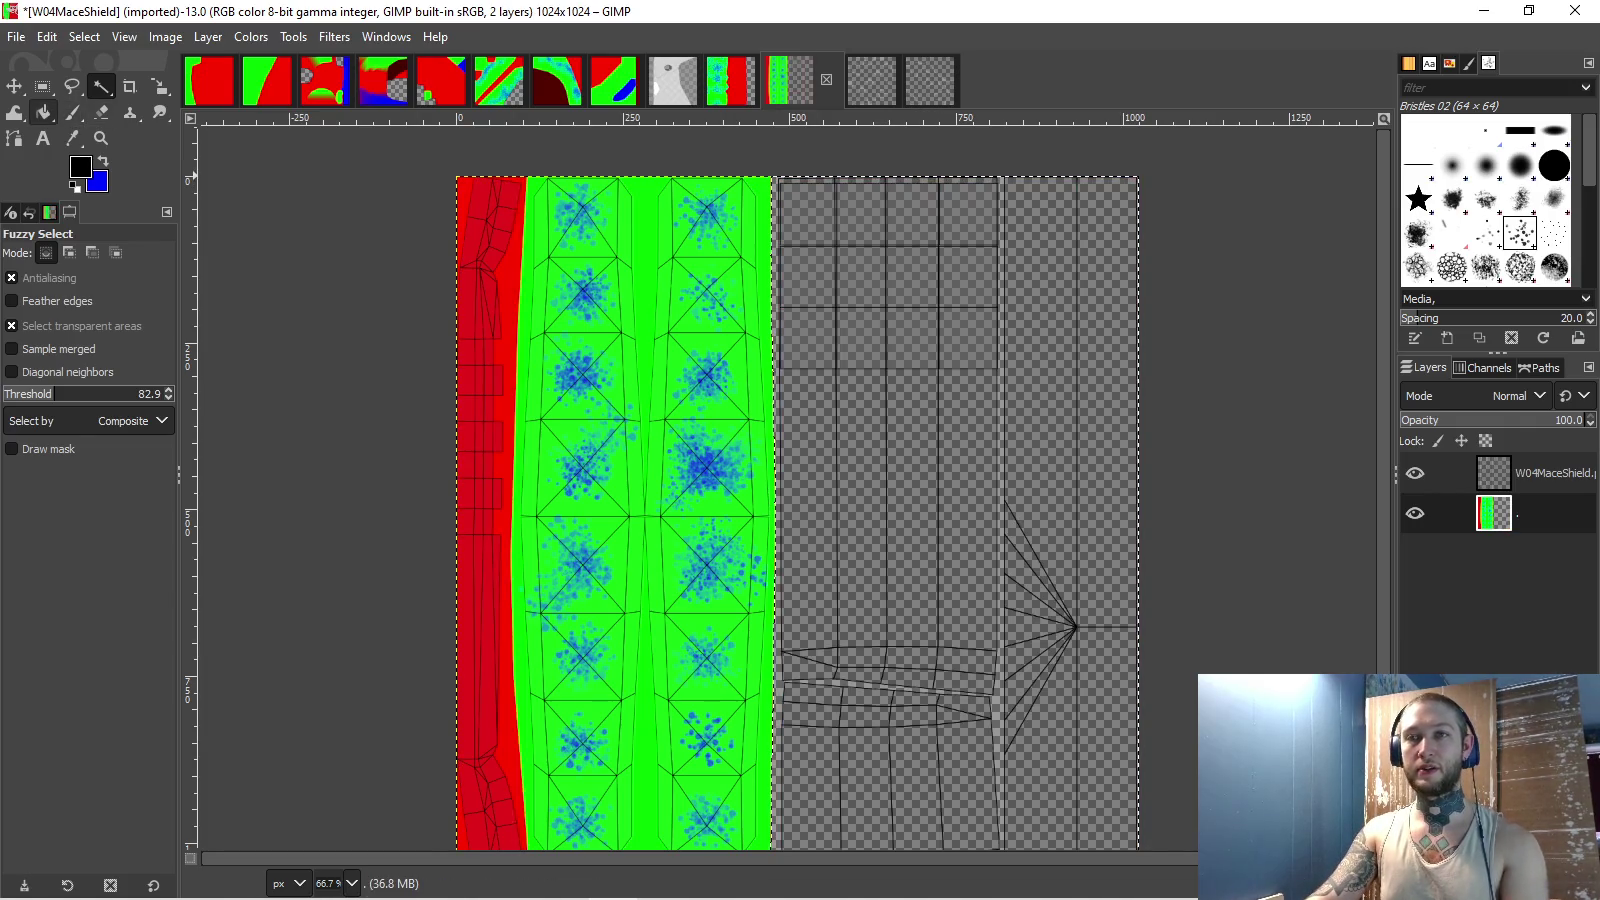
left_click(877, 375)
key("ctrl+z")
left_click(1414, 473)
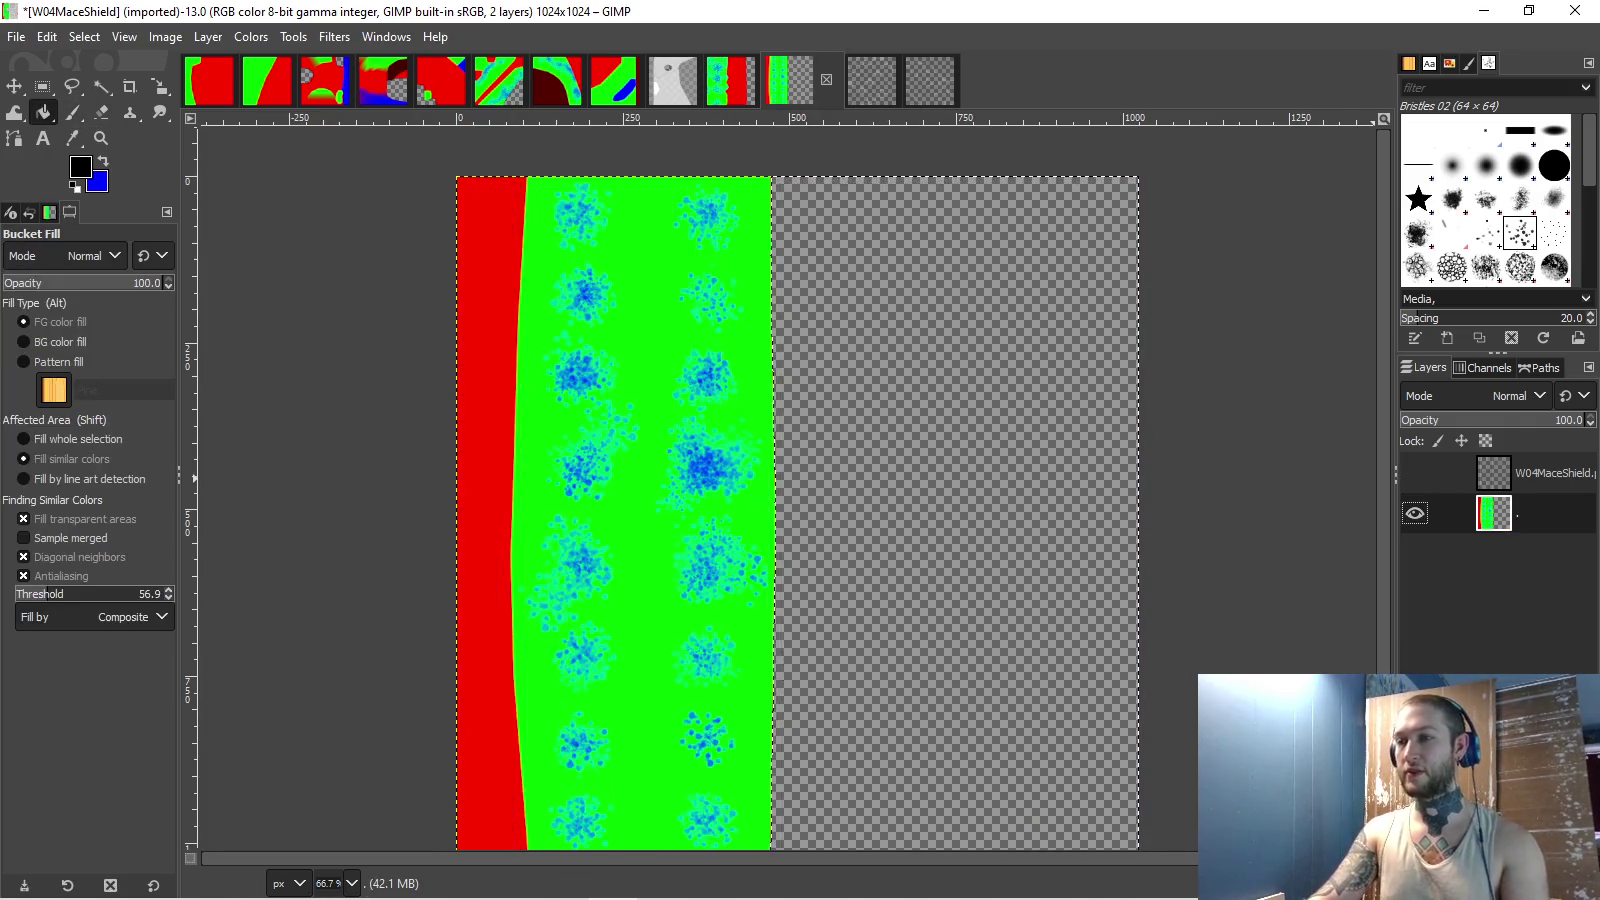
left_click(16, 36)
left_click(59, 372)
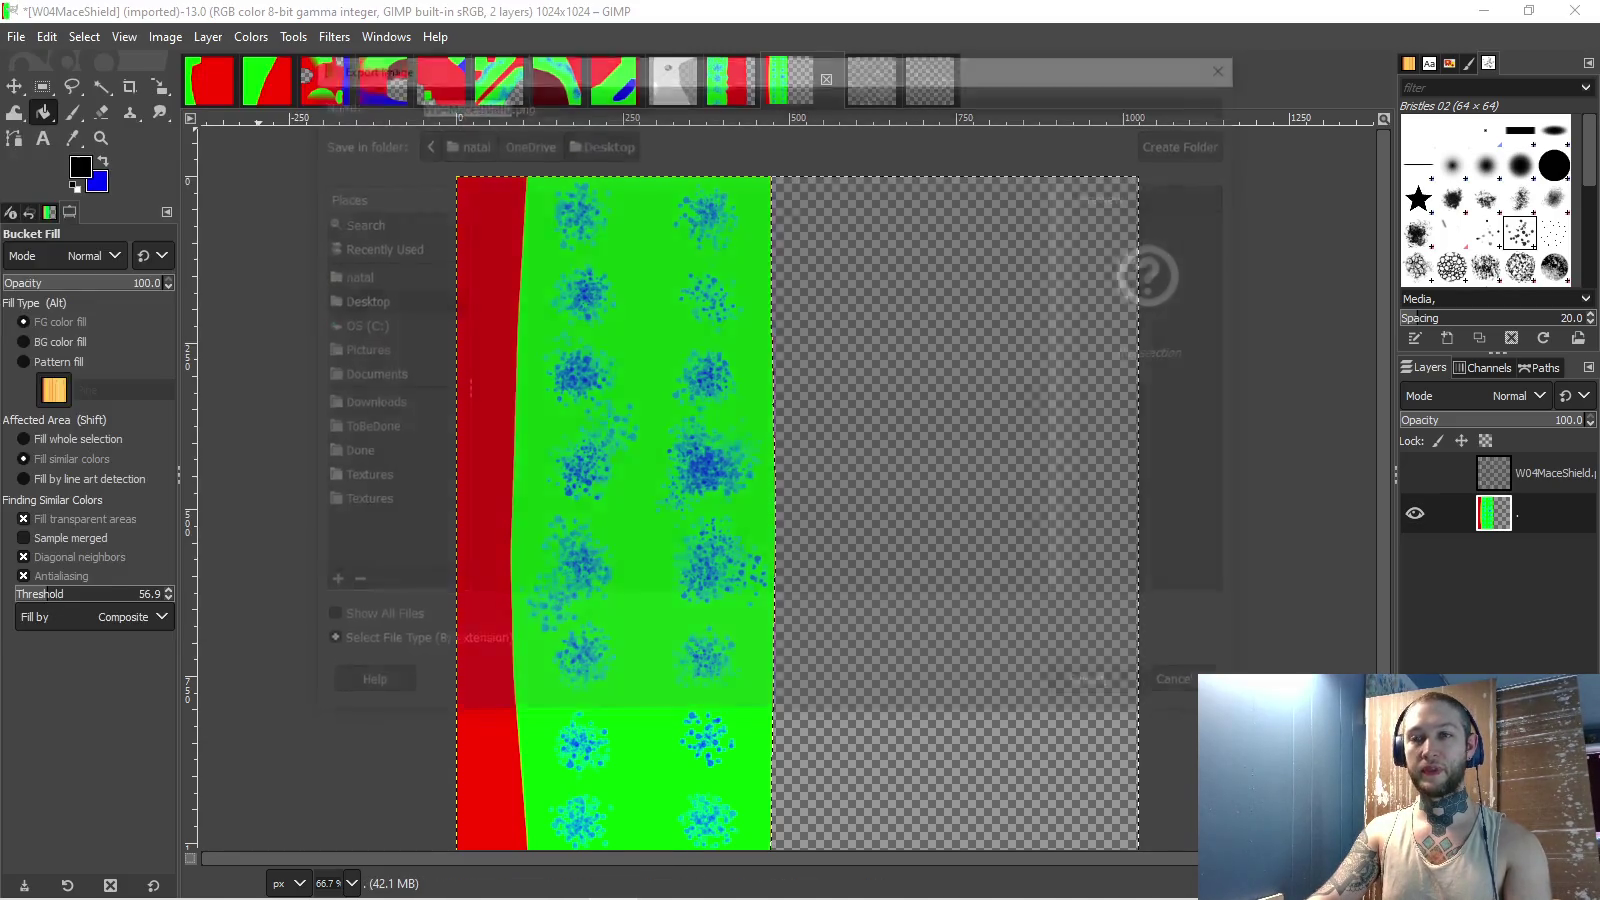
- Export W04MaceShield.png into the ToBeDone folder with default PNG options, then return to Unity
left_click(360, 428)
left_click(1099, 690)
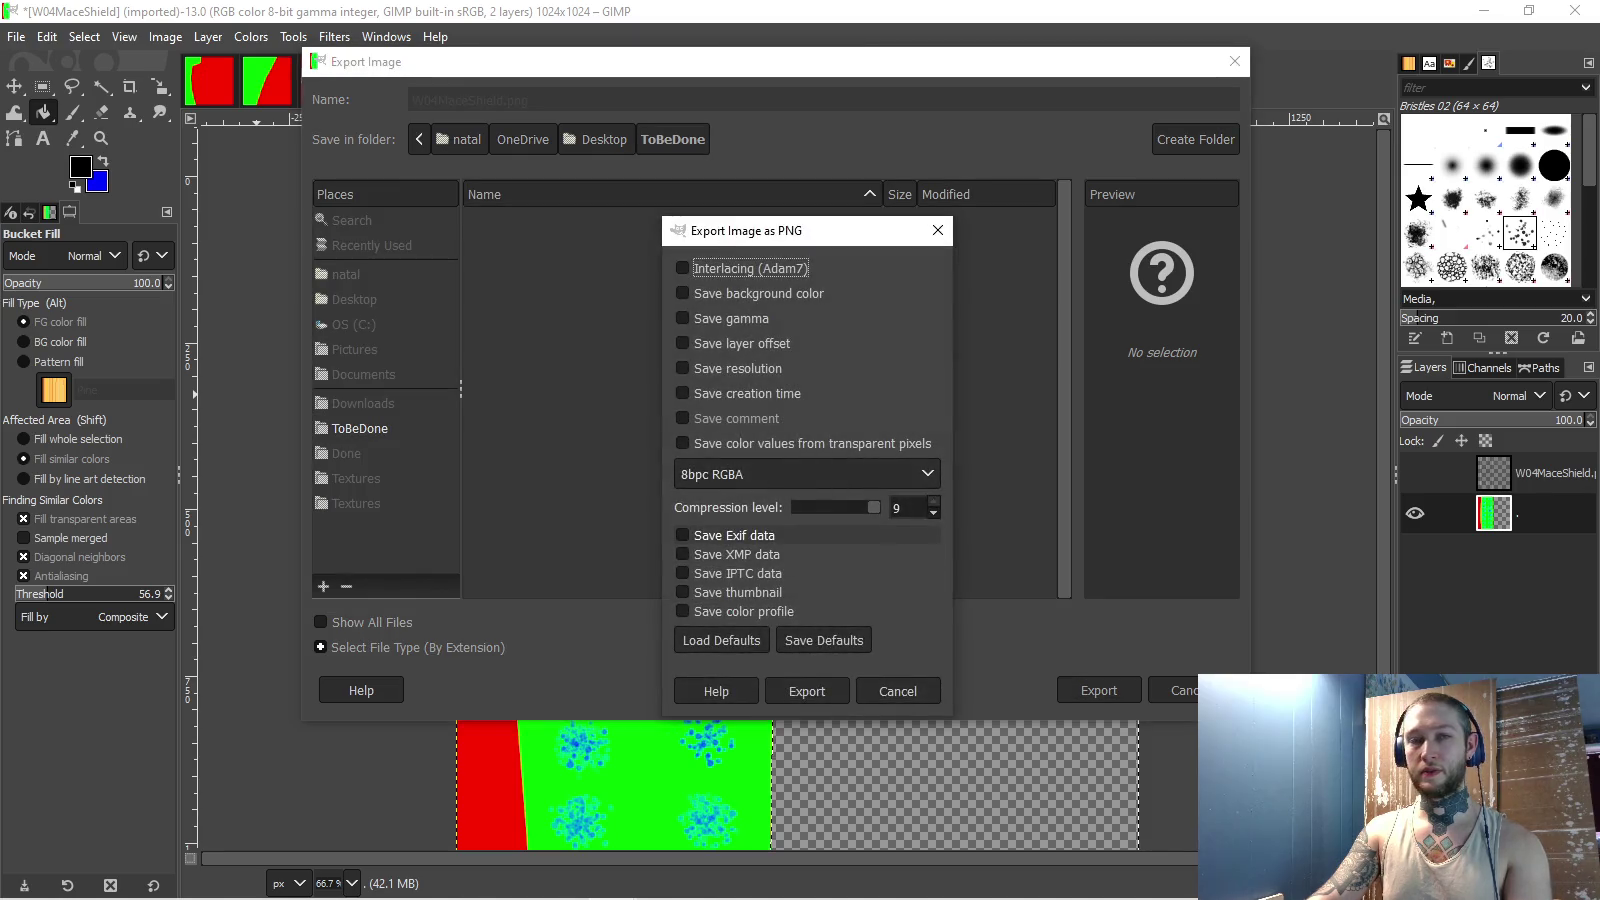
left_click(807, 688)
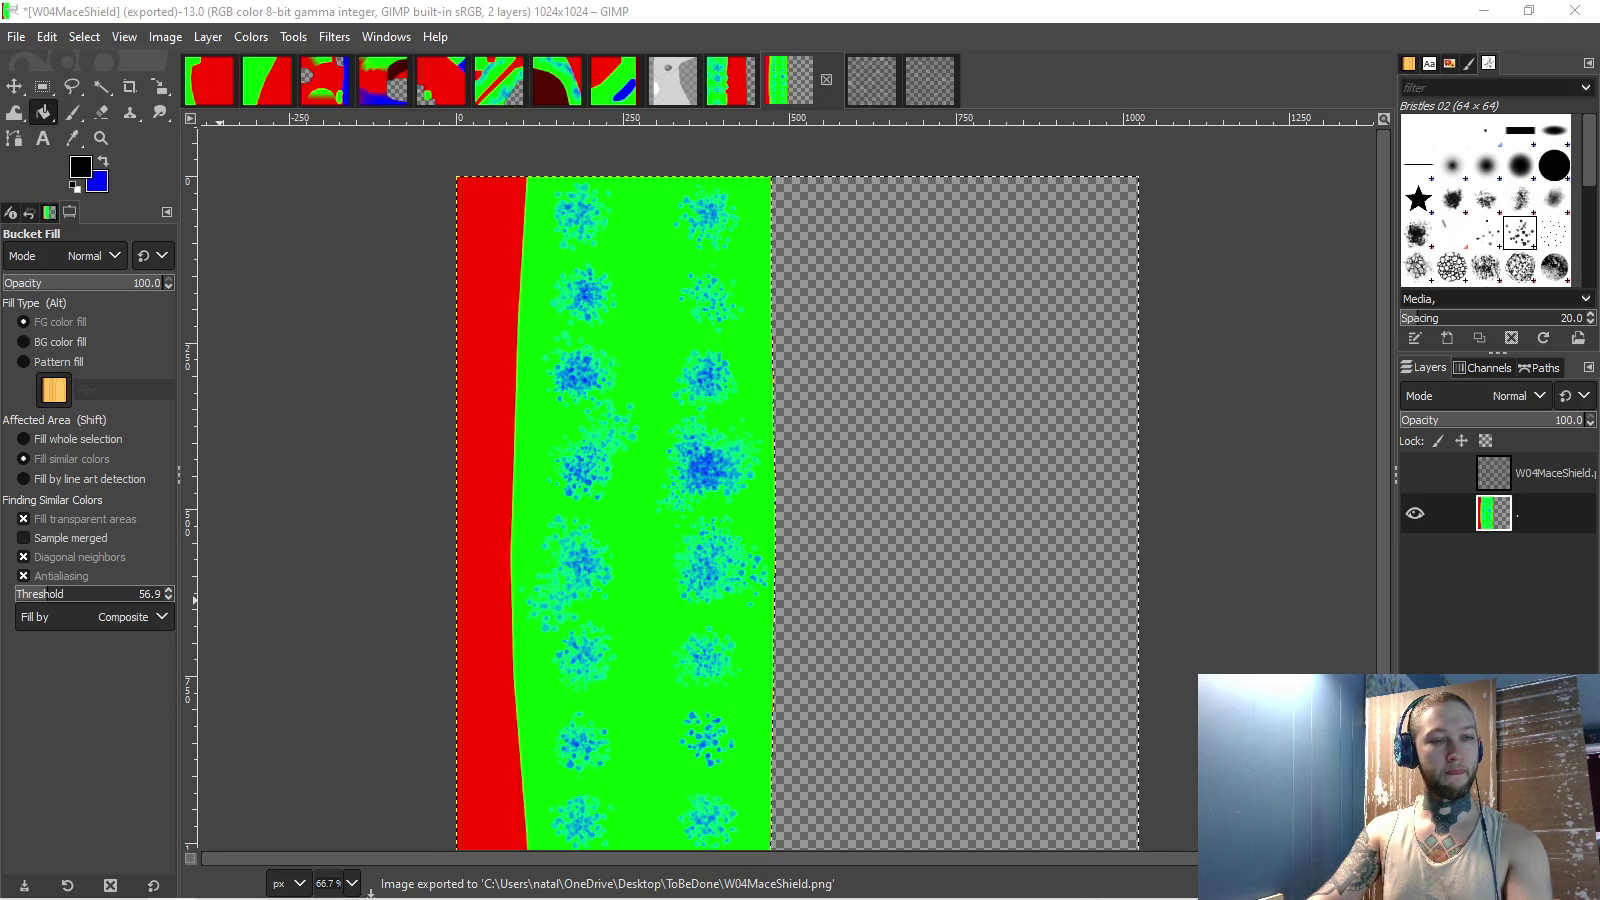
key("alt+Tab")
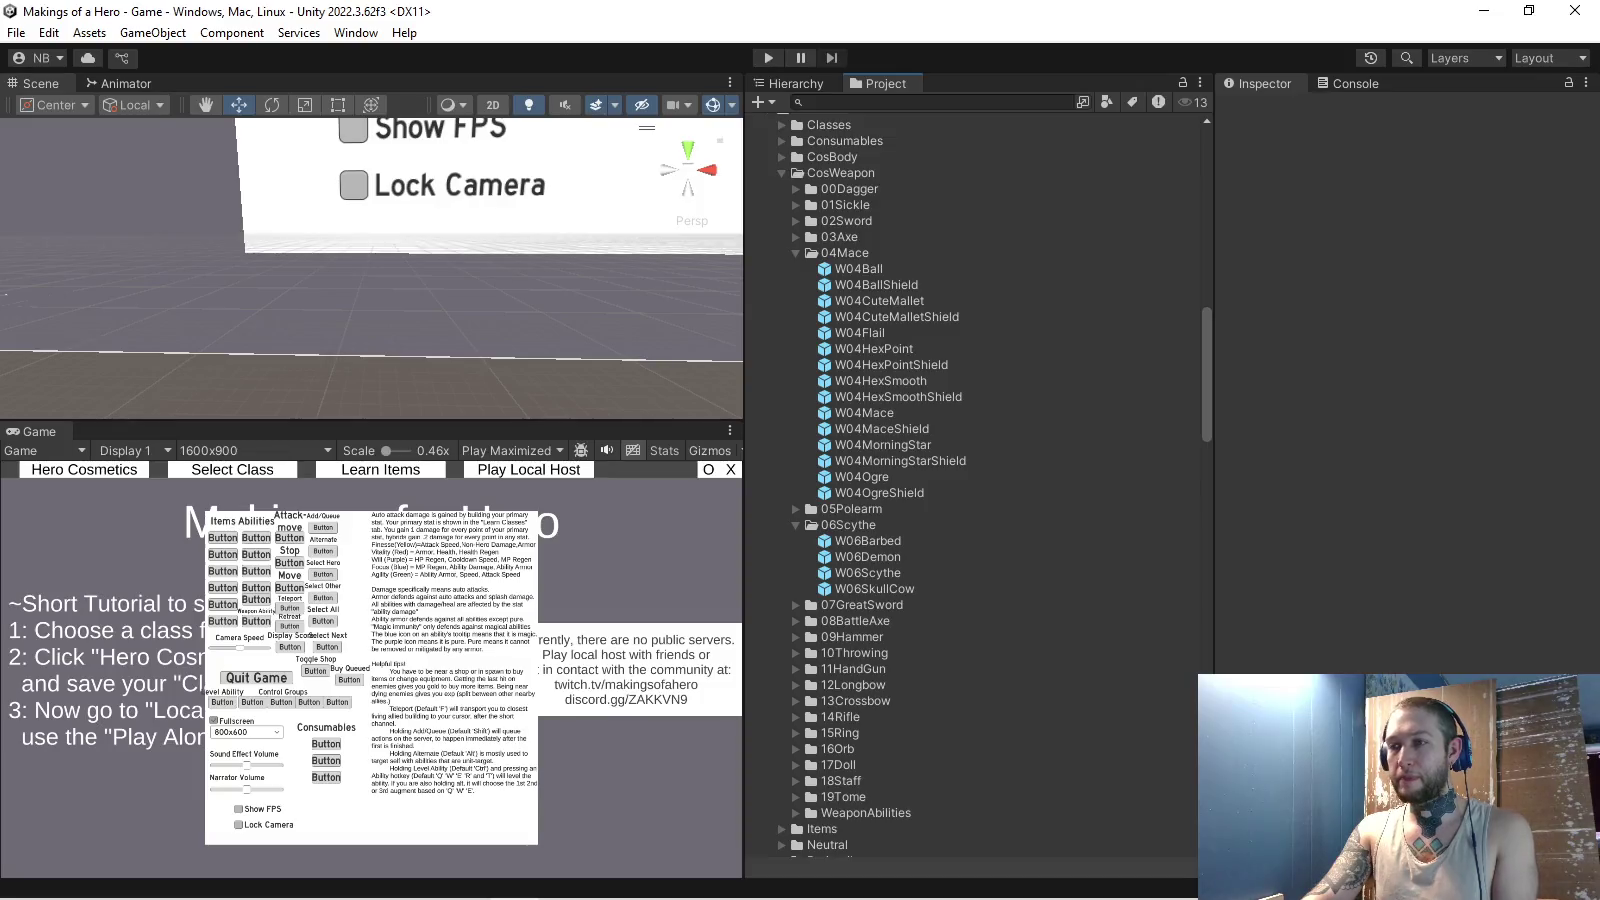
- Duplicate W04HexSmoth, enable 4 Colors, and rename the copy W04Mace
left_click(877, 272)
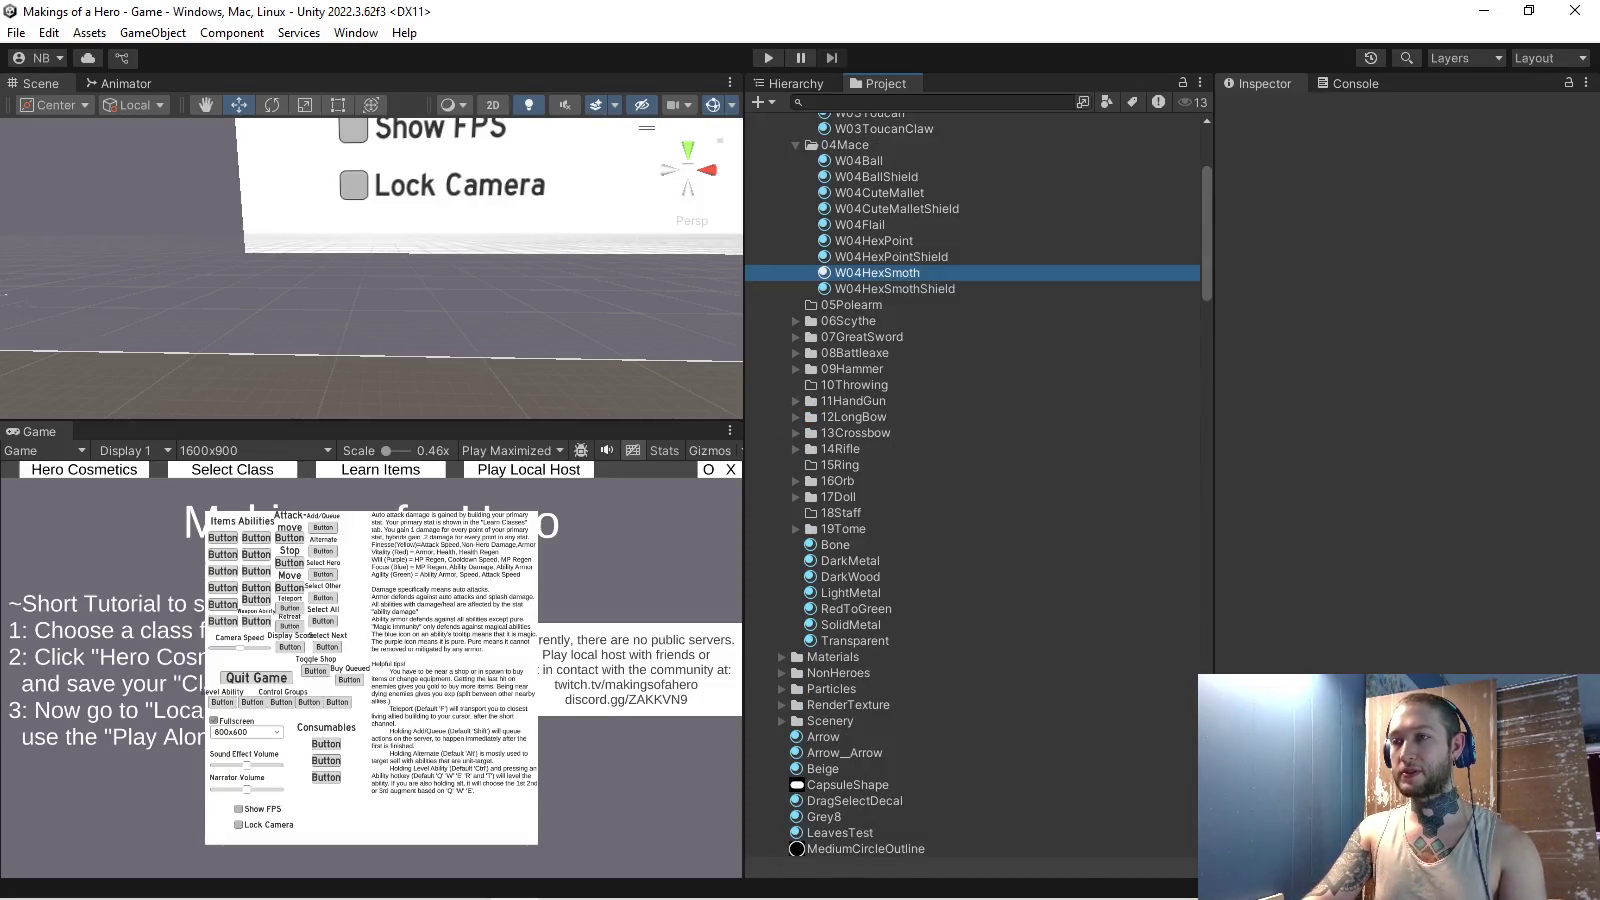
scroll(970, 400, "up", 3)
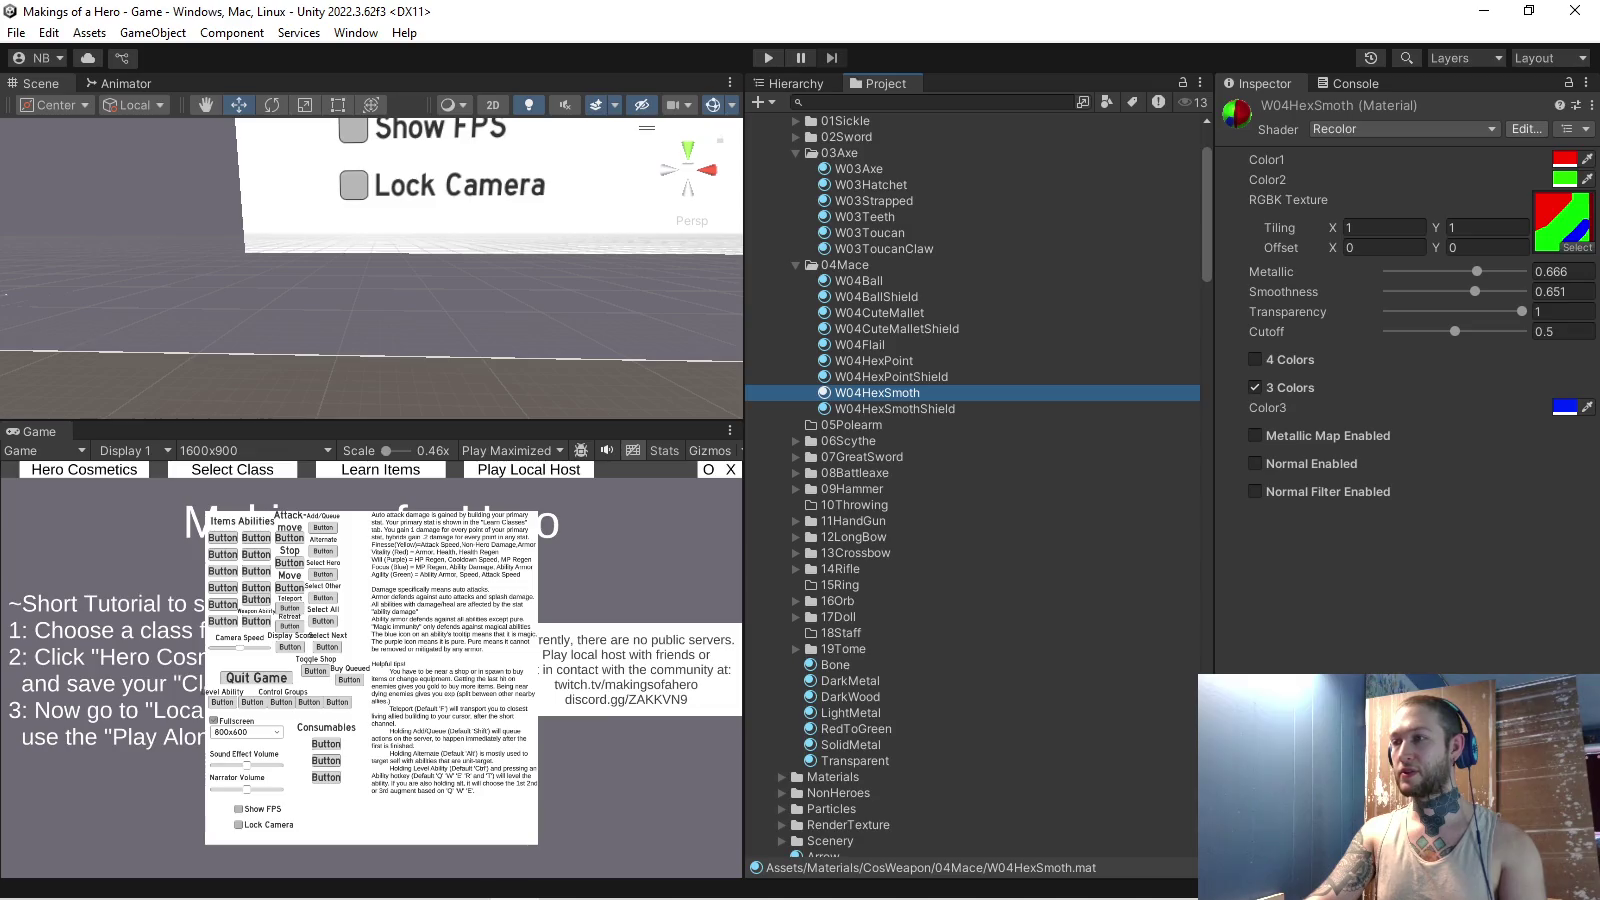
key("ctrl+d")
left_click(1255, 359)
left_click(887, 392)
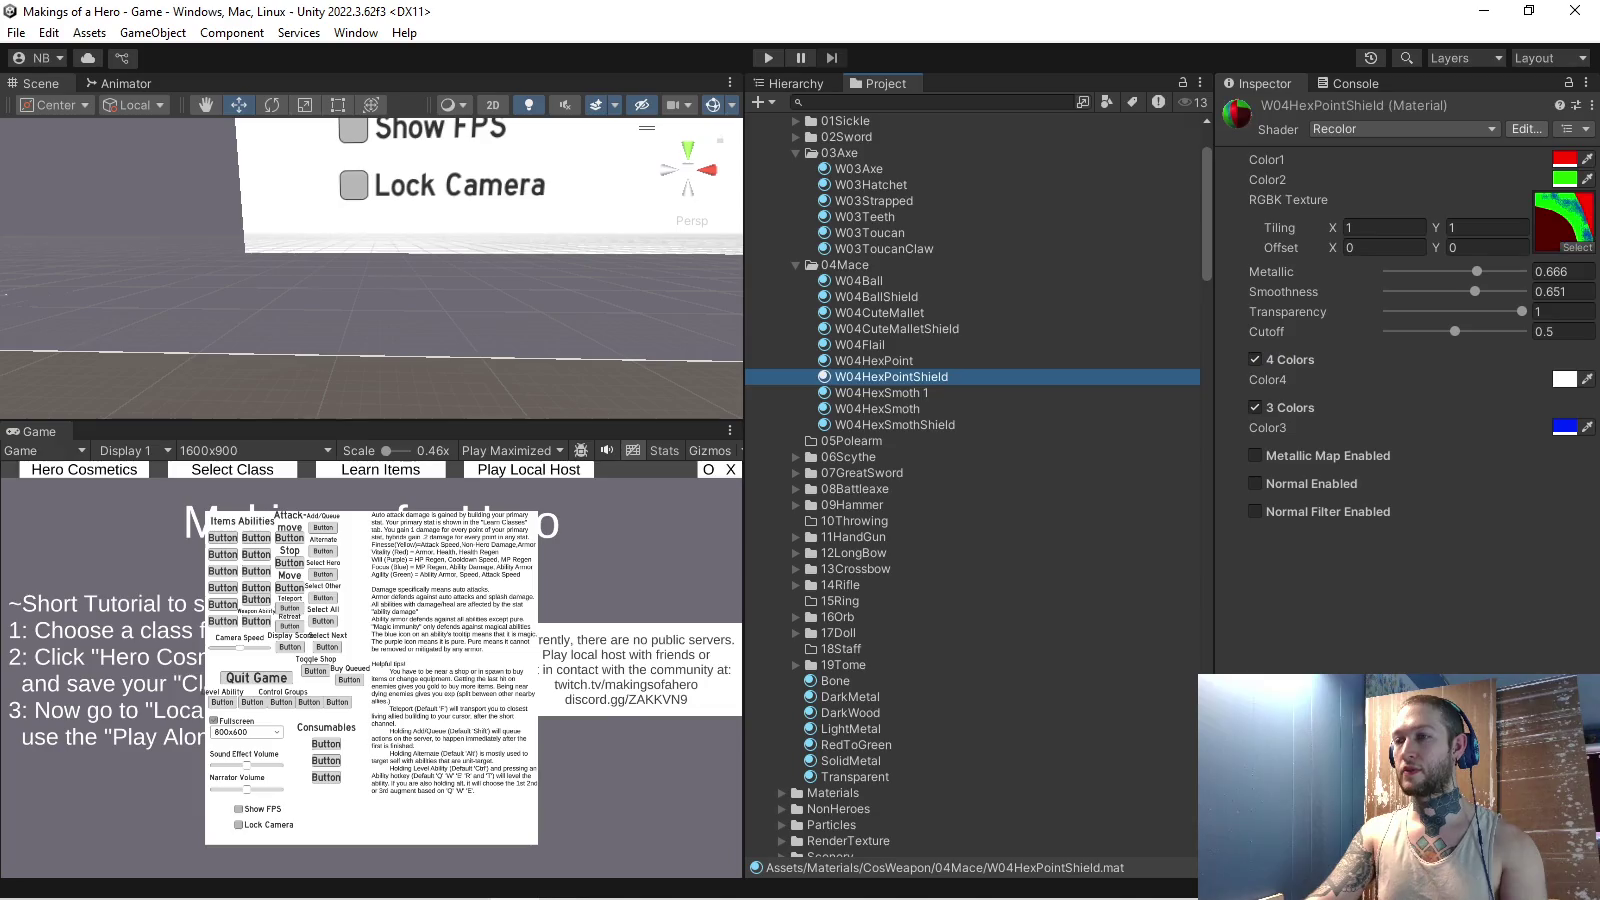
key("shift+End")
key("BackSpace")
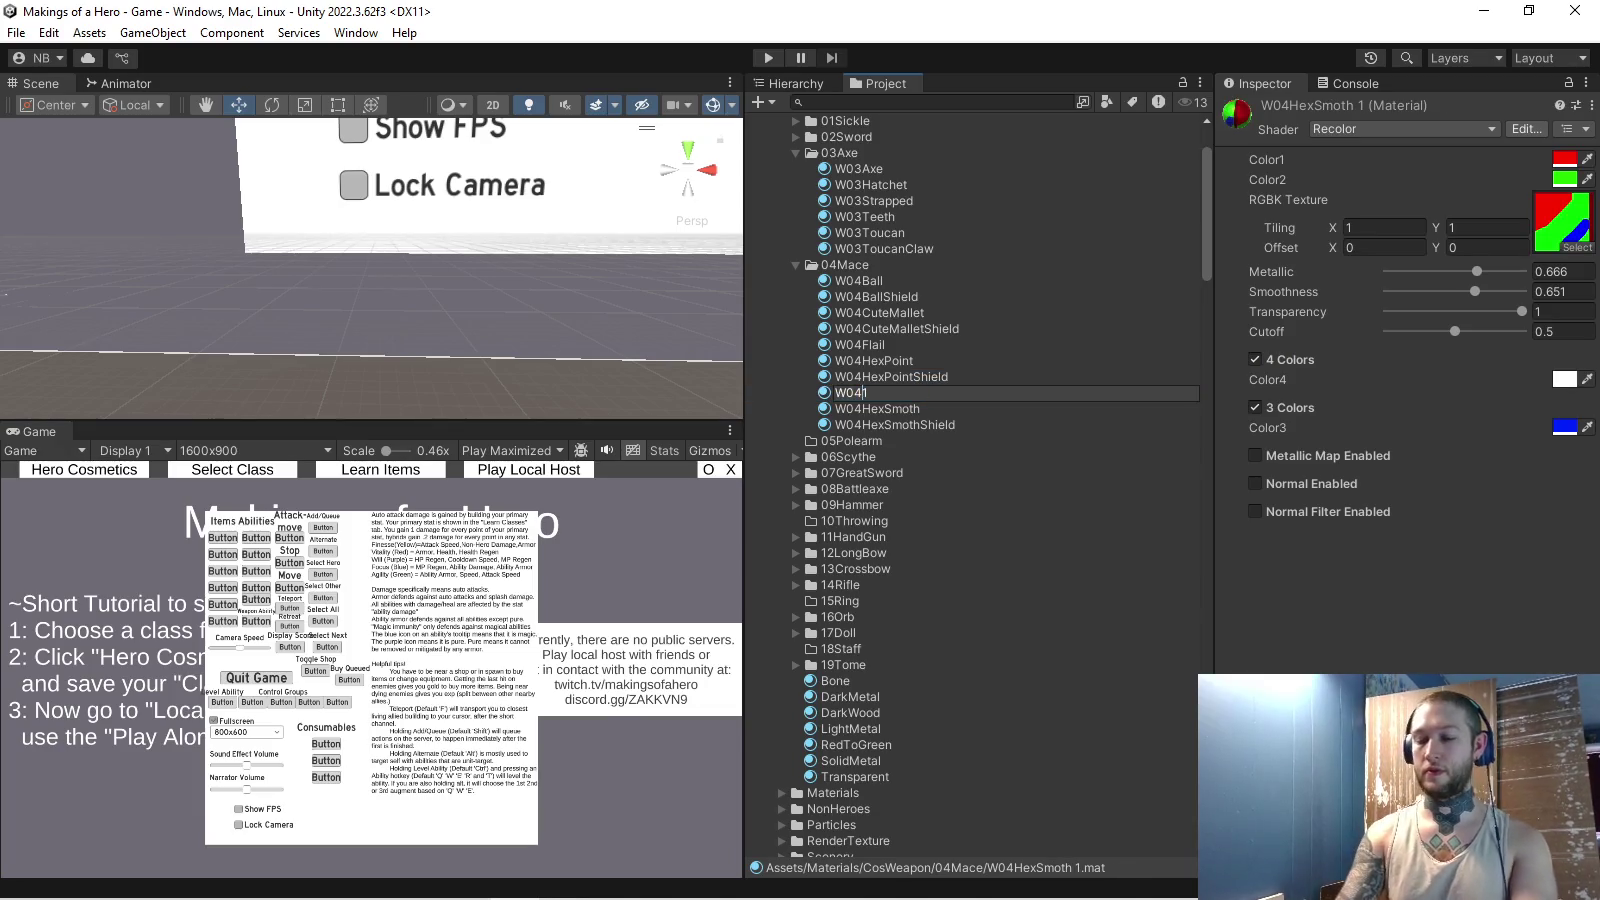
type("Mace")
key("Return")
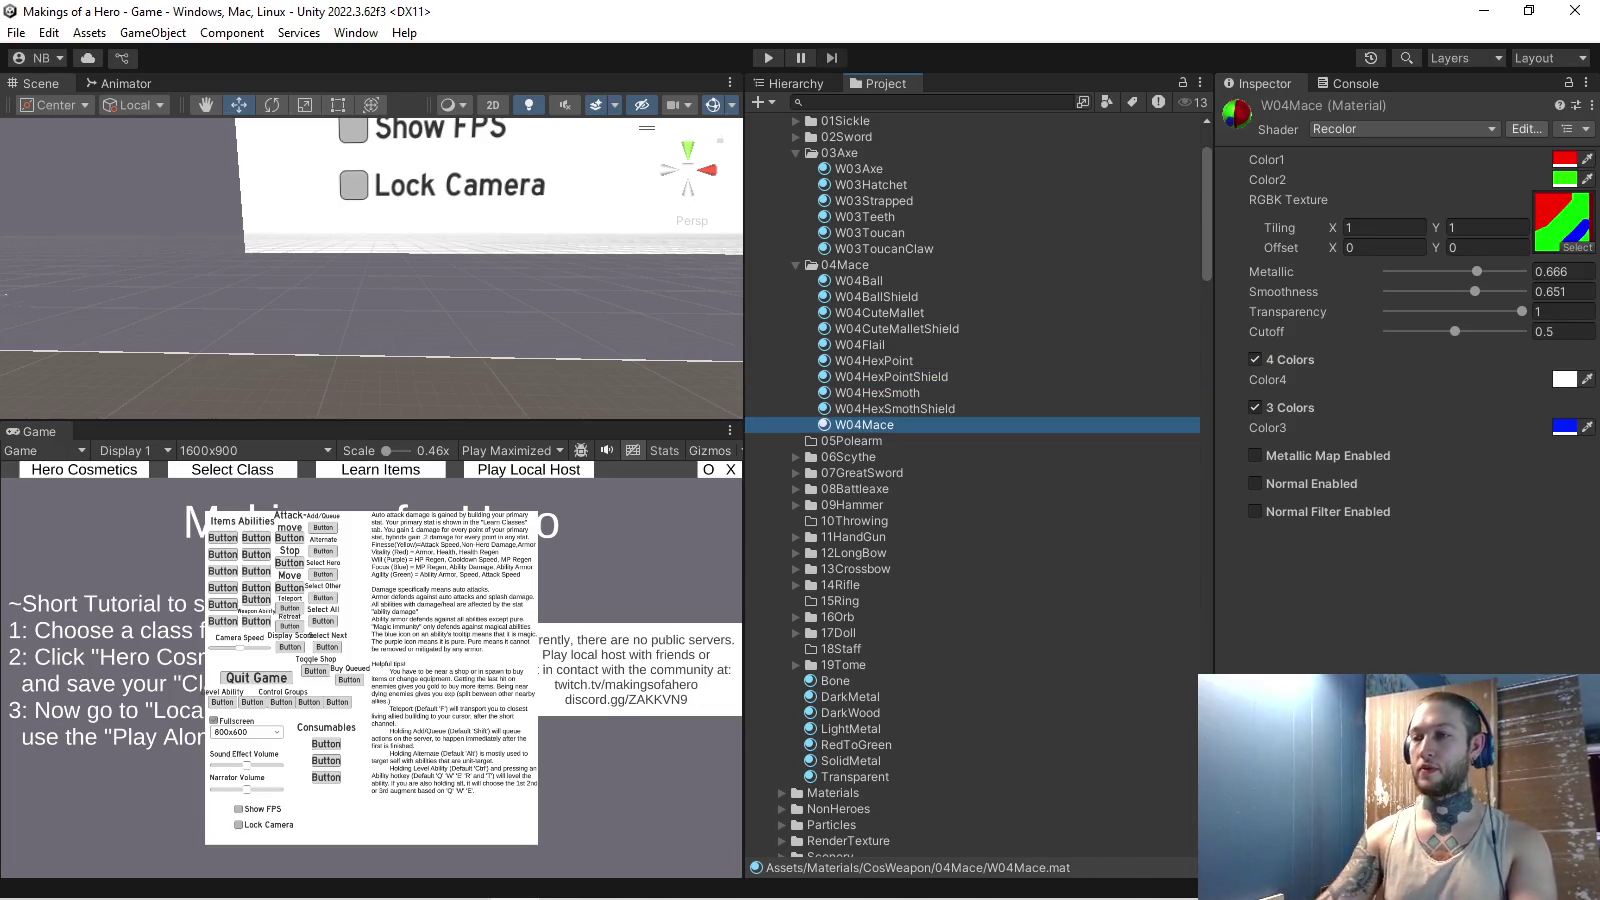
- Duplicate W04Mace as W04MaceShield and give W04Mace the W04Mace RGBK texture
key("ctrl+d")
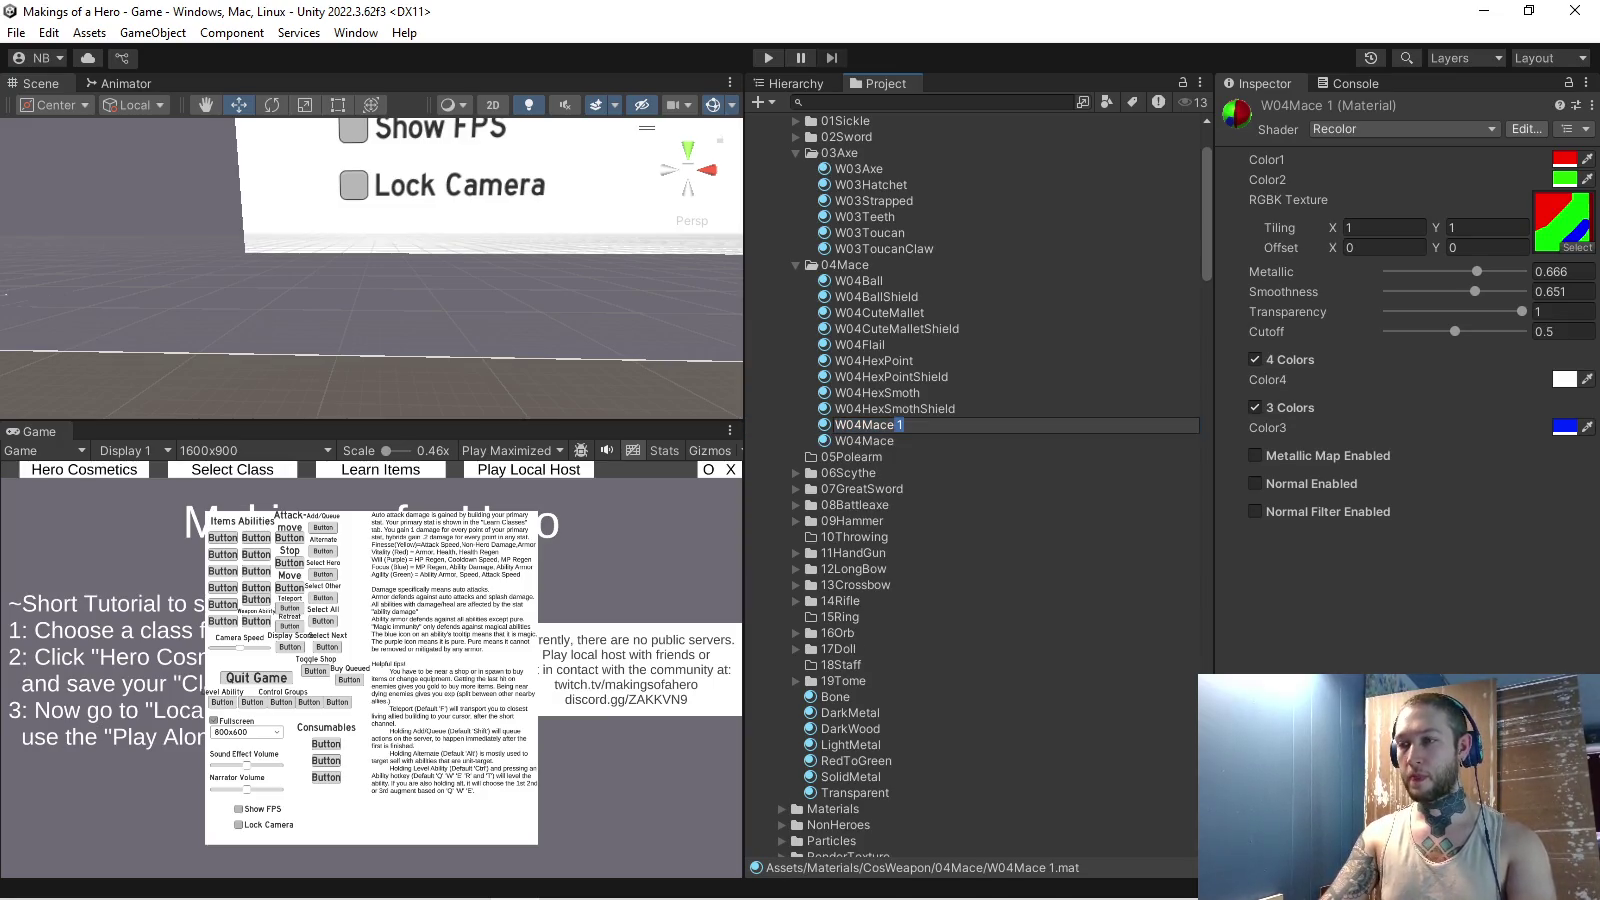
type("d")
key("Return")
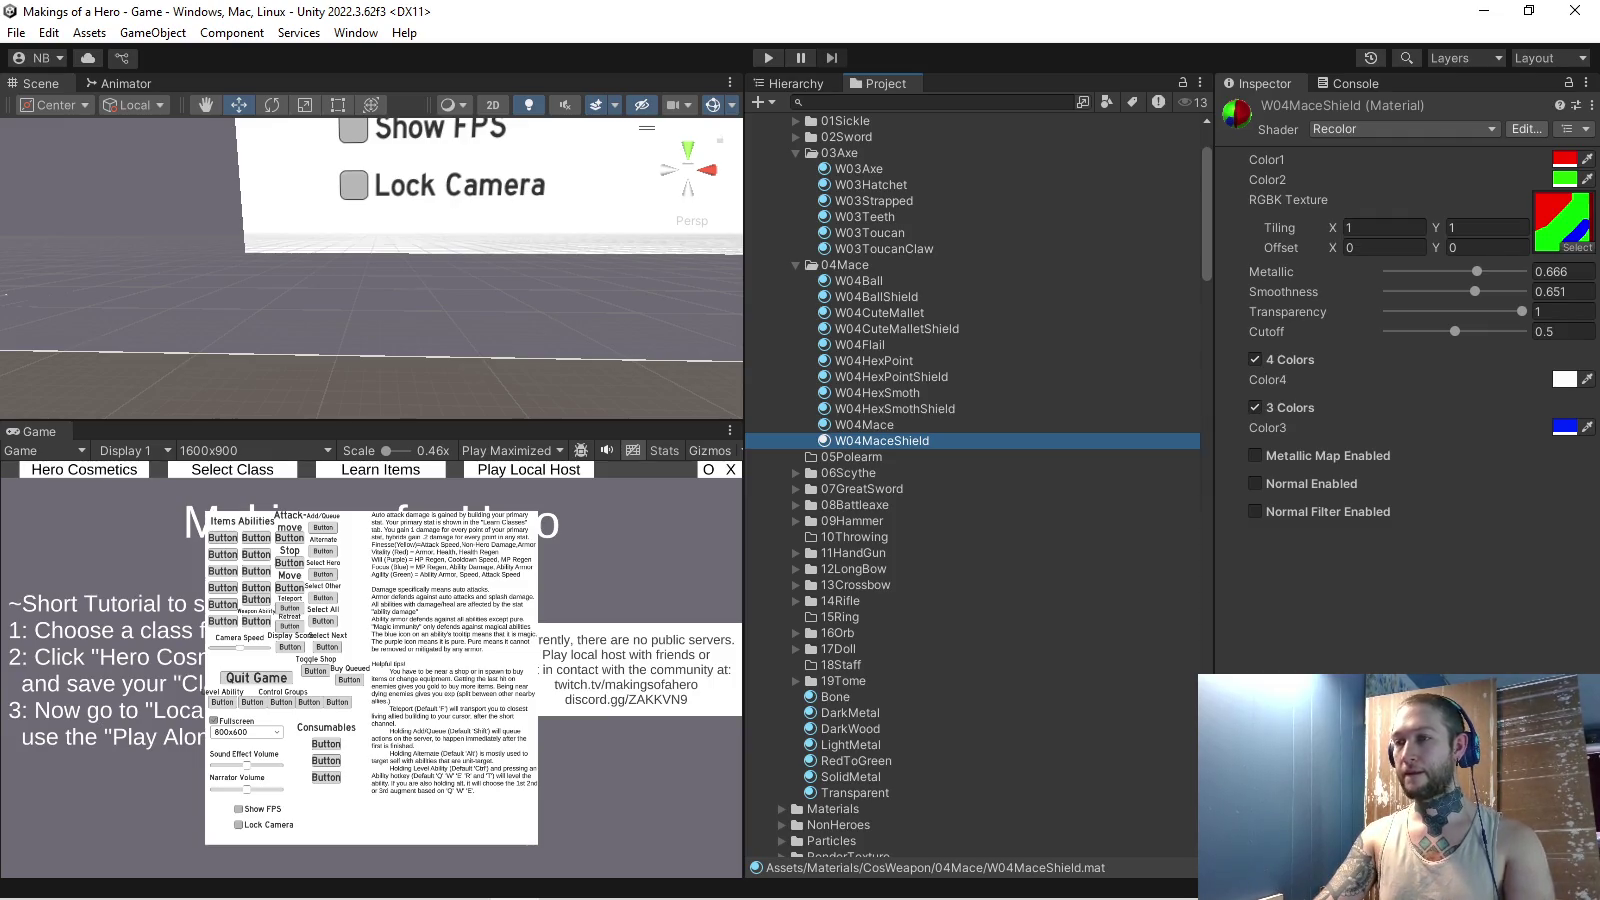
left_click(1577, 246)
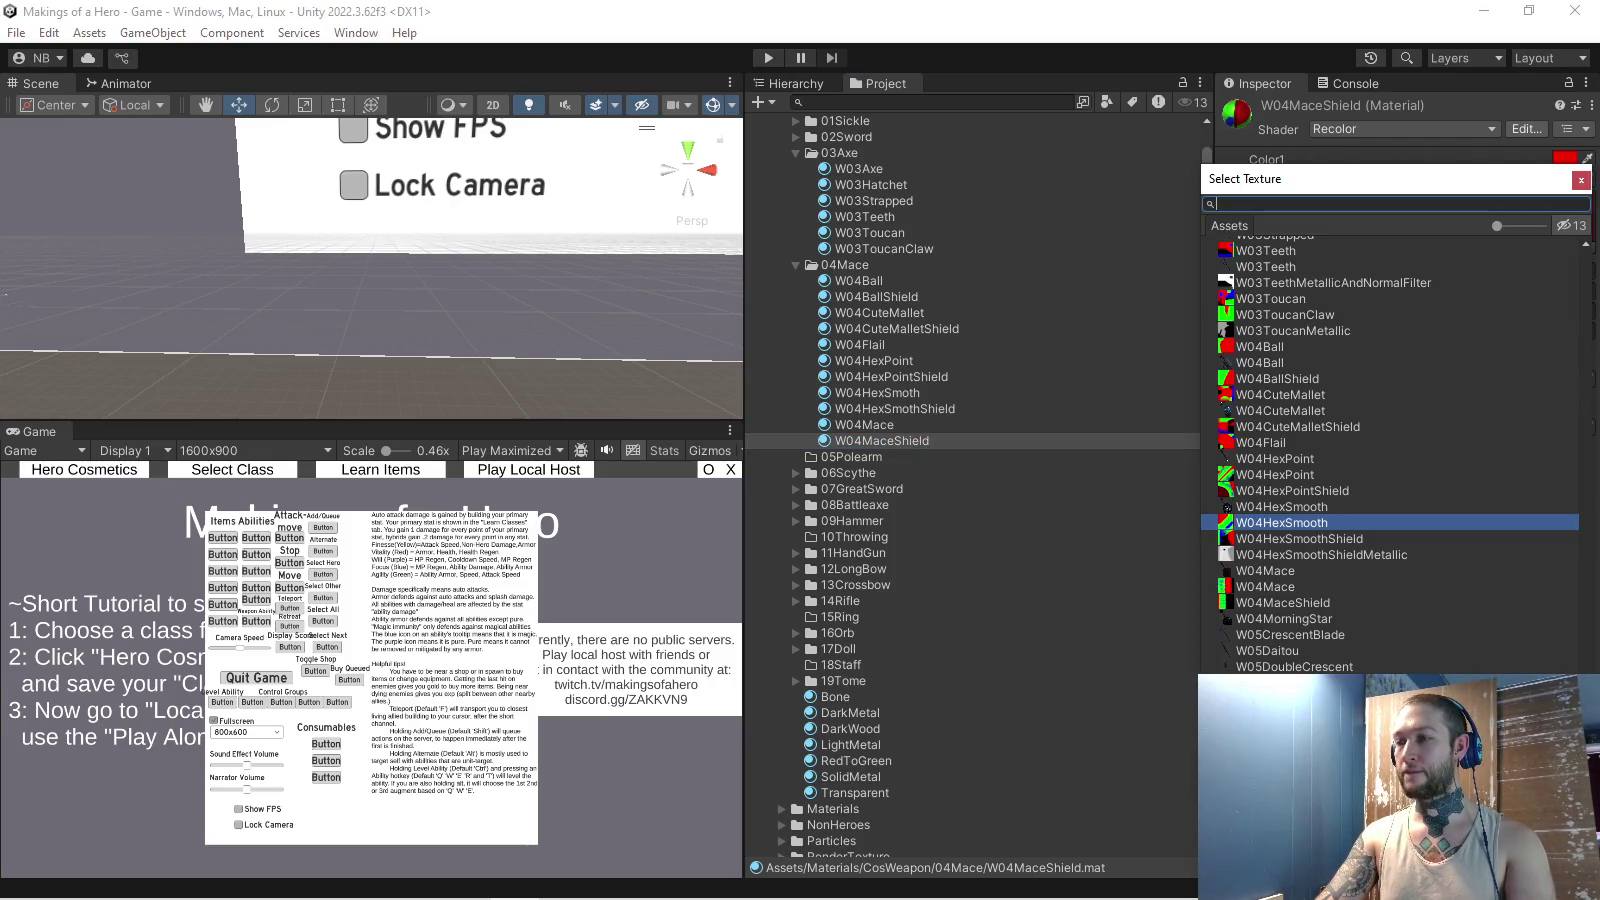
key("Escape")
left_click(864, 424)
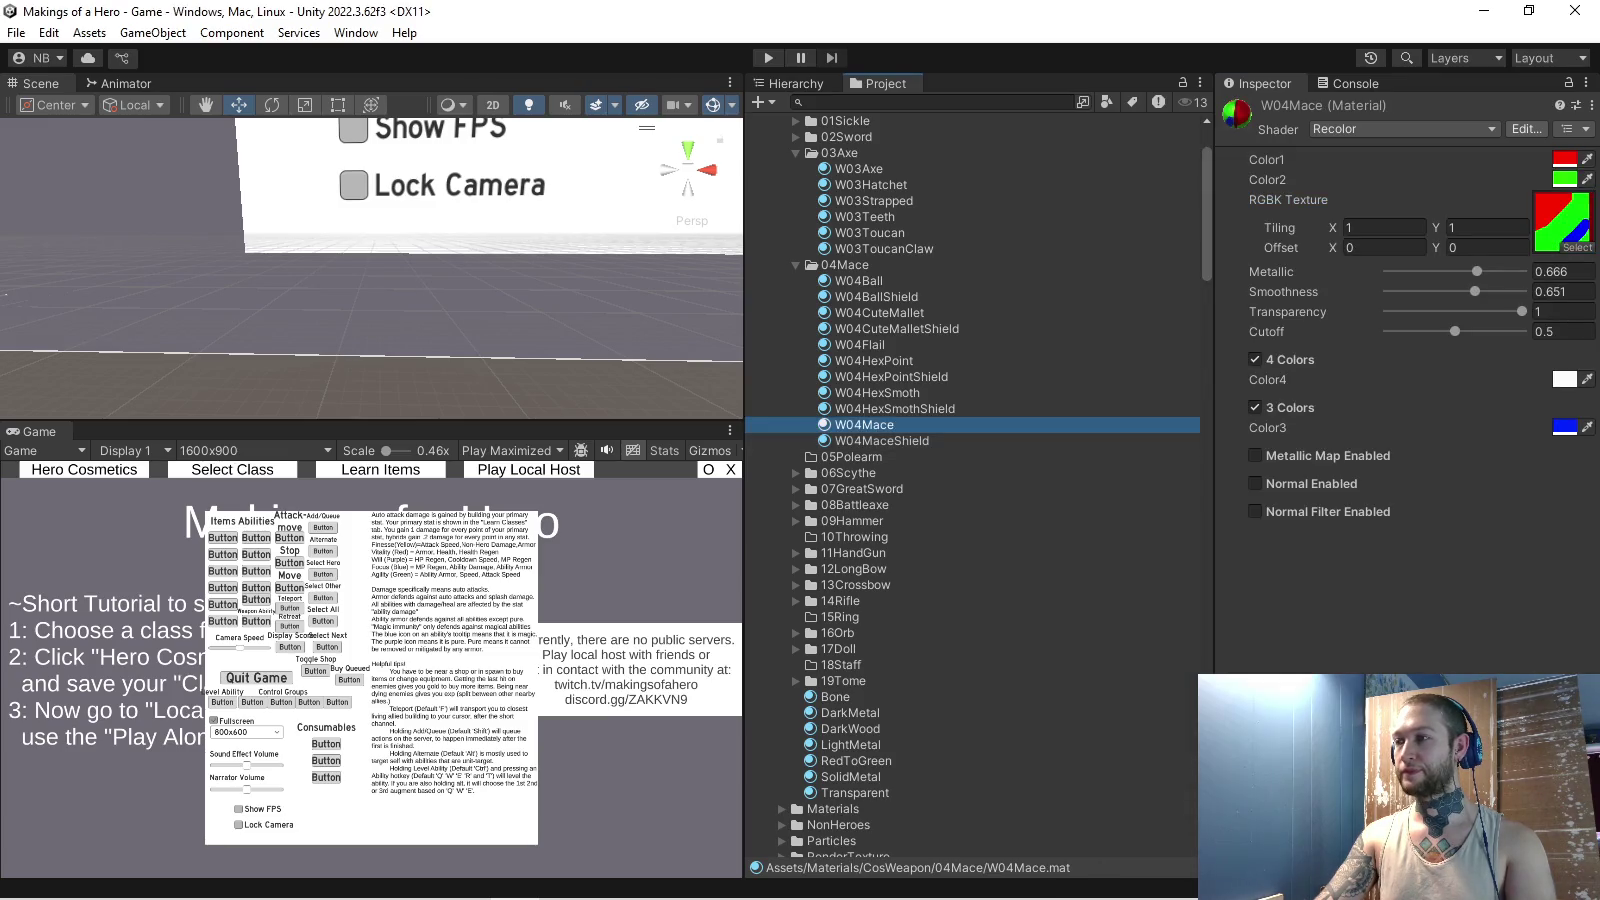
left_click(1577, 246)
double_click(1265, 586)
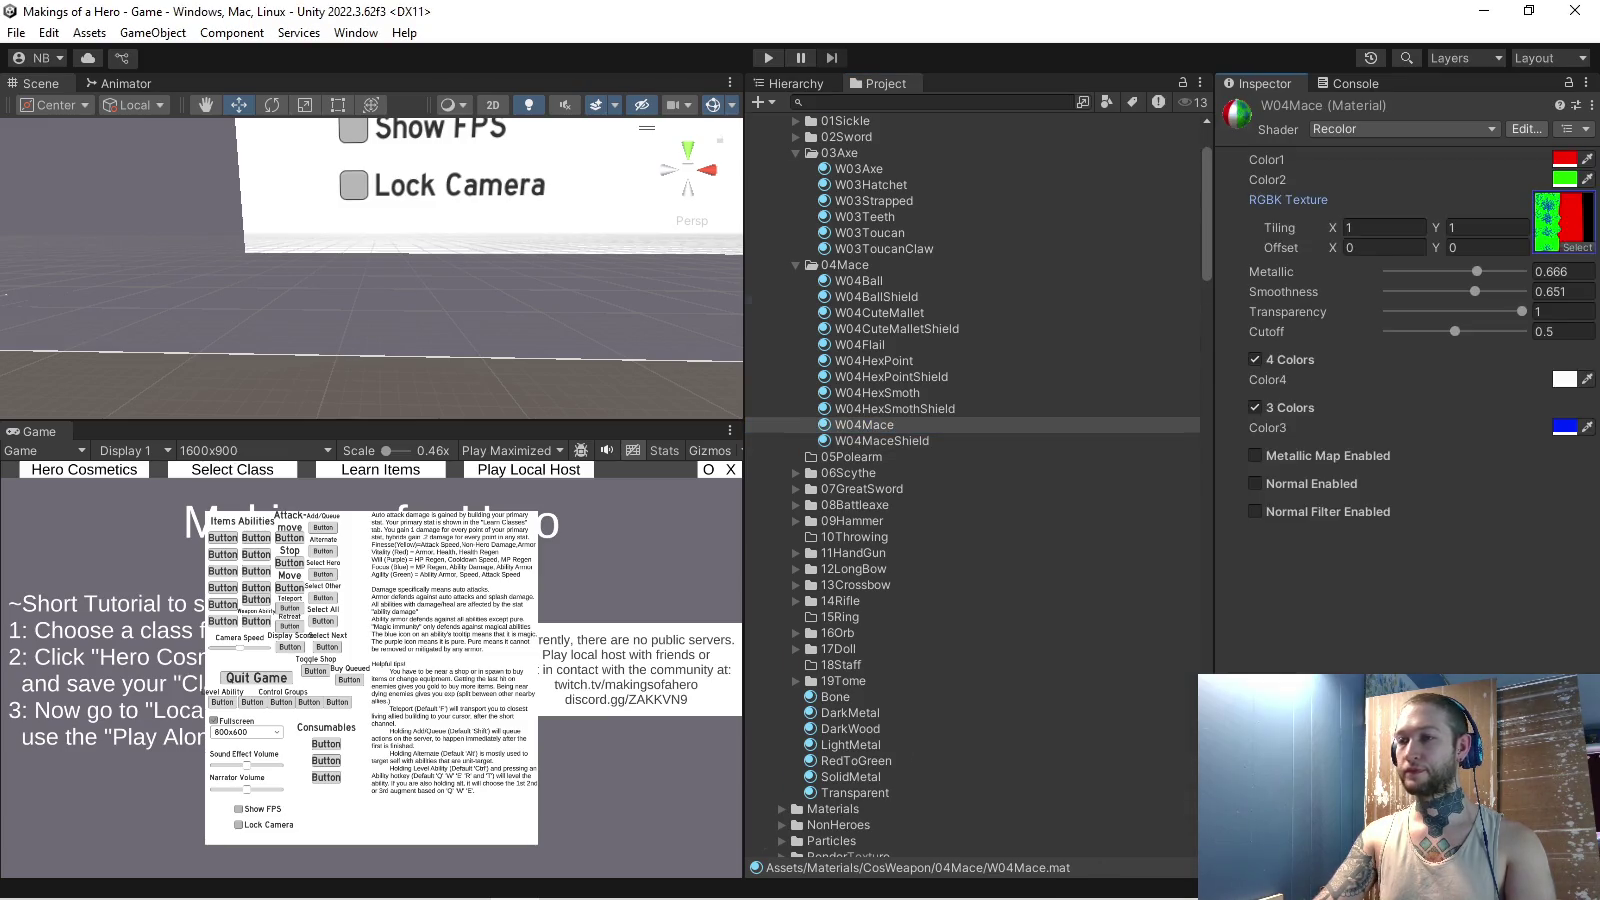
scroll(970, 480, "down", 15)
left_click(864, 624)
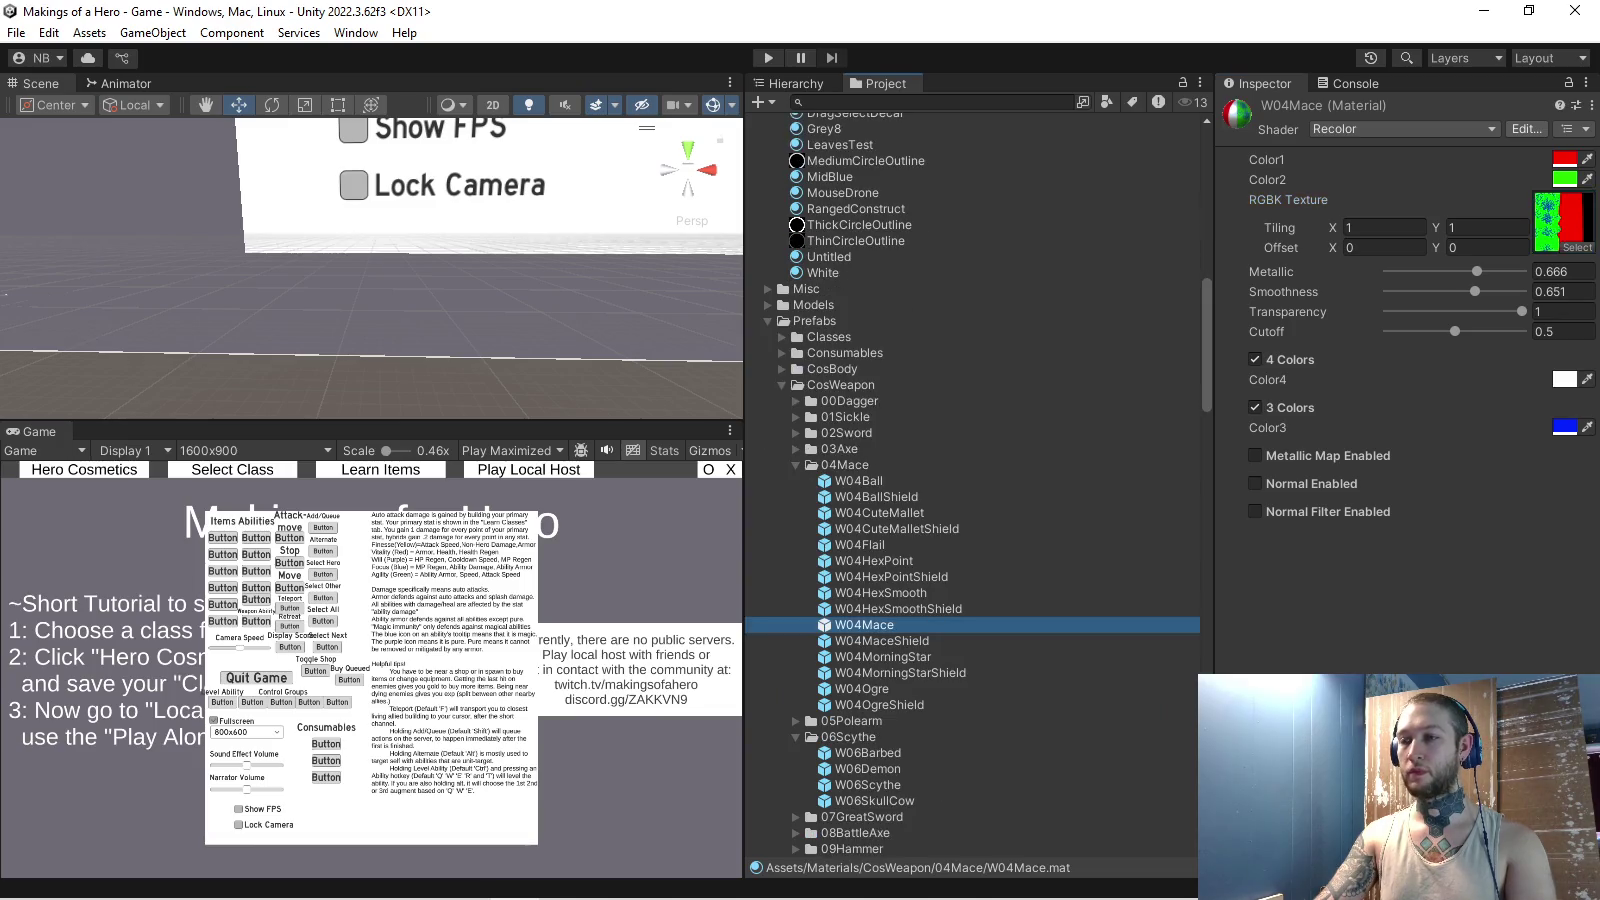
- Reduce the W04Mace prefab's Keys to one entry with value 2310
scroll(1400, 450, "down", 4)
left_click(1250, 417)
left_click(1555, 394)
key("Return")
left_click(1470, 417)
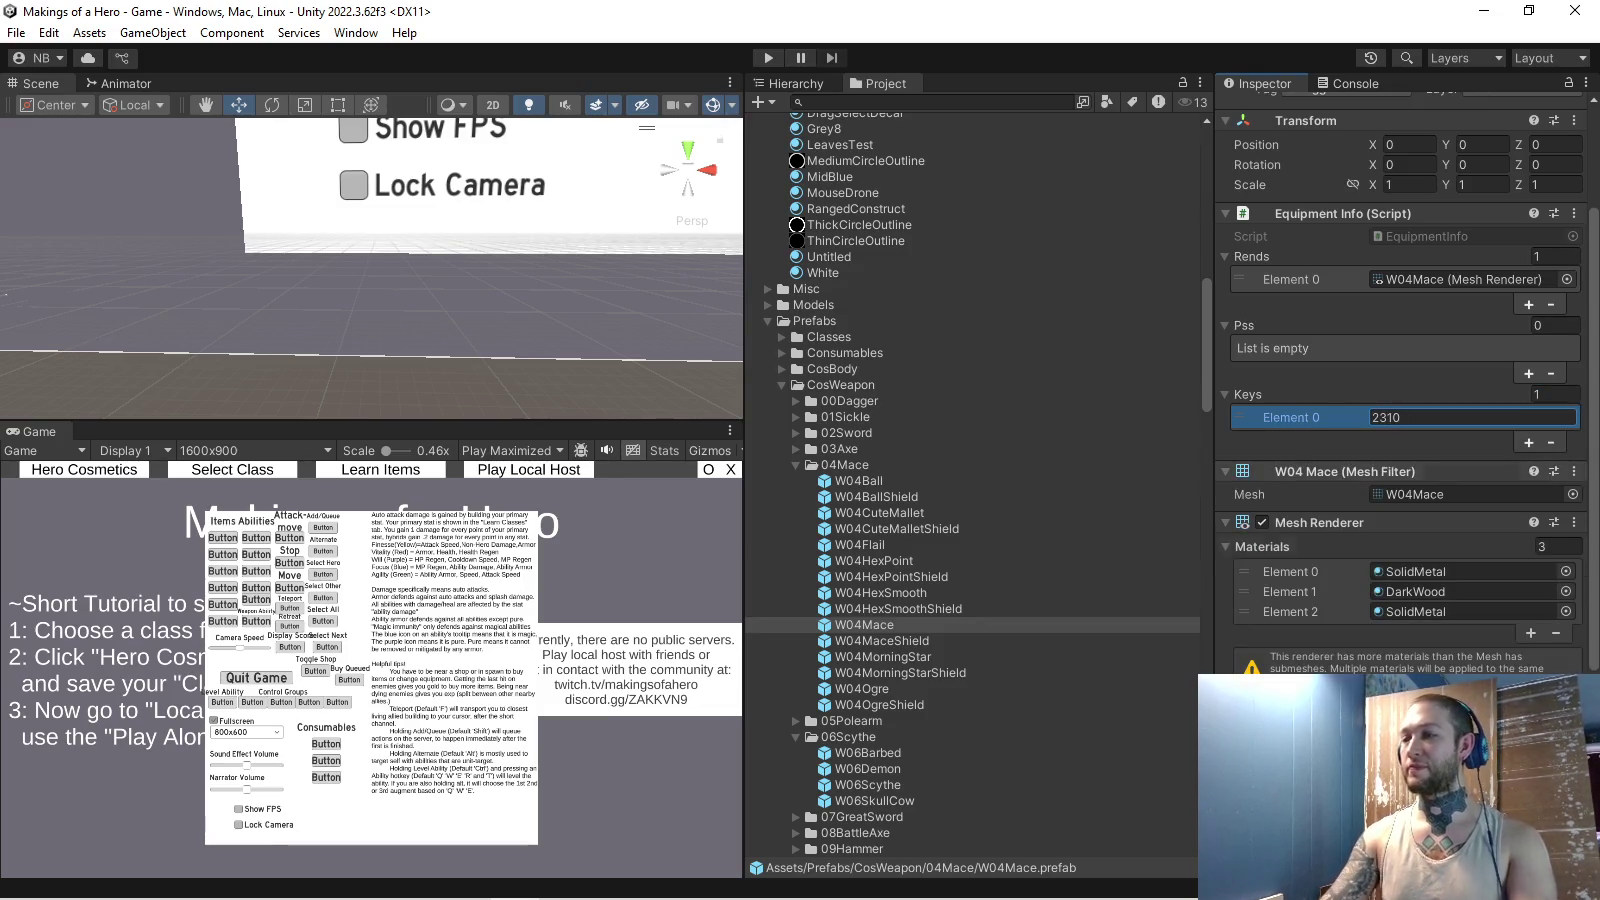
scroll(1400, 400, "down", 3)
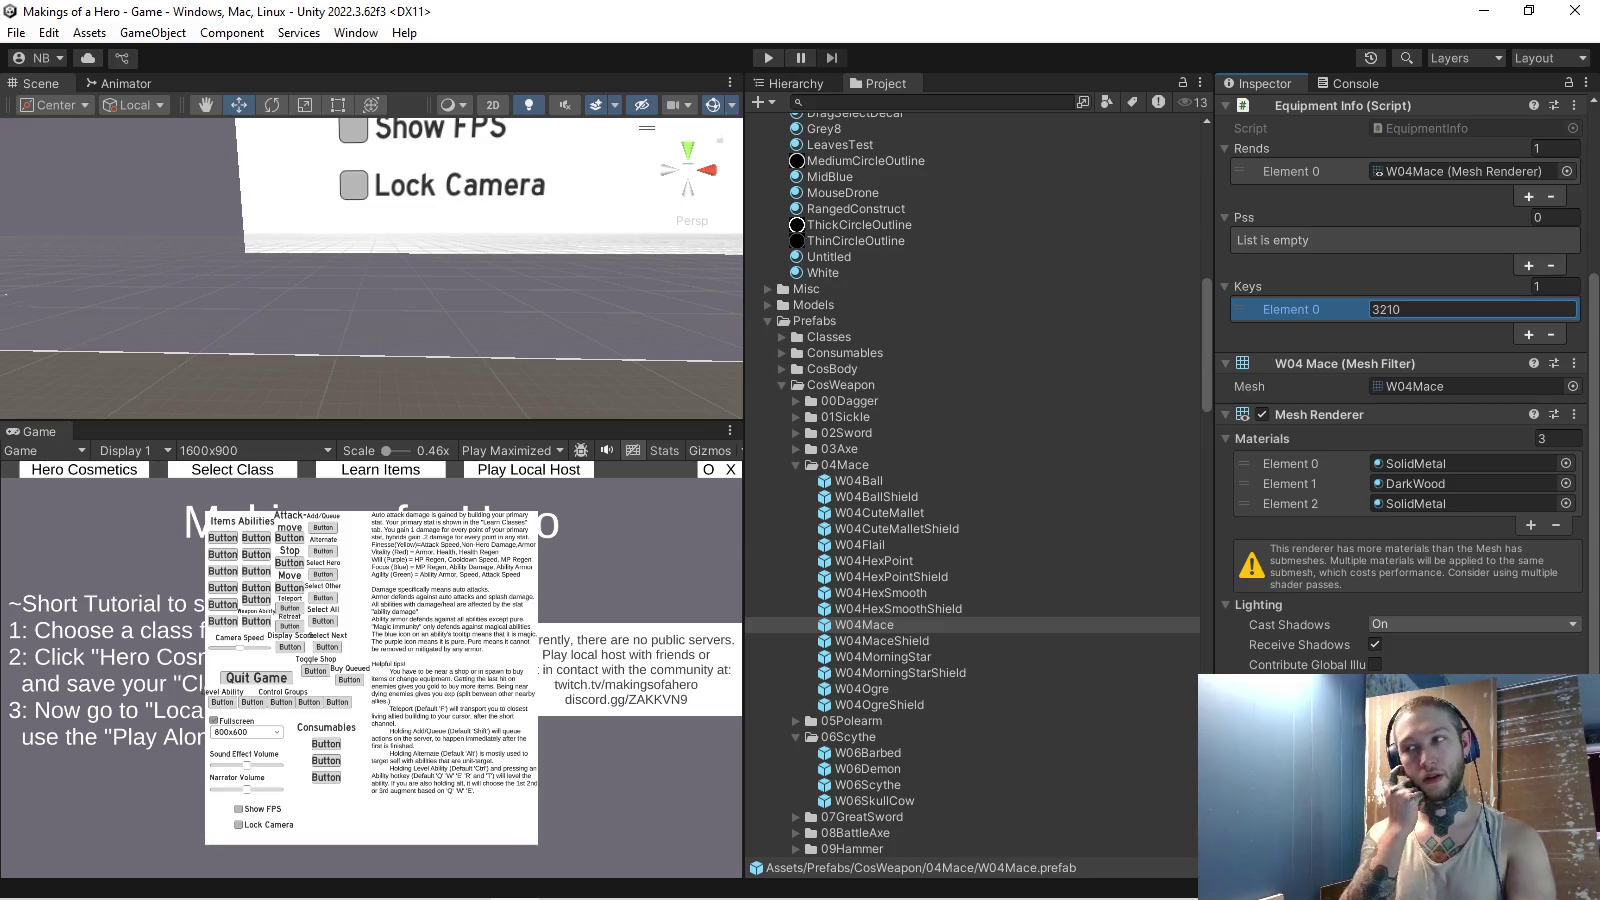
type("3210")
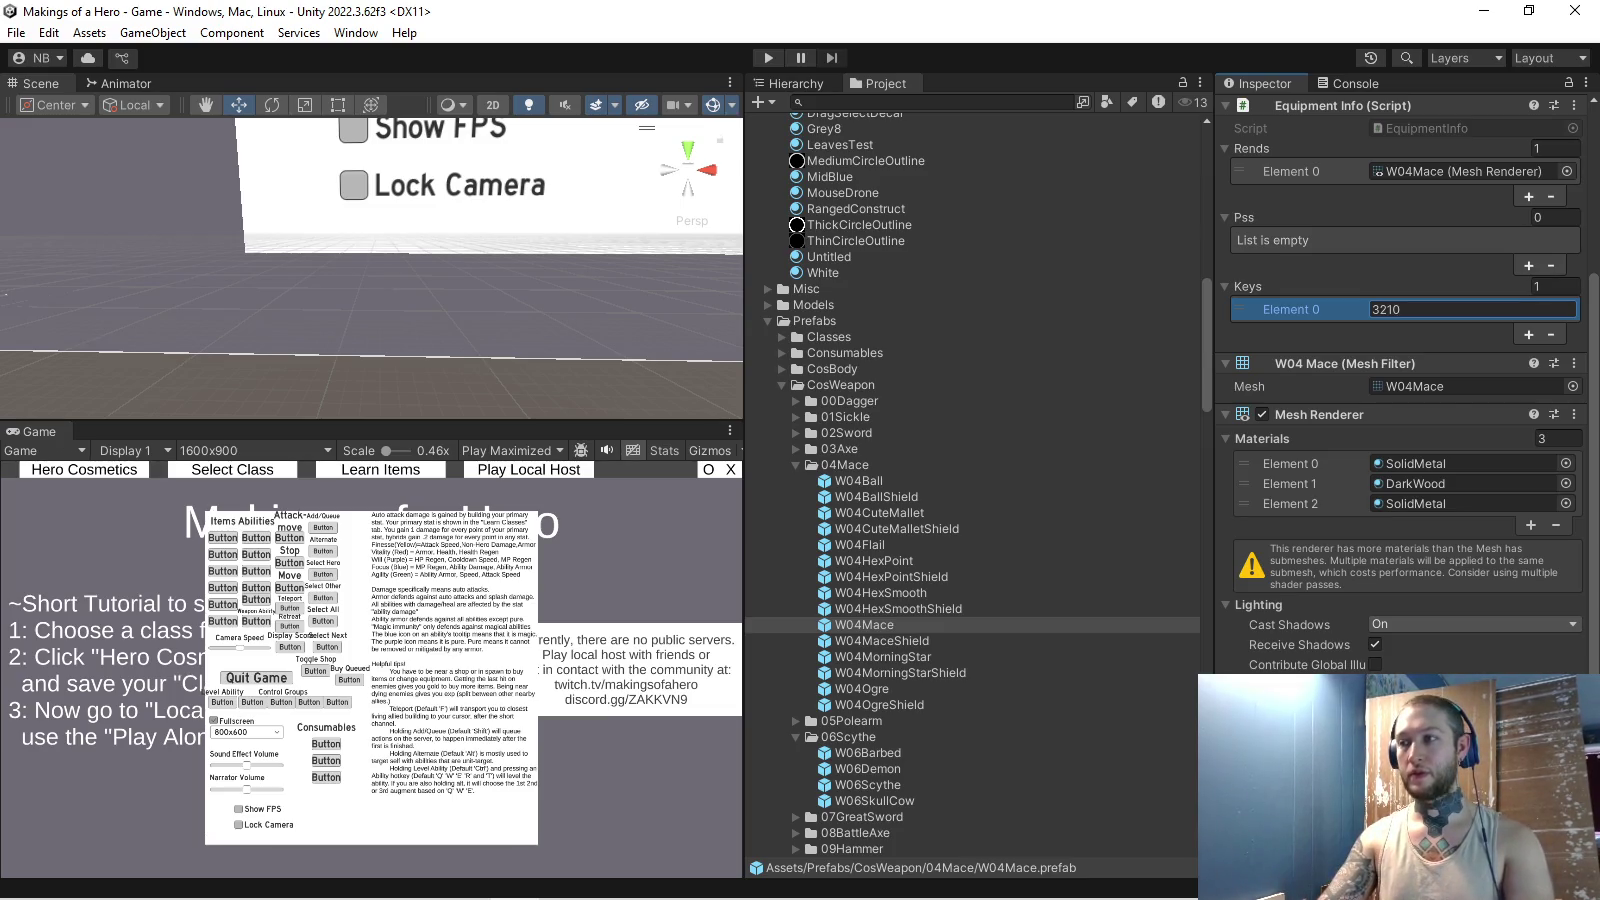
type("23")
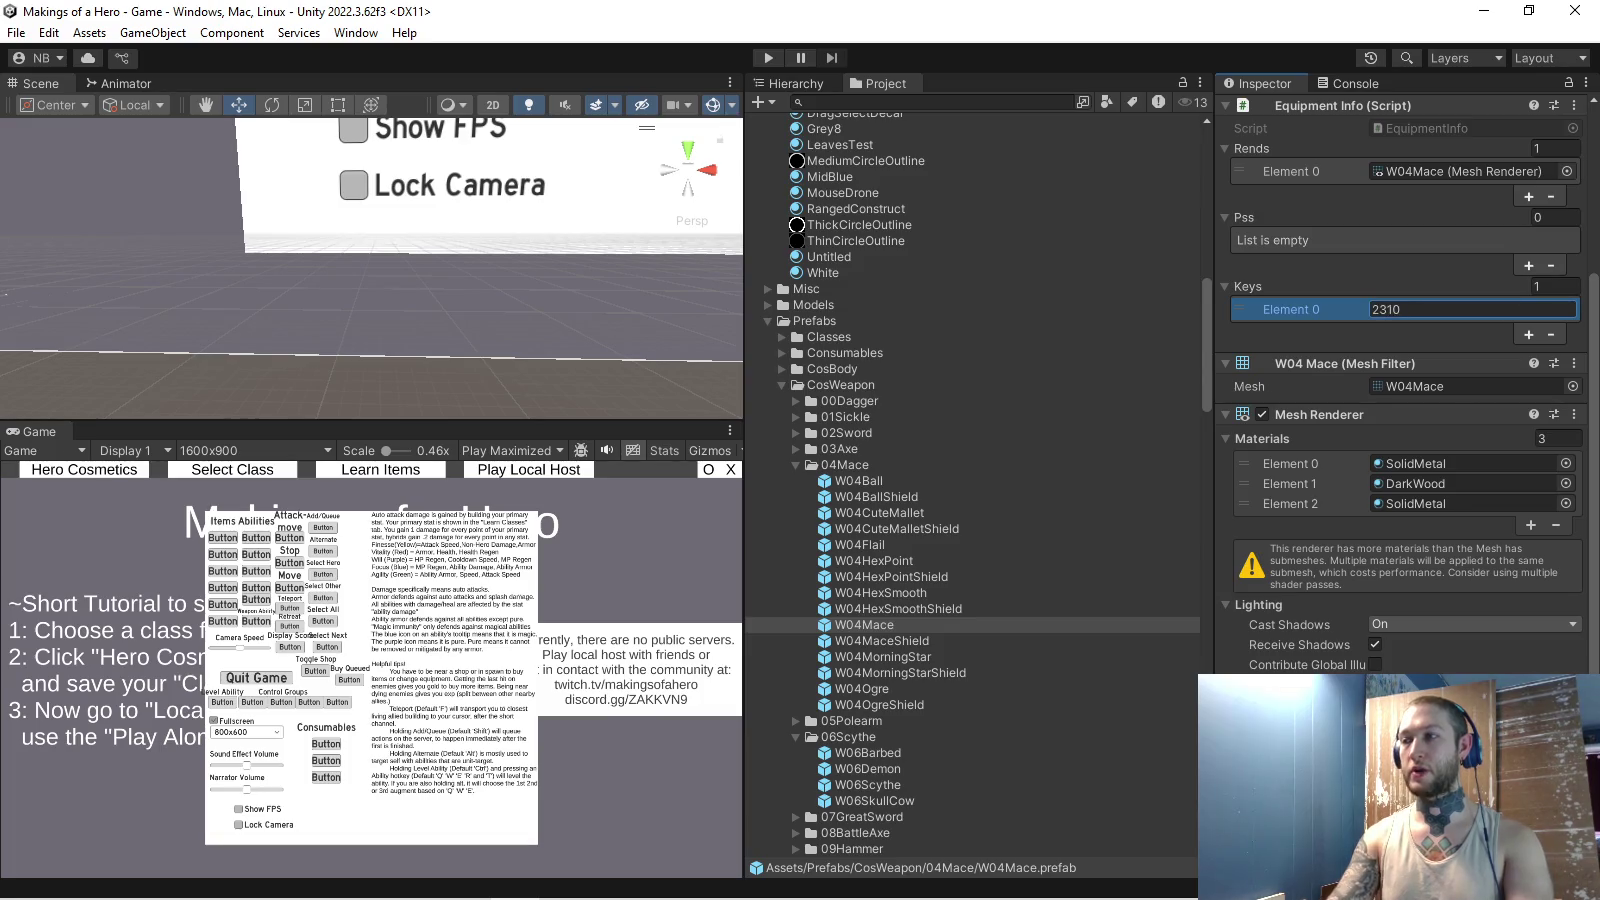
- Set the mace's Materials to a single slot holding W04Mace
left_click(1555, 438)
type("1")
key("Return")
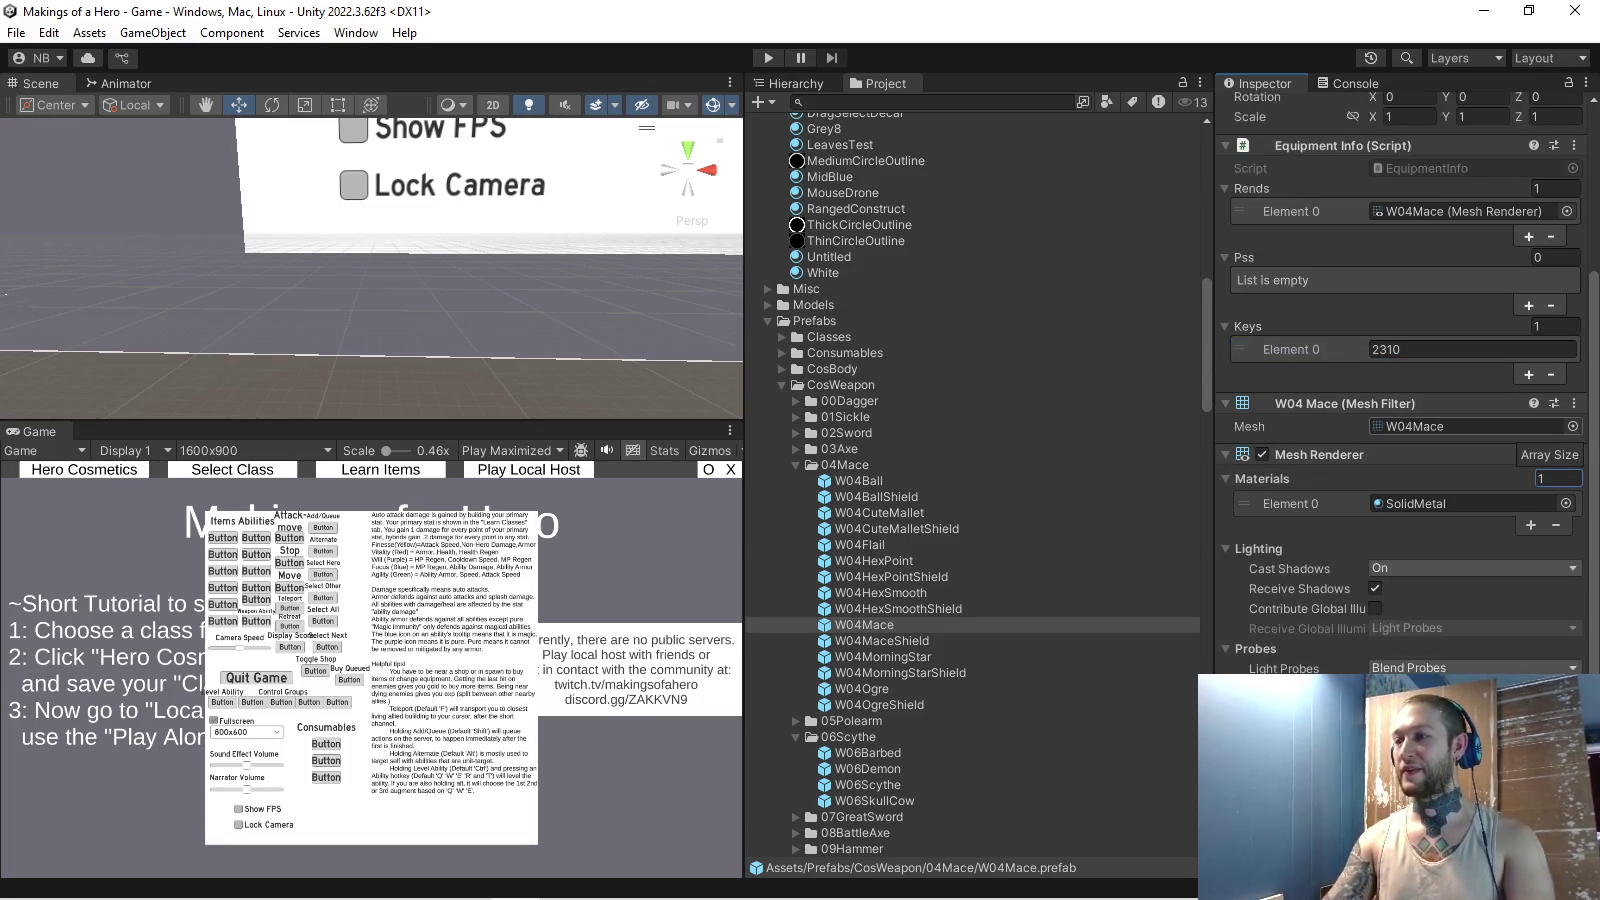
left_click(1566, 503)
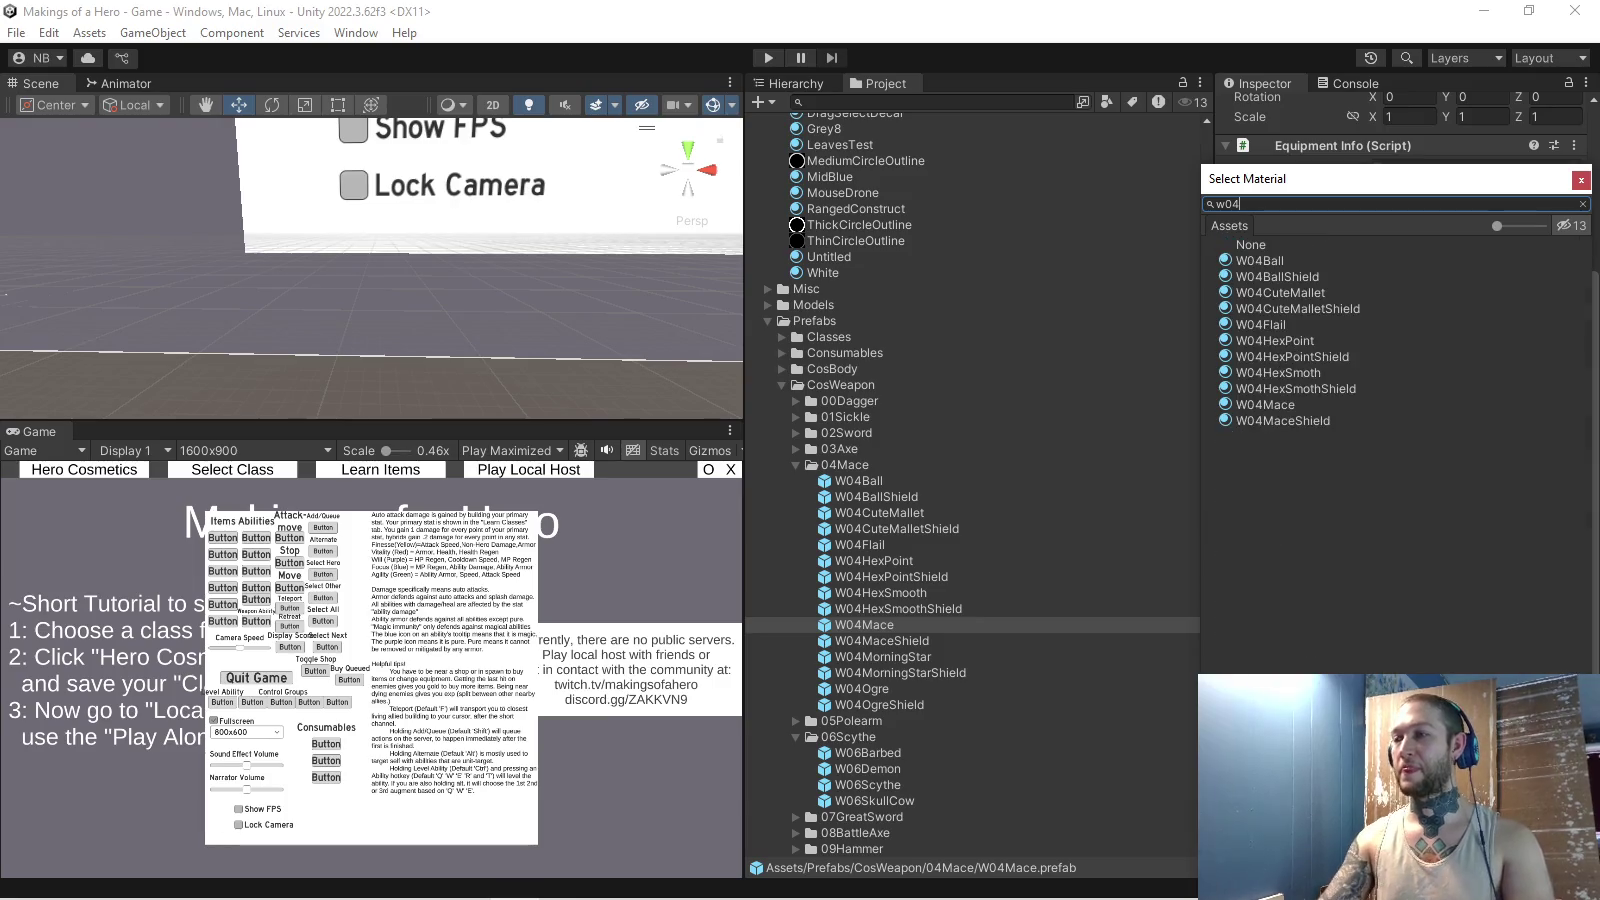
double_click(1265, 404)
scroll(1400, 400, "down", 1)
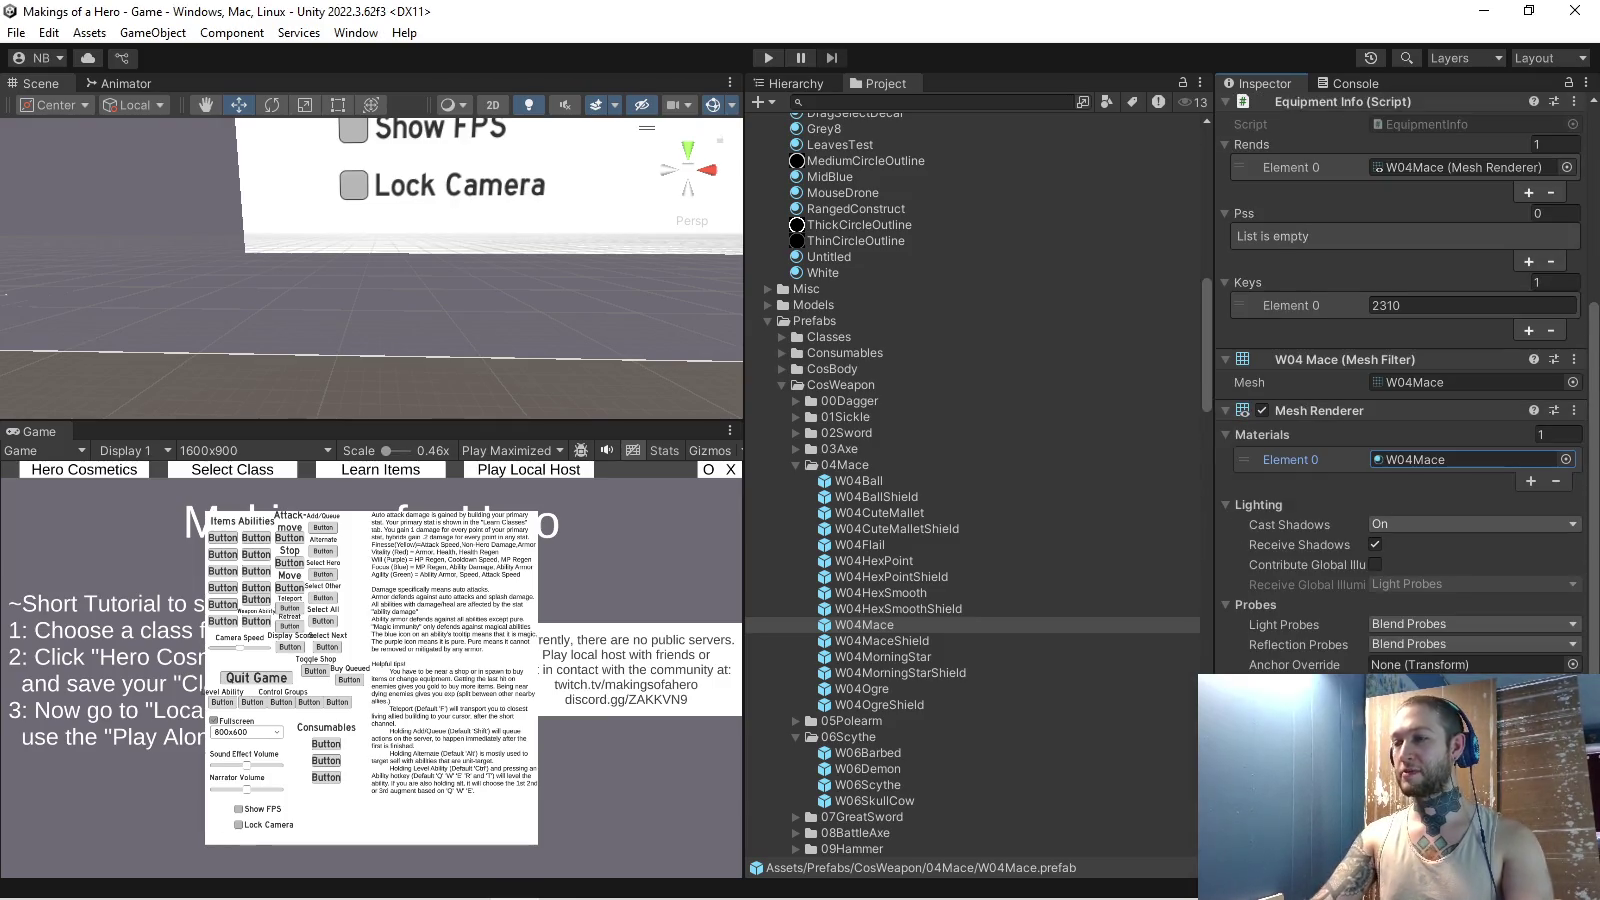
double_click(880, 640)
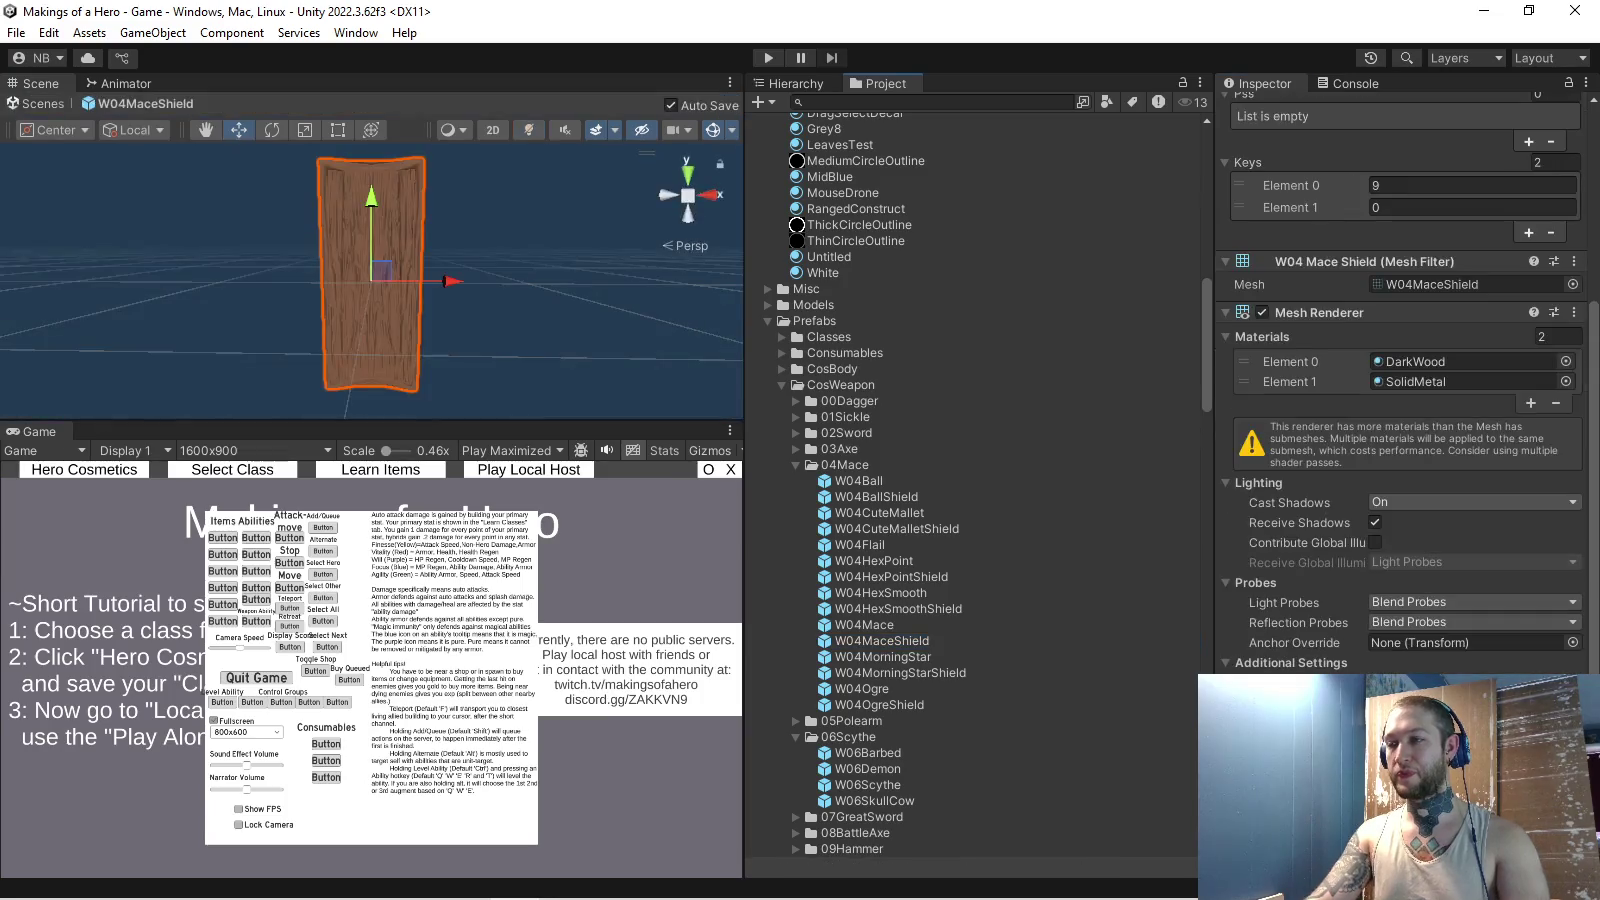
- Set the shield's Materials to a single slot holding W04MaceShield
double_click(1541, 336)
type("1")
key("Return")
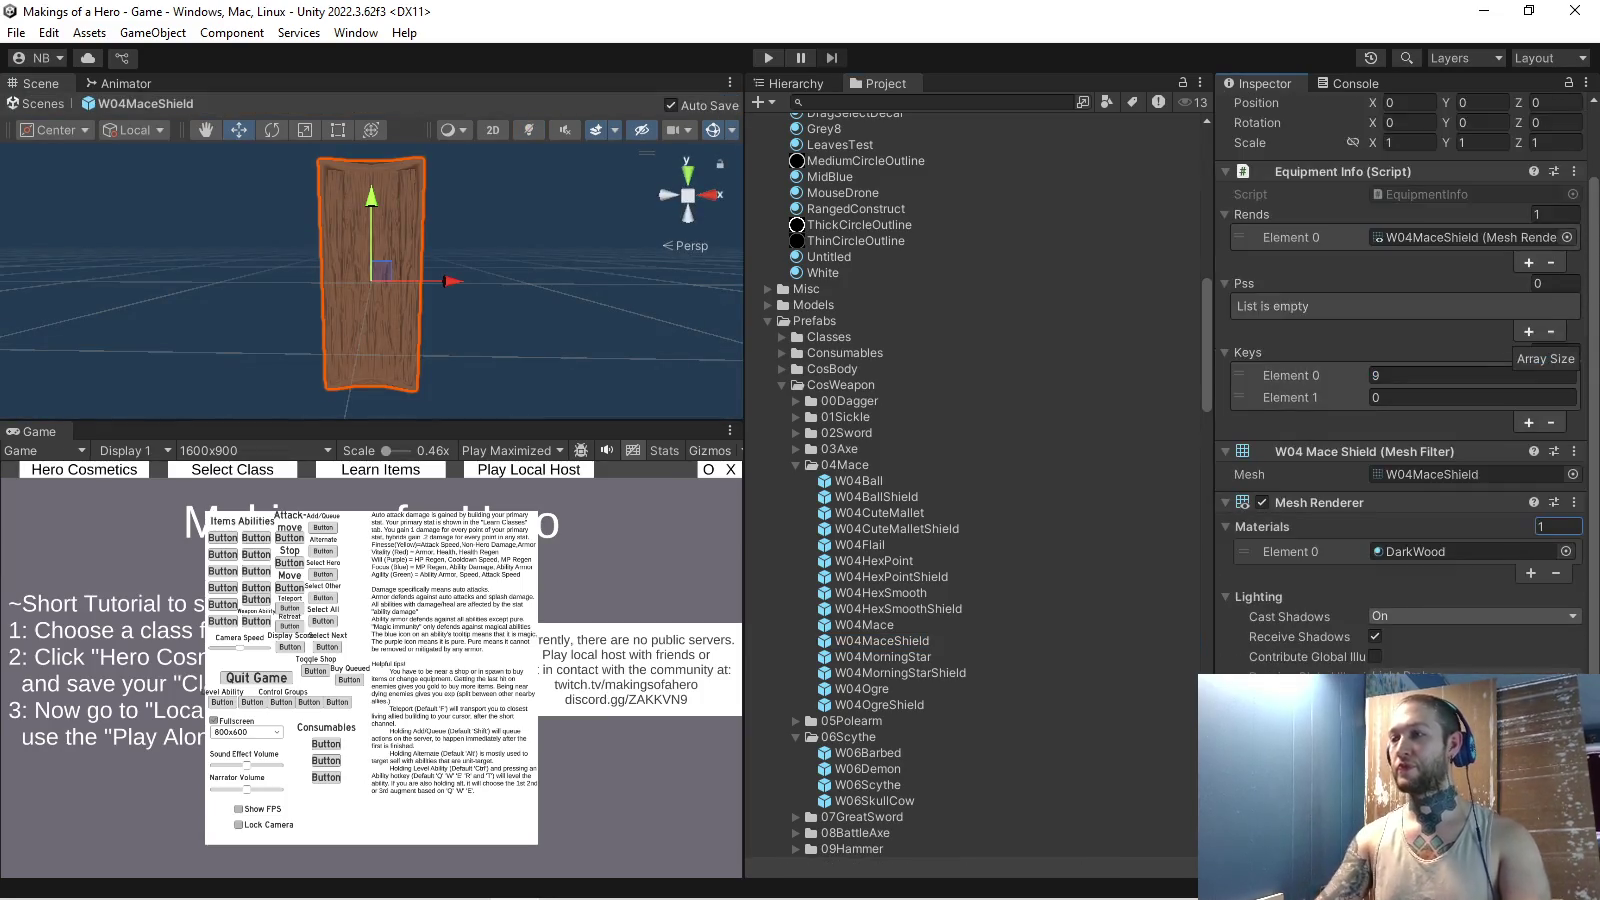
left_click(1565, 548)
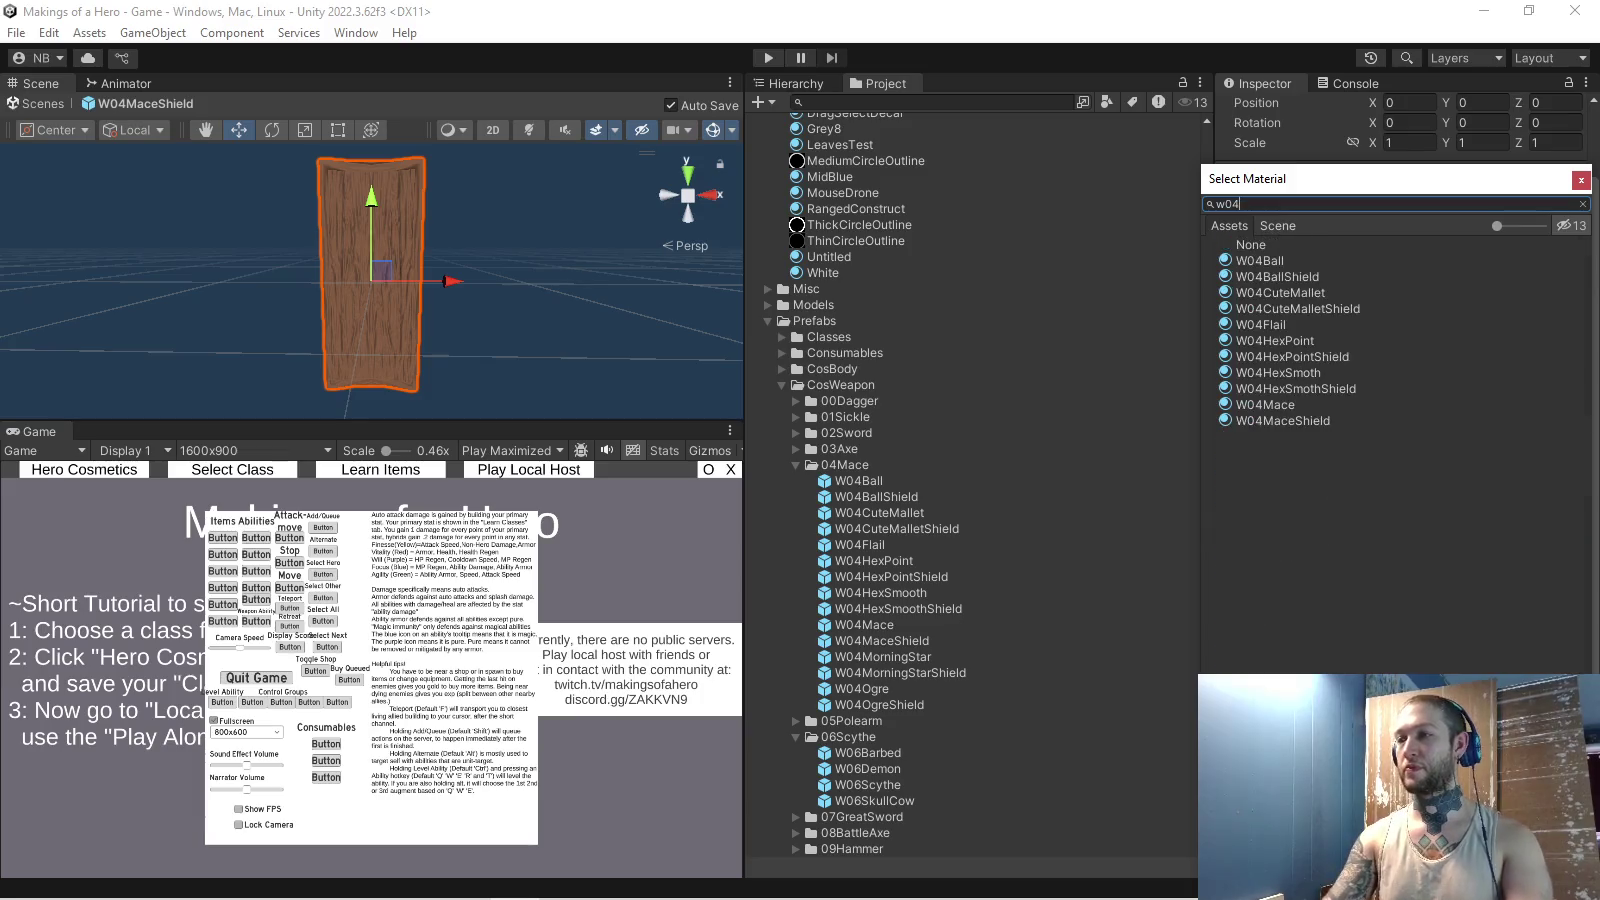
double_click(1283, 420)
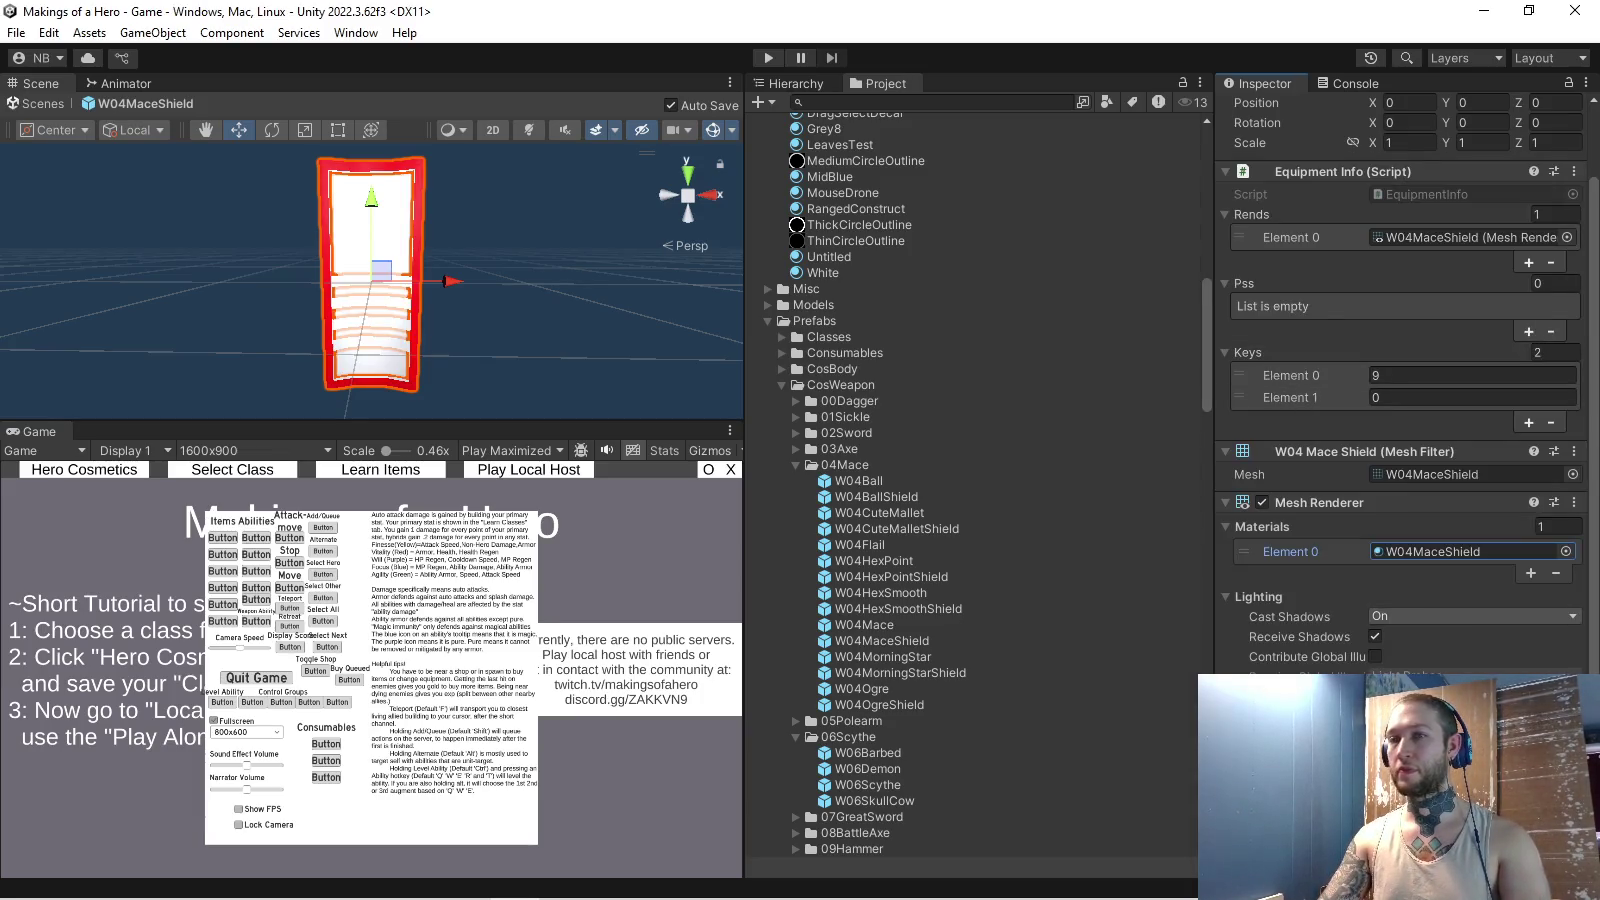
- Reduce the shield's Keys to one entry with value 2310
left_click(1548, 352)
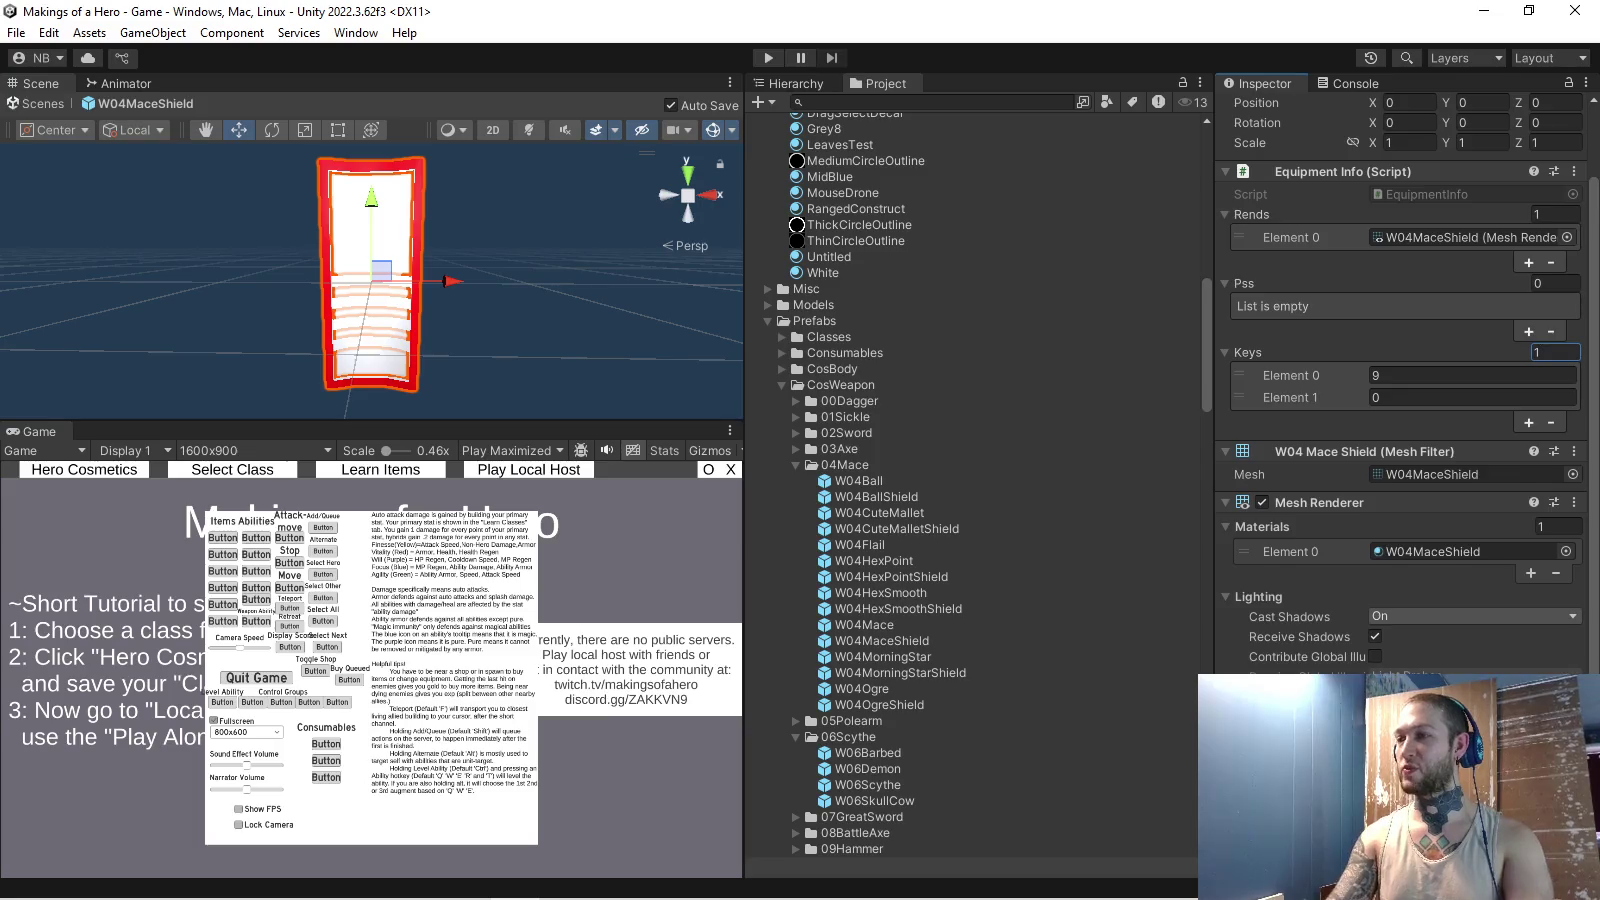
key("Return")
key("Tab")
type("231")
key("Return")
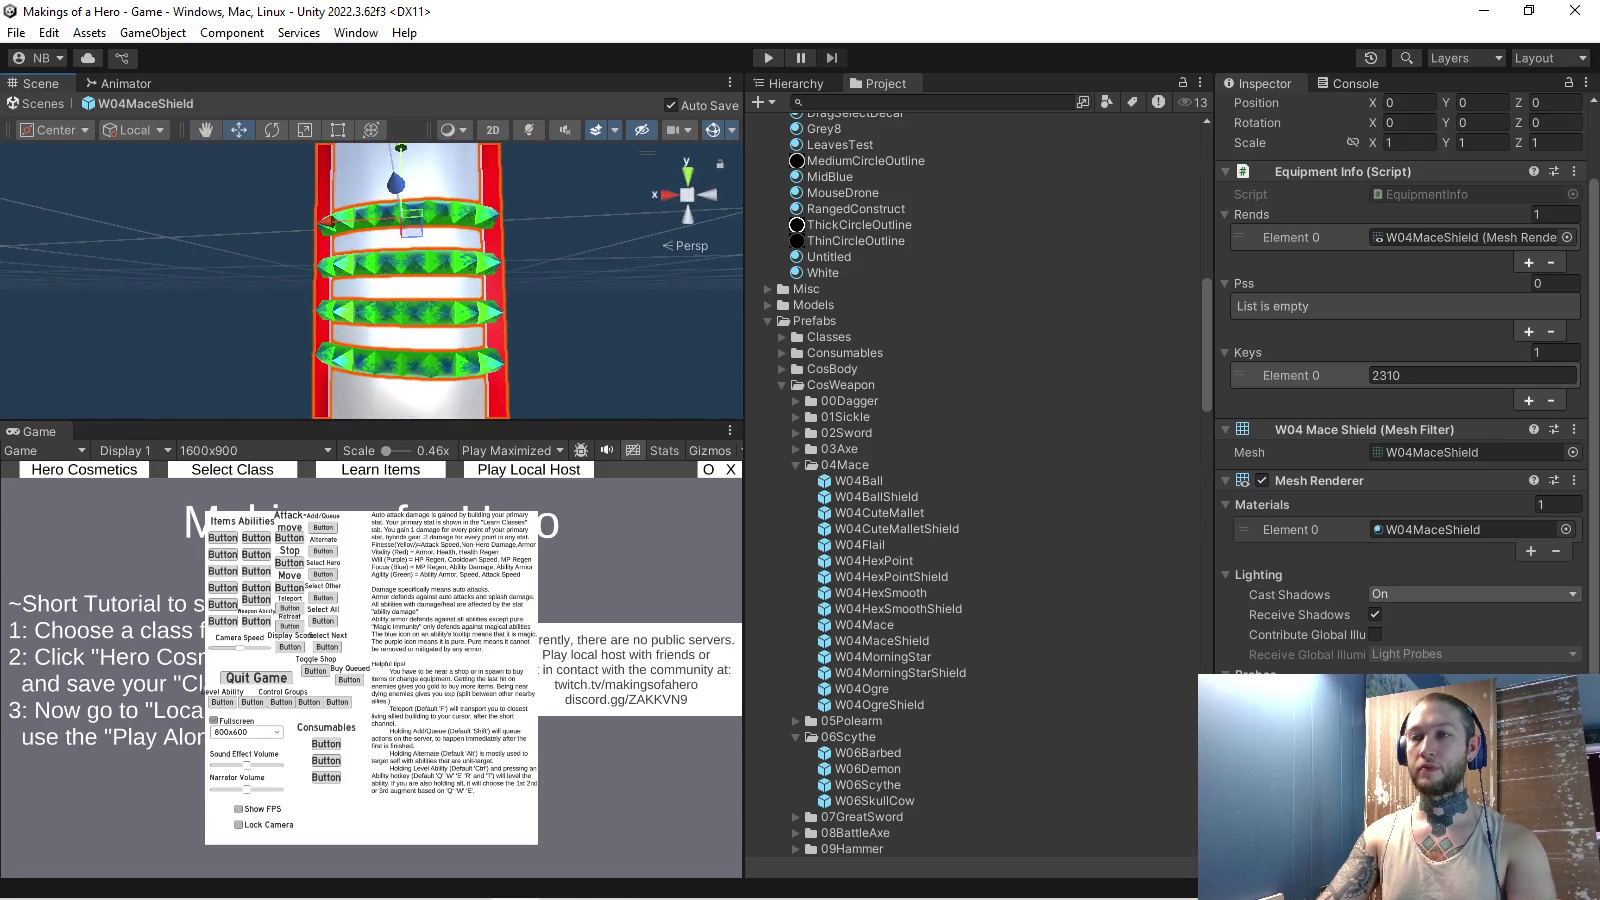
scroll(975, 480, "down", 15)
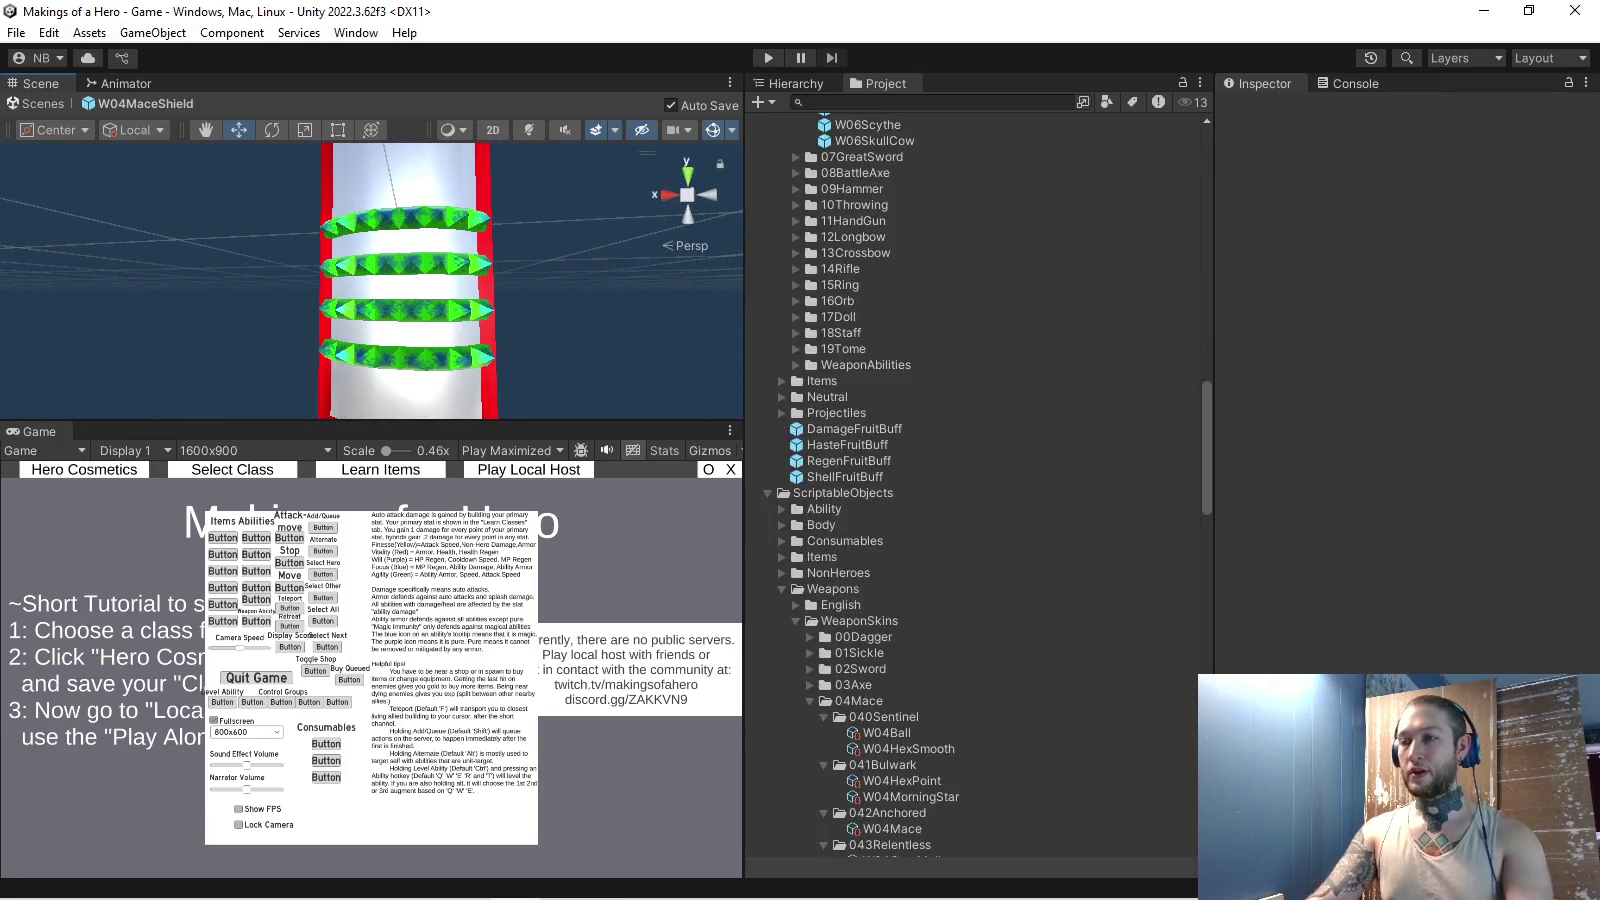
- Give the 042Anchored W04Mace skin four default colours (231, 233, 233, 233) and enter Play mode
scroll(975, 480, "down", 5)
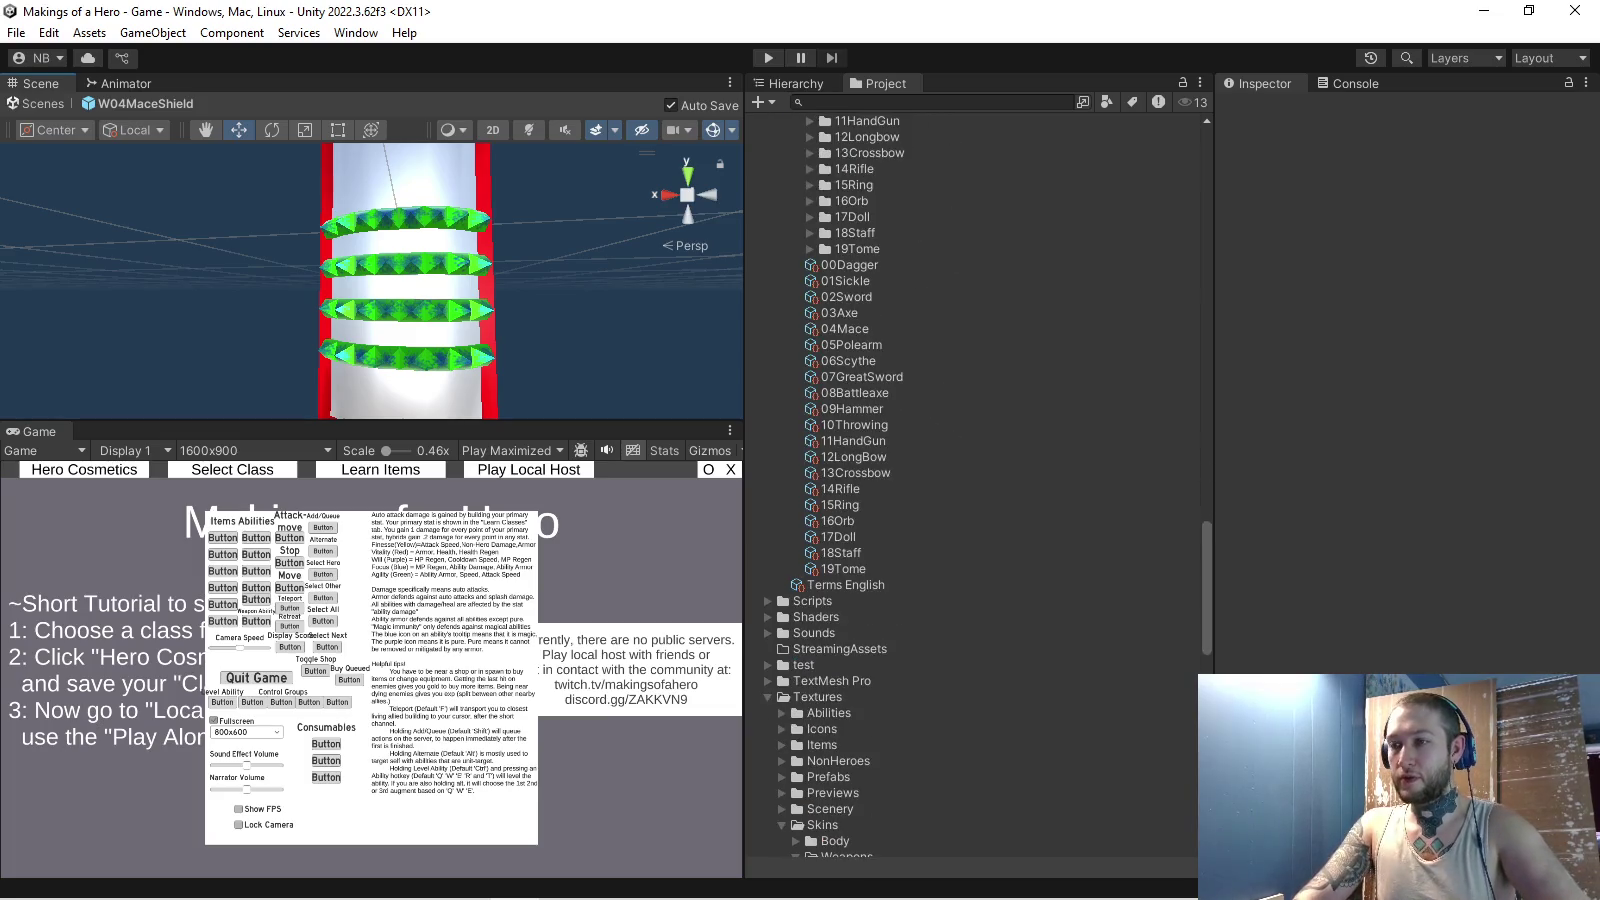
scroll(975, 480, "down", 10)
scroll(975, 480, "up", 8)
scroll(975, 480, "up", 11)
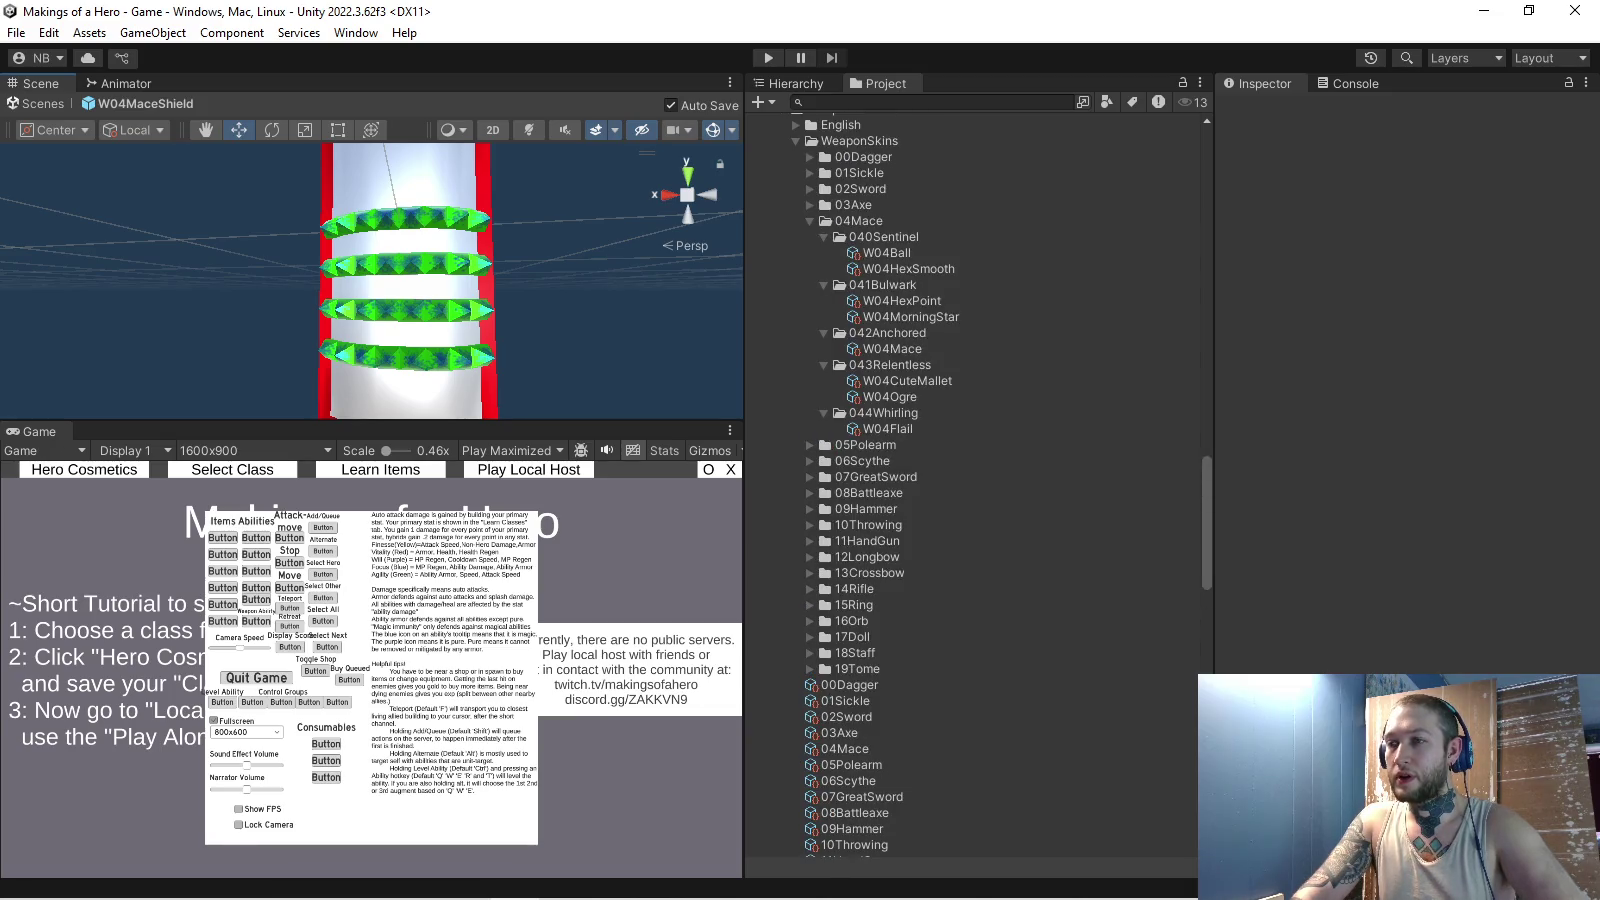
left_click(892, 348)
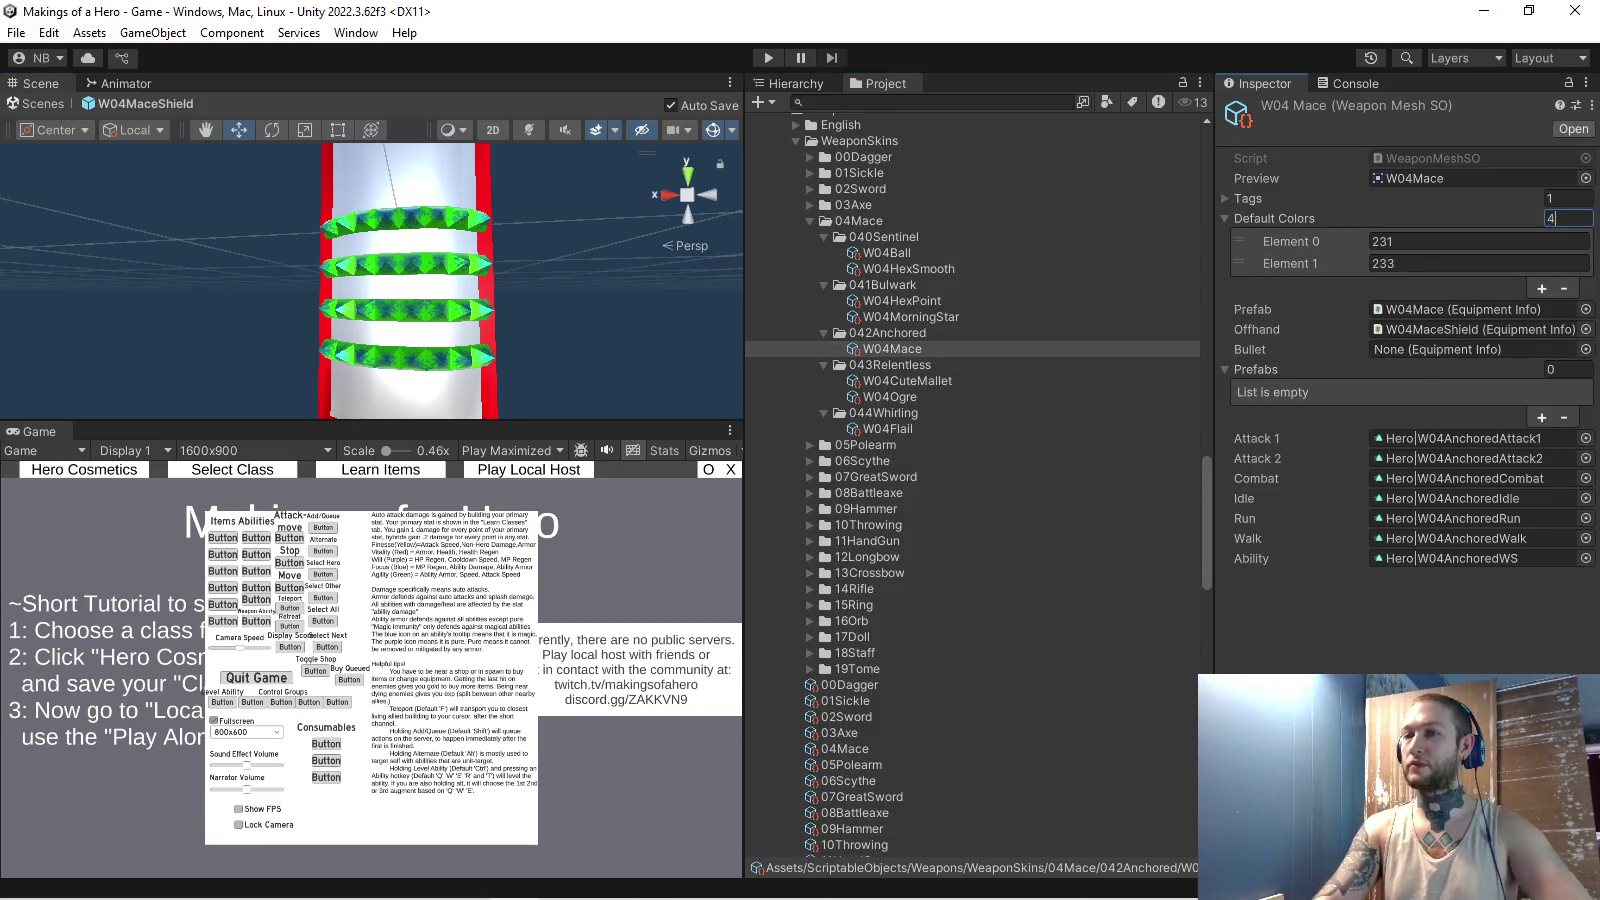
key("Return")
key("ctrl+p")
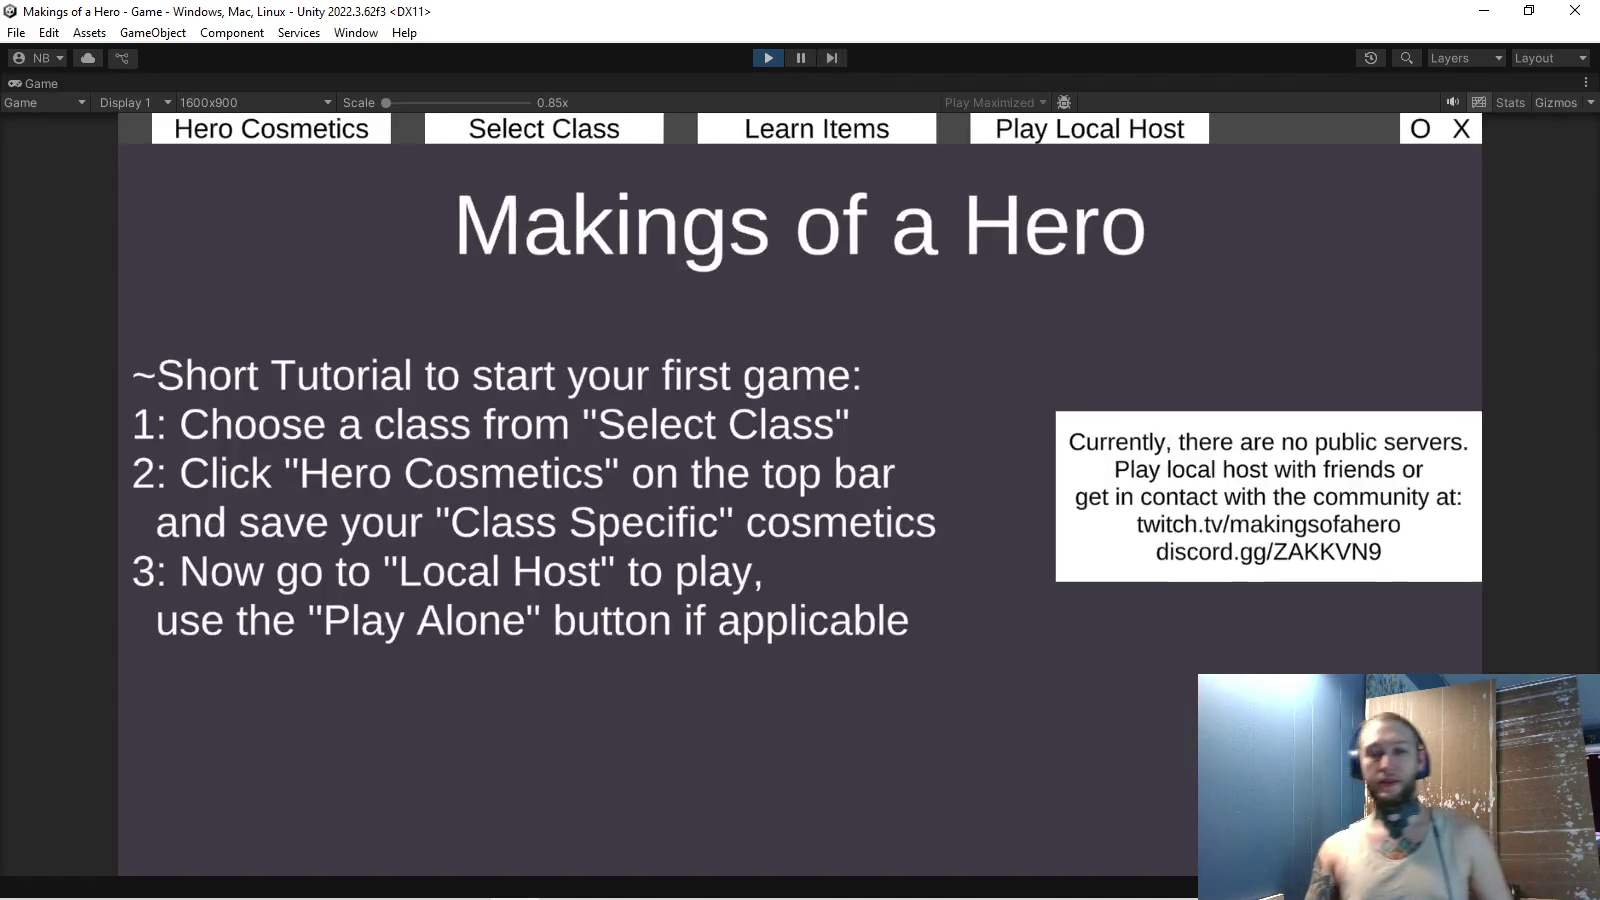
- In Hero Cosmetics, colour the shield spikes red and the face brown, then un-maximize the Game view
left_click(271, 128)
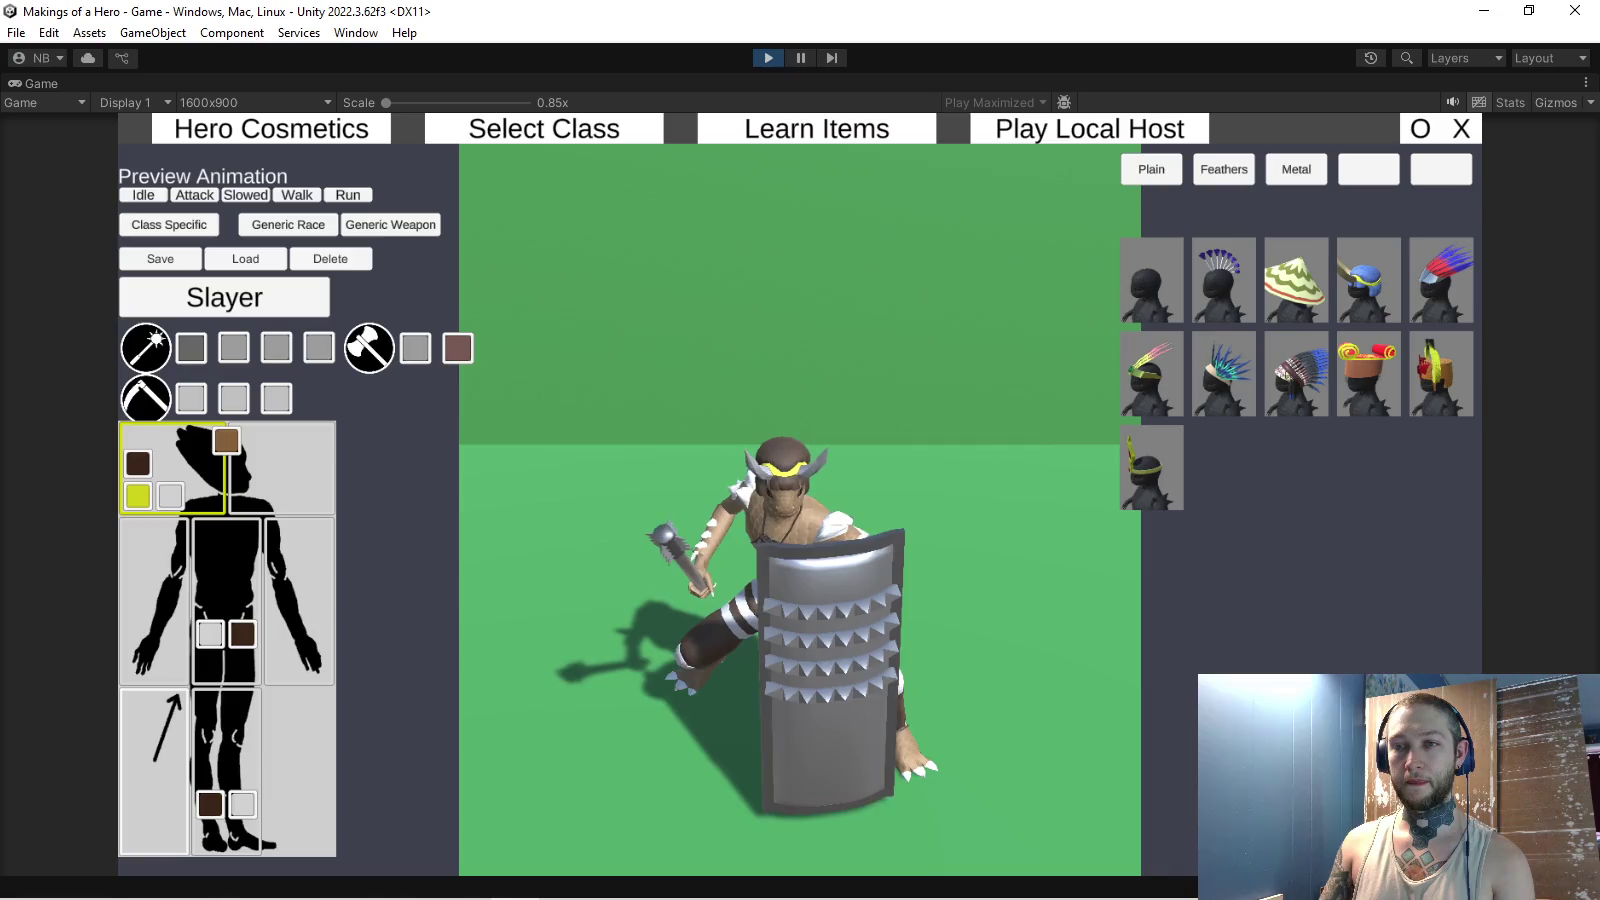
left_click(319, 347)
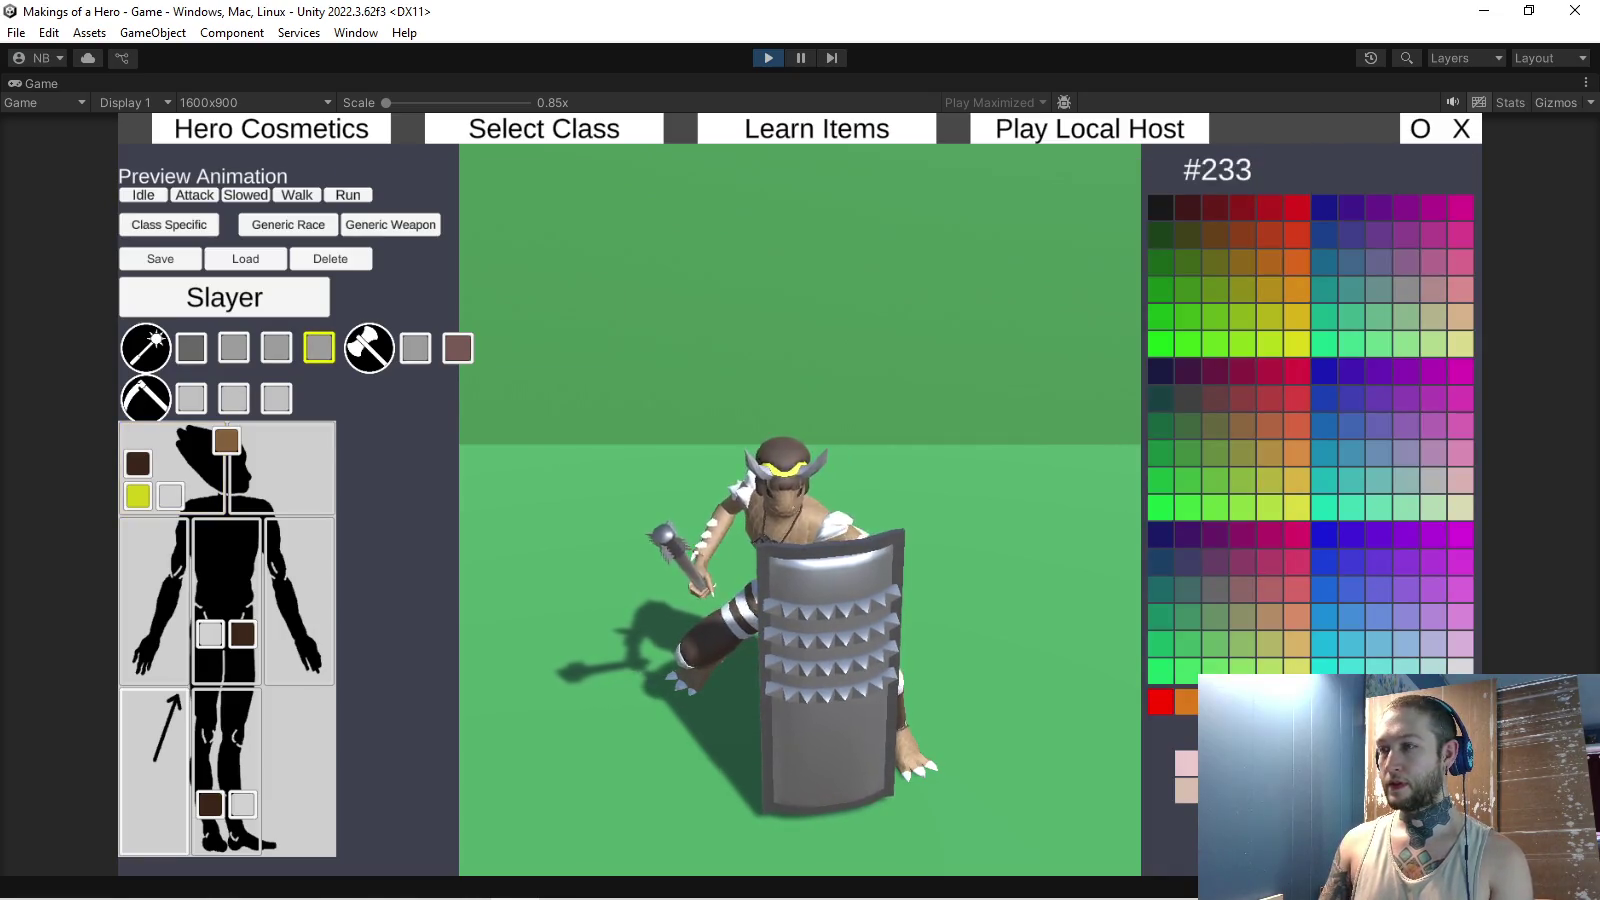
left_click(1296, 206)
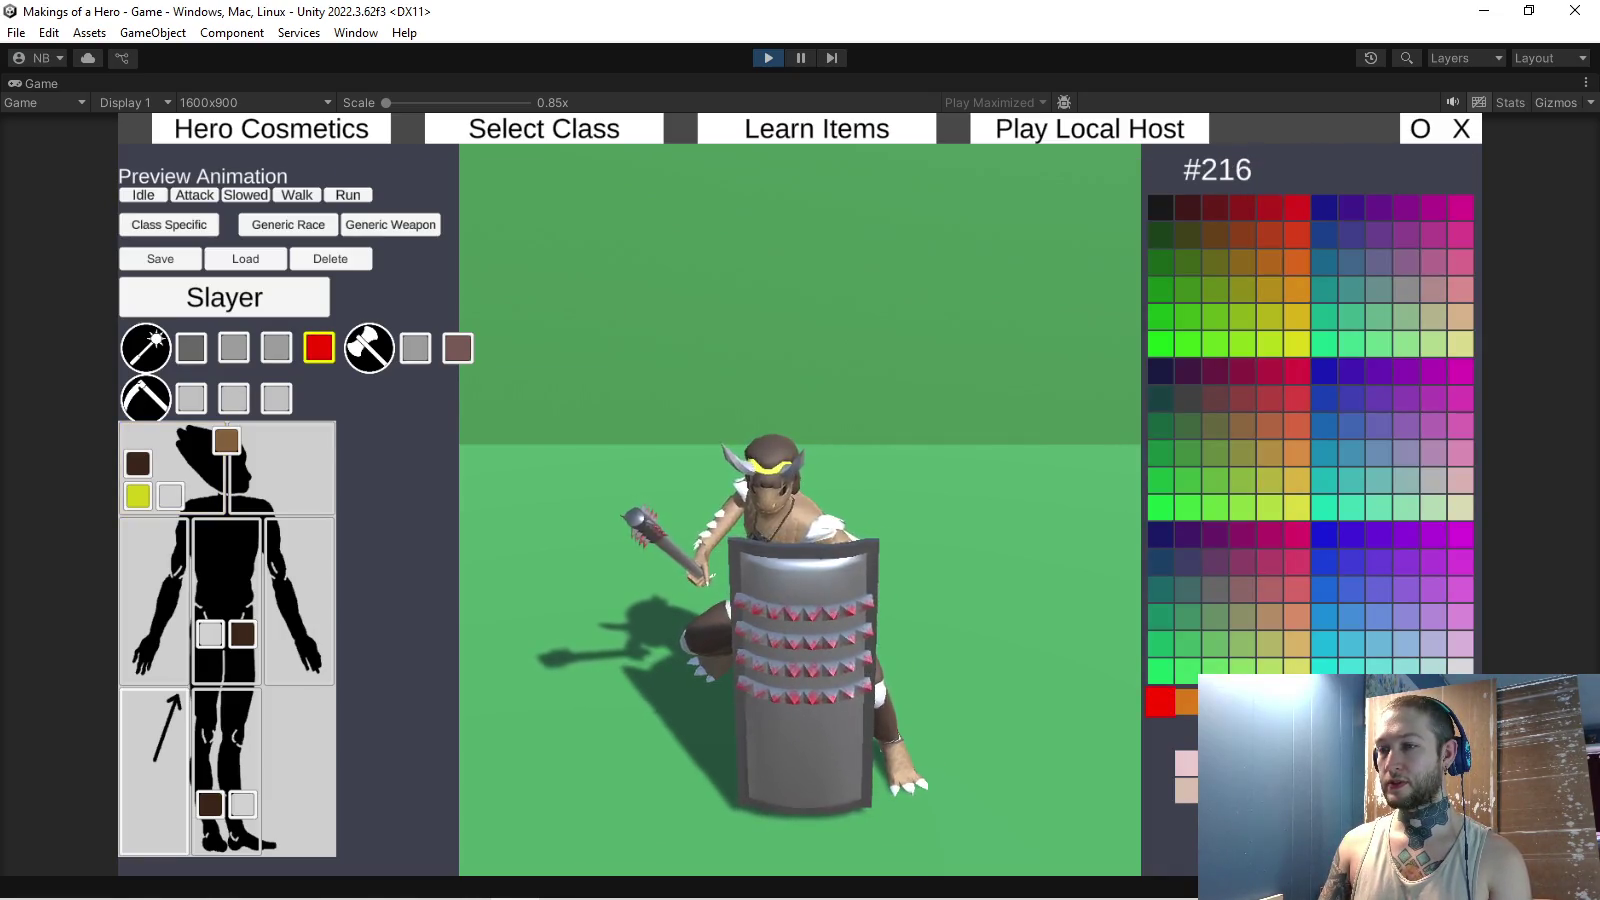
left_click(276, 347)
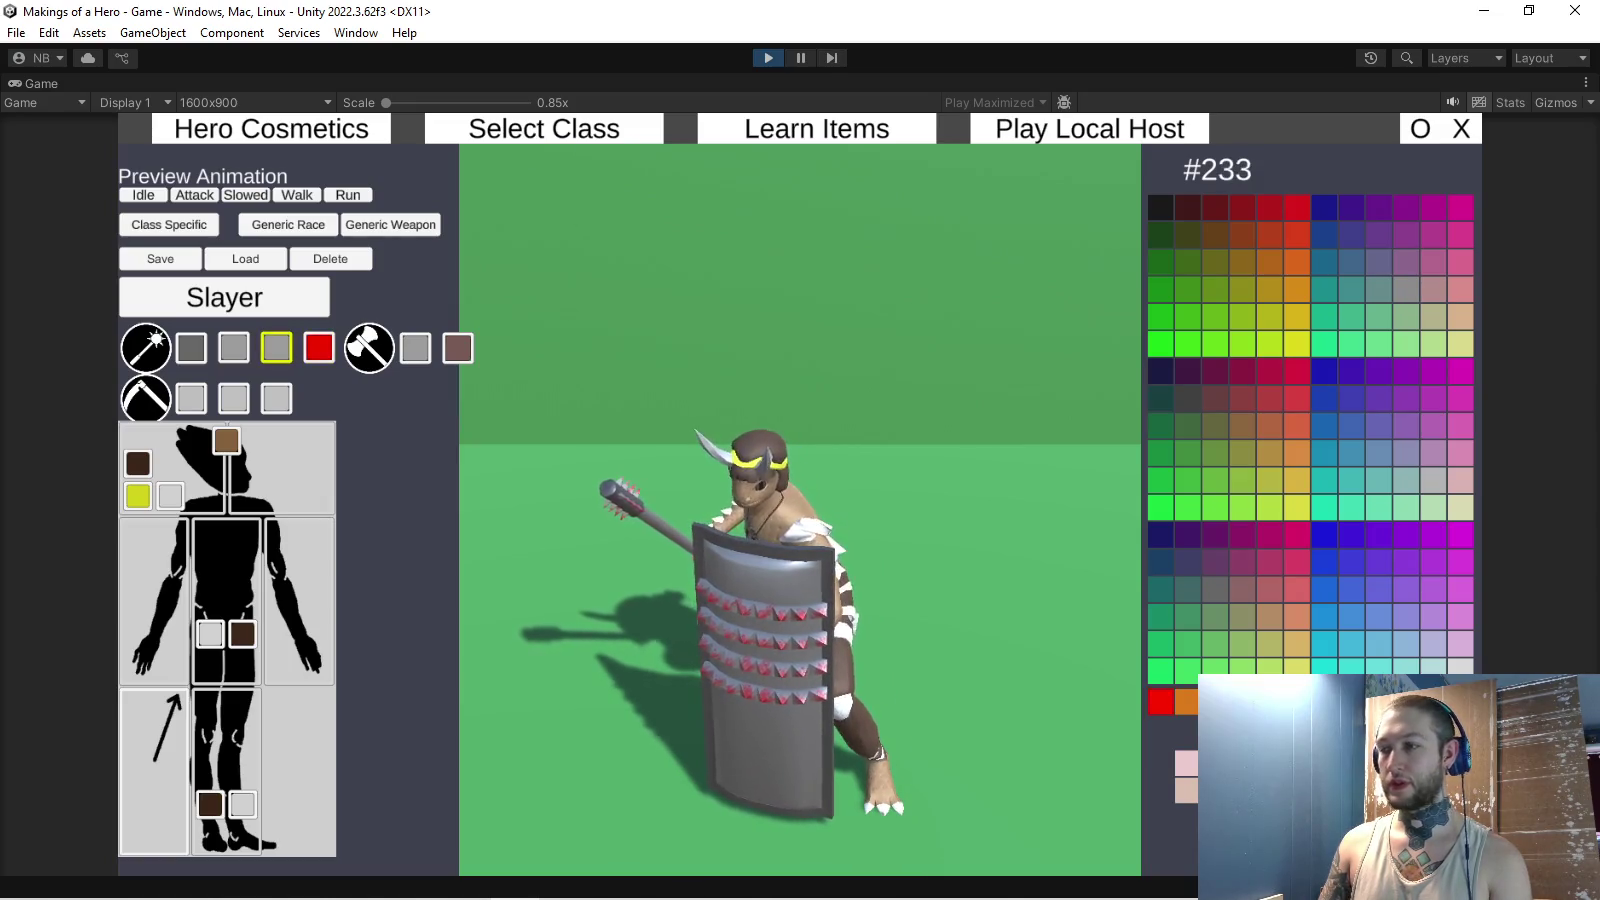
left_click(1241, 763)
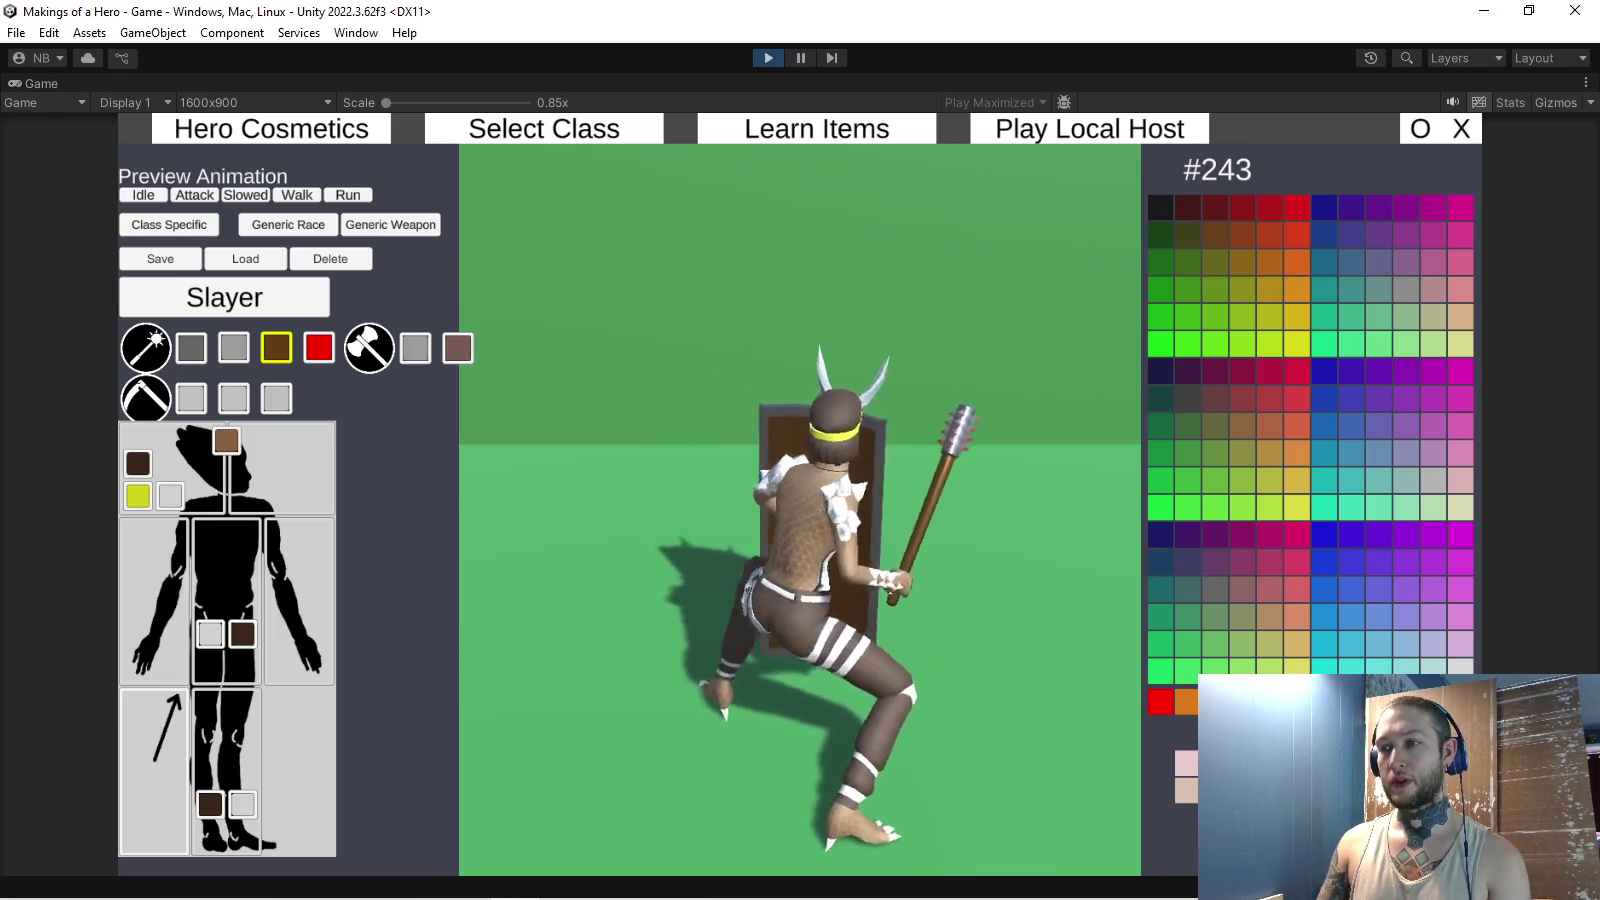
left_click(191, 347)
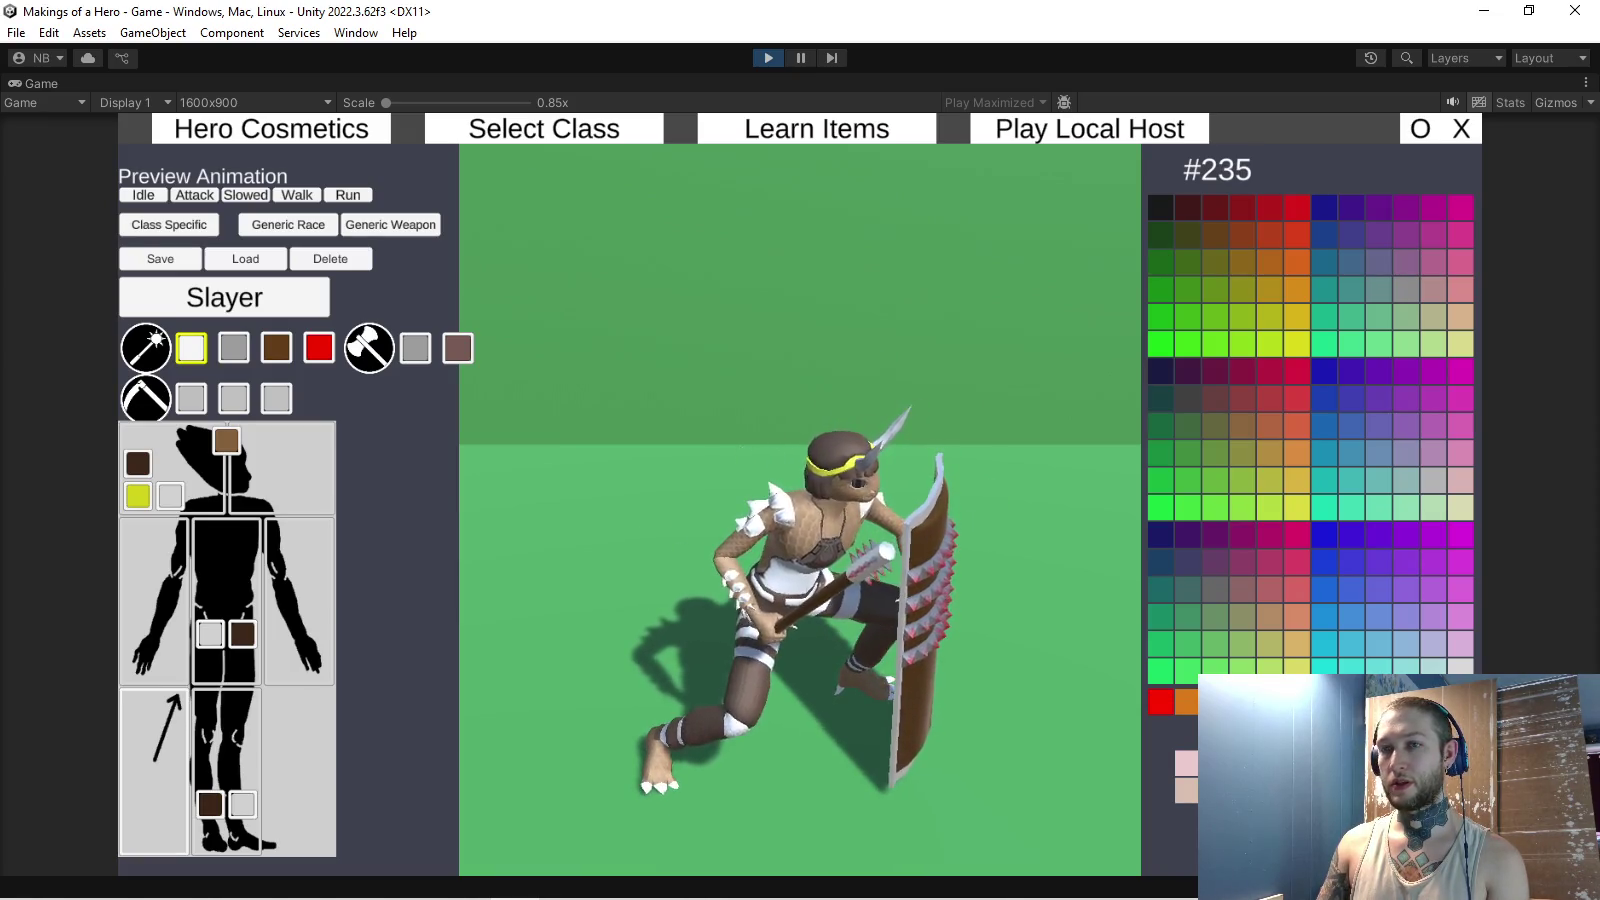
left_click(233, 347)
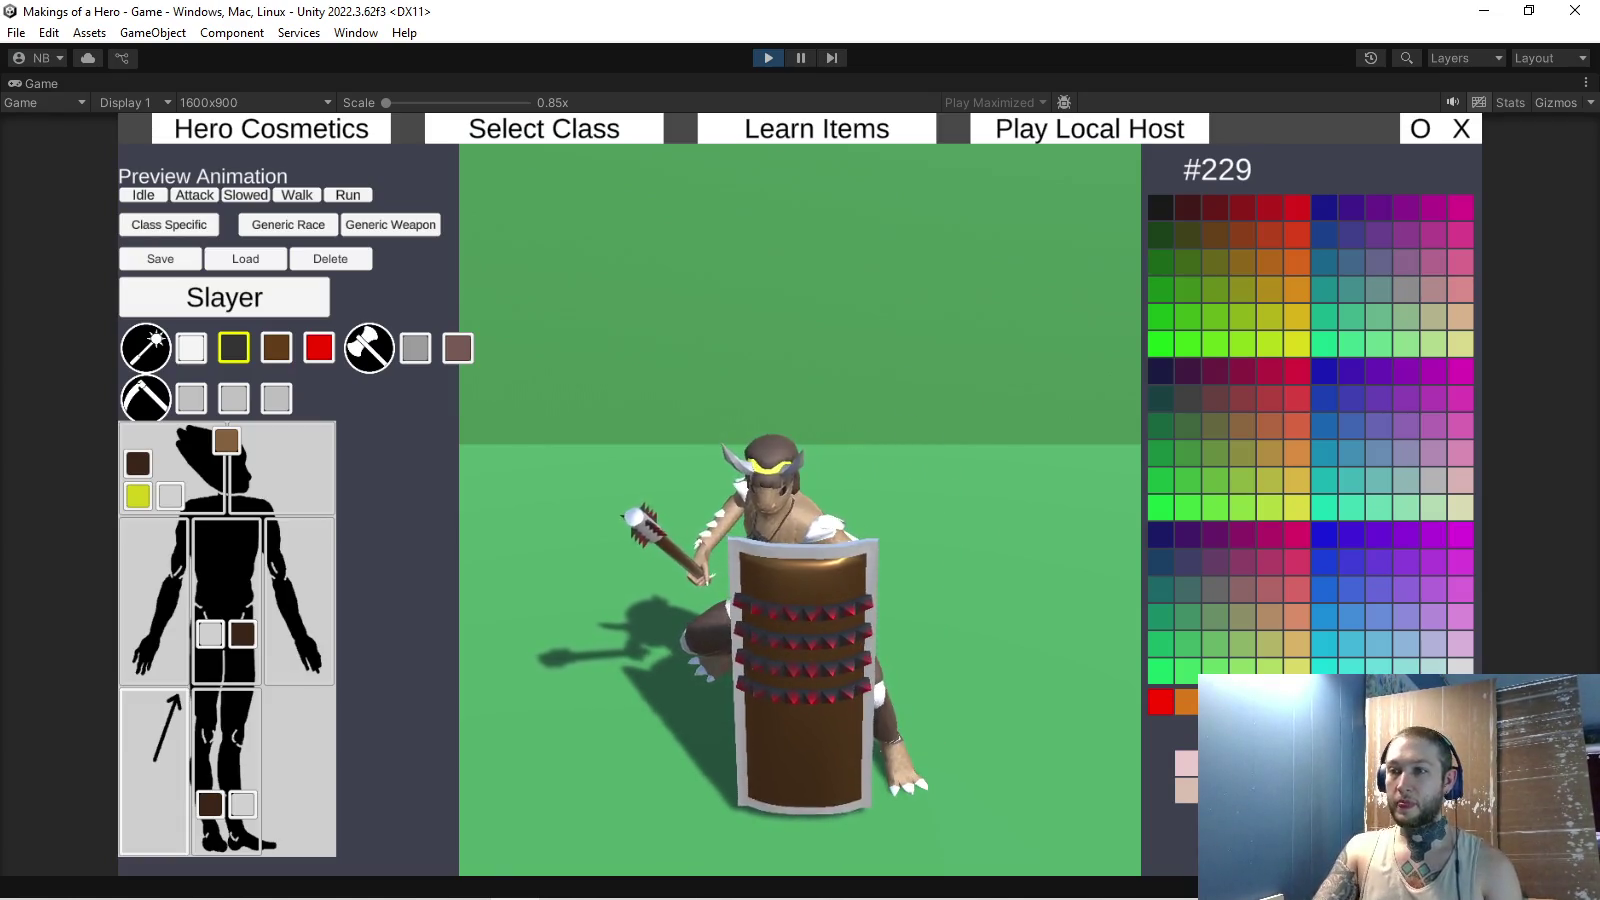
left_click(1586, 83)
left_click(1367, 154)
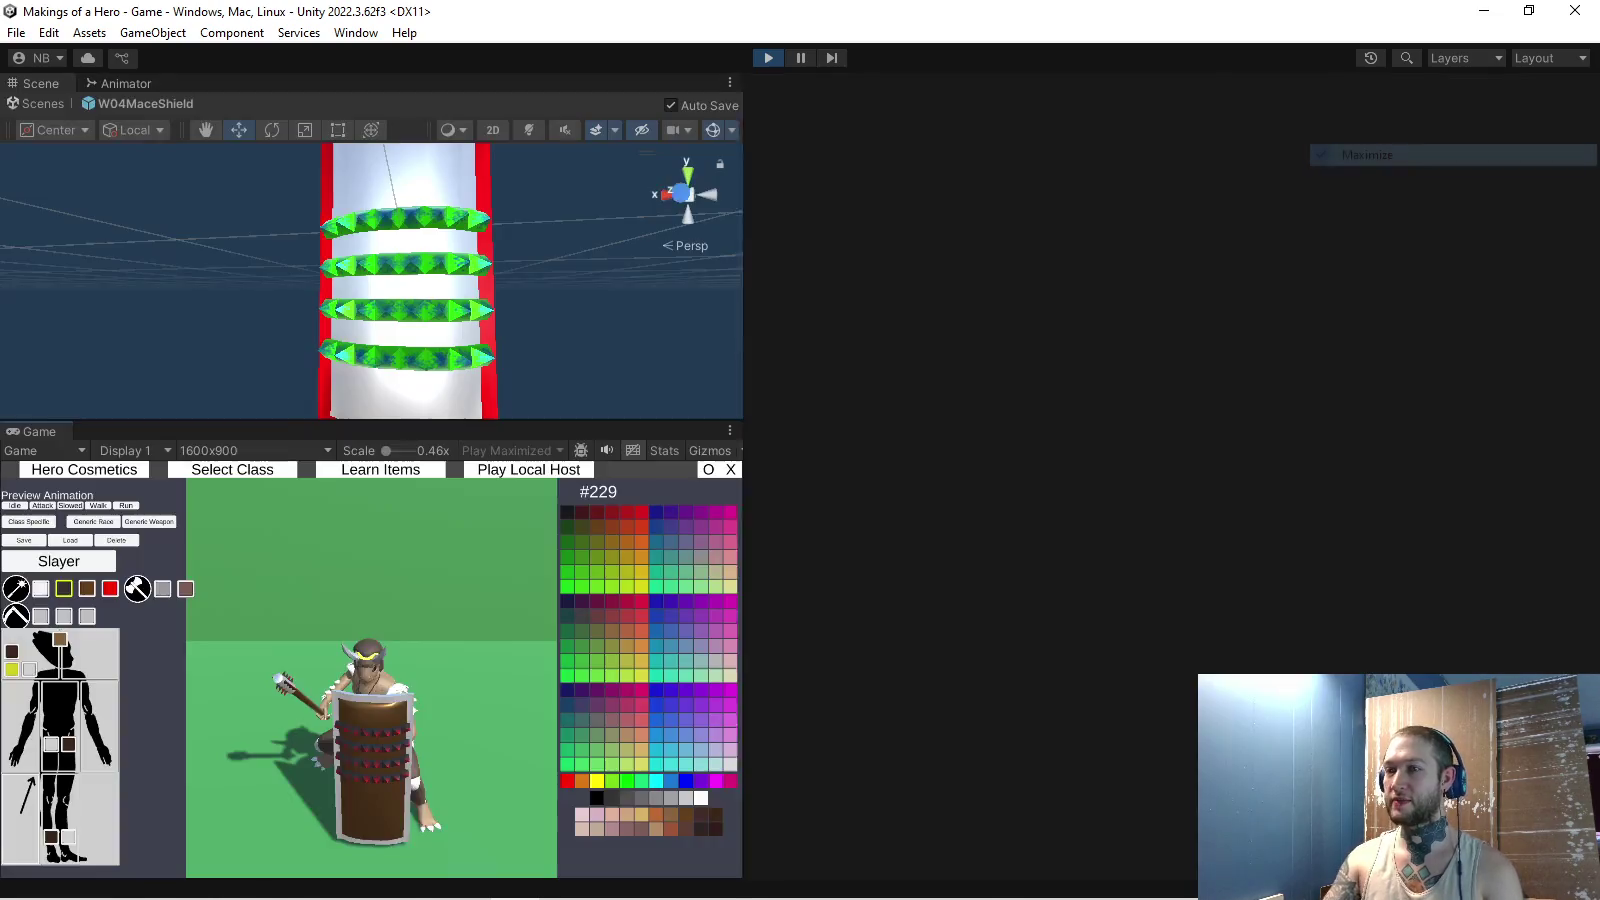
- Copy the in-game slot colour numbers into the four Default Colors: 215, 229, 243, 211
left_click(700, 797)
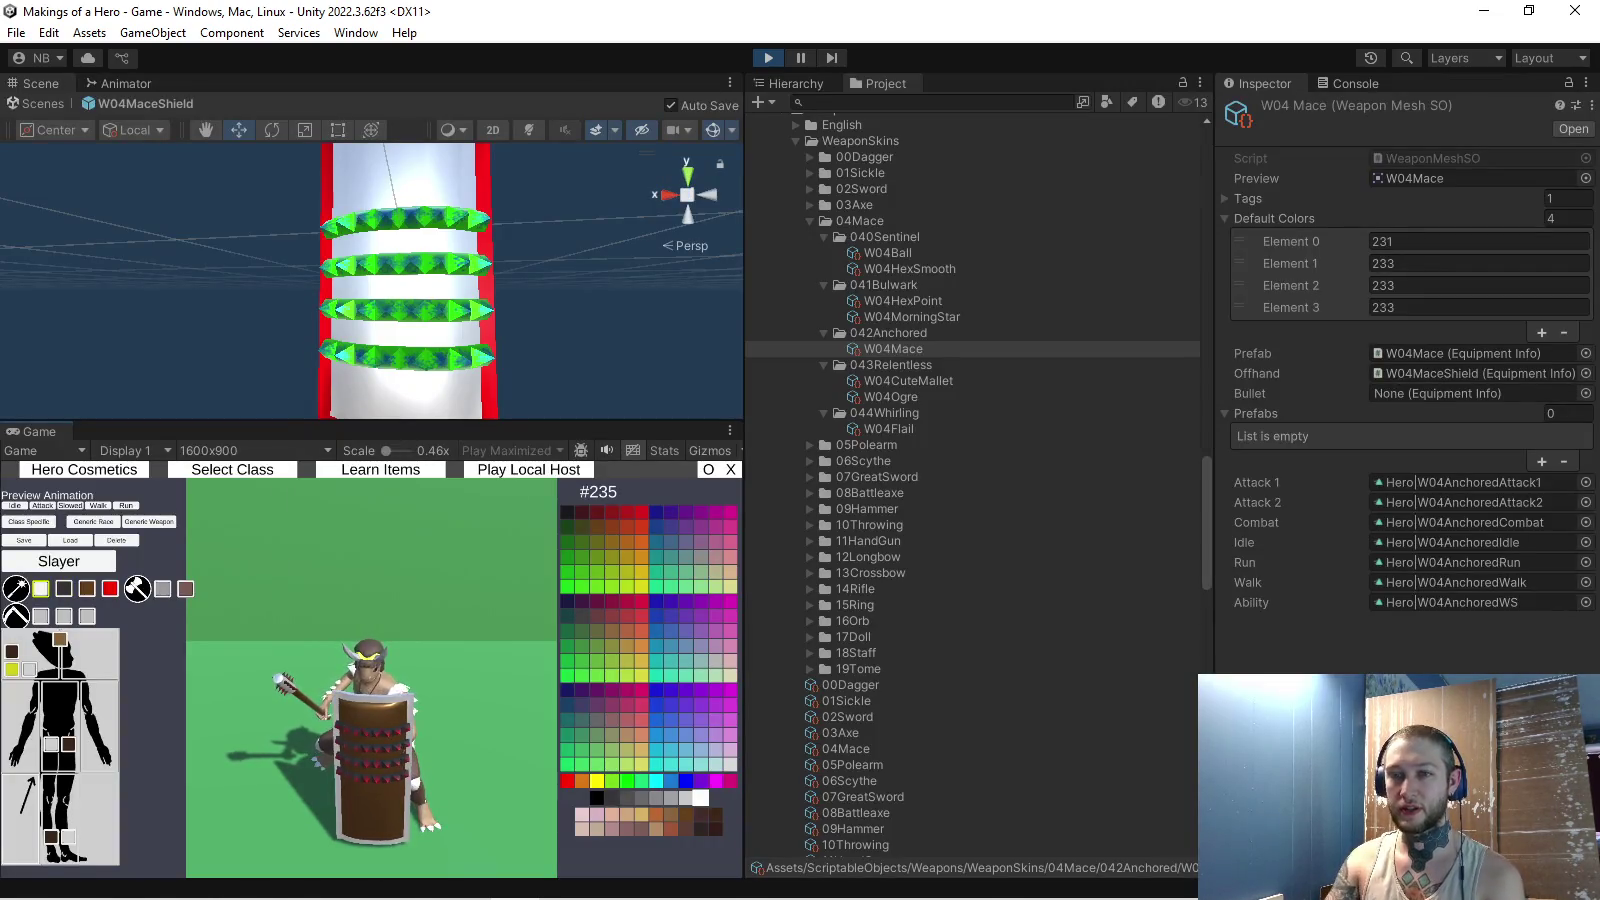
left_click(730, 765)
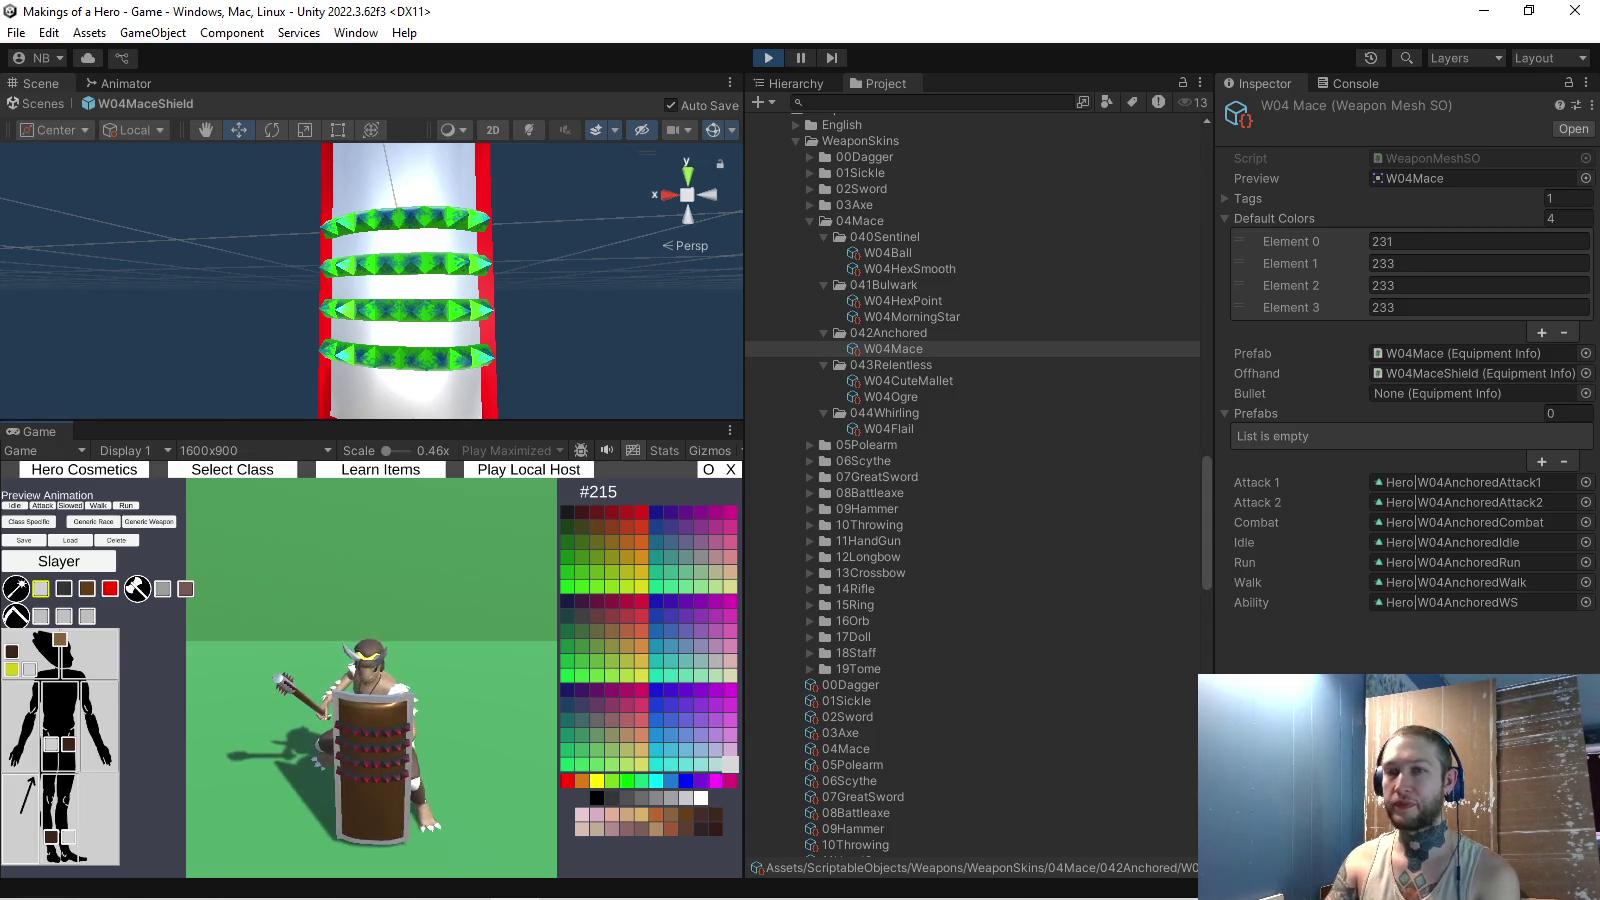
left_click(1400, 241)
type("215")
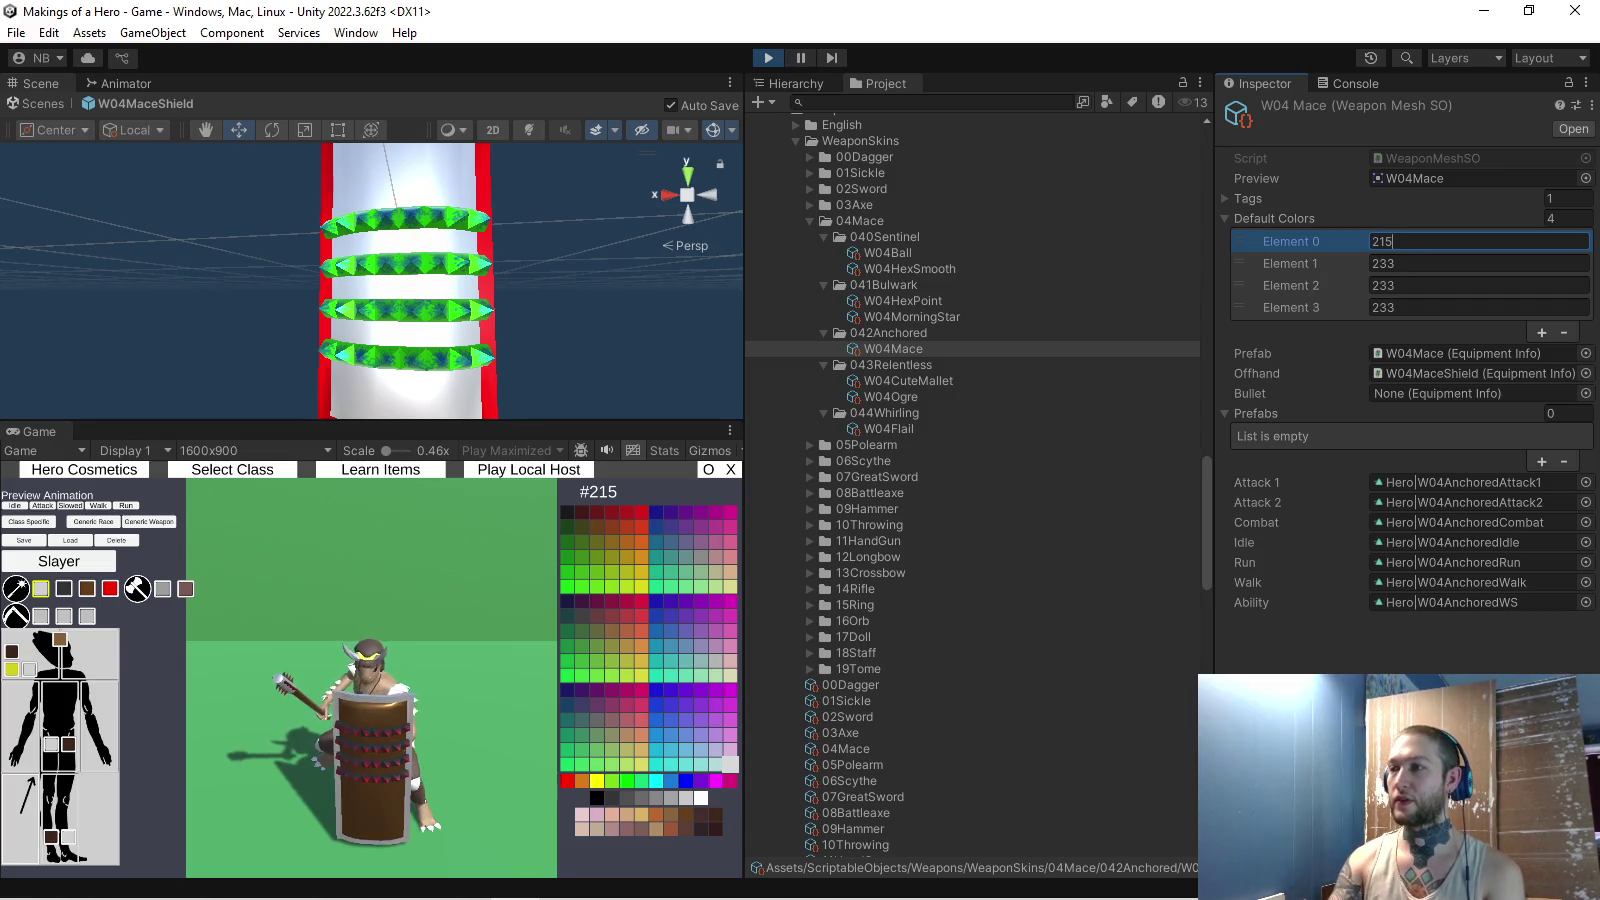
left_click(63, 588)
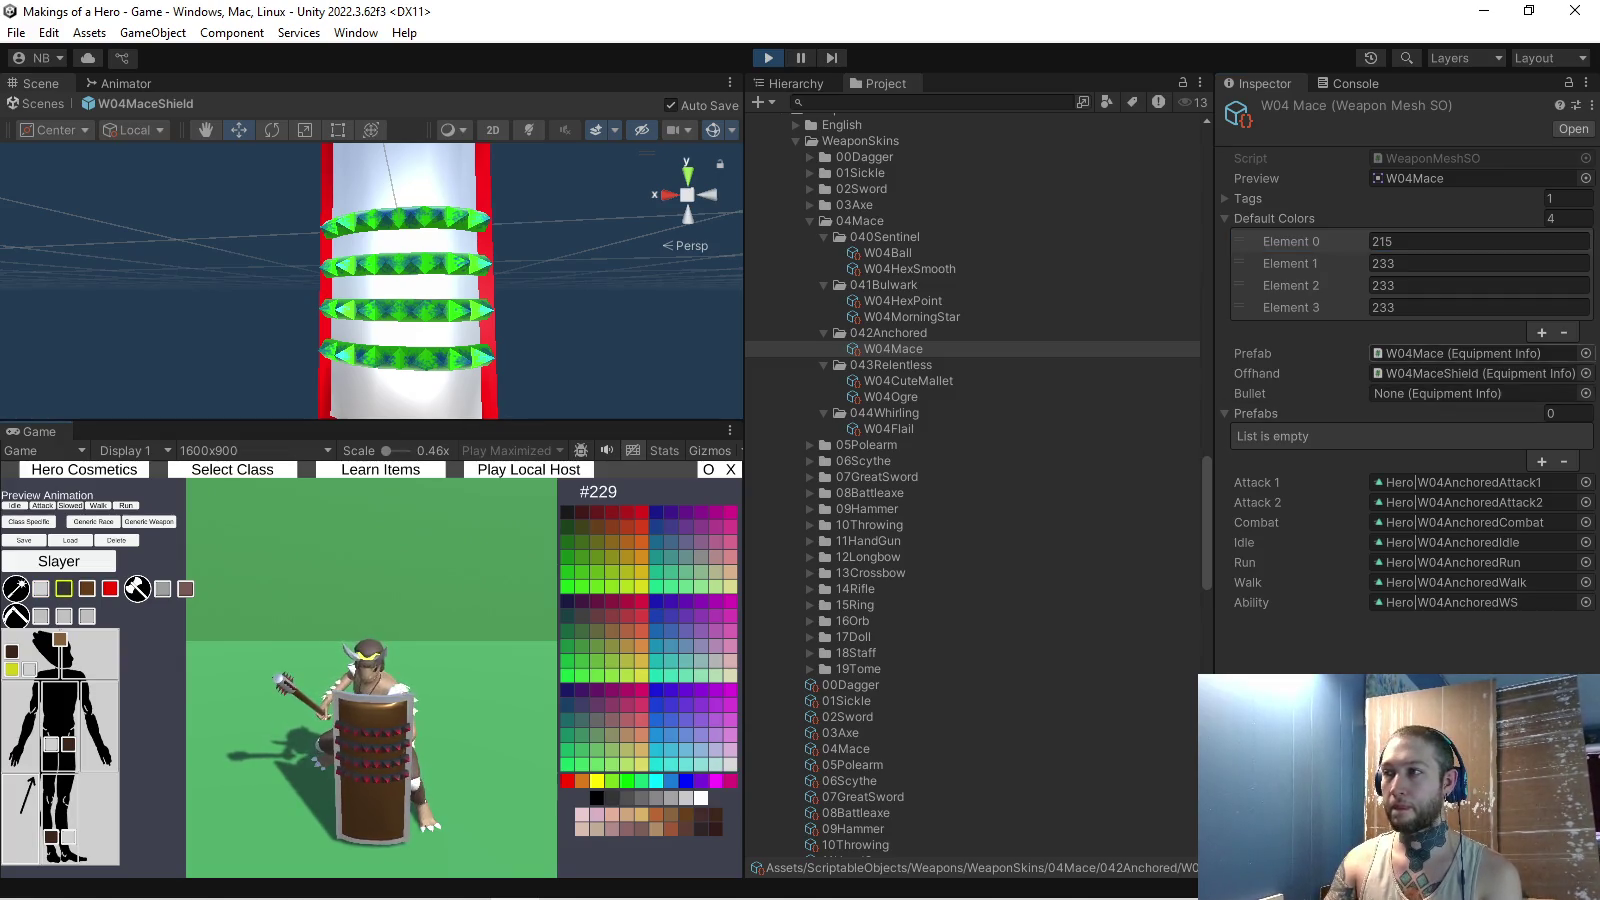
left_click(1400, 263)
type("229")
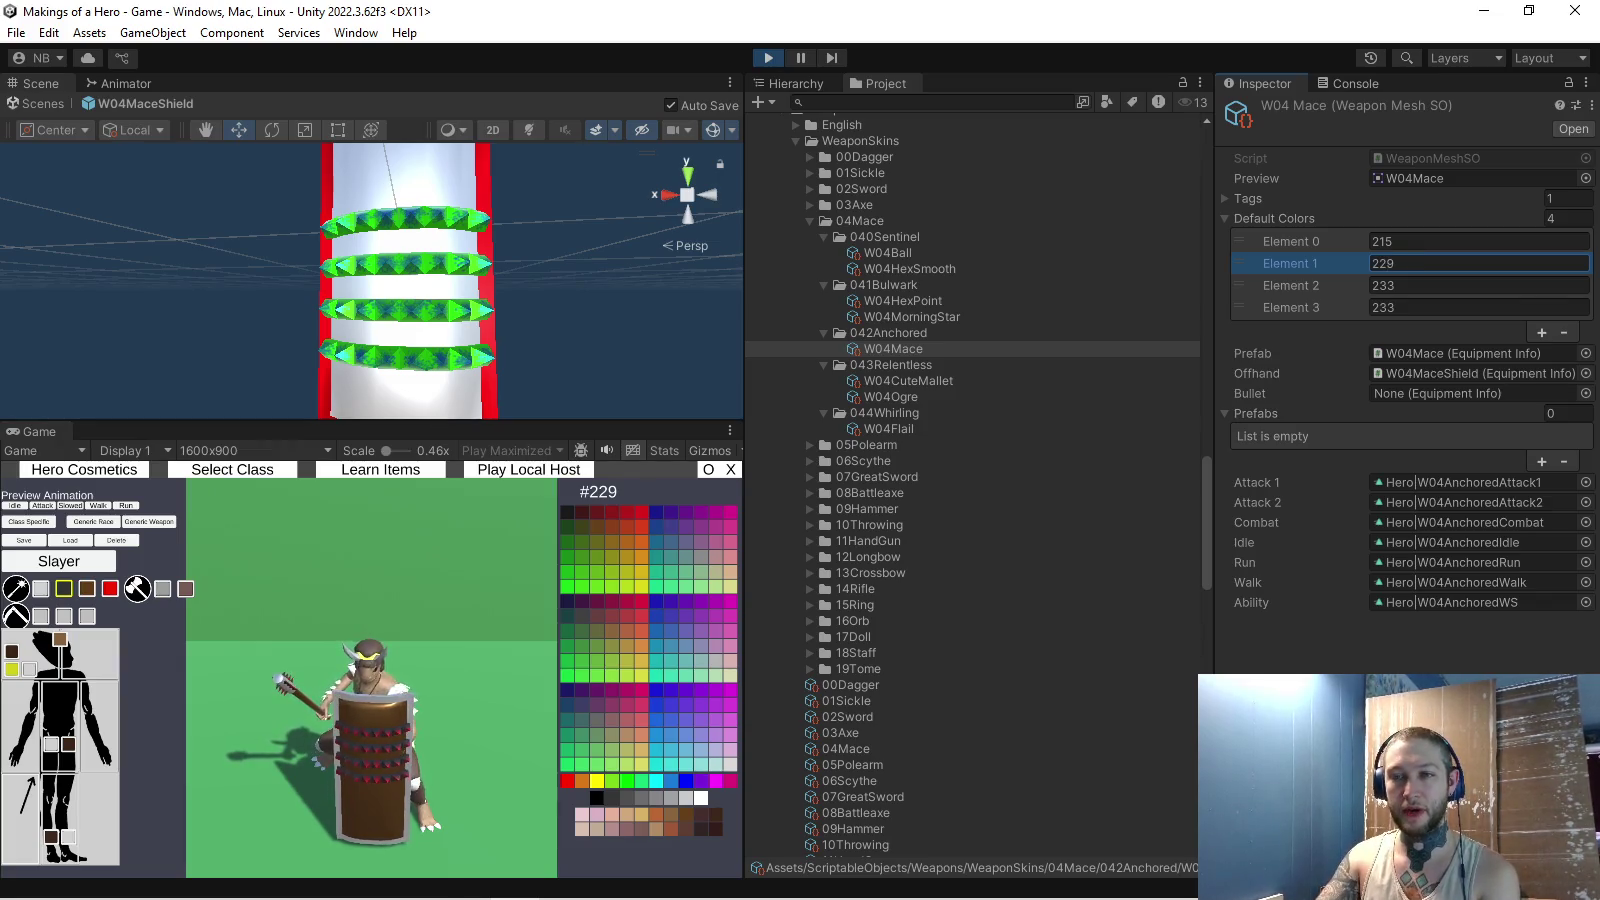
left_click(87, 588)
left_click(1400, 285)
left_click(110, 588)
left_click(1400, 307)
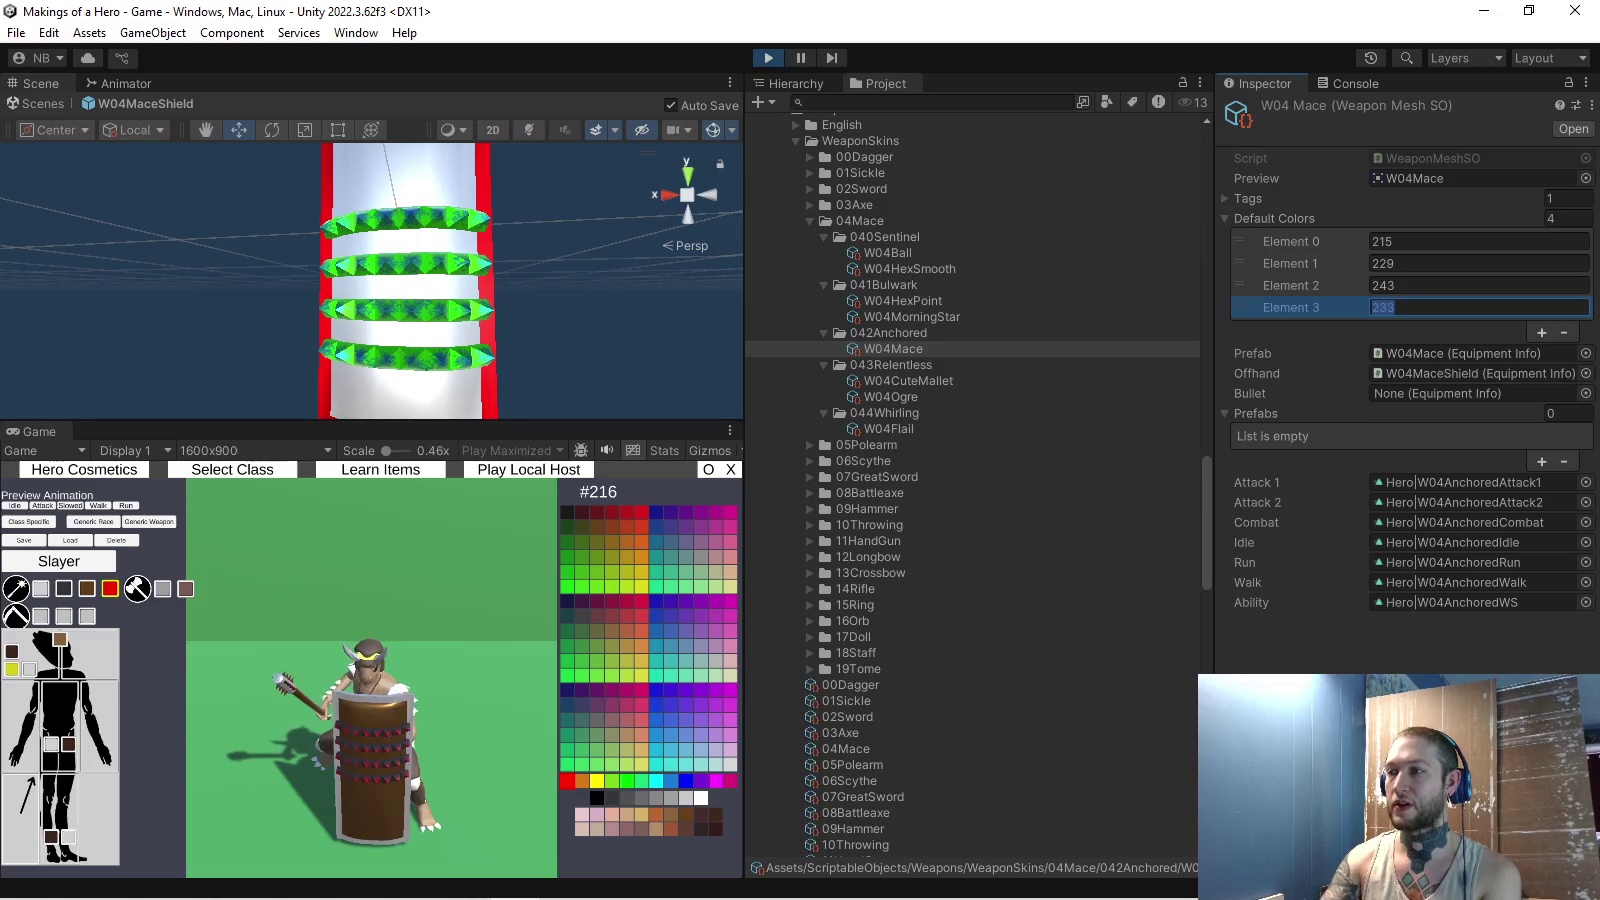
type("216")
key("Return")
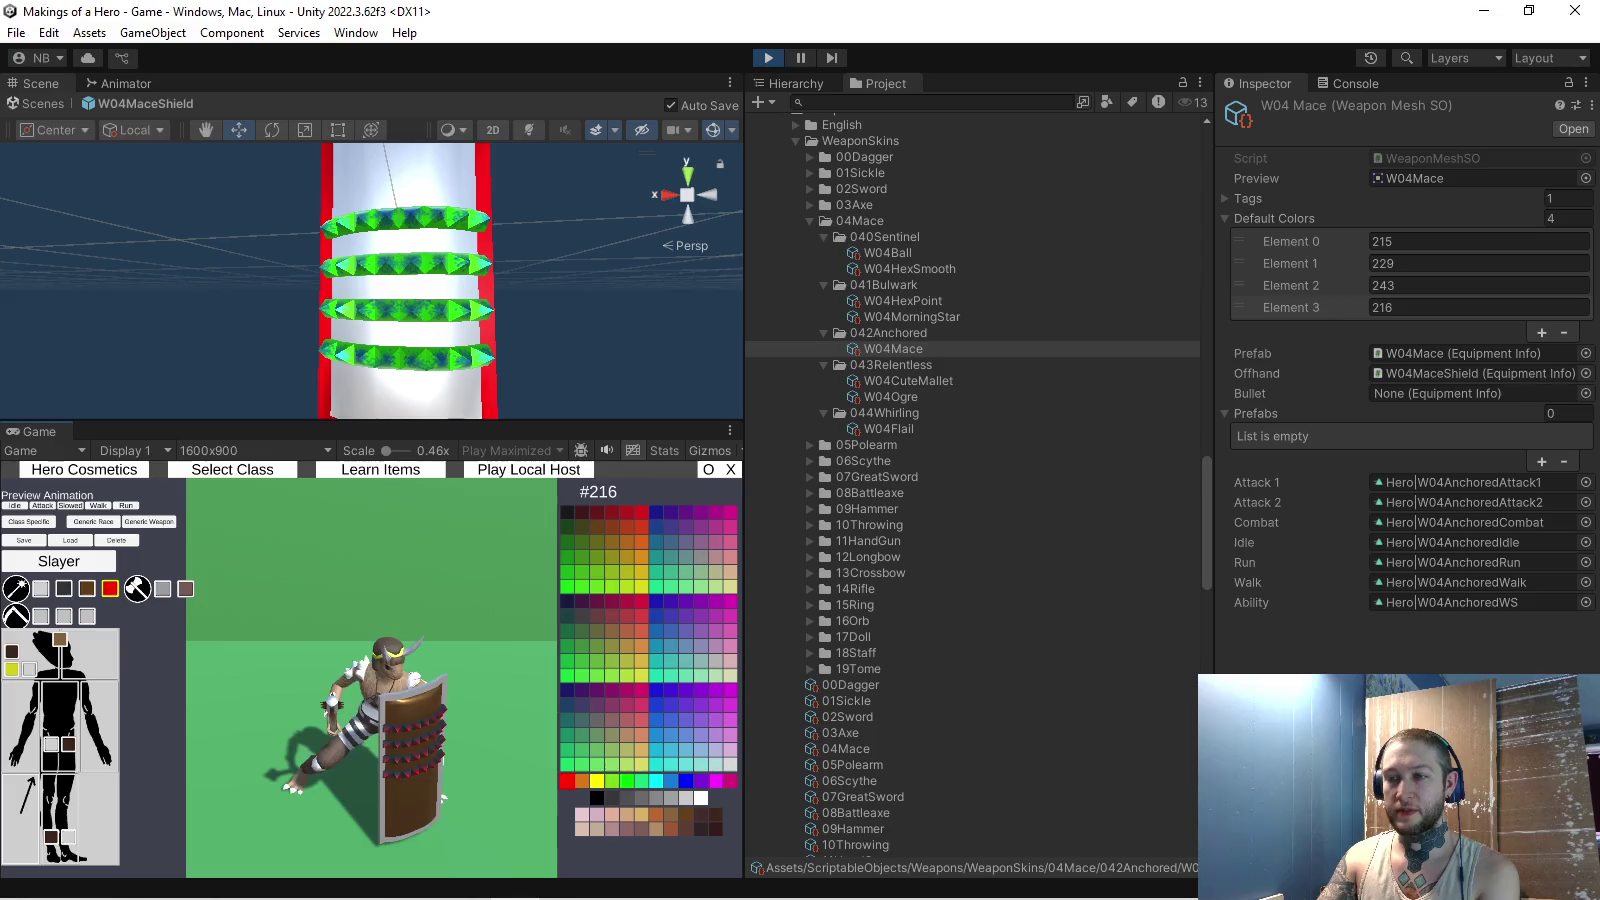
- Preview green, yellow, magenta, #223 and blue #199 on the shield spikes, then stop play mode
left_click(626, 780)
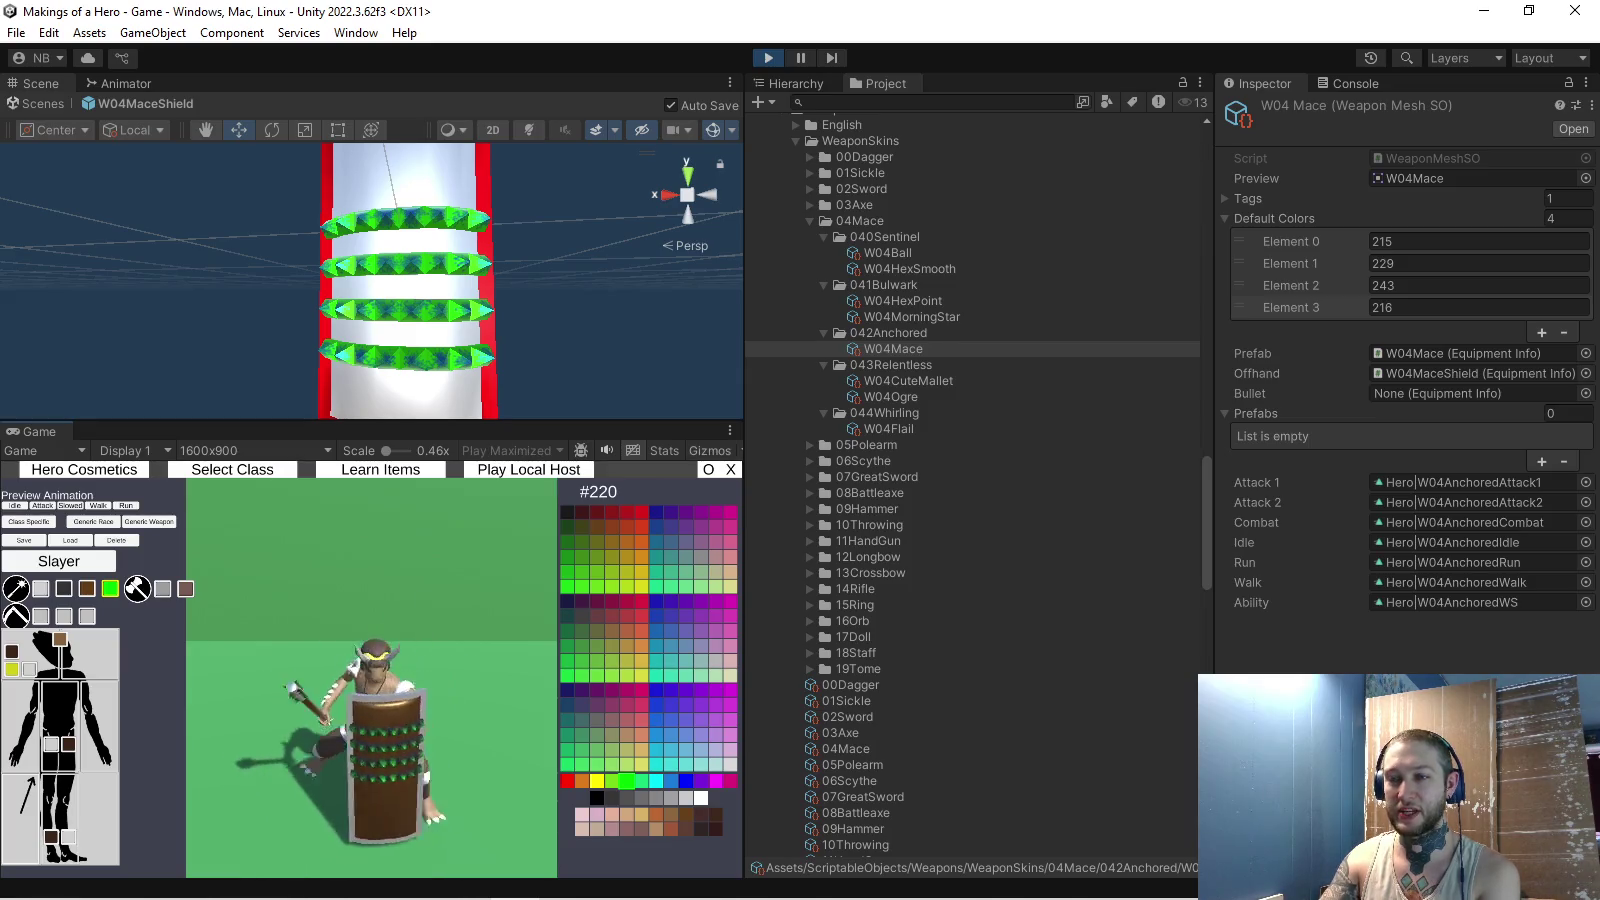
left_click(597, 780)
left_click(716, 780)
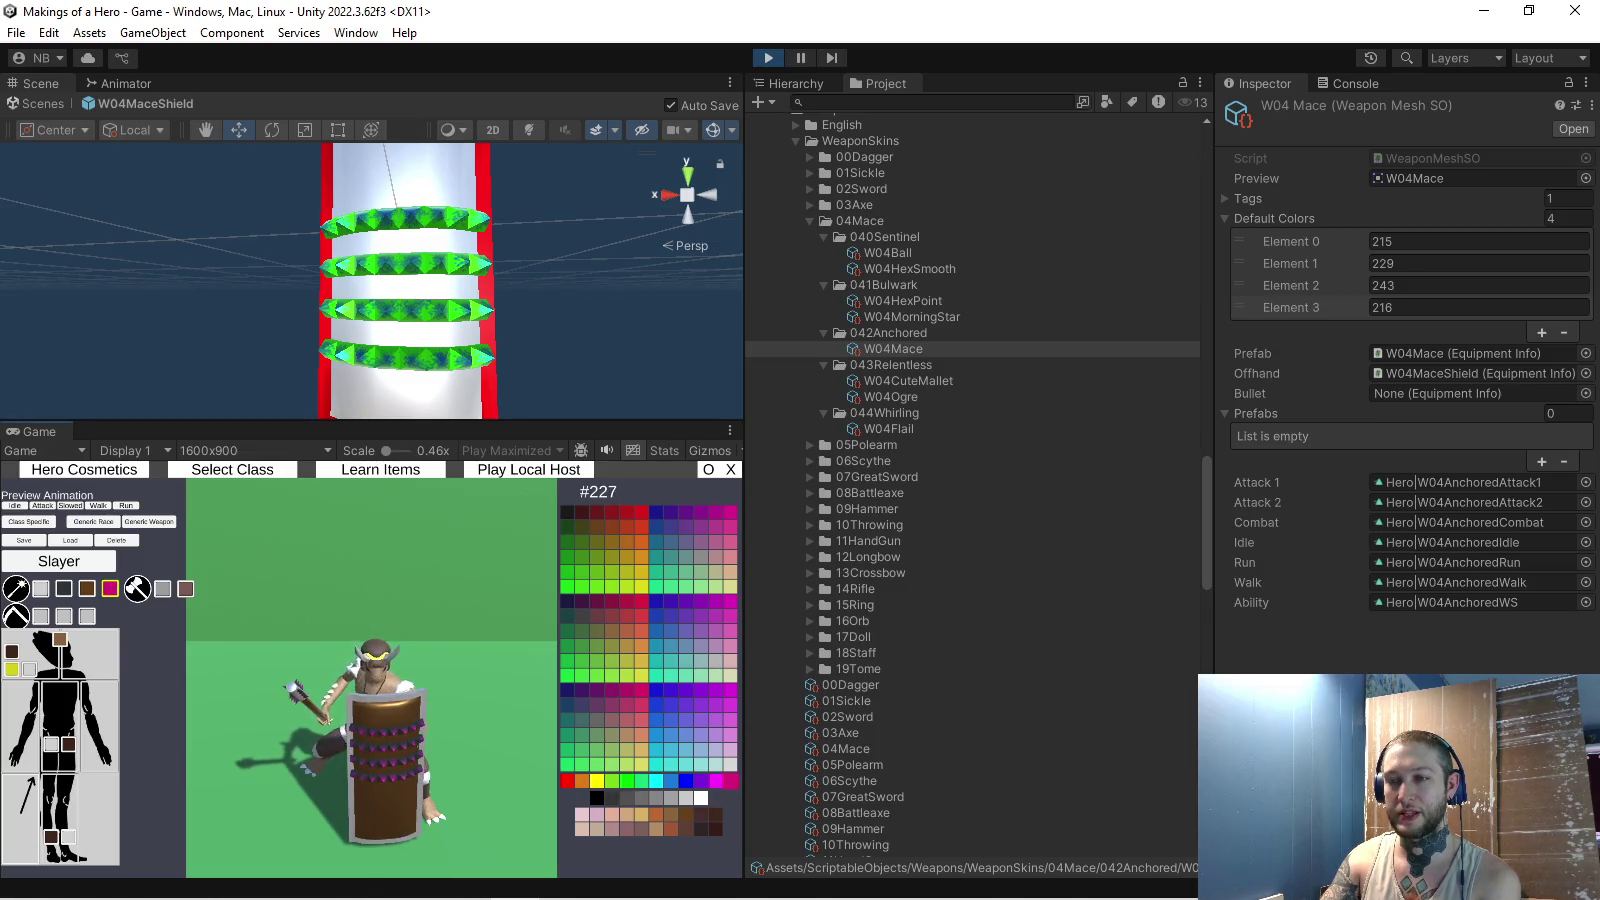
left_click(666, 780)
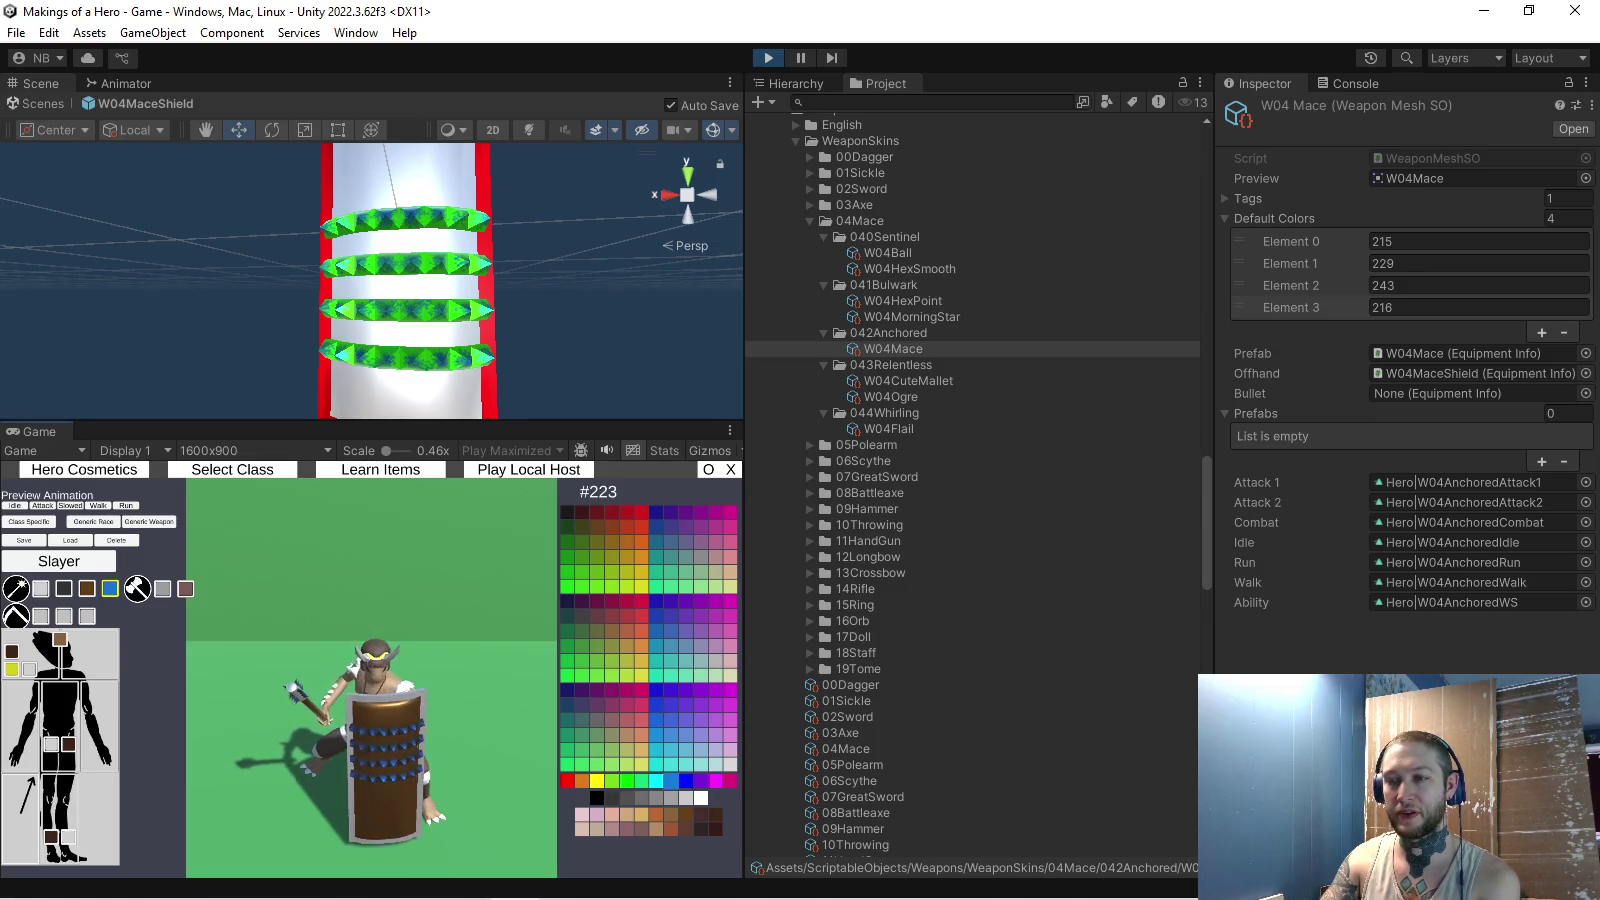
left_click(686, 734)
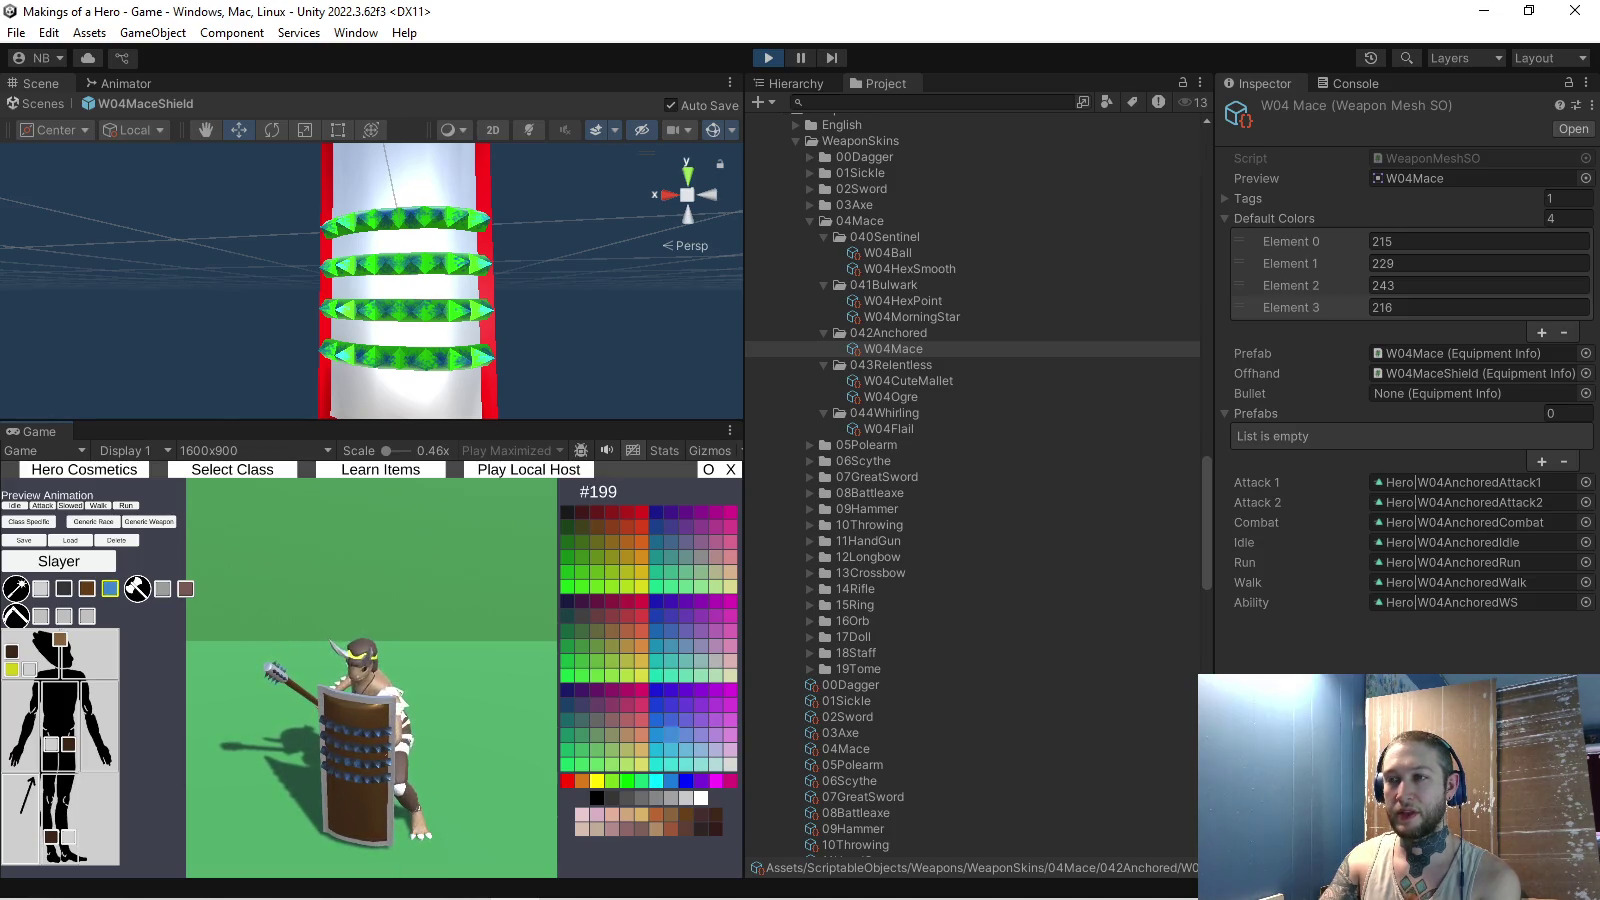
left_click(730, 429)
left_click(770, 500)
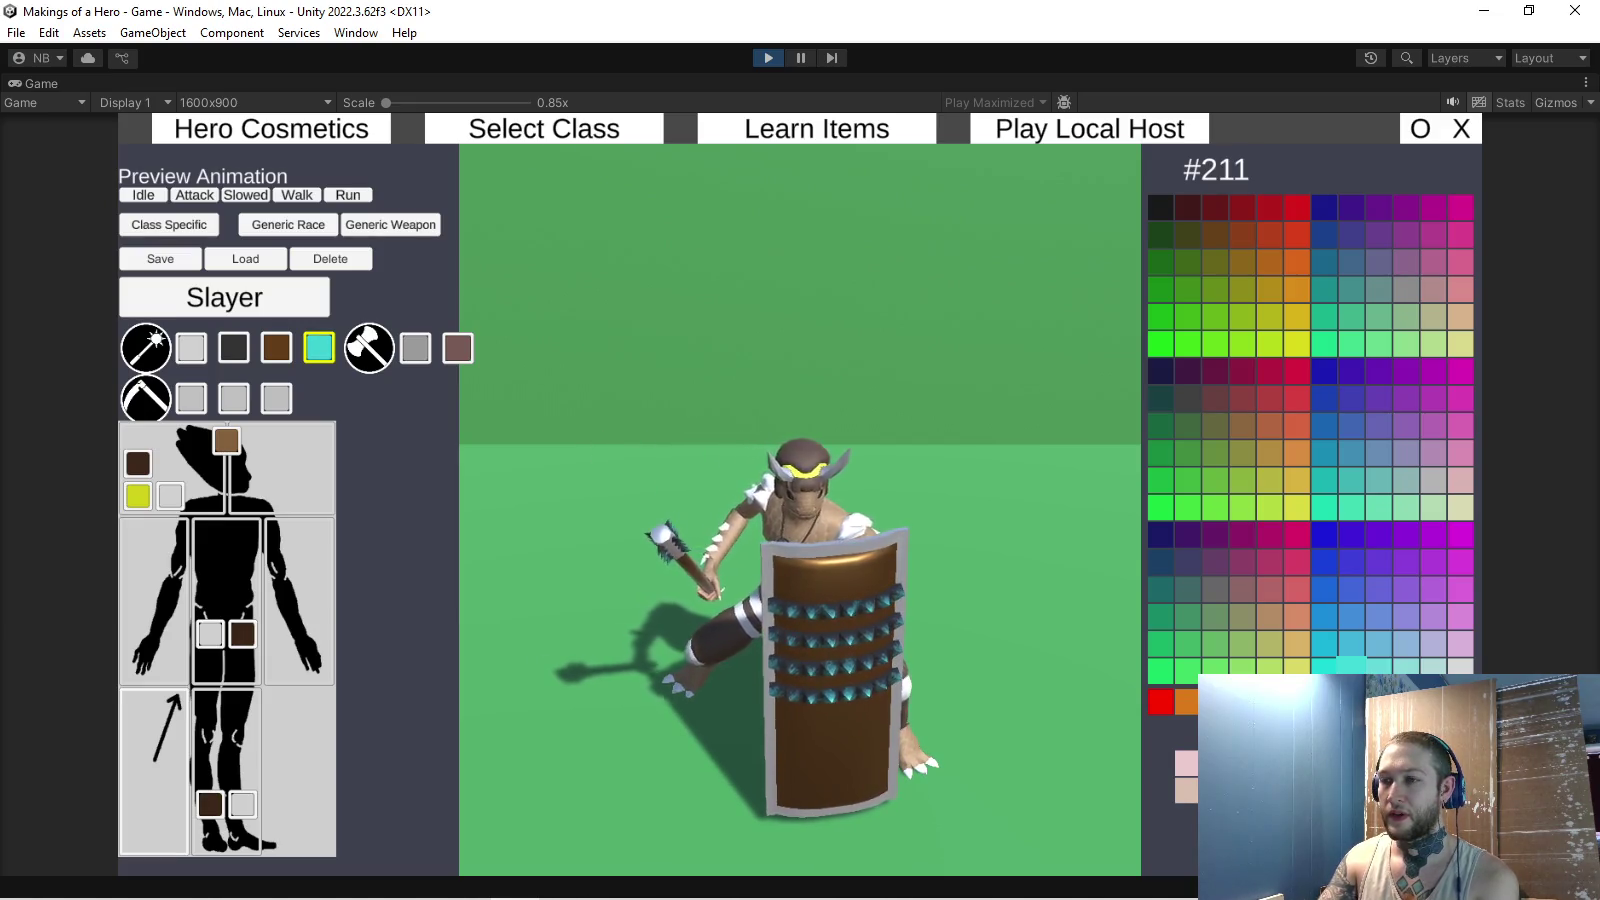
left_click(1586, 83)
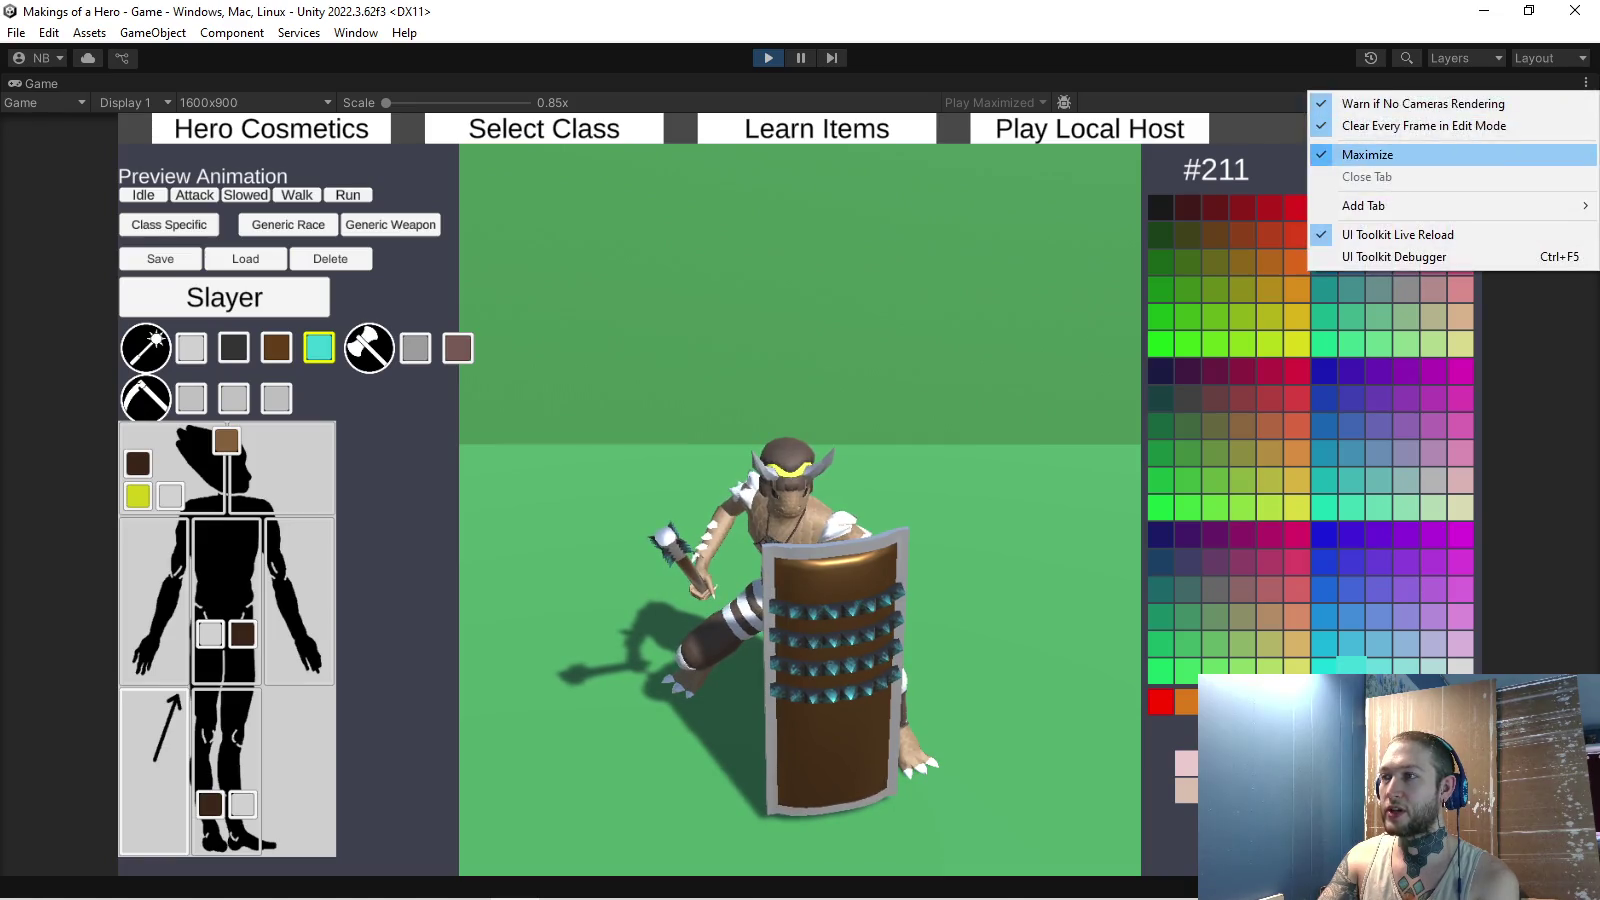
left_click(1367, 154)
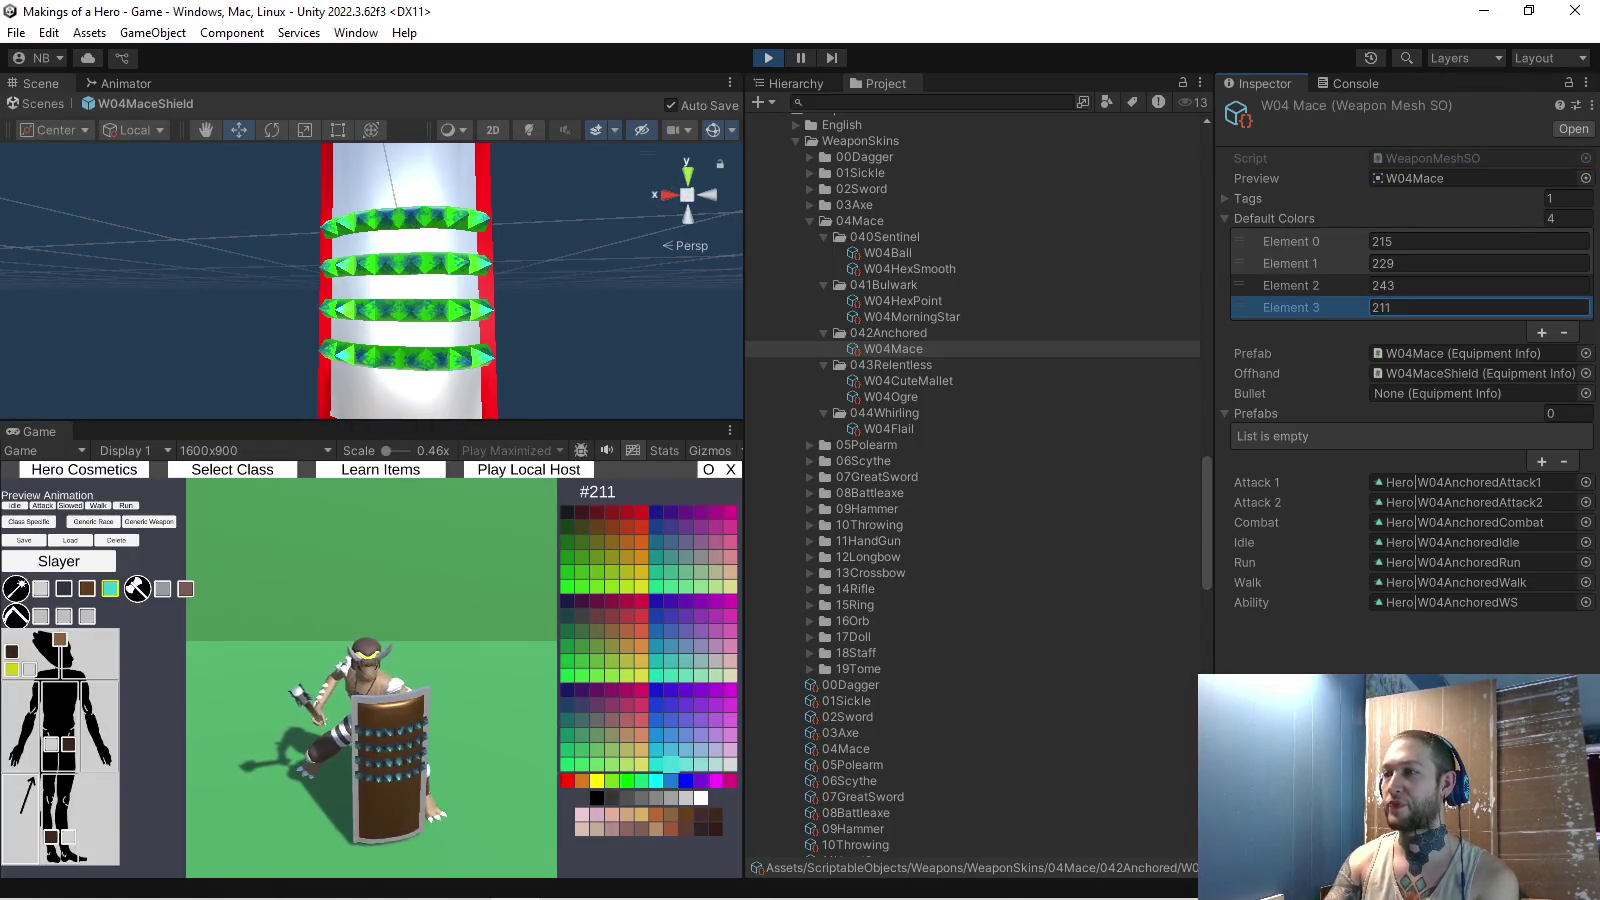
key("ctrl+p")
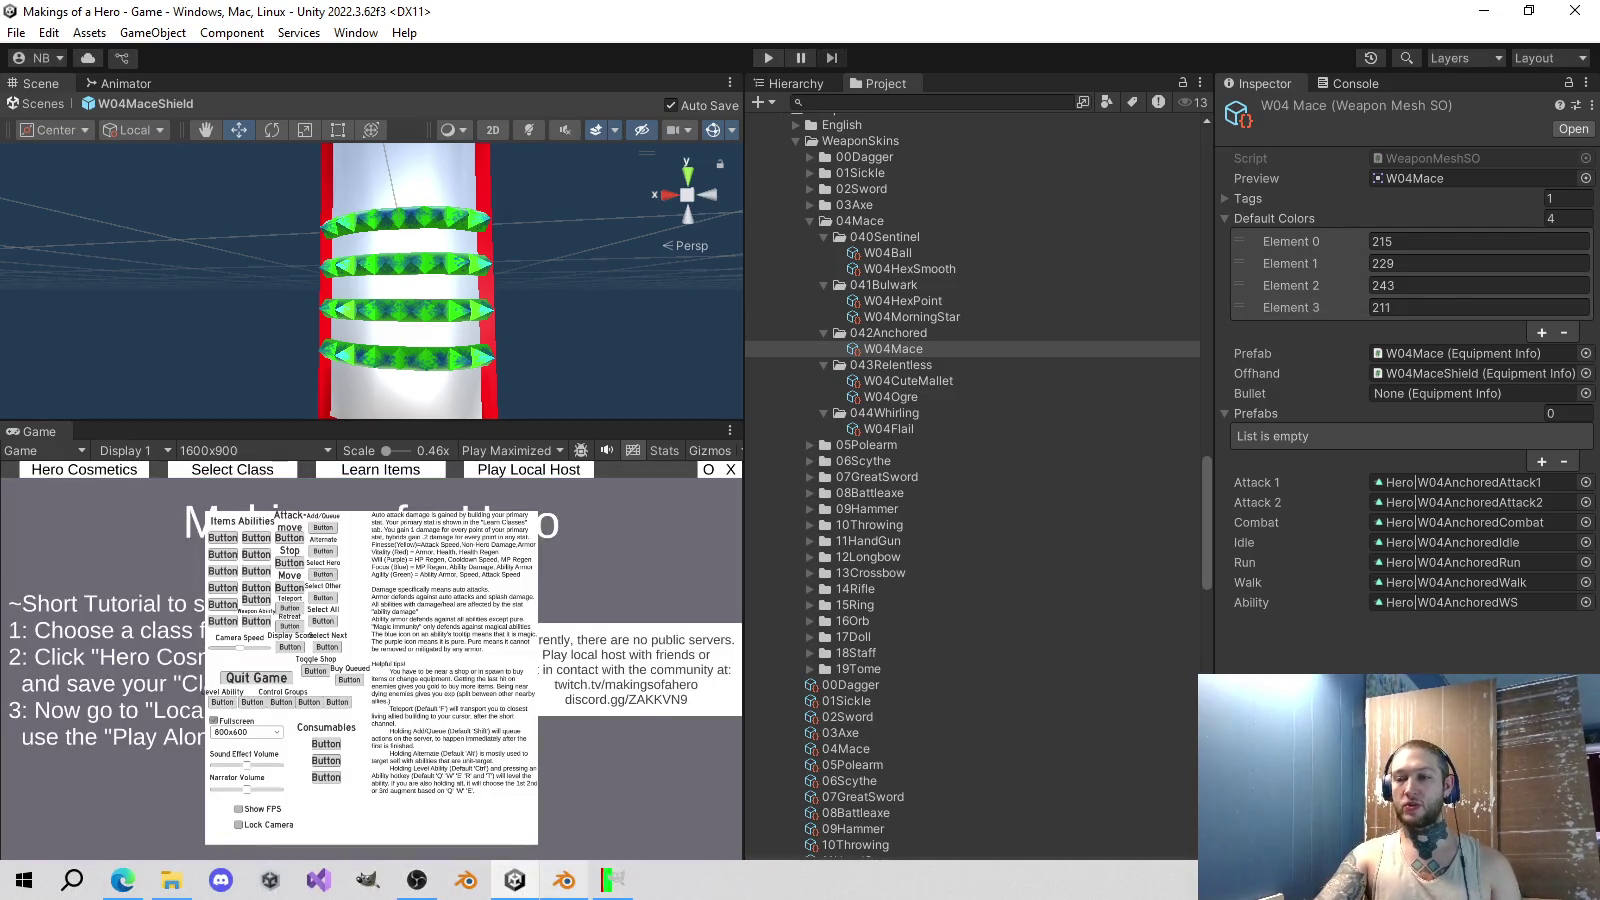
- Add a new layer to the shield texture, filling the right half white and the left half black
left_click(613, 880)
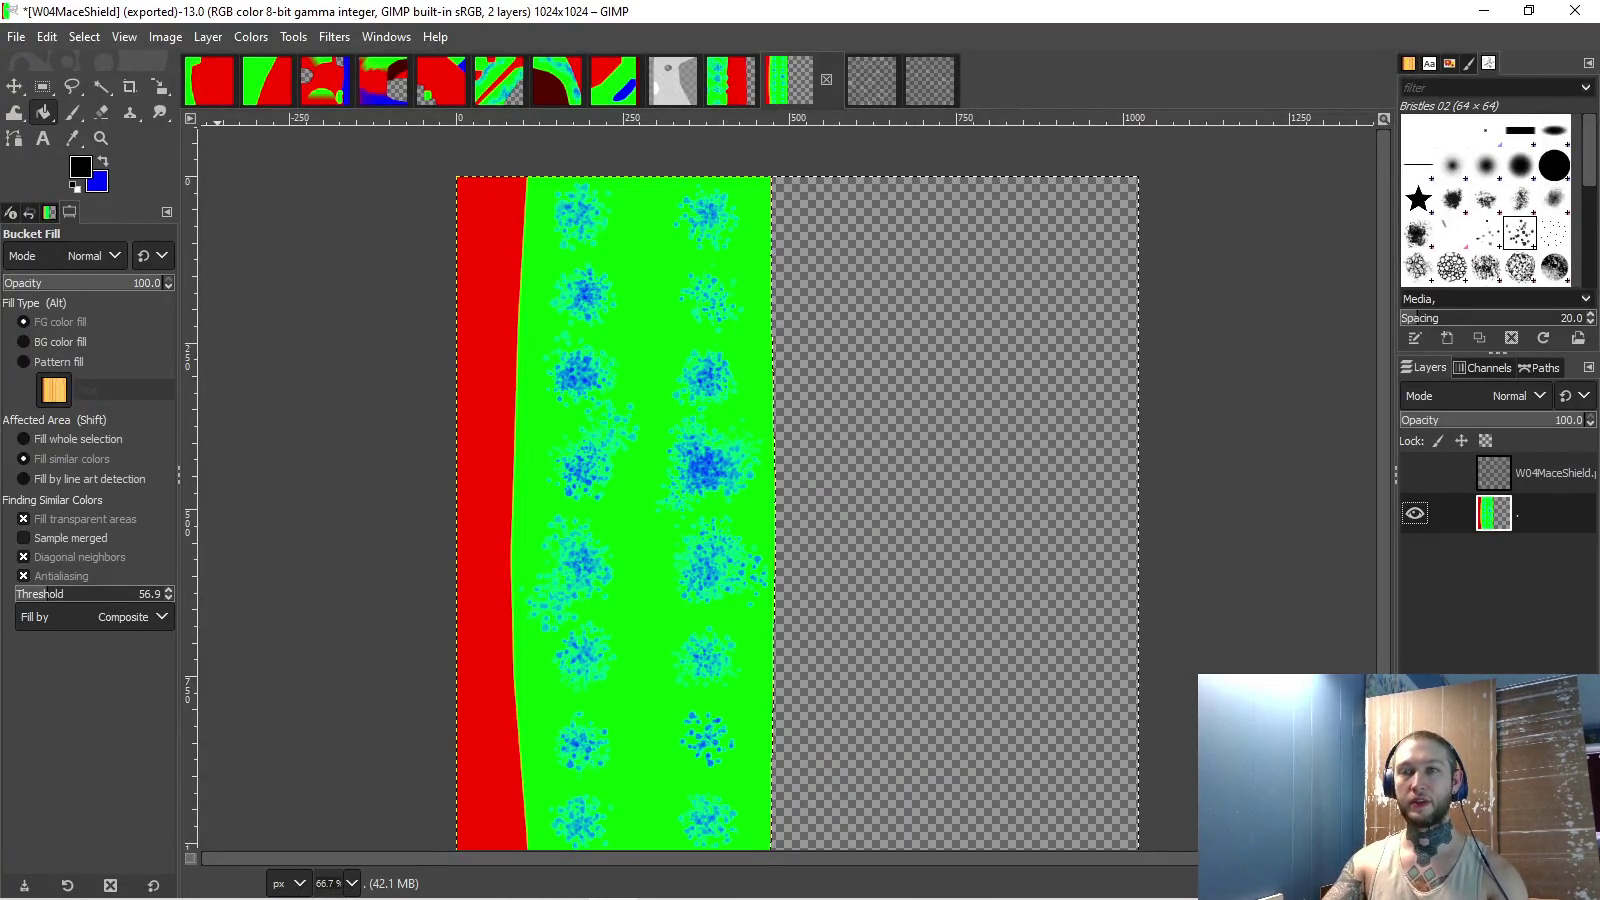
right_click(1545, 513)
left_click(1400, 155)
key("Return")
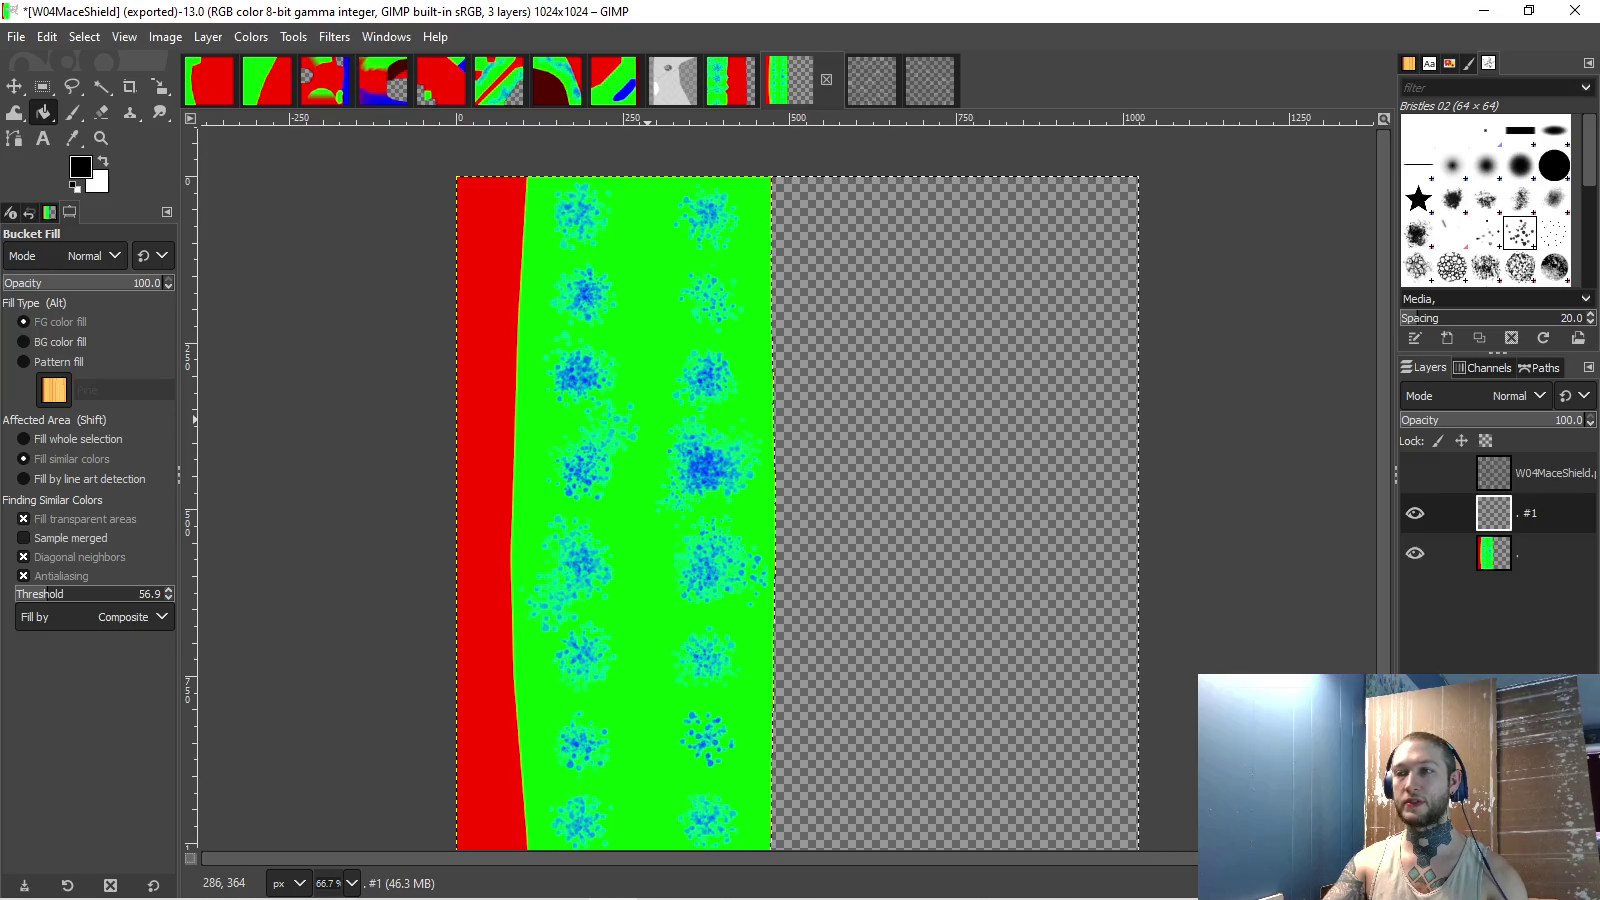
key("ctrl+z")
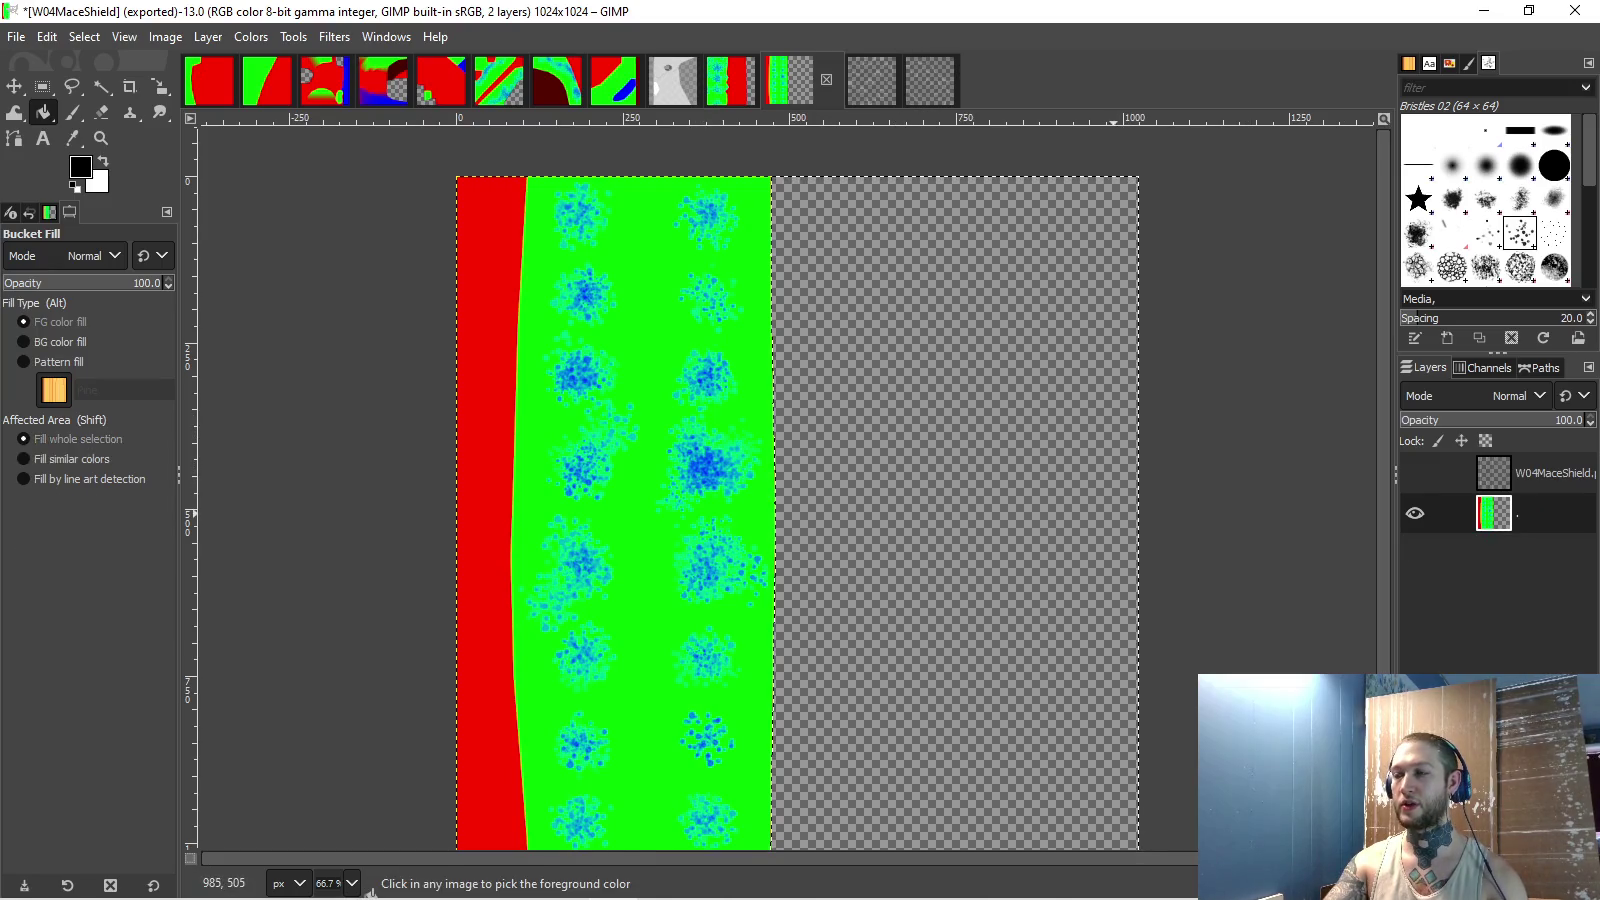
key("ctrl+y")
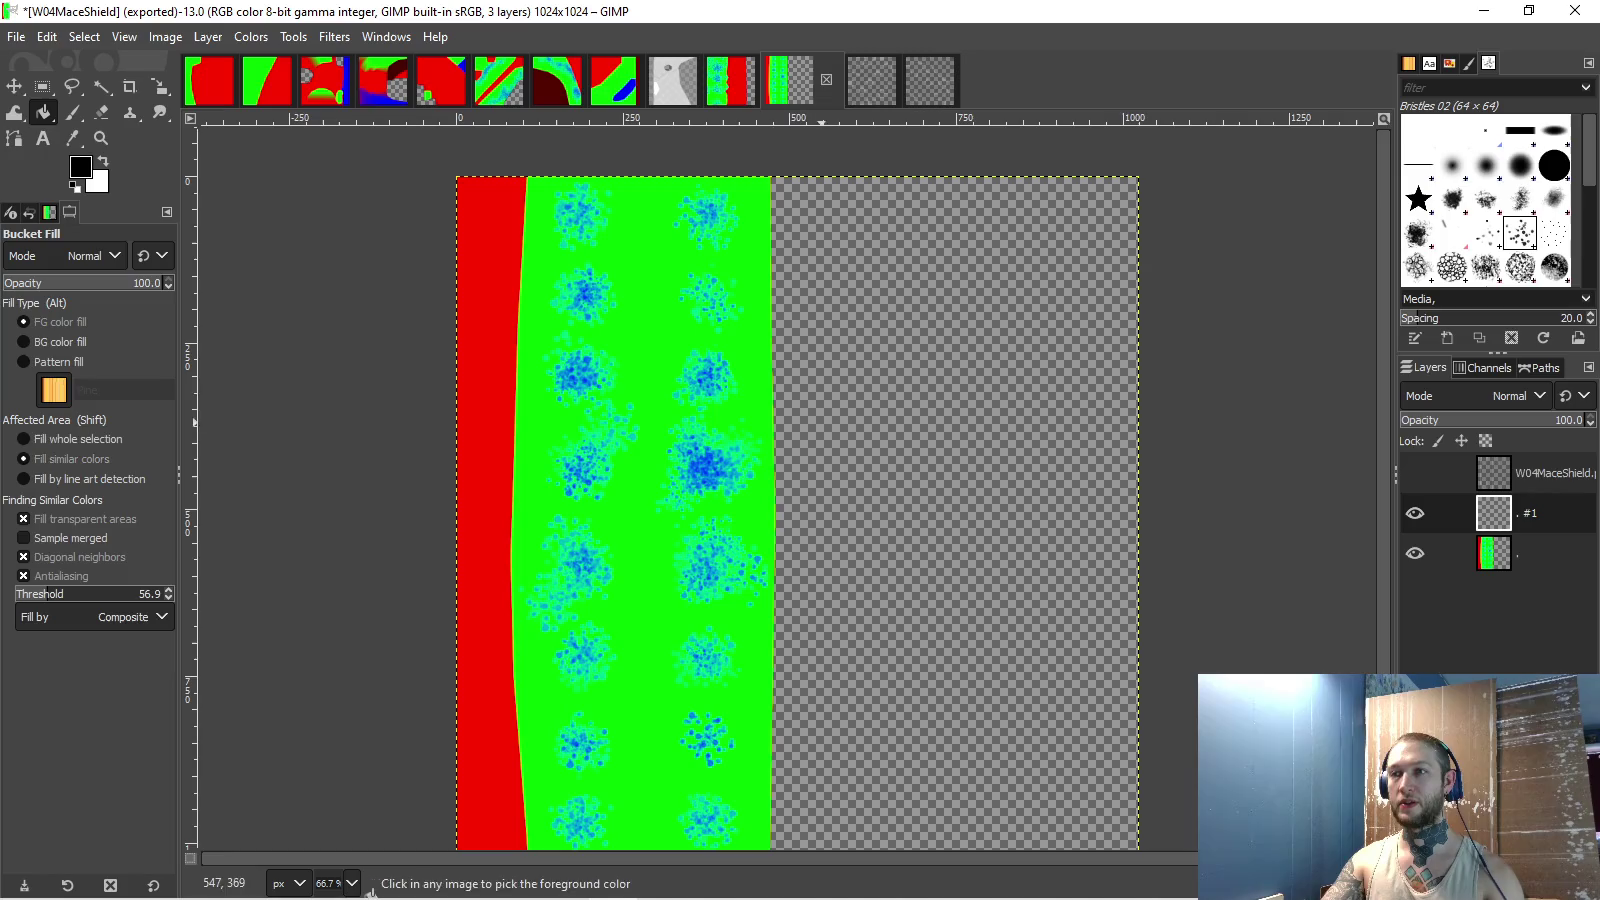
key("ctrl+a")
key("x")
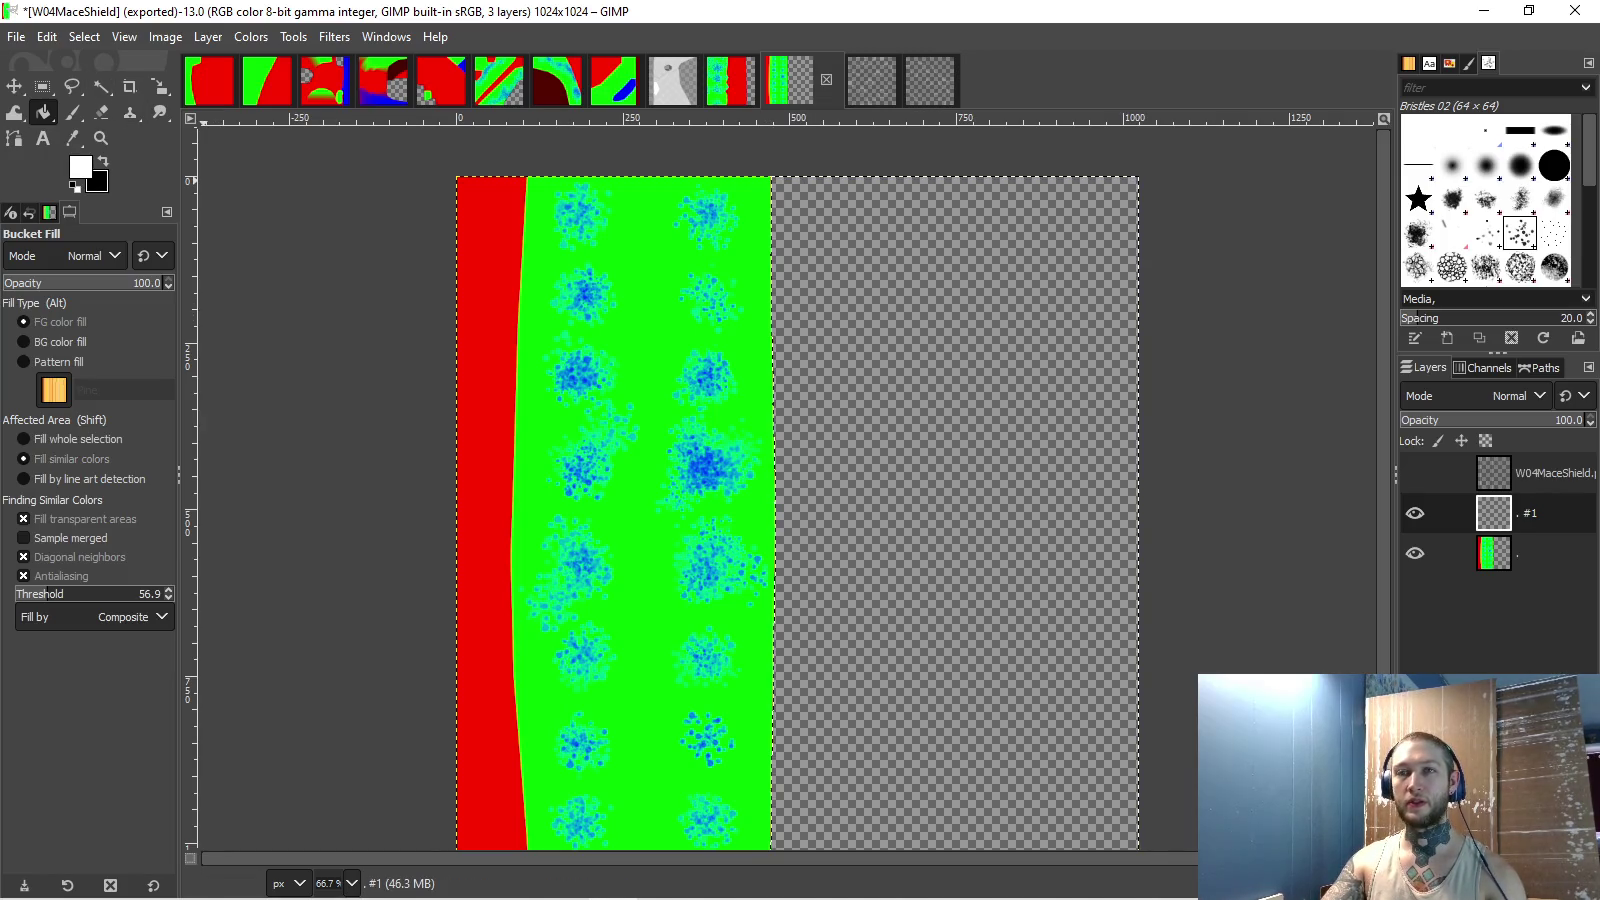
left_click(1012, 518)
key("x")
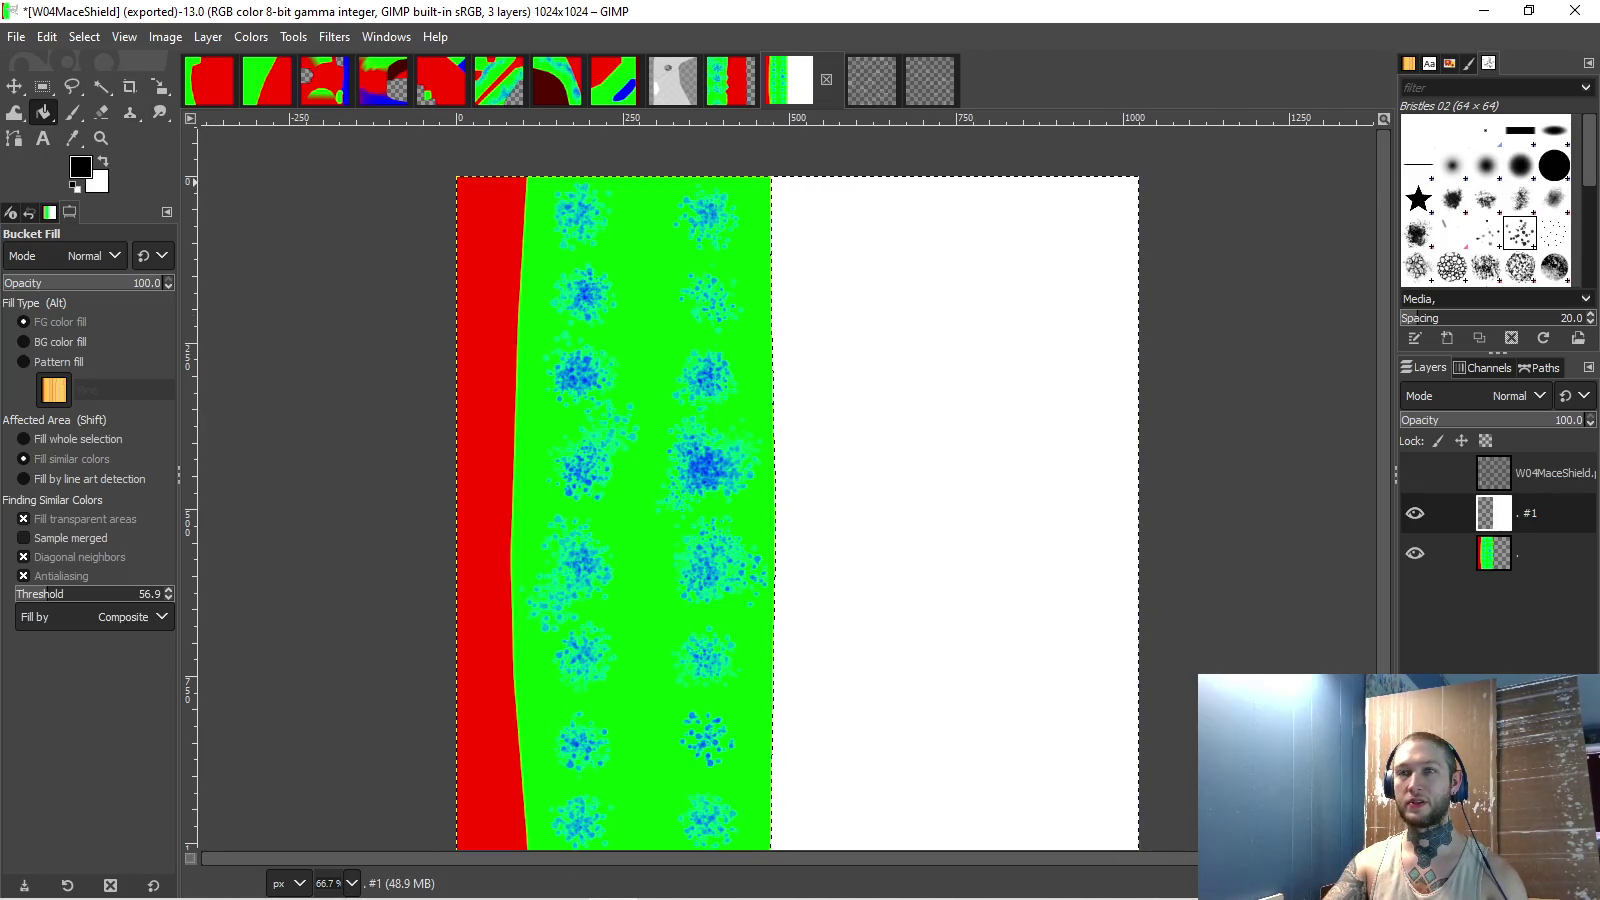
left_click(629, 476)
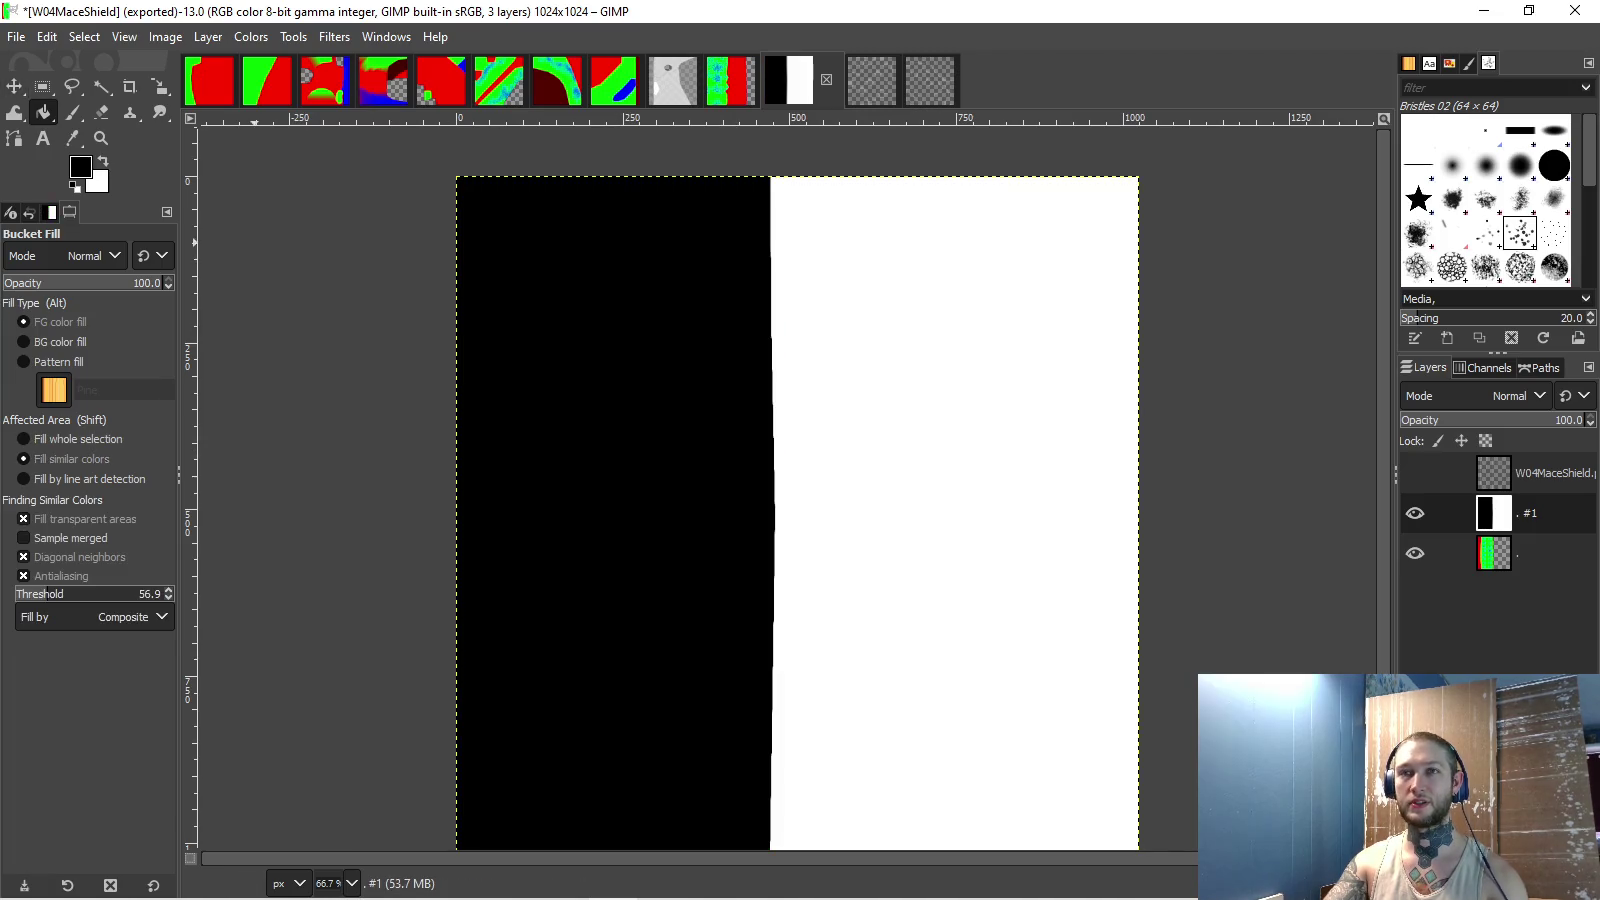
- Export the mask as W04MaceShieldNormalFilter.png in Skins/Weapons/04Mace with 8bpc GRAY format
left_click(16, 36)
left_click(70, 368)
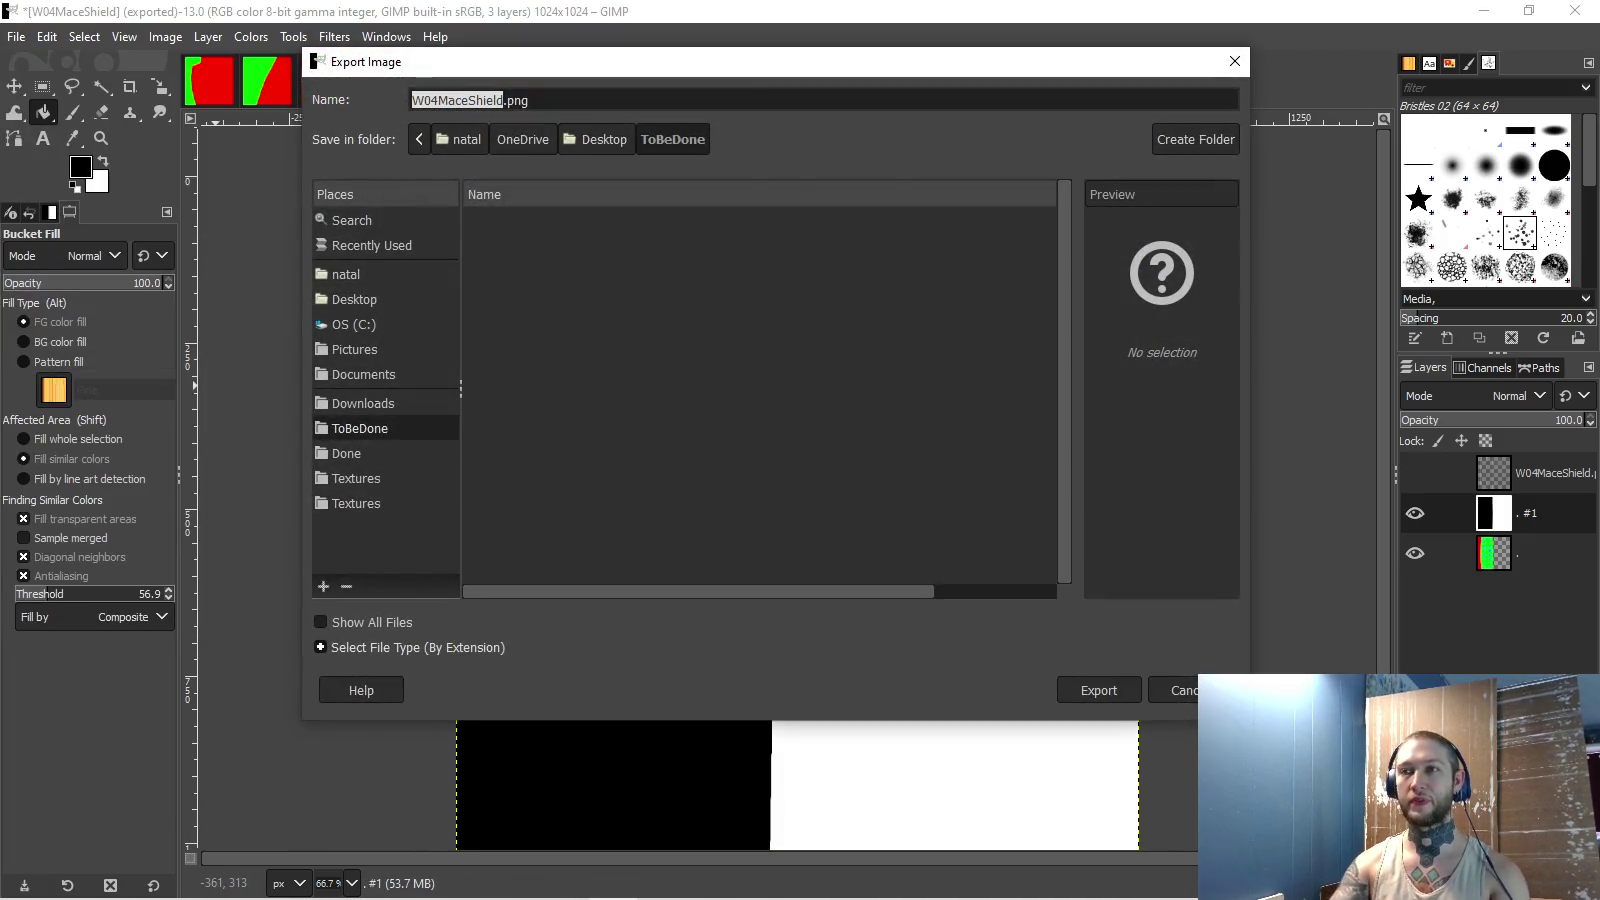
key("Right")
type("al")
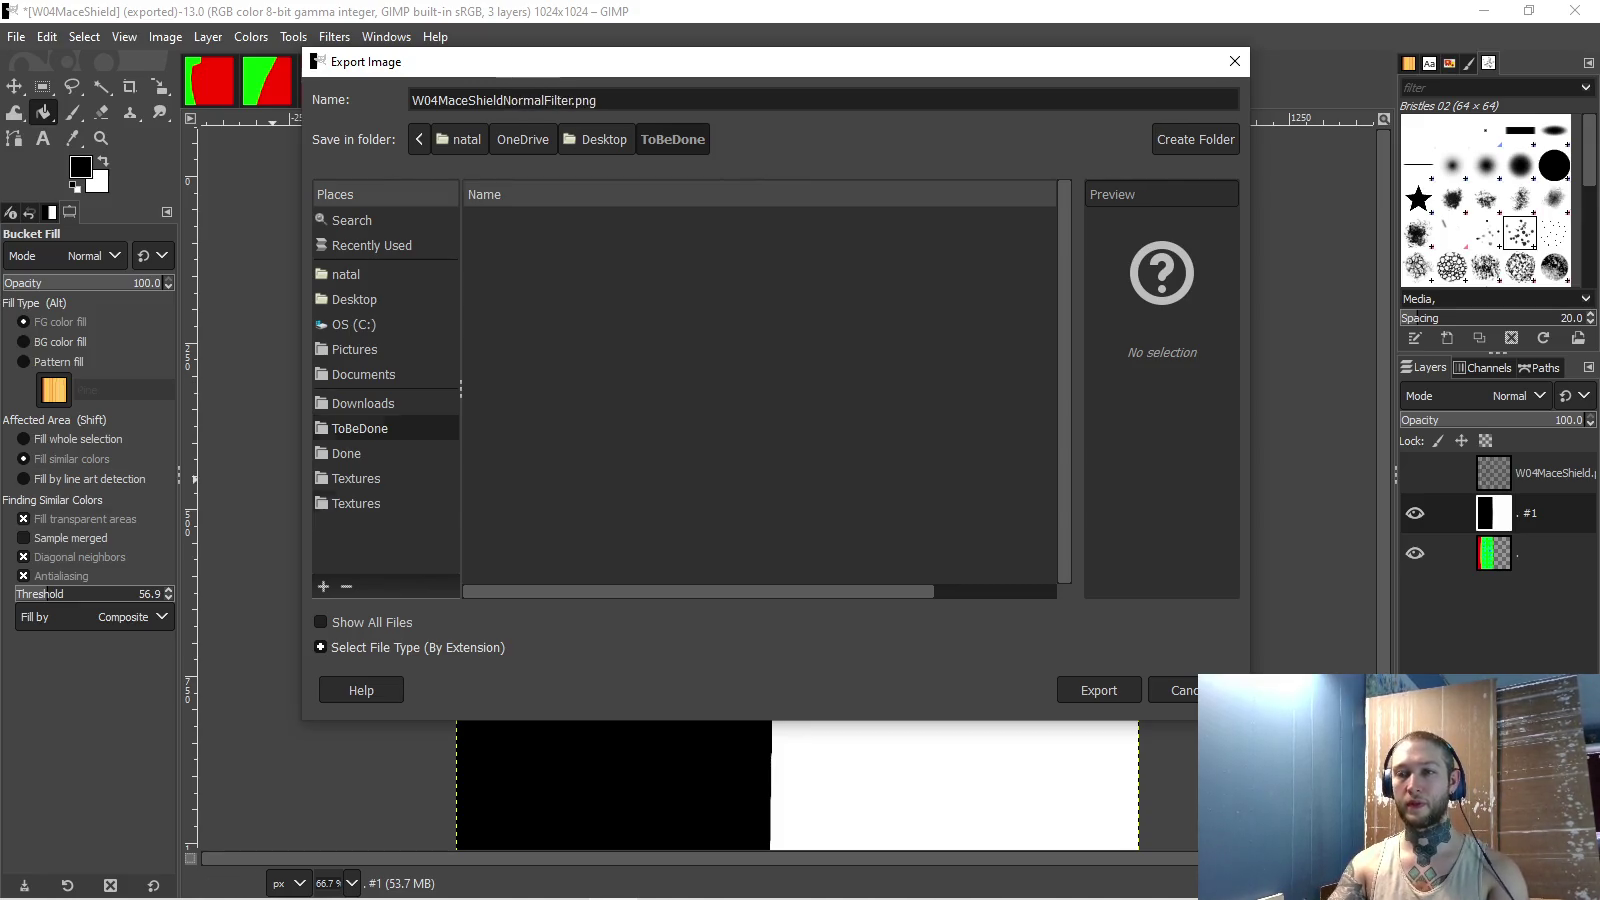
left_click(356, 503)
double_click(497, 395)
double_click(505, 245)
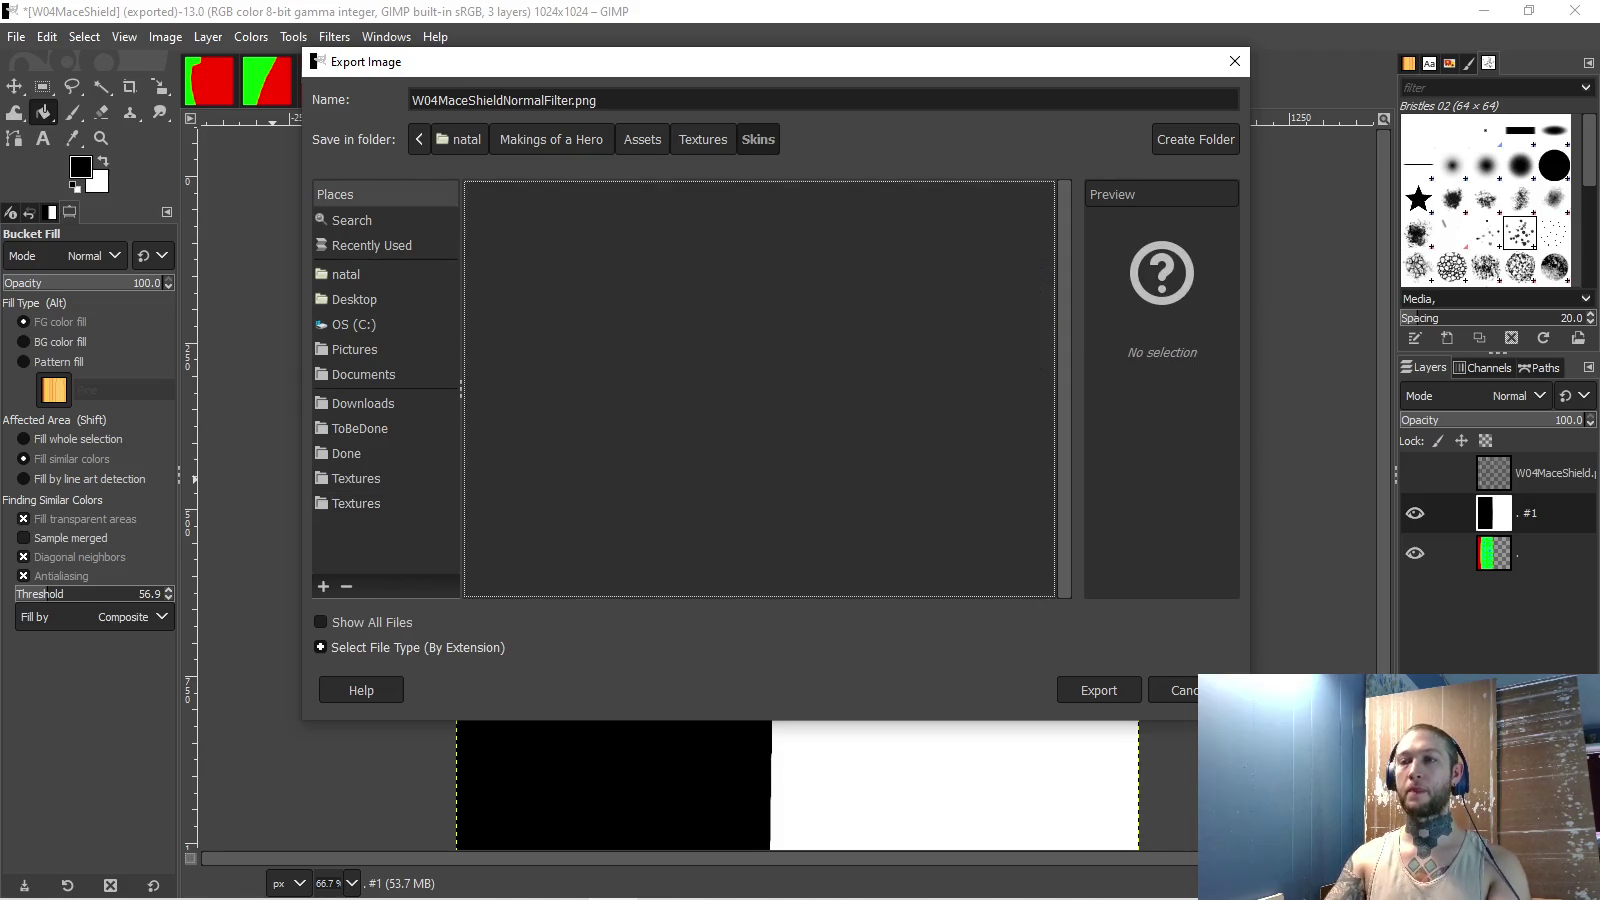
double_click(504, 320)
left_click(1099, 690)
left_click(807, 474)
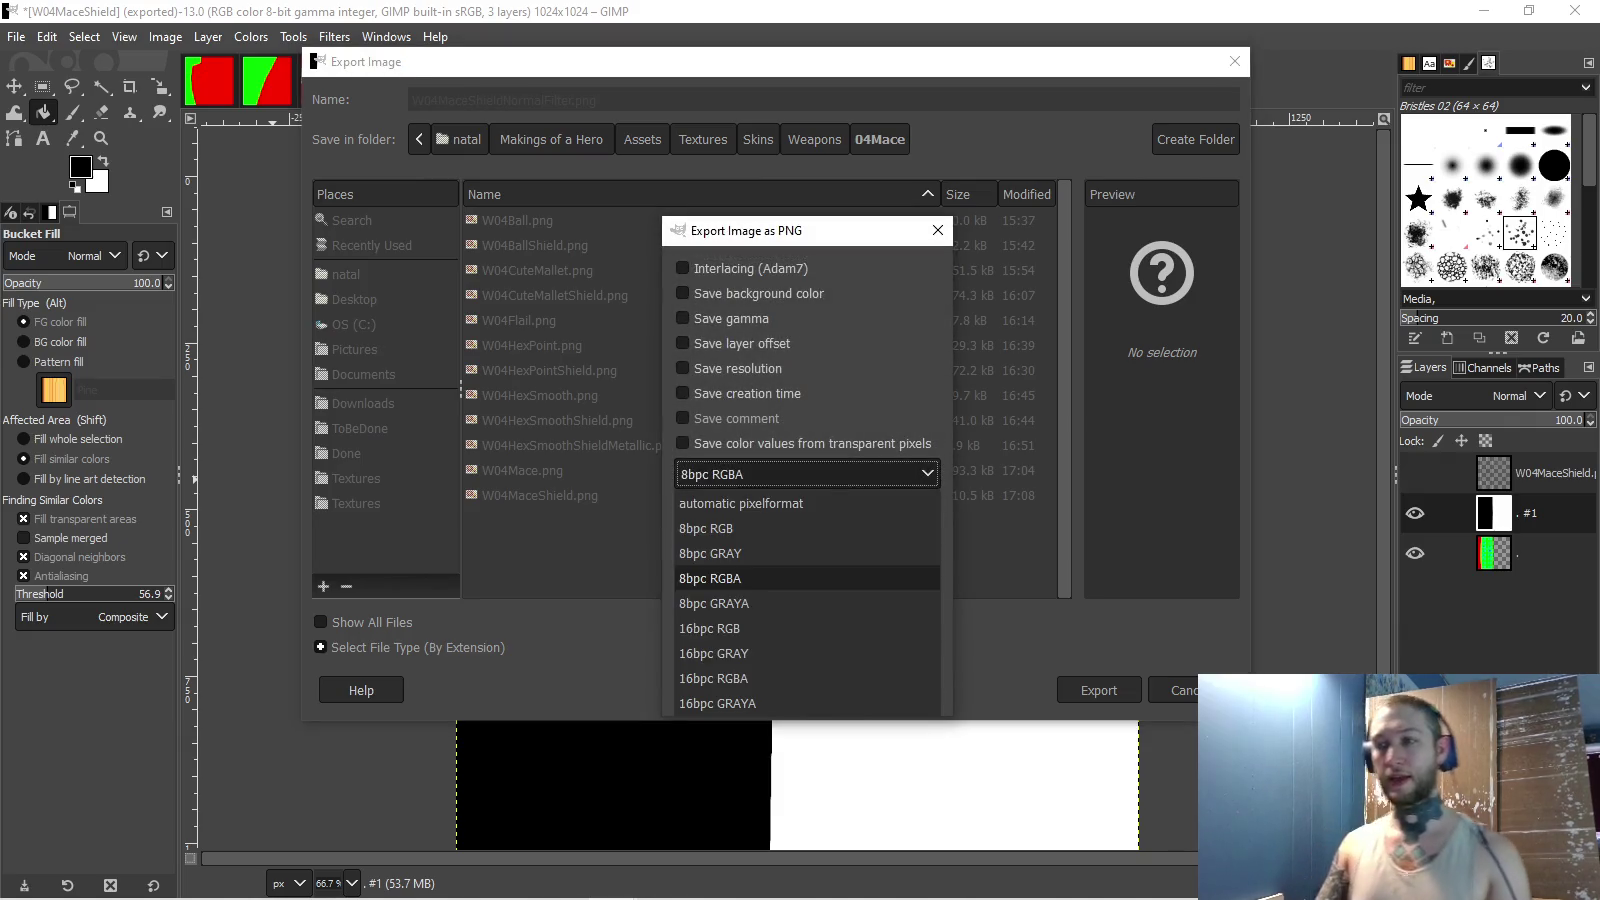
left_click(713, 553)
left_click(806, 692)
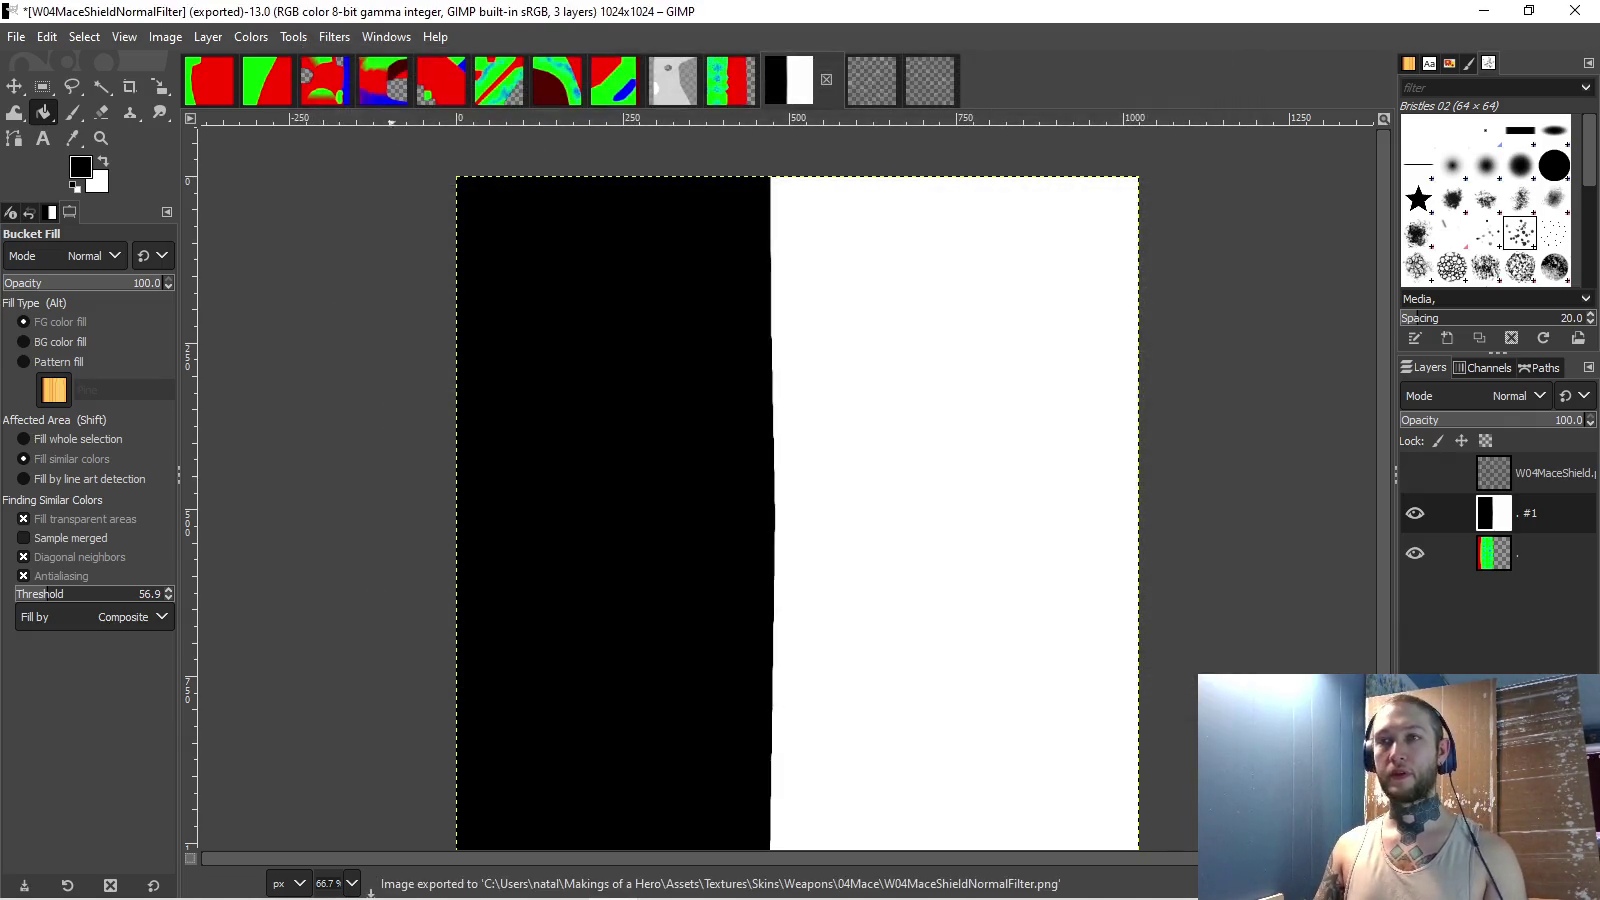
key("ctrl+Page_Up")
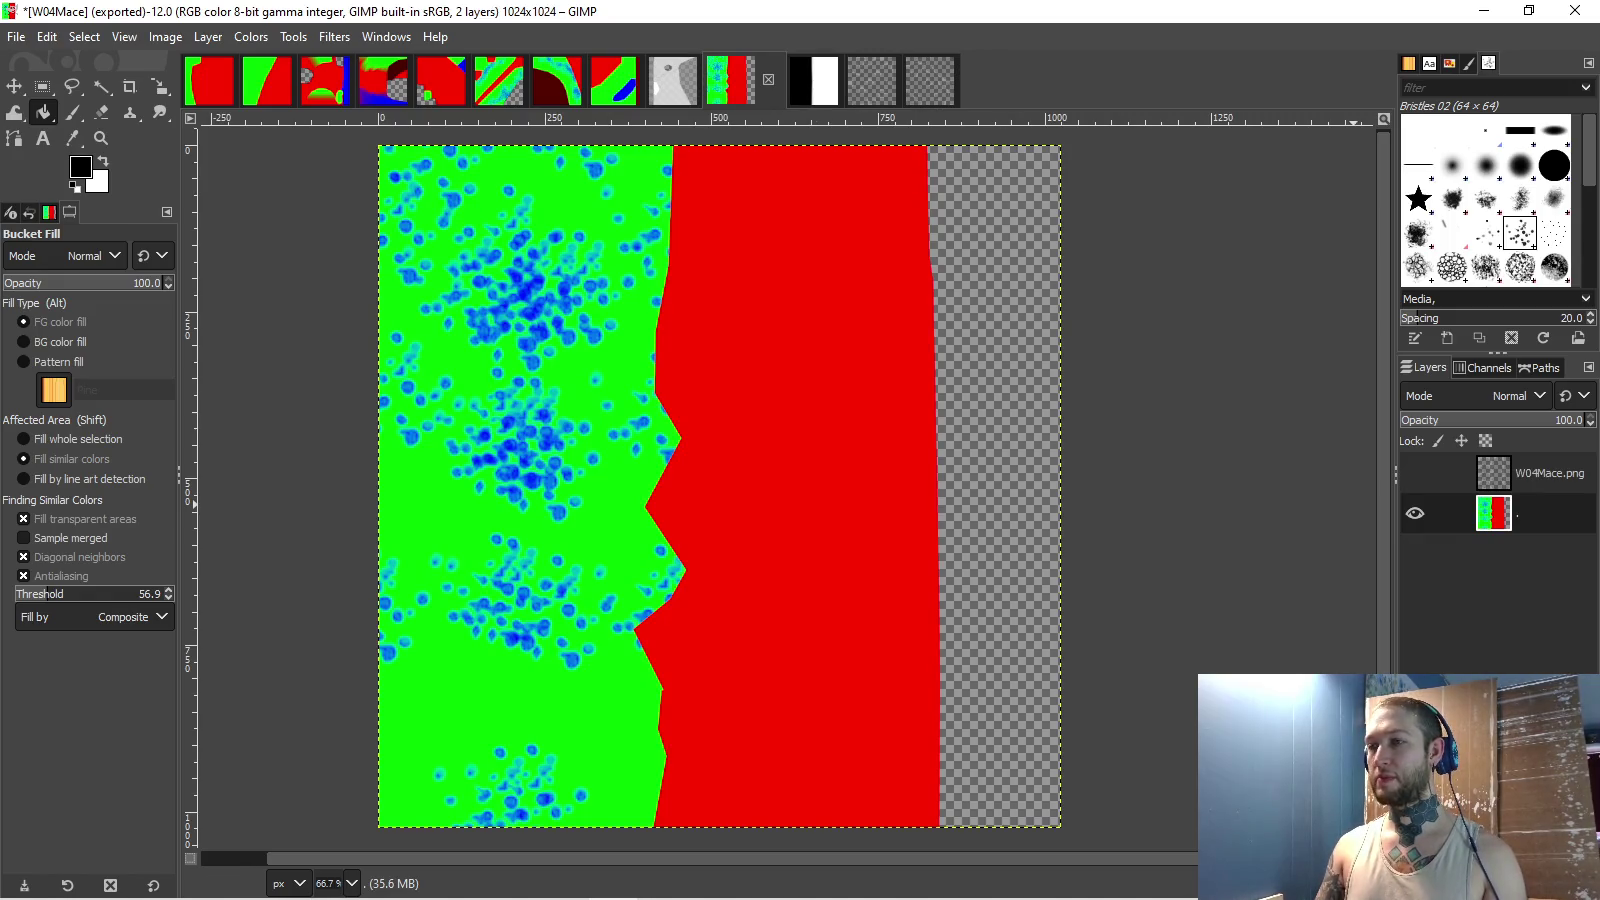
- Select the transparent strip by colour, add a layer, and fill the strip white, the rest black
left_click(101, 86)
left_click(1000, 480)
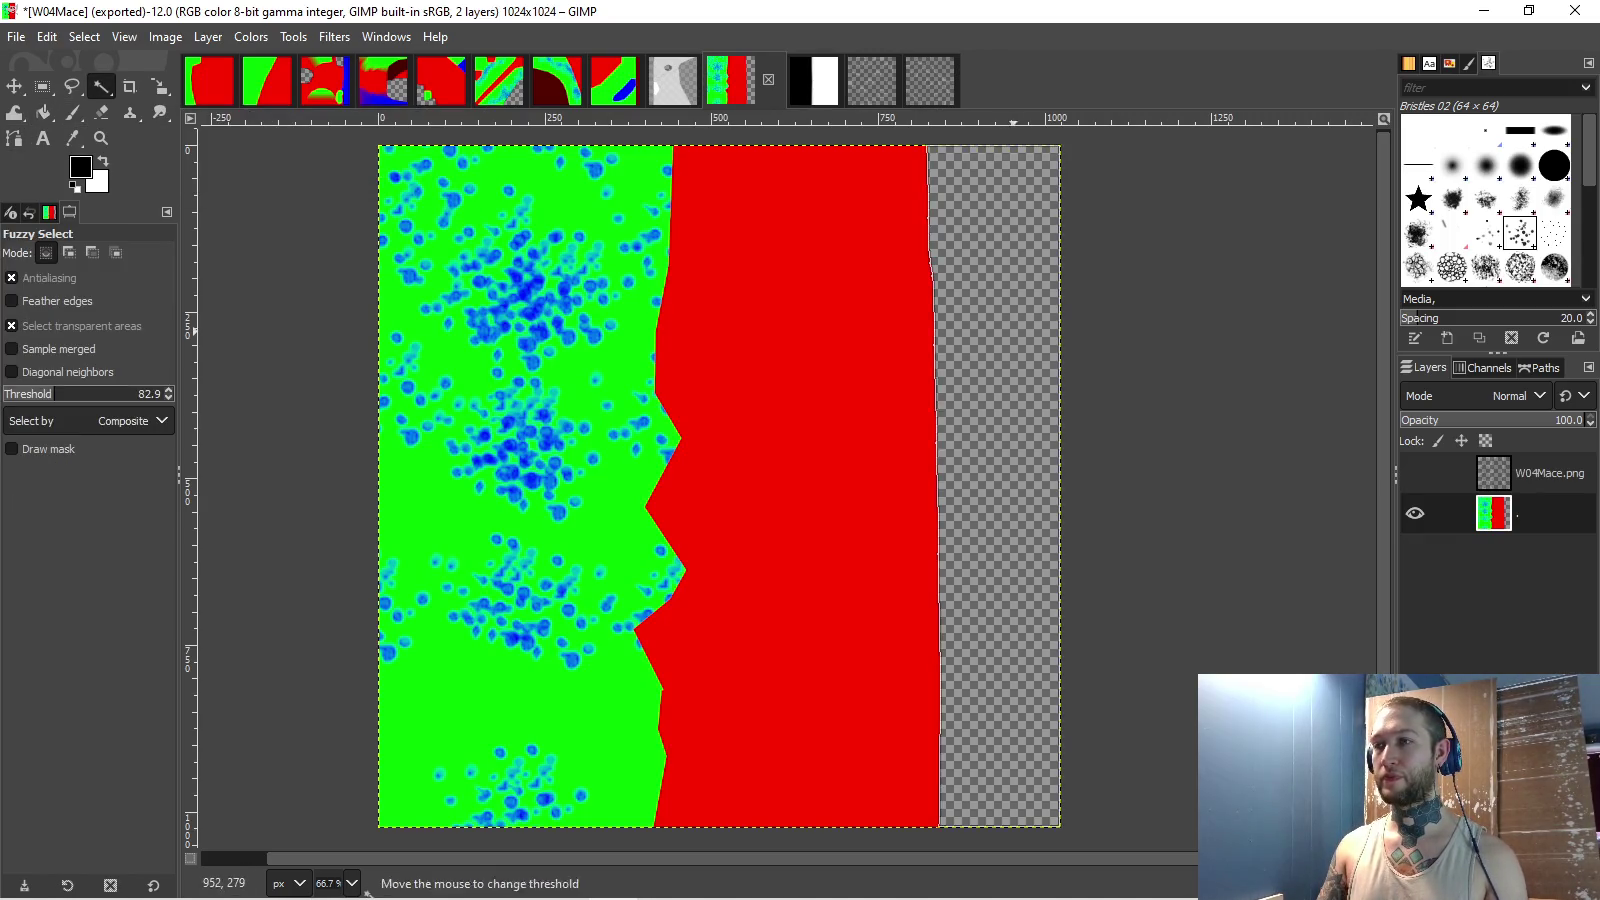
right_click(1512, 513)
left_click(1378, 156)
key("Return")
key("shift+b")
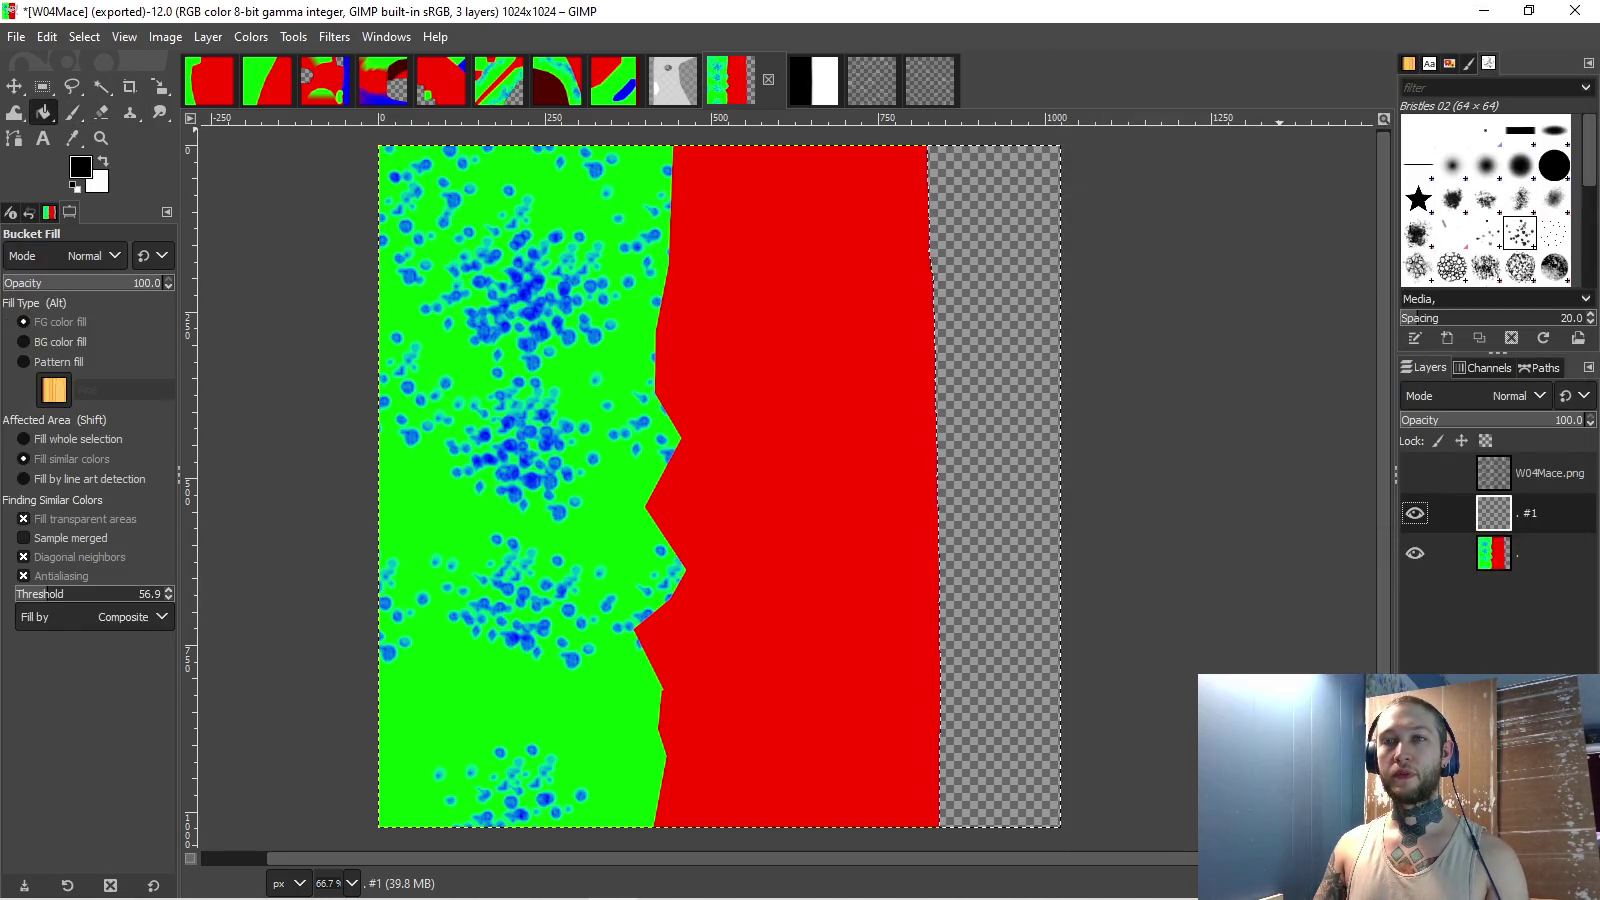
key("x")
left_click(995, 480)
key("x")
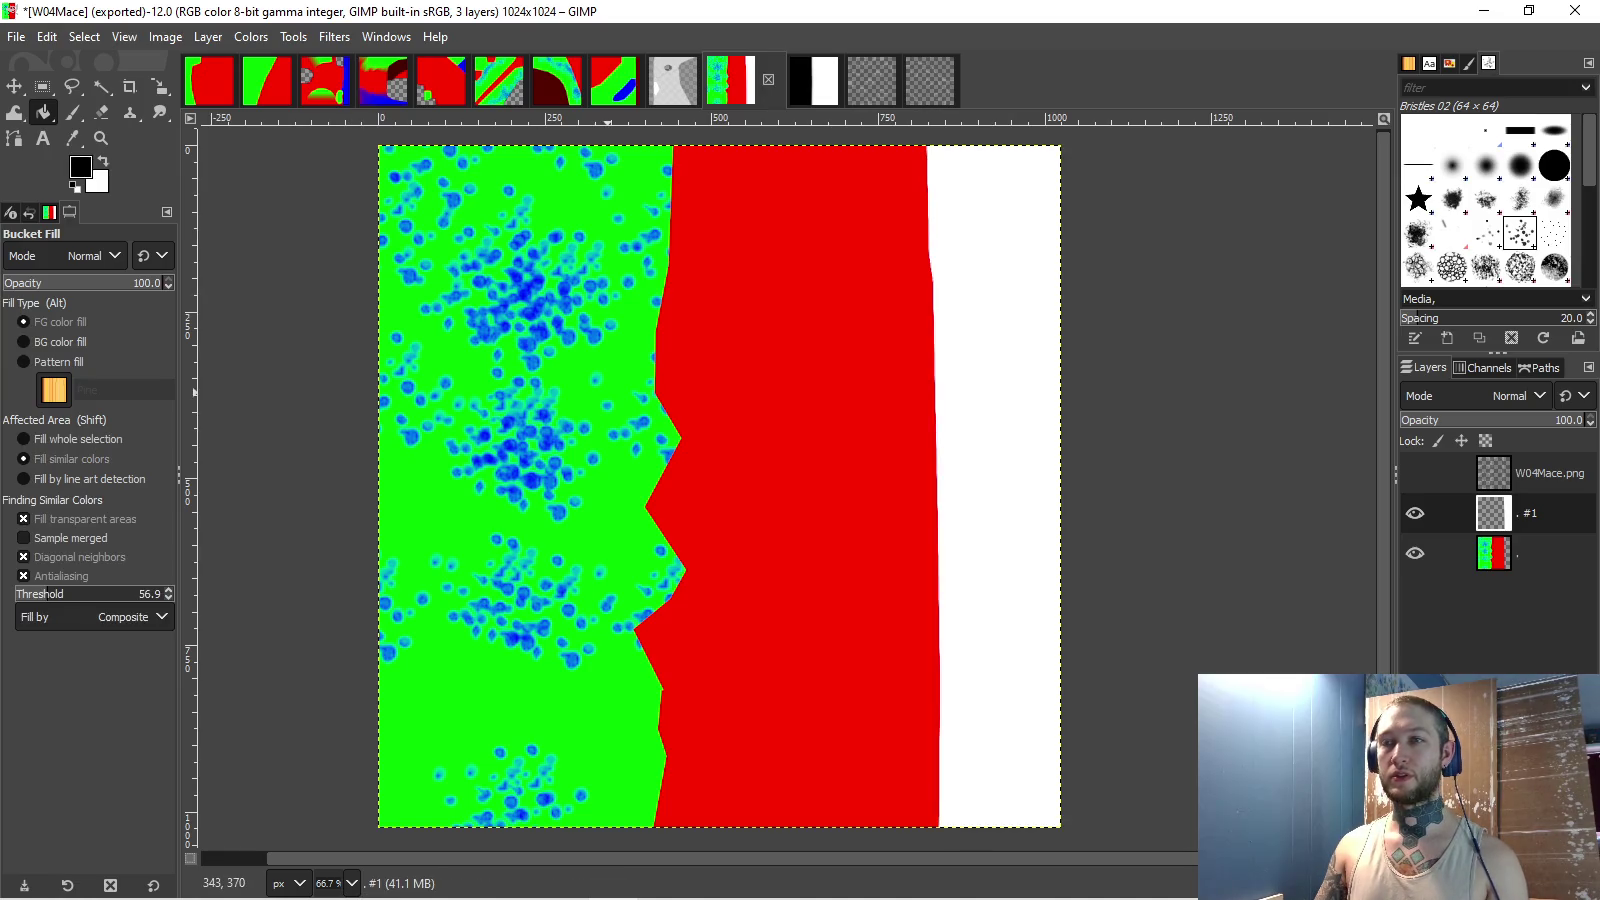
left_click(611, 396)
- Export the mask as W04MaceNormalFilter.png into Skins/Weapons/04Mace, then return to Unity
left_click(16, 36)
left_click(50, 371)
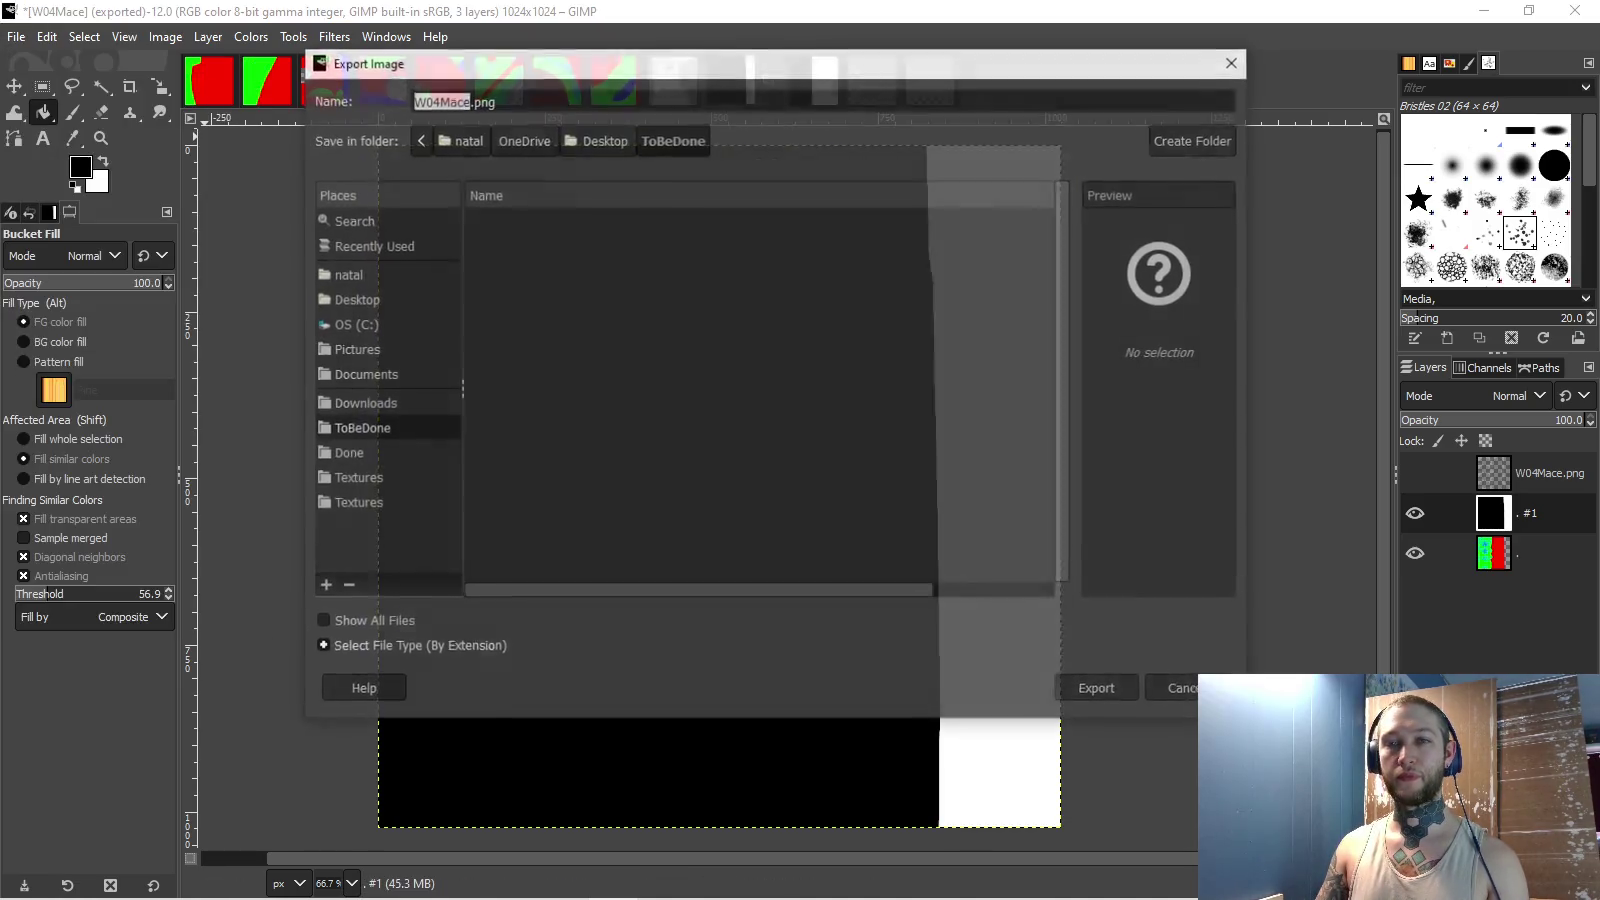
type("NormalFilter")
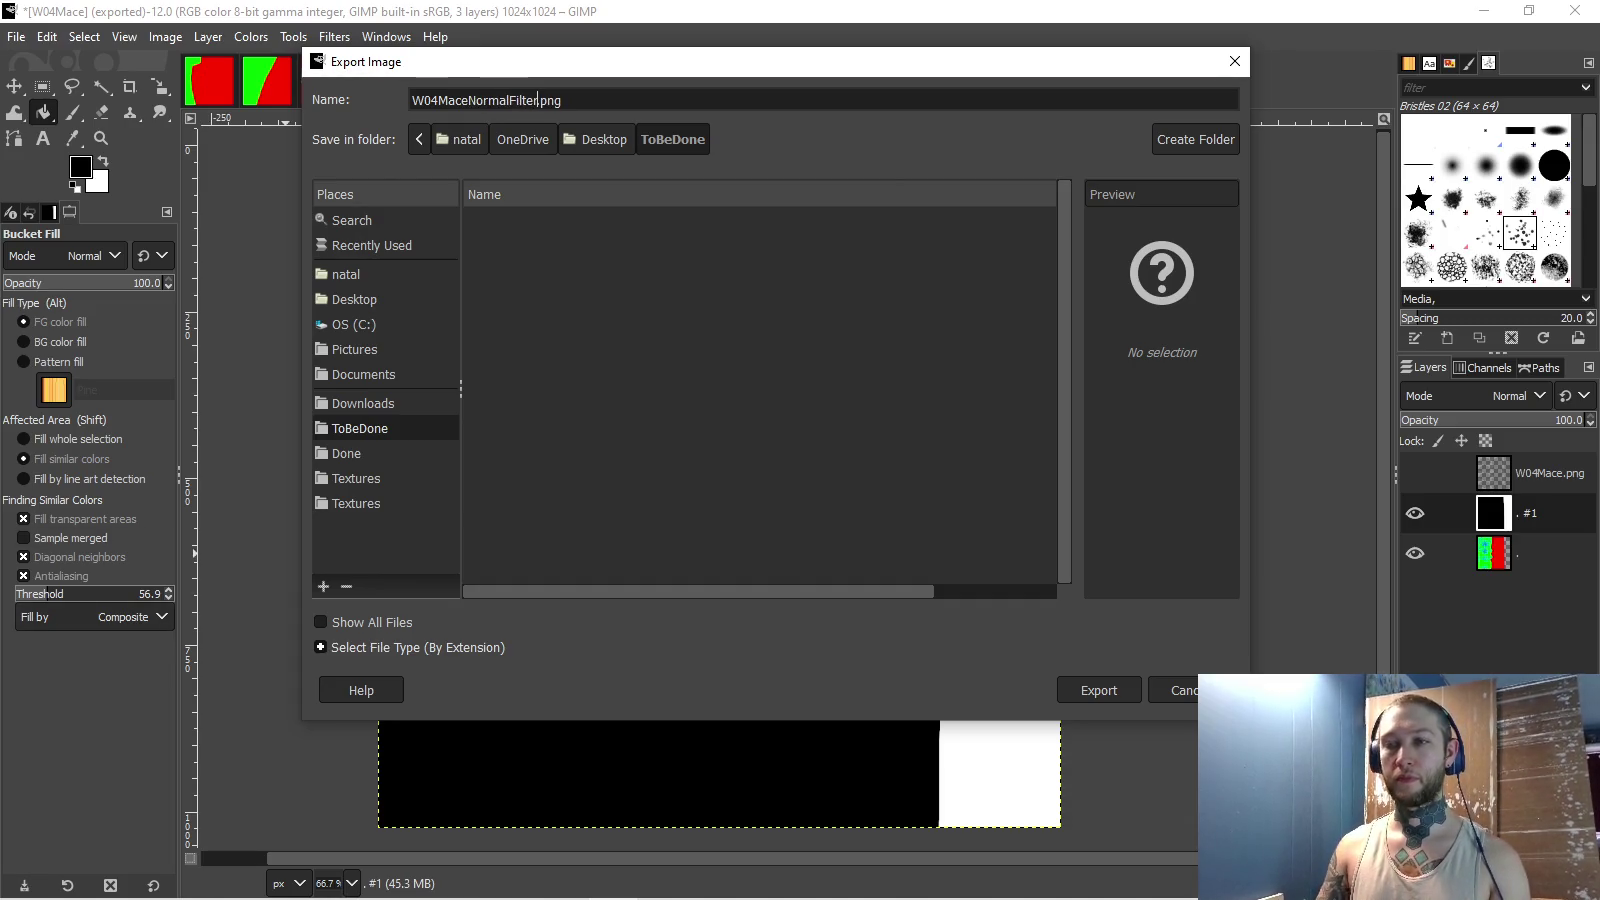
left_click(356, 503)
double_click(497, 395)
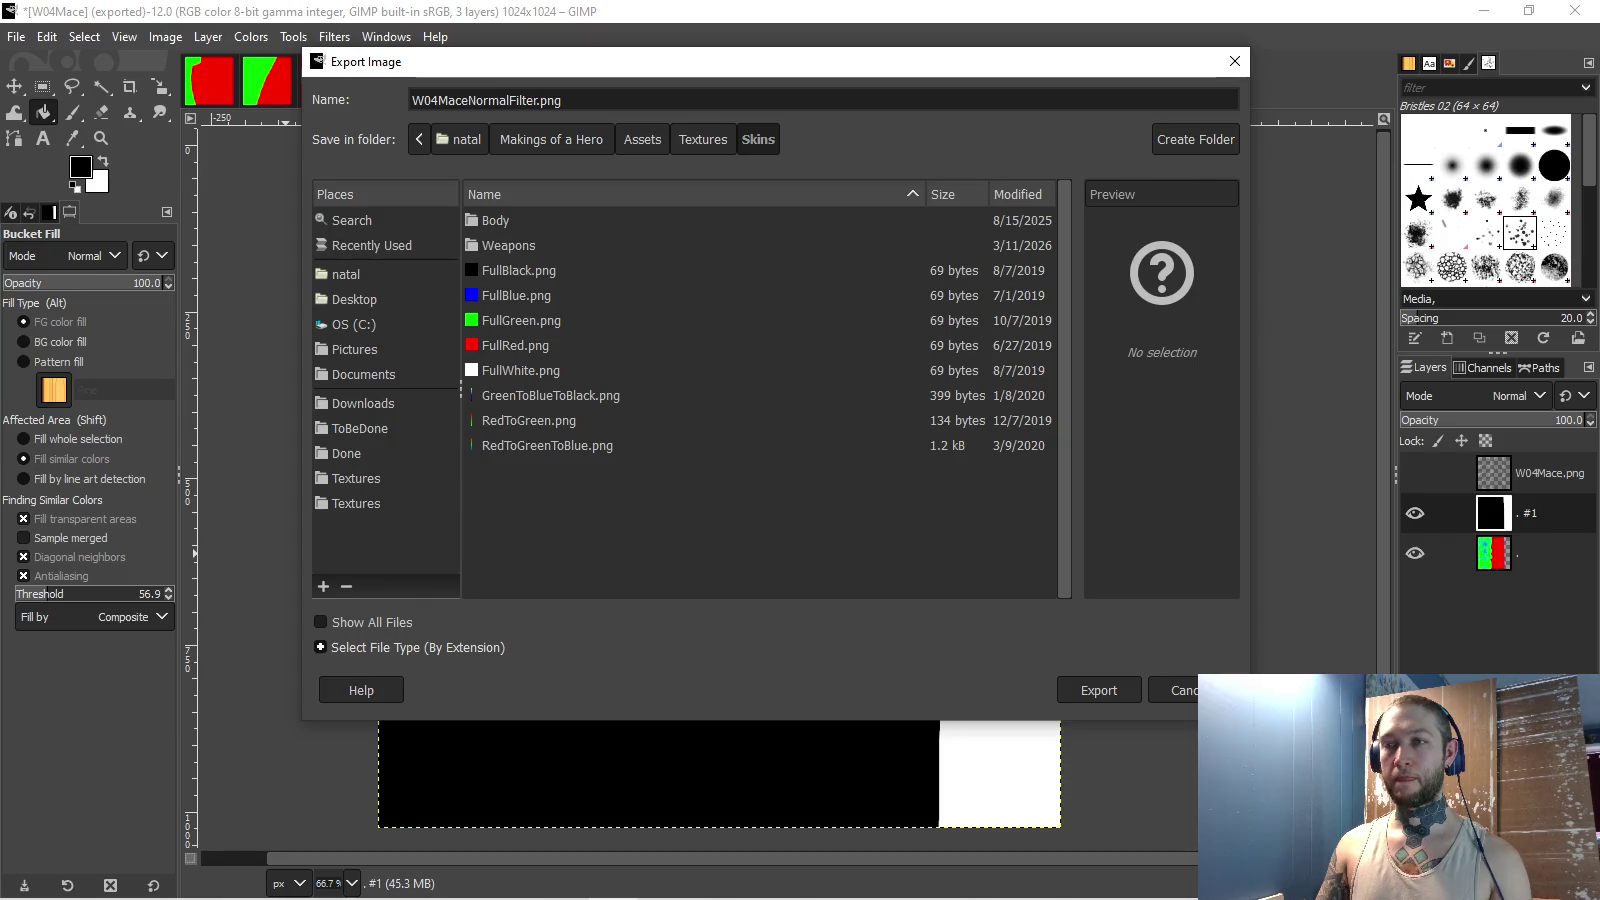
double_click(510, 245)
double_click(510, 320)
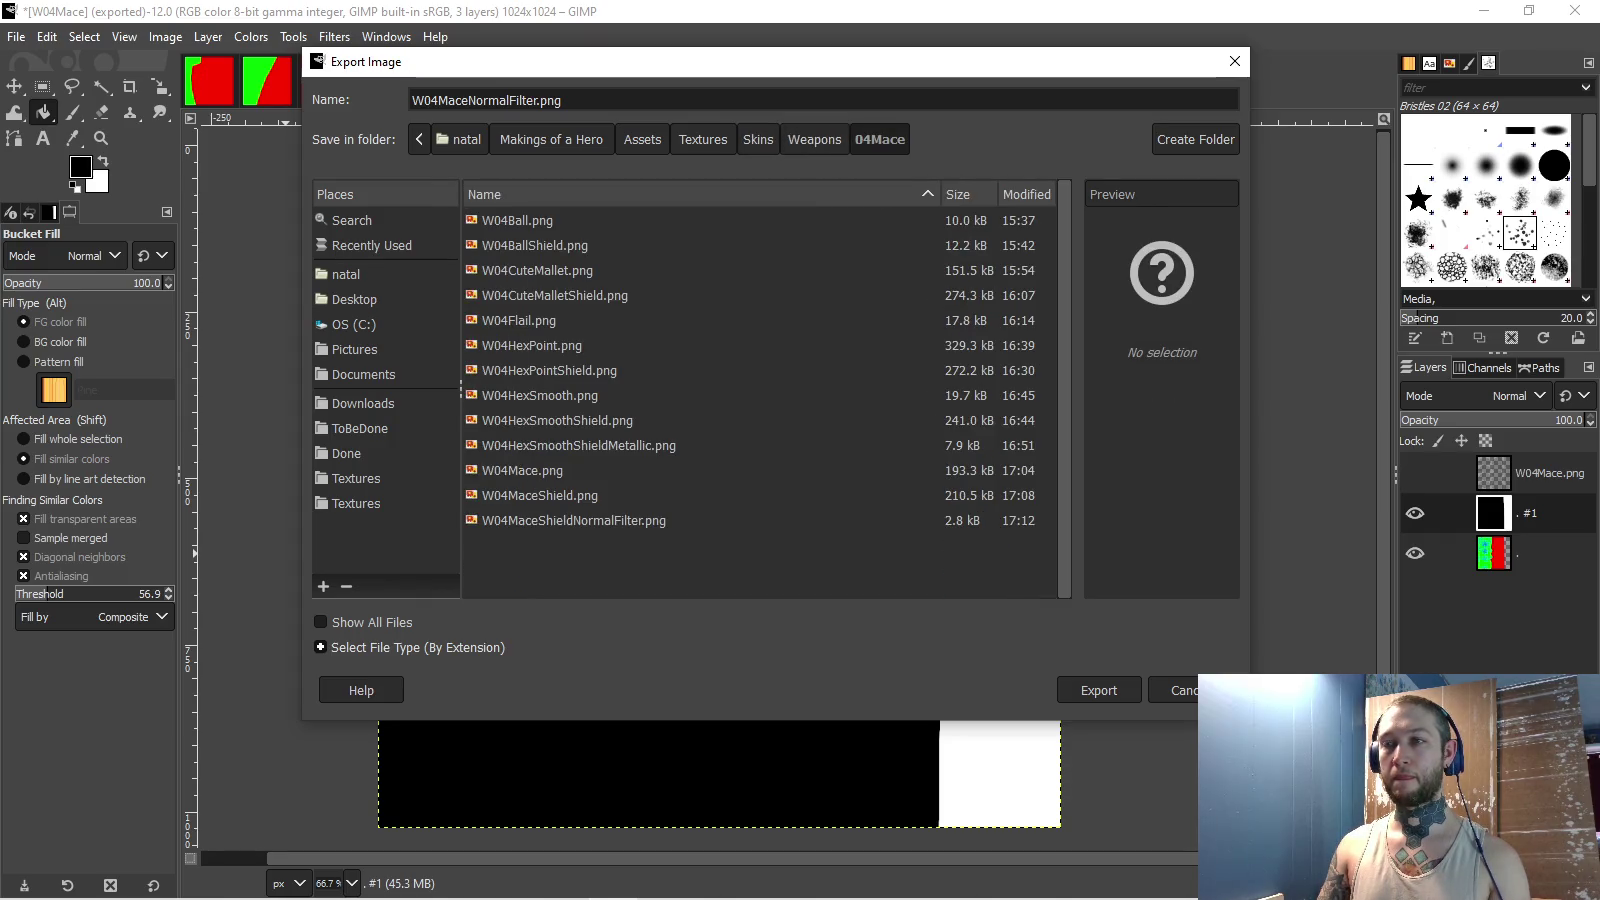
key("Return")
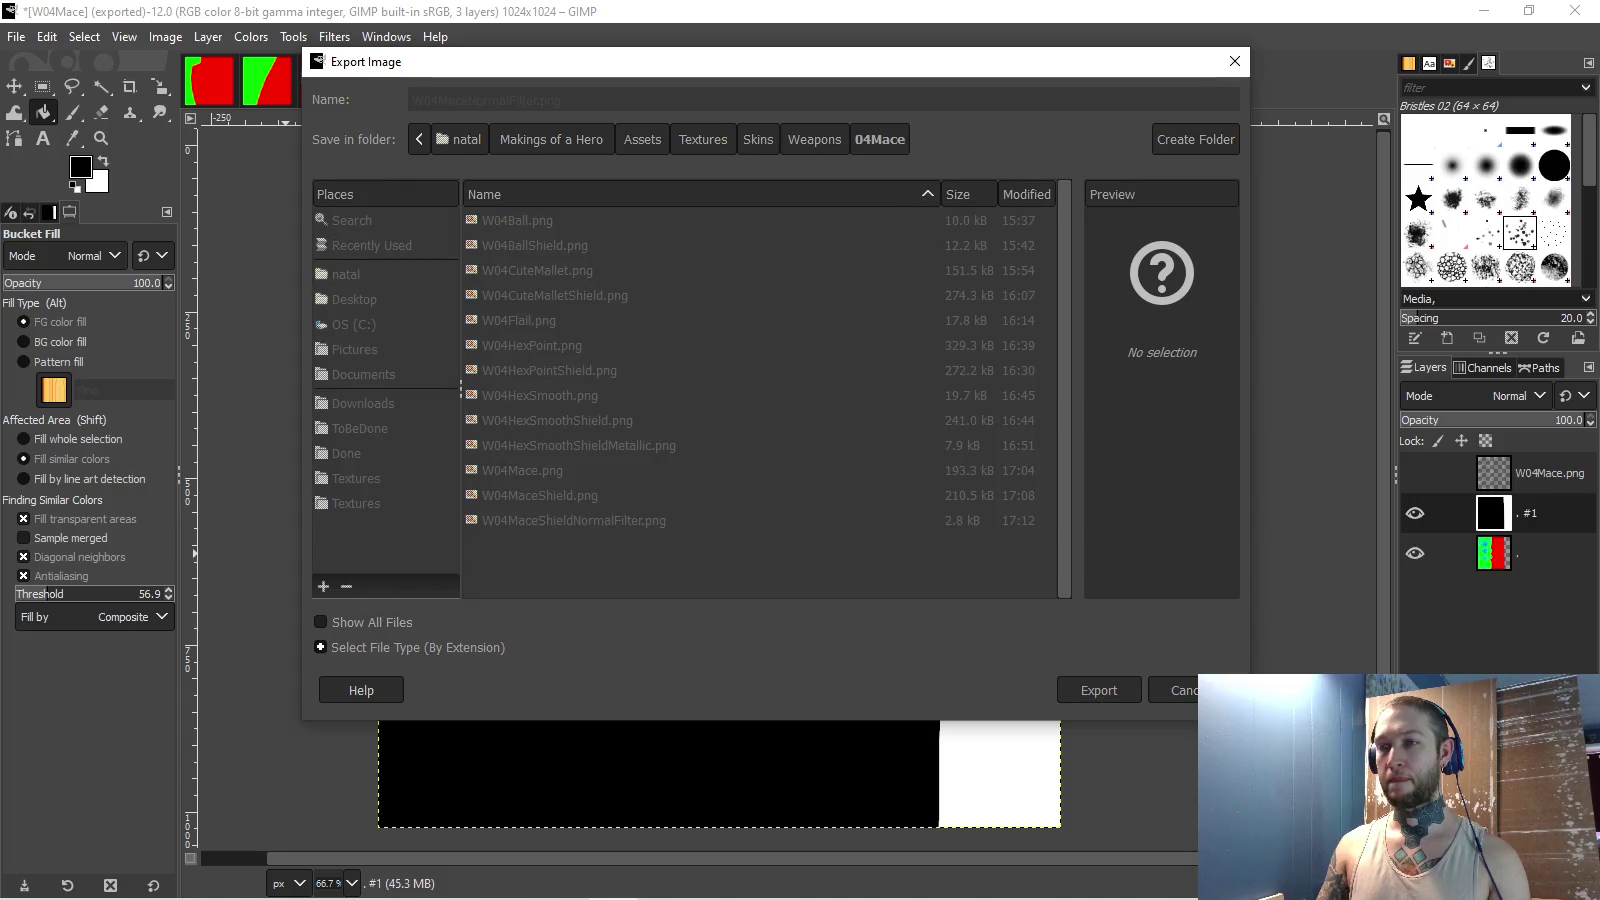
key("Return")
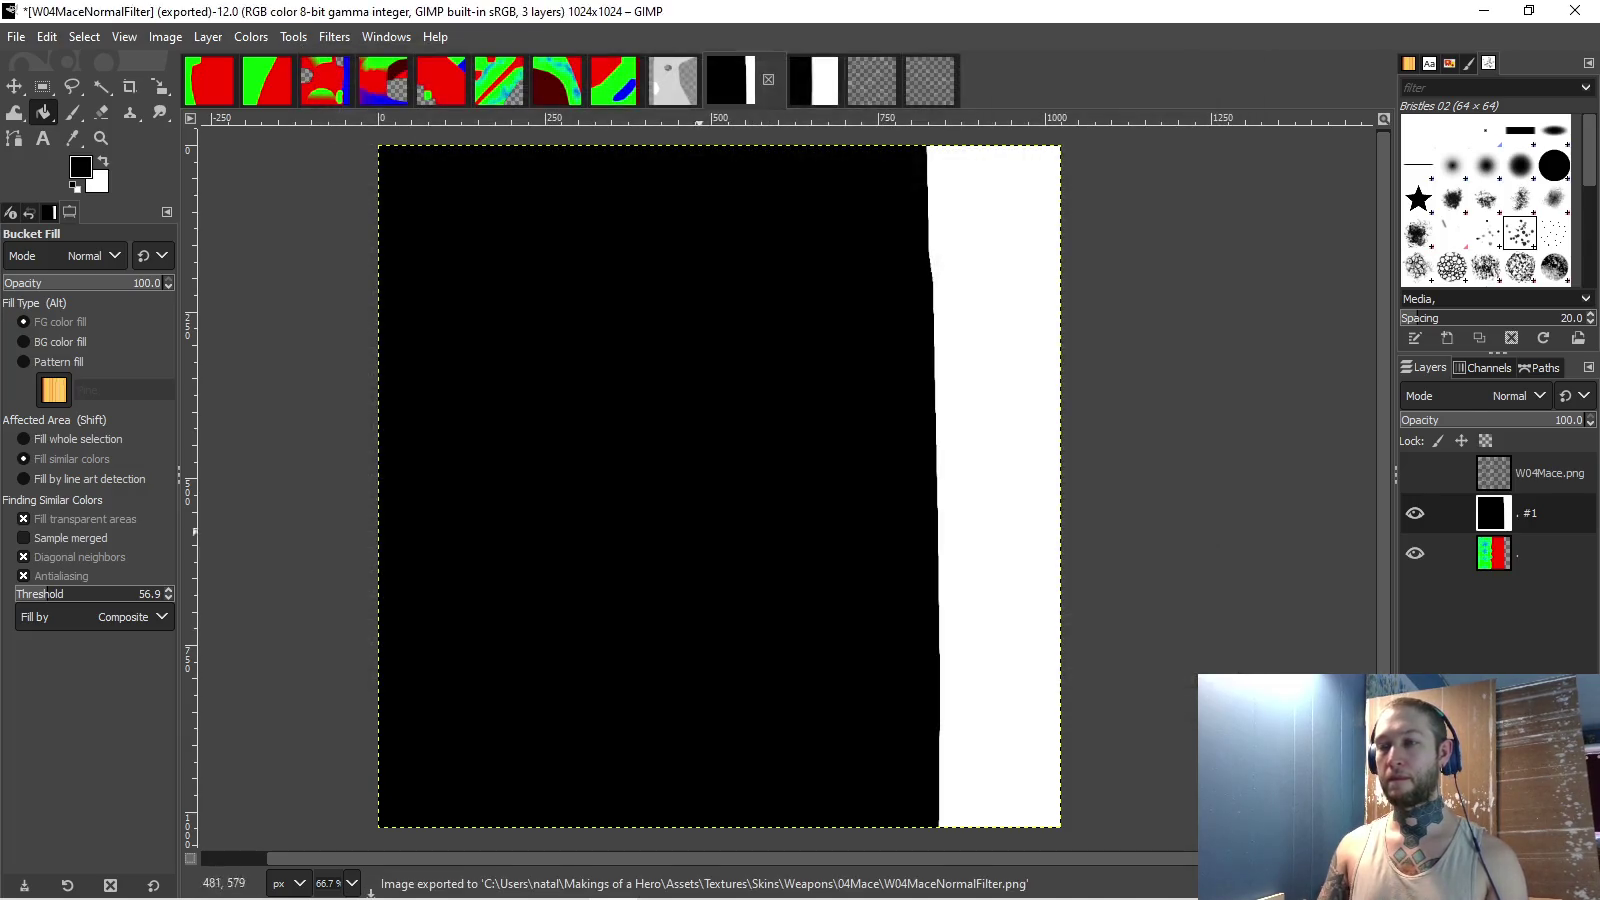
key("alt+Tab")
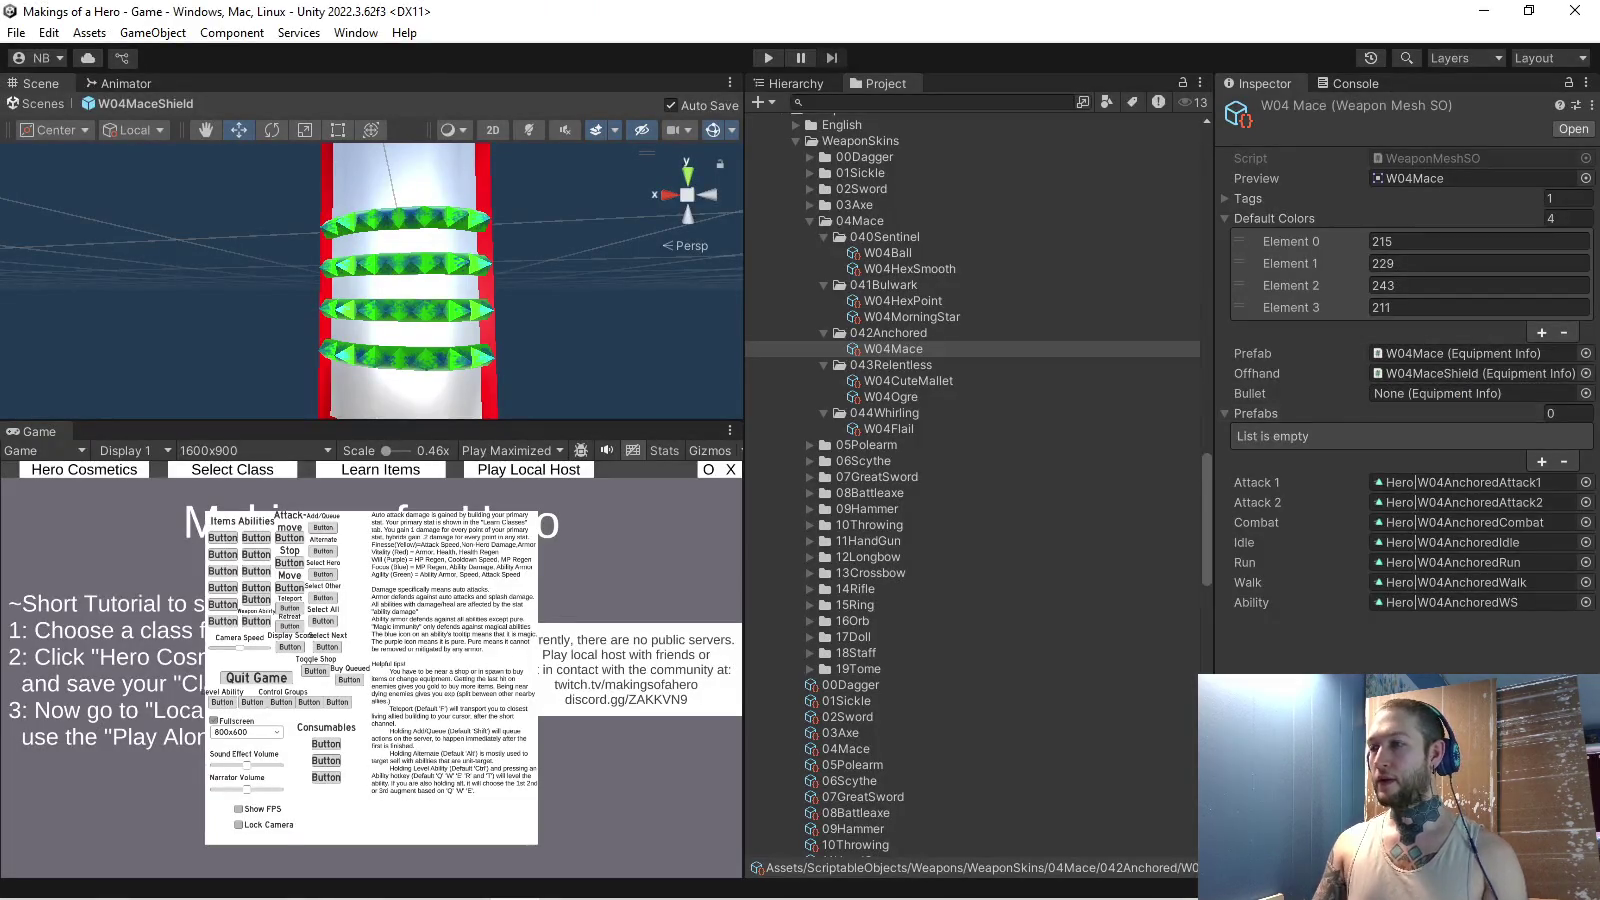
left_click(1470, 373)
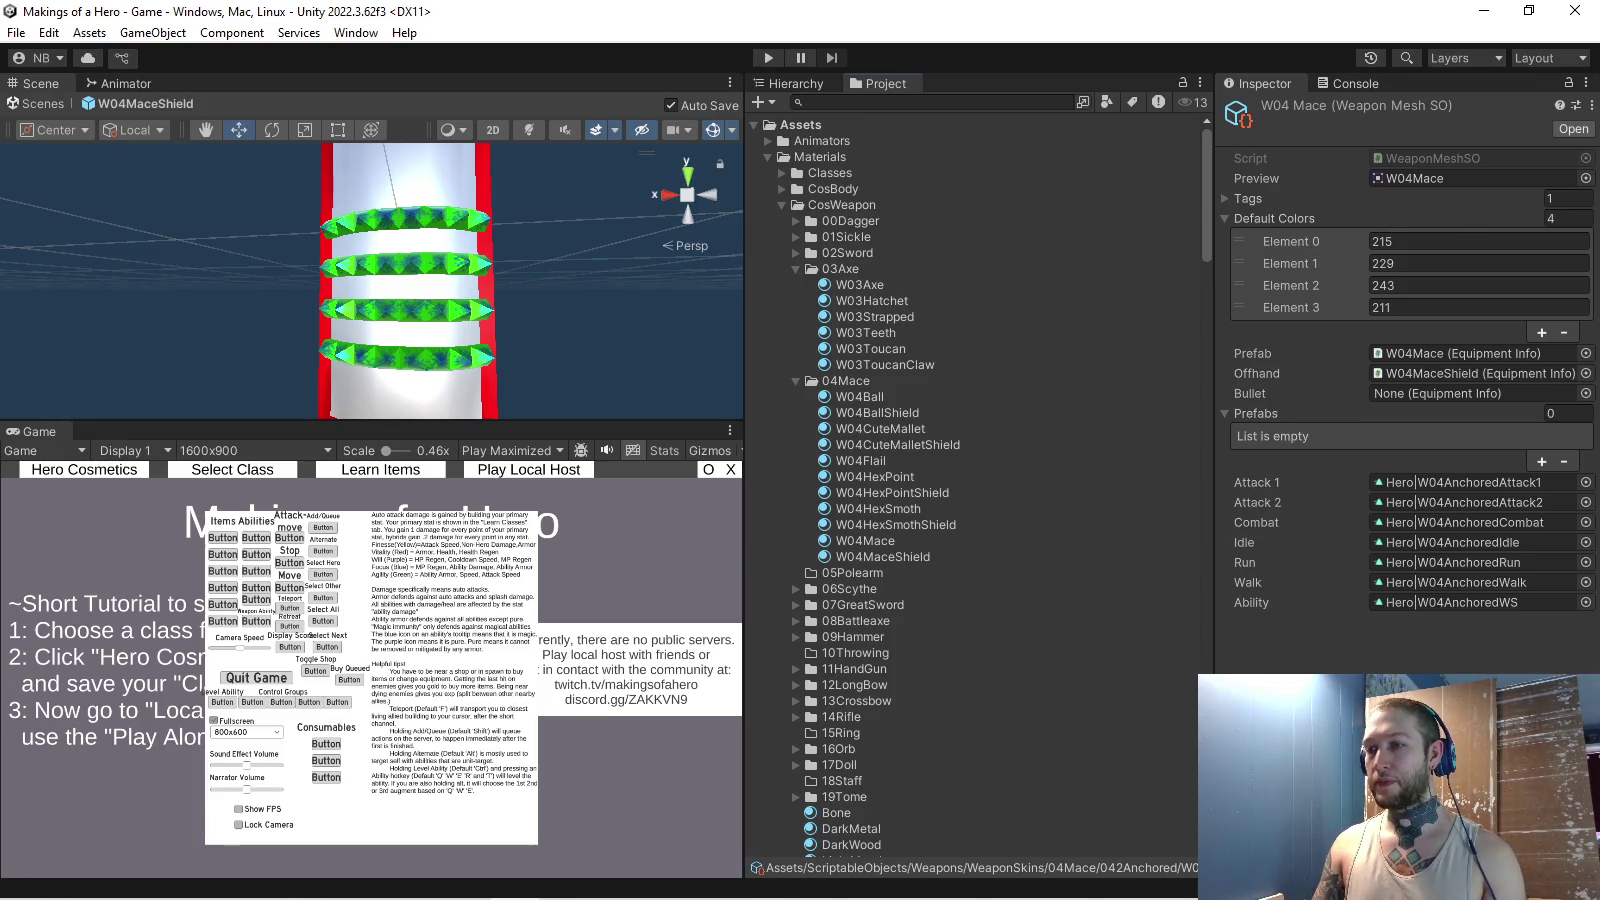
- Enable normal mapping on W04MaceShield at strength 0.5 with the wood normal map
left_click(883, 556)
left_click(1255, 483)
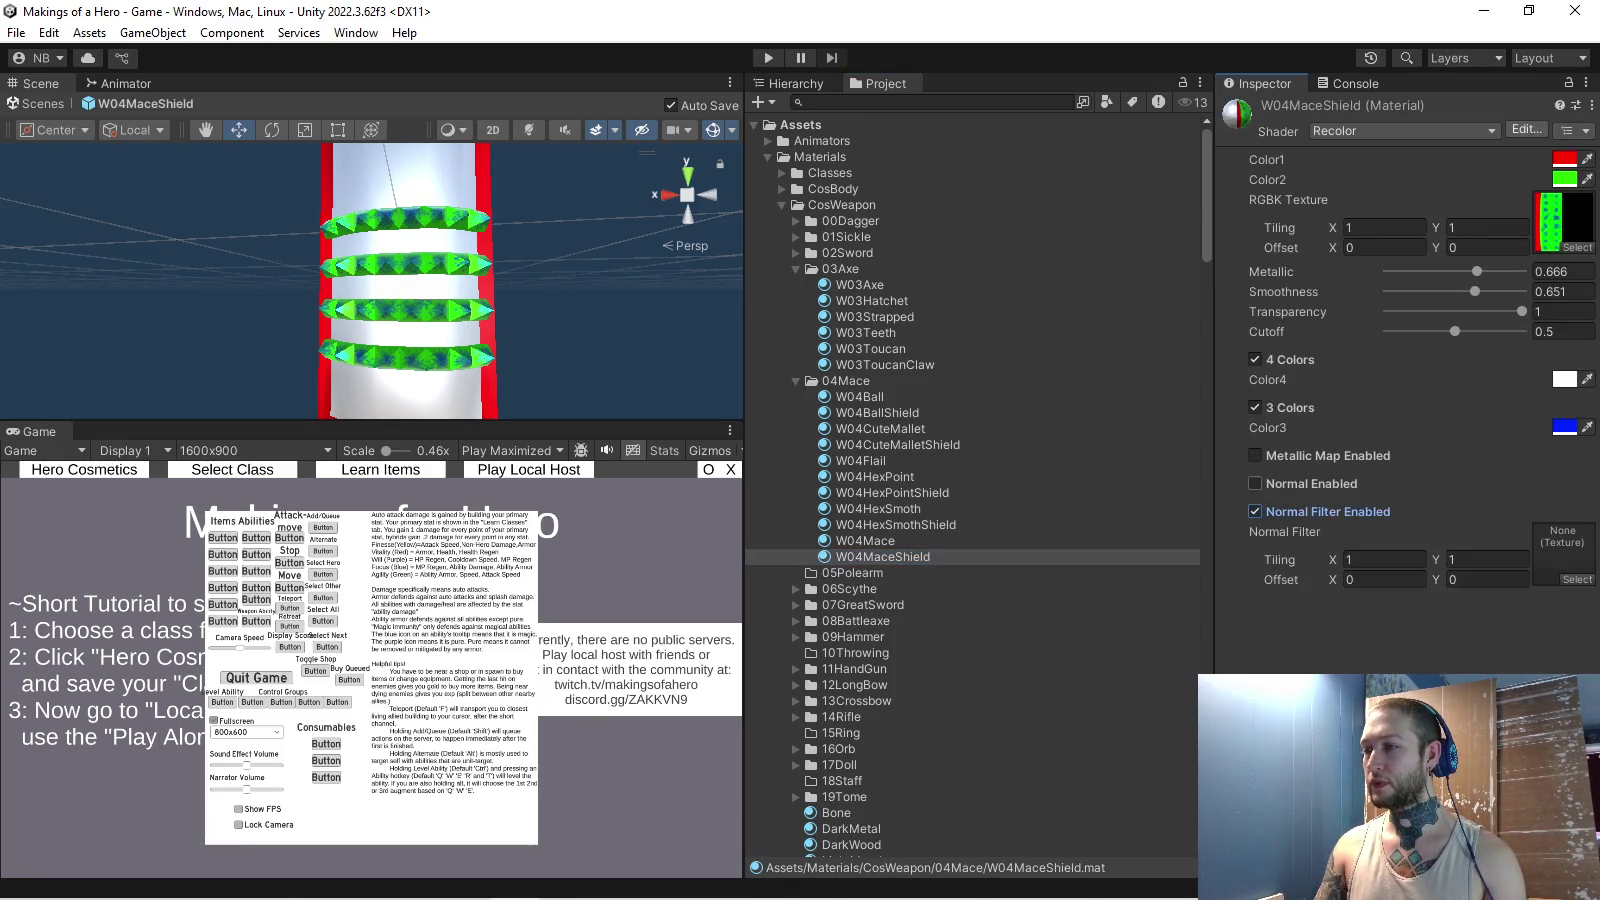
left_click(1563, 503)
type(".5")
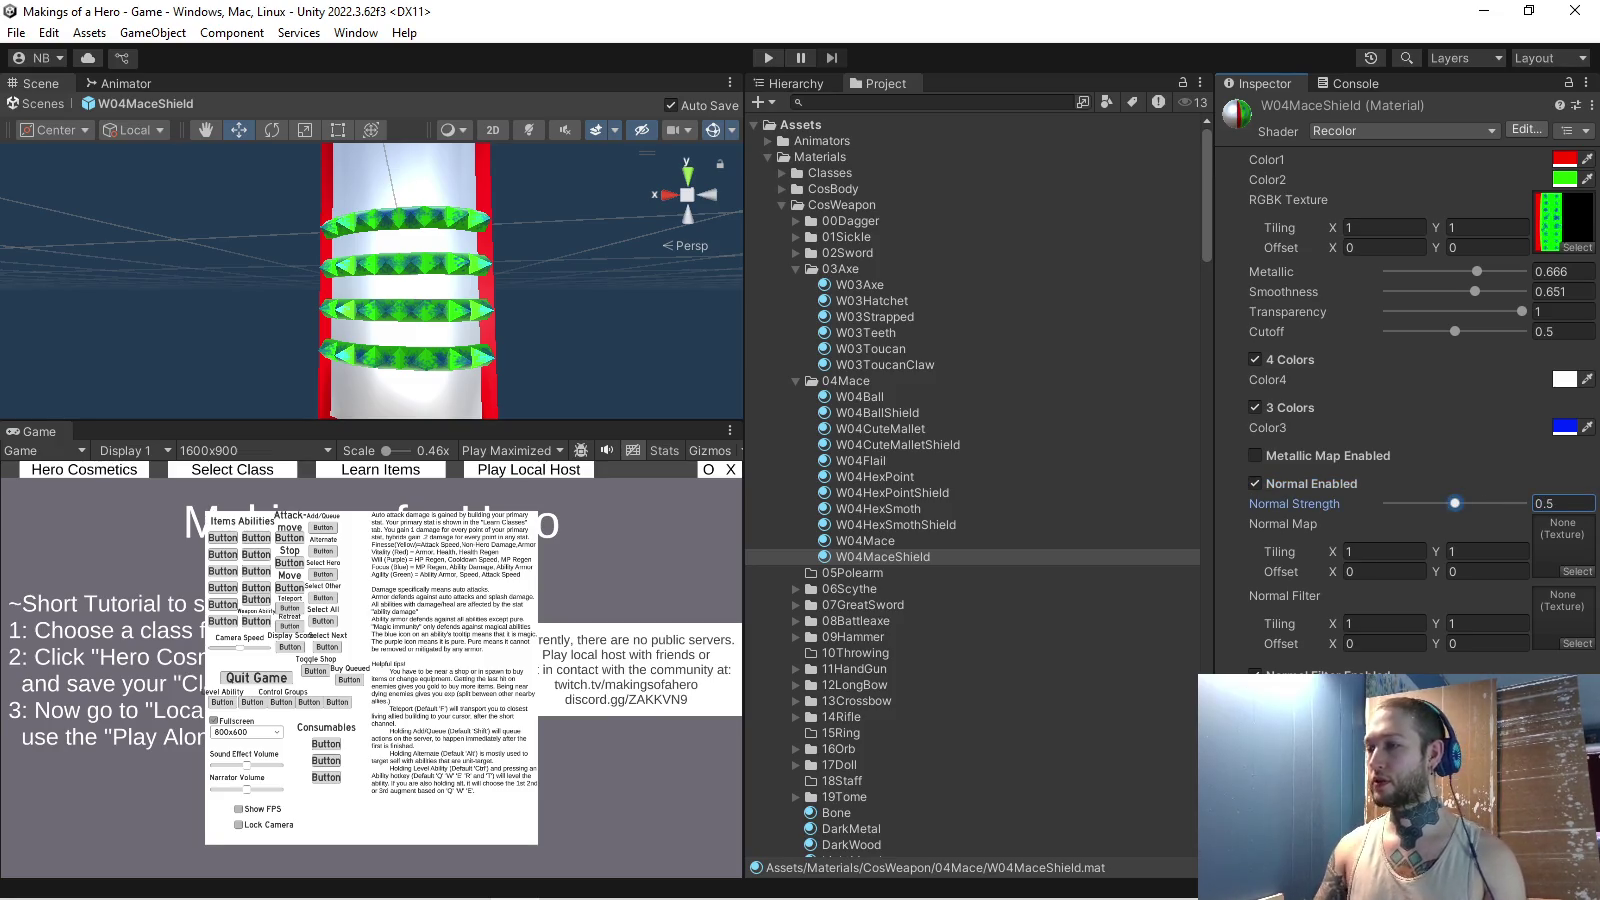
left_click(1577, 571)
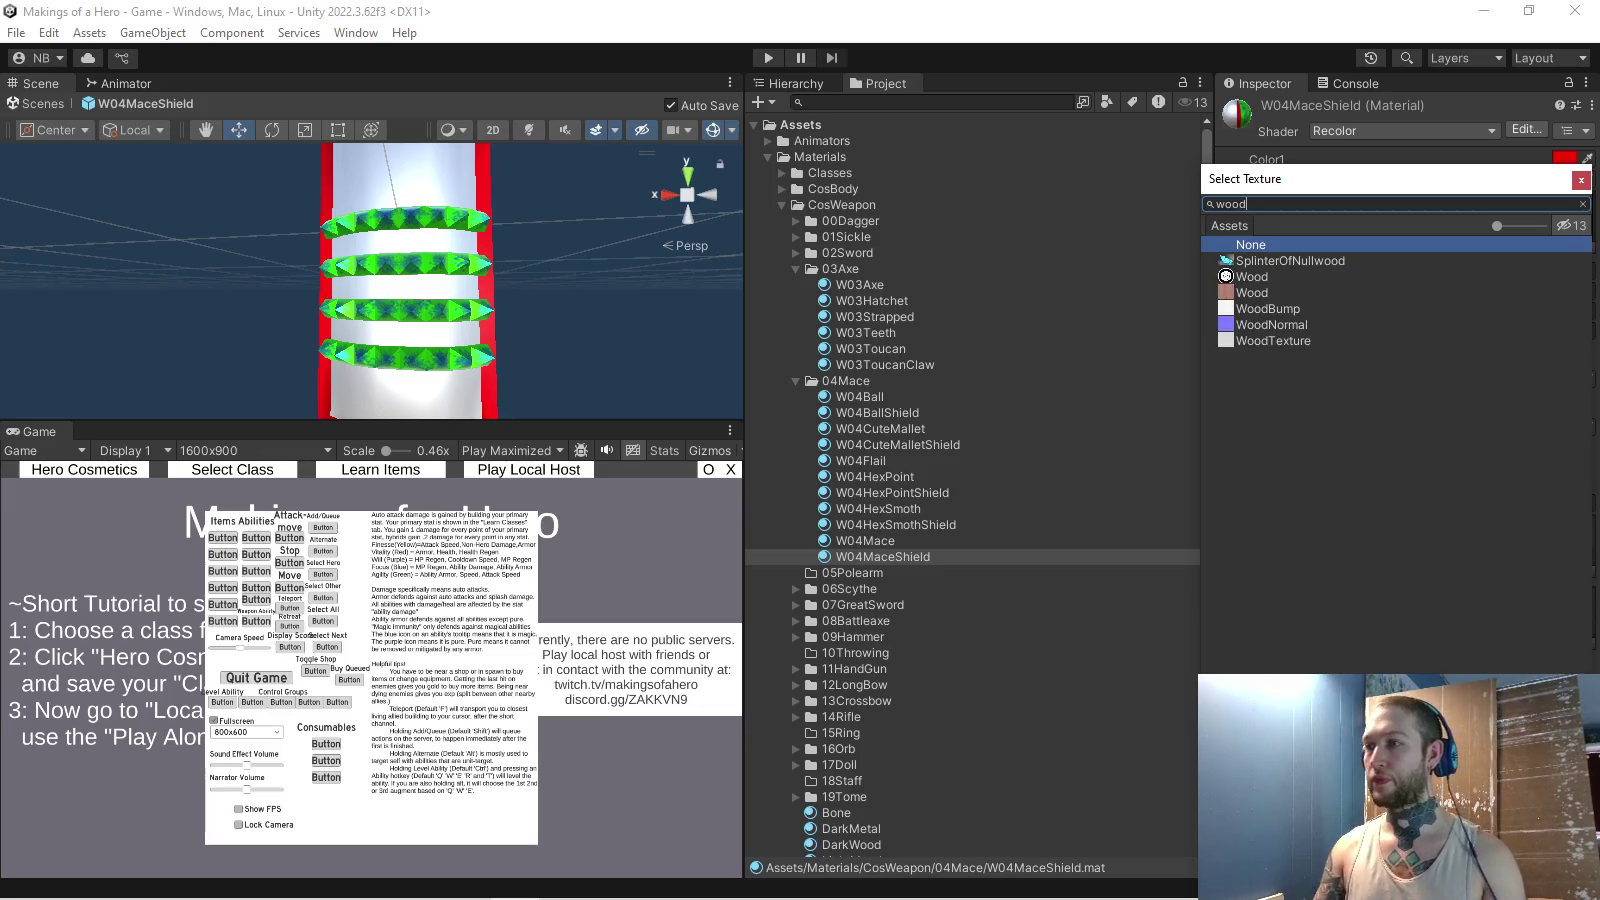
key("Escape")
- Assign W04MaceShieldNormalFilter as the shield material's Normal Filter
scroll(370, 280, "up", 10)
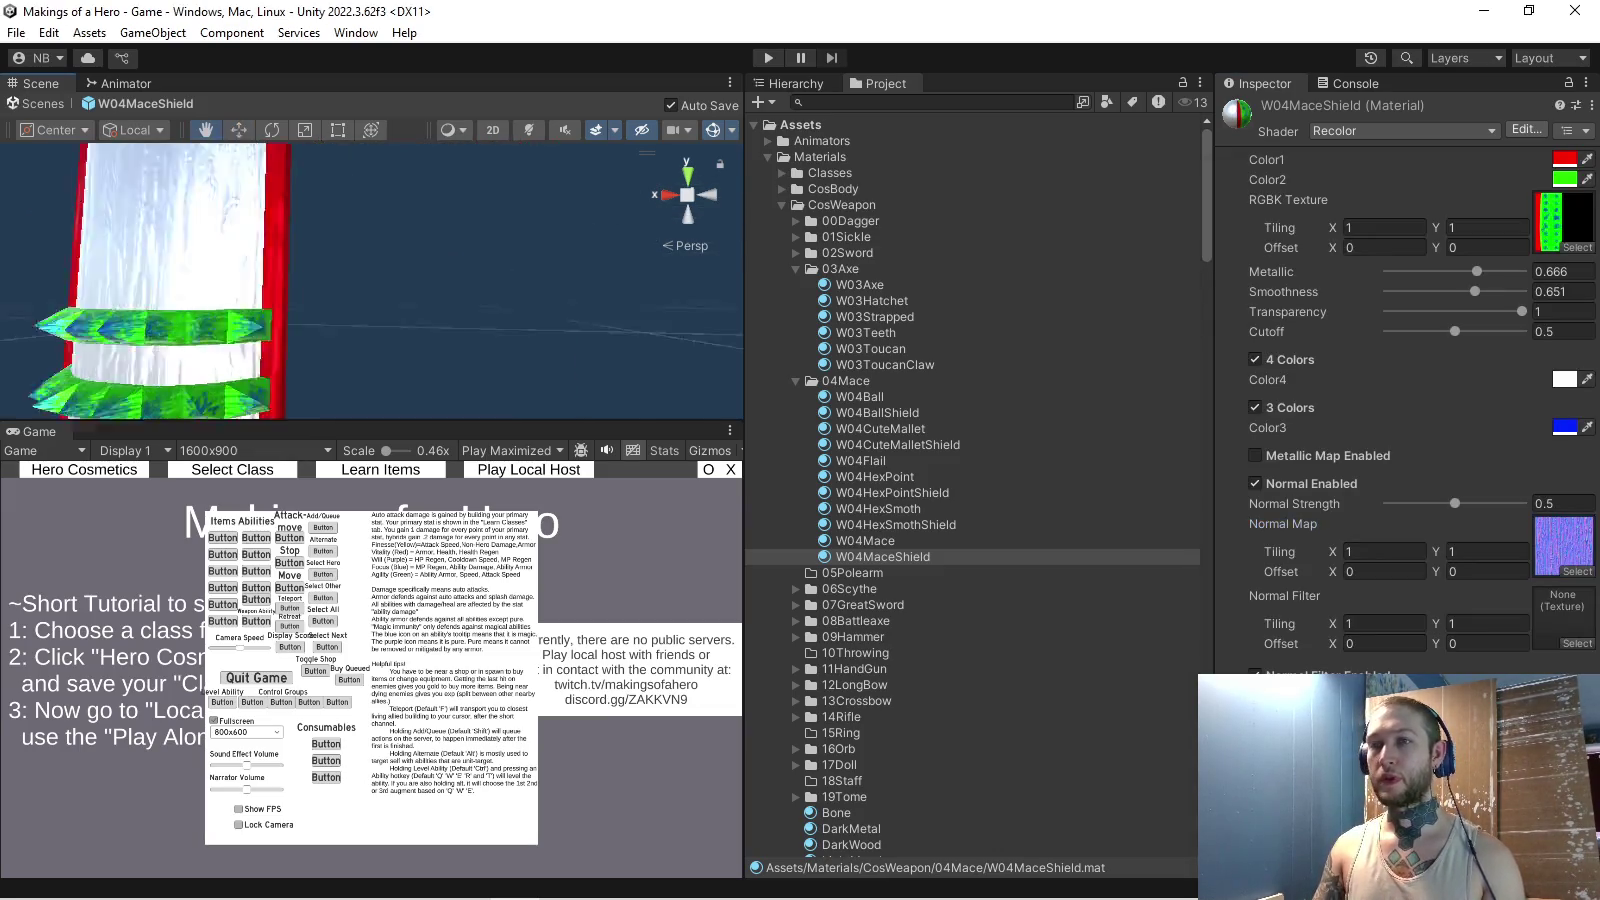
scroll(260, 280, "up", 5)
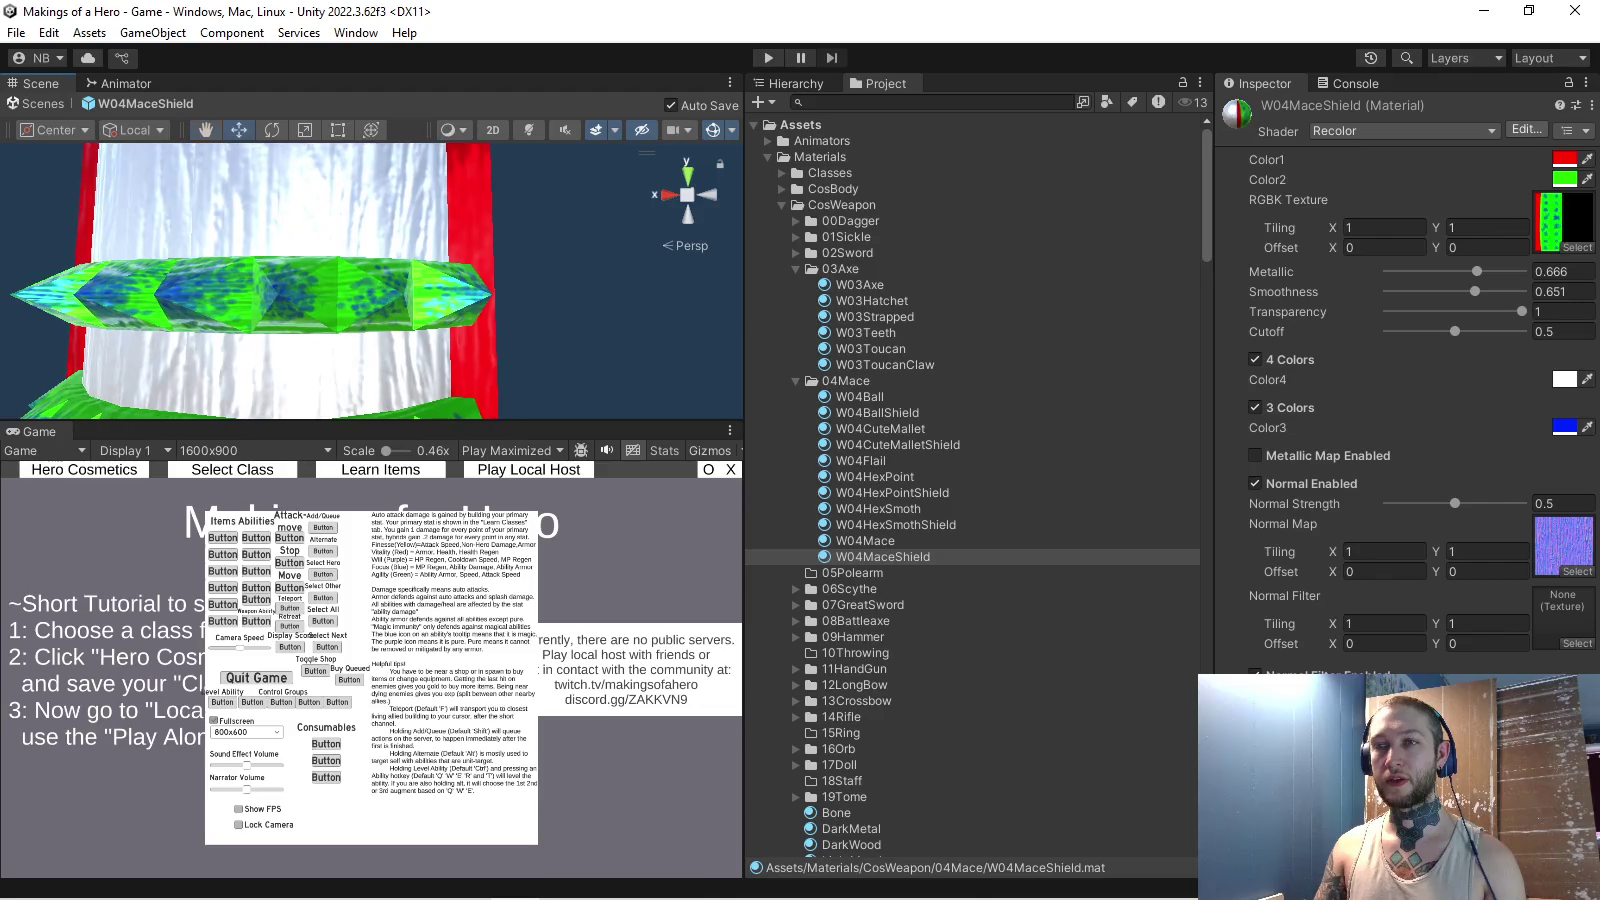
mouse_move(370, 280)
left_mouse_down()
mouse_move(680, 292)
mouse_move(640, 292)
left_mouse_up()
key("f")
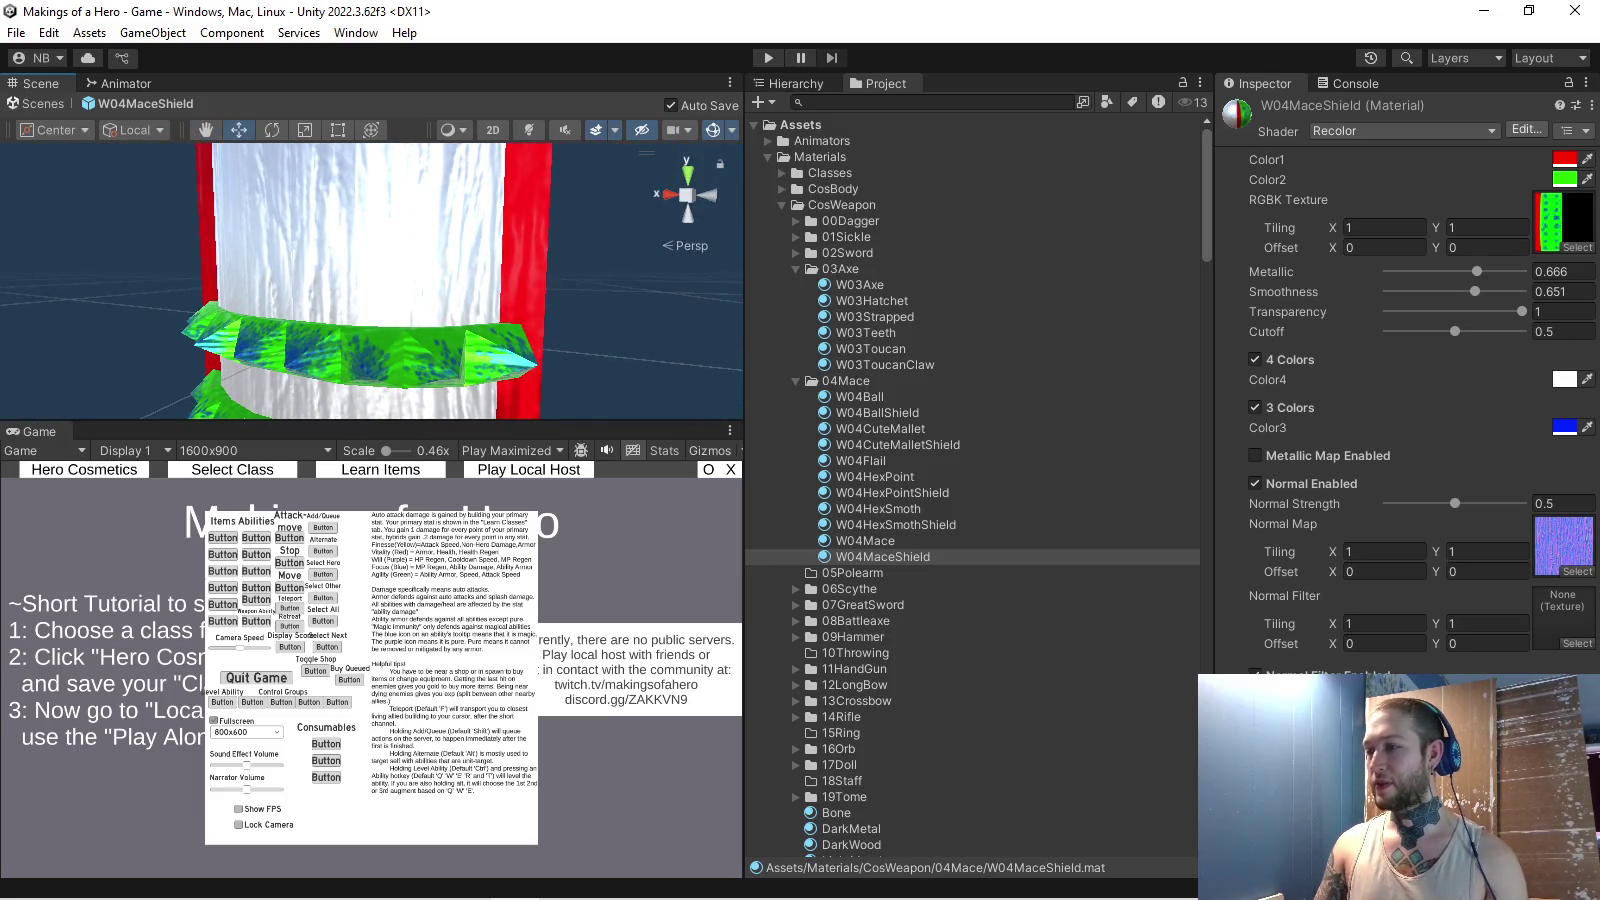
type("w04")
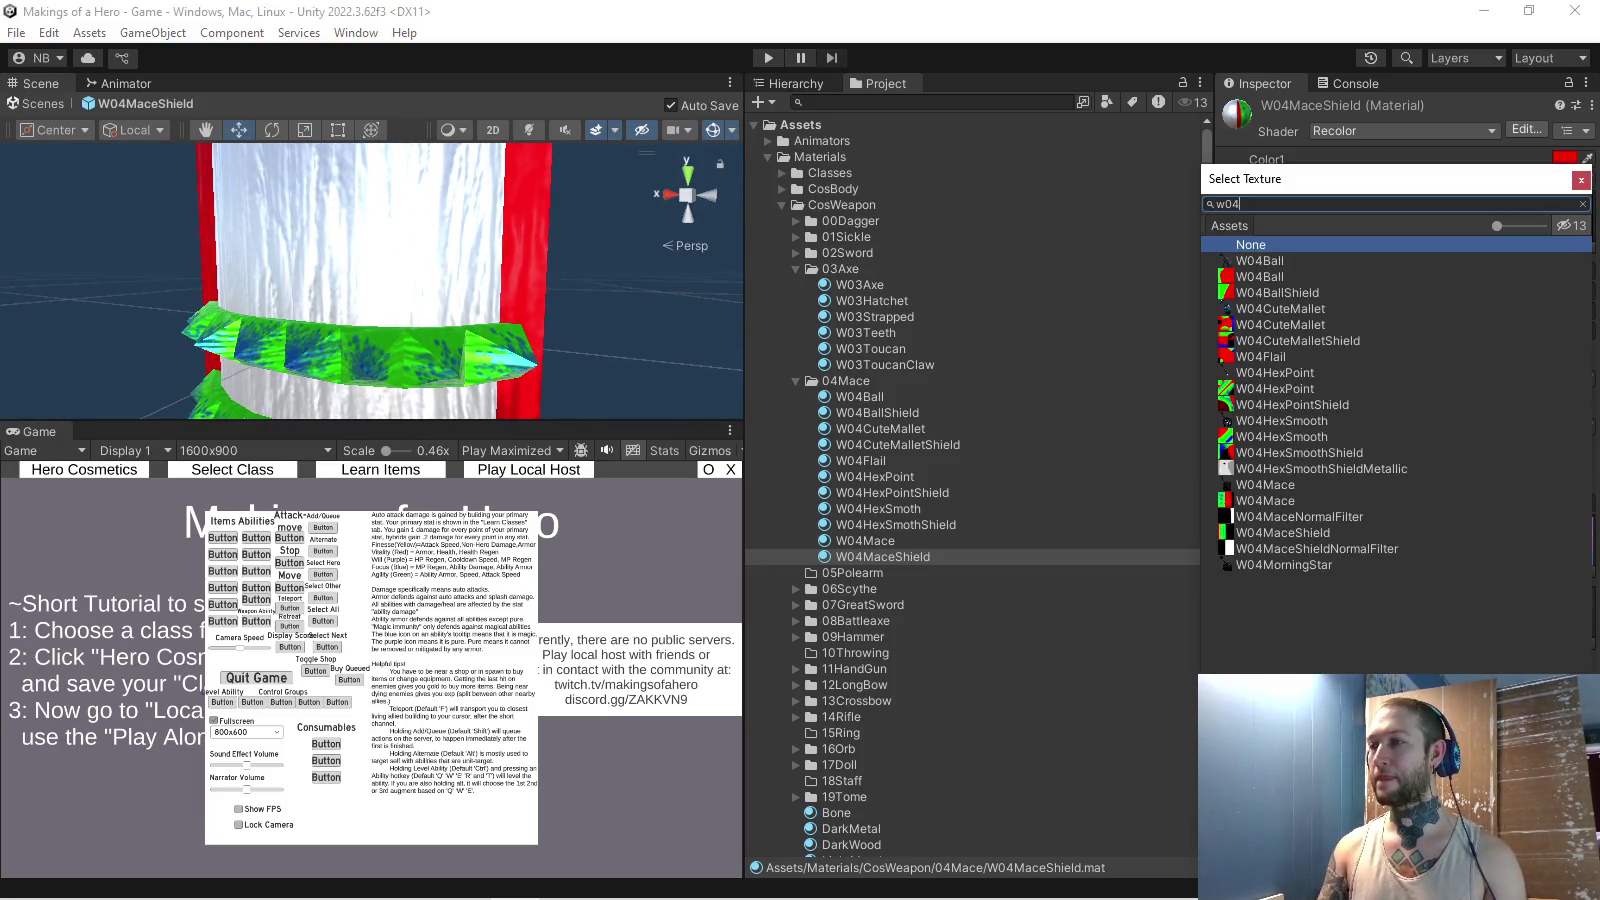
double_click(1316, 548)
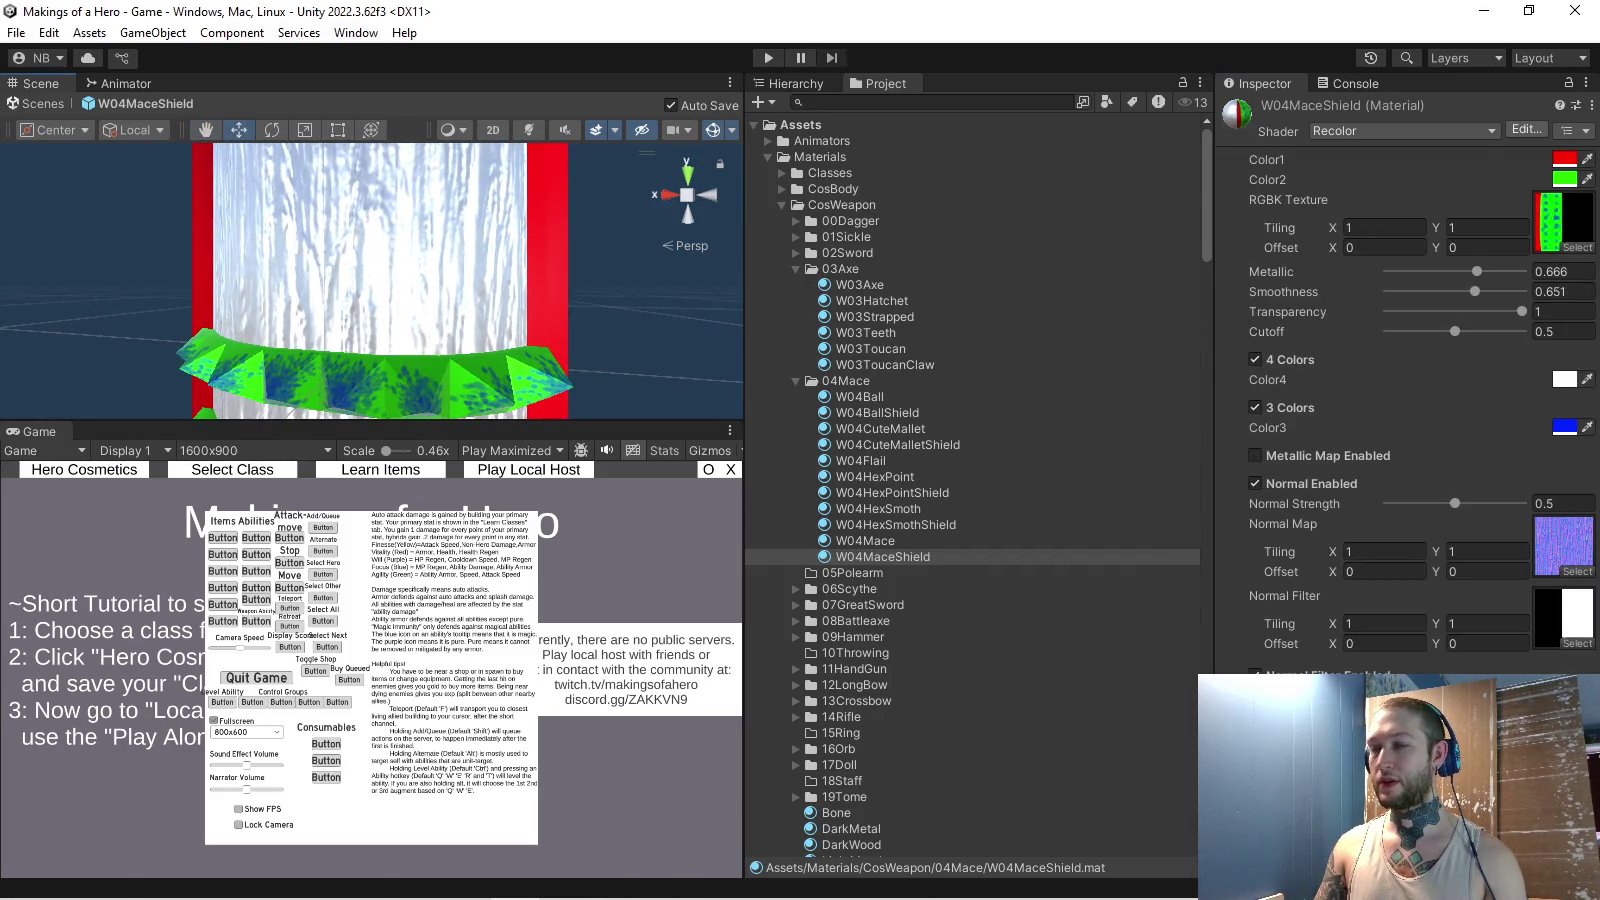
key("ctrl+z")
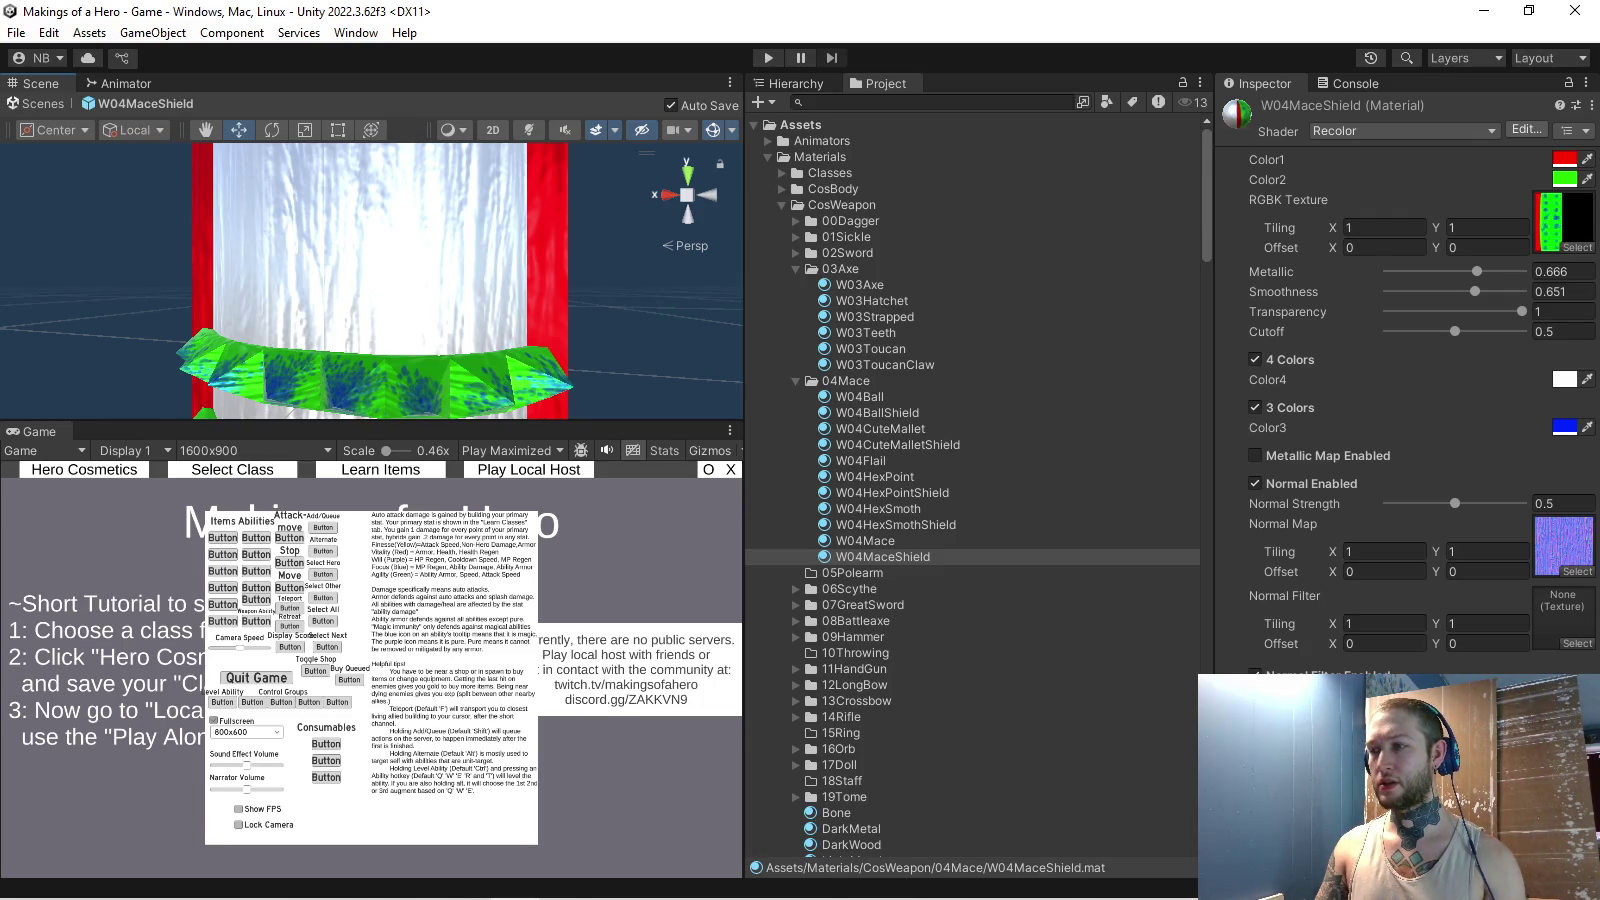
key("ctrl+y")
- Compare stronger Normal Strength values on the shield, settle back on 0.5, and select W04Mace
mouse_move(1455, 503)
left_mouse_down()
mouse_move(1474, 503)
mouse_move(1425, 503)
mouse_move(1521, 503)
left_mouse_up()
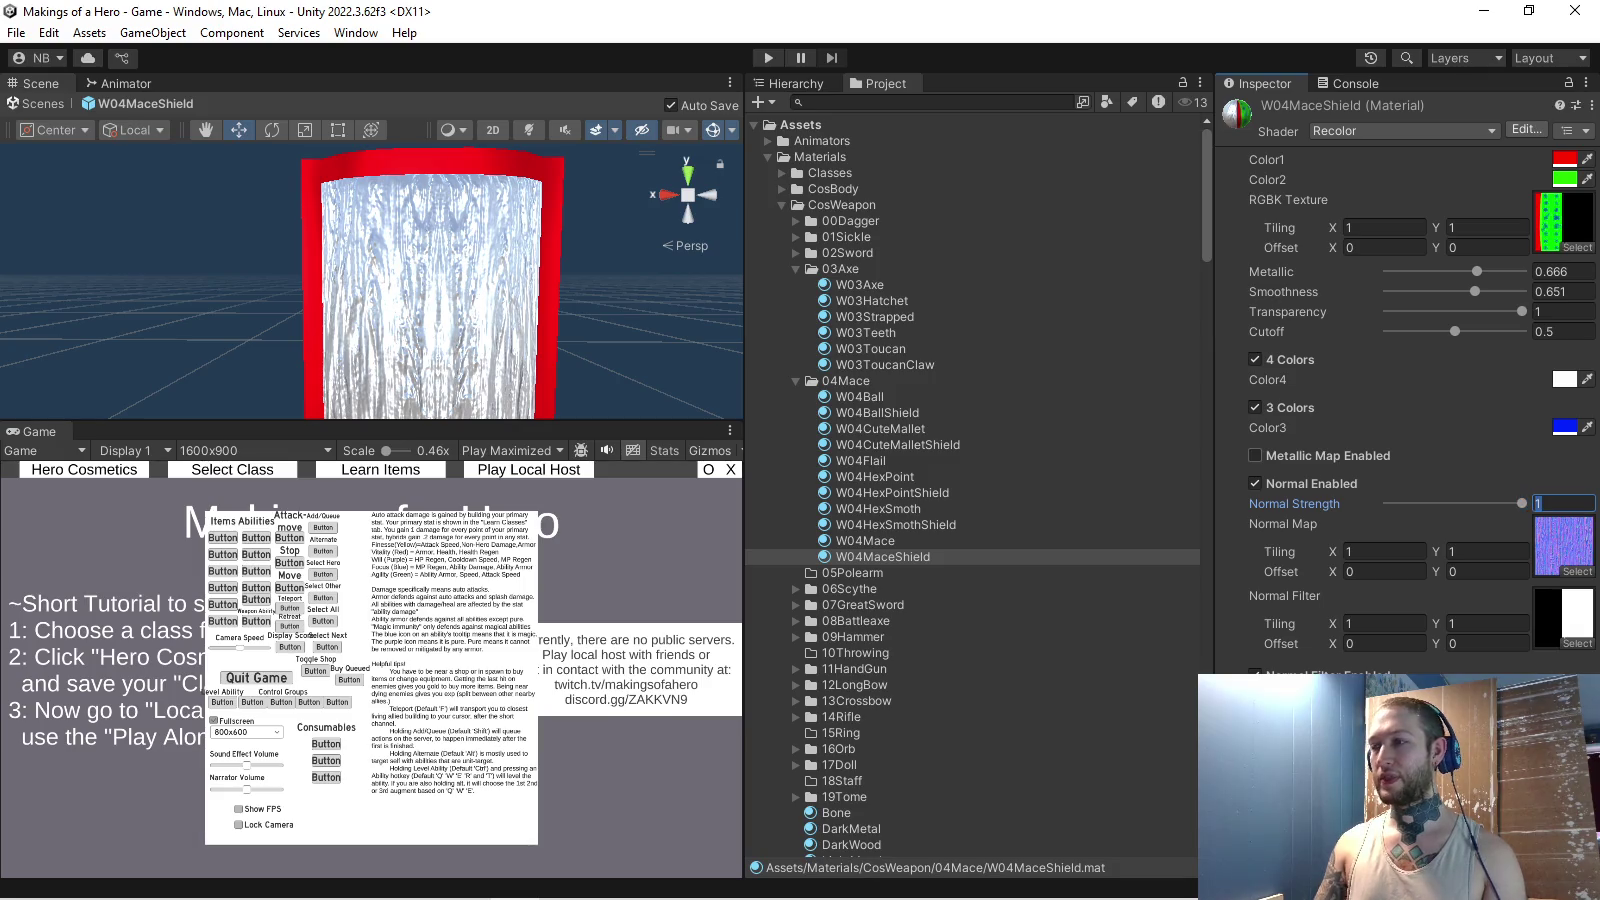
type("0.5")
key("Return")
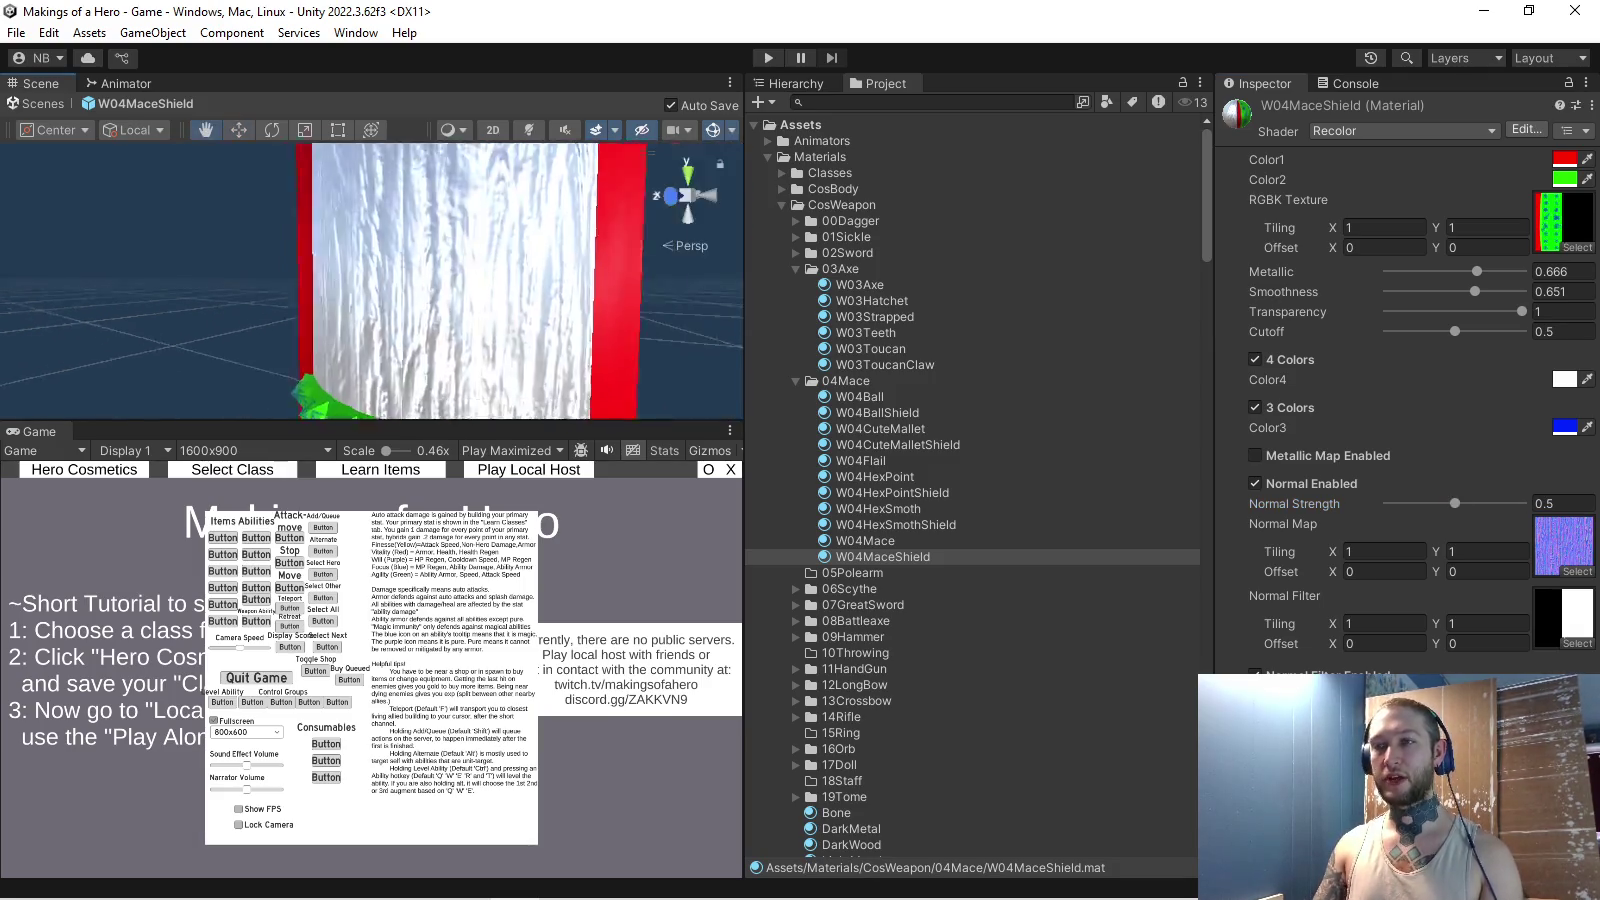
left_click_drag(1455, 503, 1521, 503)
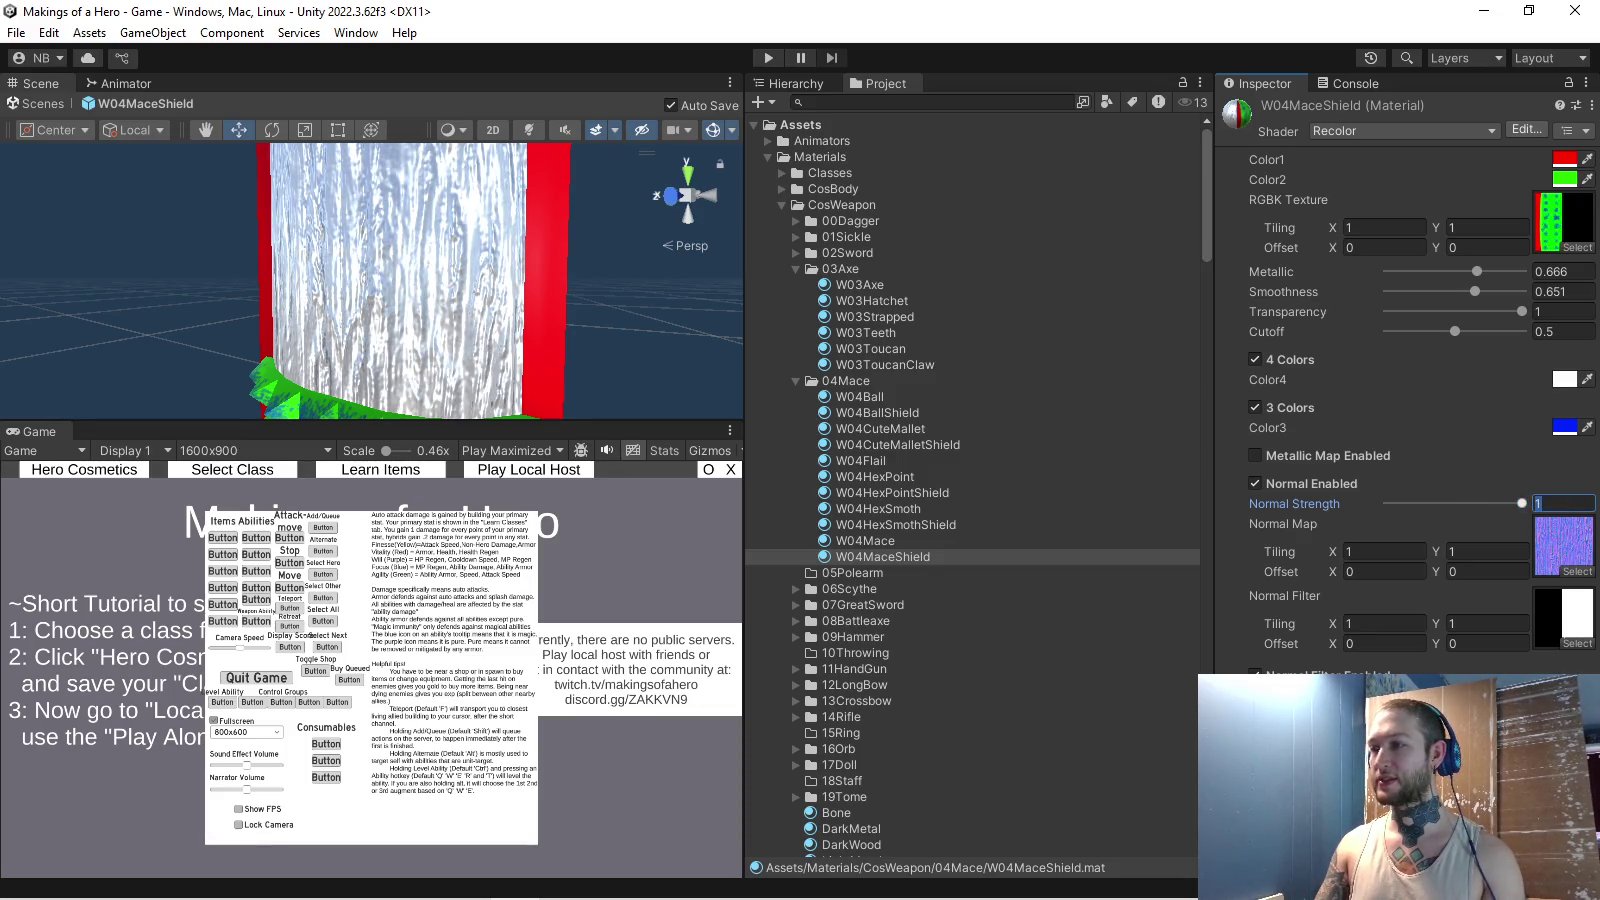
type(".5")
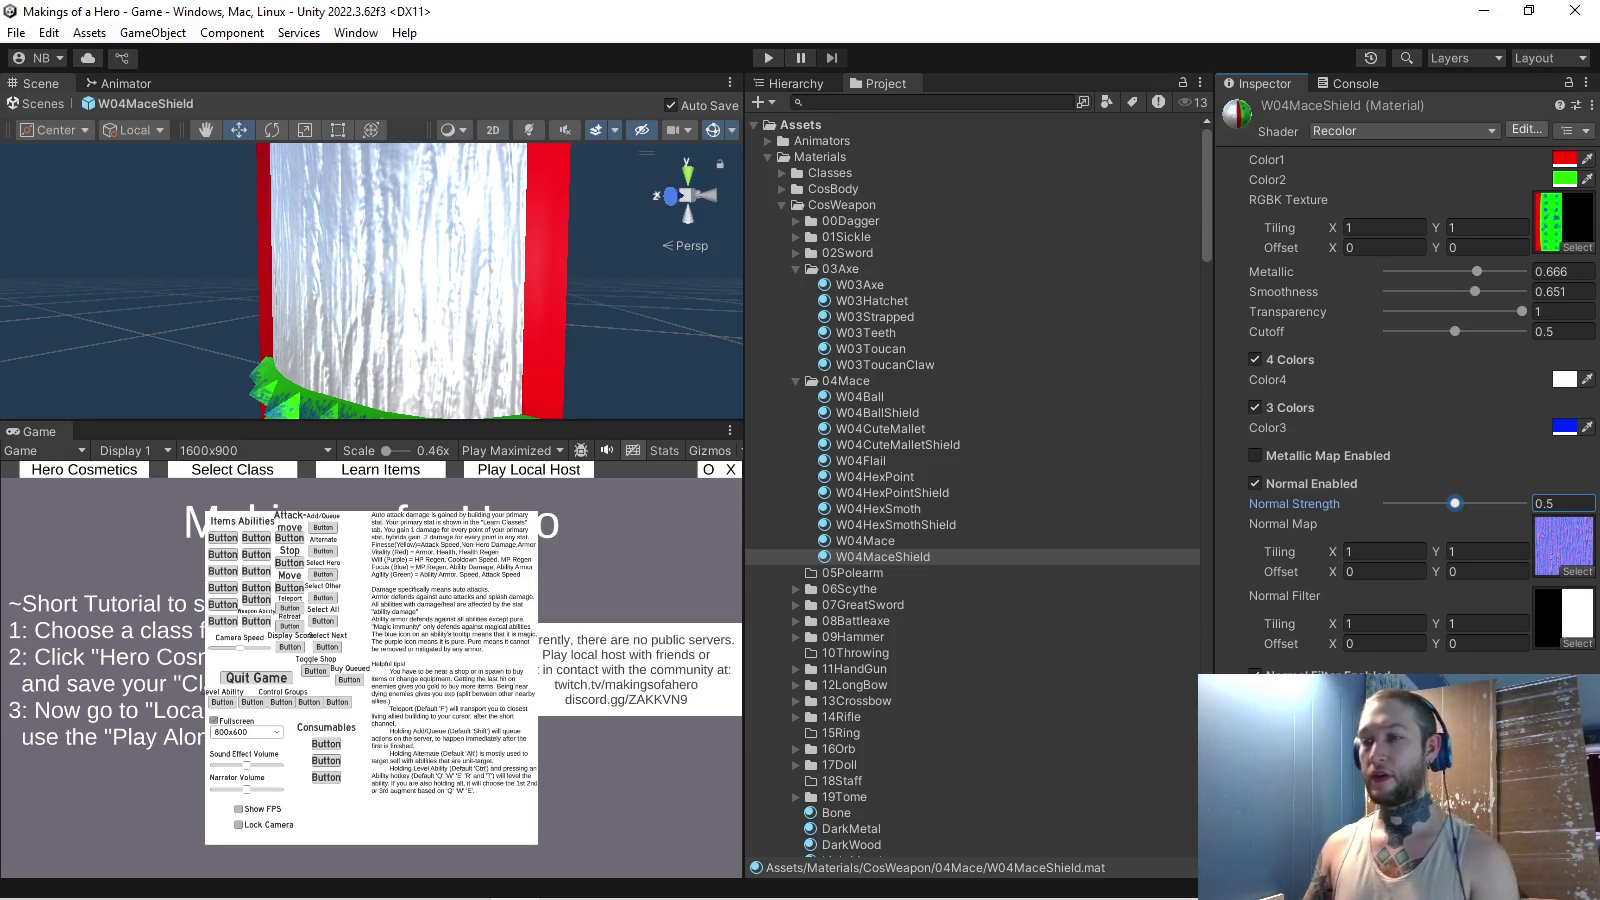
left_click(865, 540)
- Enable normal mapping on W04Mace at strength 0.5 with the wood normal map
left_click(1255, 483)
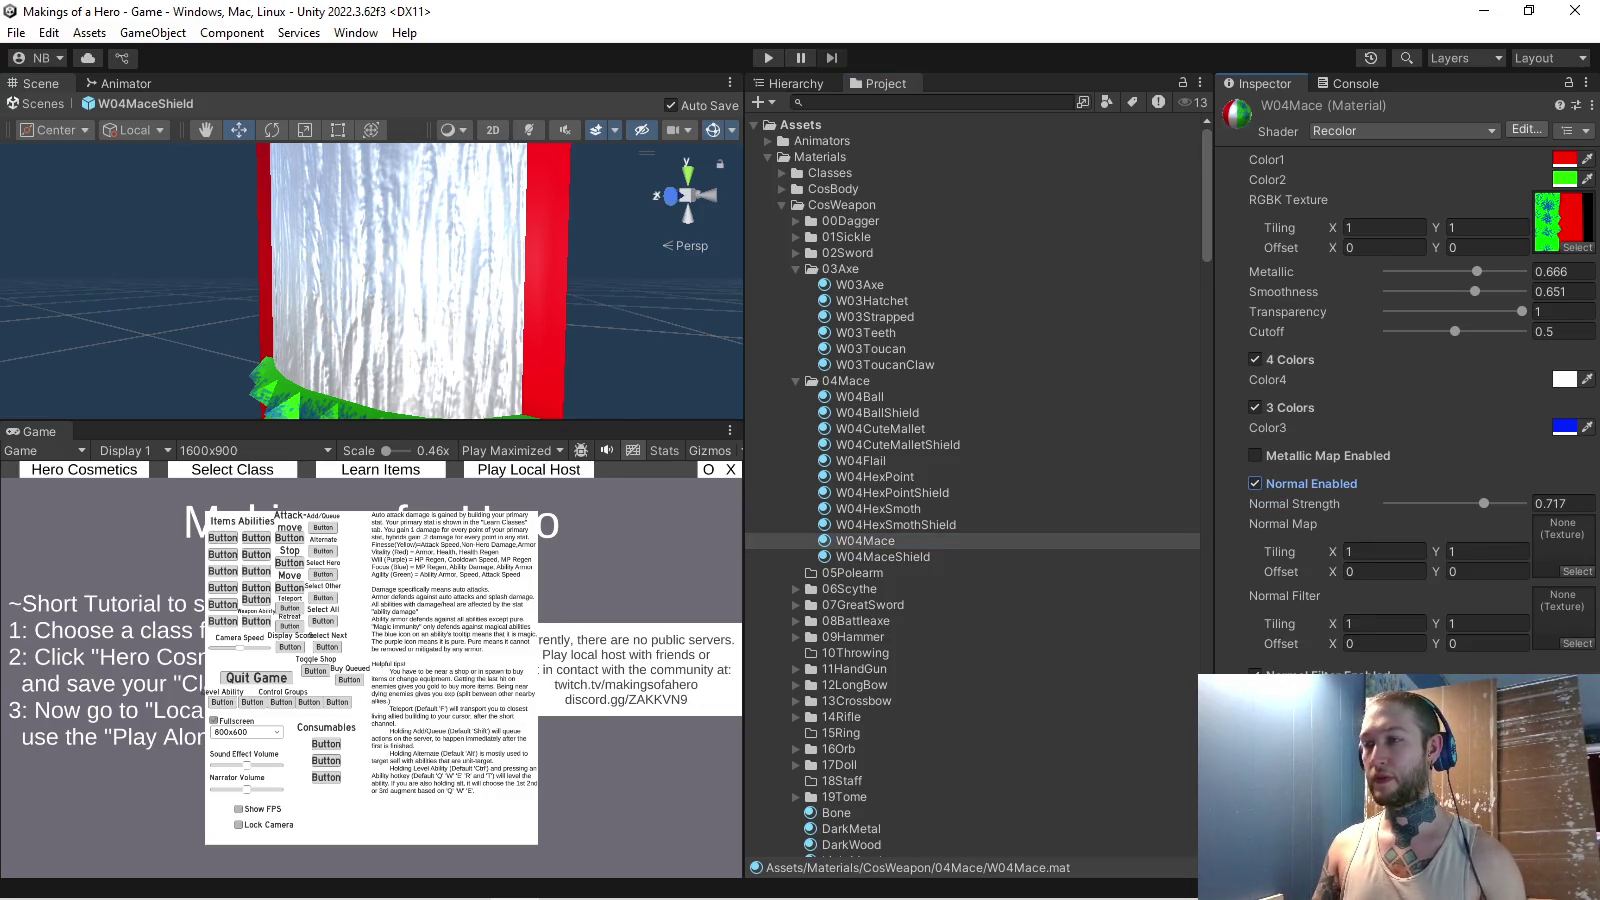
left_click(1564, 503)
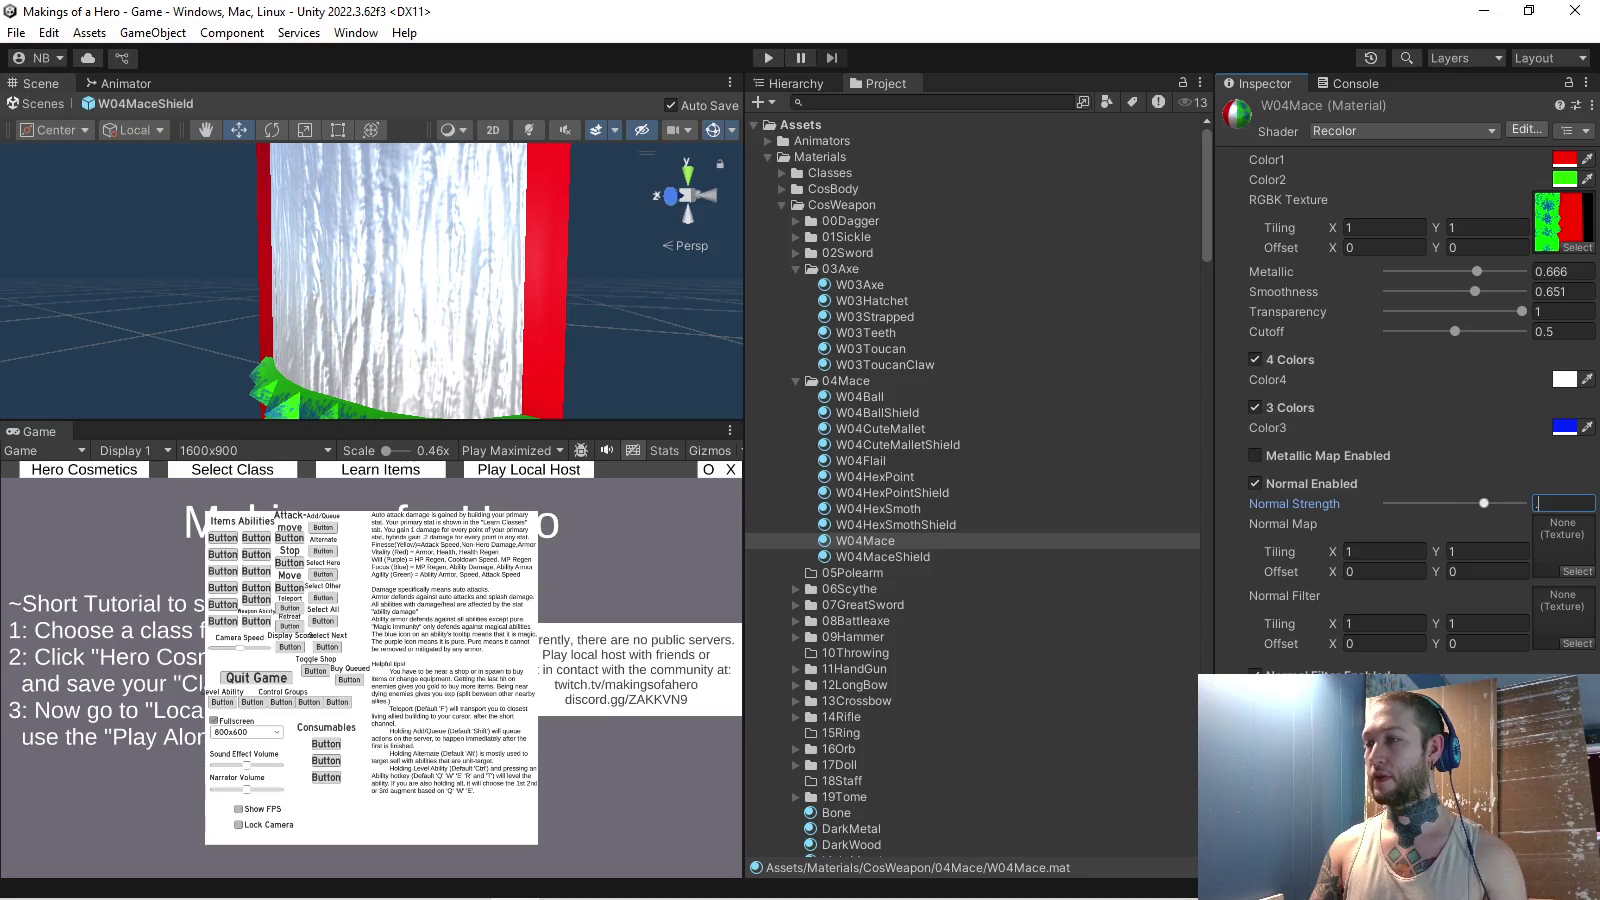
type("0.5")
left_click(1577, 571)
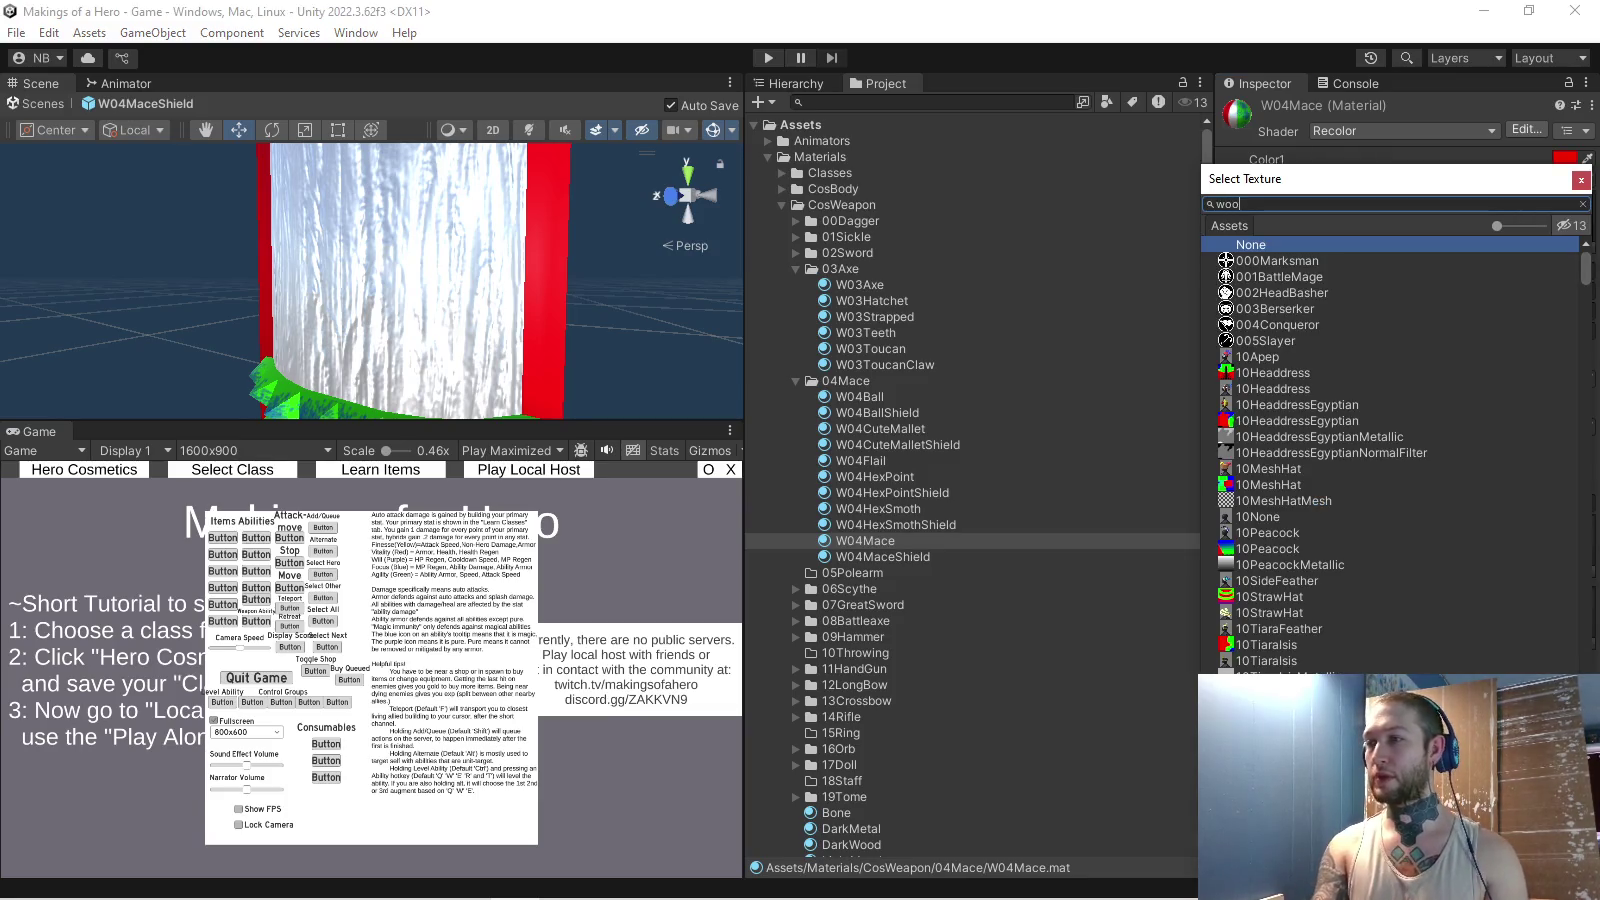
type("d")
double_click(1280, 324)
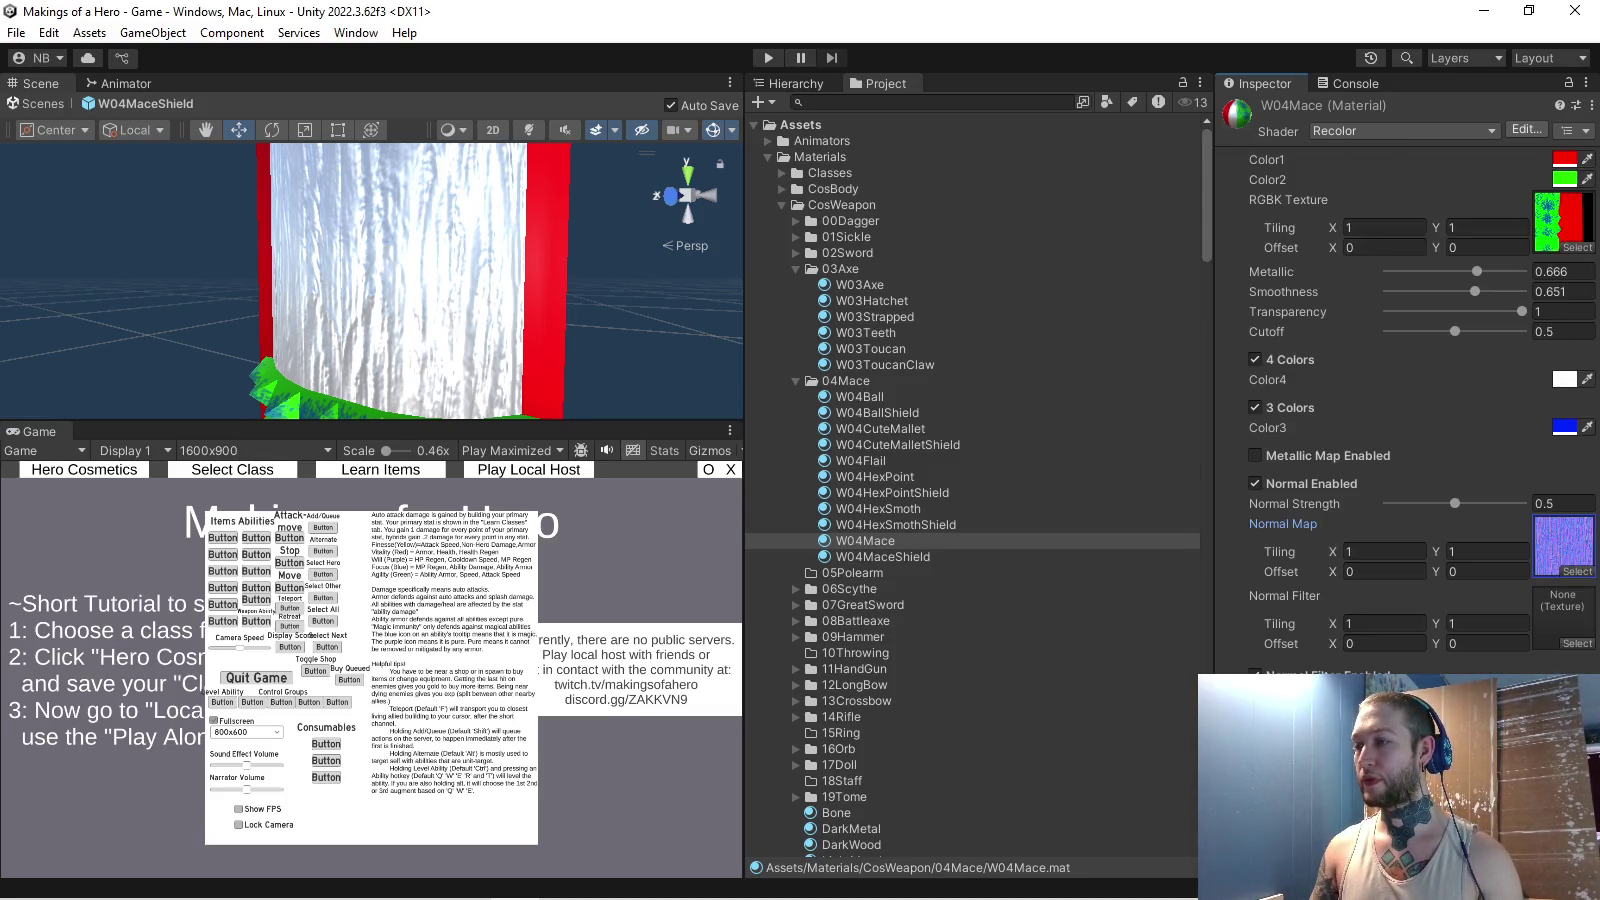
- Assign W04MaceNormalFilter as the Normal Filter and start play mode
left_click(1577, 643)
type("04")
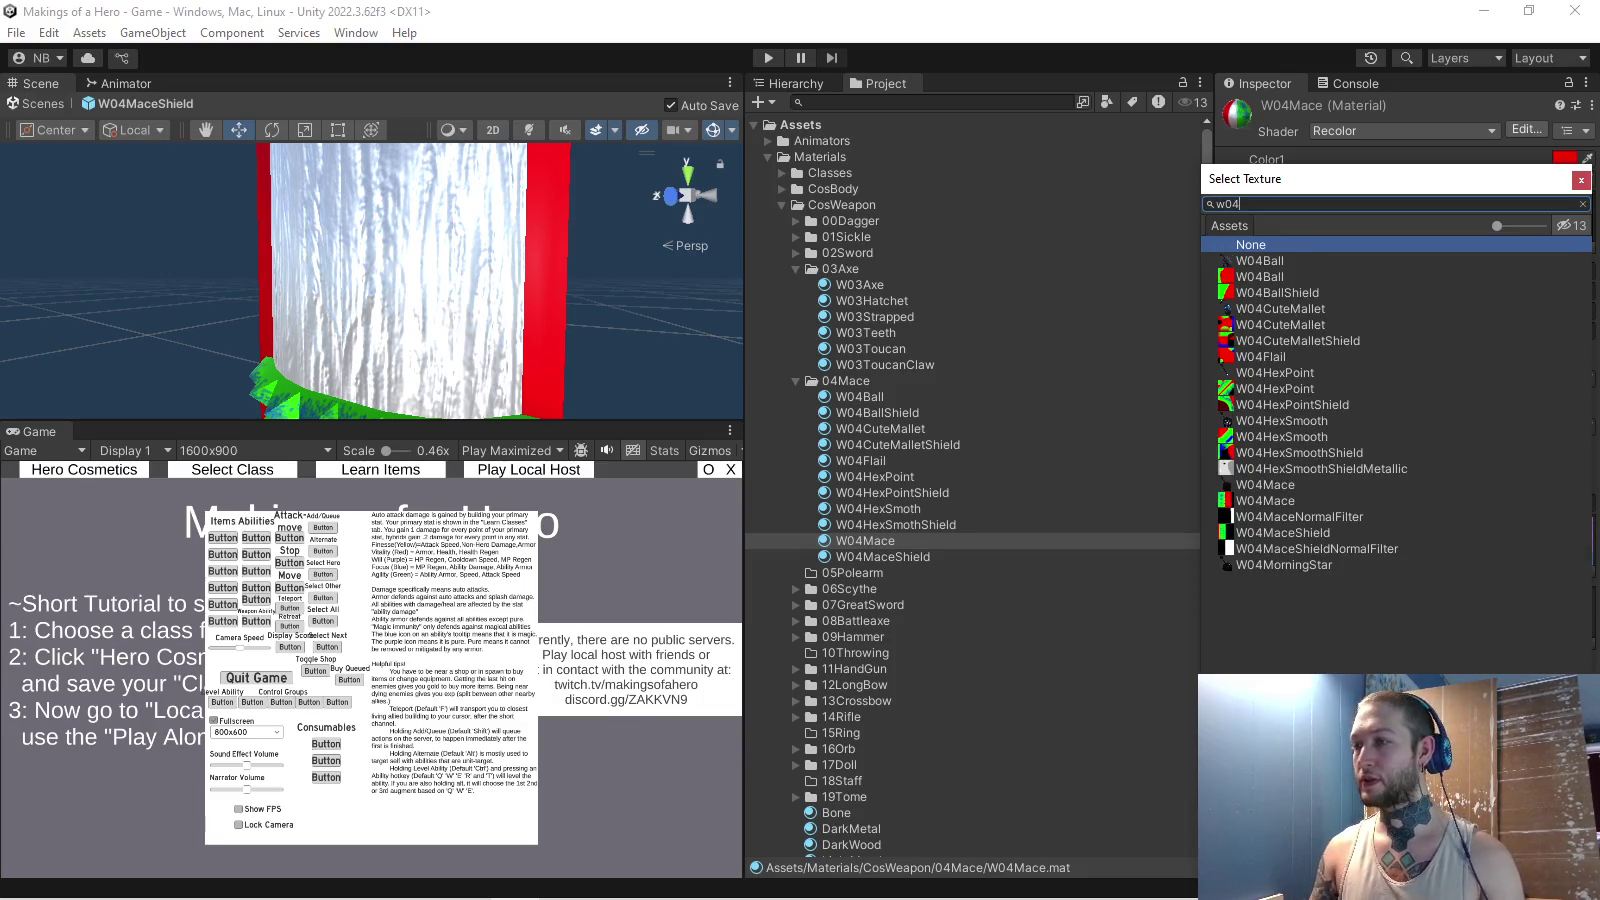
double_click(1300, 516)
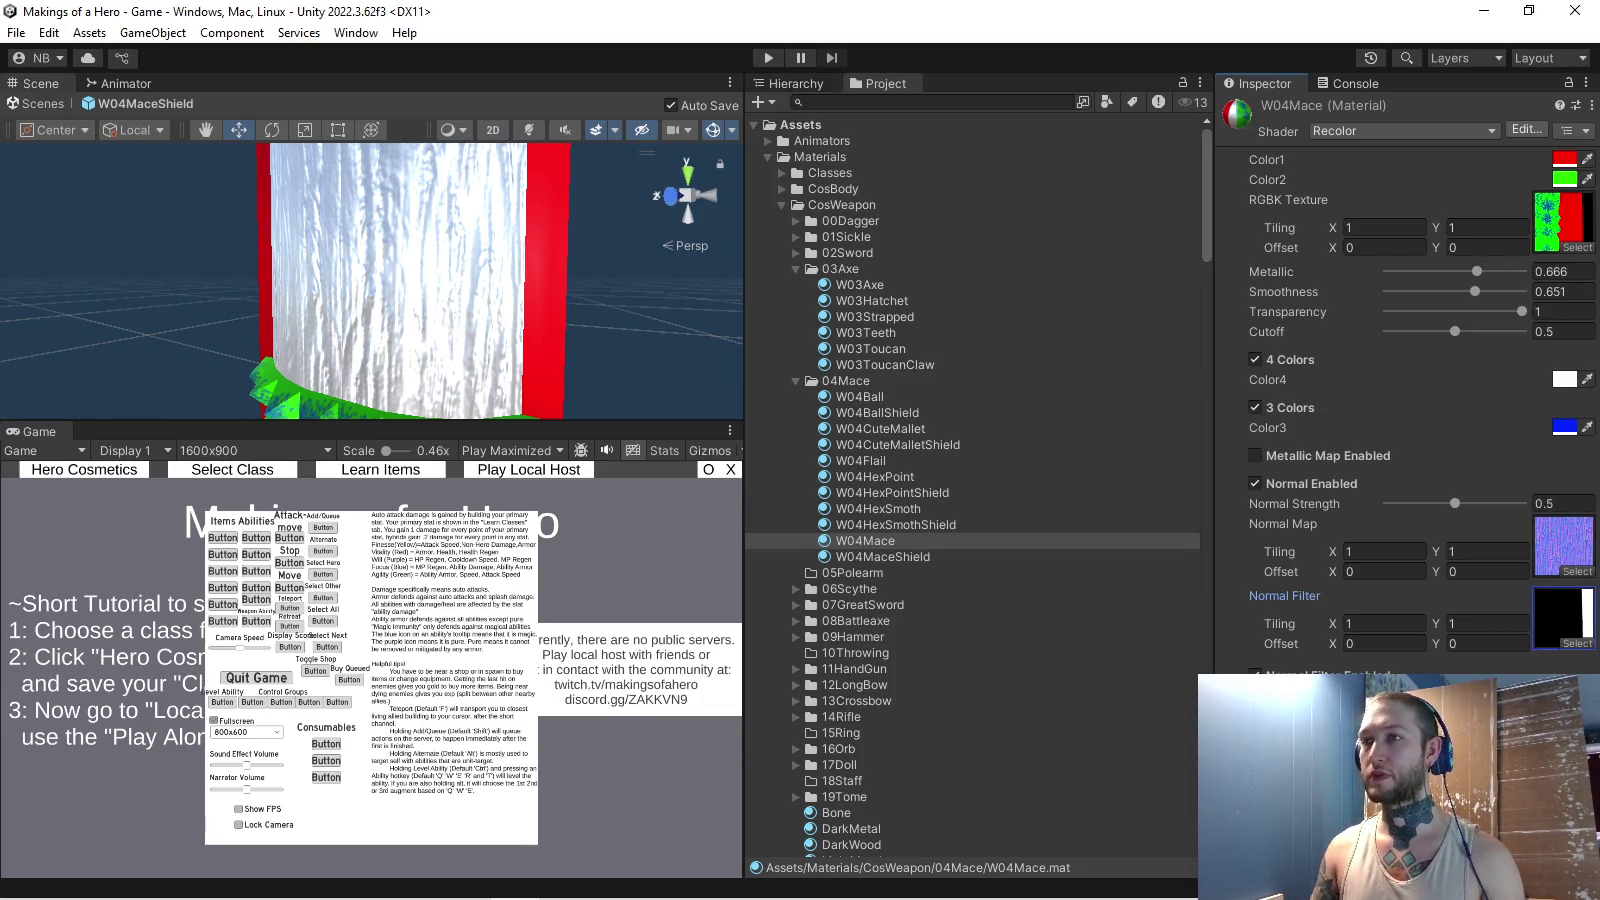
key("ctrl+p")
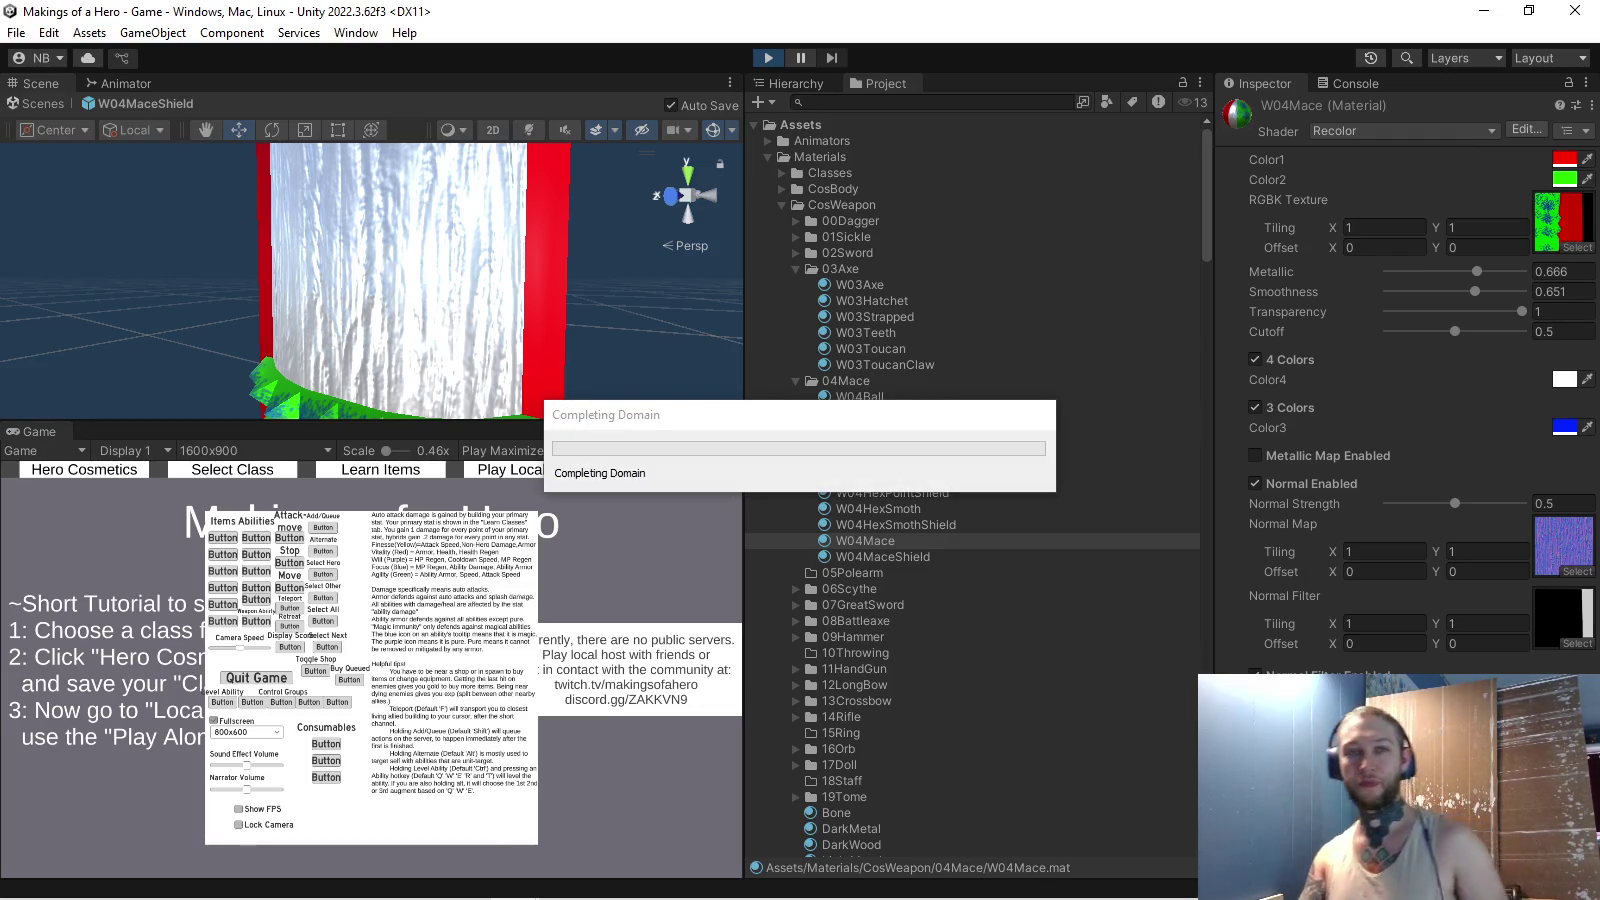
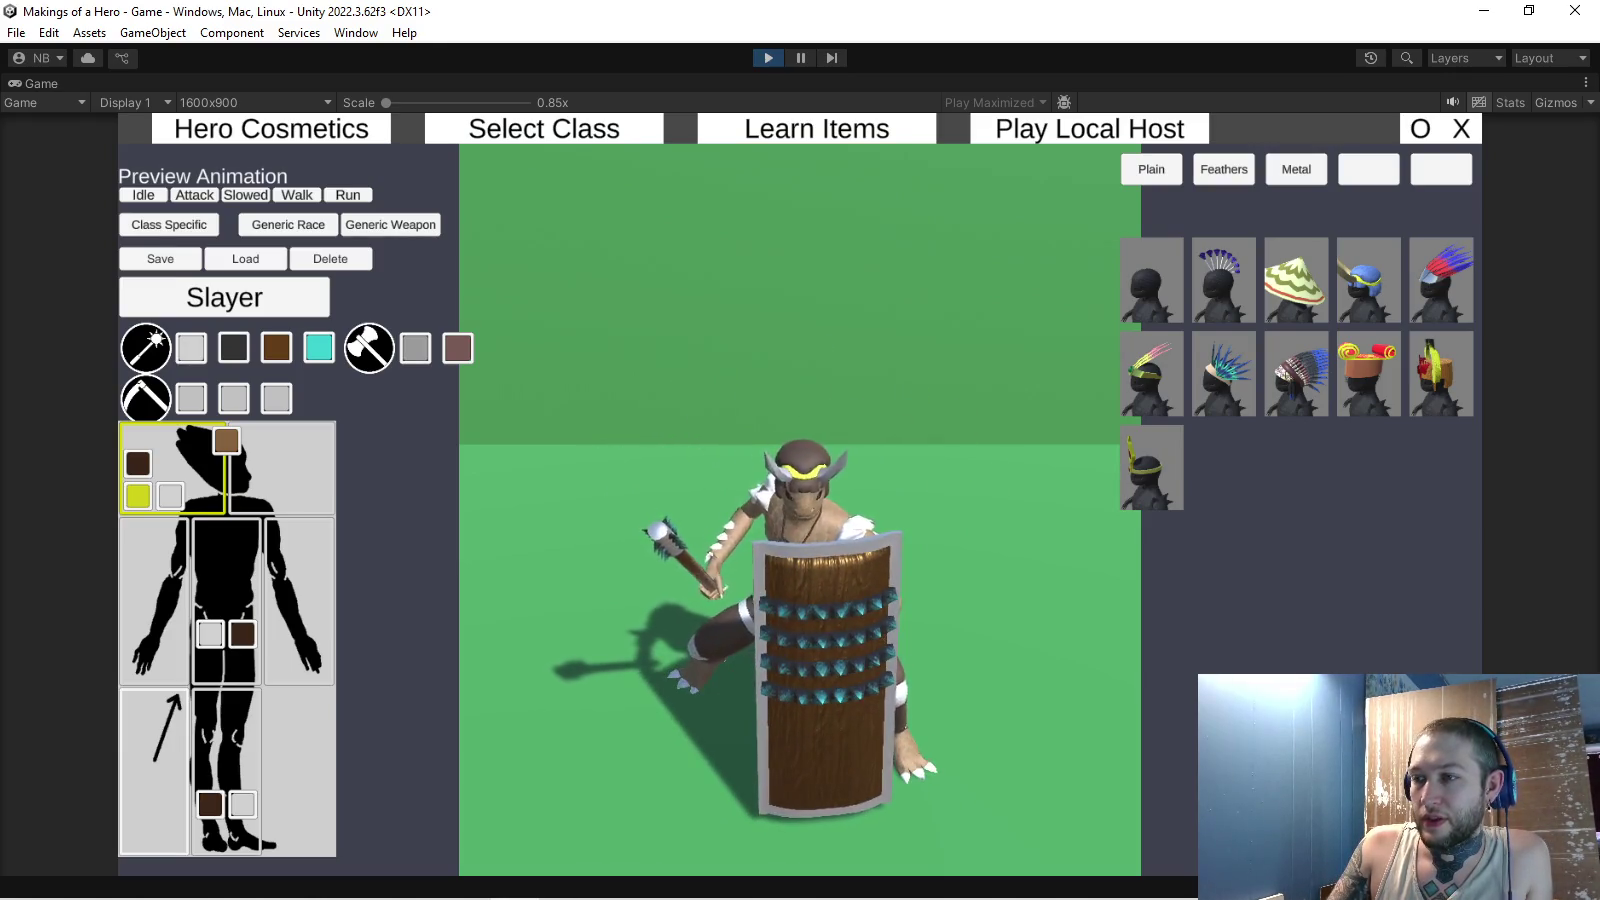
- Stop the Unity play-mode preview and switch to the Hero project in Blender
key("ctrl+p")
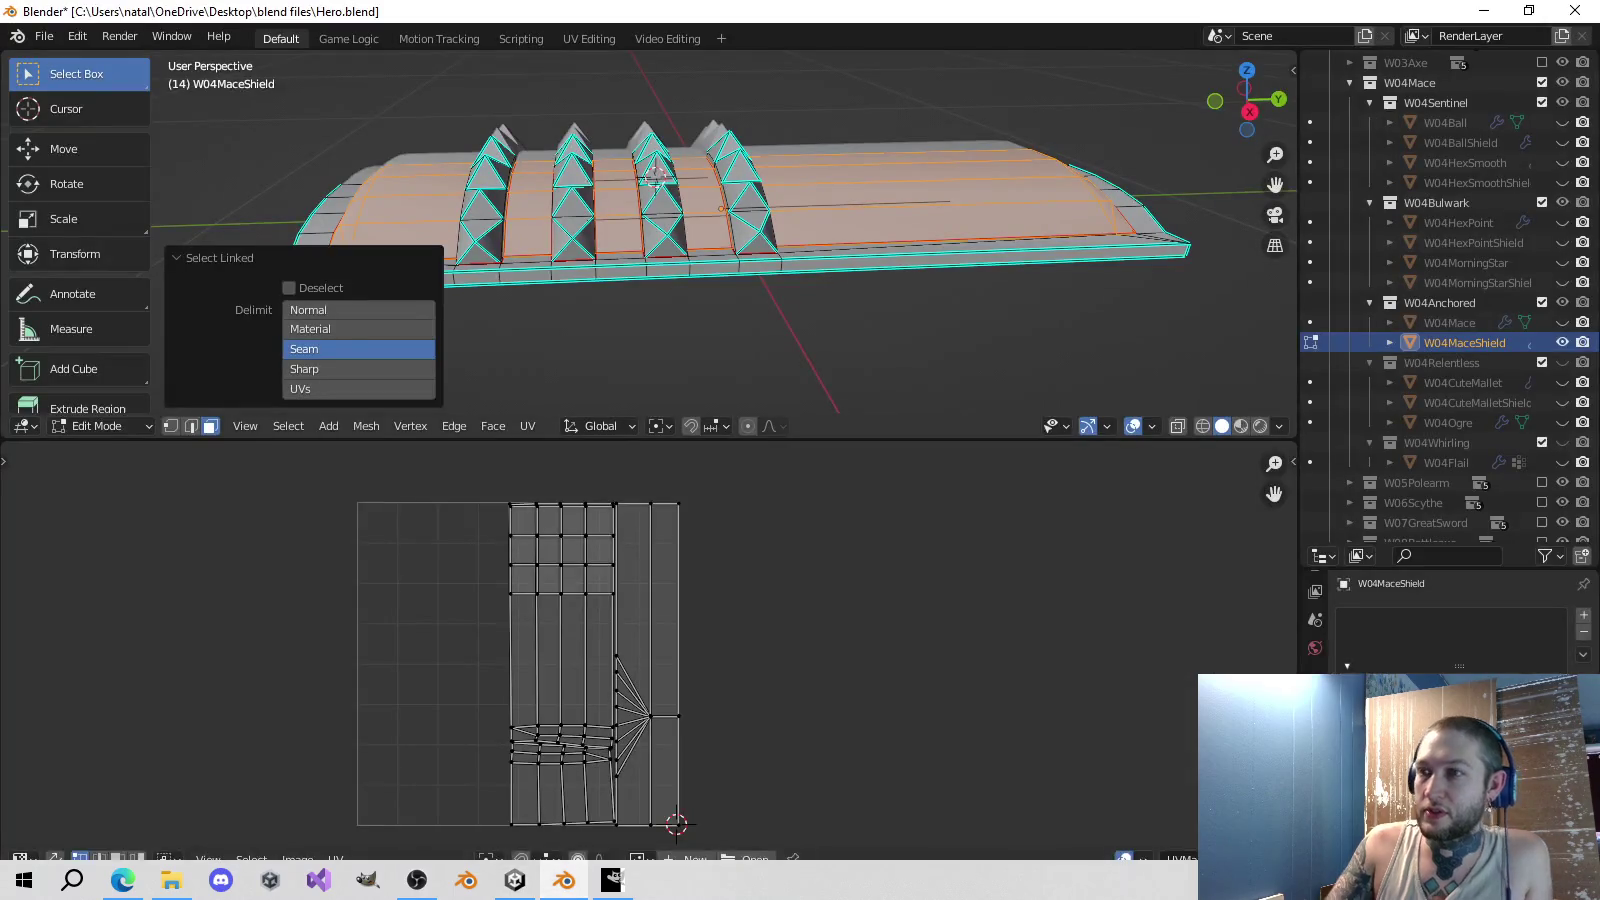
left_click(565, 880)
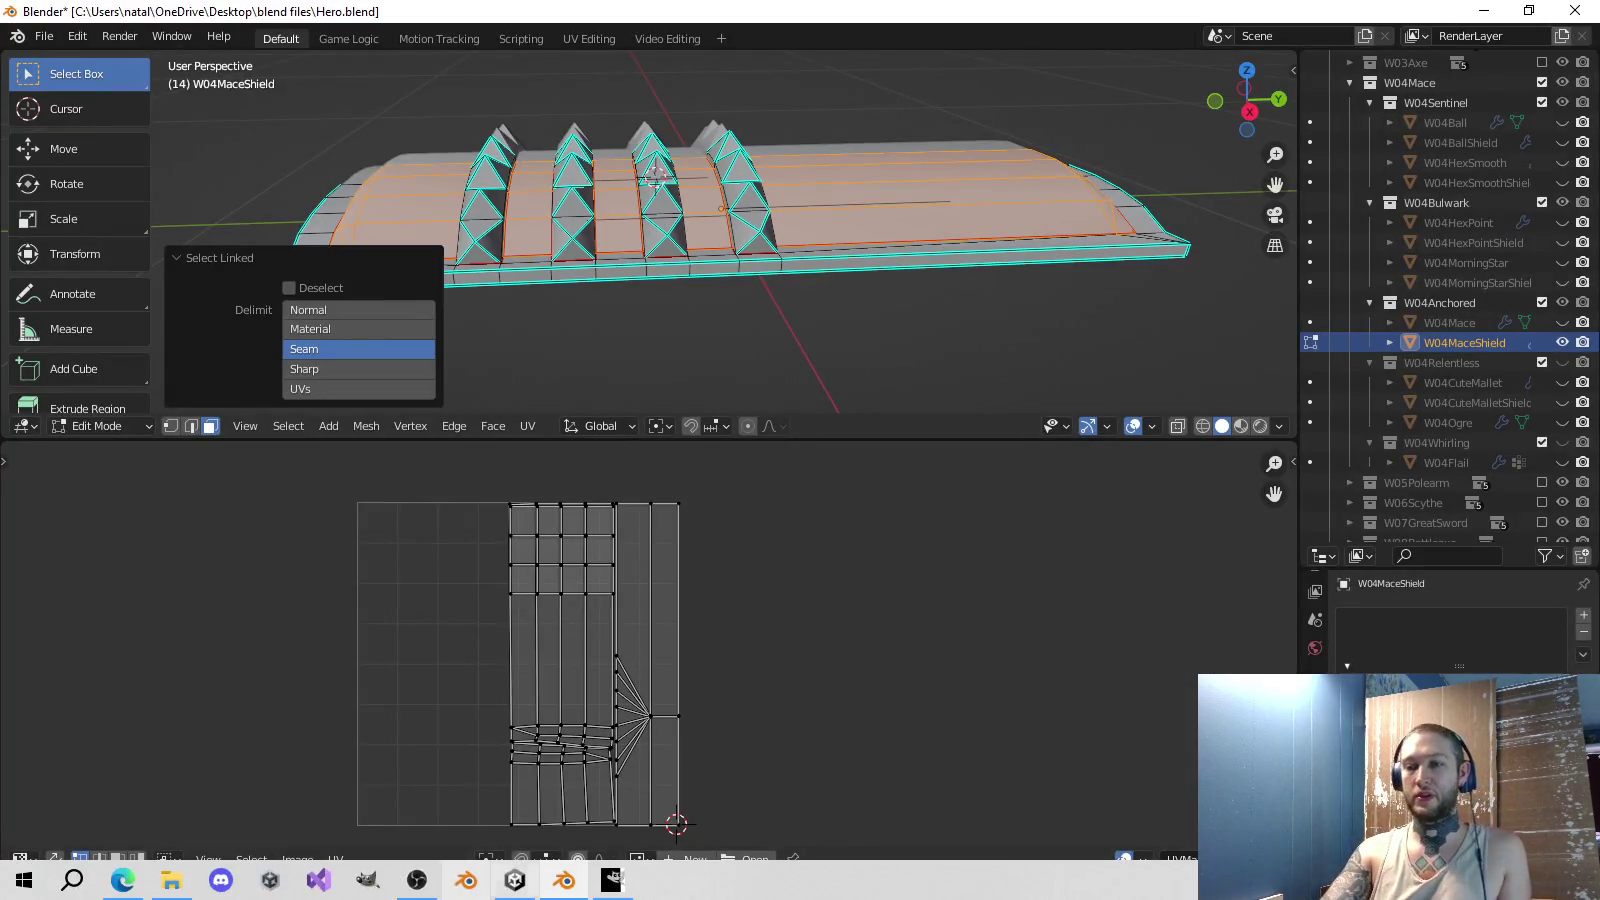
- Switch from Blender to the W04MaceNormalFilter image in GIMP
left_click(613, 886)
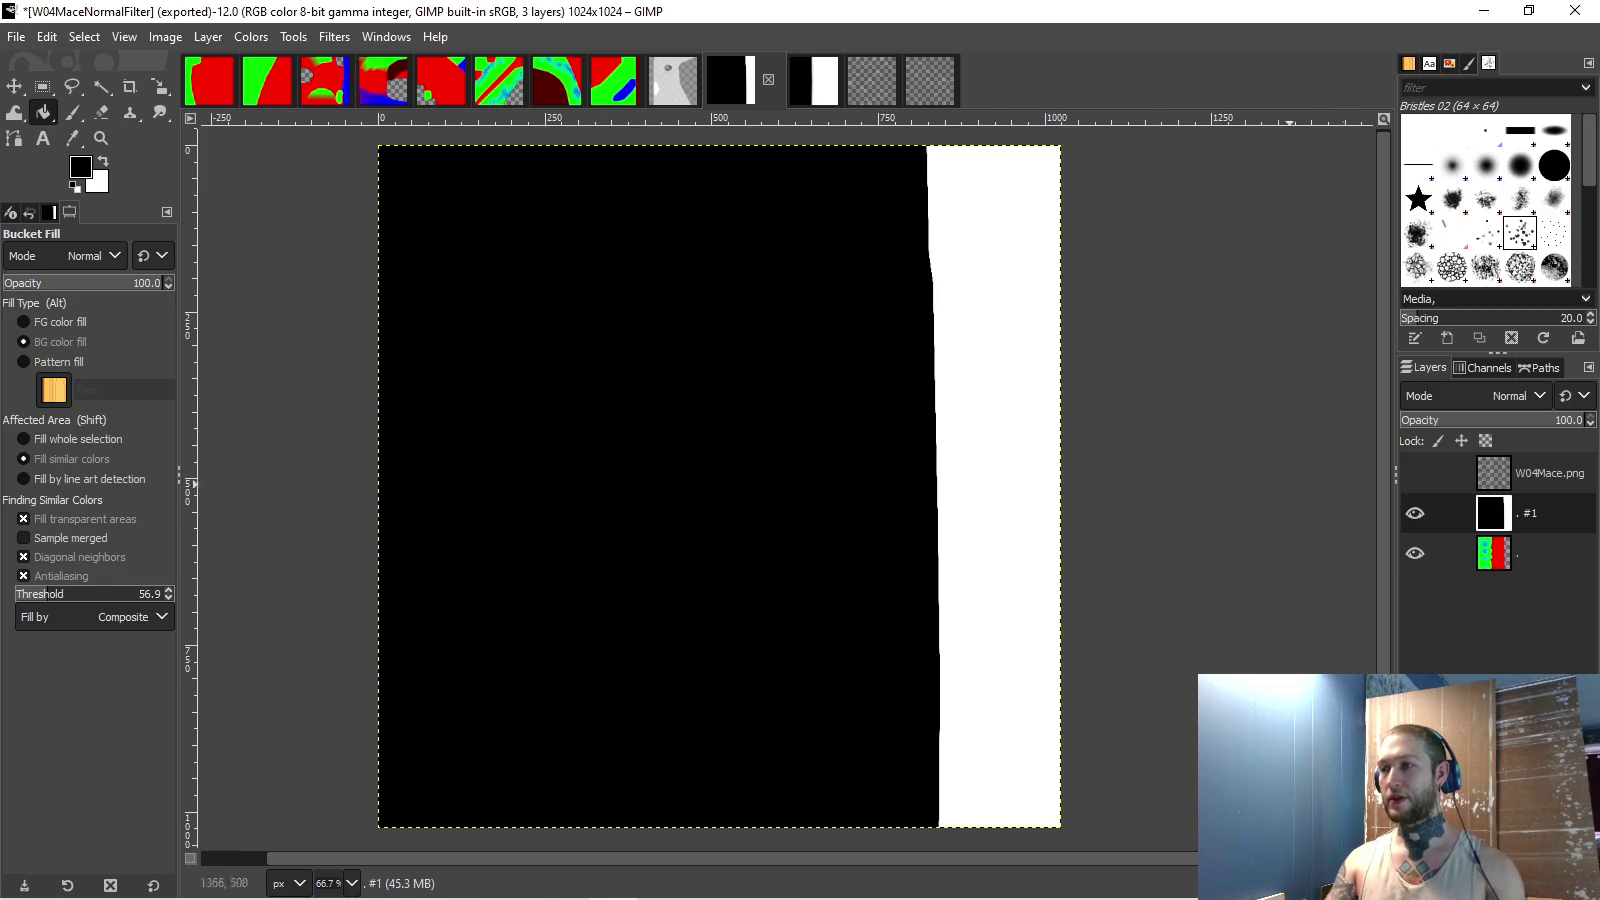
- Fill the mace filter's black area with white and make the right strip transparent
key("u")
left_click(594, 437)
key("shift+b")
key("x")
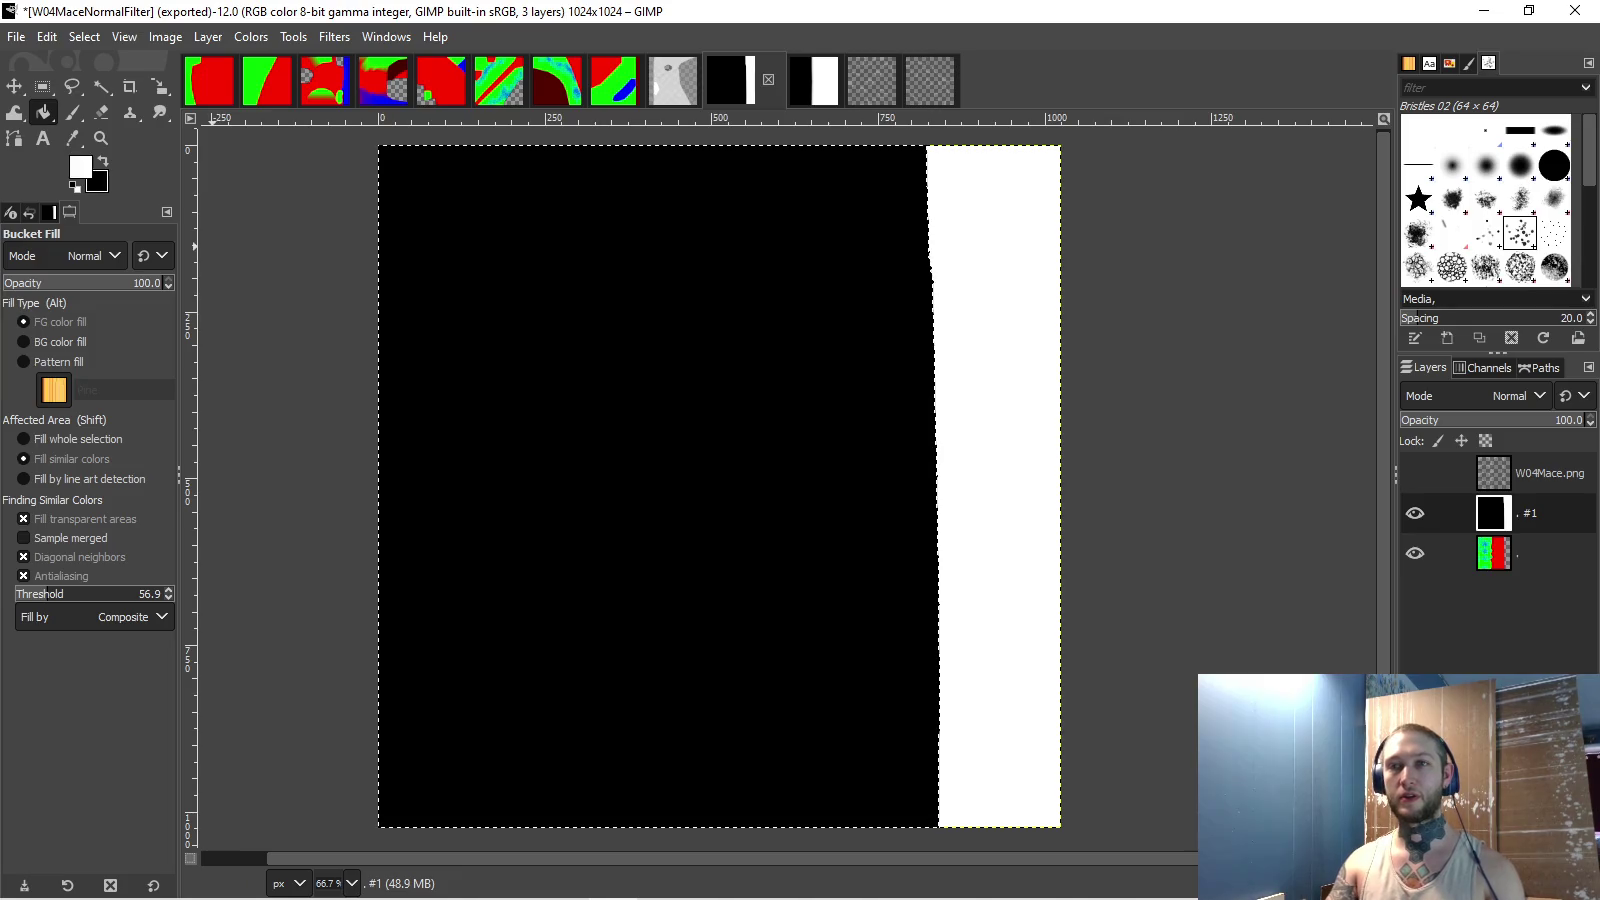
key("ctrl+comma")
key("x")
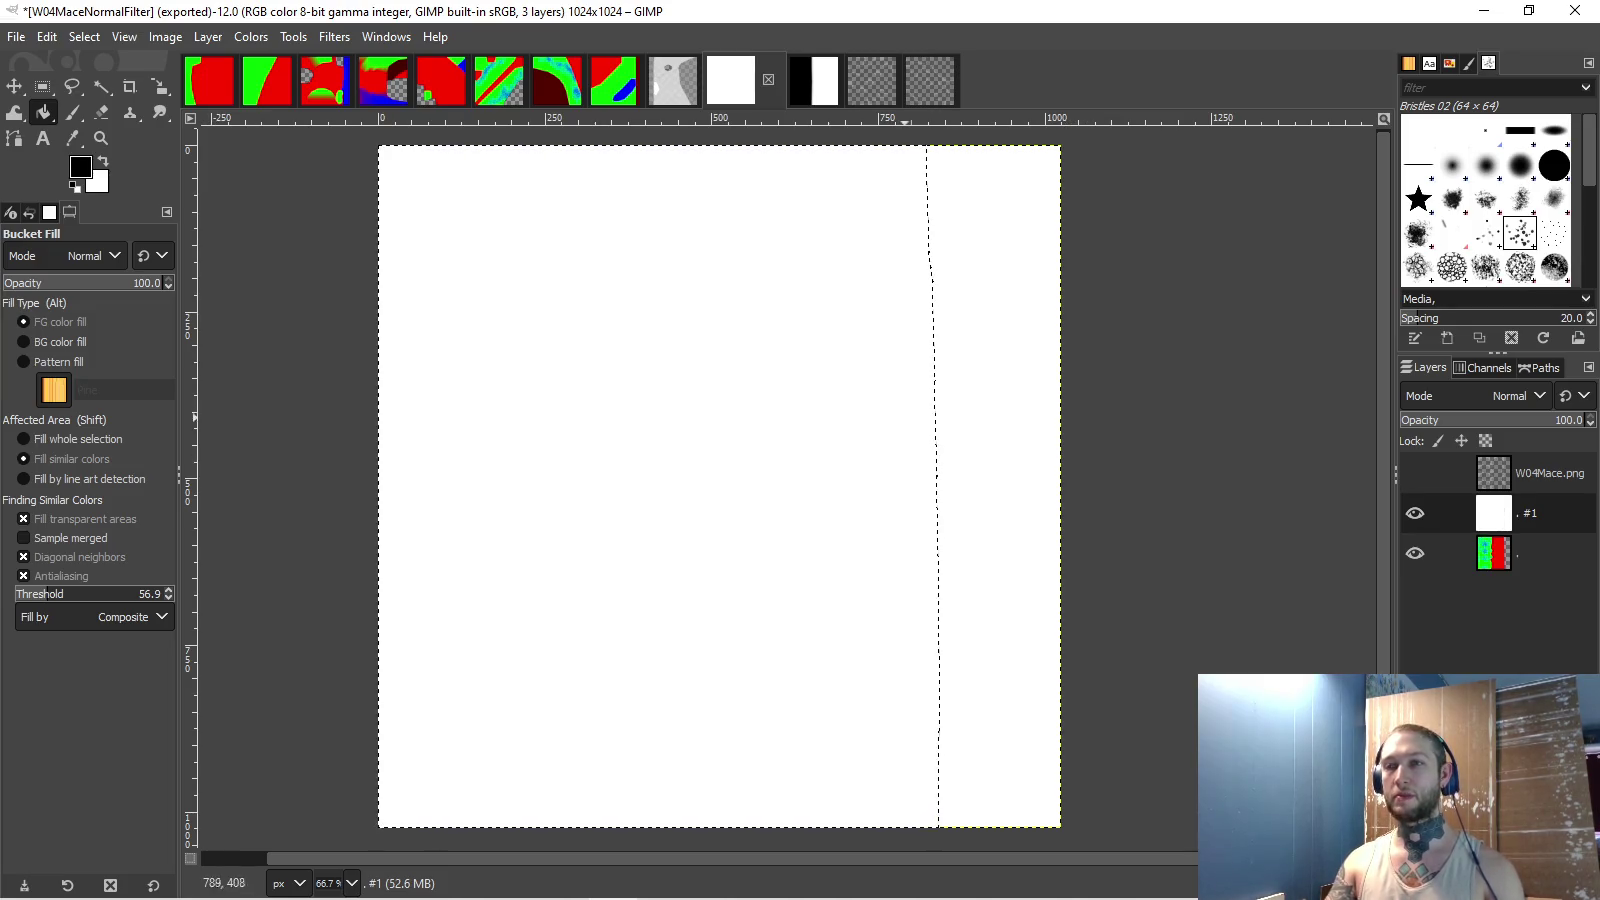
left_click(84, 36)
left_click(90, 116)
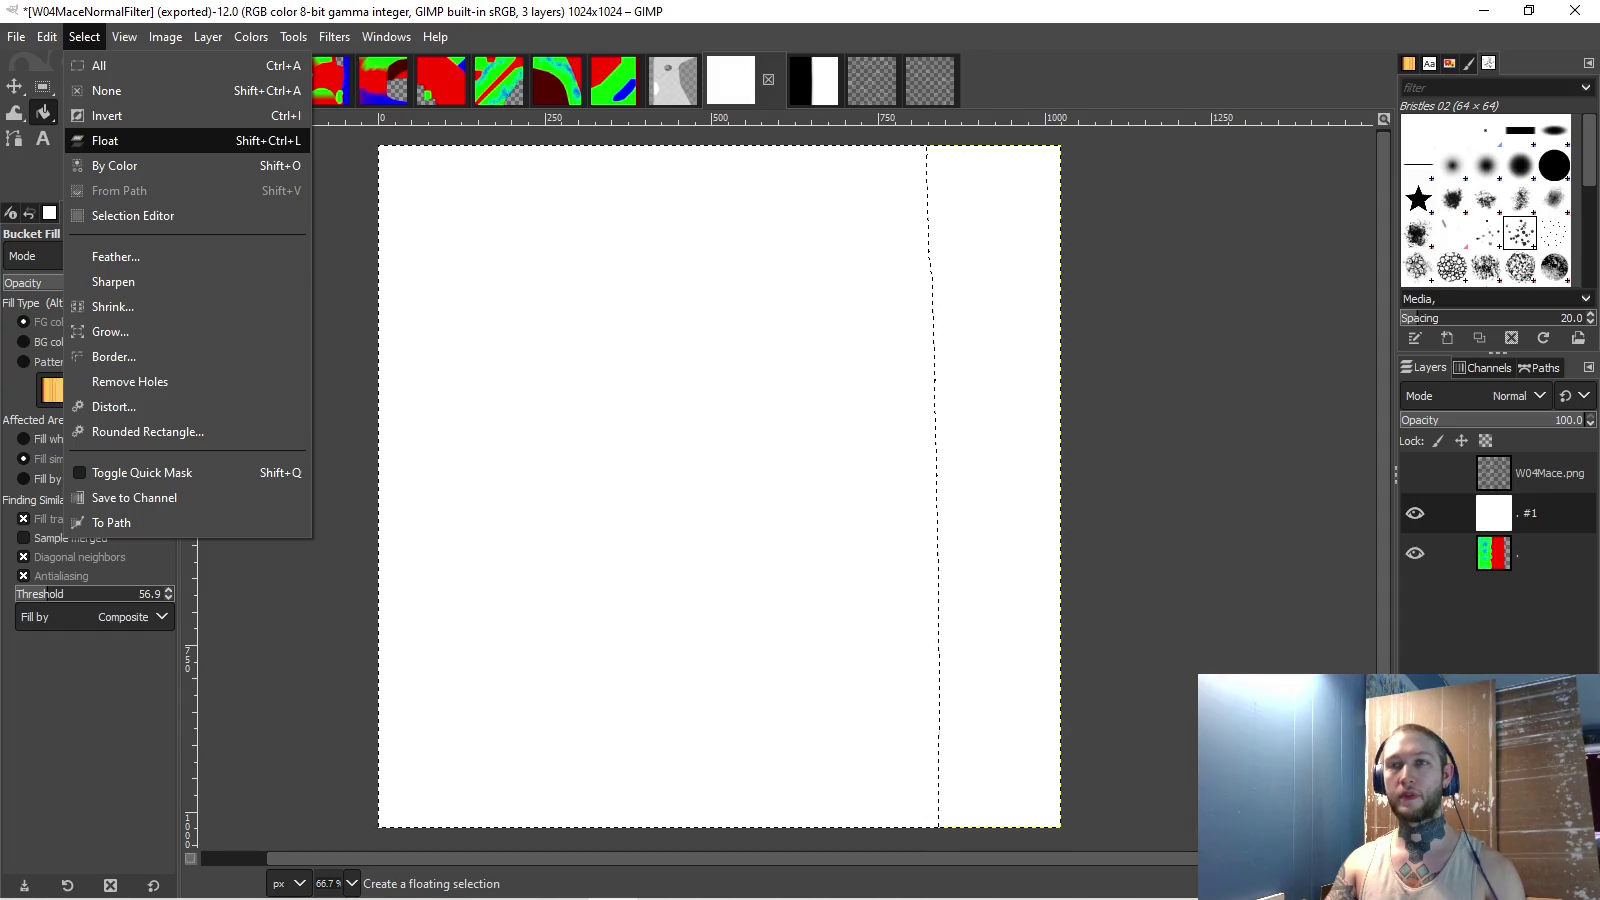
left_click(970, 350)
key("Delete")
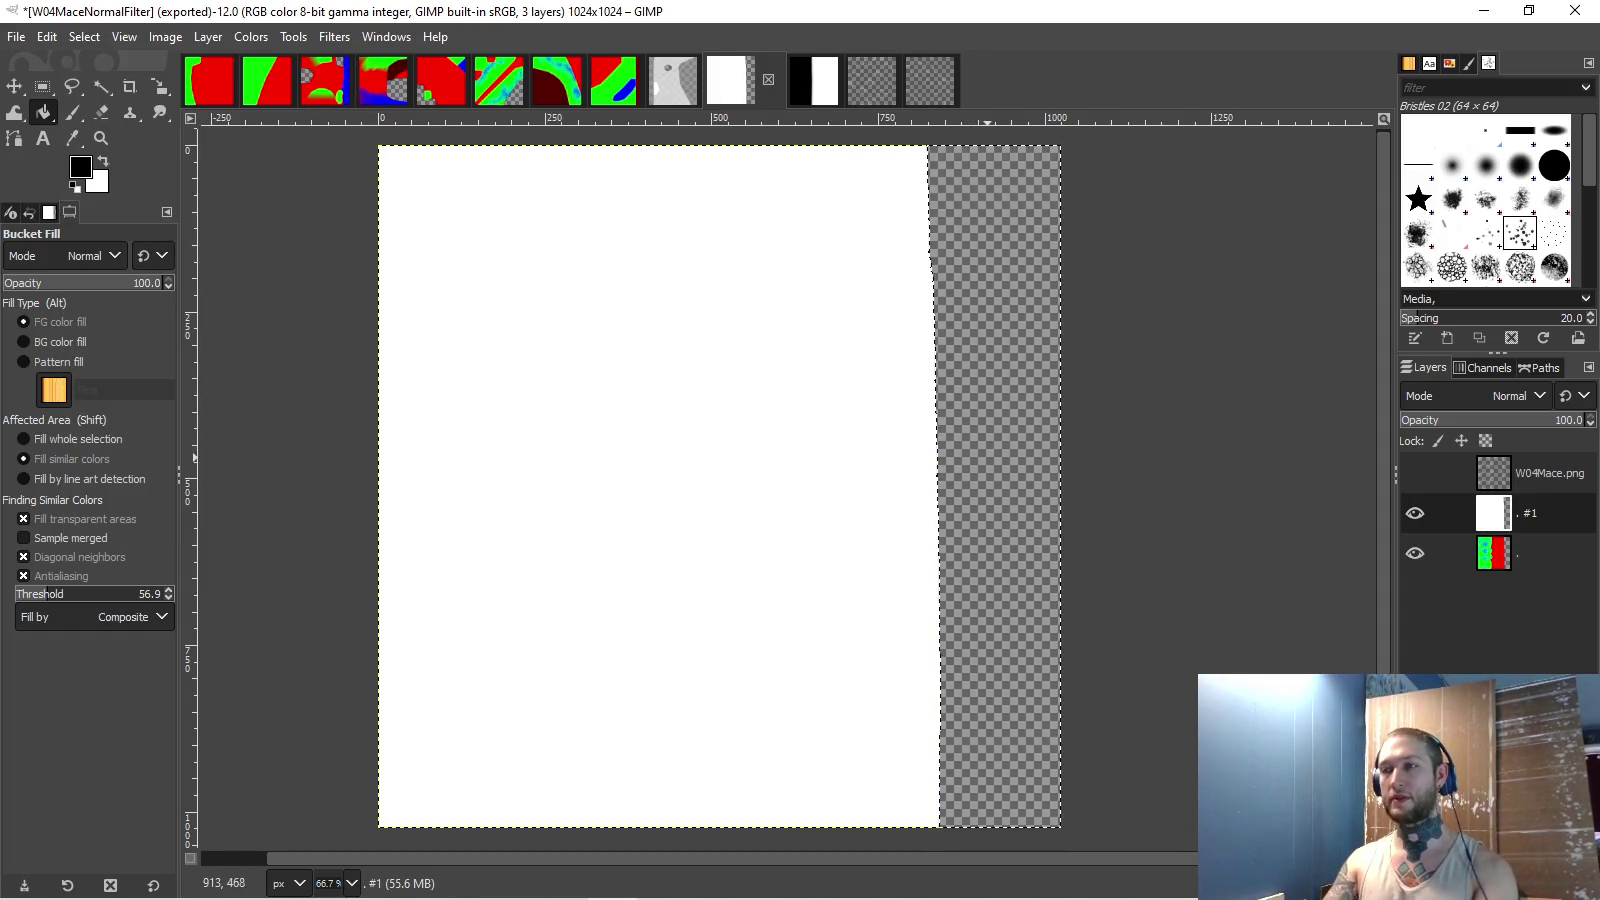
- Export the image as W04MaceMetallic.png in 8bpc GRAYA format
left_click(16, 36)
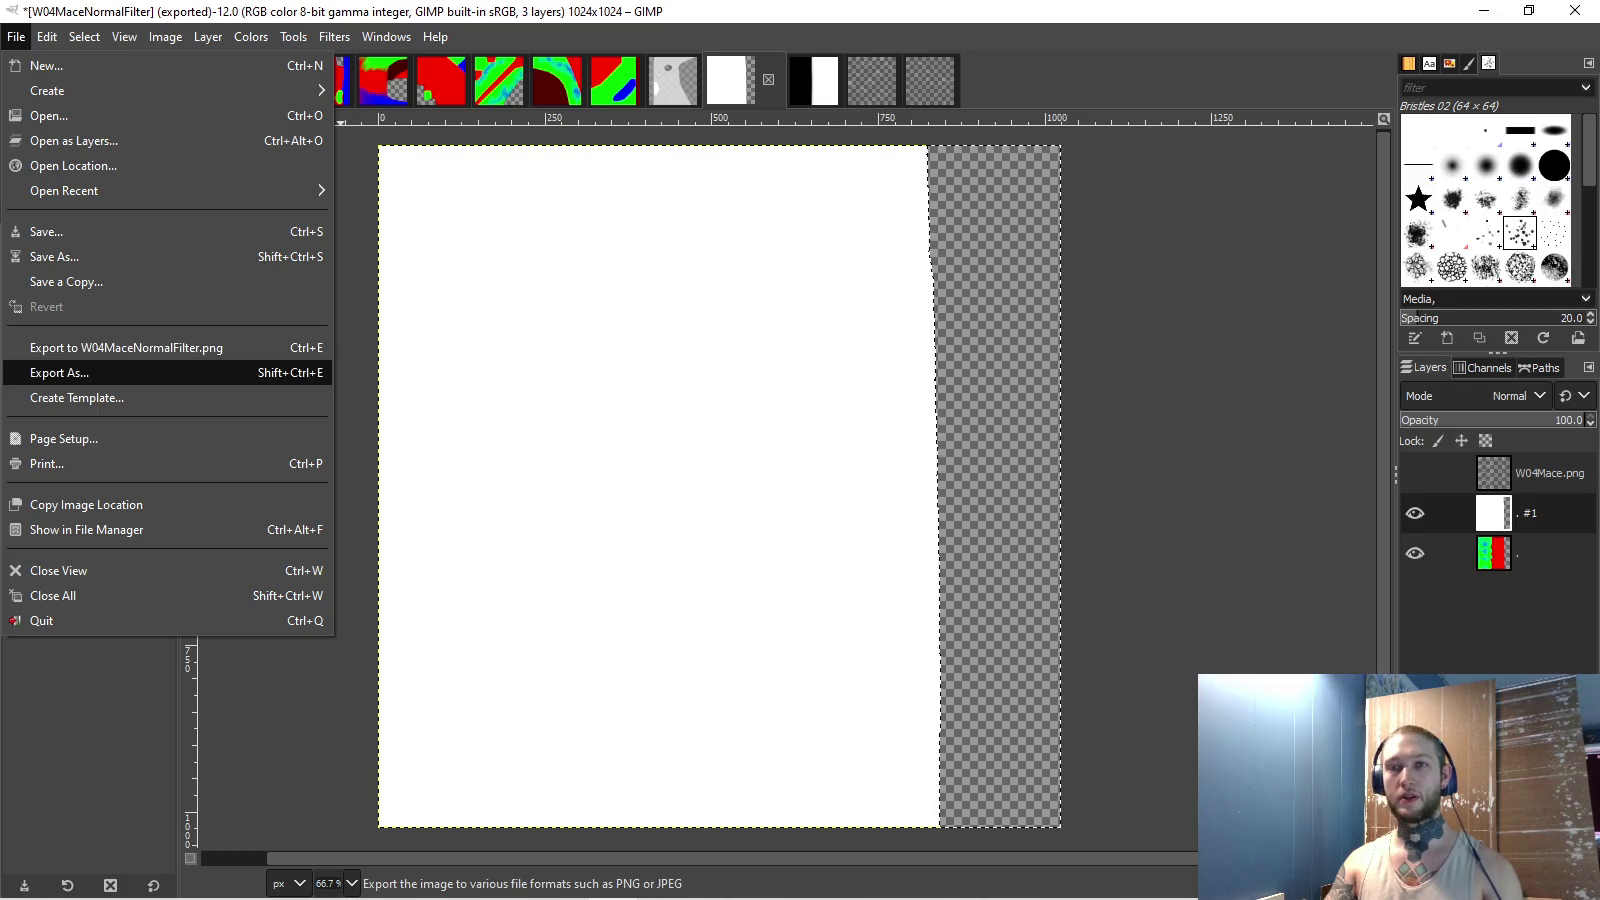
left_click(60, 372)
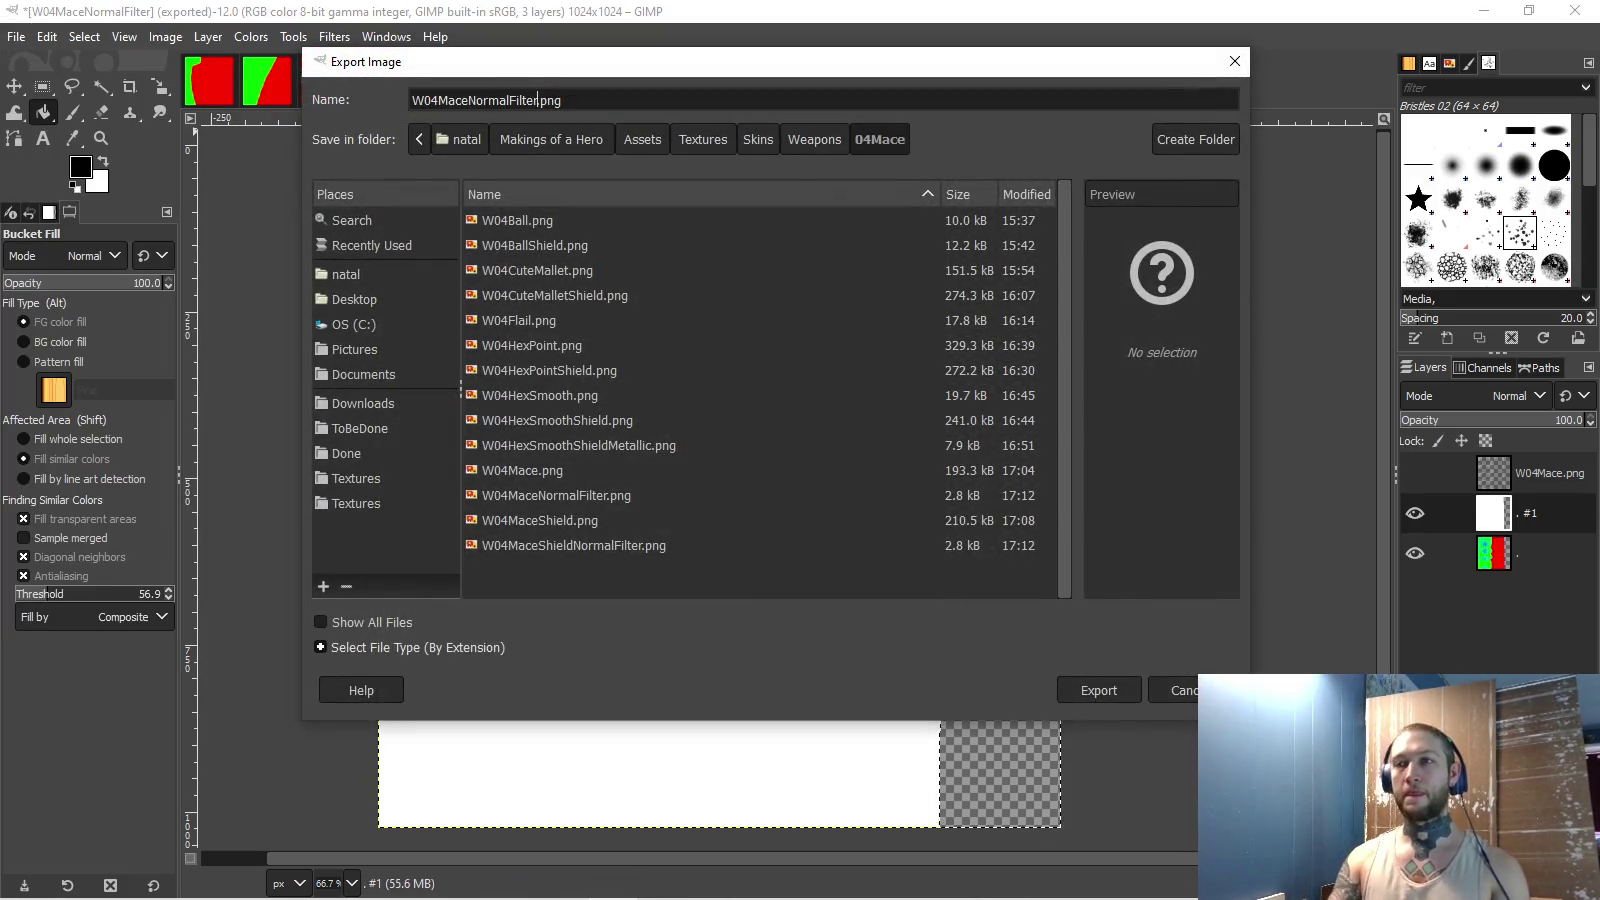
key("BackSpace")
key("BackSpace")
key("BackSpace")
key("BackSpace")
type("Metallic")
key("Return")
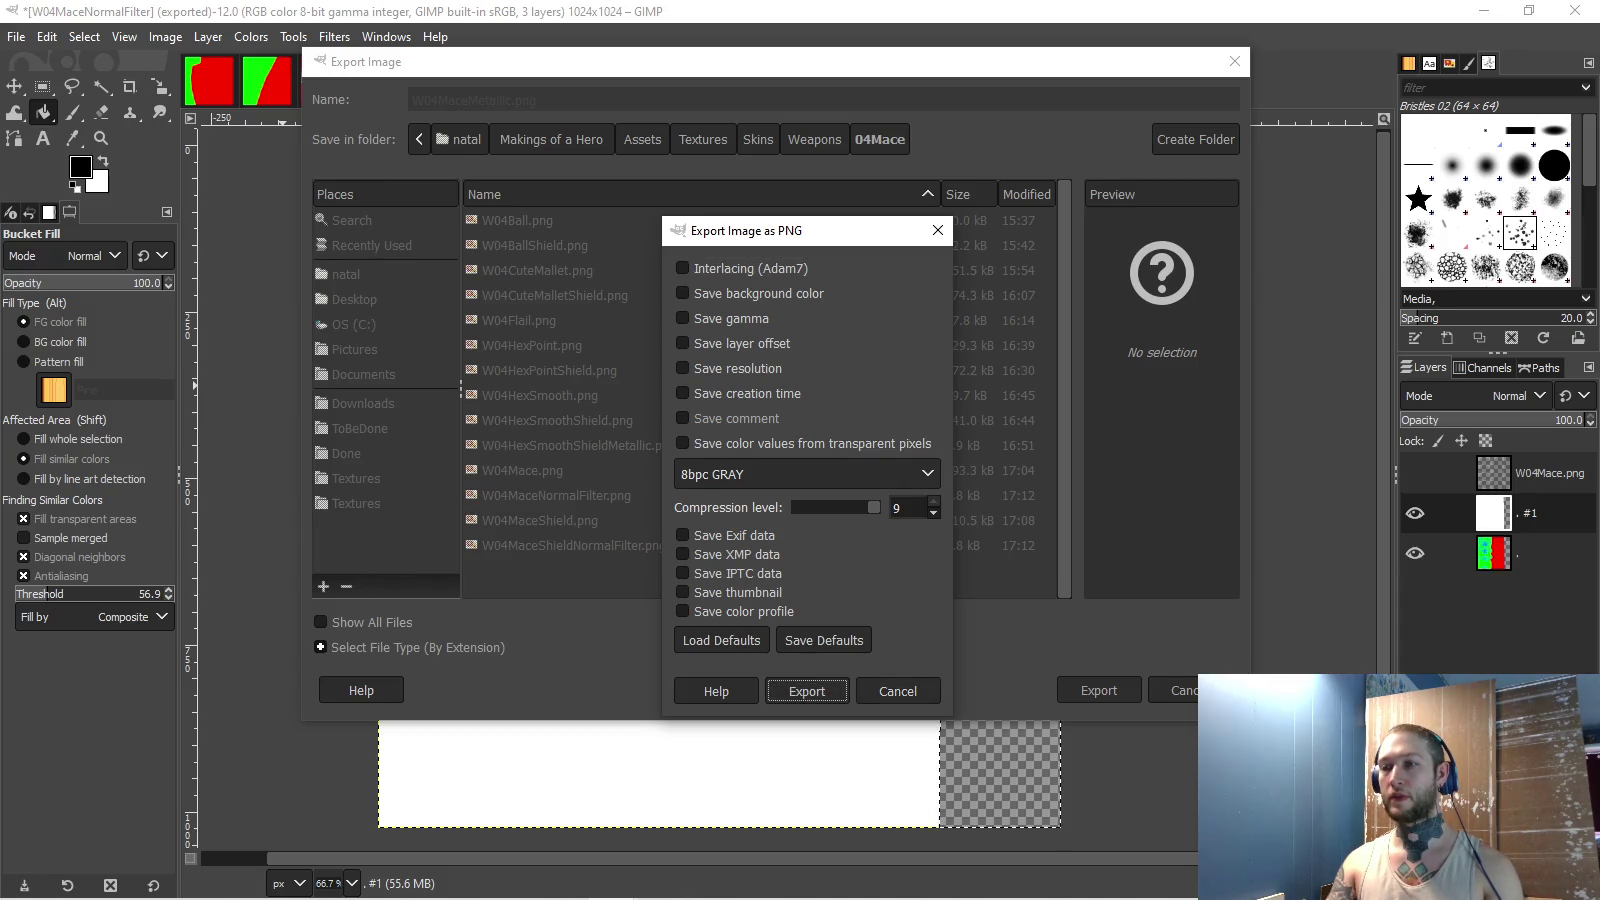
left_click(807, 474)
left_click(714, 603)
left_click(811, 689)
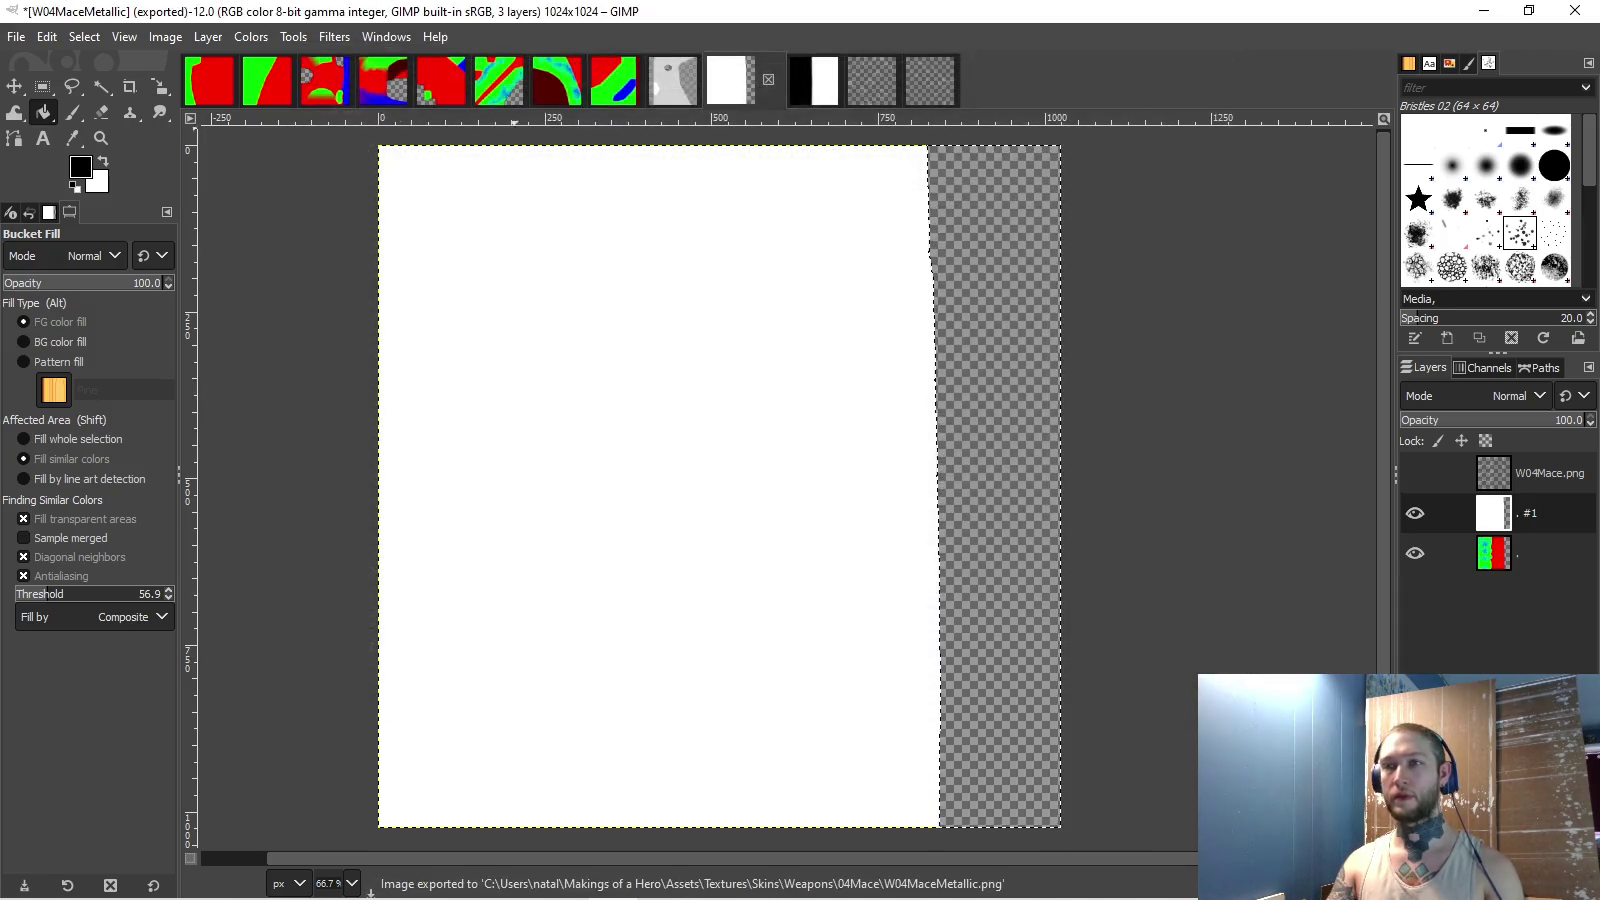
- Switch to the W04MaceShieldNormalFilter image and fuzzy-select its black left half
left_click(788, 80)
key("u")
left_click(493, 329)
- Fill the shield filter's left half white and clear the right half to transparency
key("x")
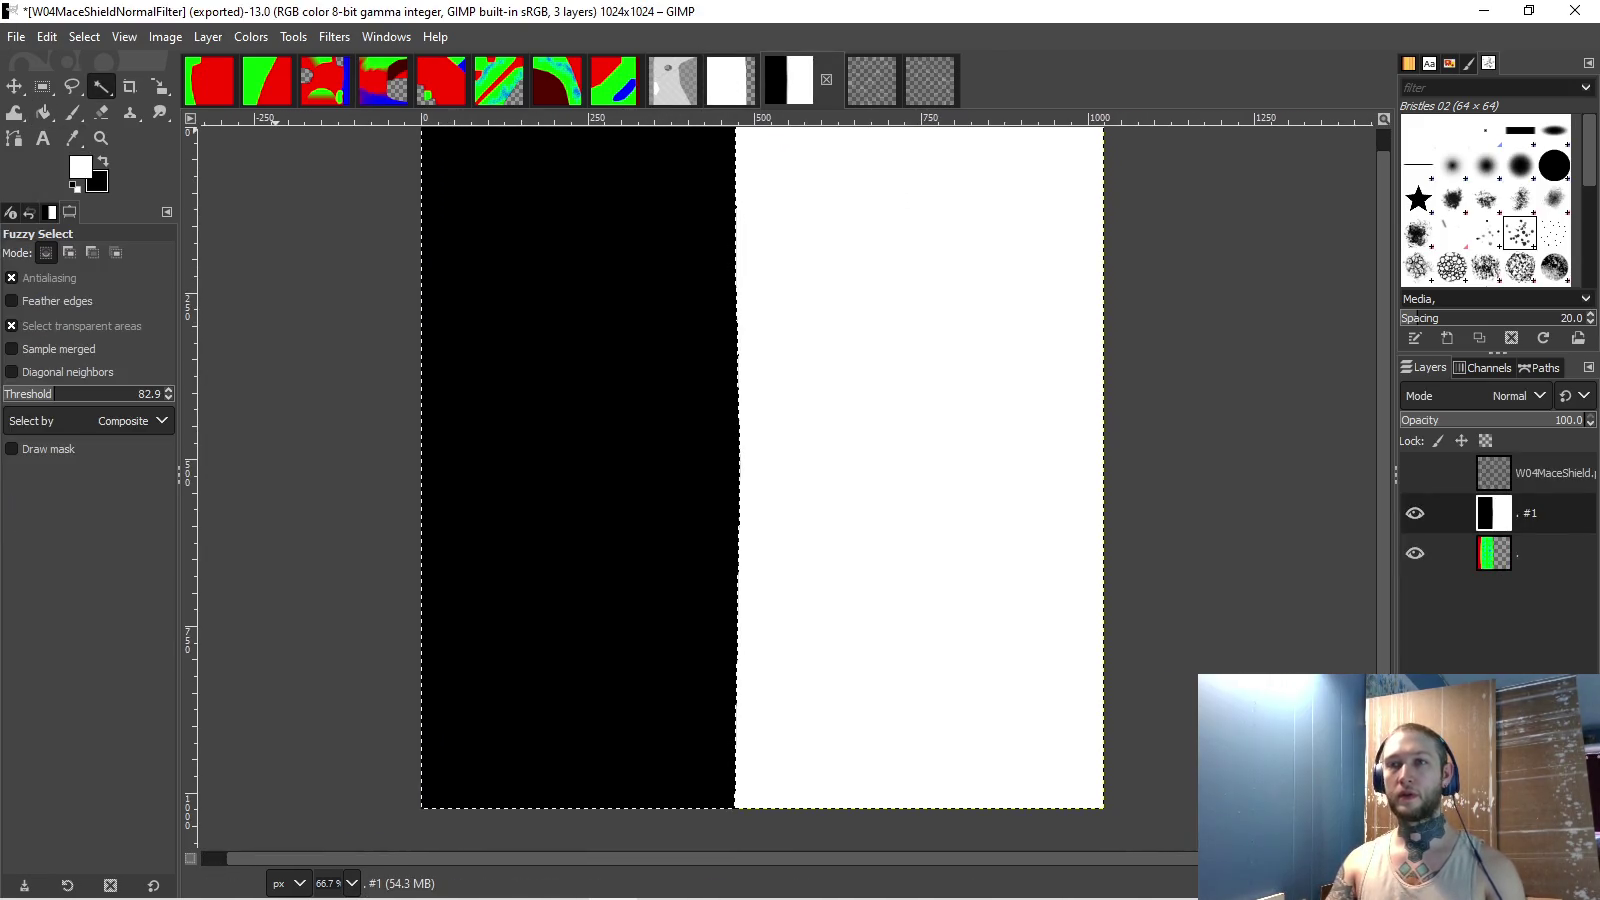
key("shift+b")
left_click(475, 270)
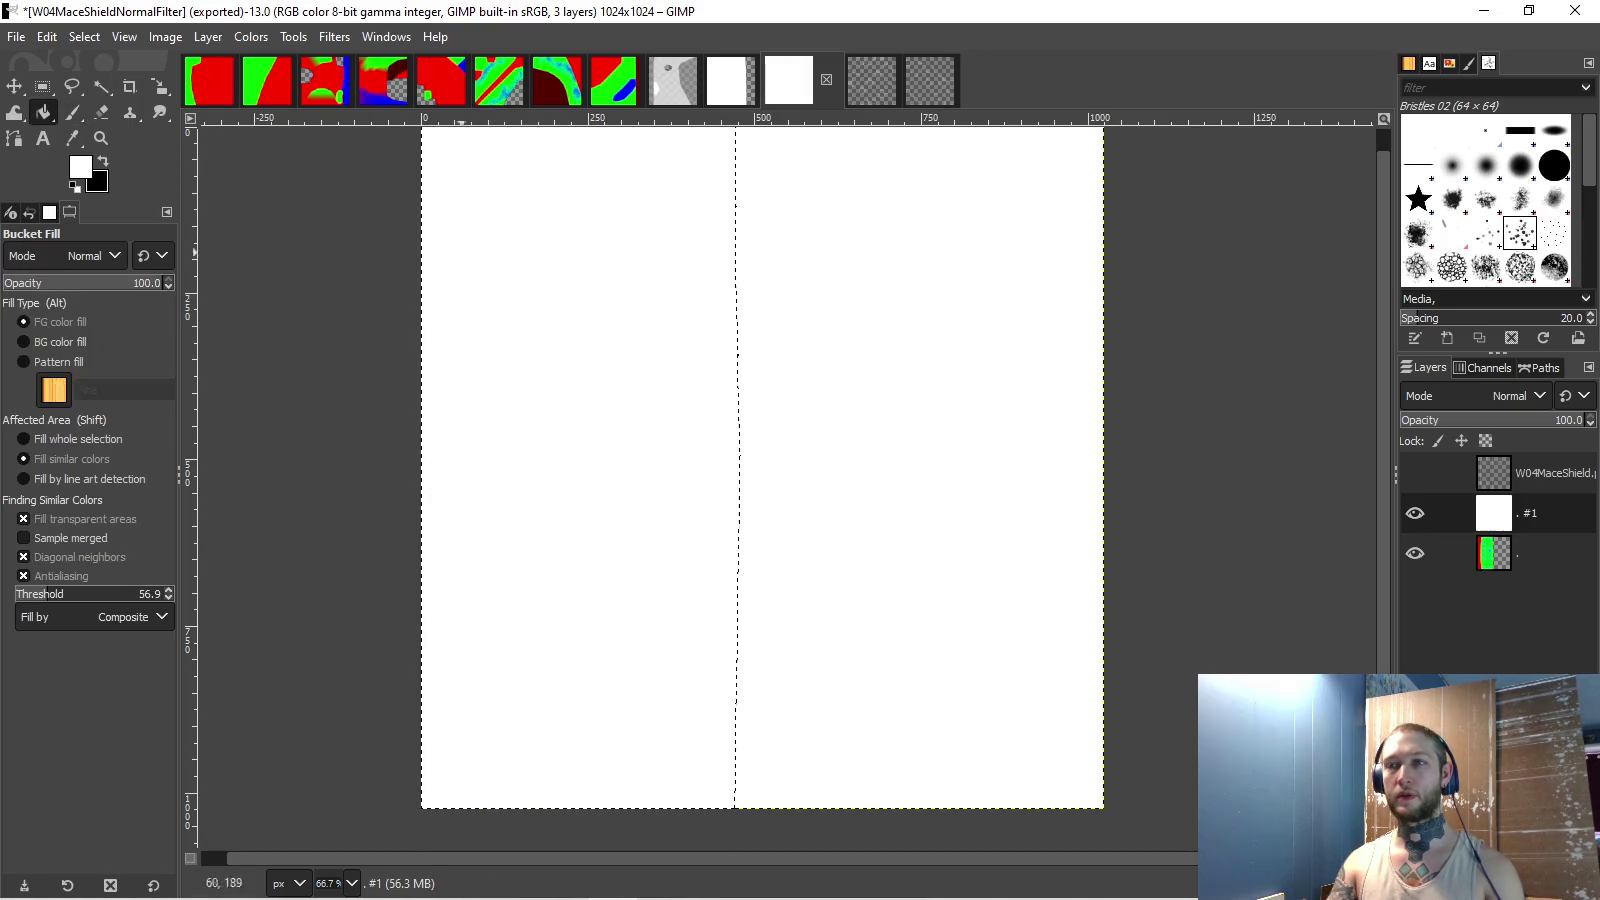
left_click(84, 36)
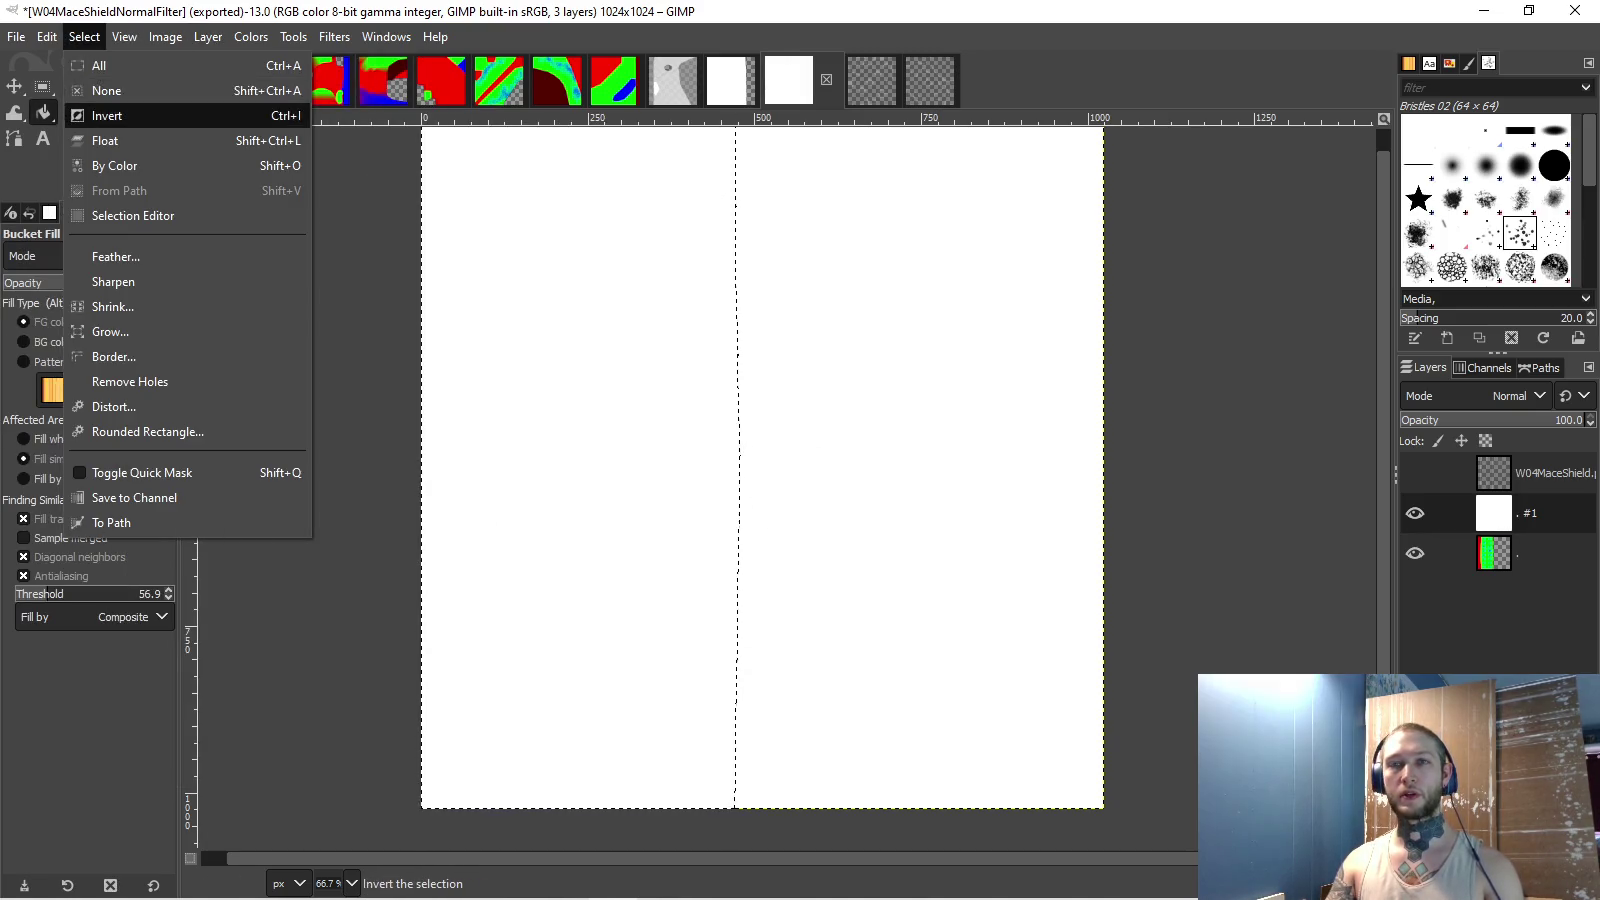
left_click(107, 111)
key("x")
key("ctrl+comma")
key("Delete")
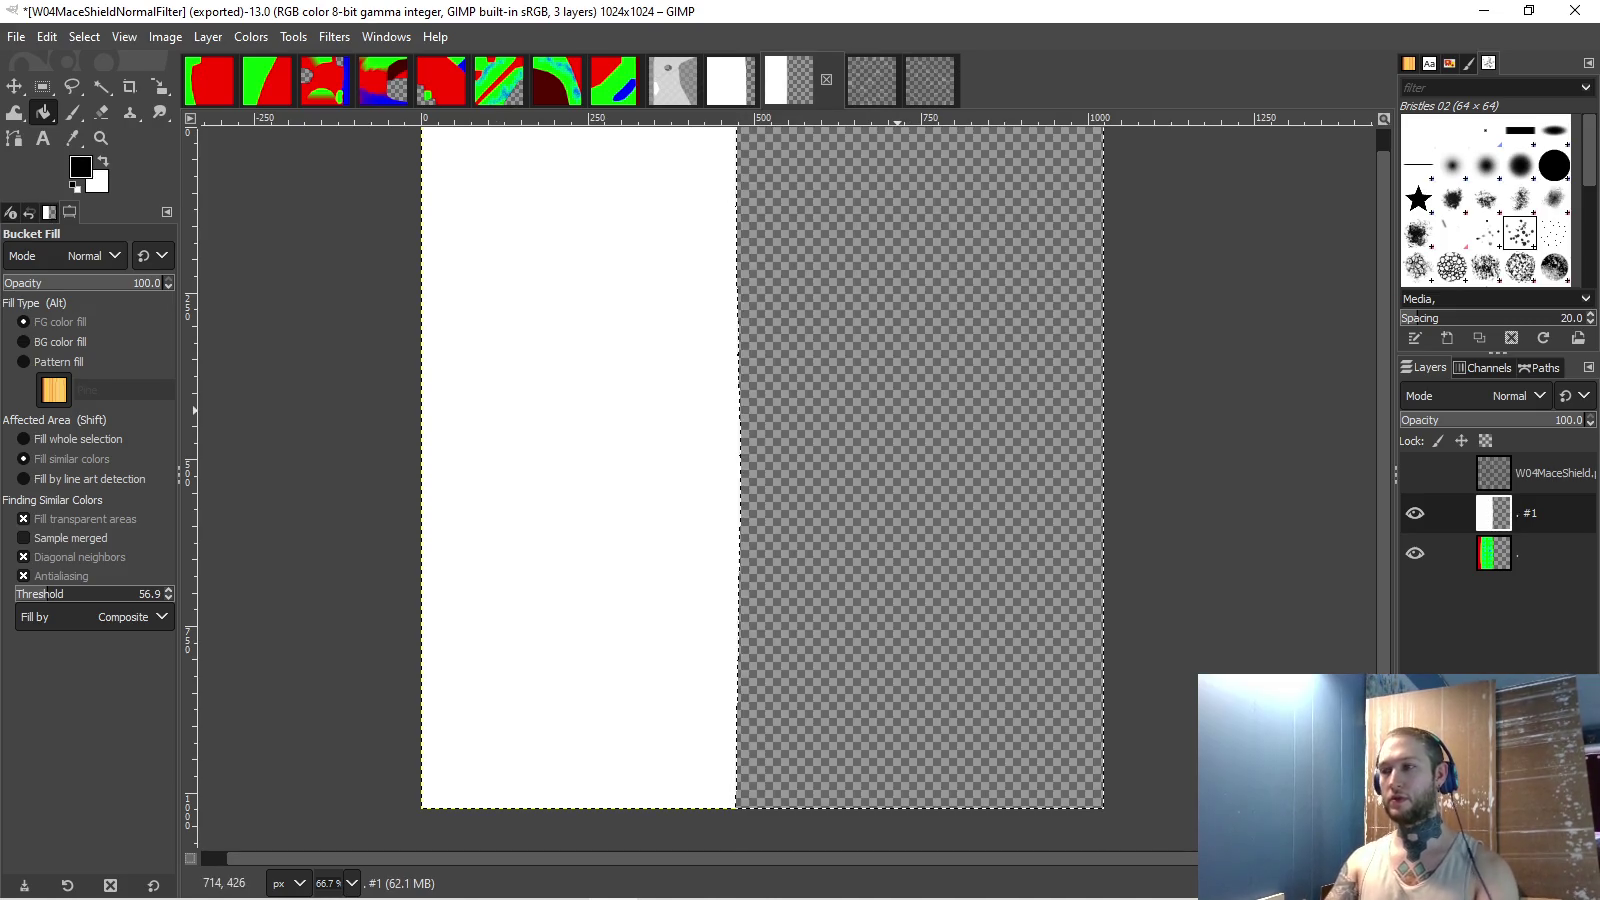
- Export it as W04MaceShieldMetallic.png into Textures > Skins > Weapons > 04Mace
left_click(16, 36)
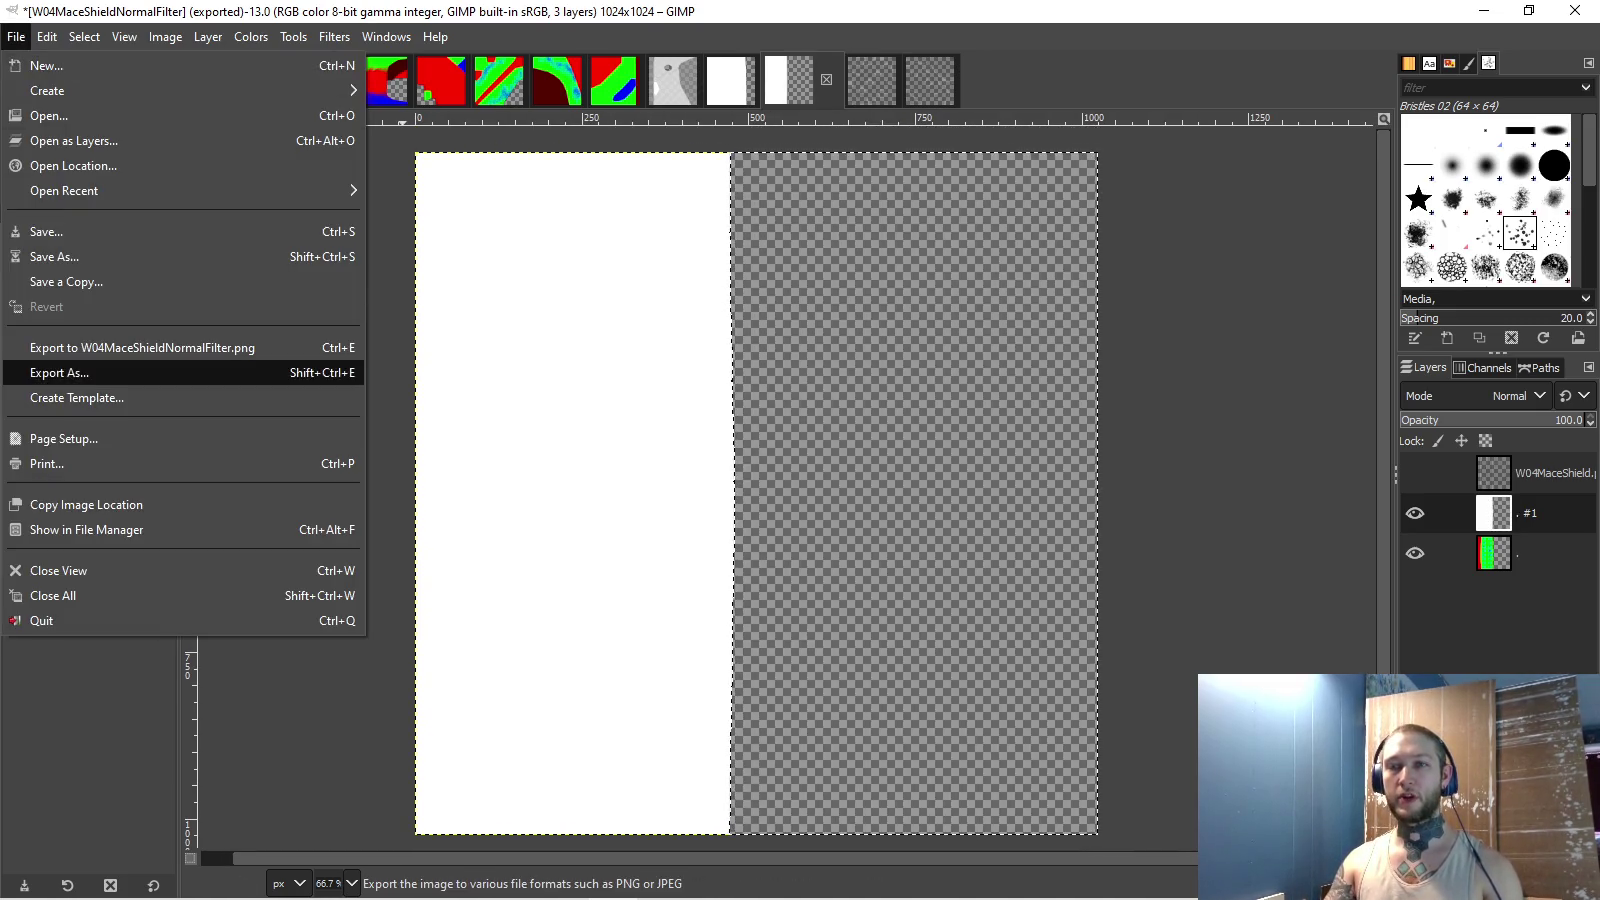
left_click(60, 372)
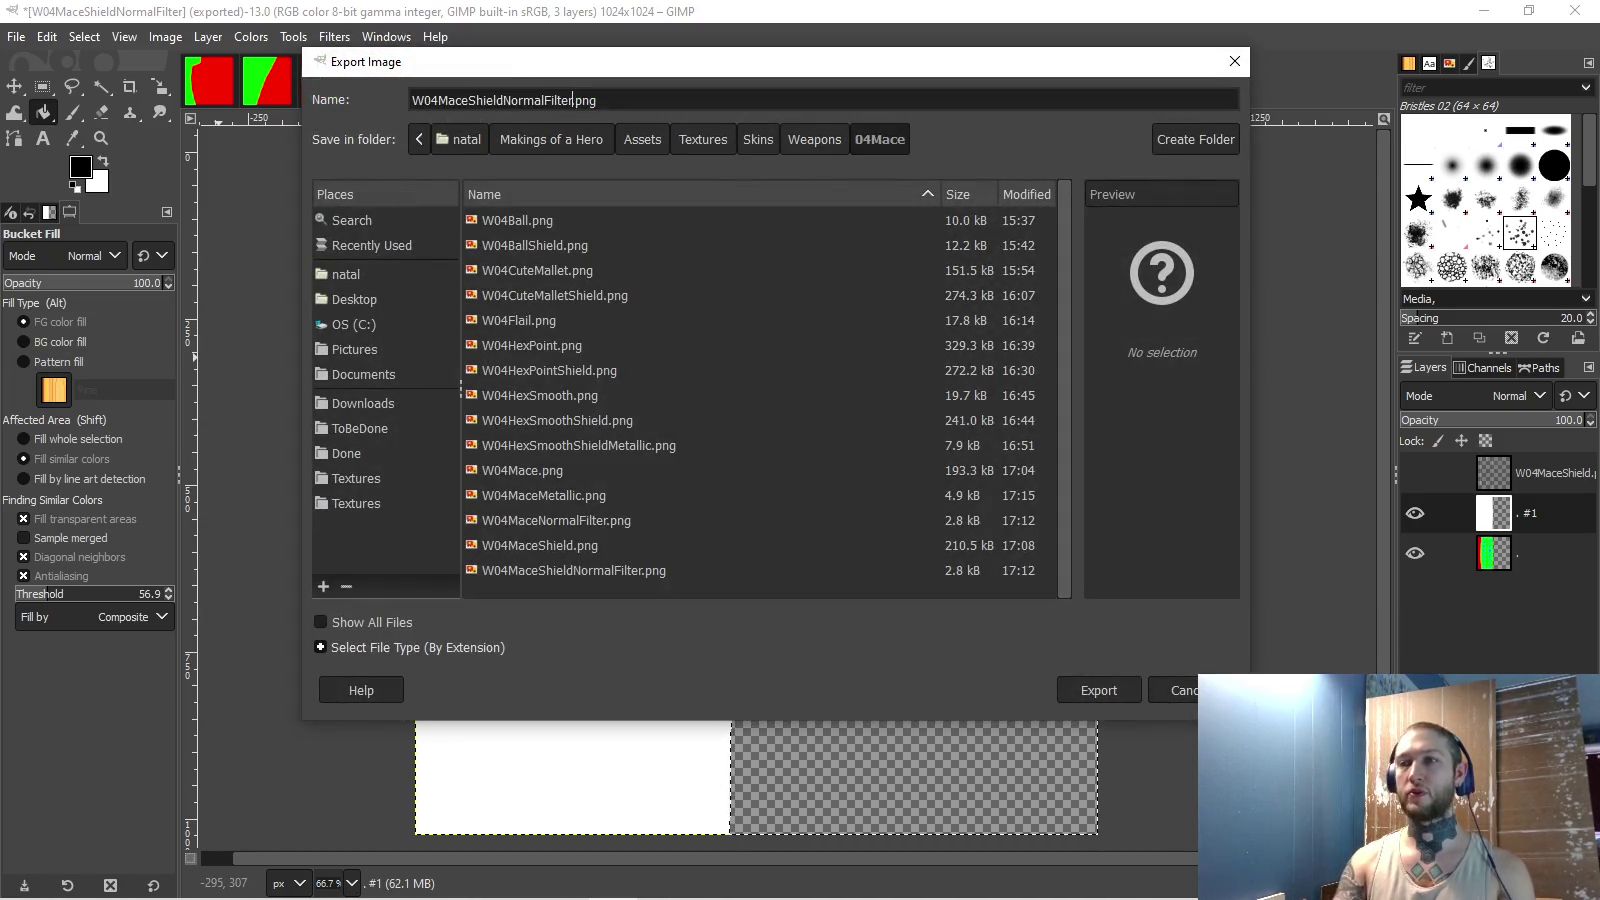
key("BackSpace")
key("BackSpace")
key("BackSpace")
key("BackSpace")
type("Ma")
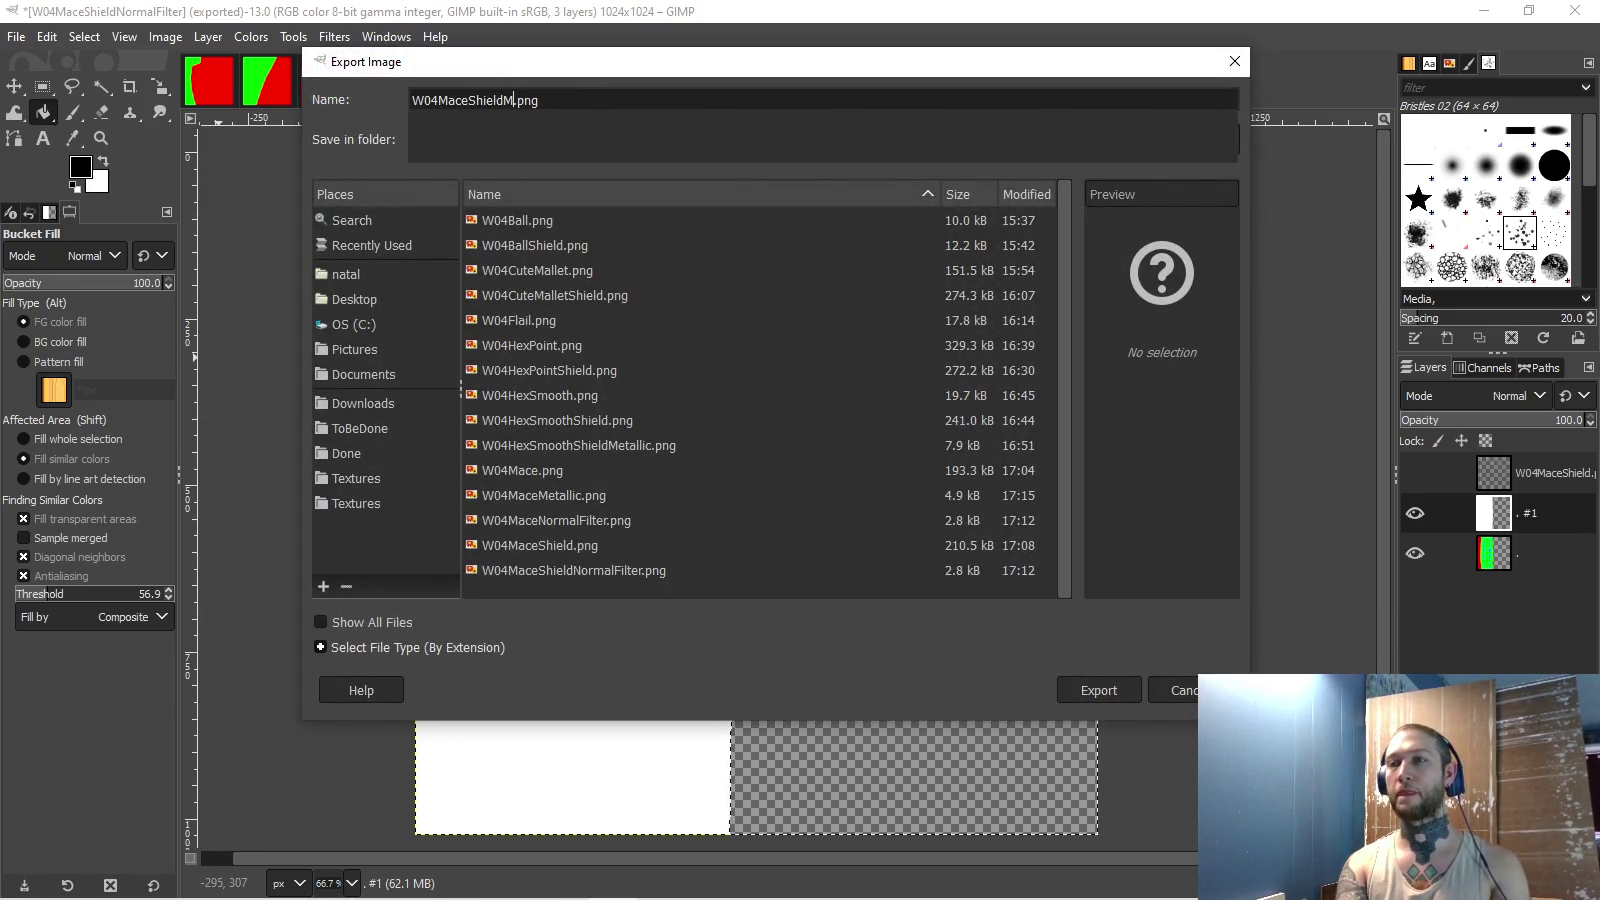
type("c")
left_click(356, 503)
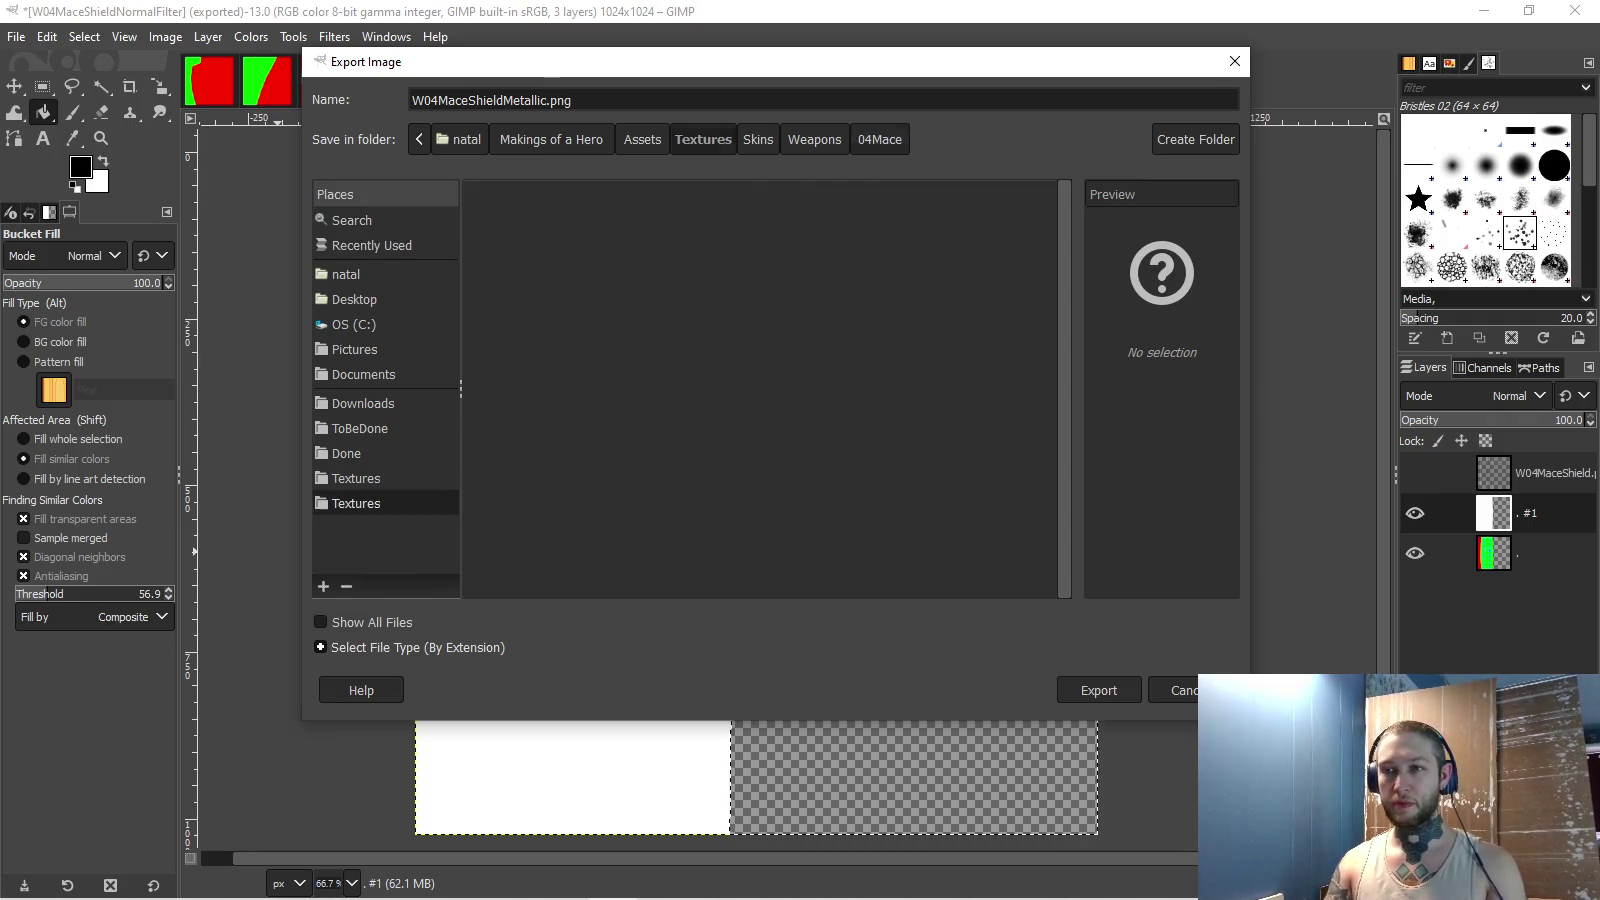
double_click(497, 395)
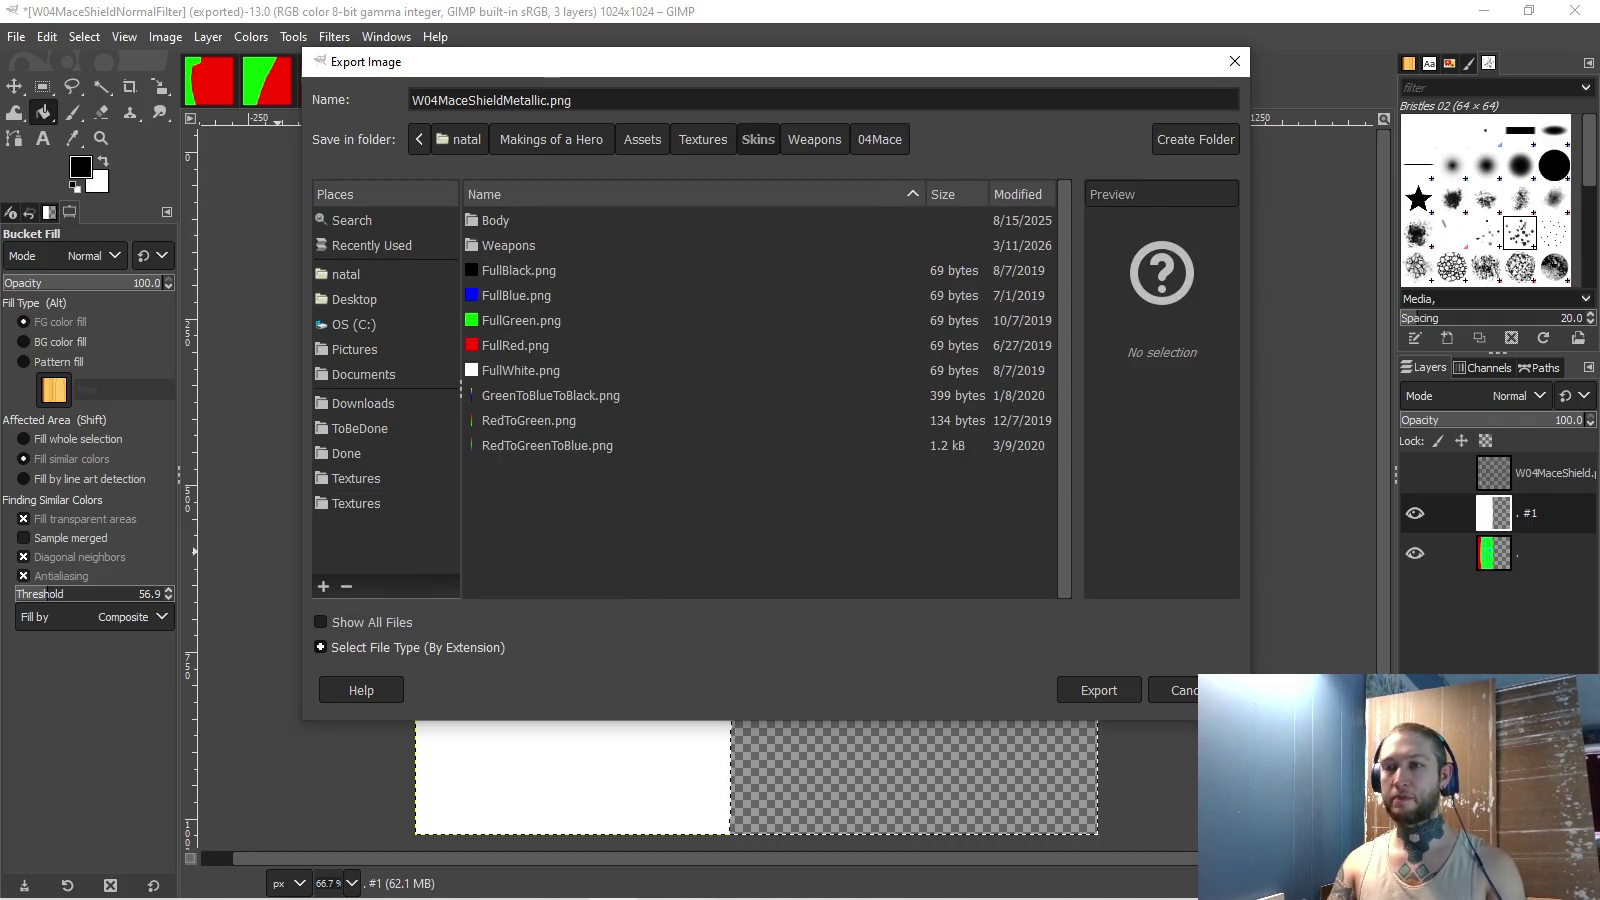
double_click(496, 245)
double_click(504, 320)
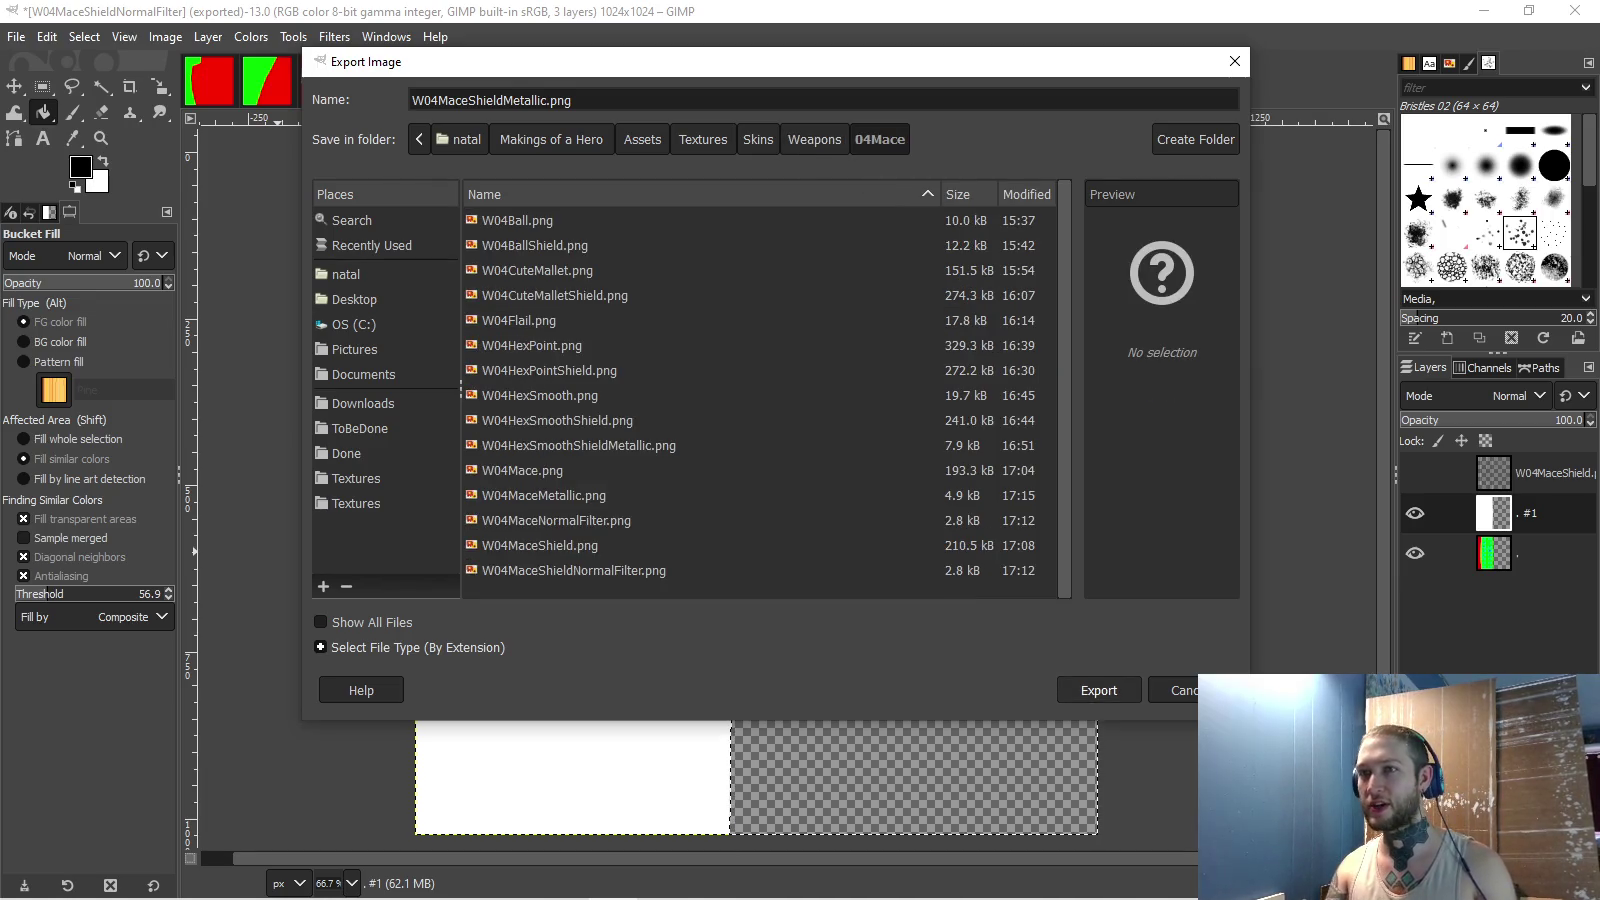
key("Return")
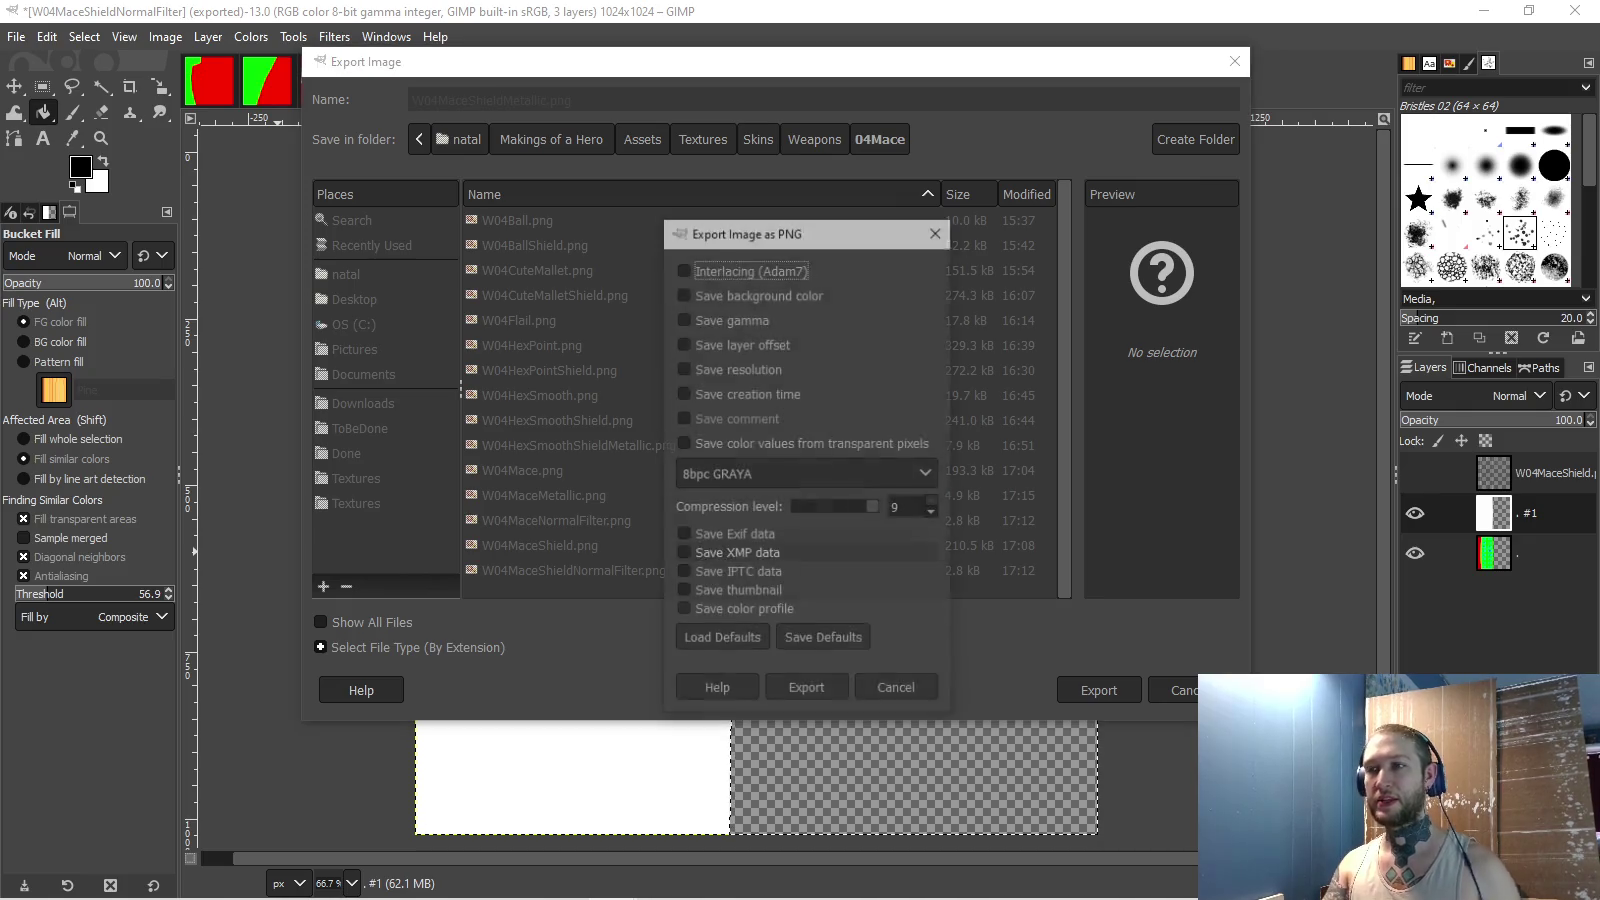
key("Return")
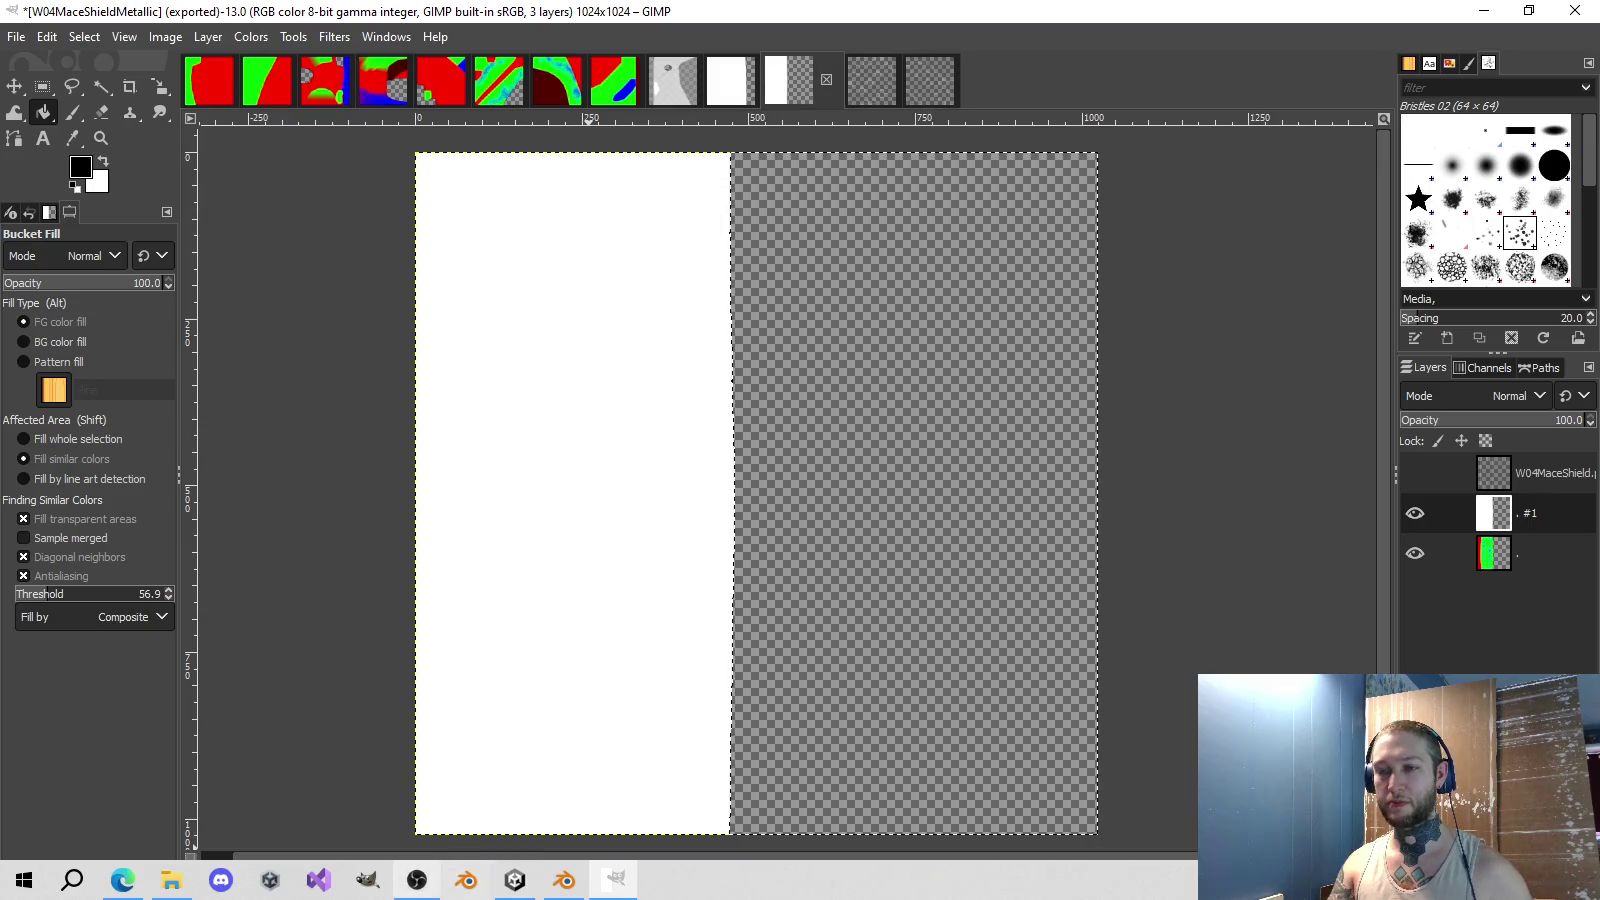
- Give the W04Mace material a W04MaceShieldMetallic metallic map and compare it on and off
left_click(515, 880)
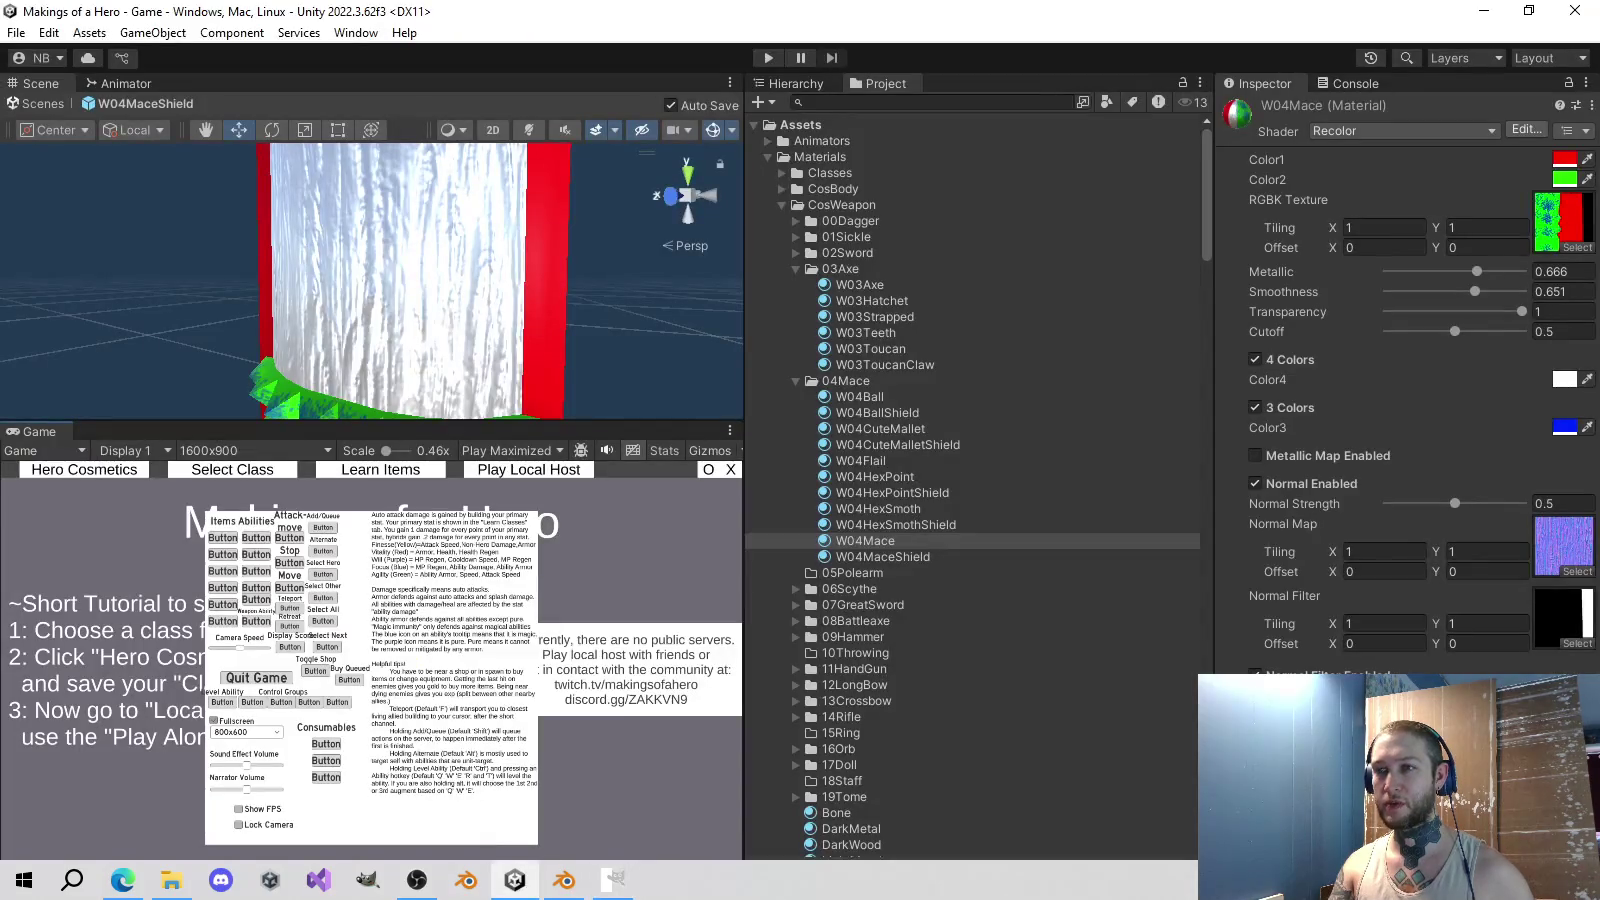
left_click(1255, 455)
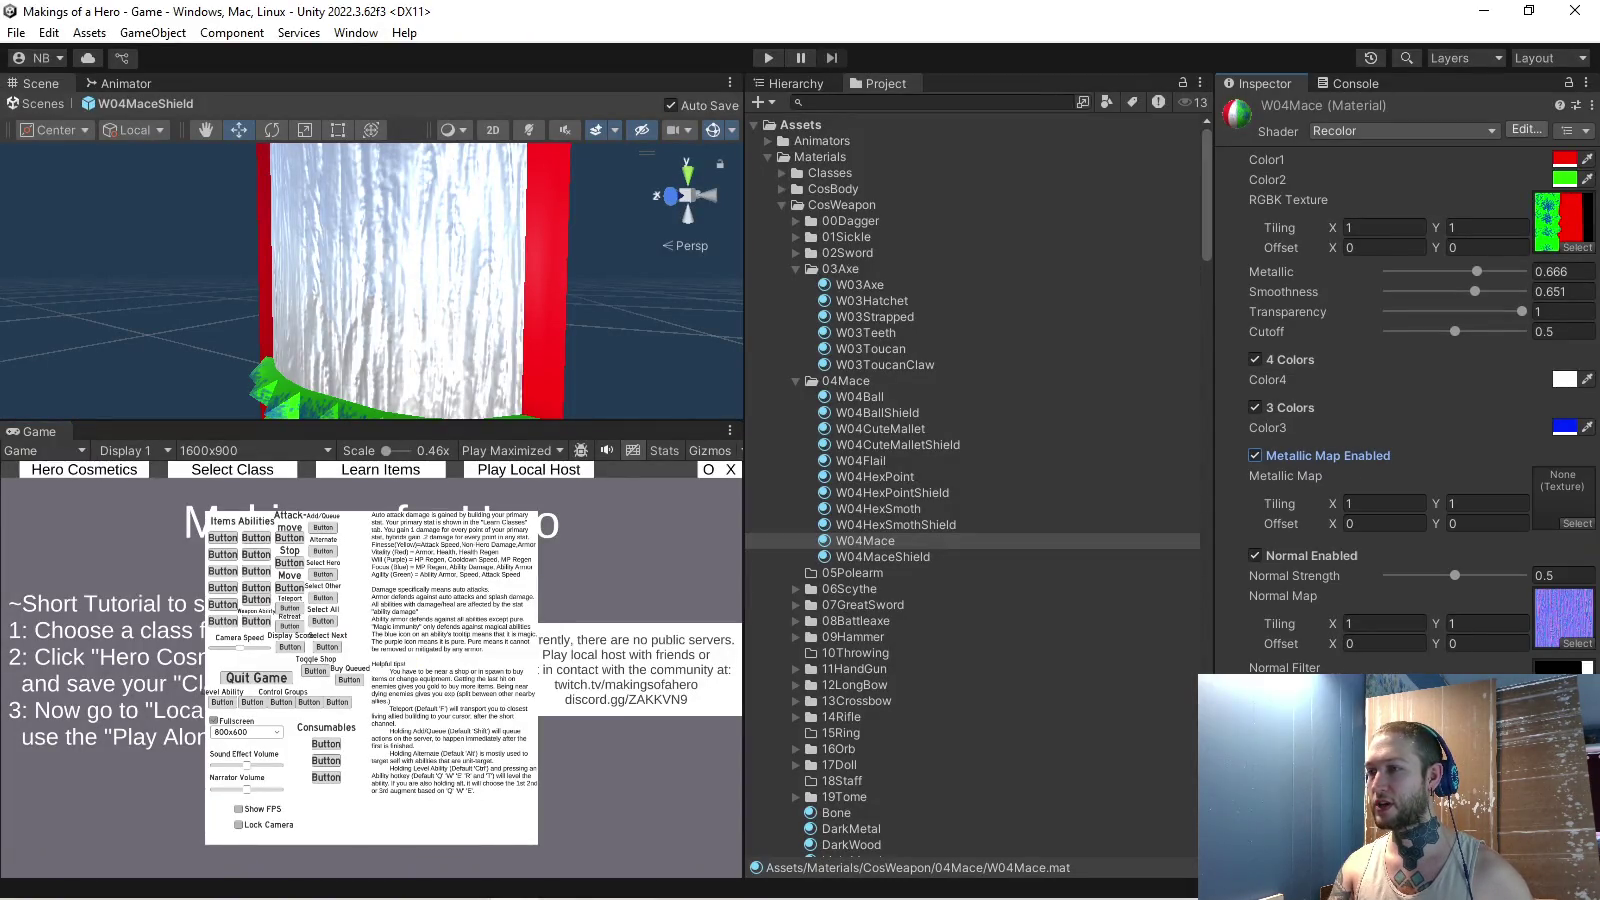
left_click(1577, 523)
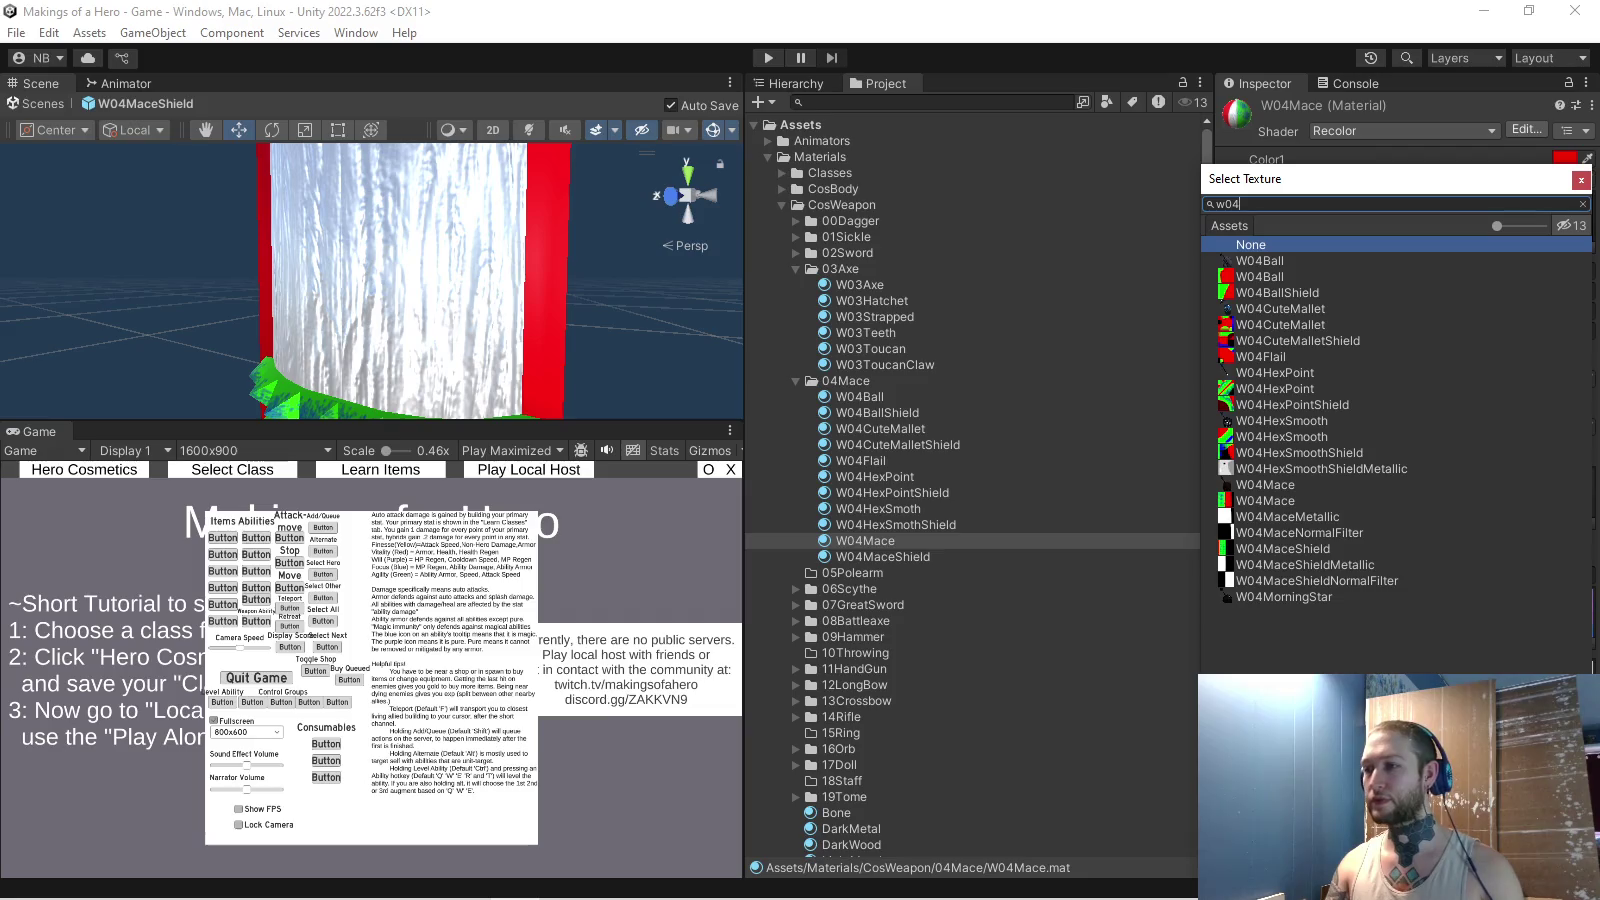
double_click(1300, 564)
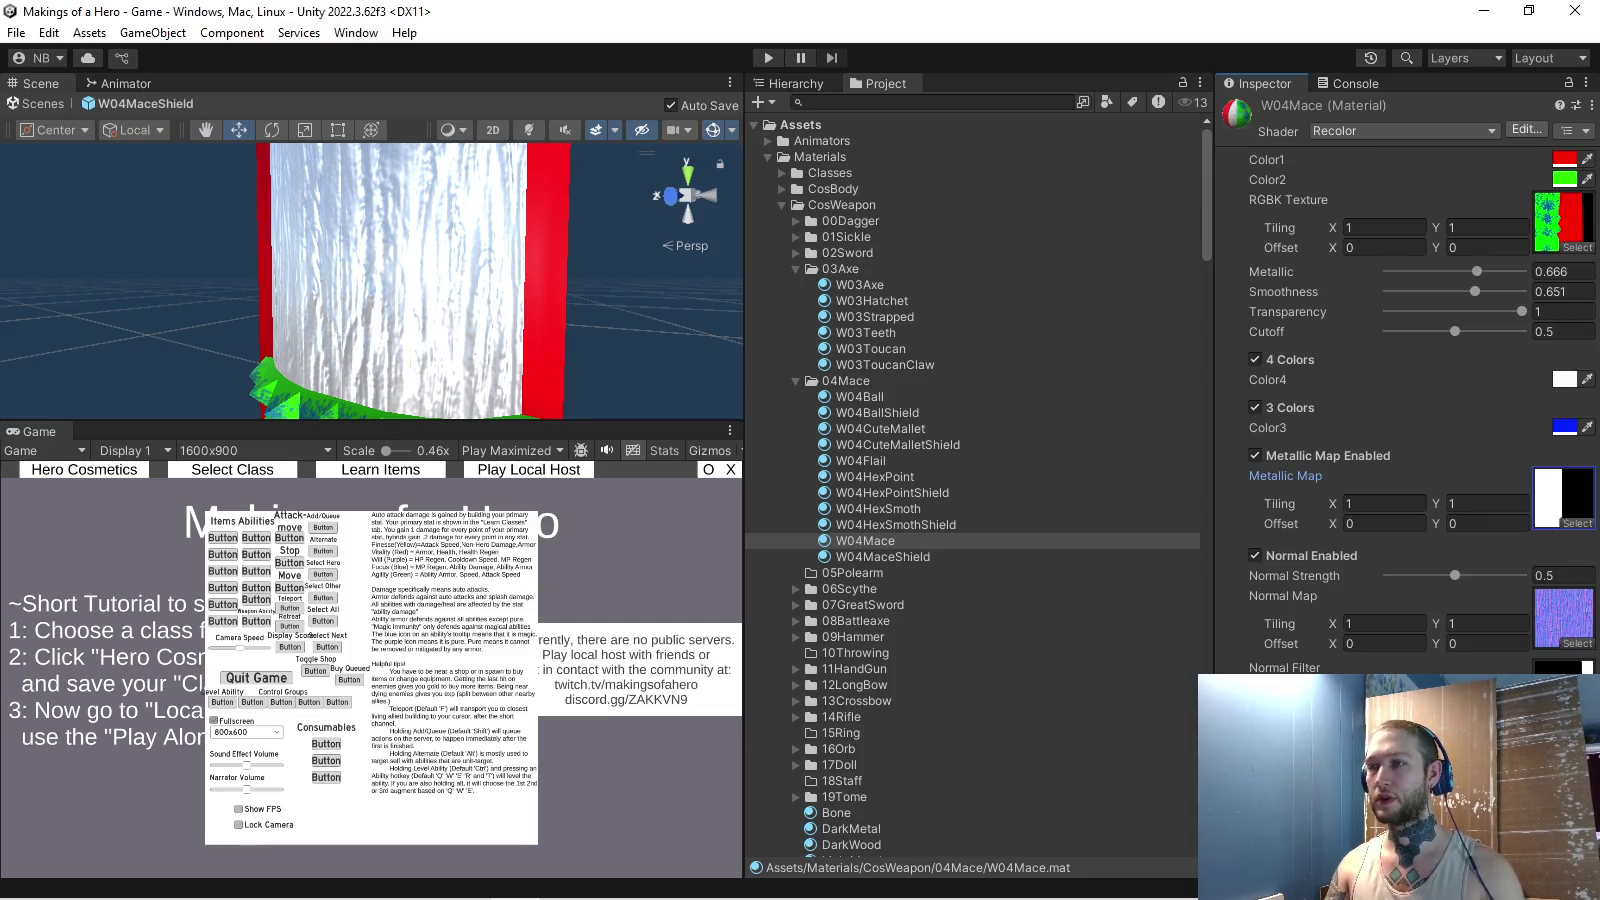
mouse_move(400, 280)
left_mouse_down()
mouse_move(460, 282)
mouse_move(395, 280)
left_mouse_up()
left_click(1255, 455)
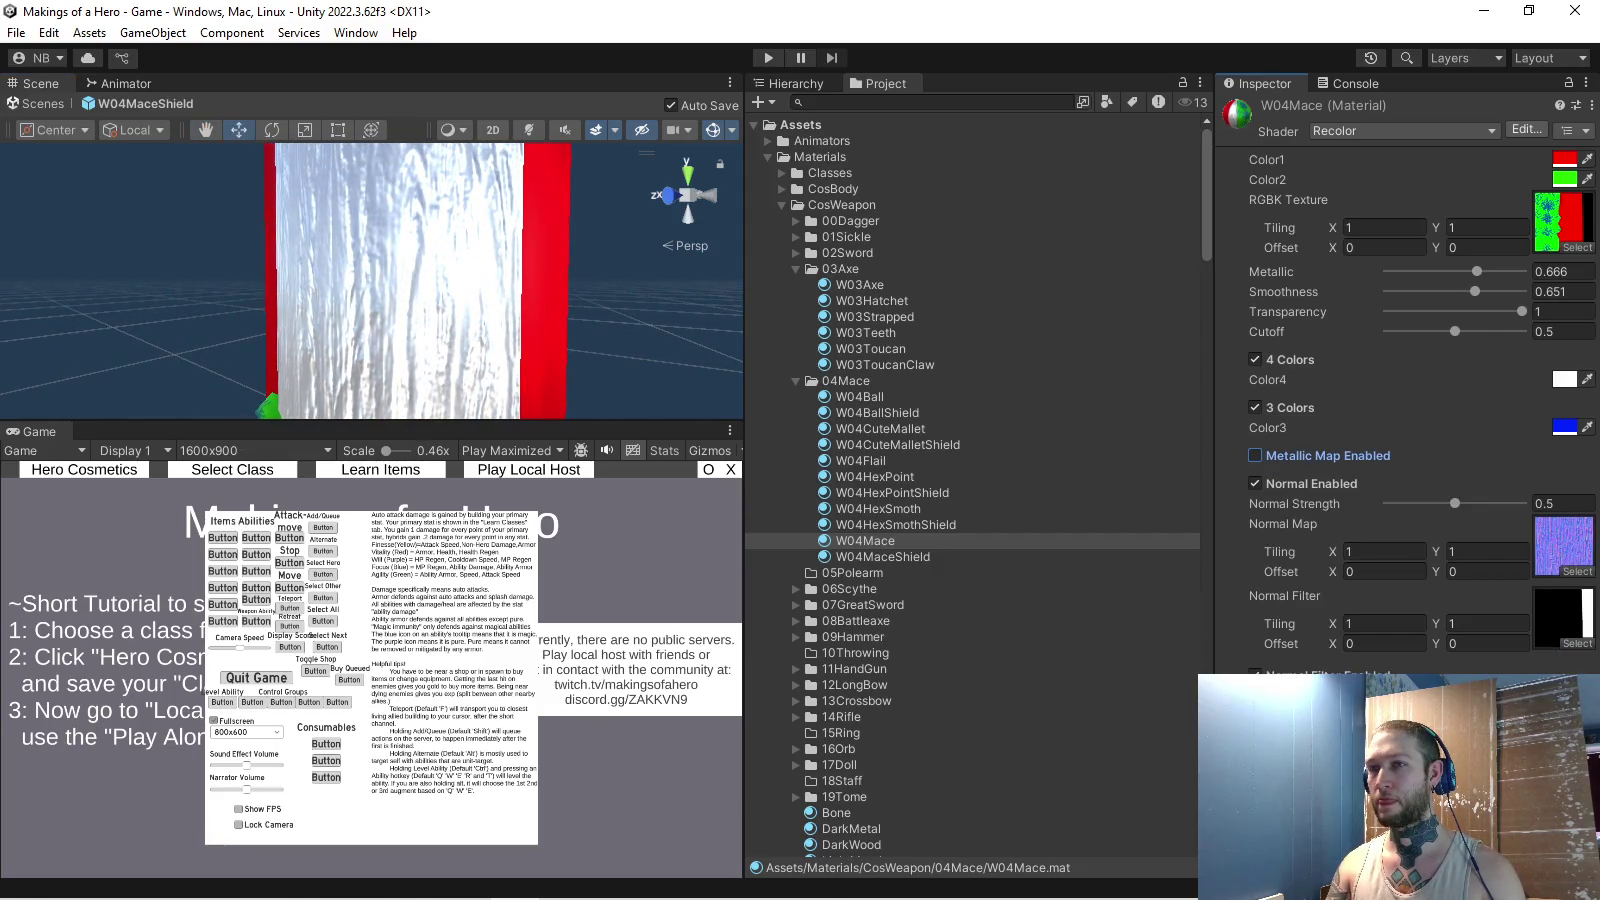
left_click(1255, 455)
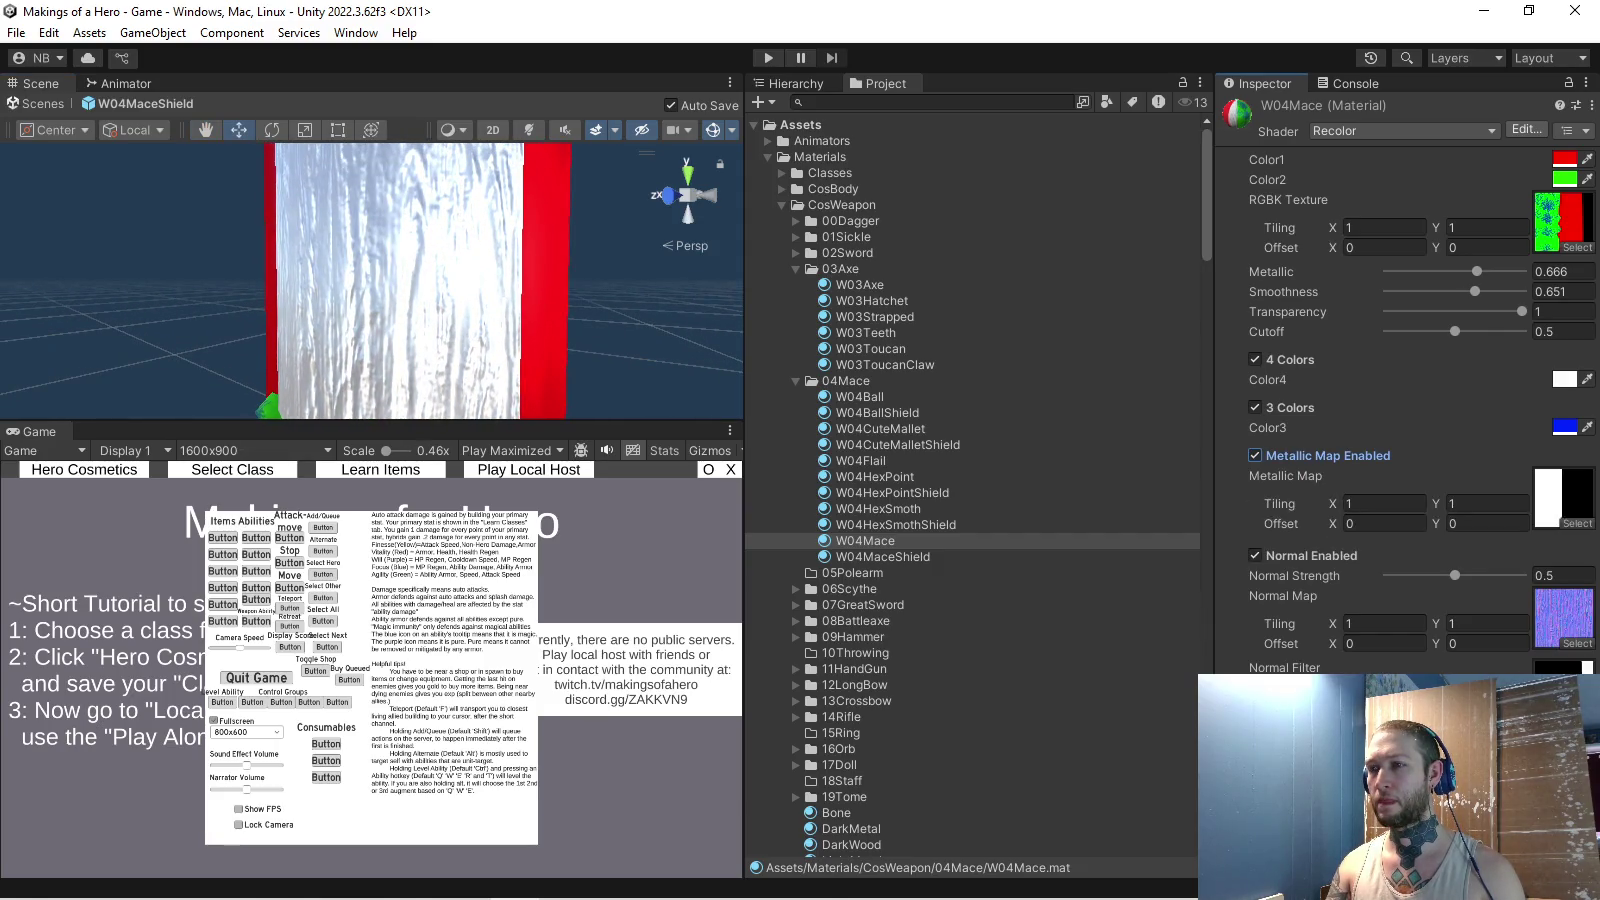
- Enable the metallic map on the W04MaceShield material
left_click(1577, 523)
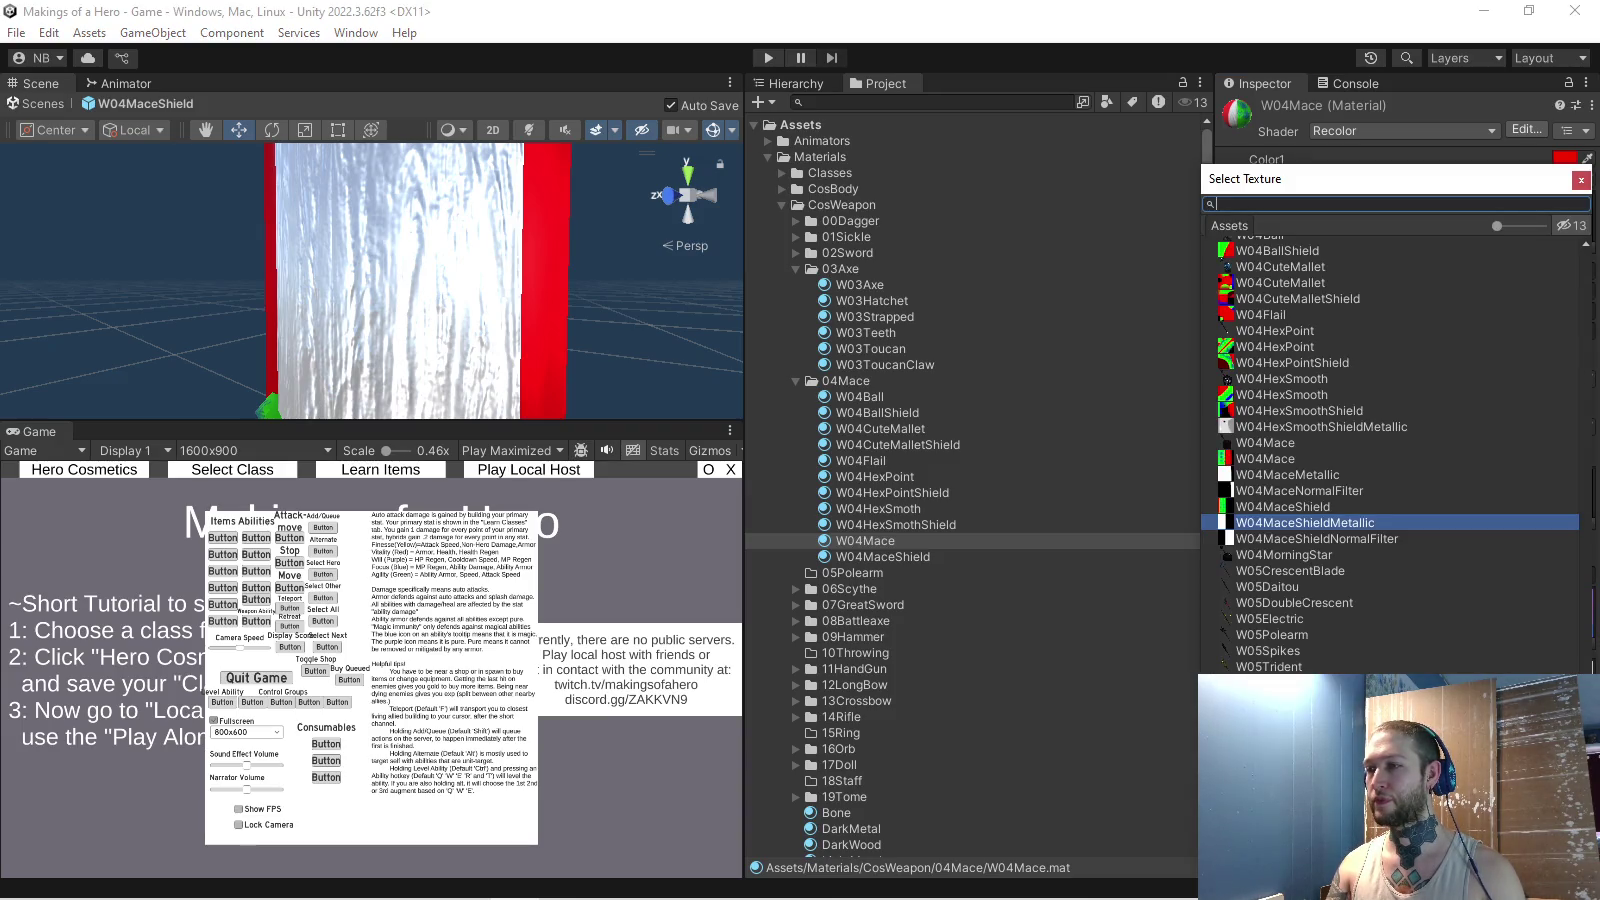
key("Escape")
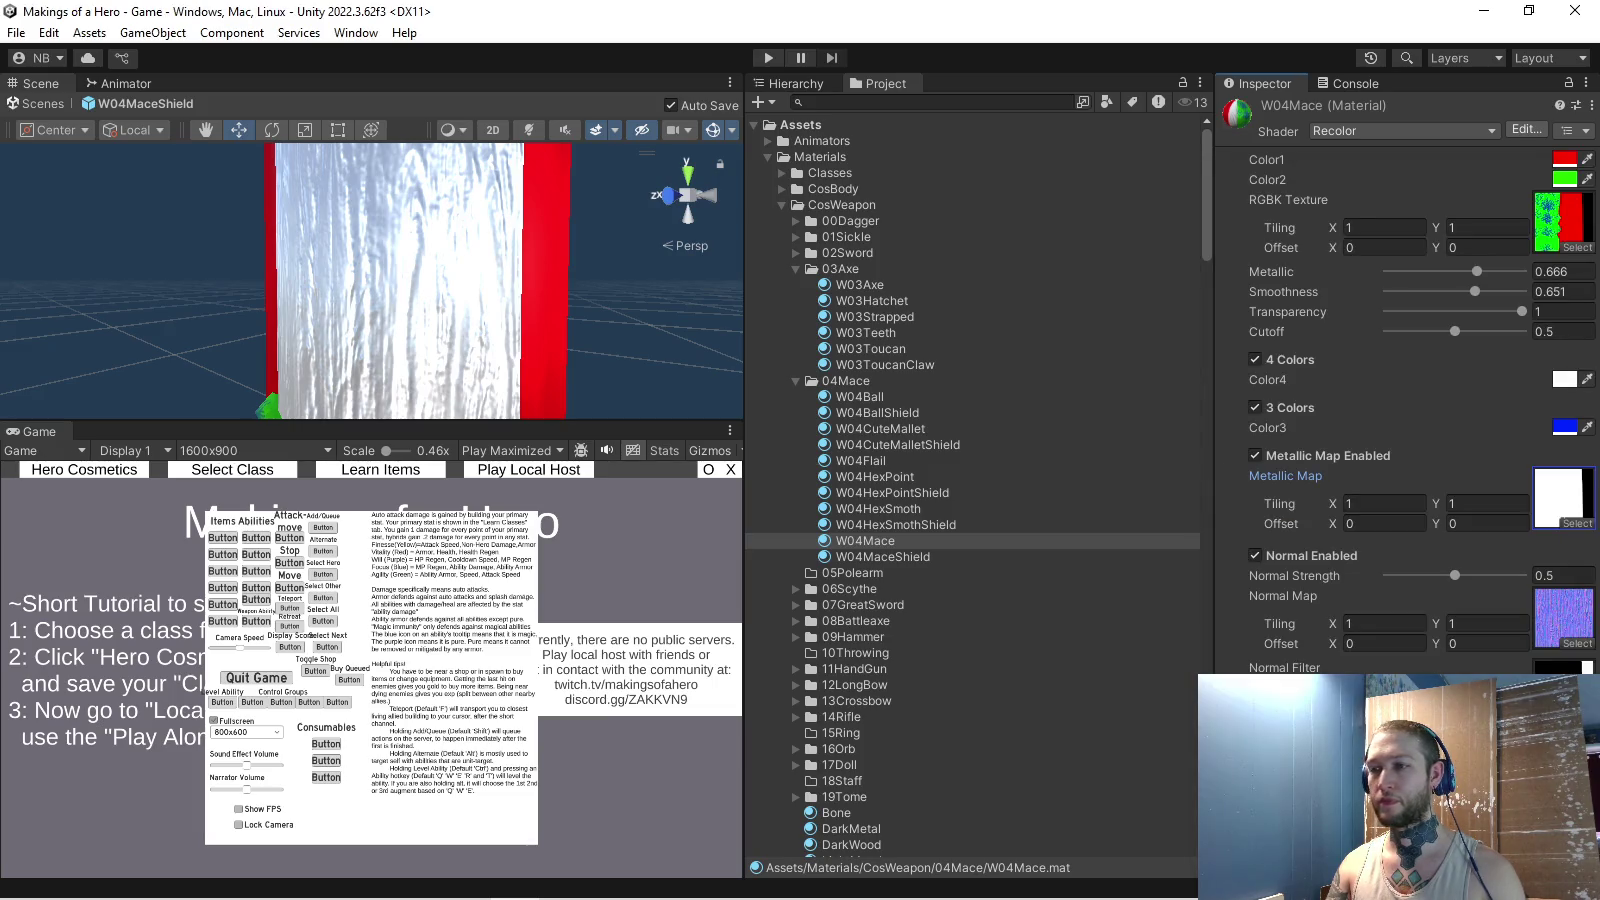
left_click(883, 556)
left_click(1255, 455)
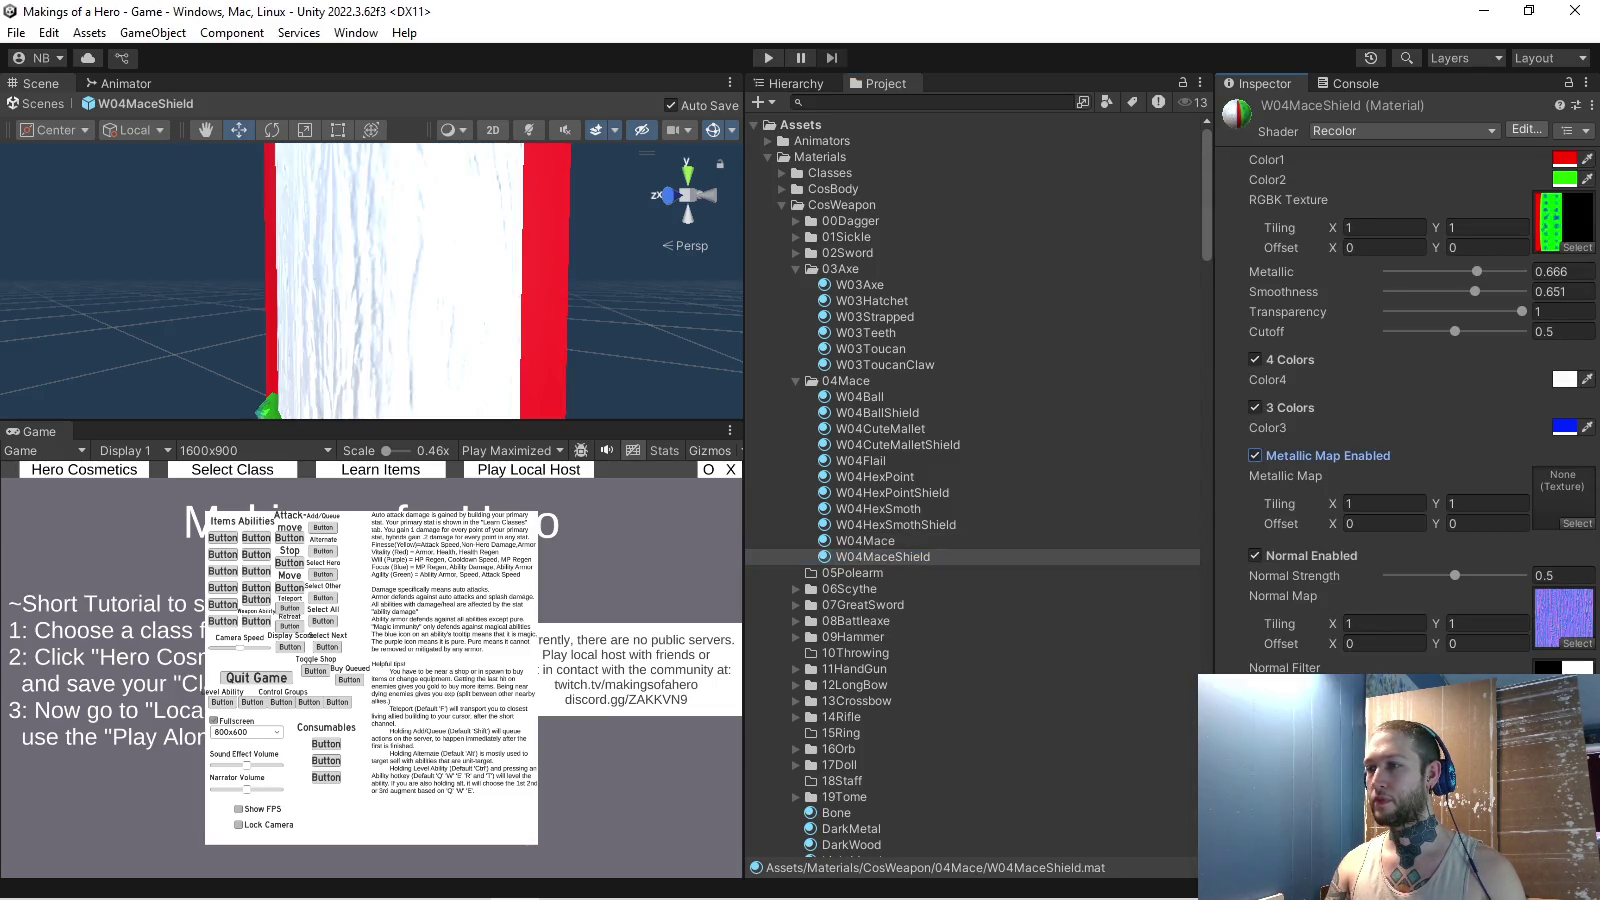
- Assign W04MaceShieldMetallic as the W04MaceShield material's metallic map
left_click(1577, 523)
type("w04")
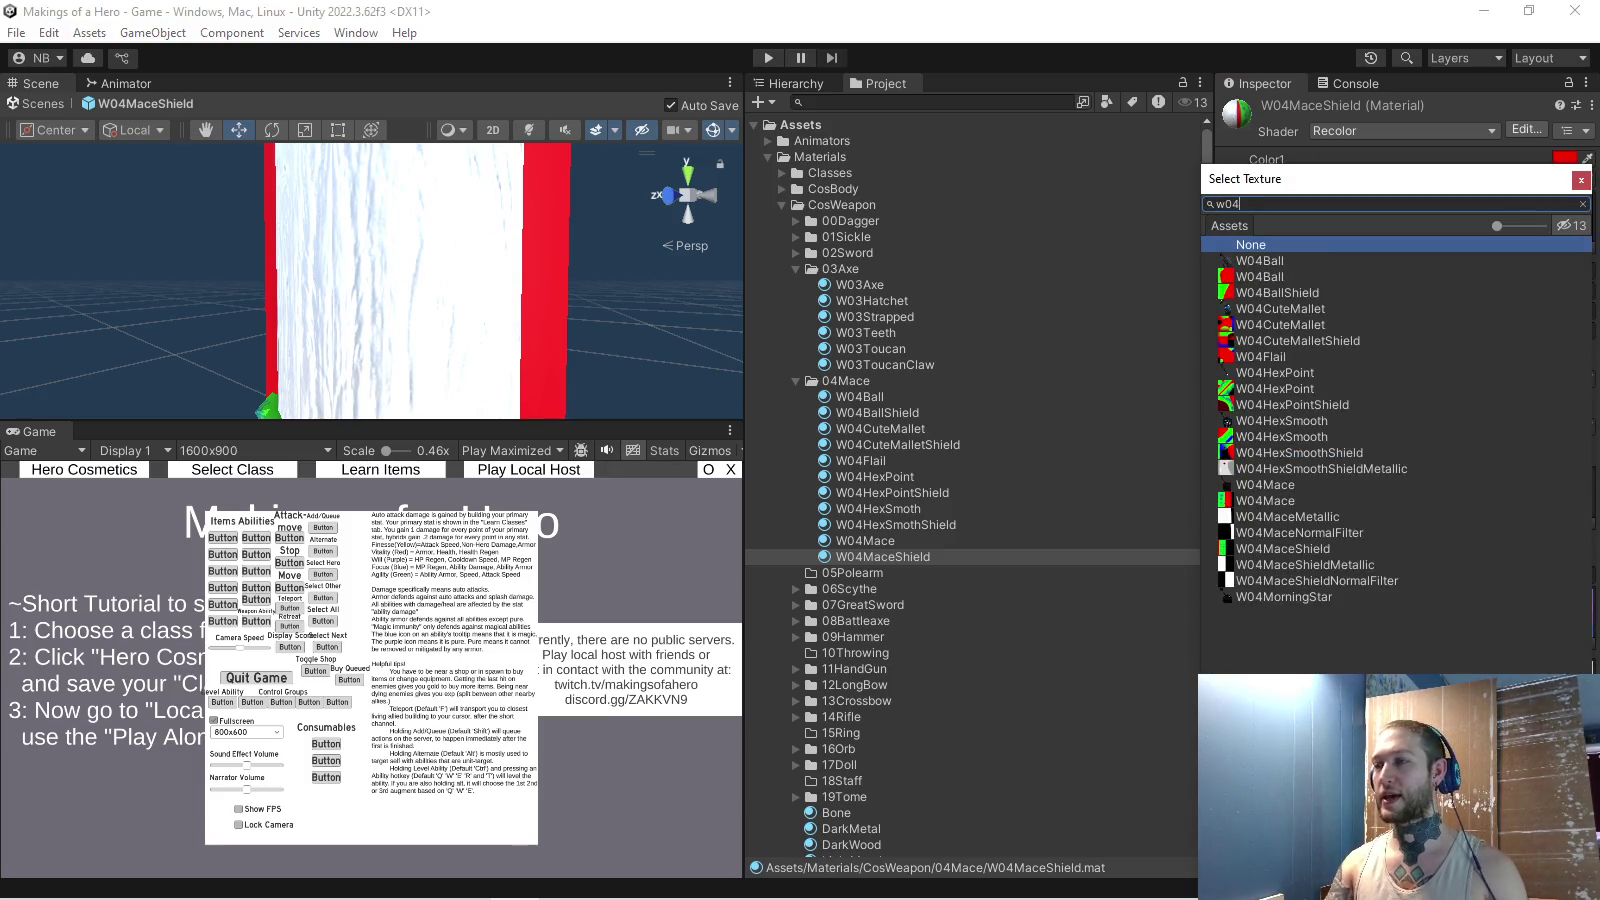
double_click(1305, 564)
left_click_drag(400, 280, 720, 235)
mouse_move(1477, 271)
left_mouse_down()
mouse_move(1512, 271)
mouse_move(1428, 271)
left_mouse_up()
left_click(1577, 718)
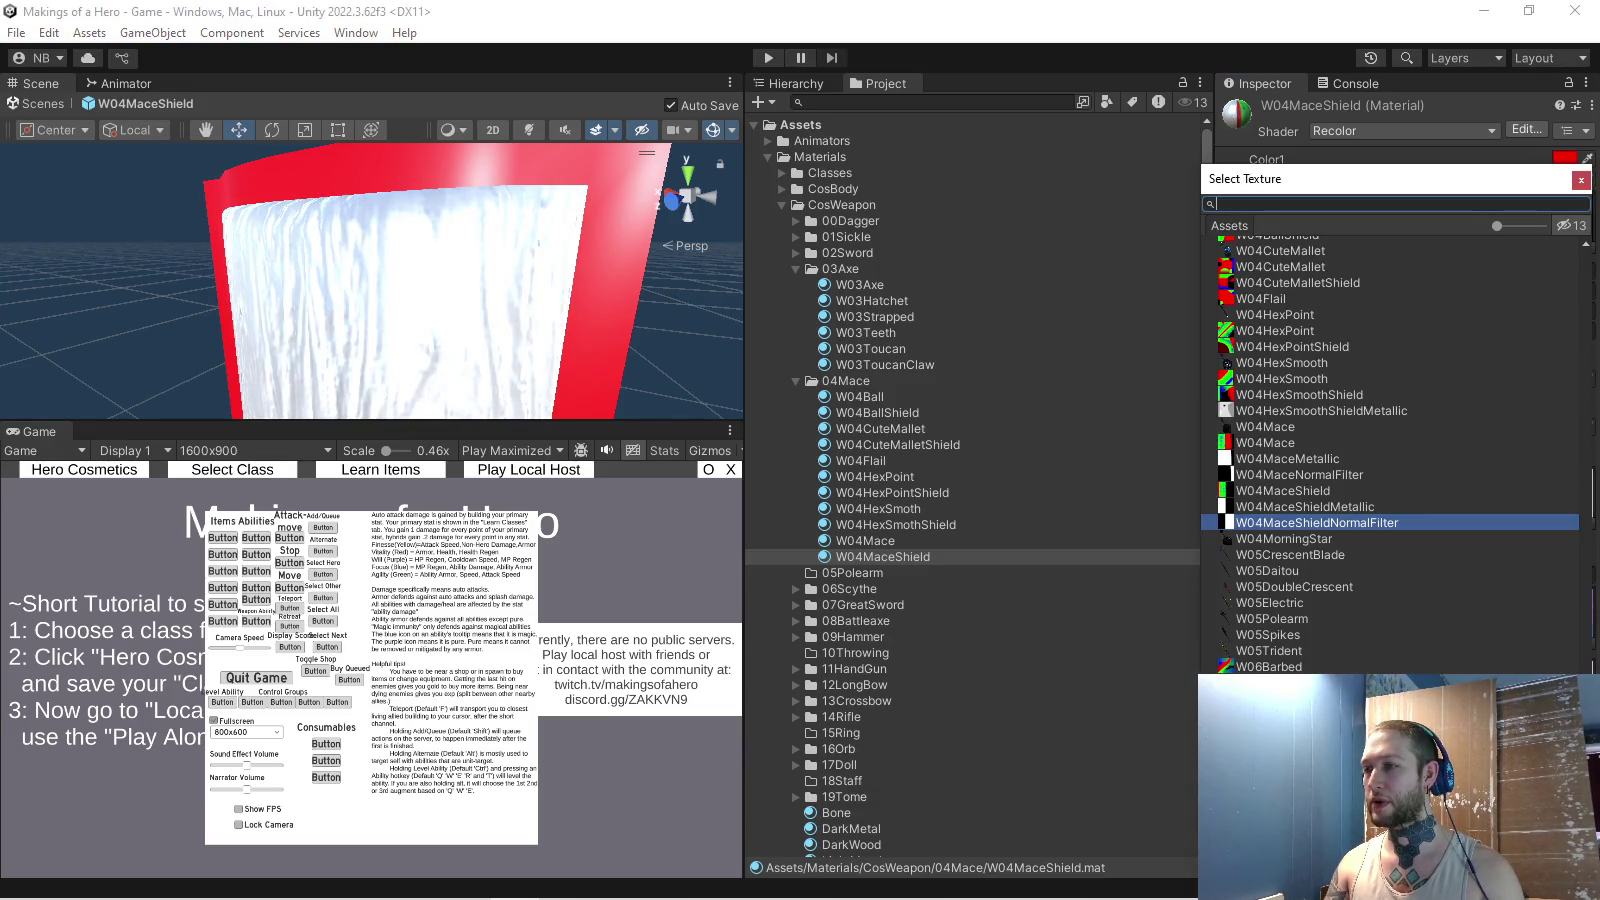
double_click(1300, 506)
scroll(370, 280, "up", 5)
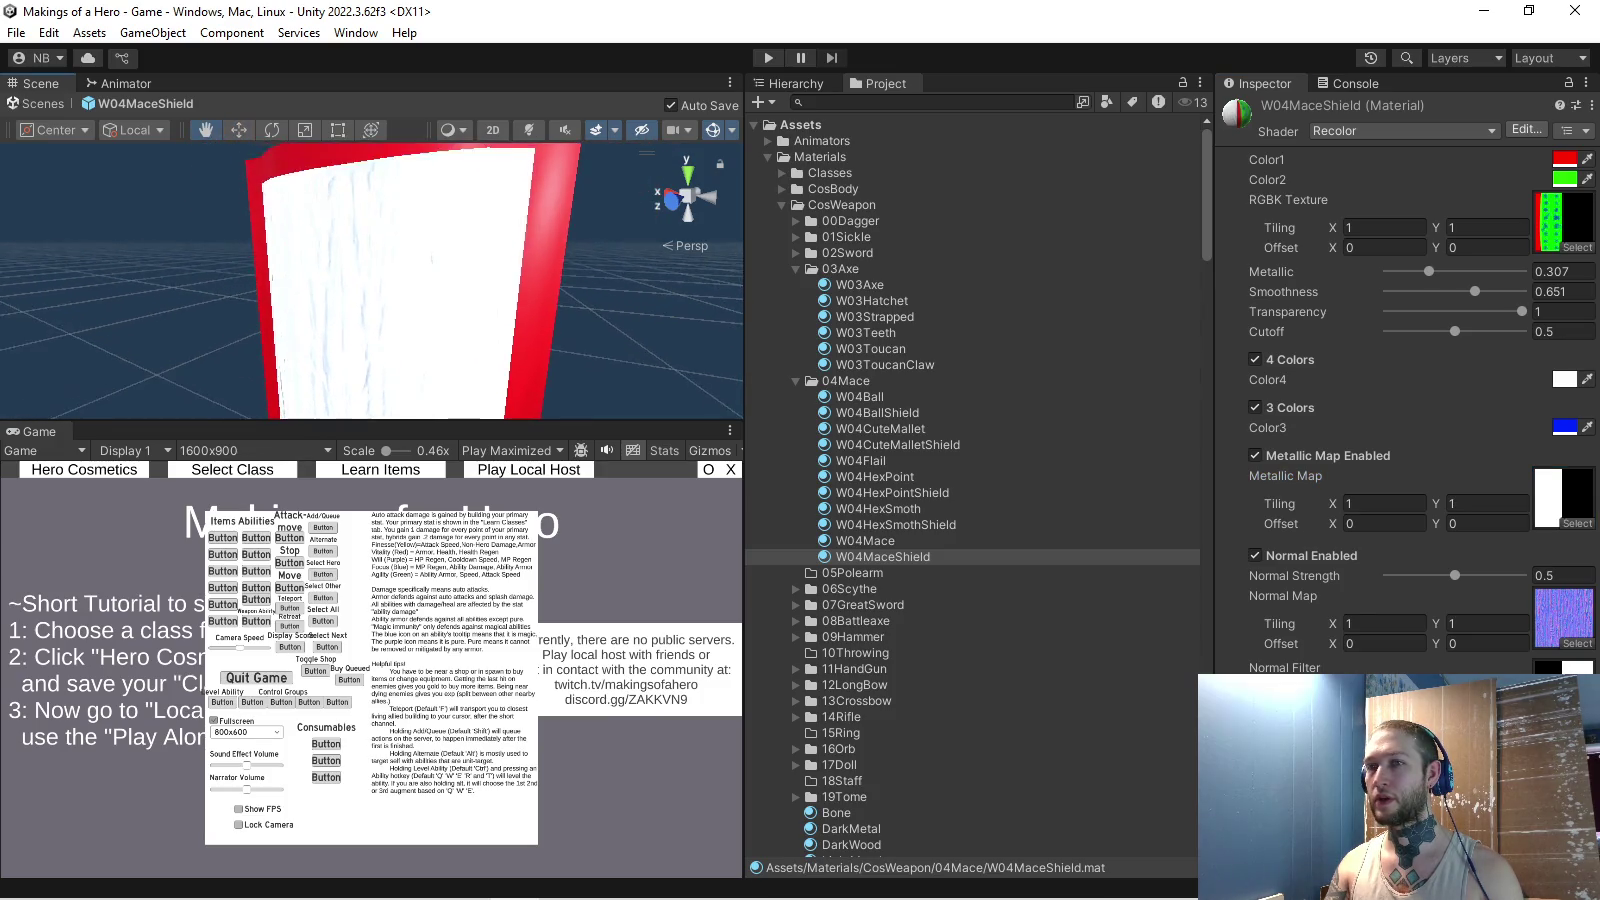
- Try metallic and smoothness at 1, then settle both at 0.66 with normal strength 1
left_click(1563, 271)
type("1")
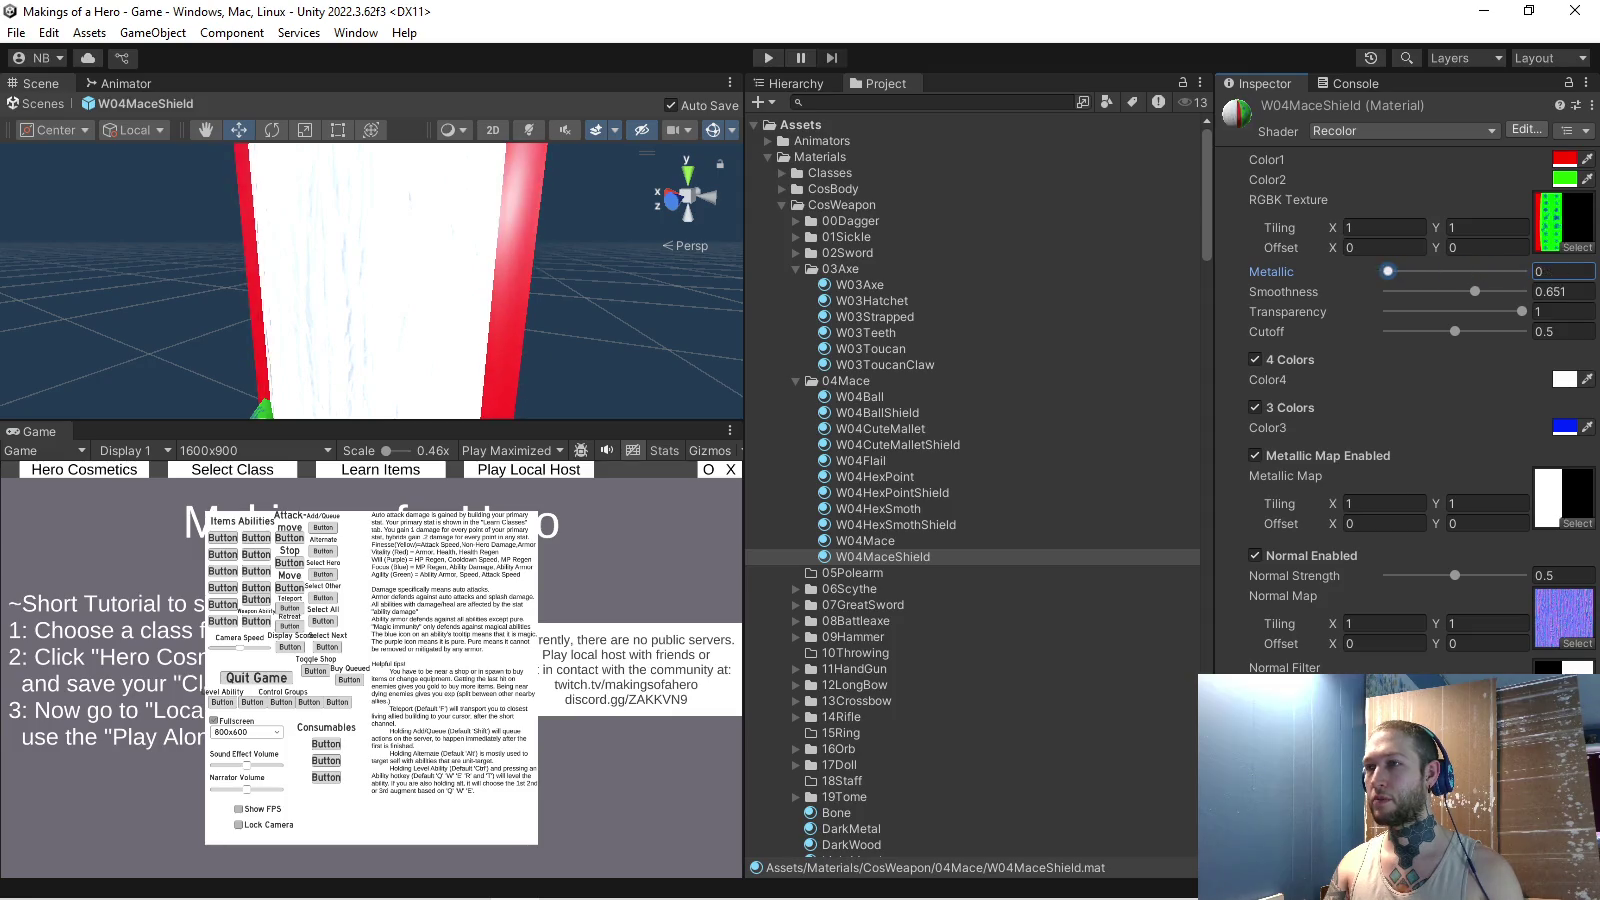
left_click(1563, 291)
type("1")
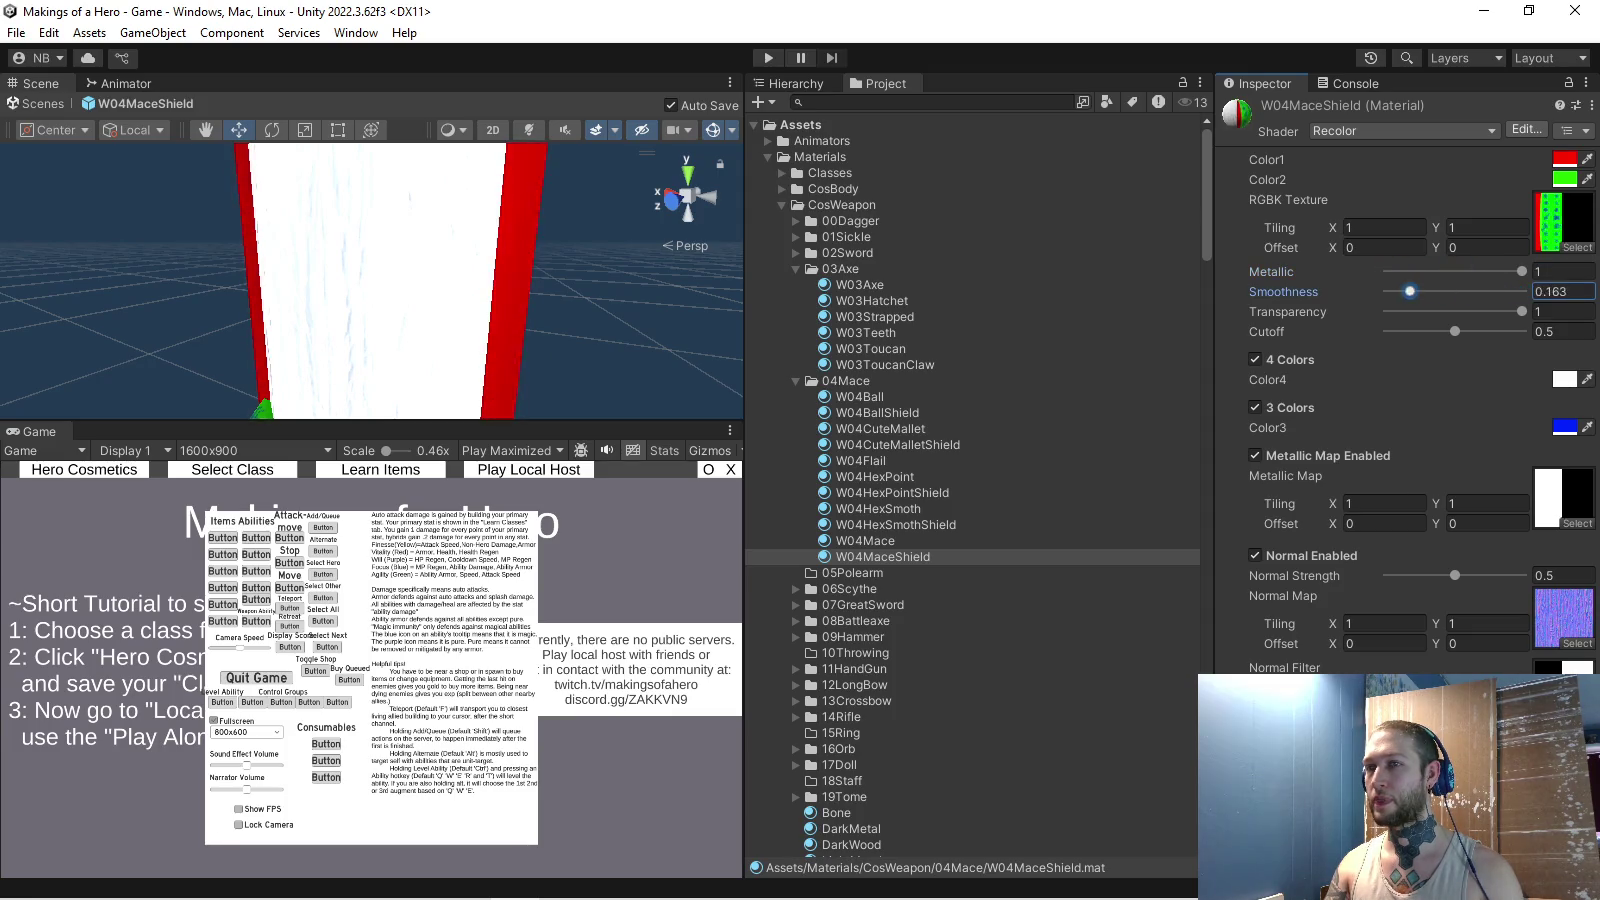
left_click_drag(1455, 575, 1522, 575)
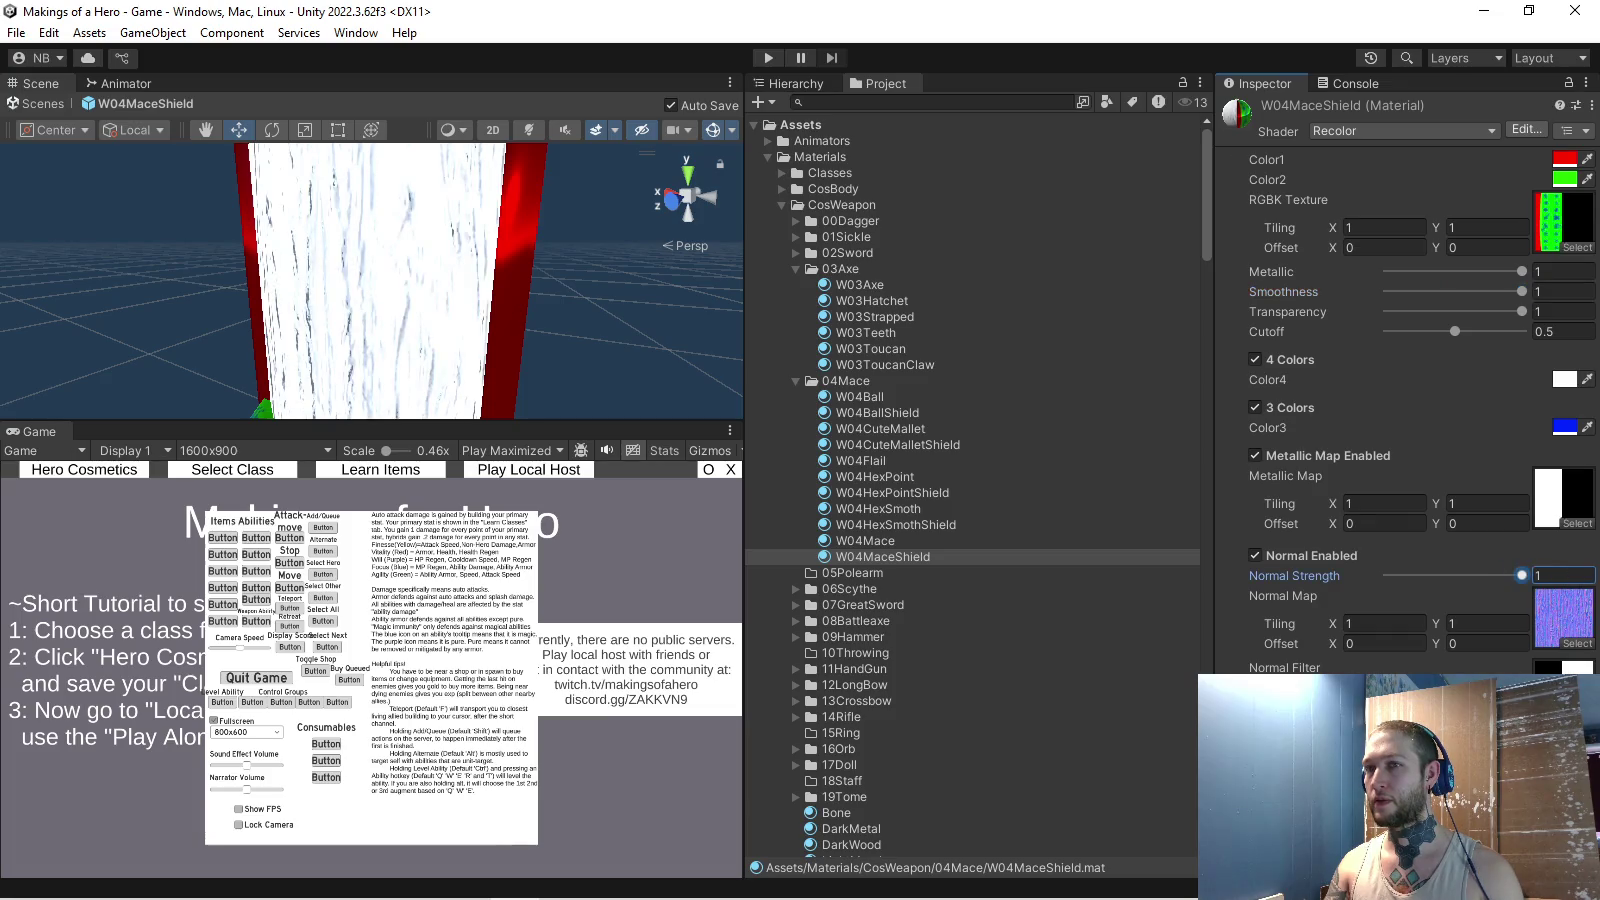
left_click_drag(370, 280, 287, 290)
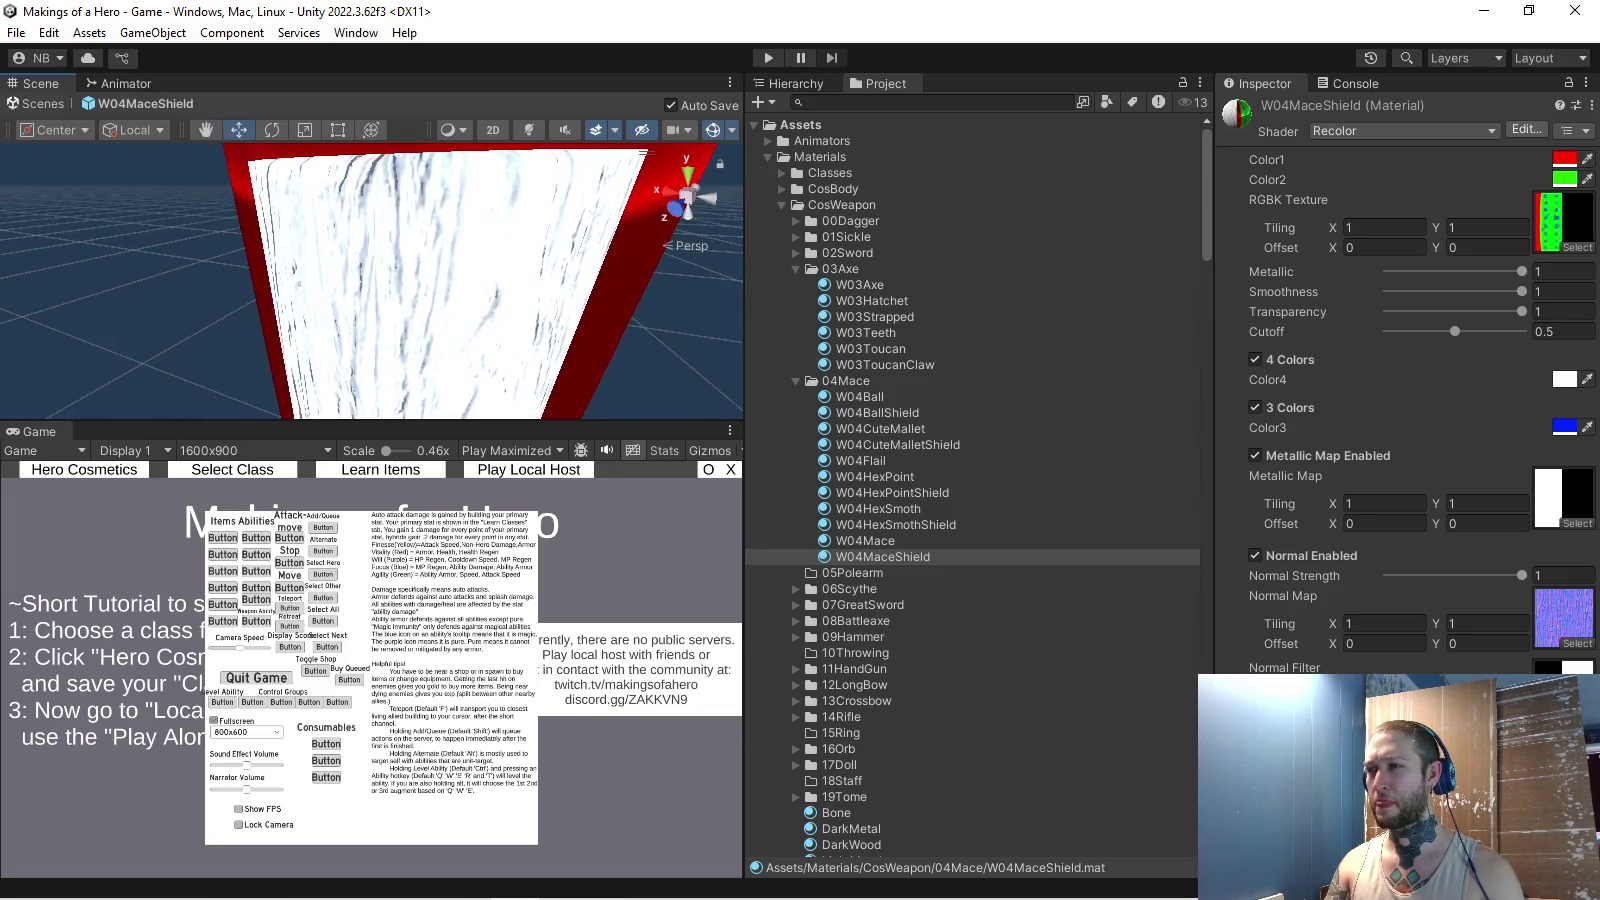
type("0.66")
key("Tab")
type("0.66")
mouse_move(300, 290)
left_mouse_down()
mouse_move(360, 286)
mouse_move(320, 290)
left_mouse_up()
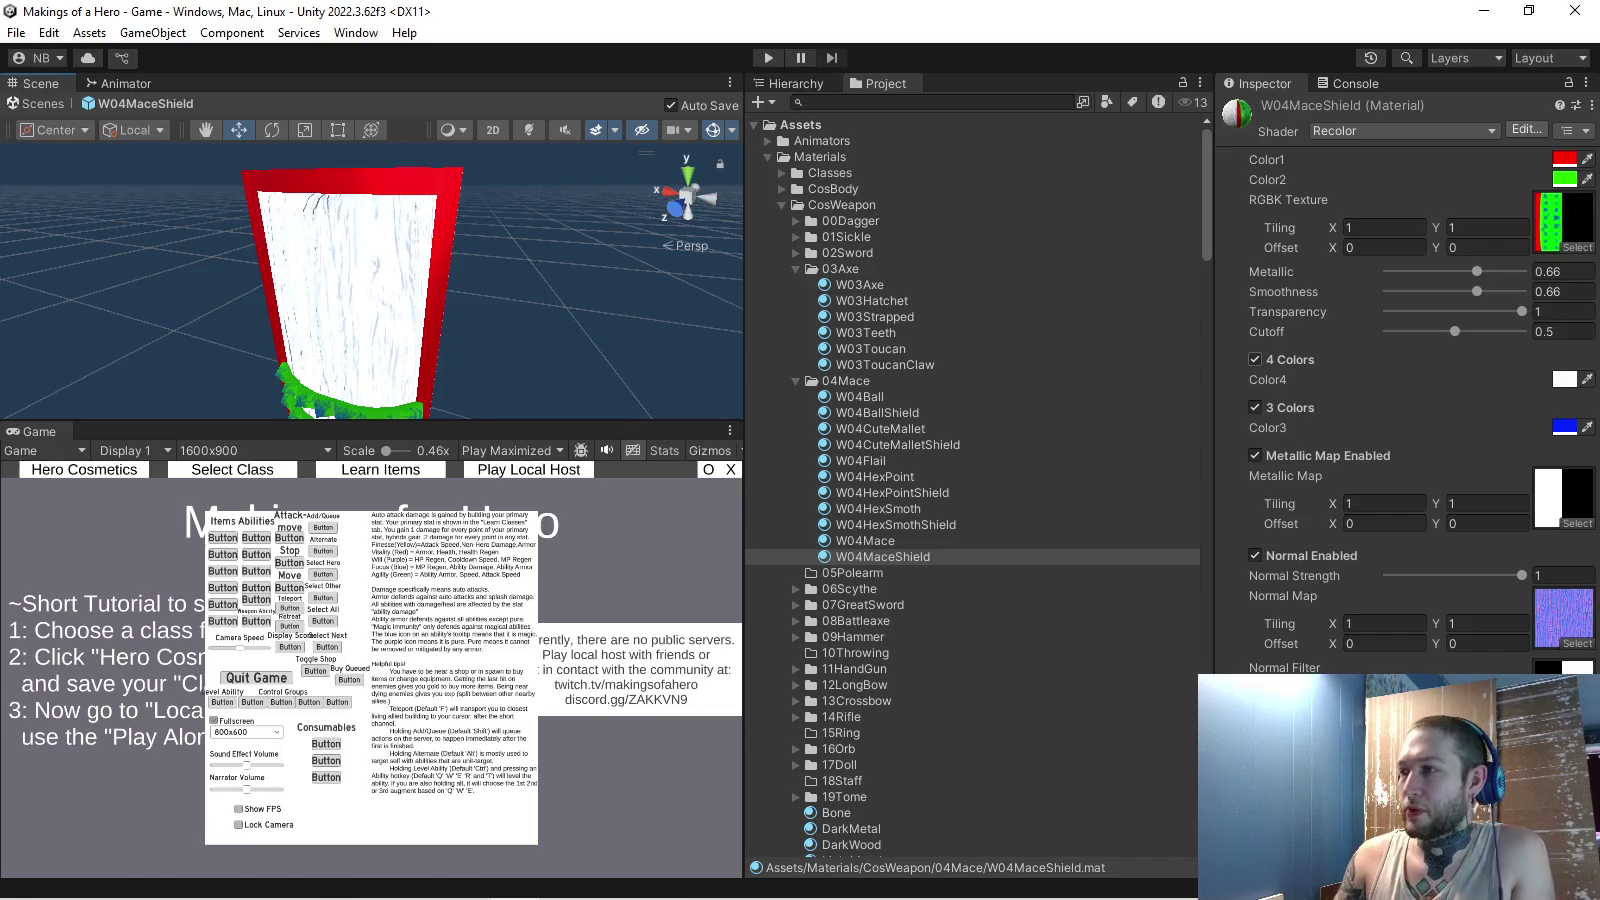
- Make the shield's Color4 a dark wood brown
left_click(1564, 378)
left_click(1483, 507)
left_click_drag(1570, 528, 1565, 495)
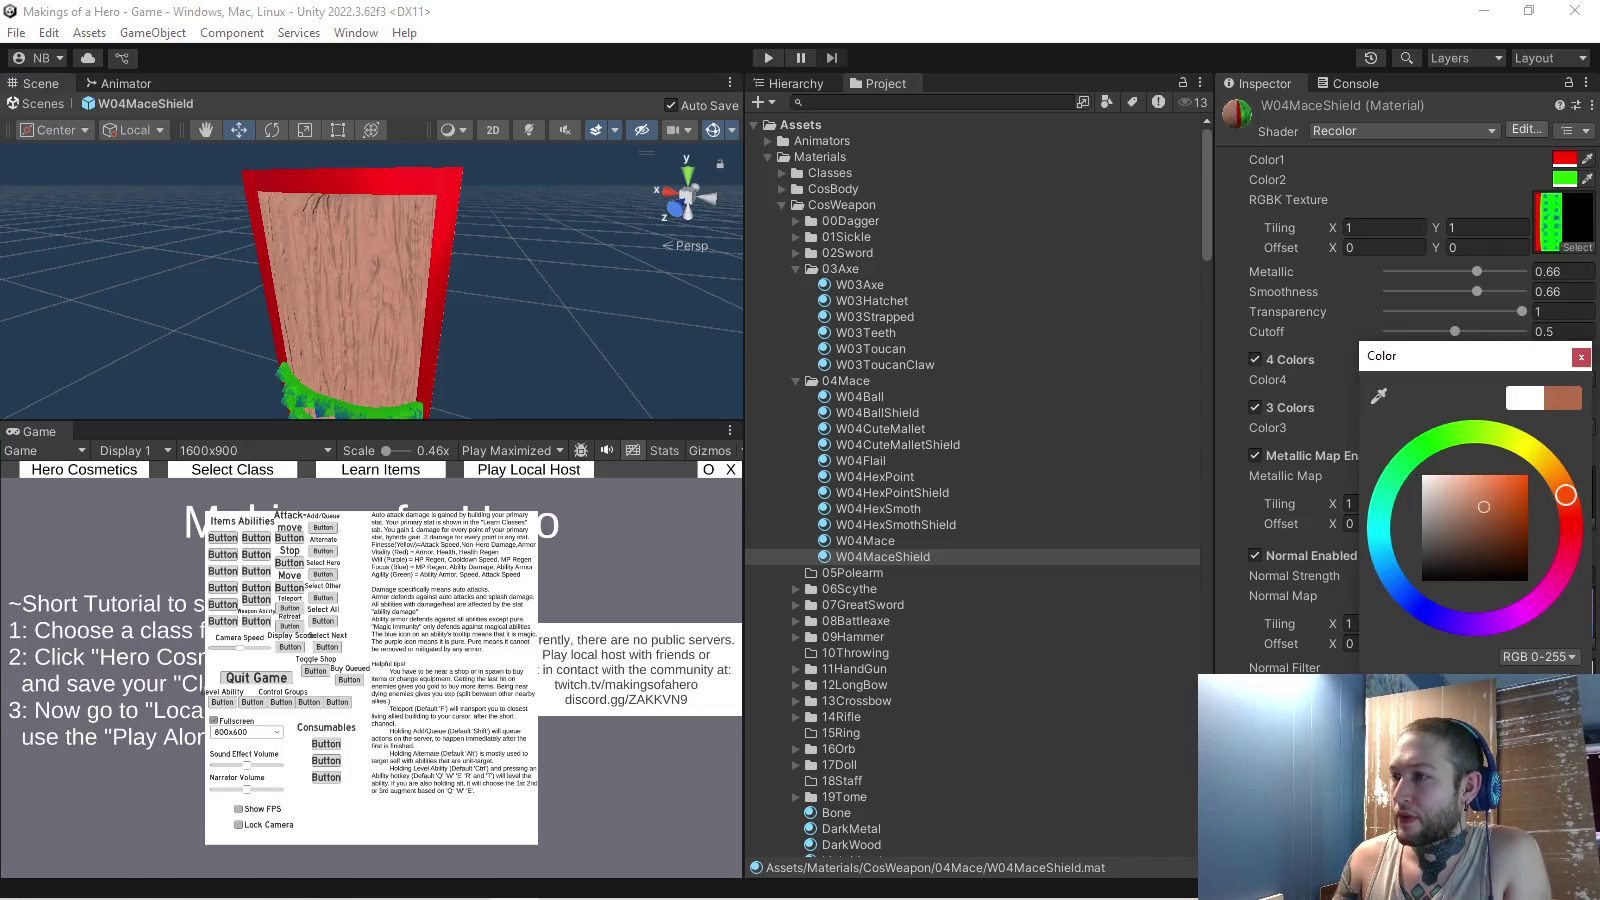
left_click_drag(370, 290, 635, 280)
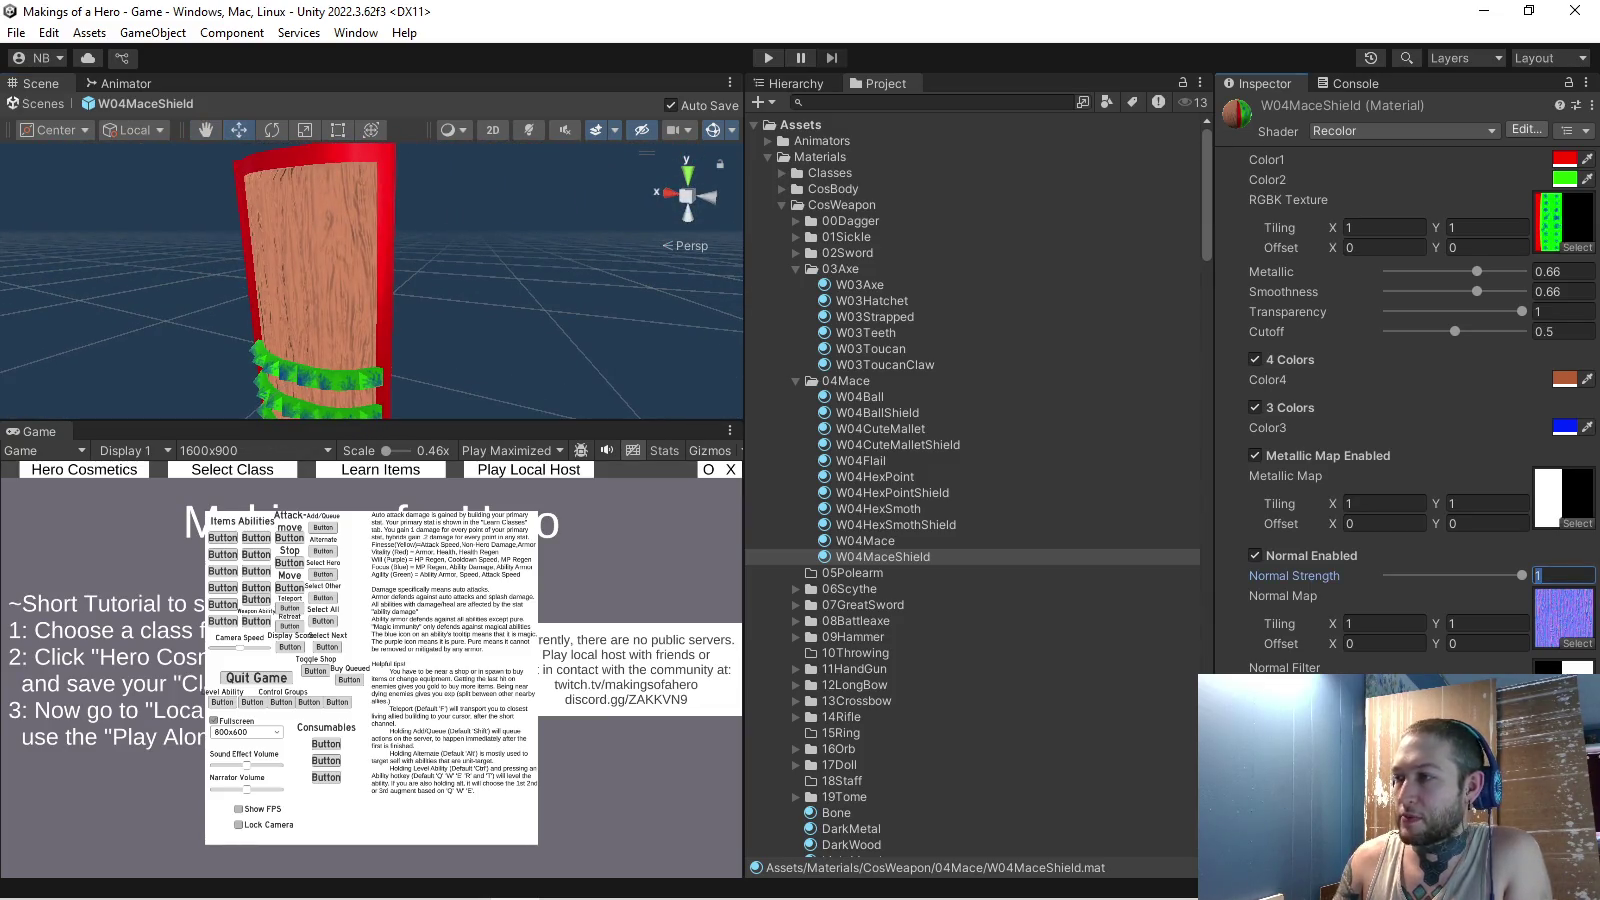
- Compare normal strength 0.5 against 1 and leave it at 1
type("0.5")
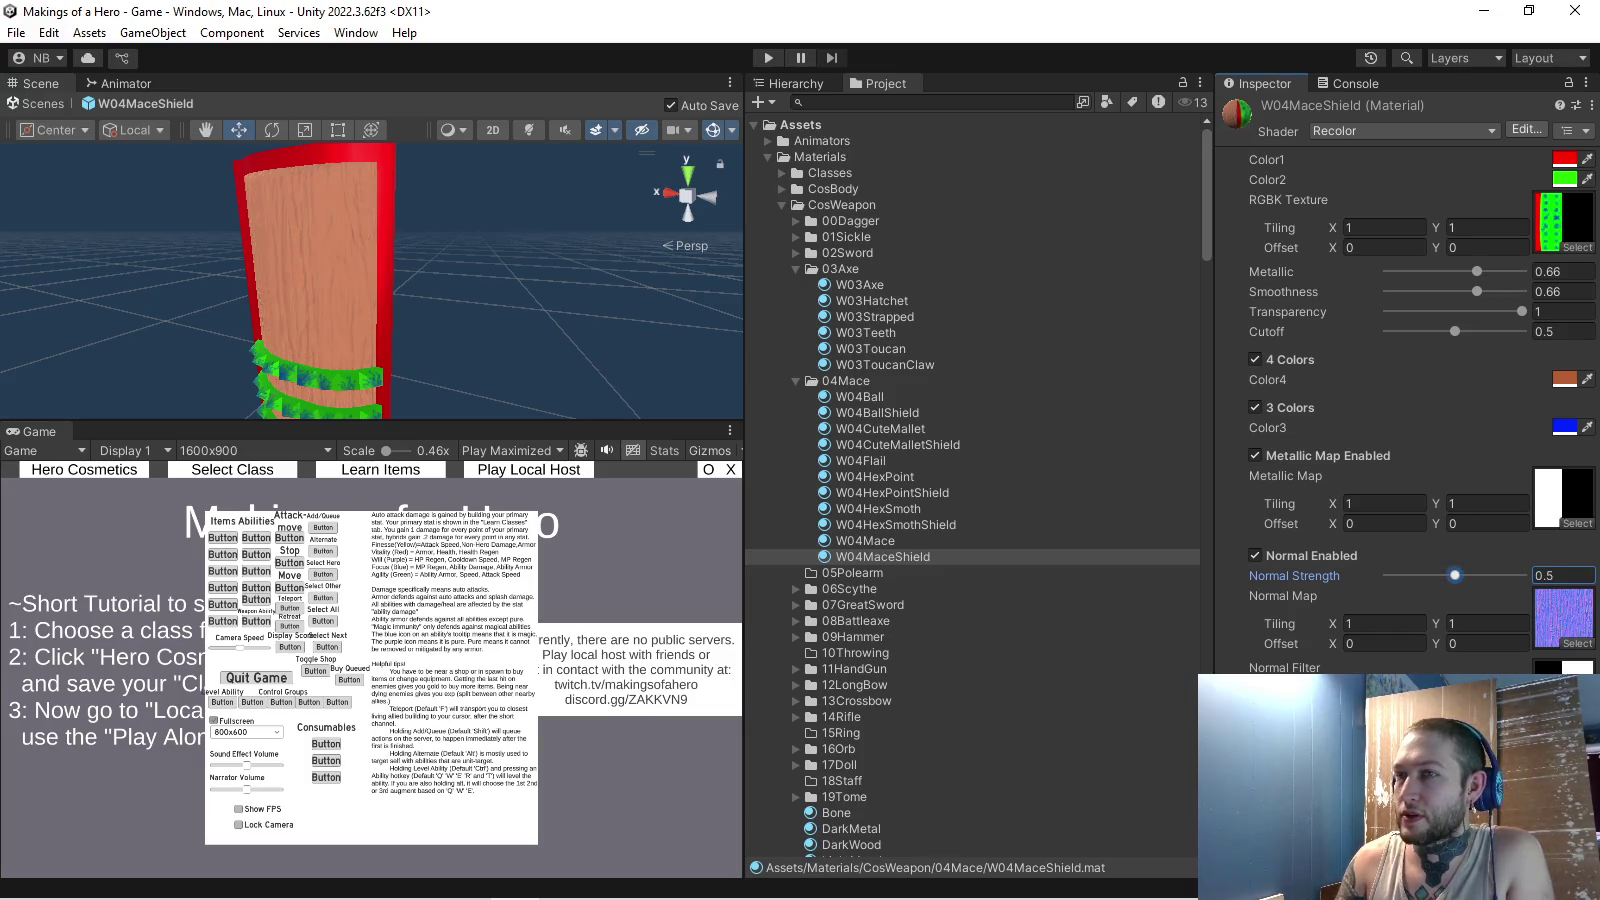
left_click_drag(560, 280, 650, 310)
left_click_drag(1455, 575, 1521, 575)
left_click_drag(400, 280, 470, 310)
left_click(865, 540)
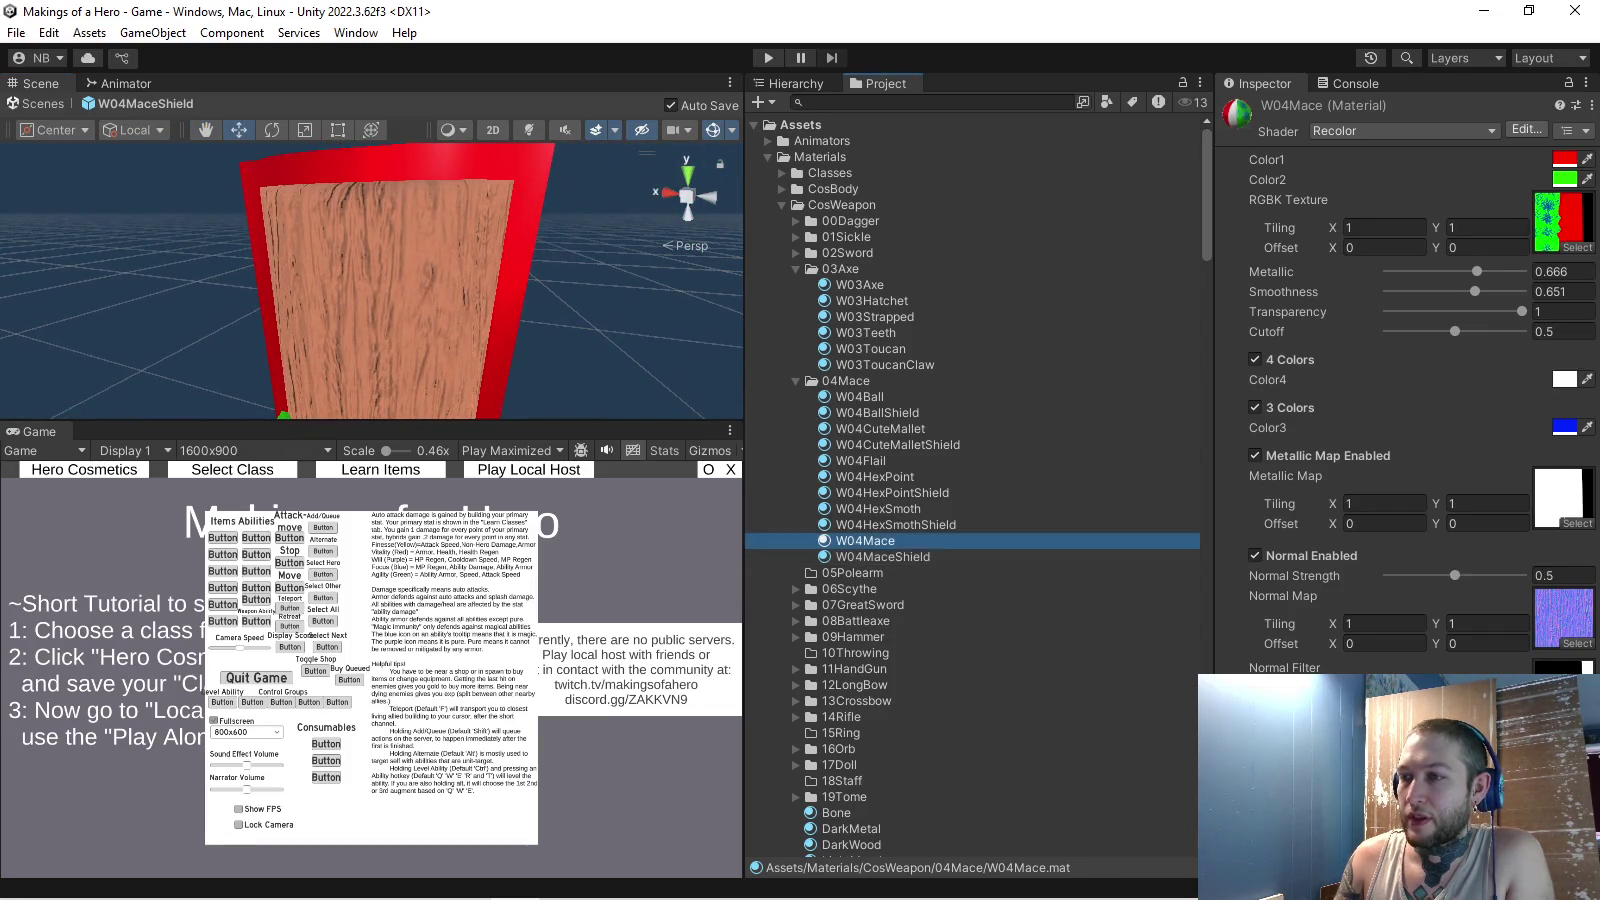
- Open the W04Mace prefab and scroll the Inspector to its material
key("F2")
key("Escape")
key("Up")
scroll(972, 480, "down", 10)
scroll(865, 500, "down", 8)
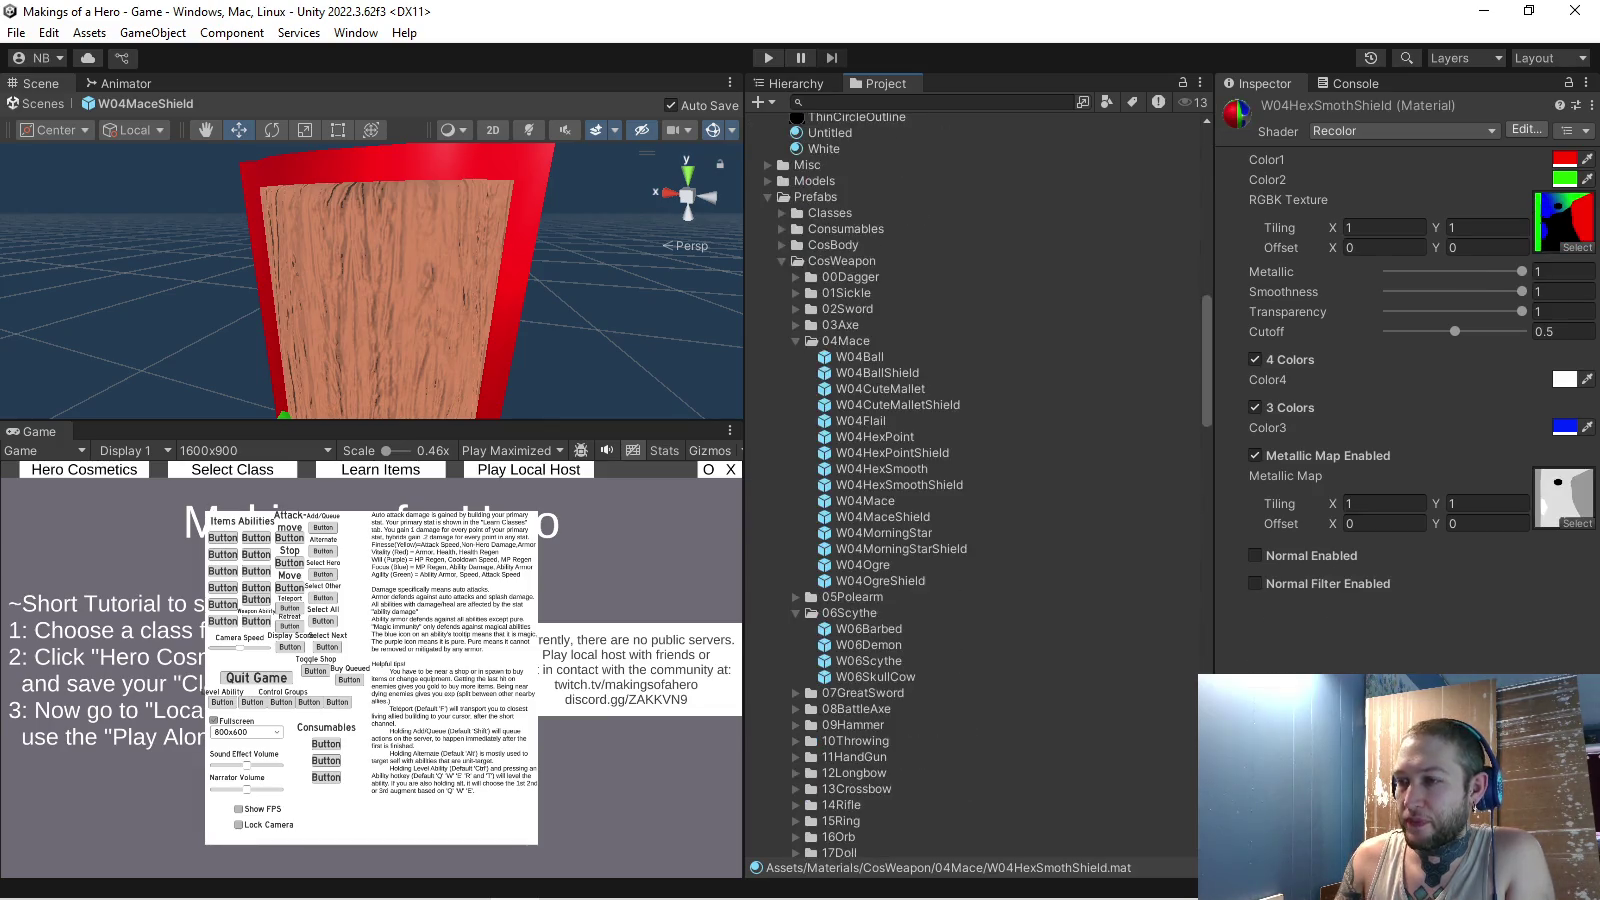
double_click(865, 500)
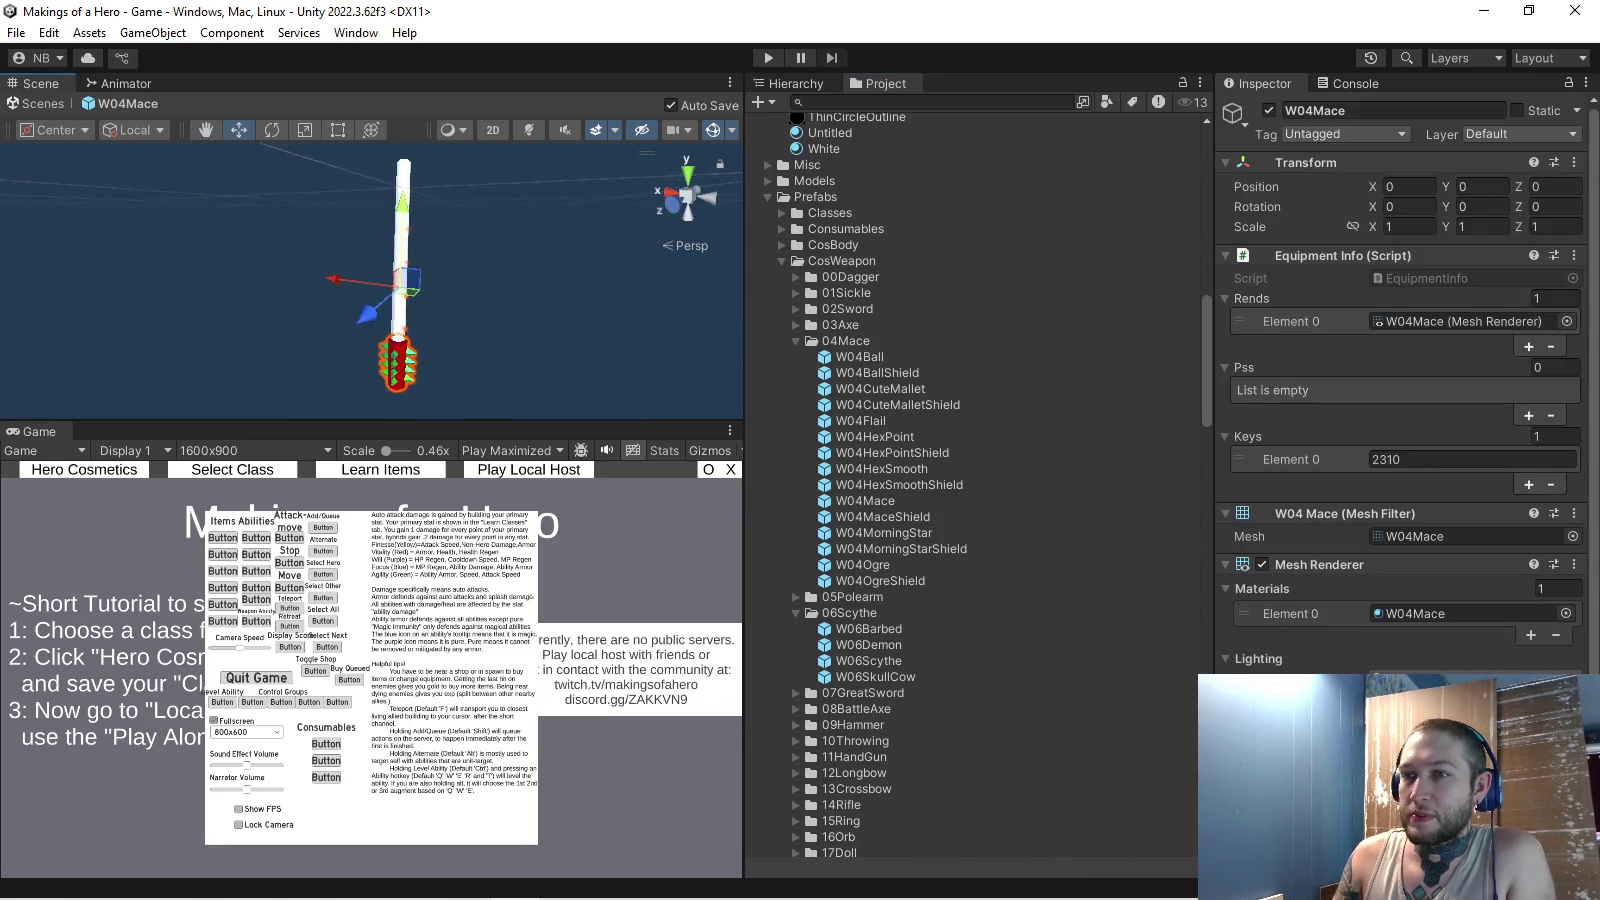
scroll(1400, 400, "down", 15)
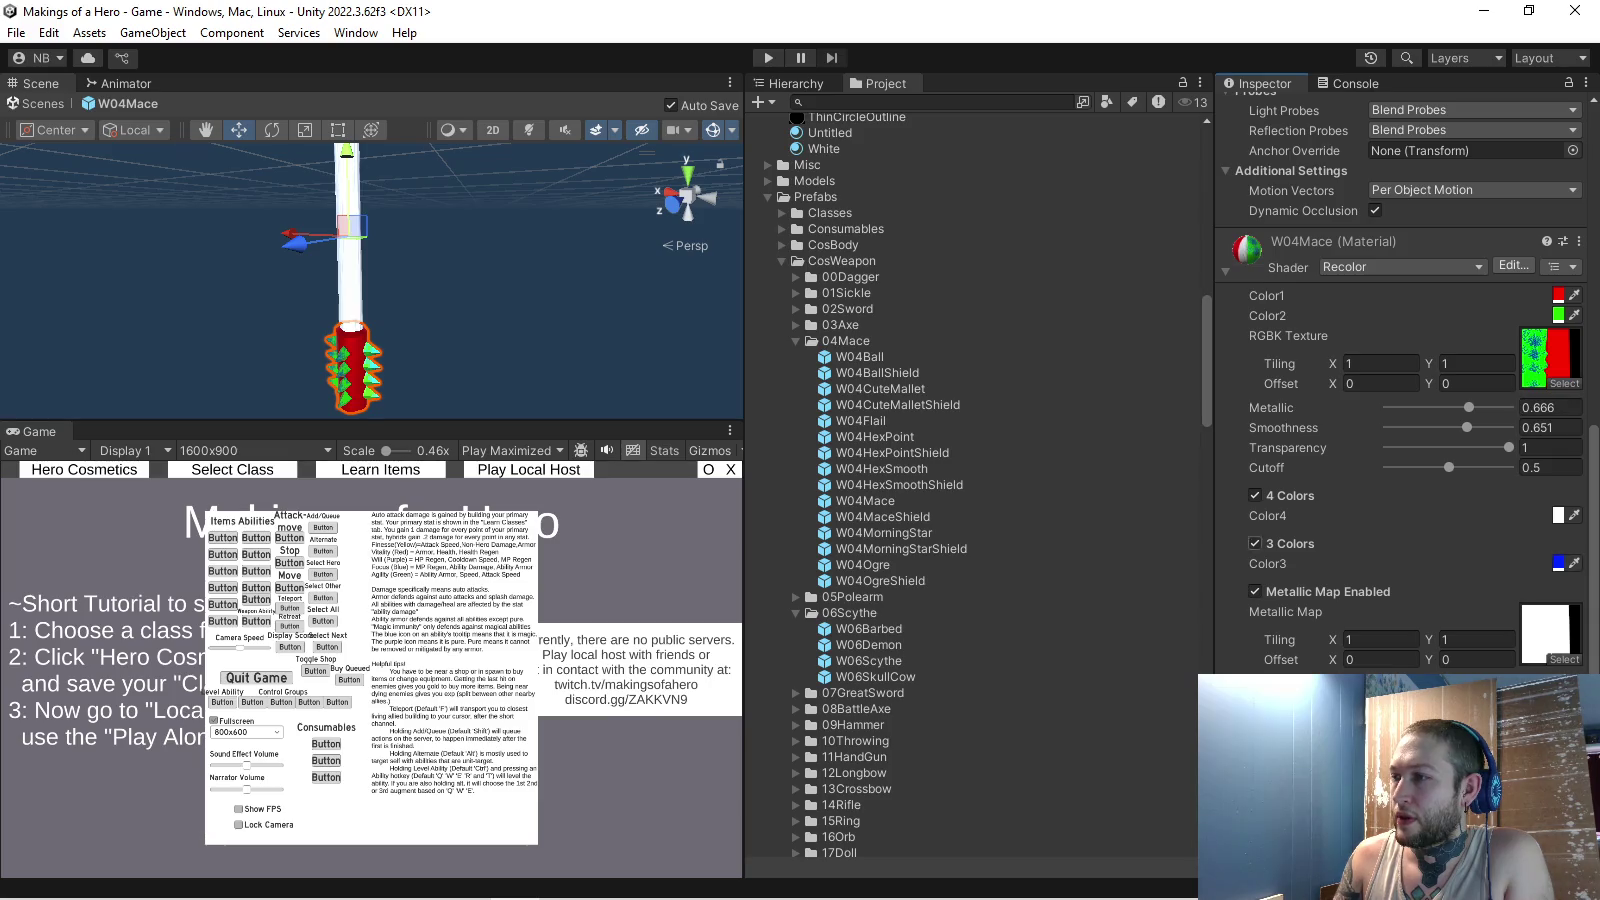
- Turn the W04Mace material's Color4 orange so the handle looks wooden
left_click(1558, 515)
left_click_drag(1570, 573, 1560, 528)
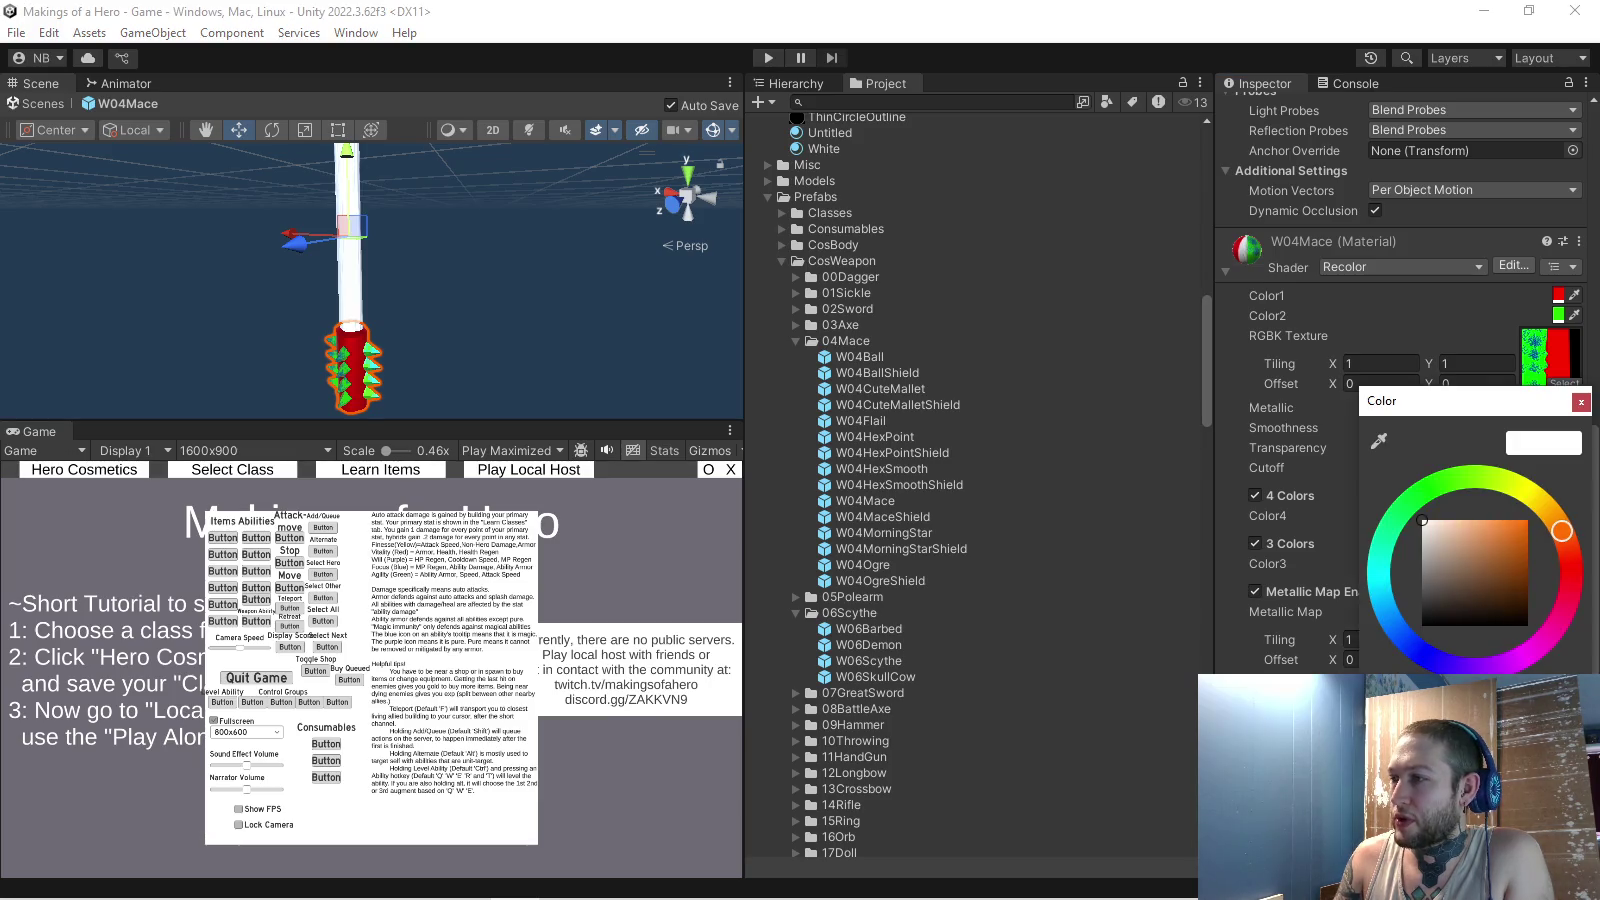
left_click(1581, 401)
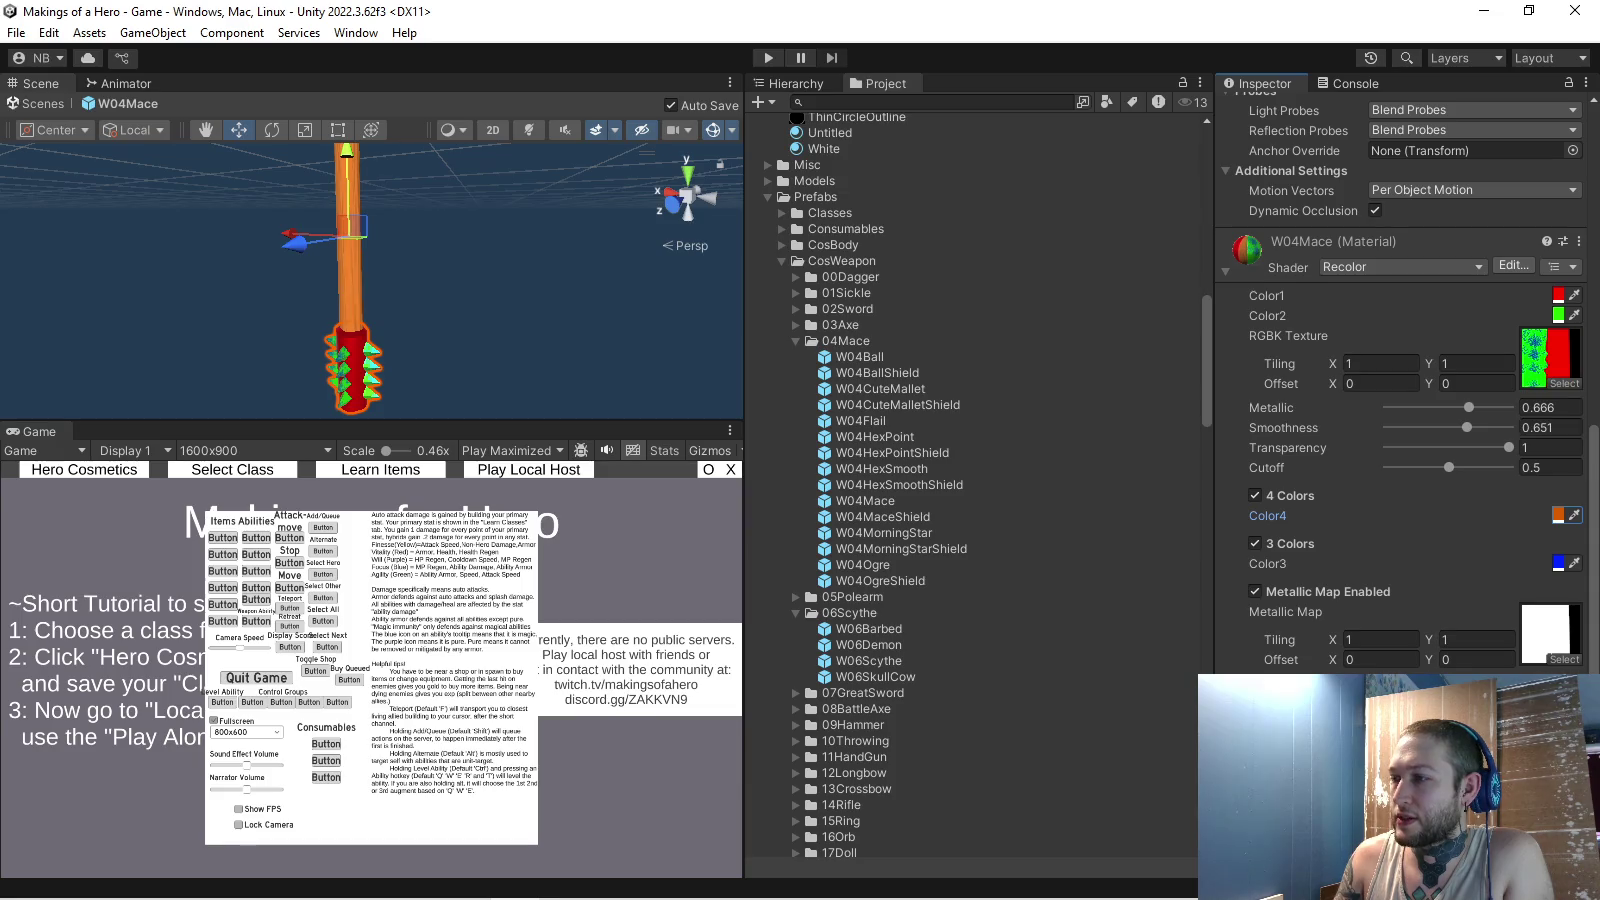
scroll(350, 280, "up", 3)
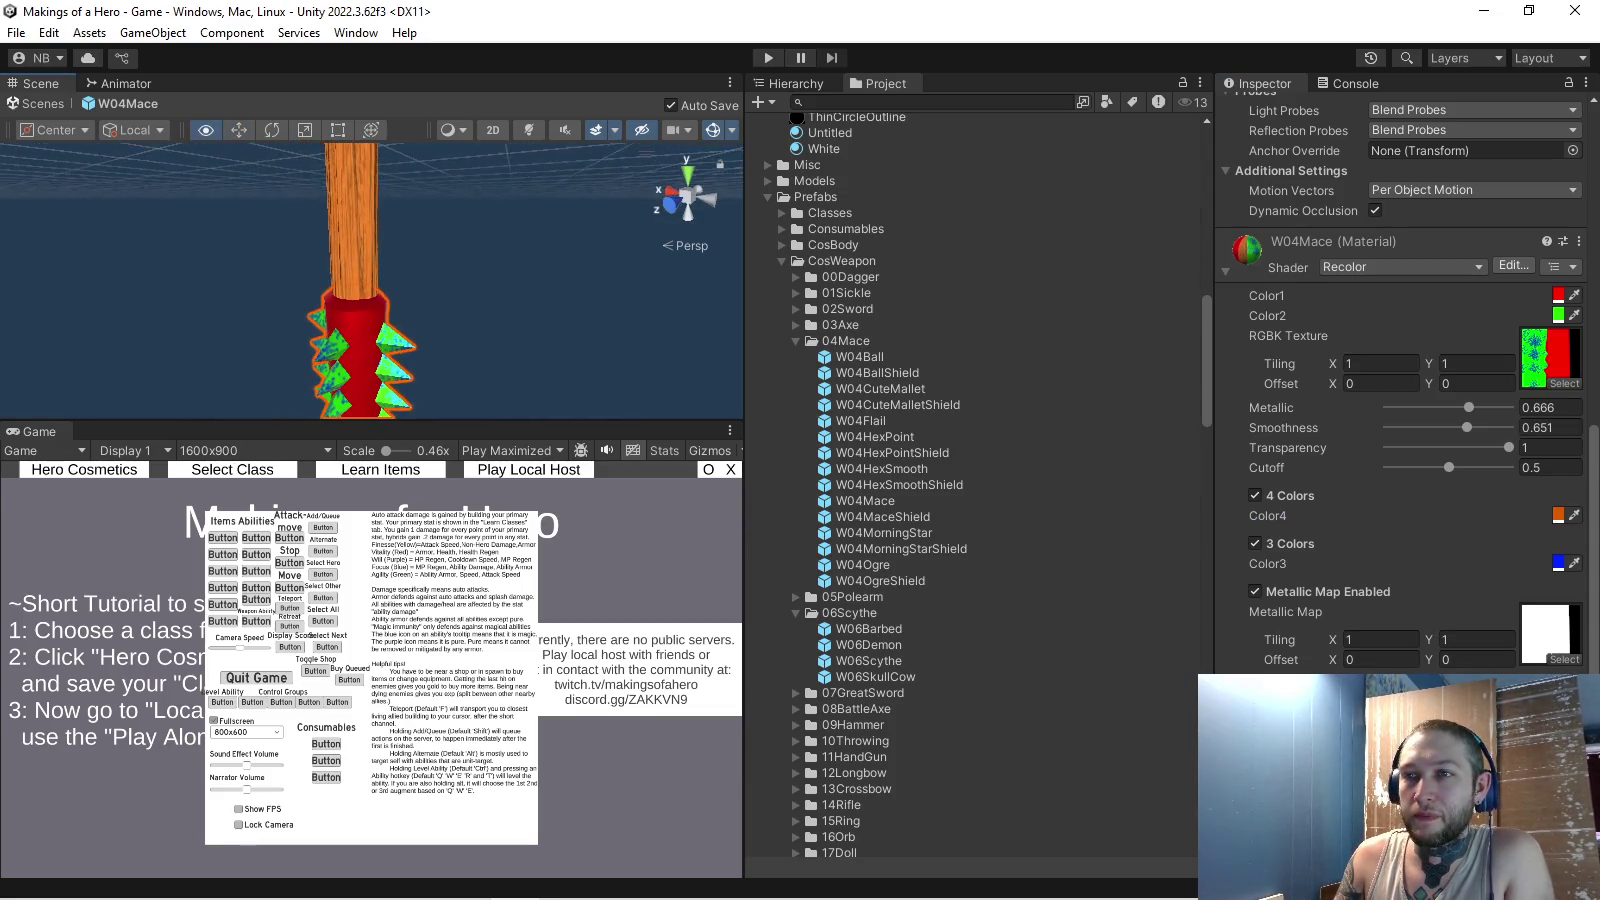
mouse_move(350, 280)
left_mouse_down()
mouse_move(330, 240)
mouse_move(350, 270)
mouse_move(350, 225)
left_mouse_up()
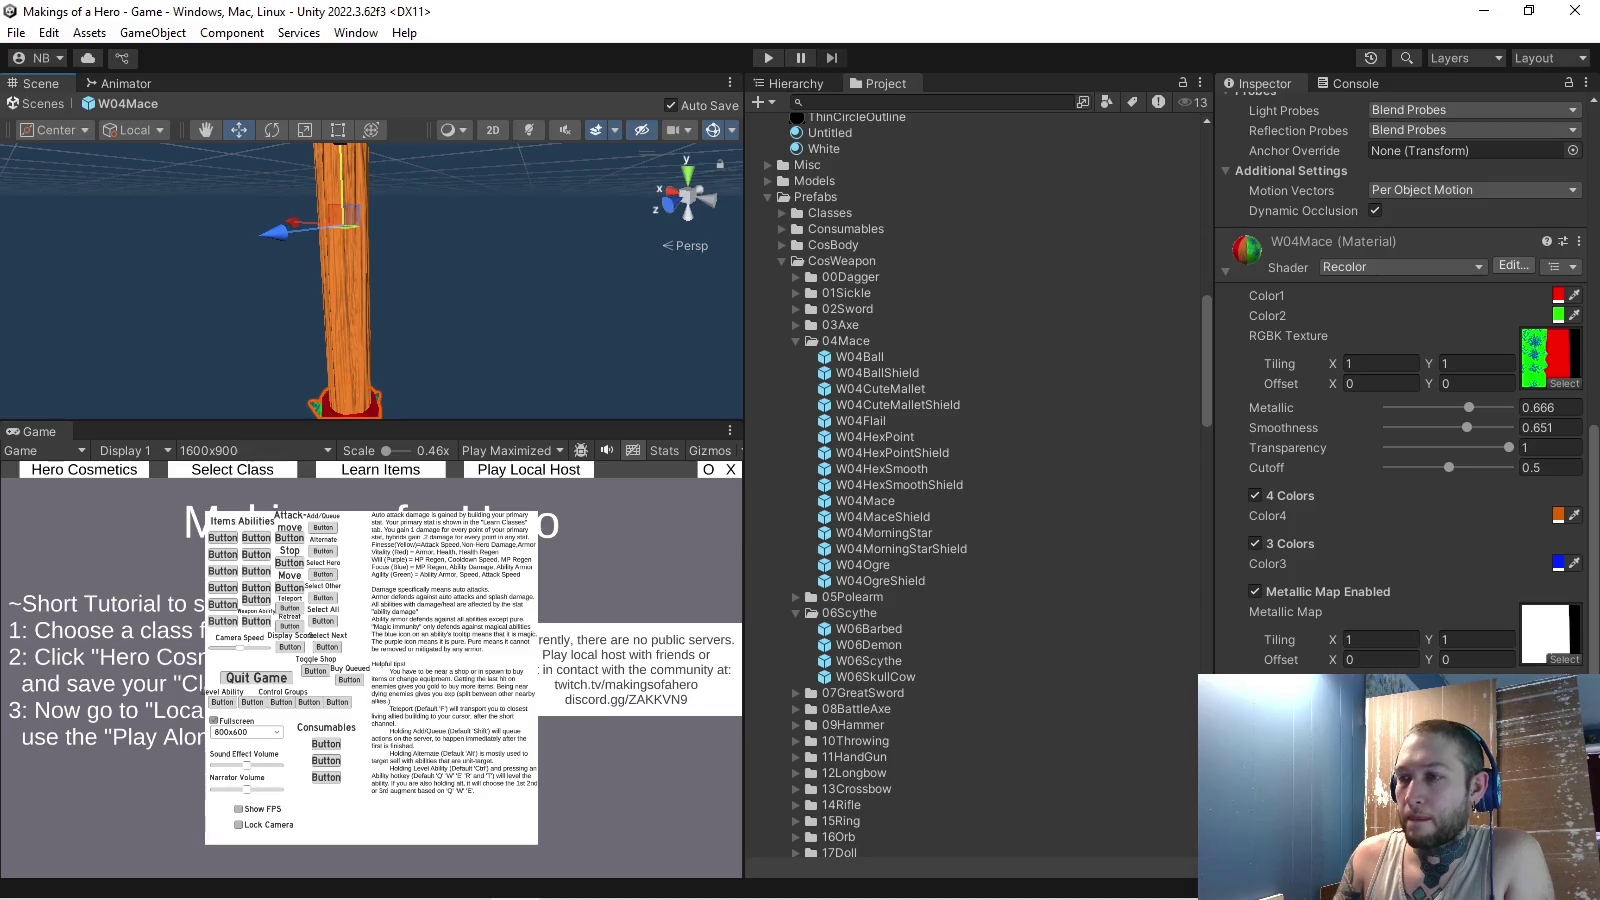
scroll(975, 480, "up", 5)
scroll(975, 480, "down", 3)
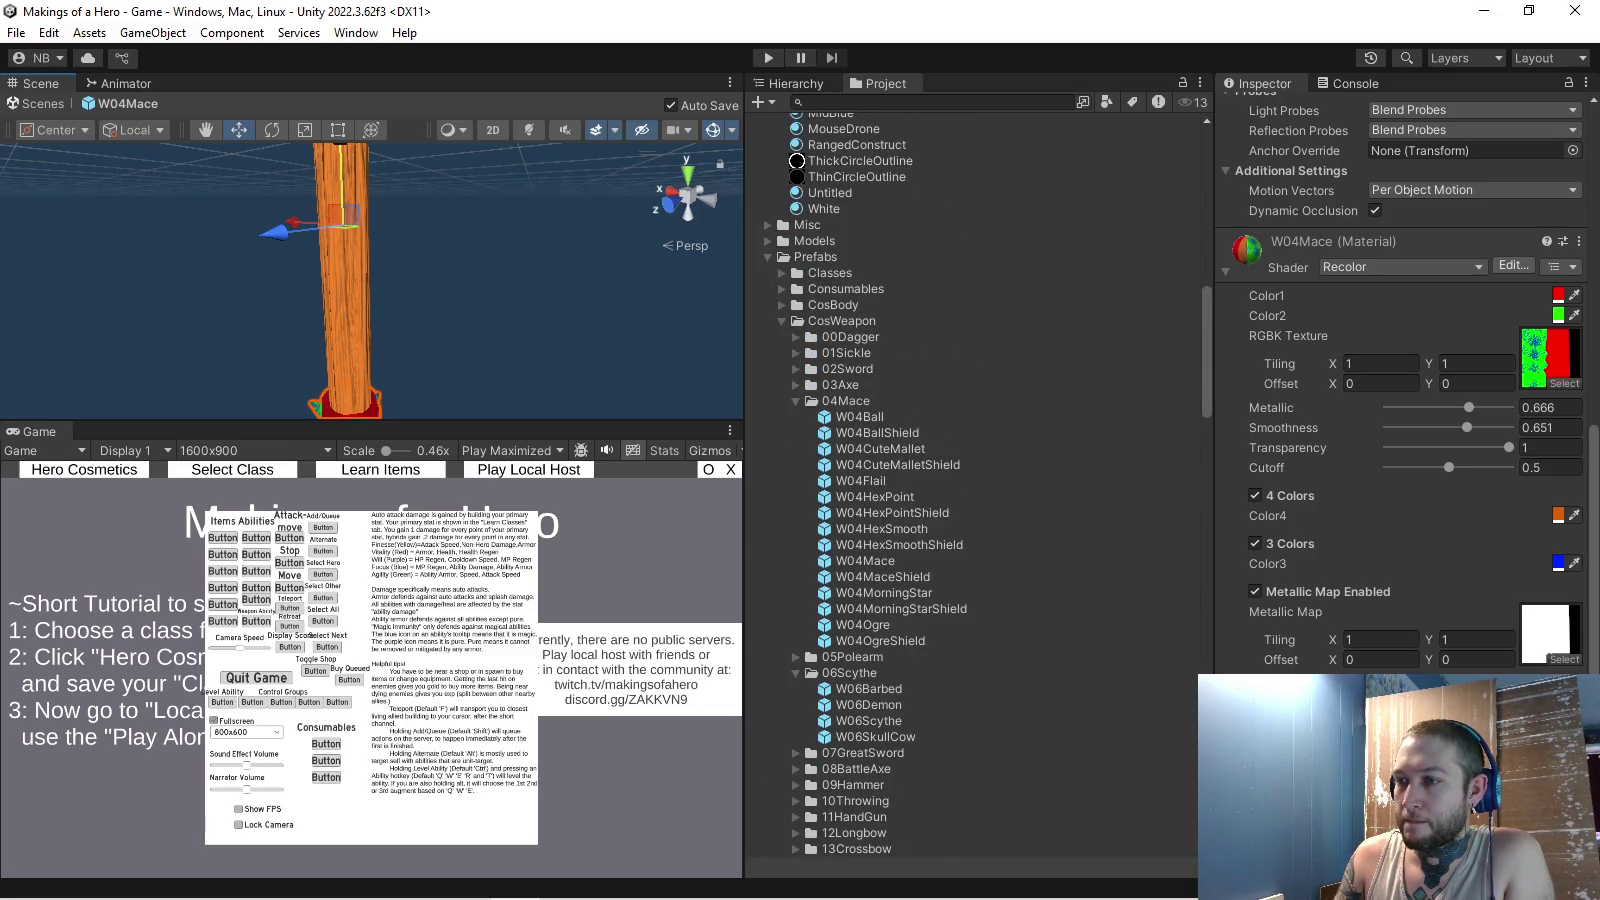
scroll(975, 480, "up", 15)
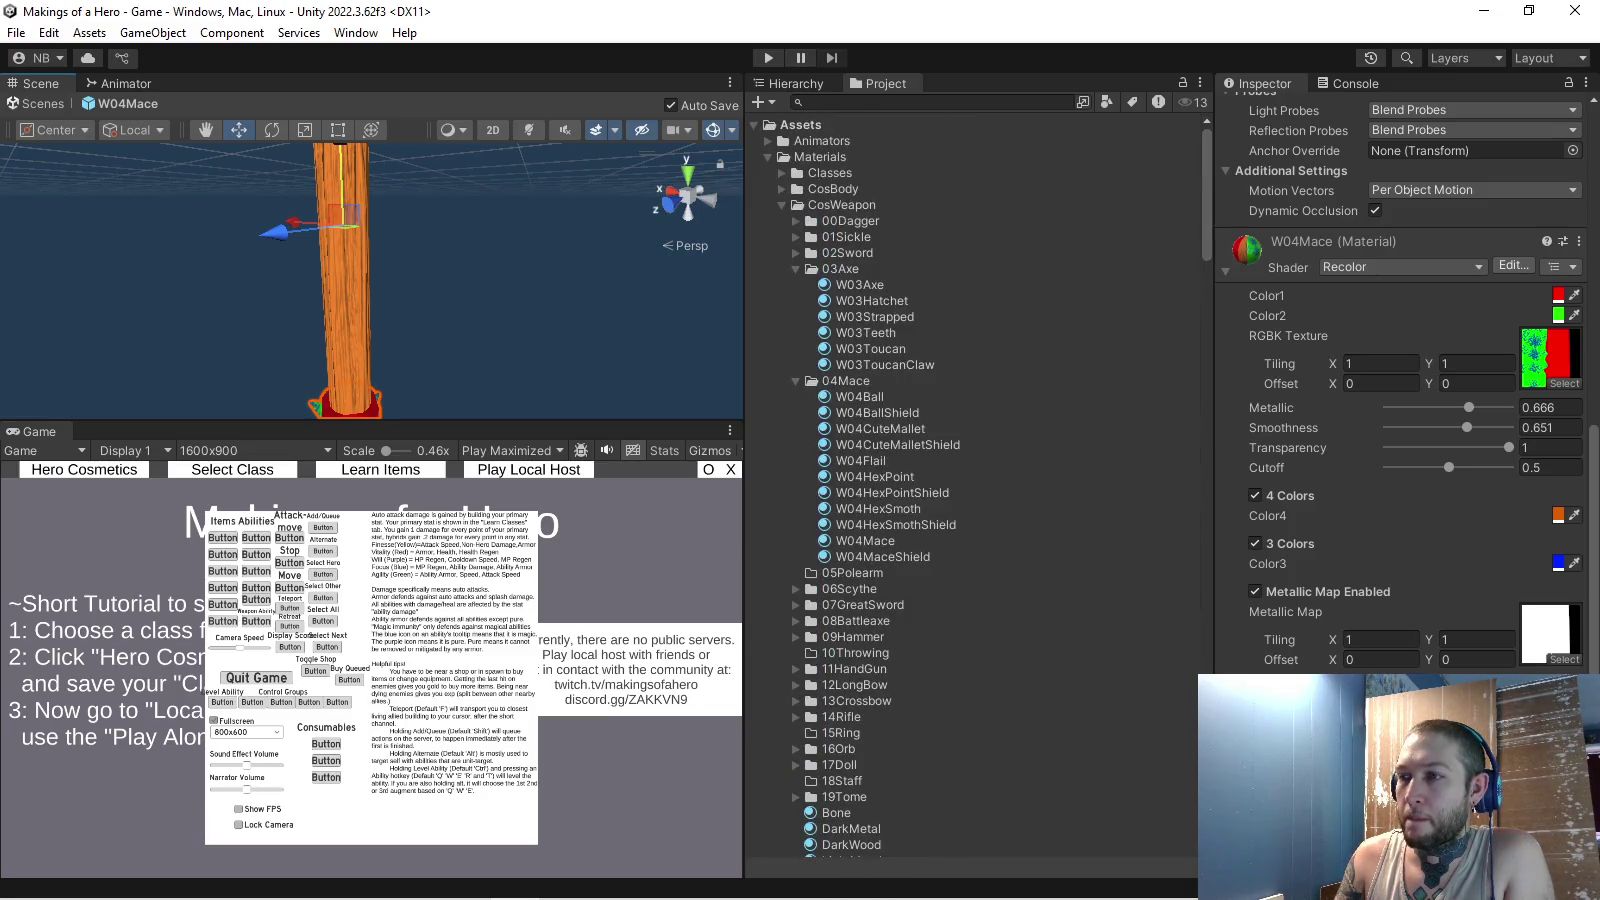
- Set W04Mace metallic and smoothness to 0.66 and enter Play mode
left_click(883, 557)
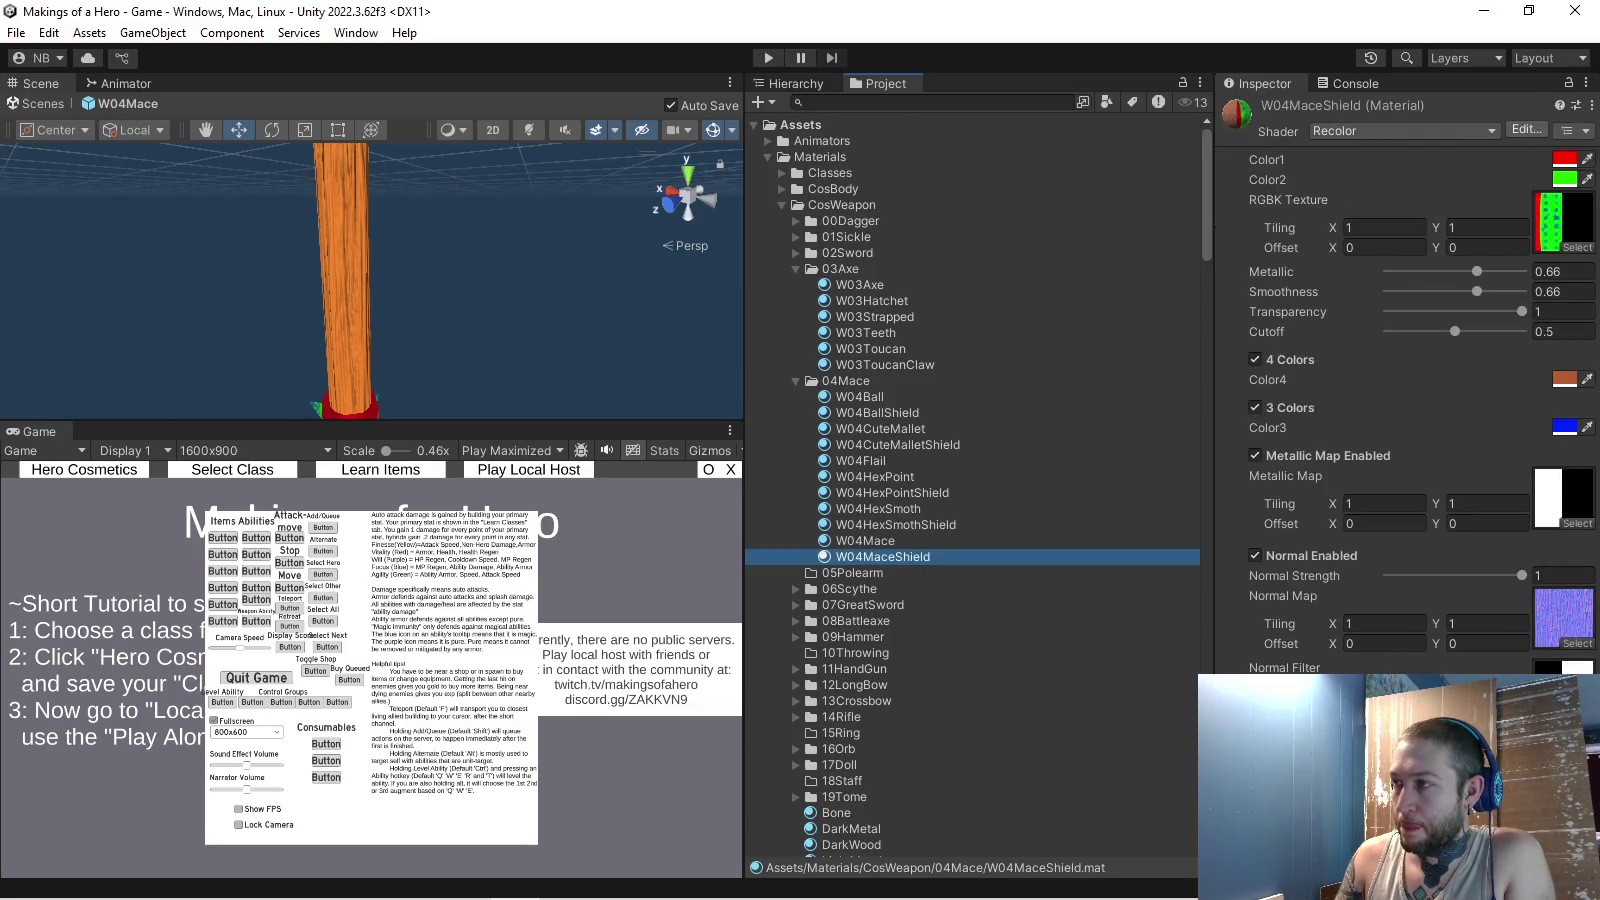
left_click(865, 541)
left_click(1552, 271)
type("0.66")
key("Tab")
type(".6")
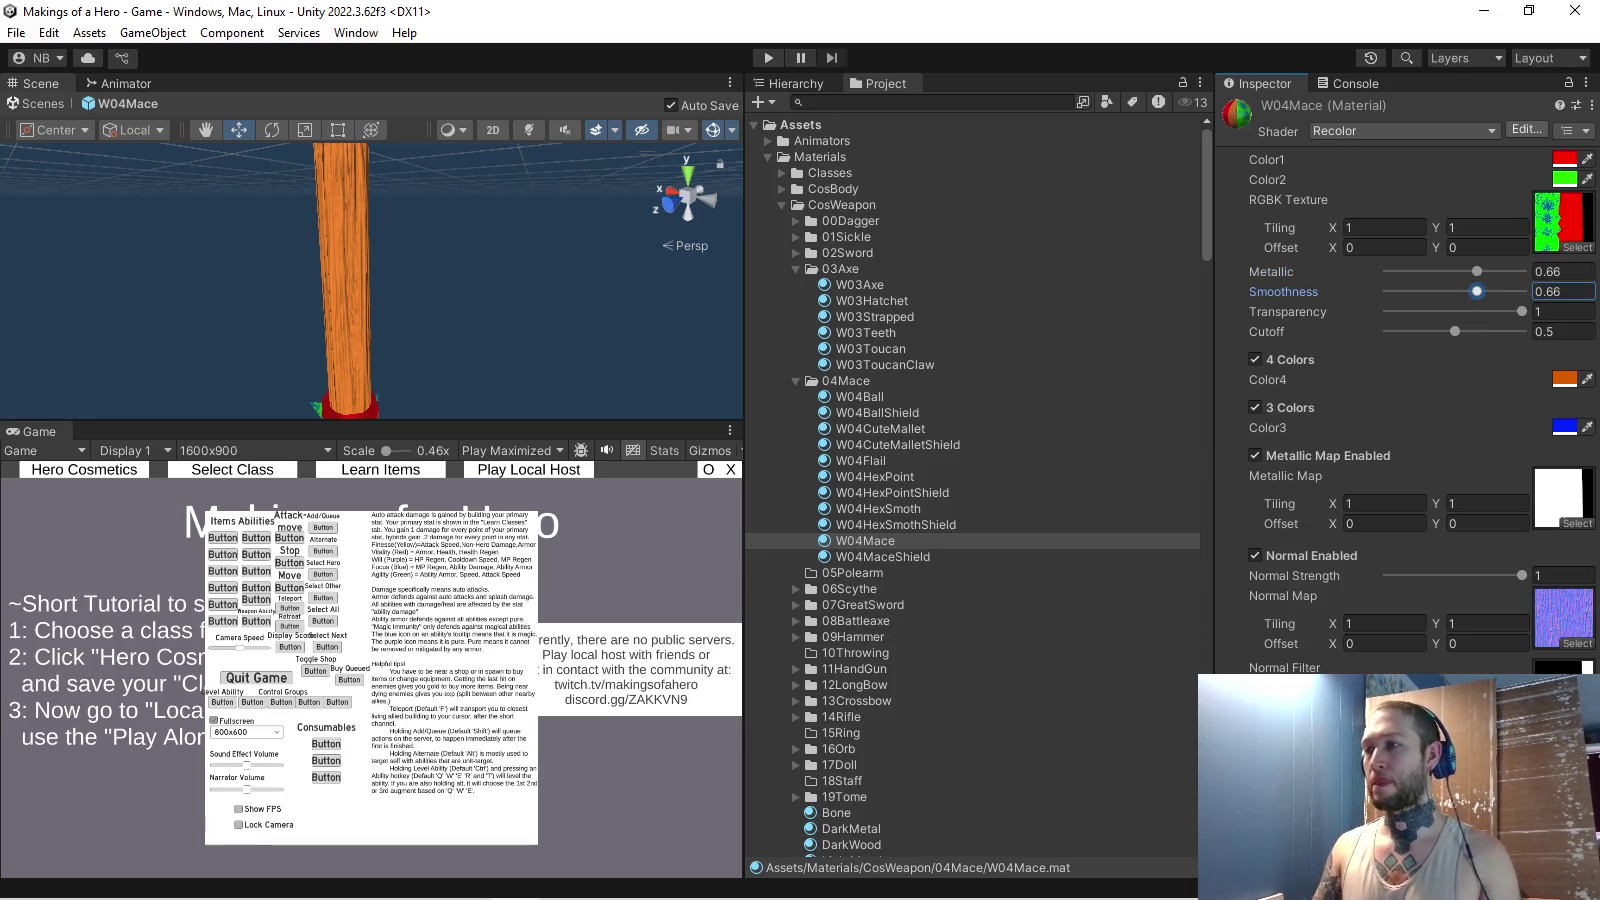
key("ctrl+p")
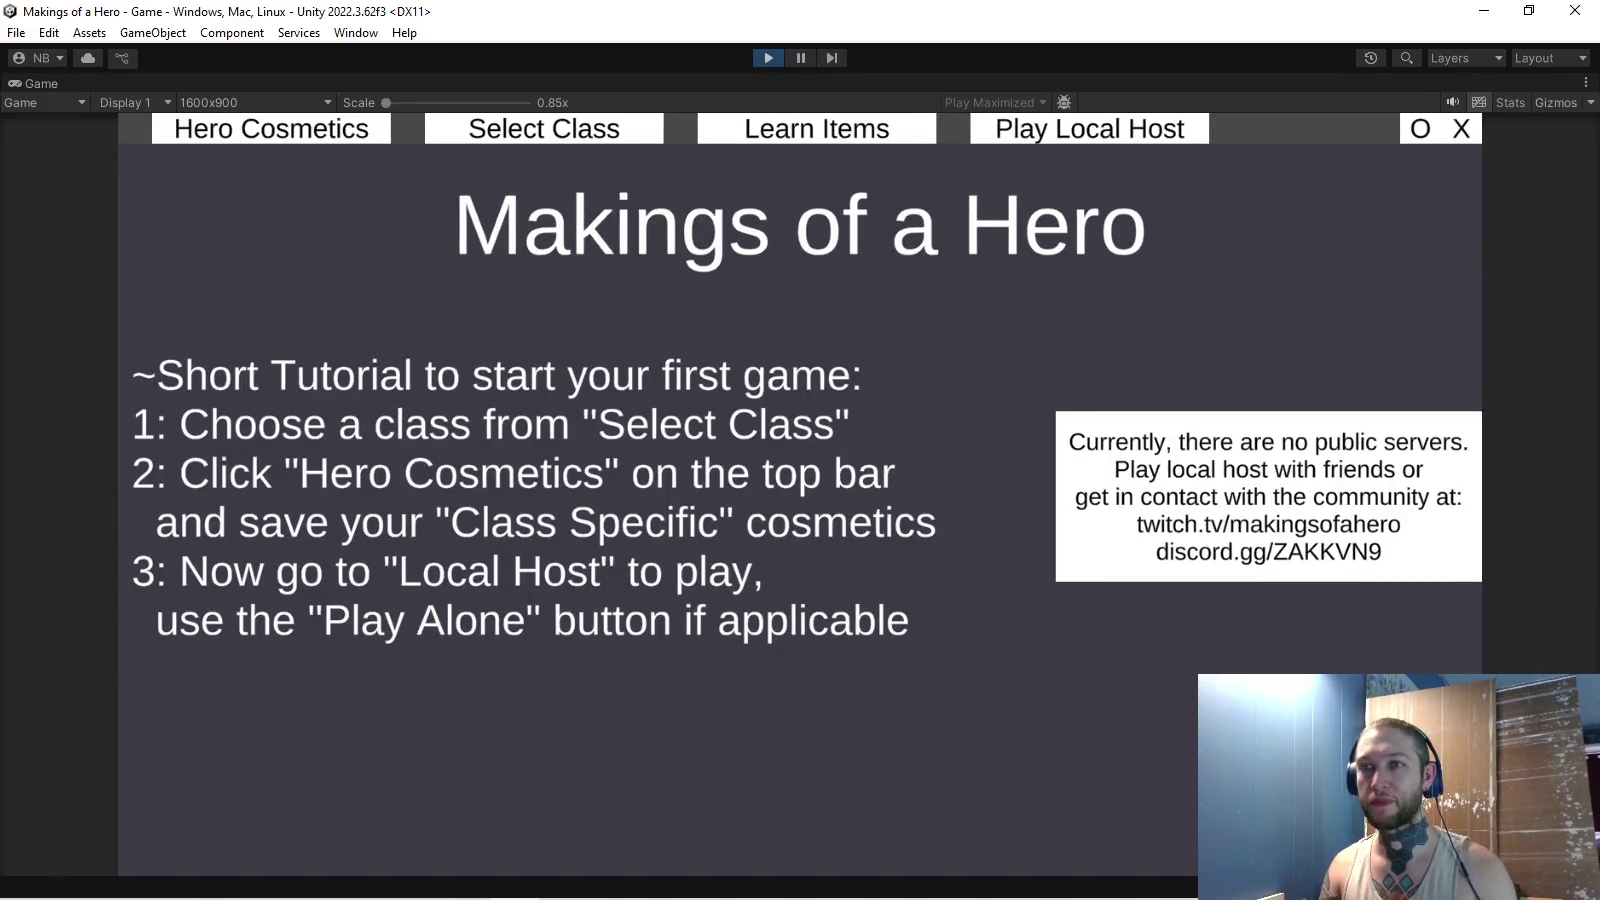
- Preview the mace and spiked shield in Hero Cosmetics' weapon view, then stop the game
left_click(271, 128)
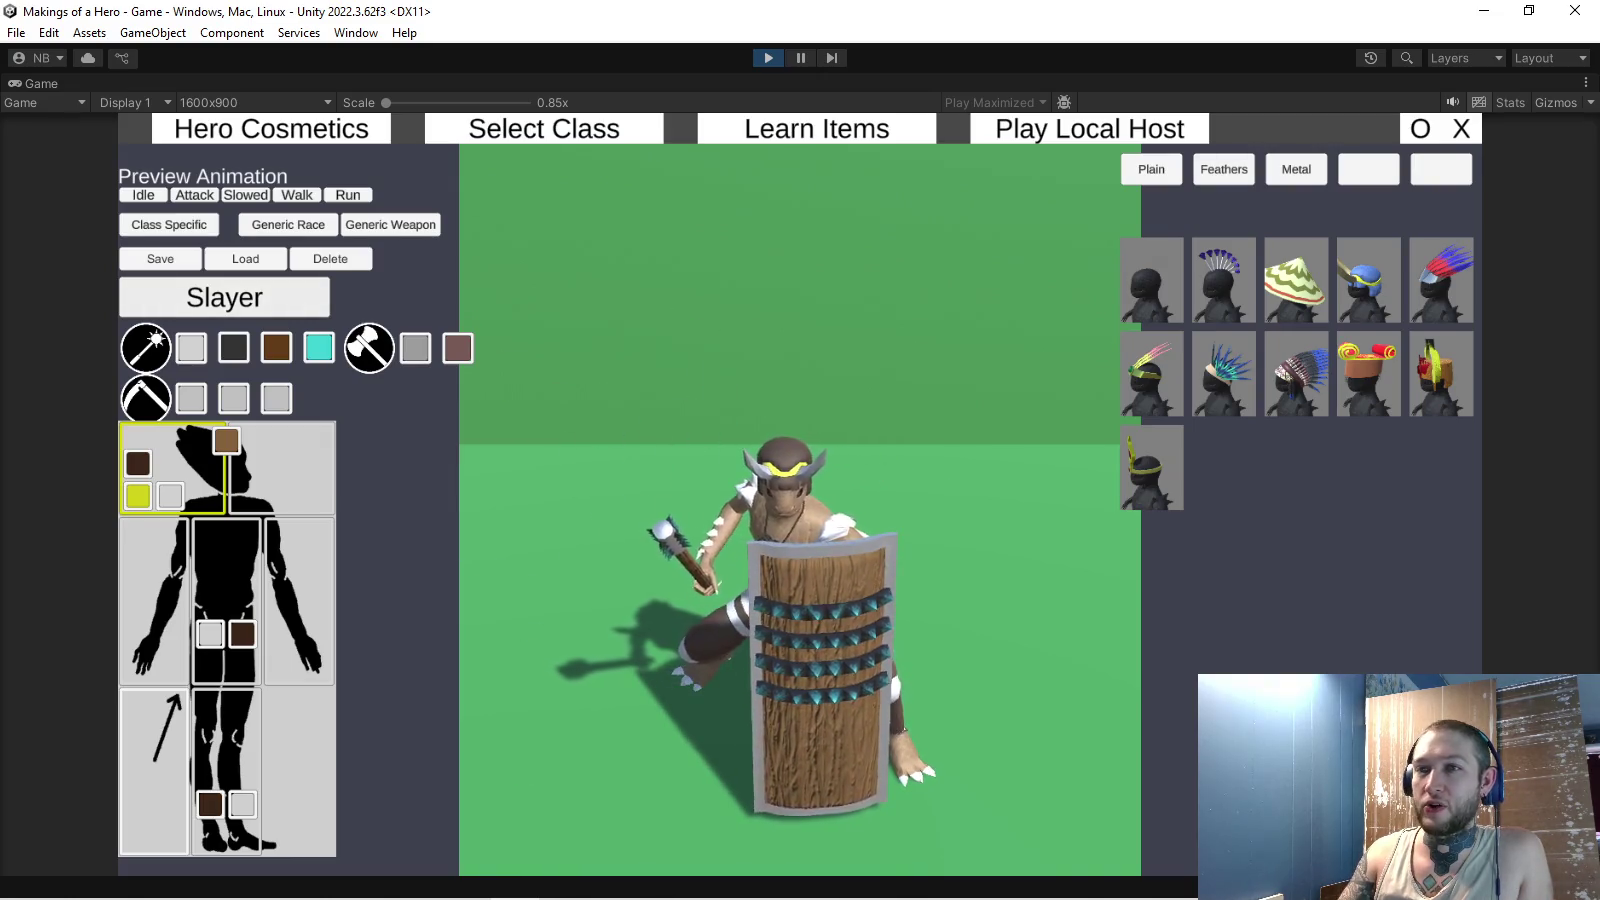
left_click(146, 348)
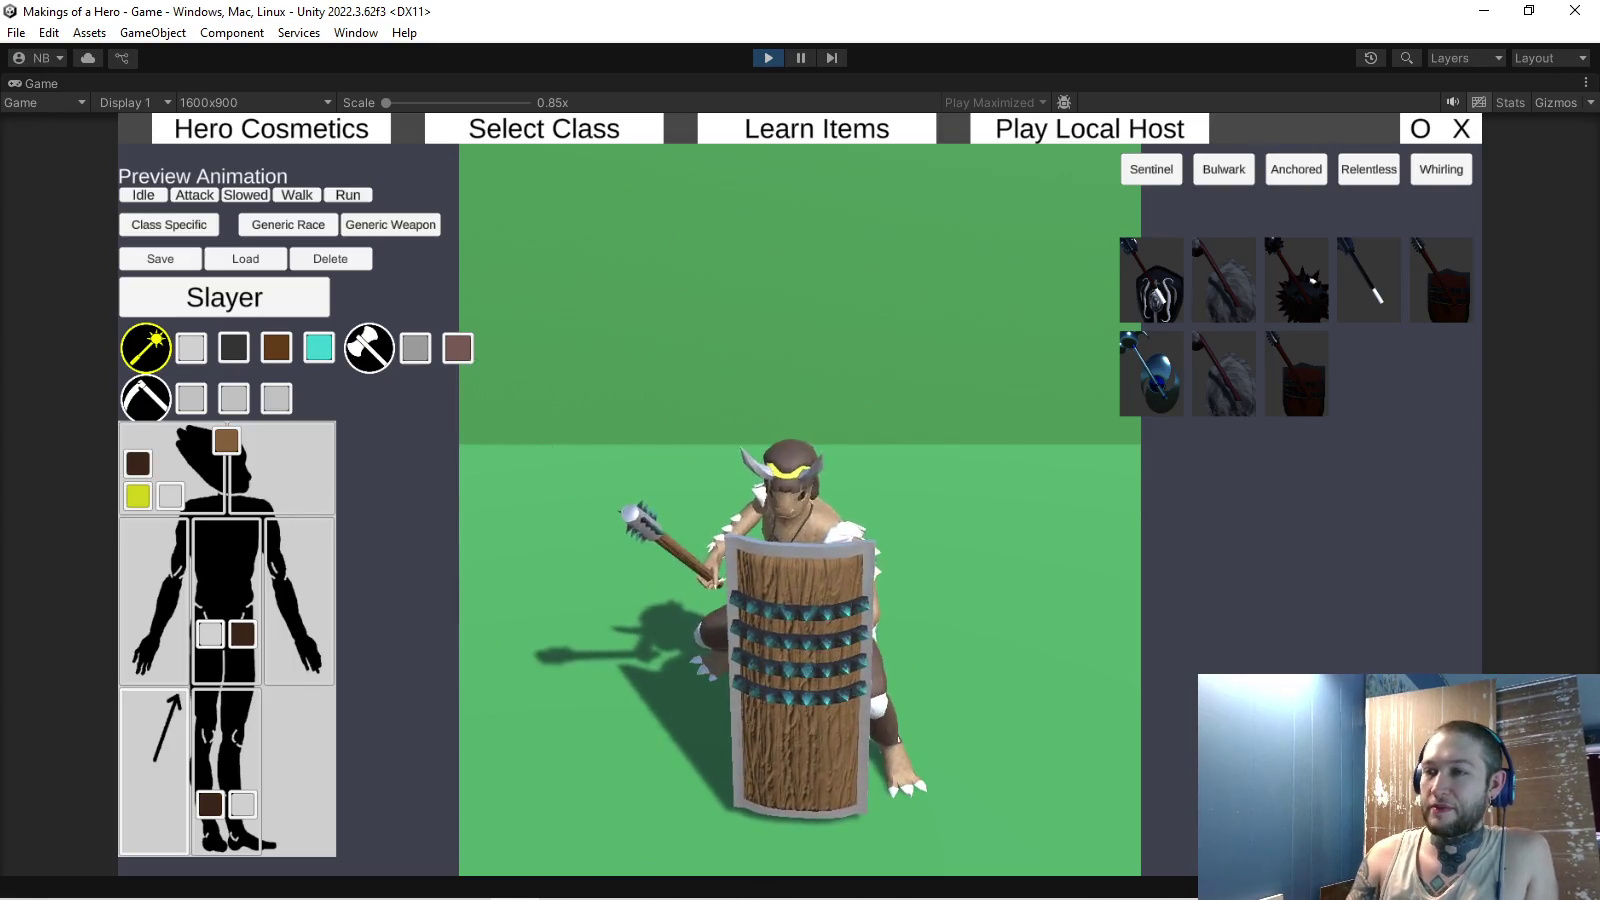
key("ctrl+p")
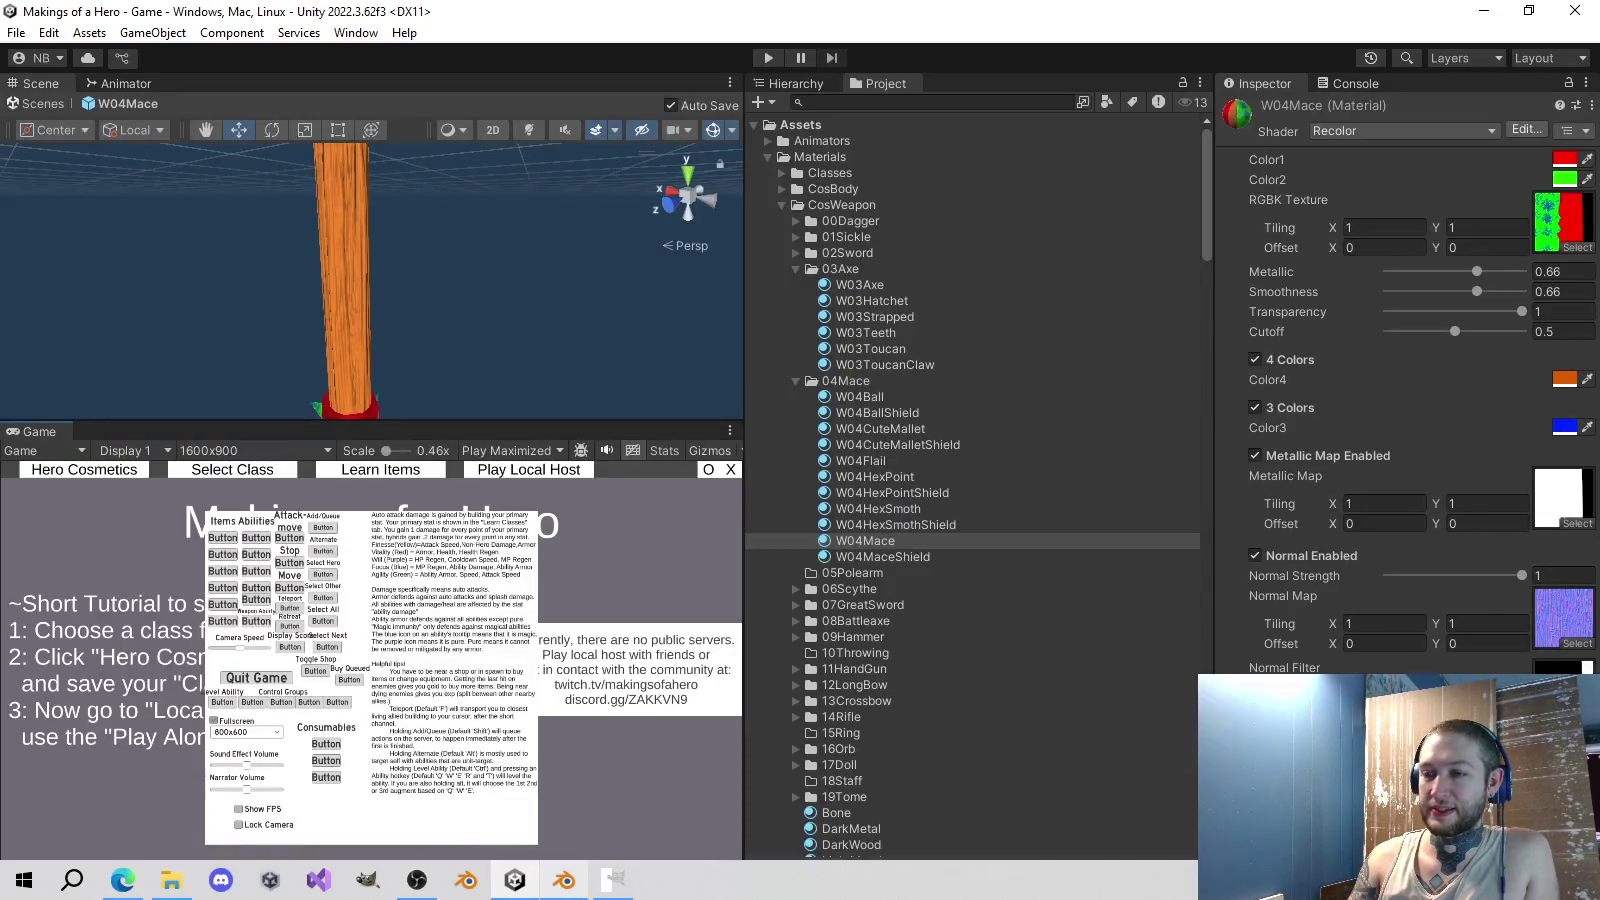
- Compare the W04MorningStar and W04MorningStarShield textures in GIMP, then return to Blender
left_click(613, 880)
left_click(871, 80)
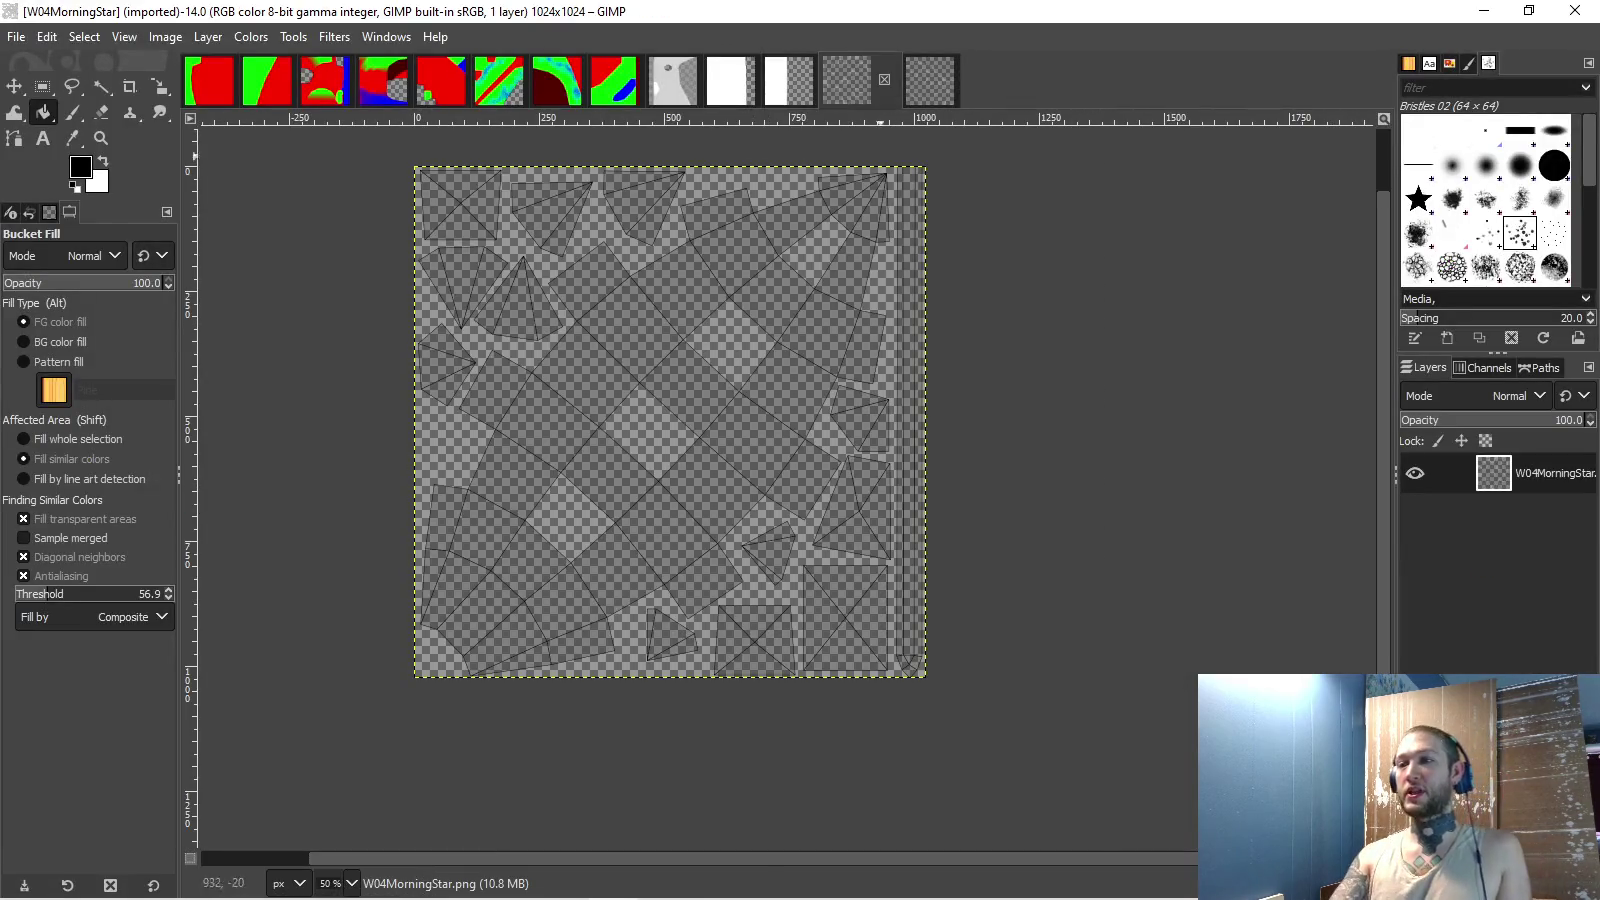
left_click(930, 80)
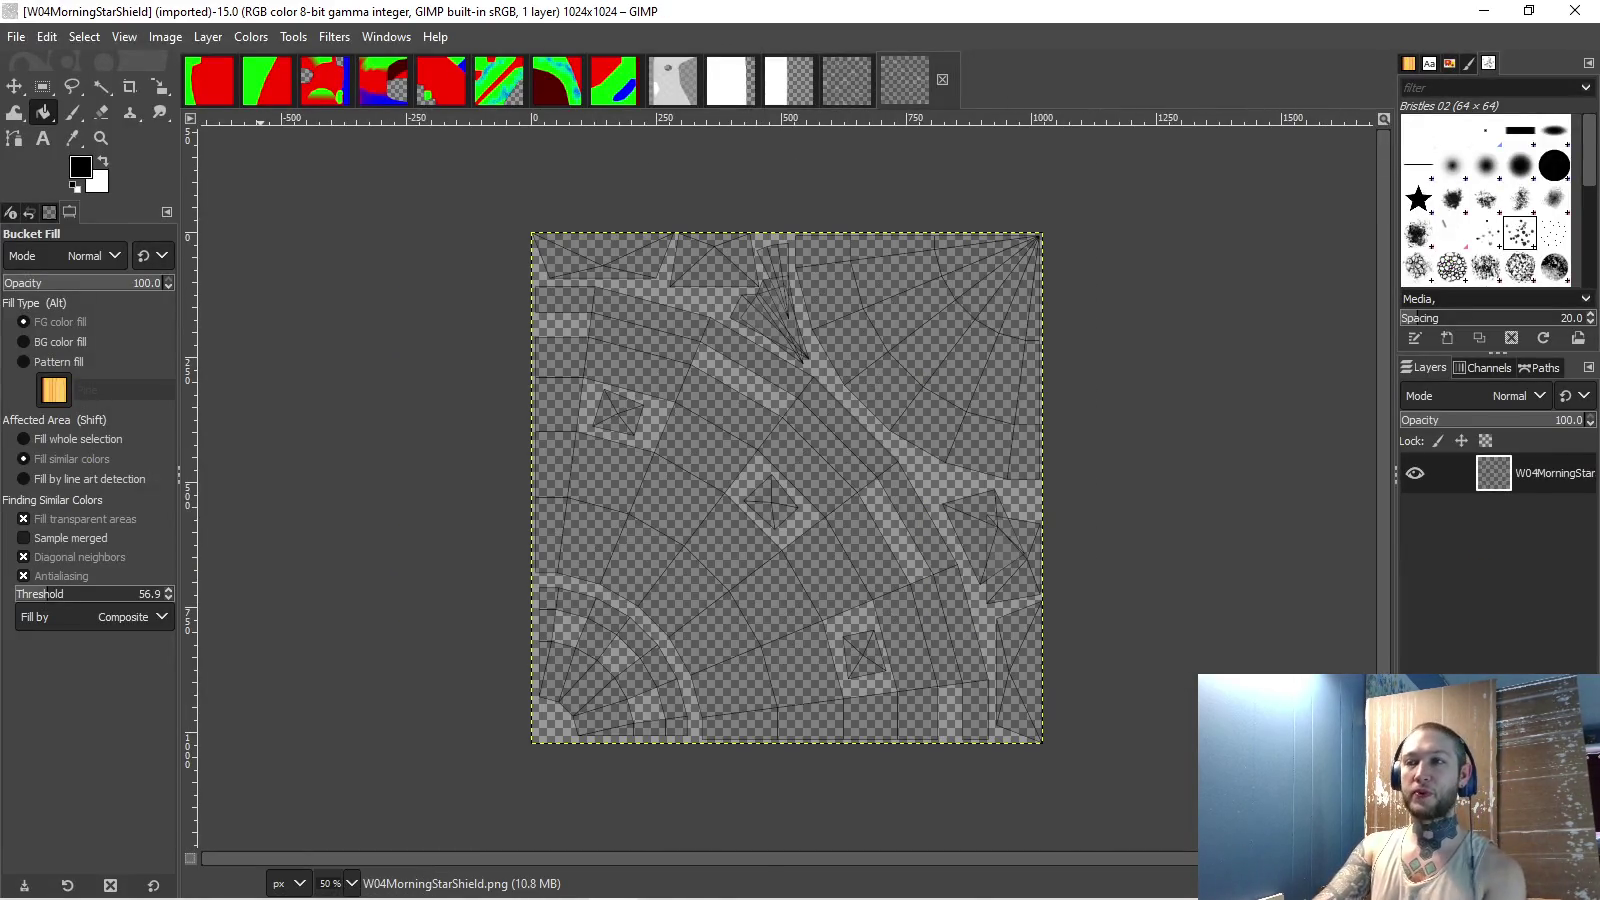
left_click(846, 80)
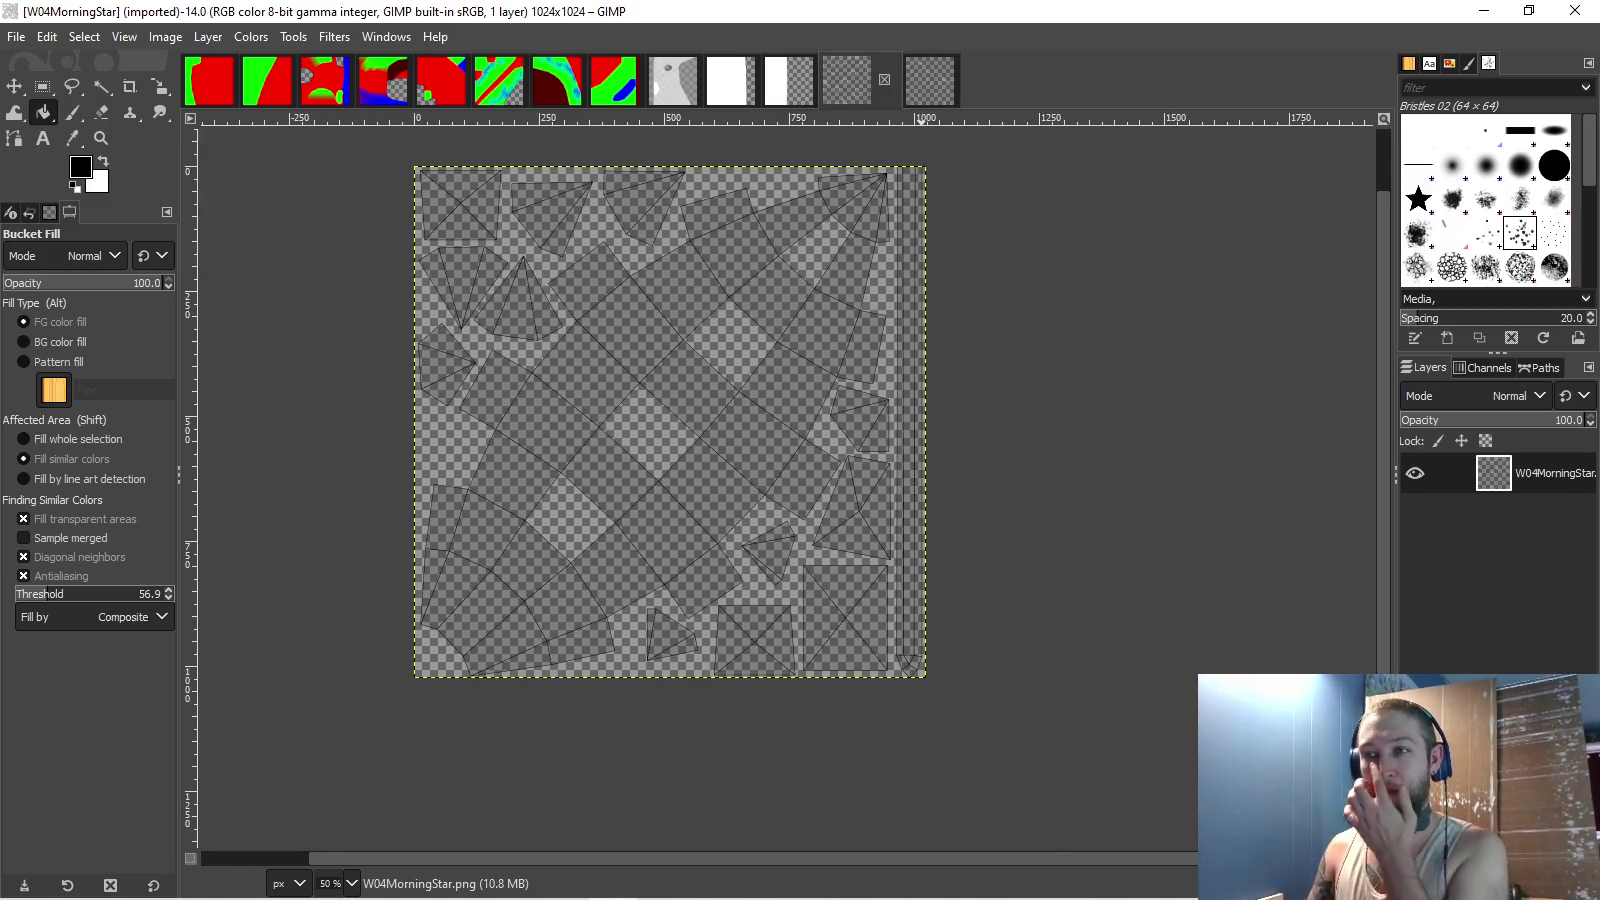
key("alt+Tab")
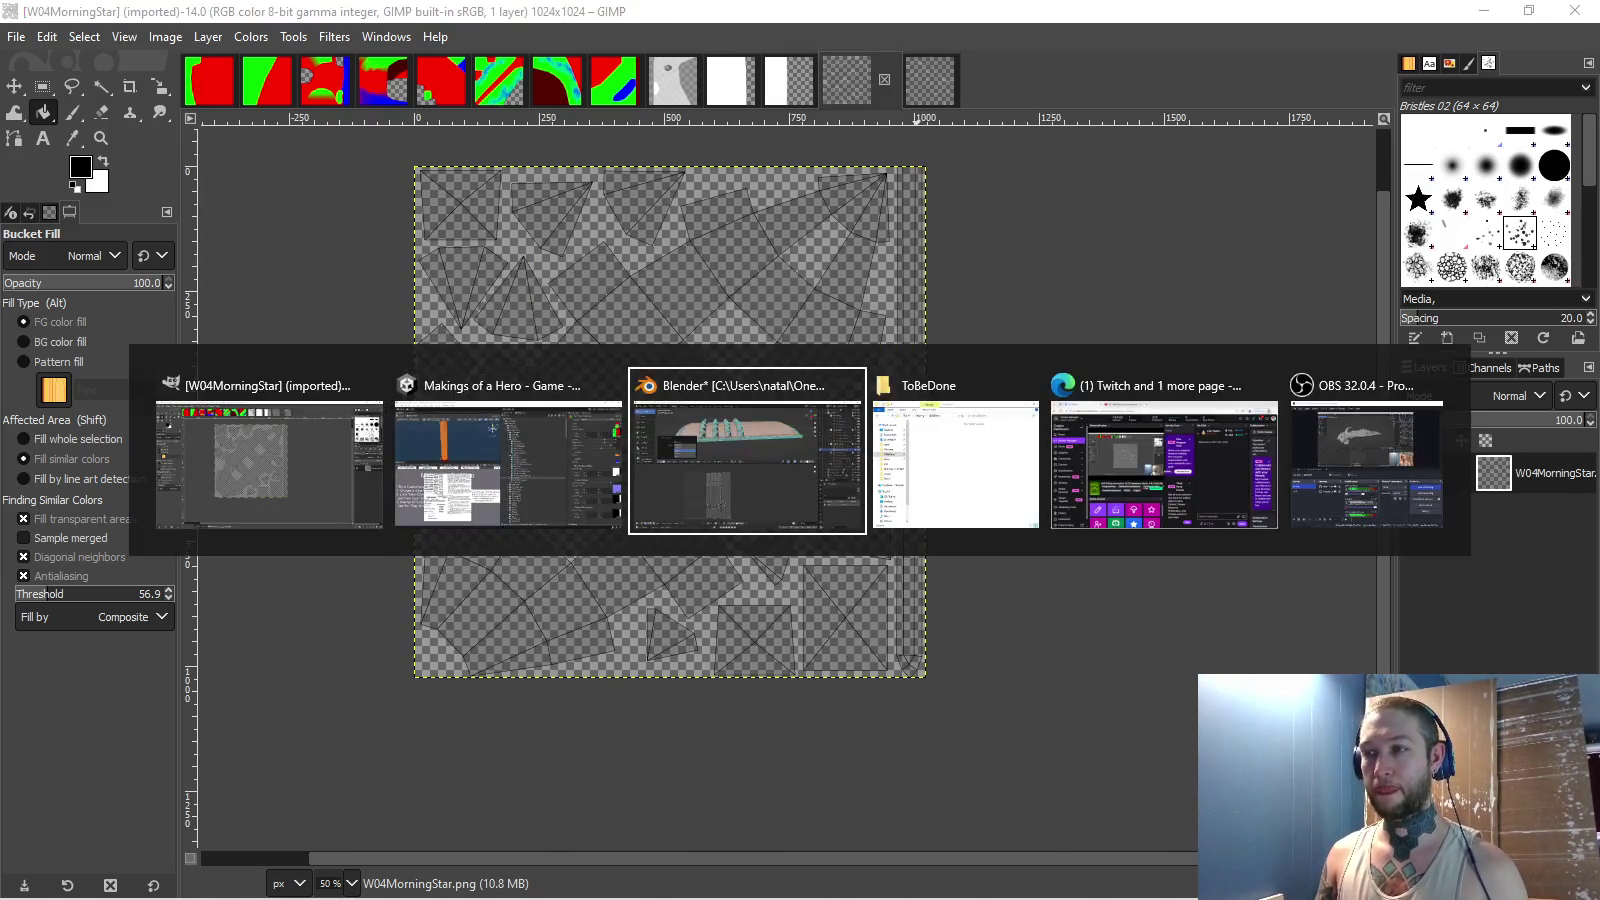
key("Tab")
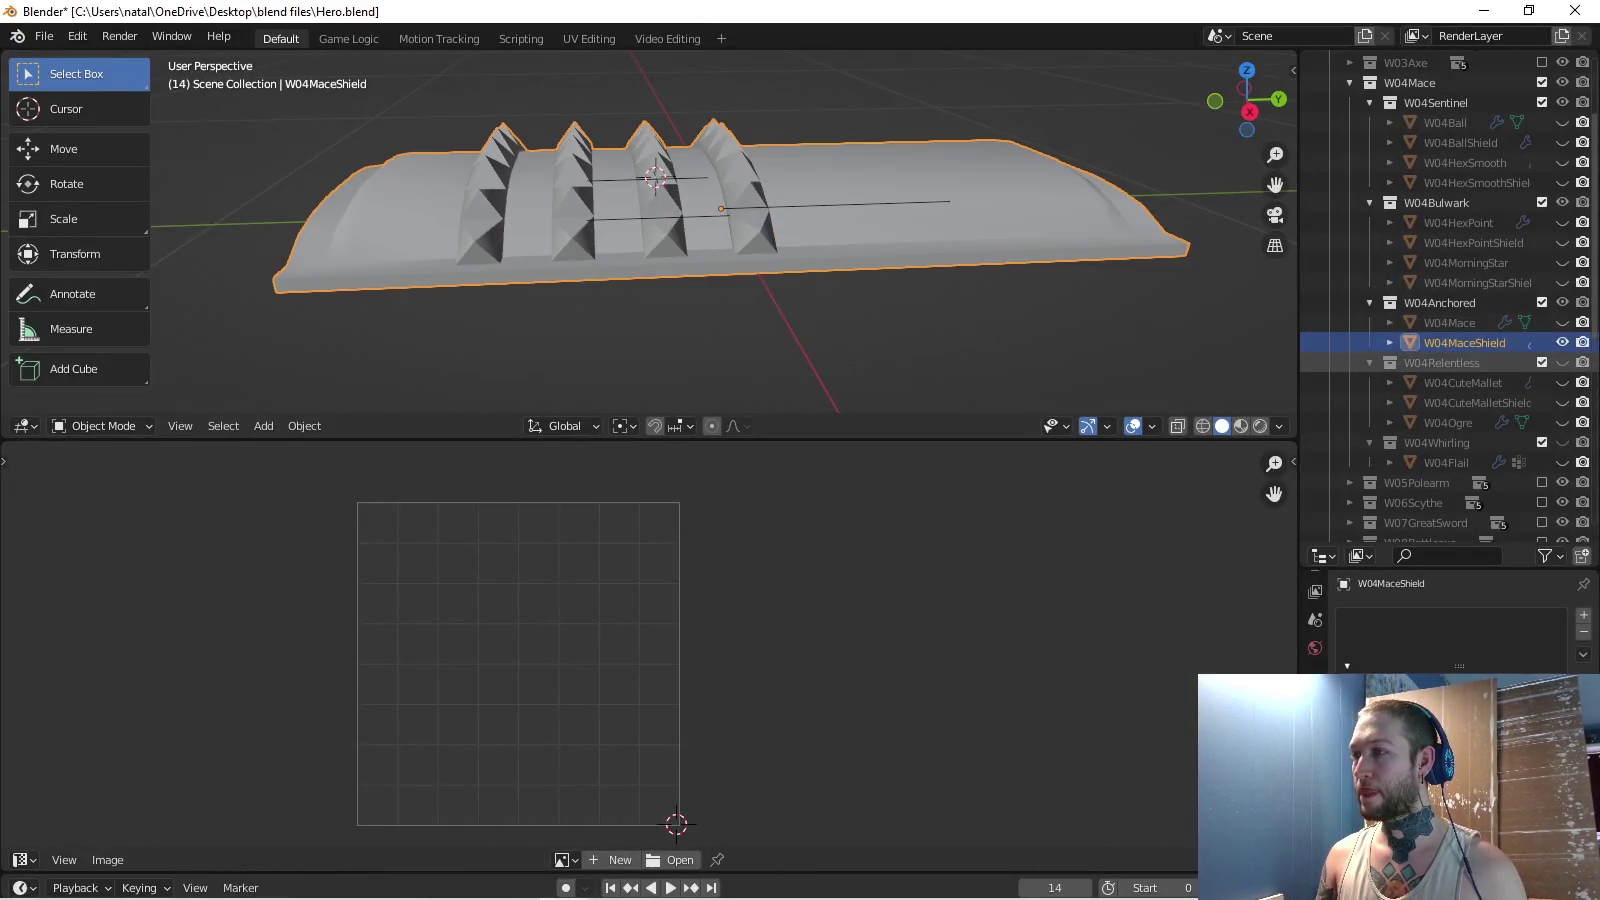
- Hide W04MaceShield, show W04MorningStar and W04MorningStarShield in Blender, then switch to Unity
left_click(1562, 342)
left_click(1562, 262)
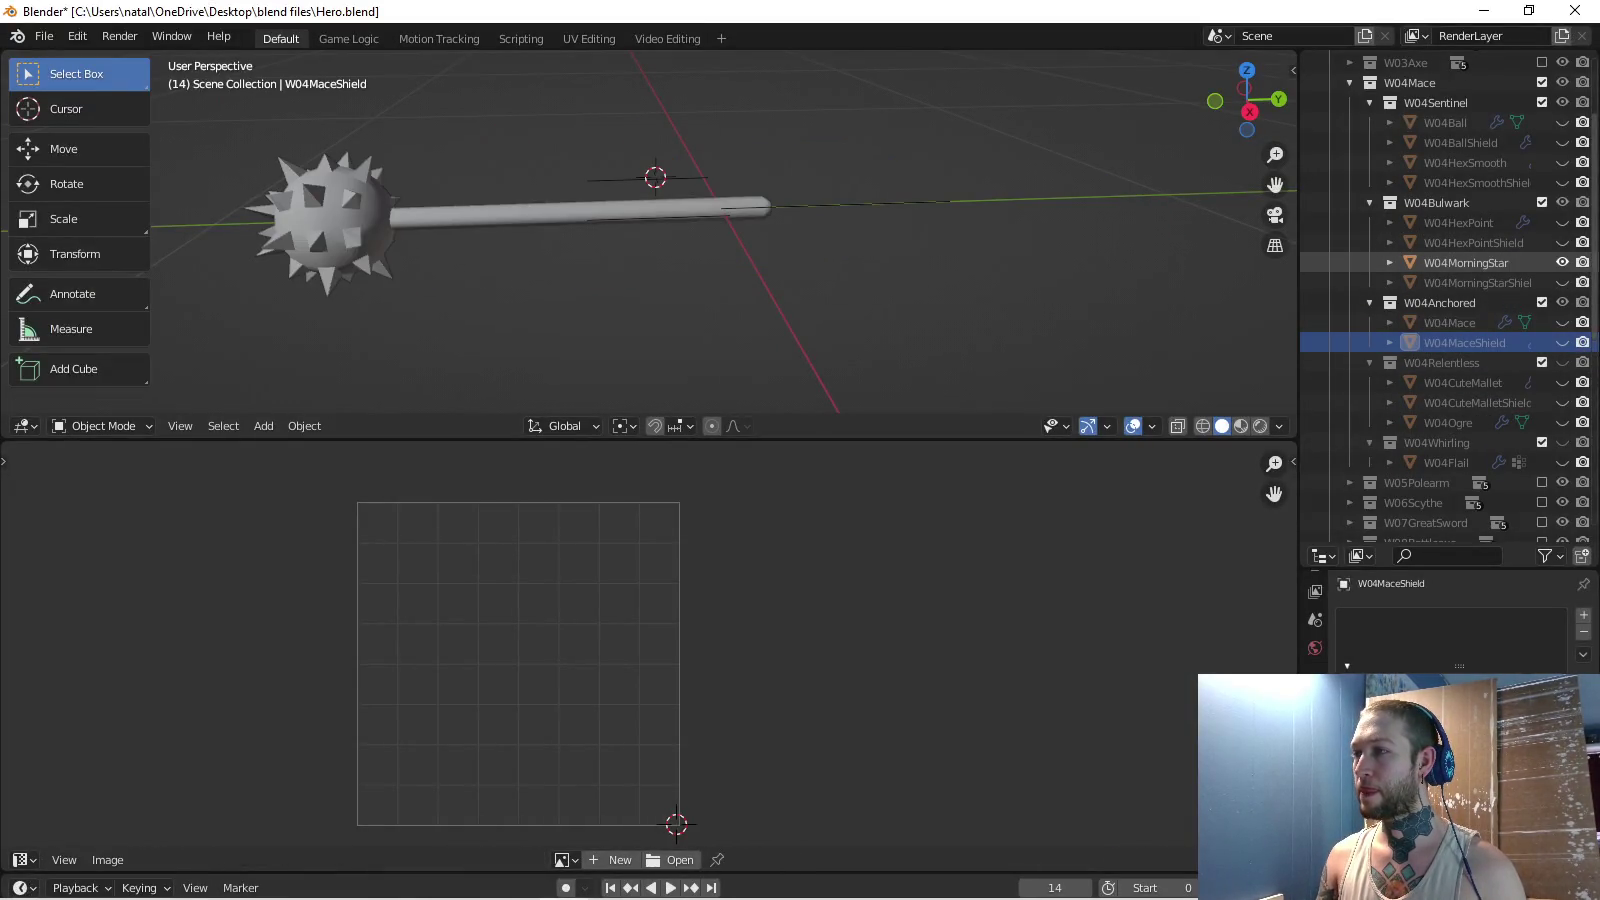
left_click(1478, 282)
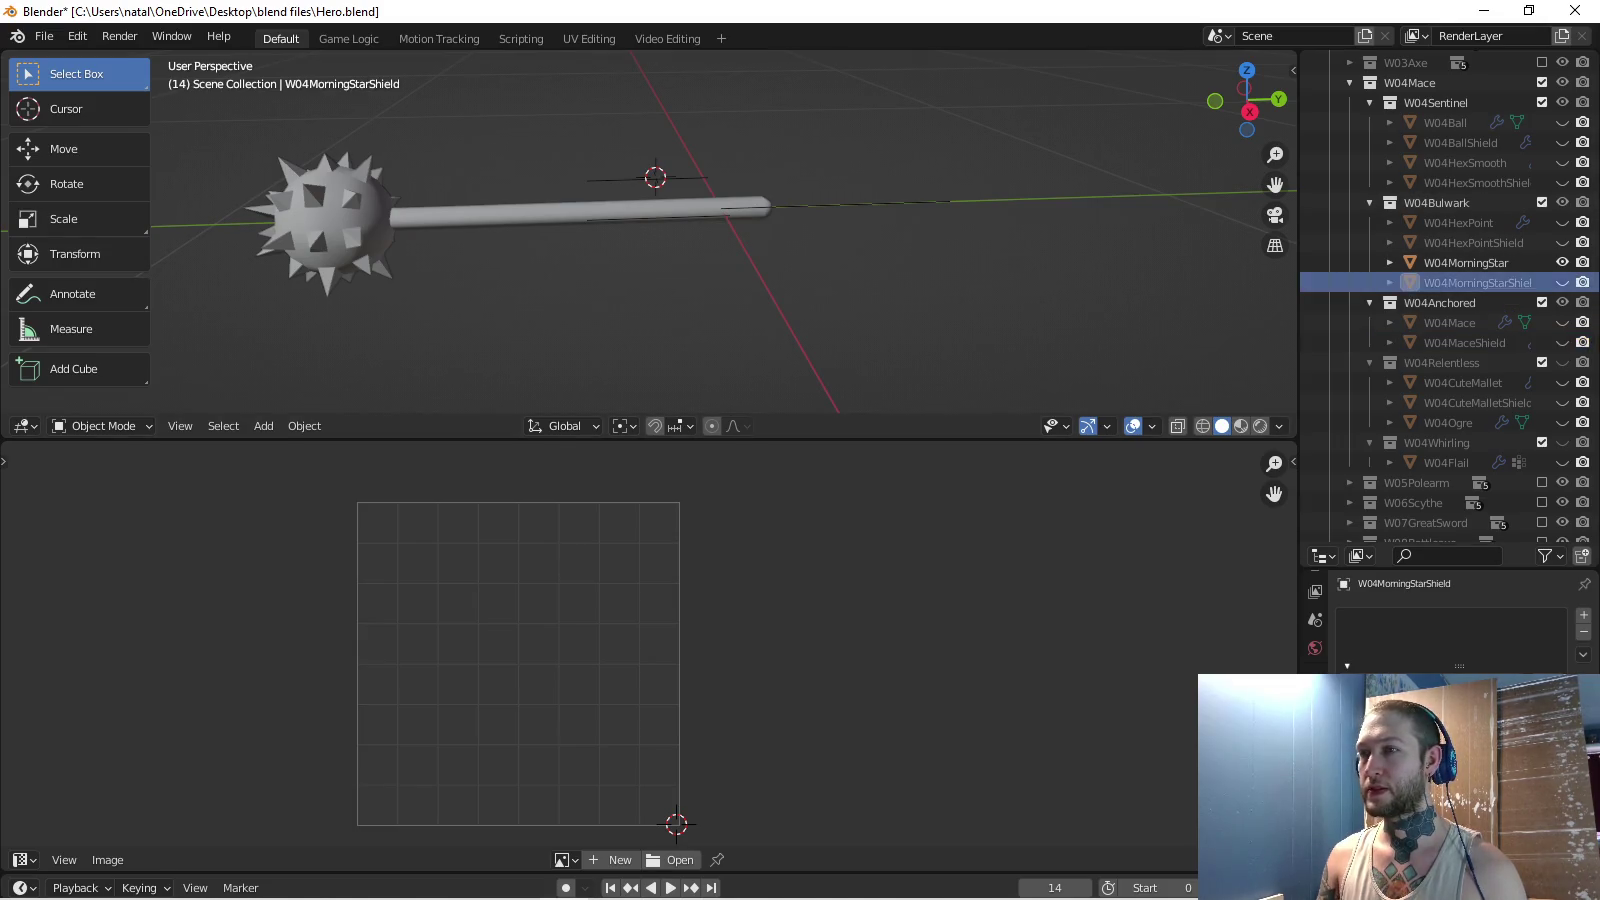
left_click(1562, 282)
left_click_drag(700, 240, 700, 295)
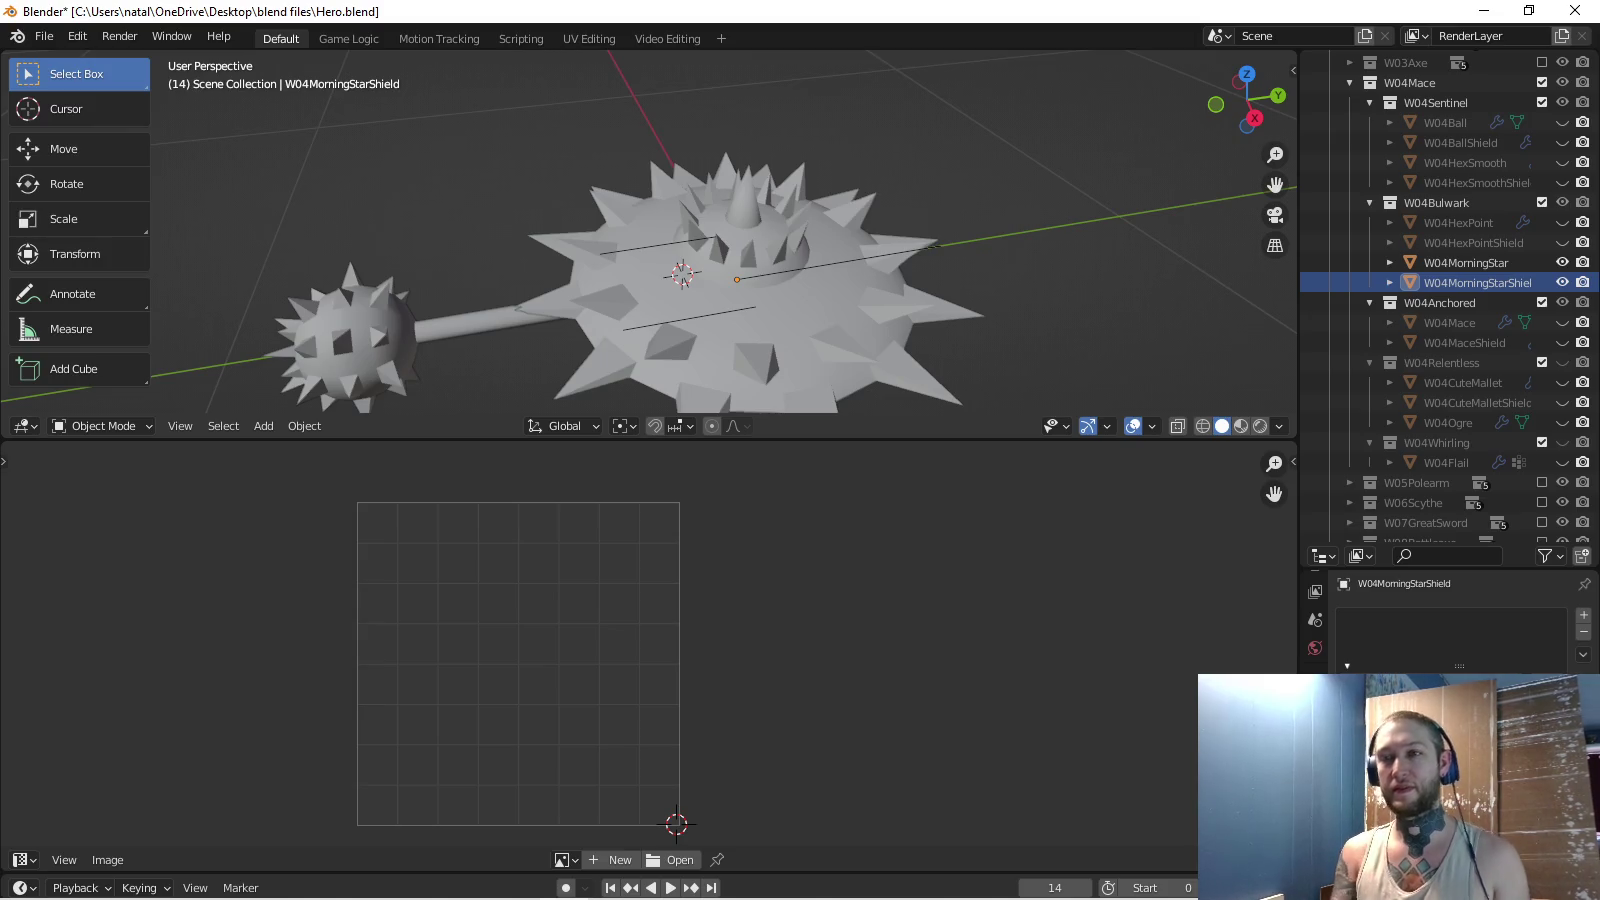
key("alt+Tab")
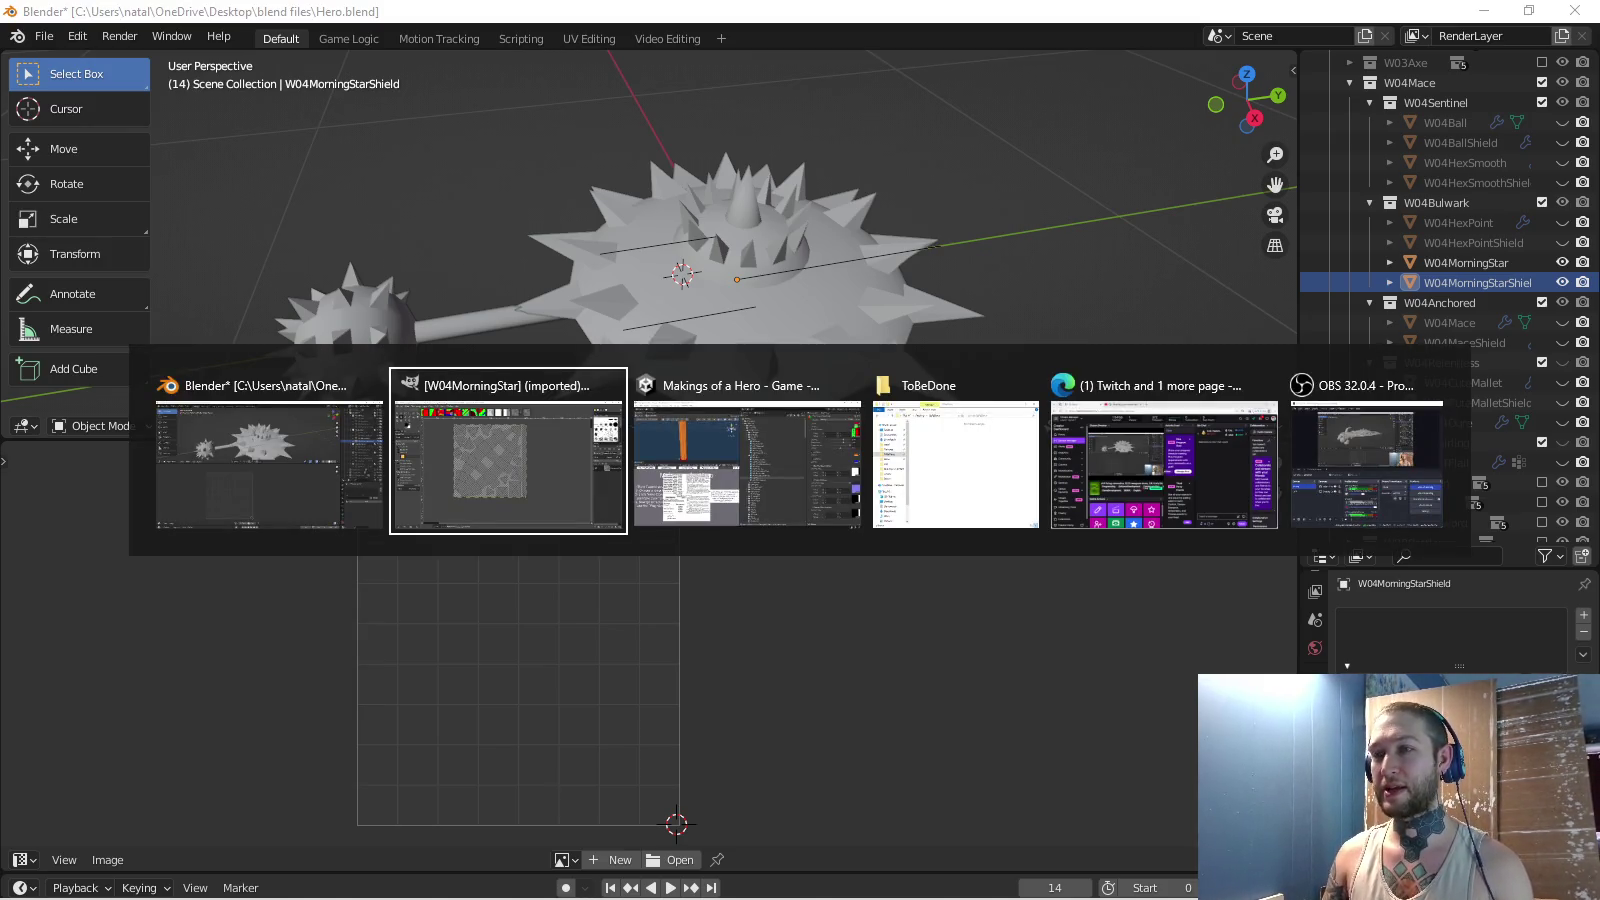
key("alt+Tab")
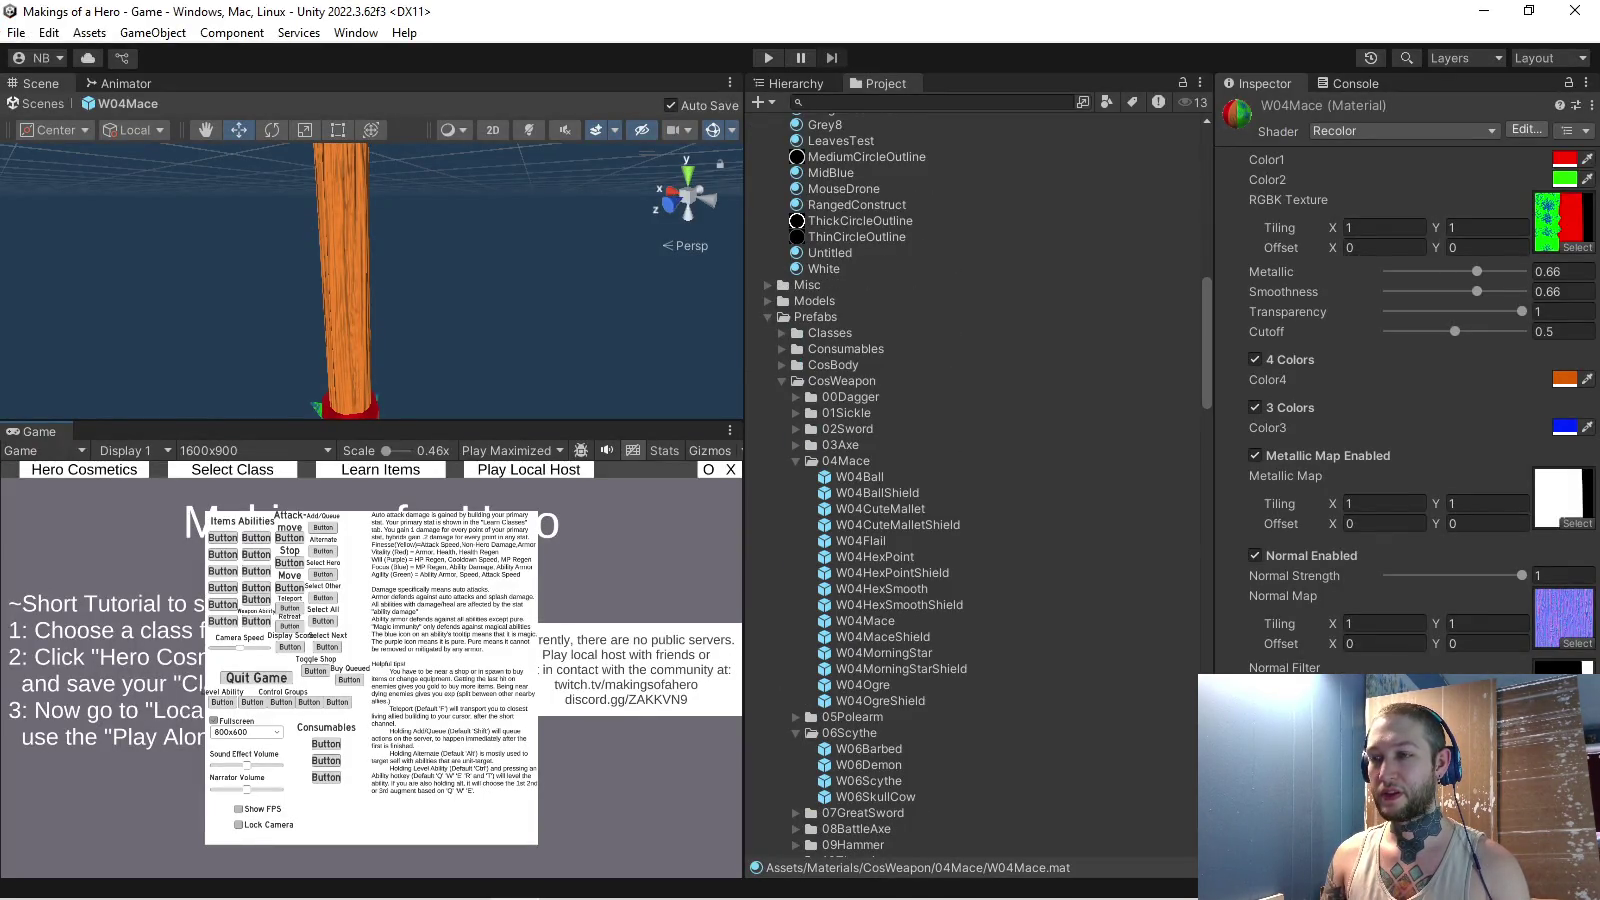
- Cut the W04MorningStar prefab's Materials list to 1 and its Keys list to 1 (key 9), then return to Blender
double_click(884, 652)
scroll(1400, 400, "down", 1)
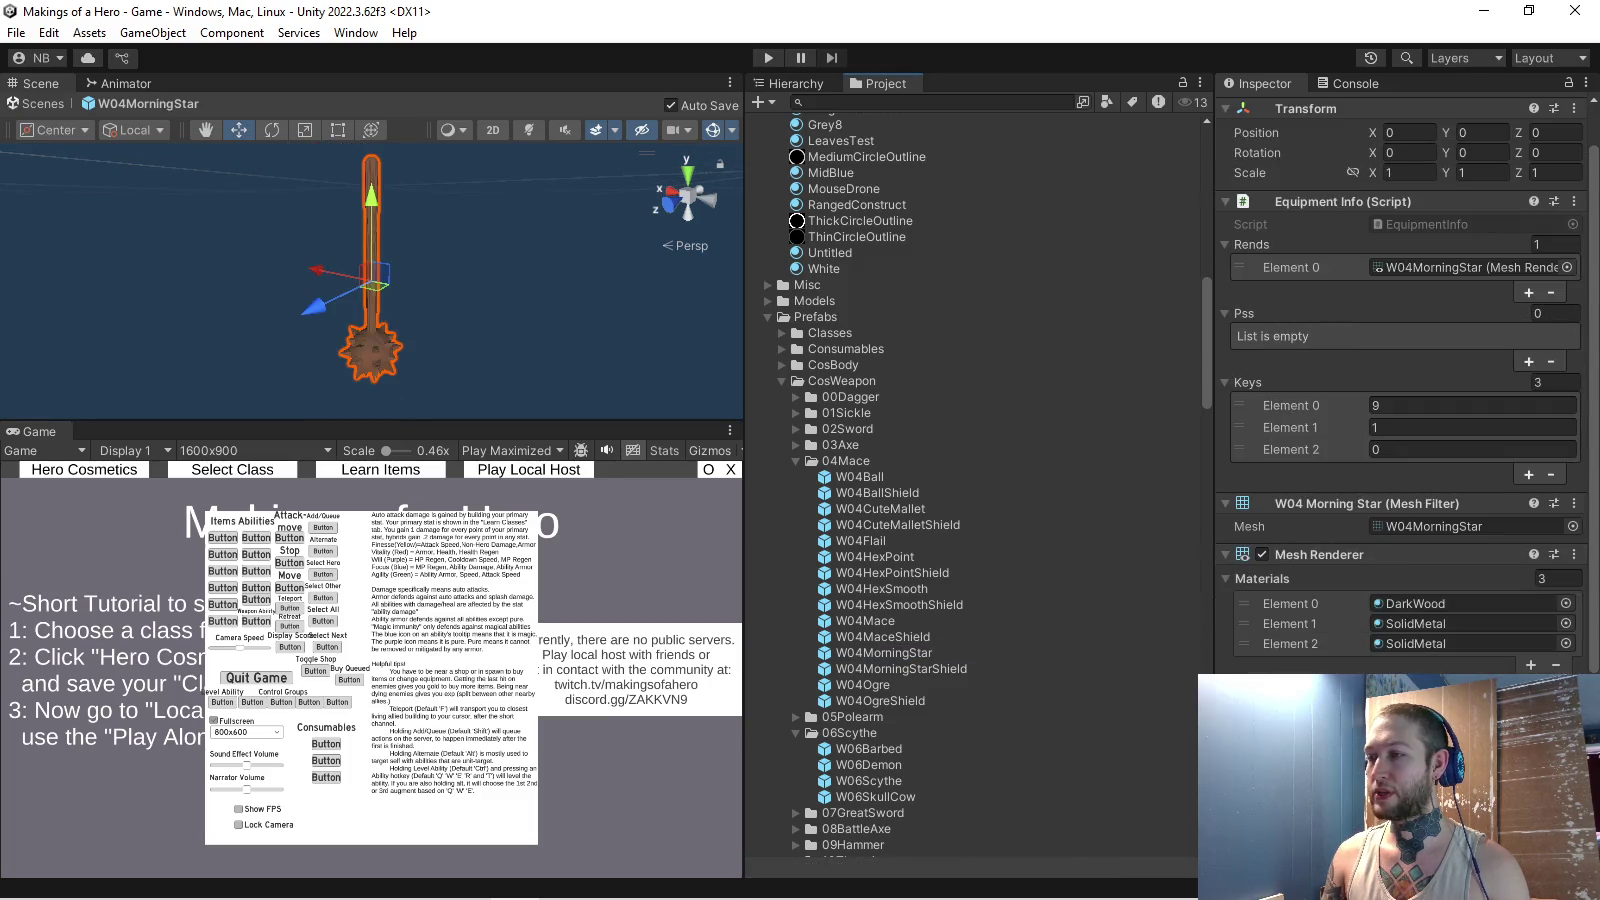
left_click(1557, 578)
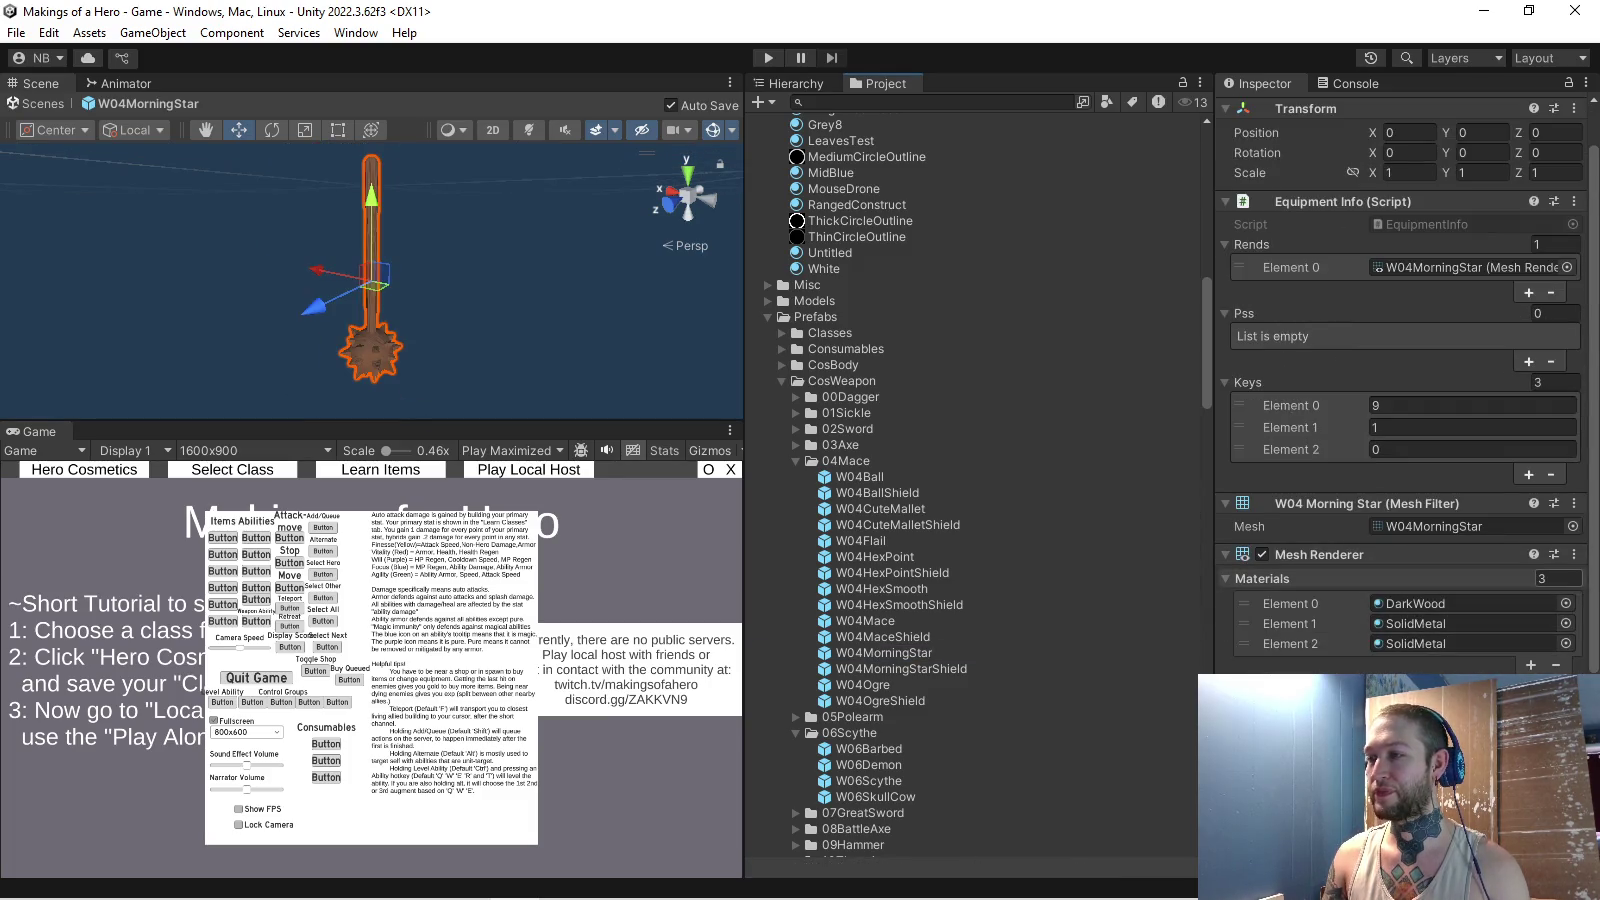
type("1")
key("Return")
left_click(1555, 382)
key("Return")
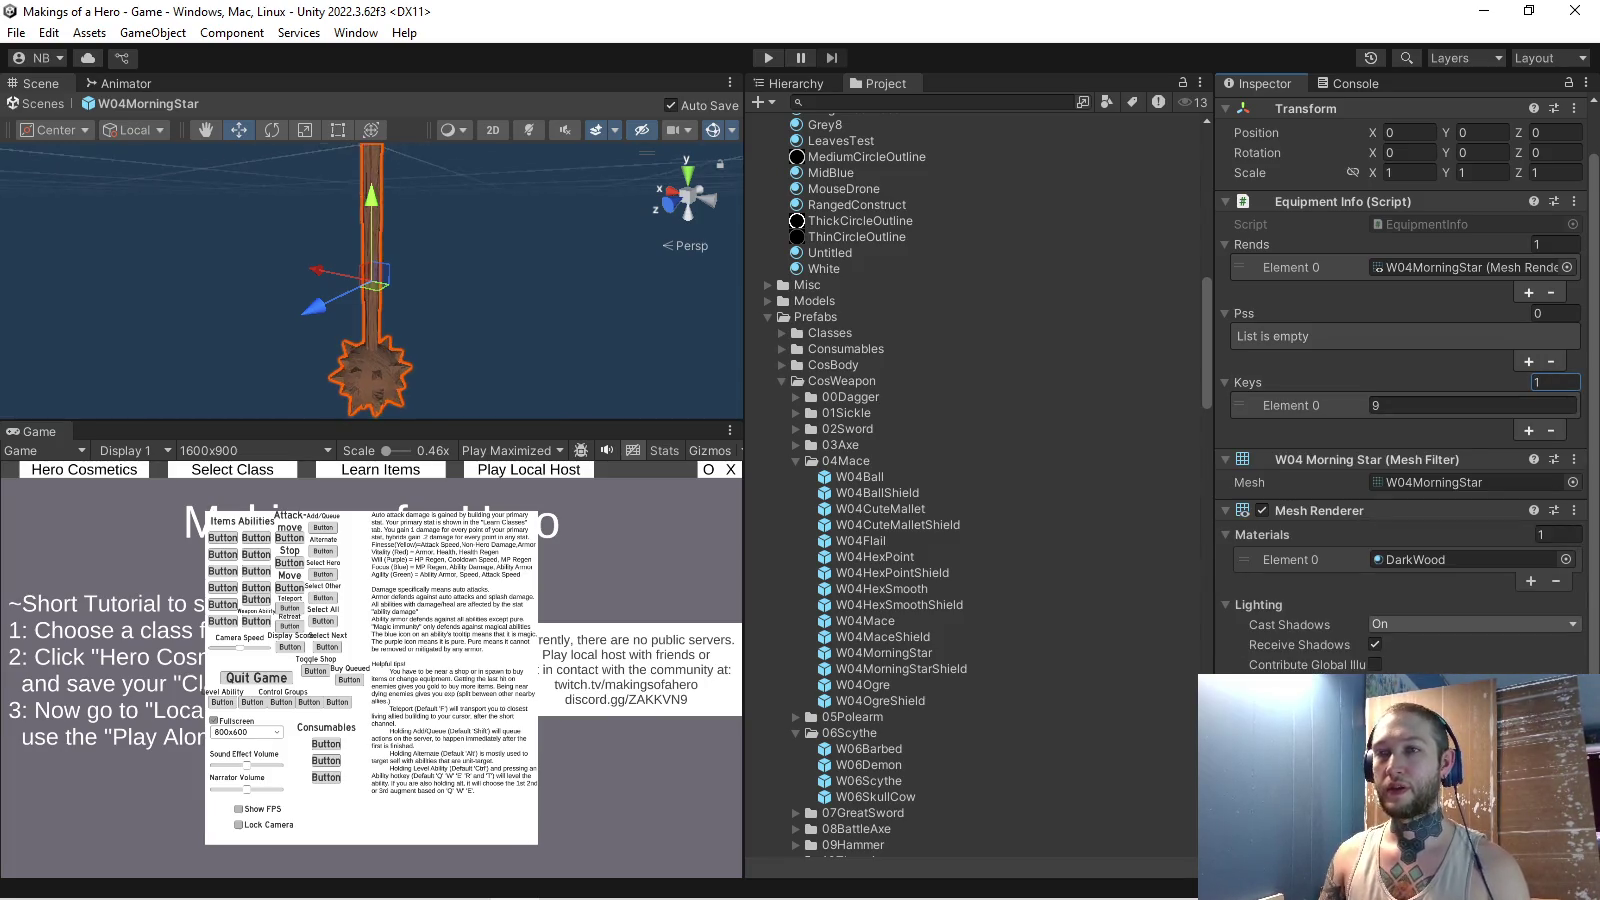
left_click_drag(370, 280, 370, 190)
left_click_drag(370, 250, 370, 350)
key("alt+Tab")
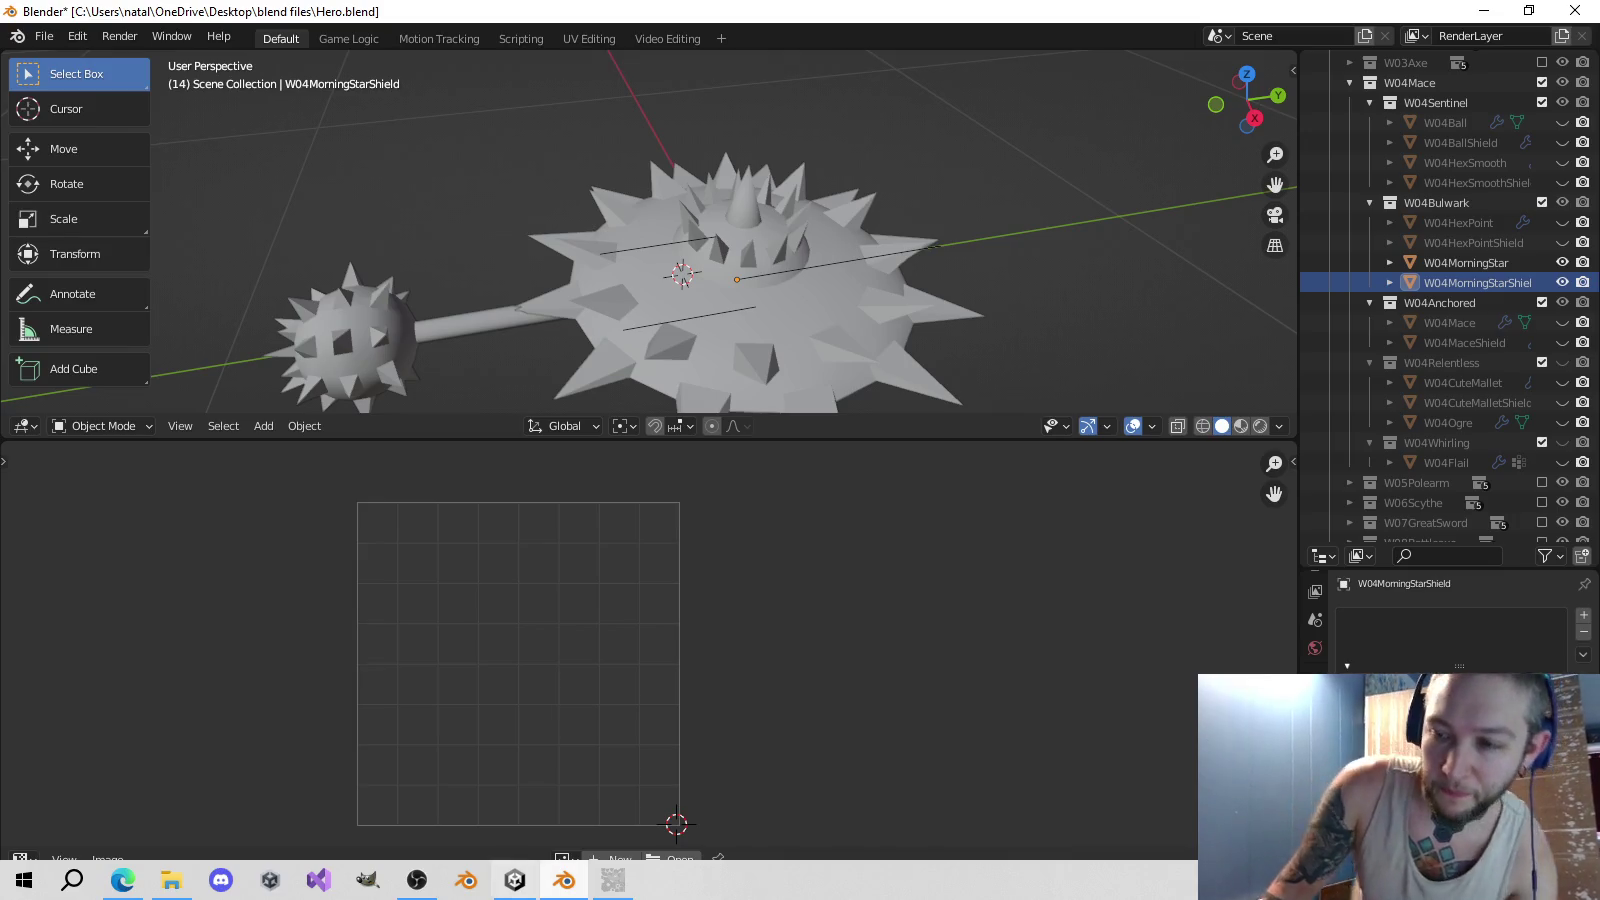
mouse_move(564, 880)
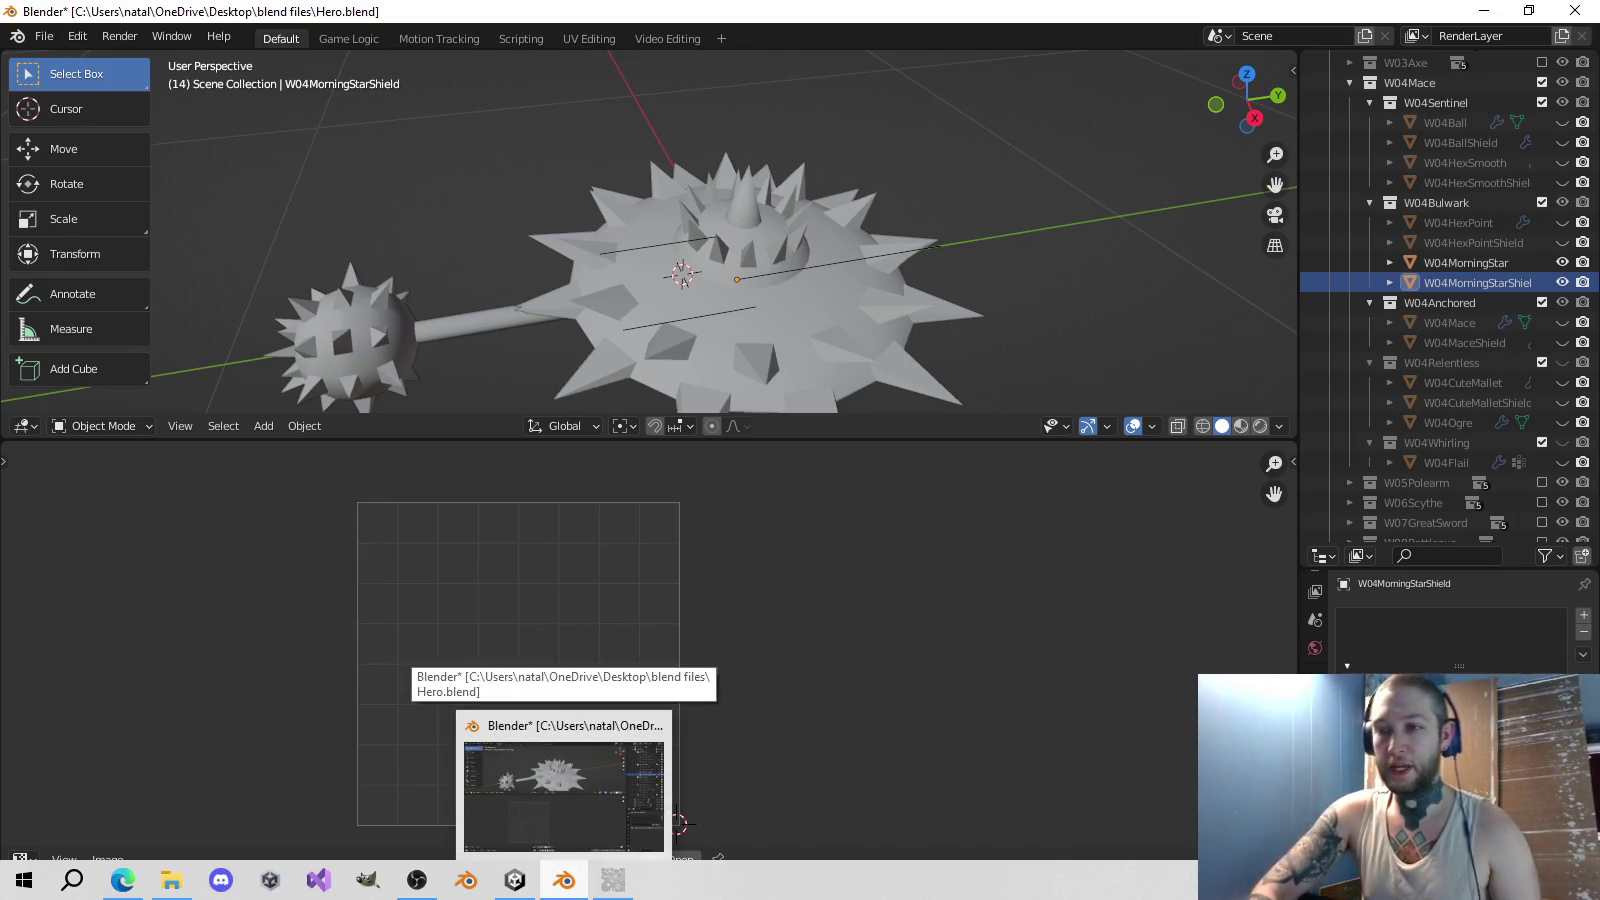
- Add a solid red layer beneath the W04MorningStar texture layer
left_click(580, 790)
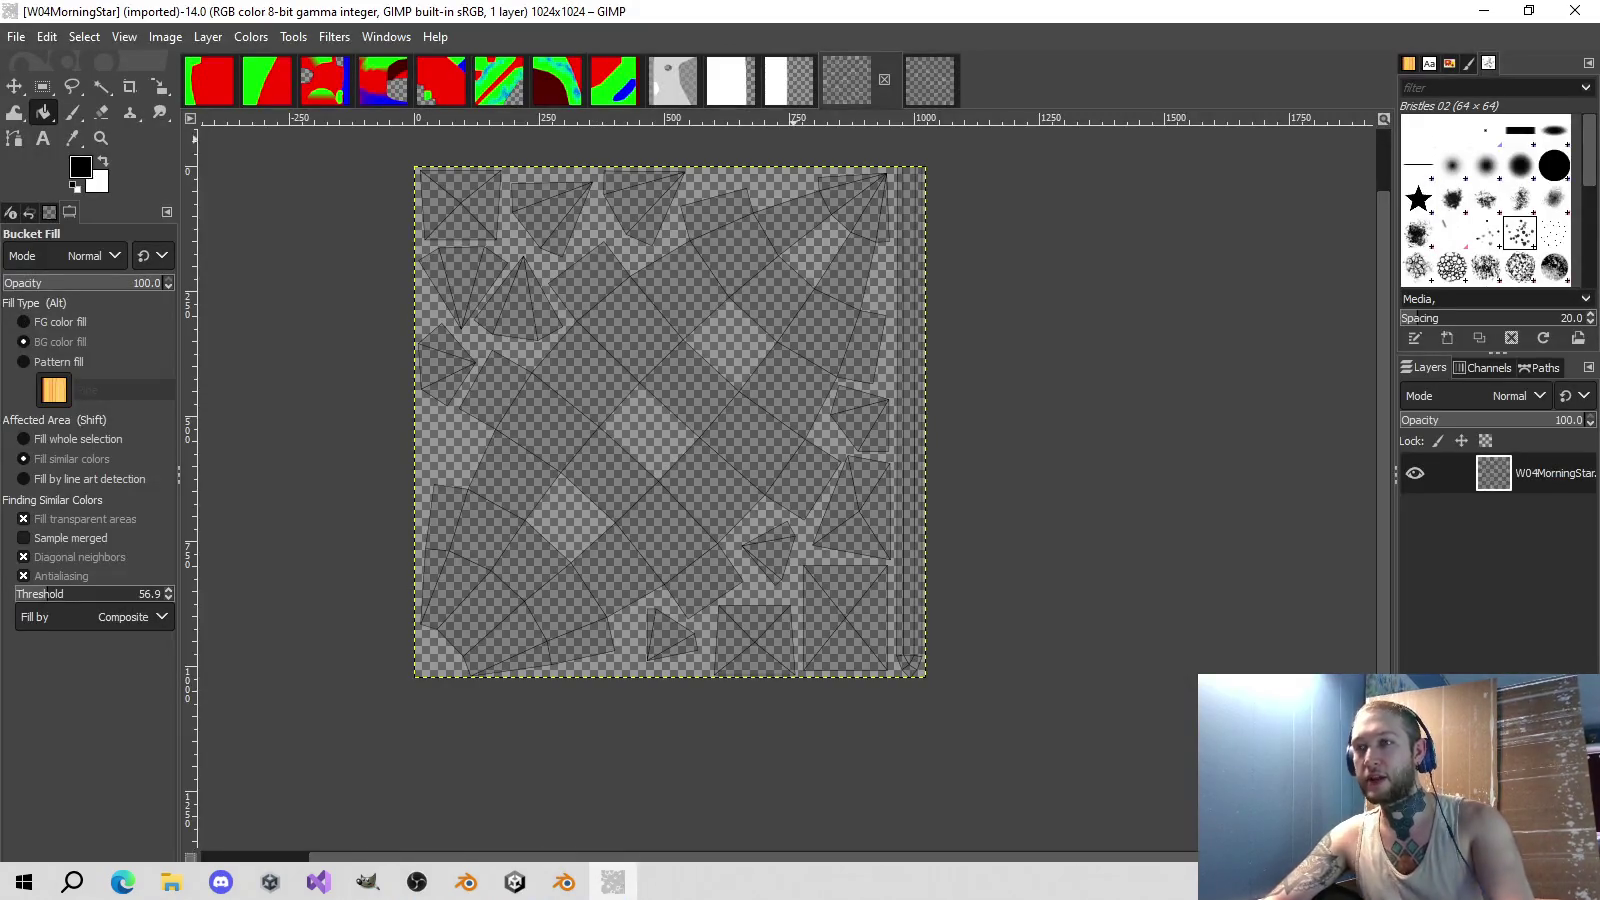
left_click(80, 166)
left_click(1450, 480)
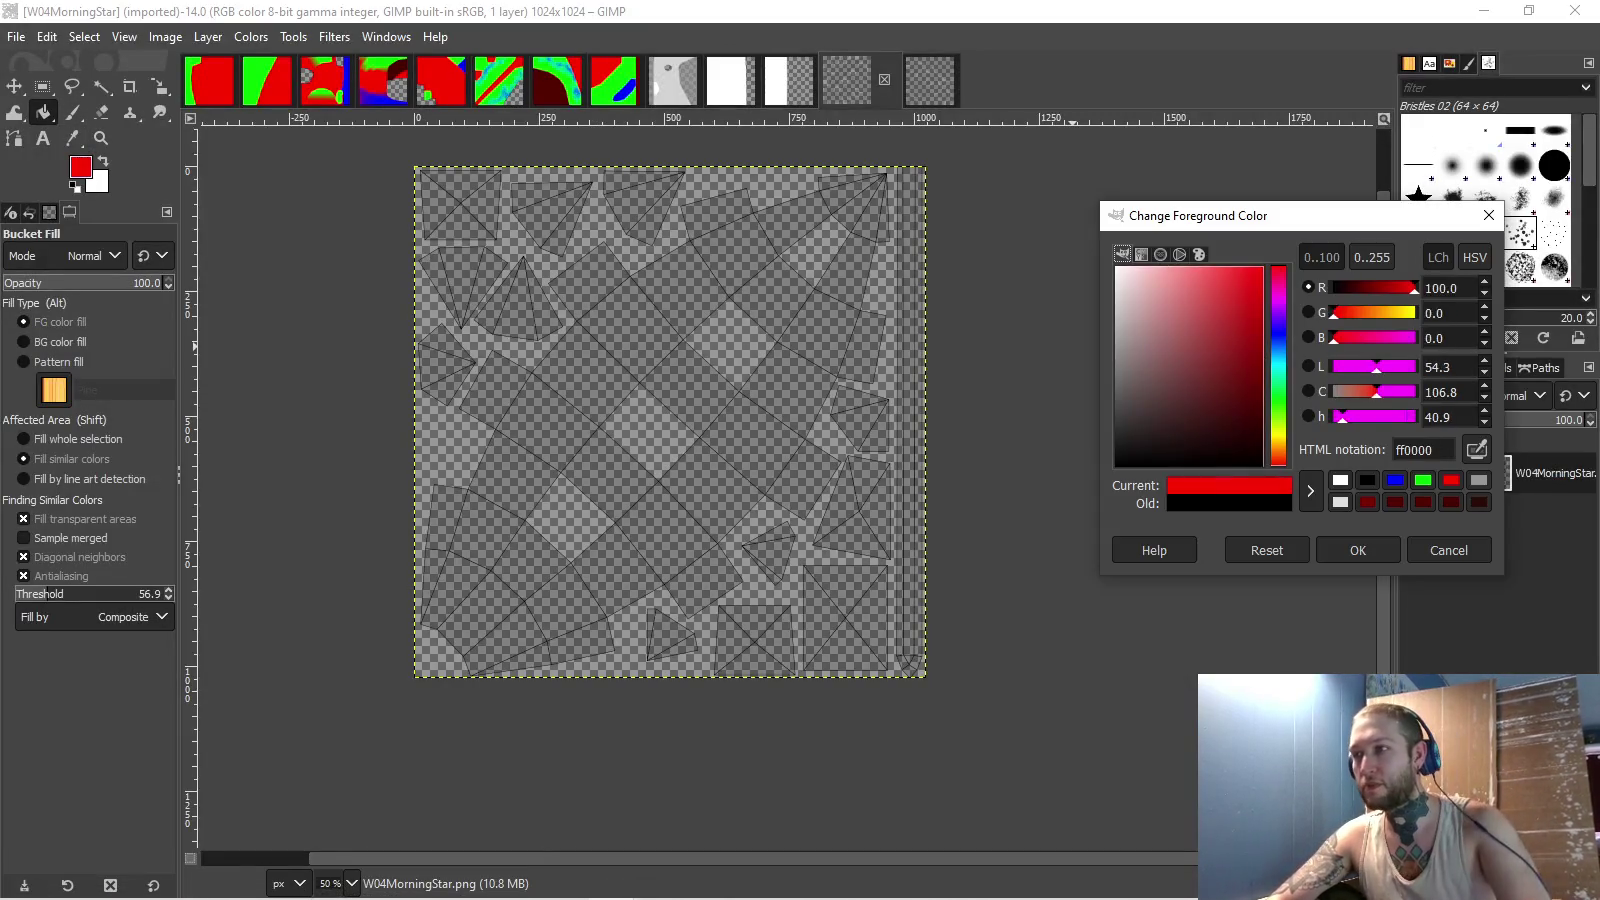
left_click(1357, 550)
right_click(1540, 473)
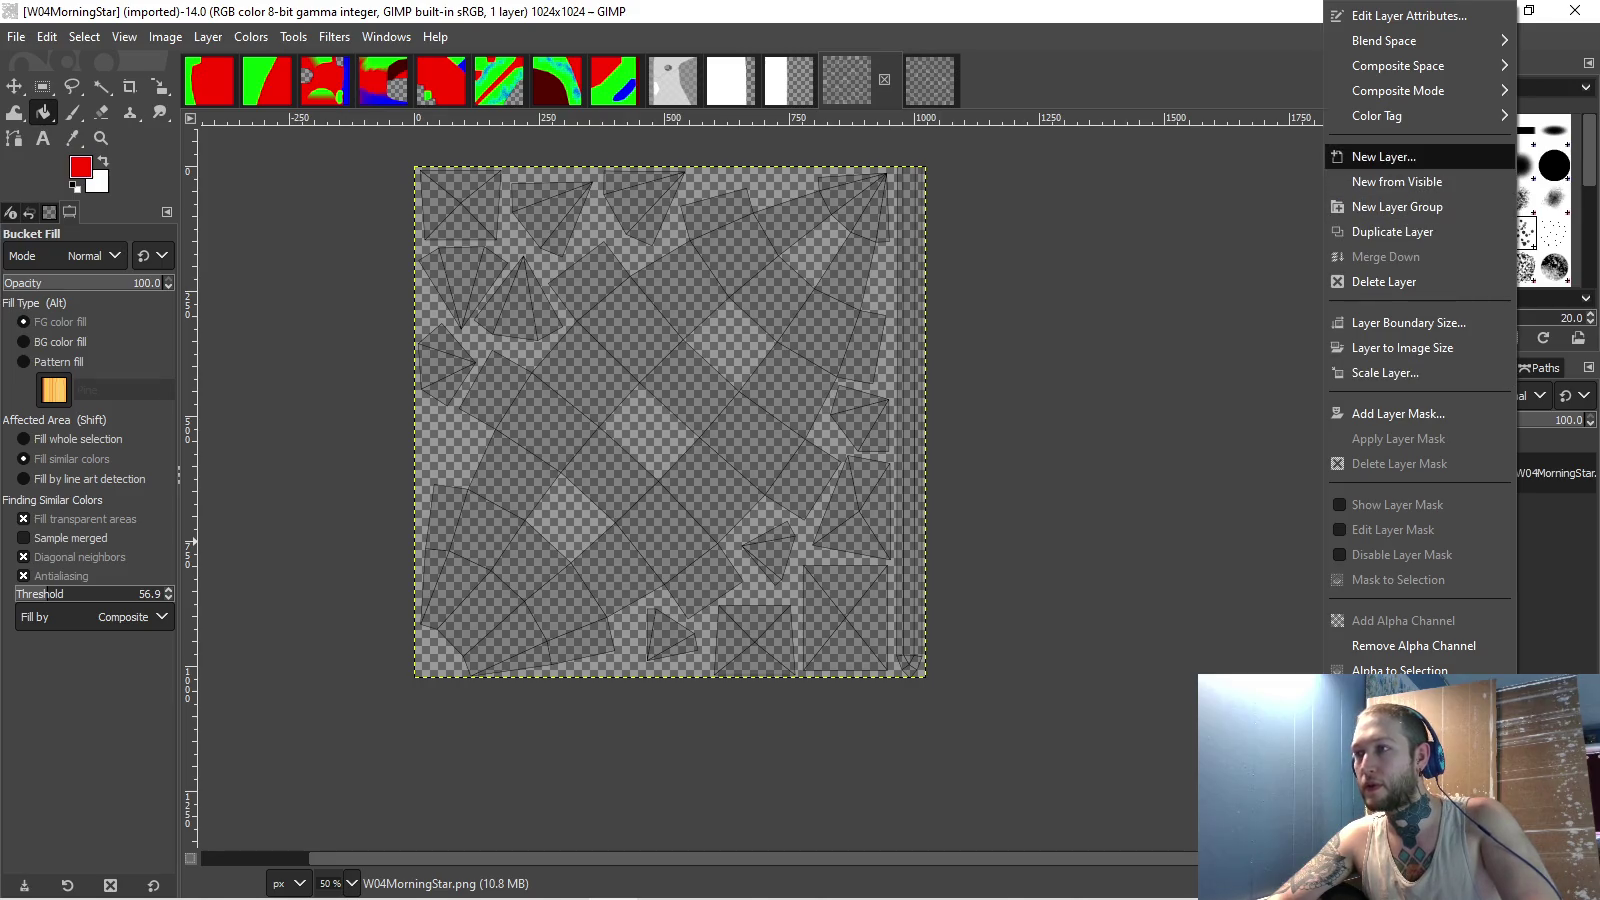
left_click(1357, 154)
key("Return")
left_click(830, 385)
left_click_drag(1494, 473, 1560, 540)
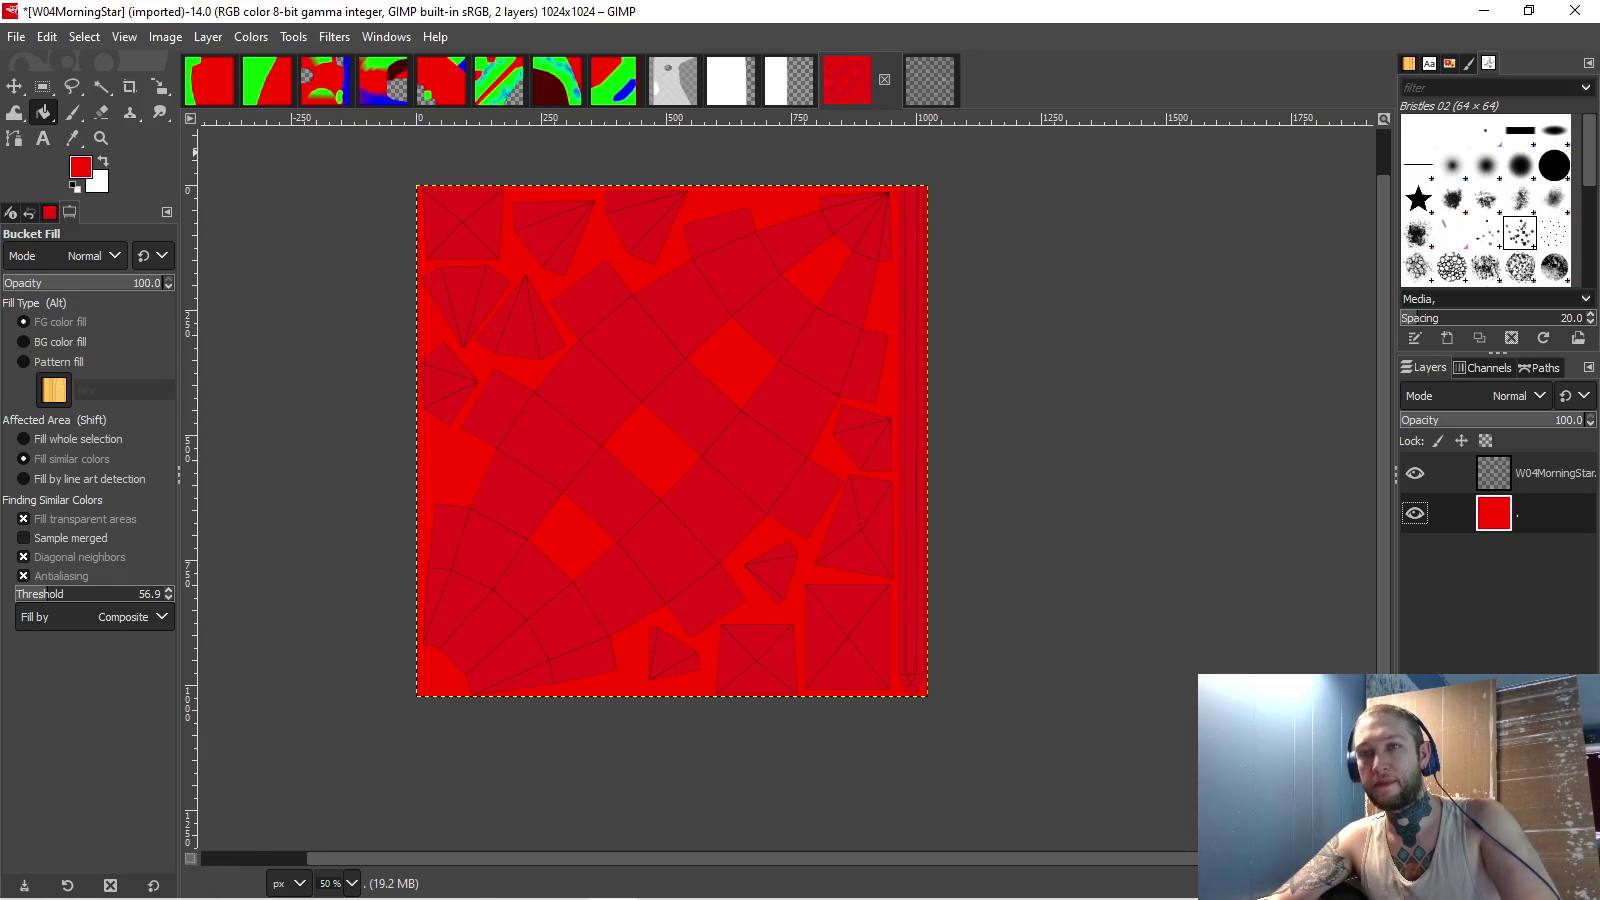
- Set the foreground to green and free-select the first region between the UV pieces
left_click(80, 166)
mouse_move(1333, 312)
left_mouse_down()
mouse_move(1415, 312)
mouse_move(1333, 288)
left_mouse_up()
left_click(1357, 550)
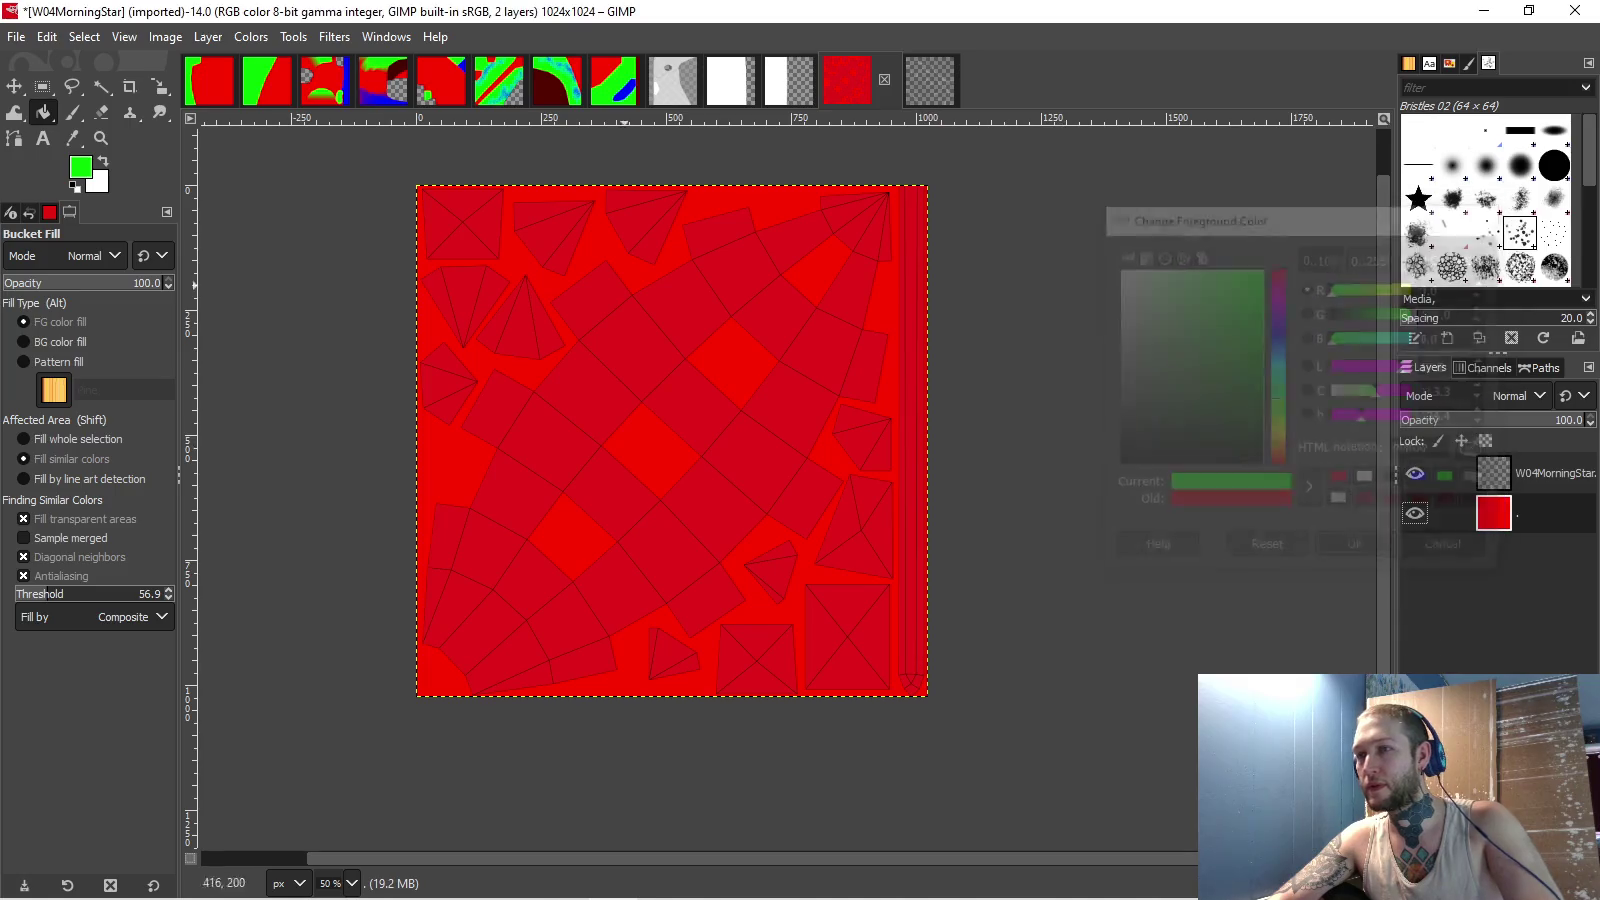
key("f")
scroll(403, 388, "up", 2)
left_click(404, 508)
scroll(575, 365, "up", 2)
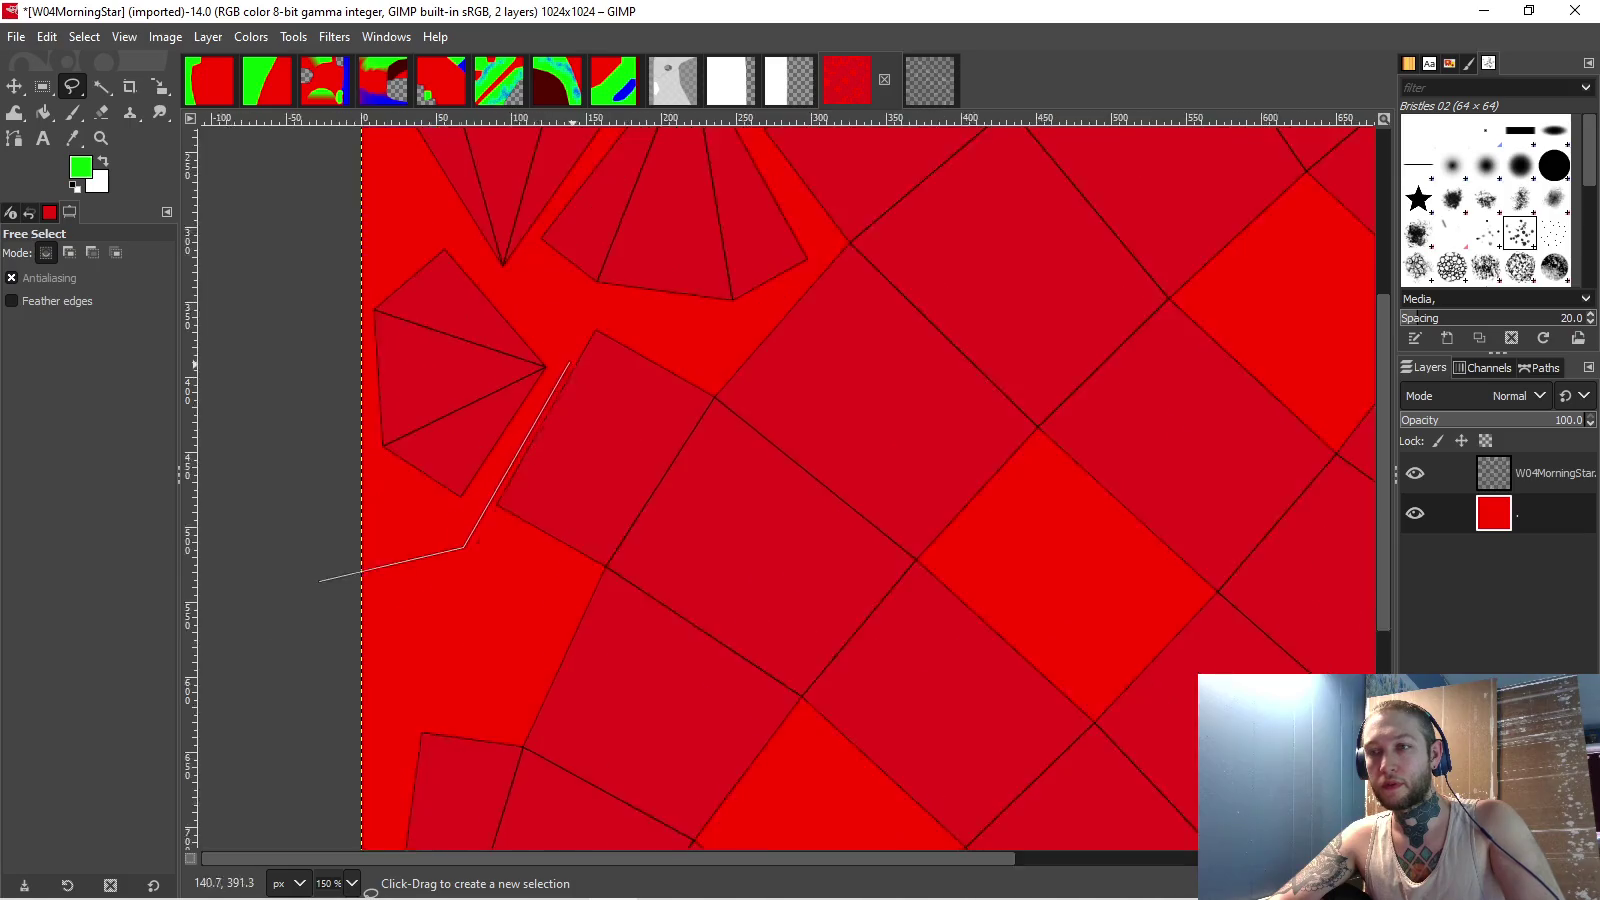
left_click(549, 378)
left_click(586, 290)
left_click(740, 312)
scroll(902, 231, "up", 3)
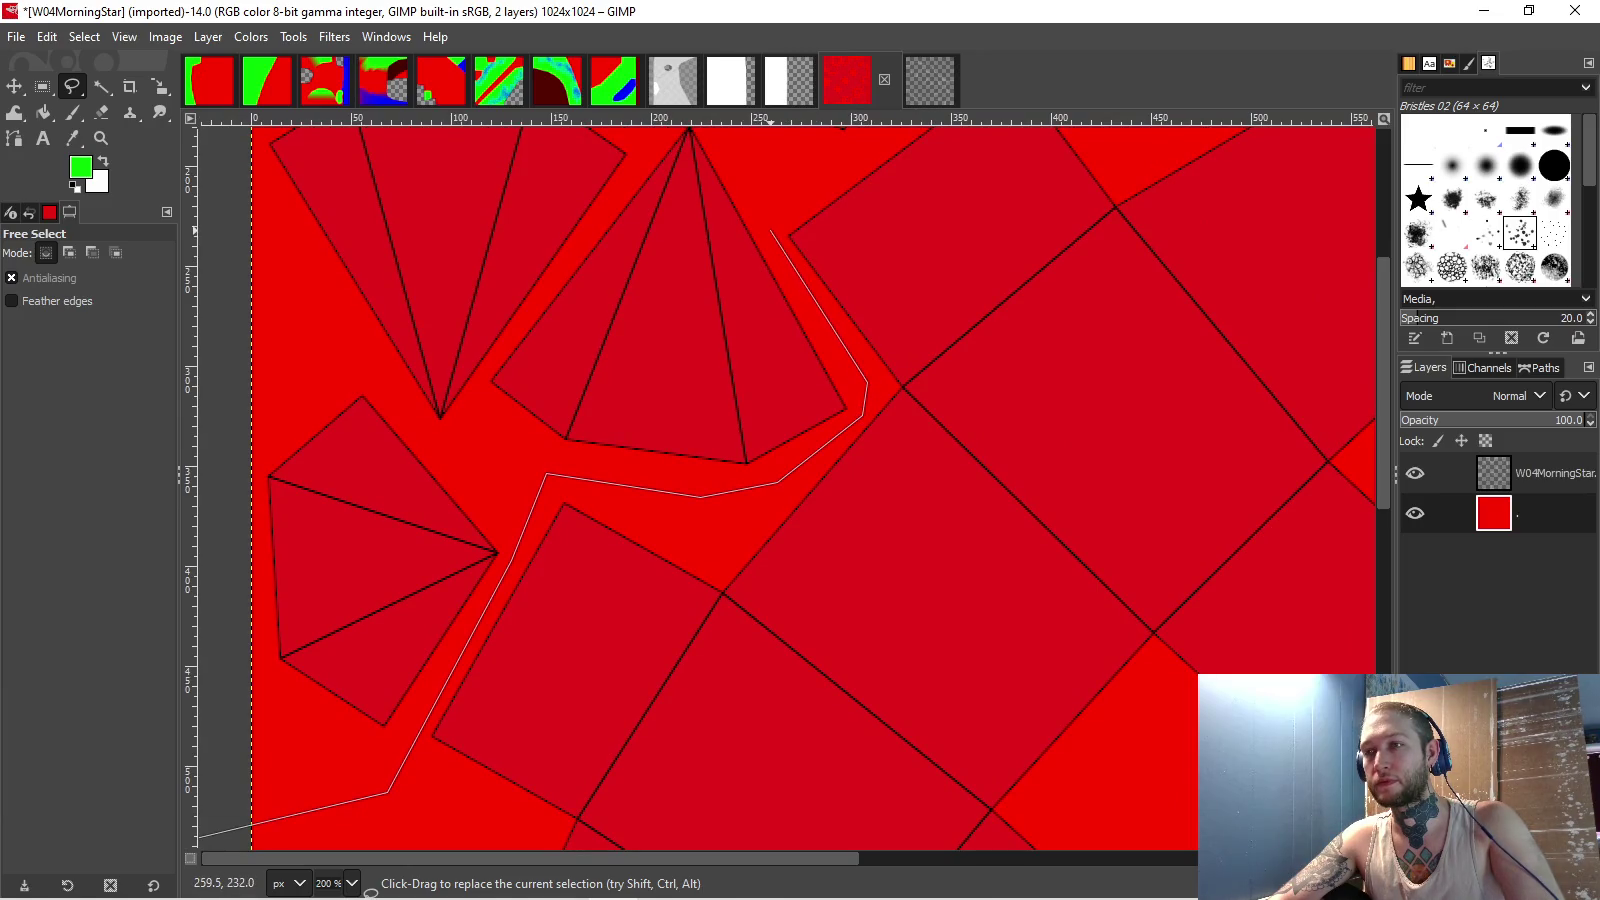
left_click(766, 170)
scroll(766, 170, "up", 3)
left_click(783, 360)
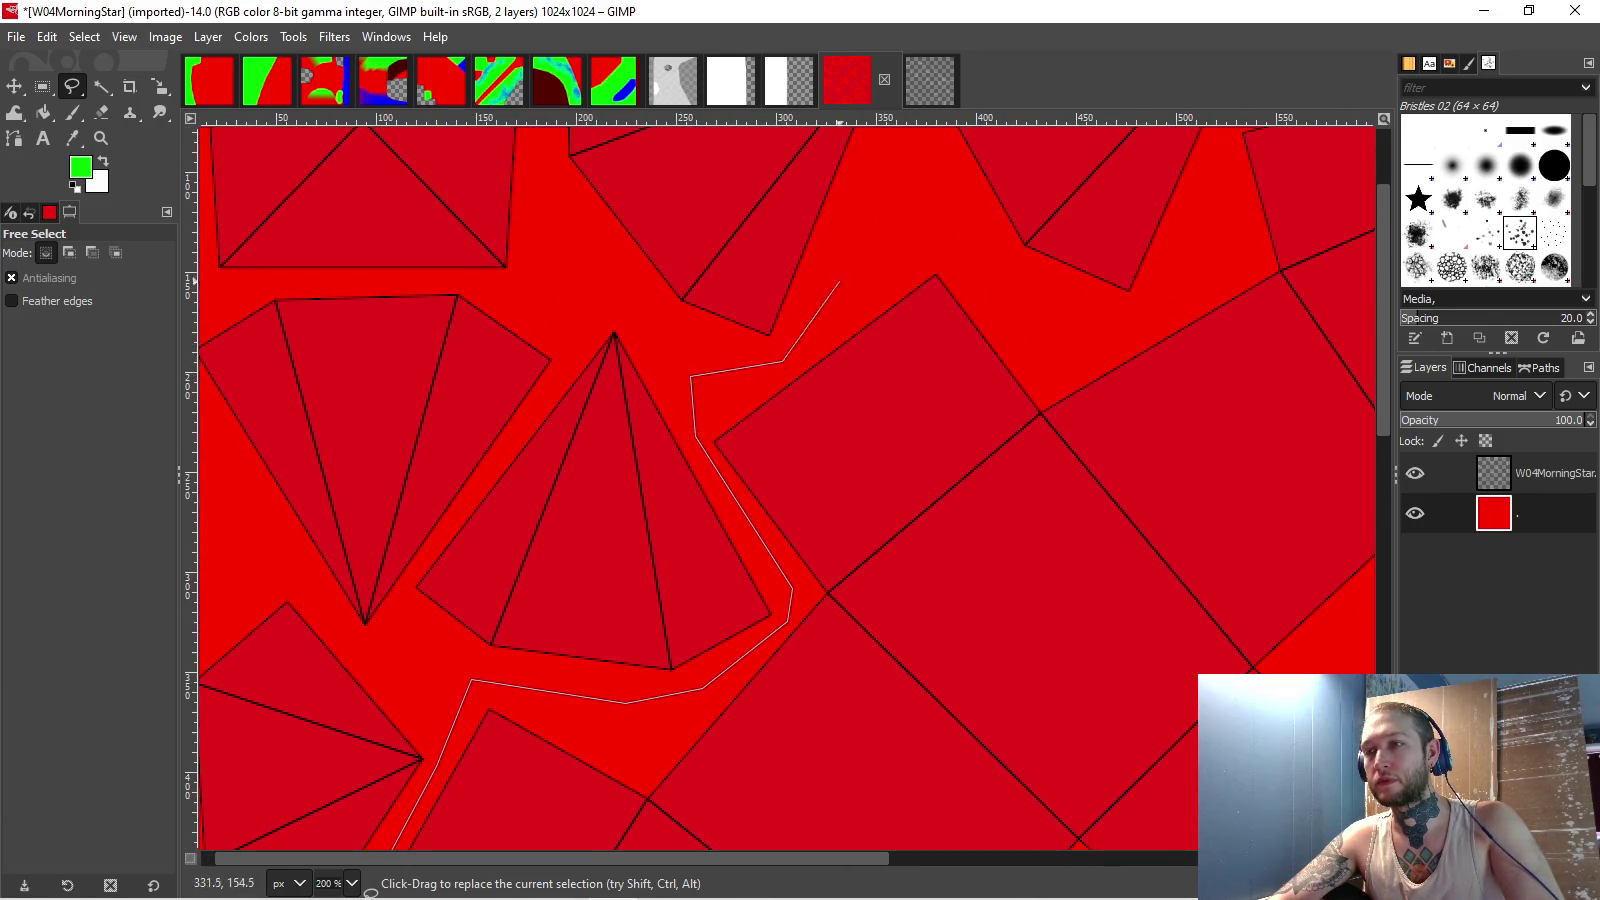
left_click(975, 257)
left_click(1150, 316)
scroll(1150, 316, "up", 2)
scroll(1150, 316, "right", 3)
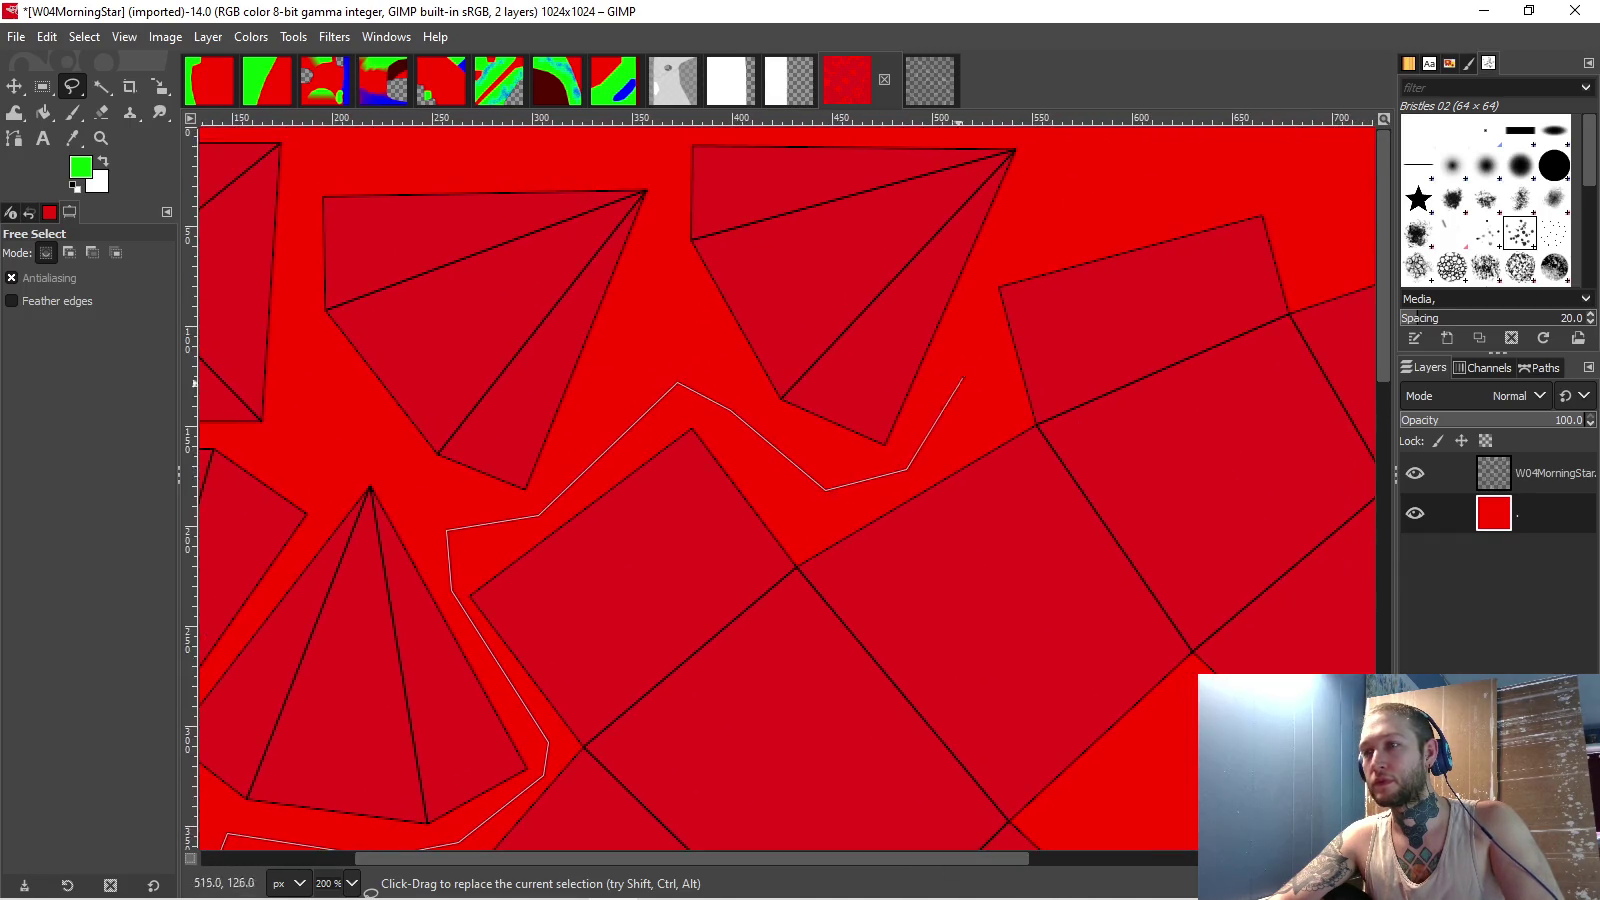
left_click(1209, 233)
scroll(982, 282, "down", 3)
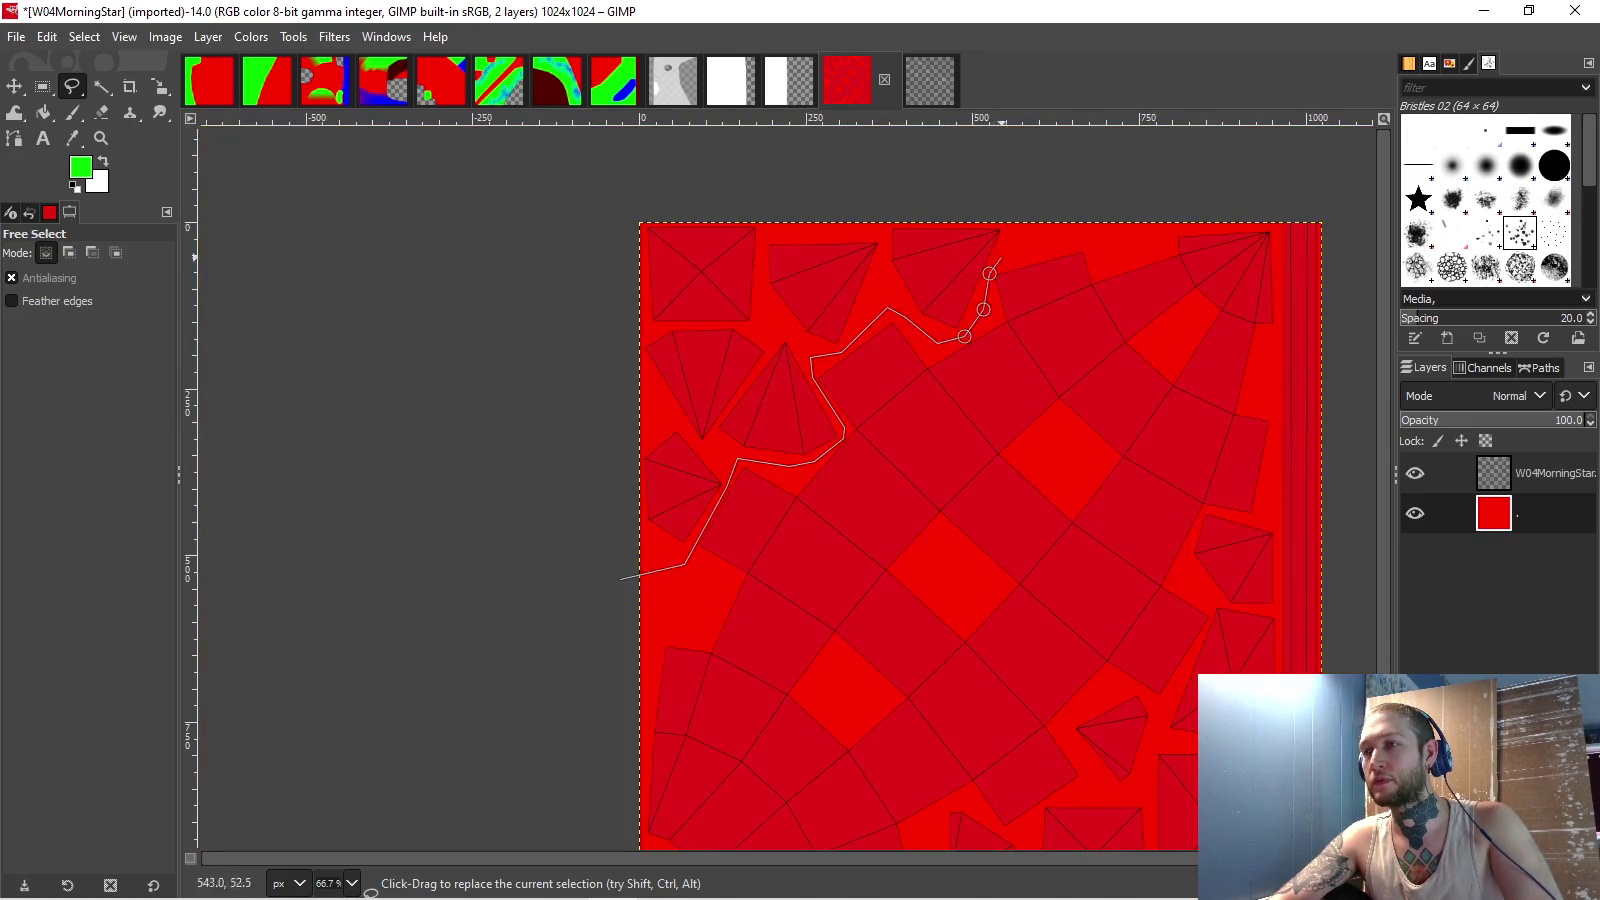
left_click(1034, 195)
double_click(535, 198)
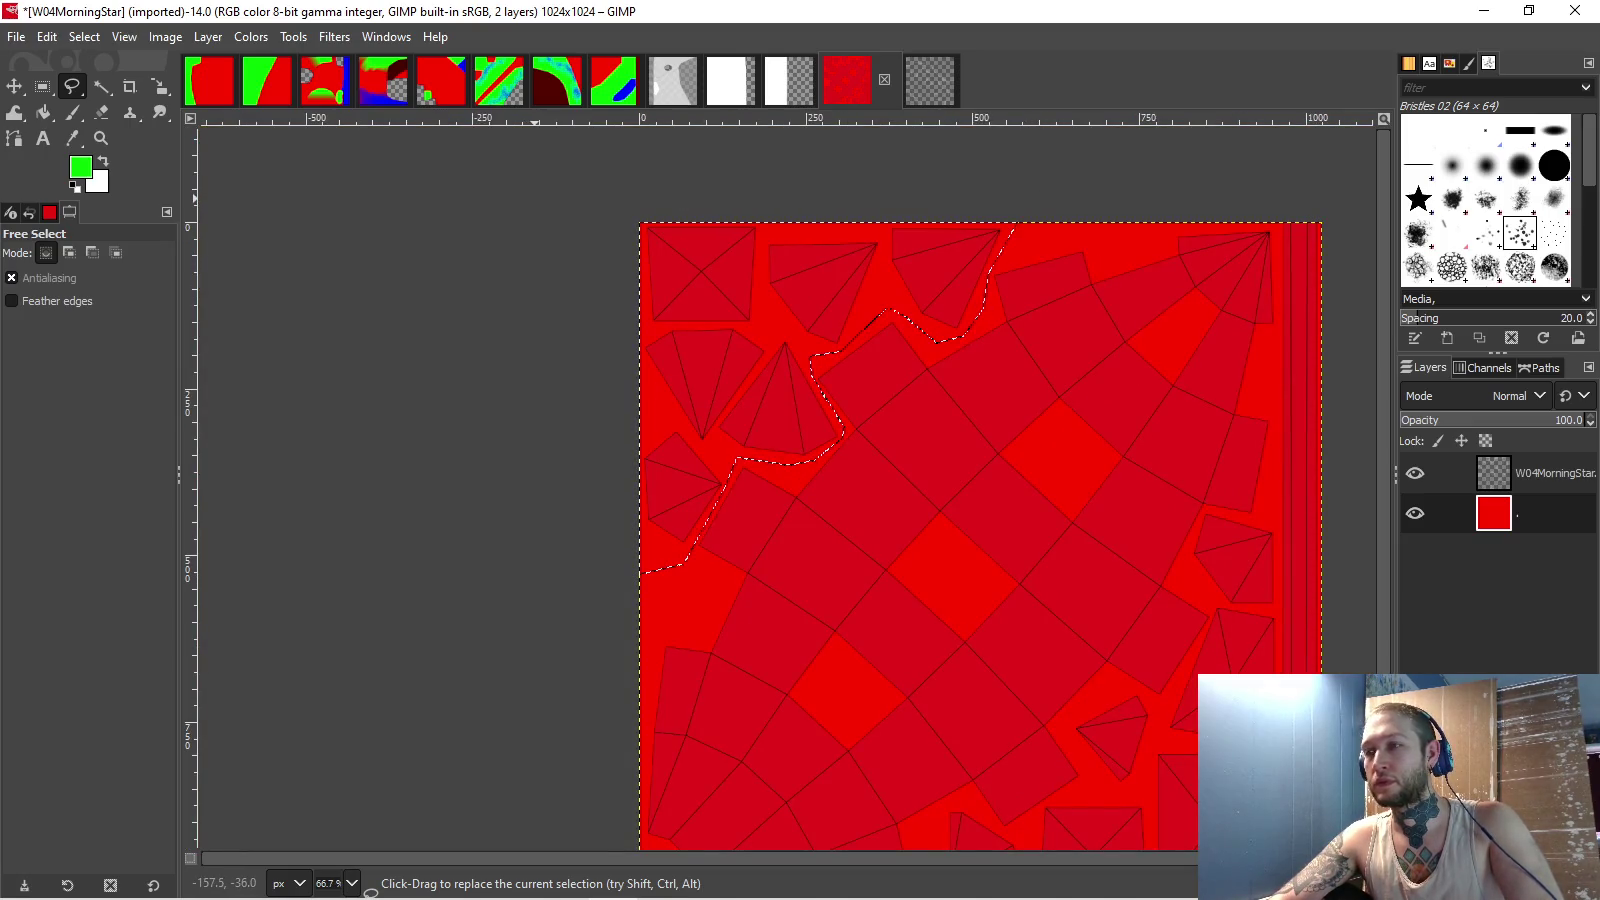
- Add a second freehand outline along the right side and bottom to the selection
scroll(1310, 590, "up", 4)
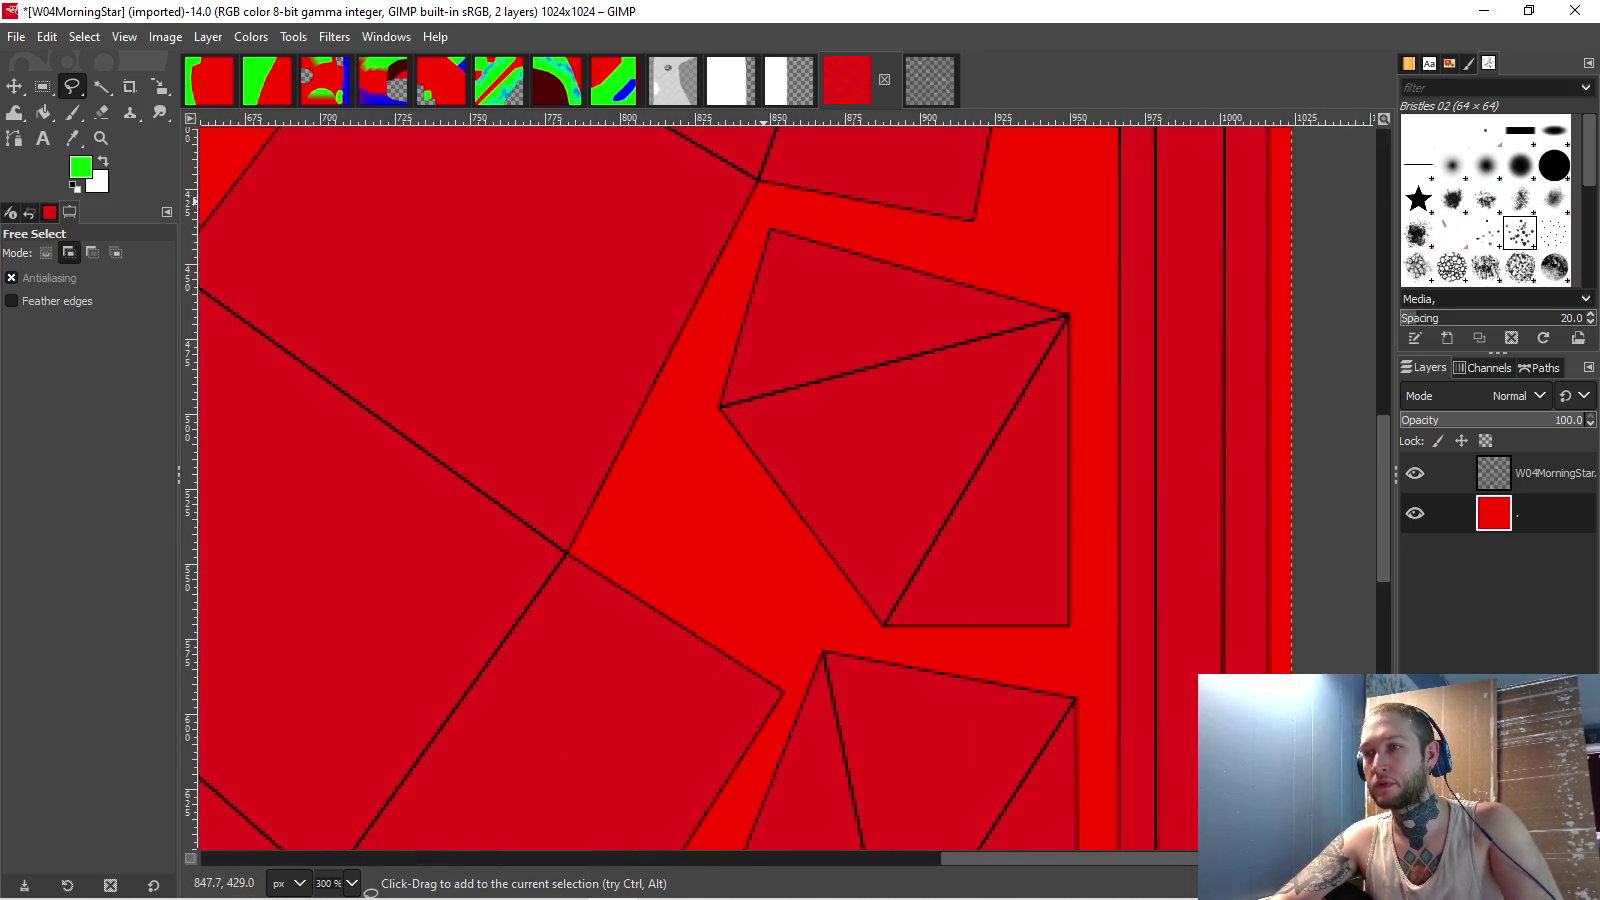
left_click(766, 202)
left_click(1090, 270)
scroll(1100, 670, "down", 9)
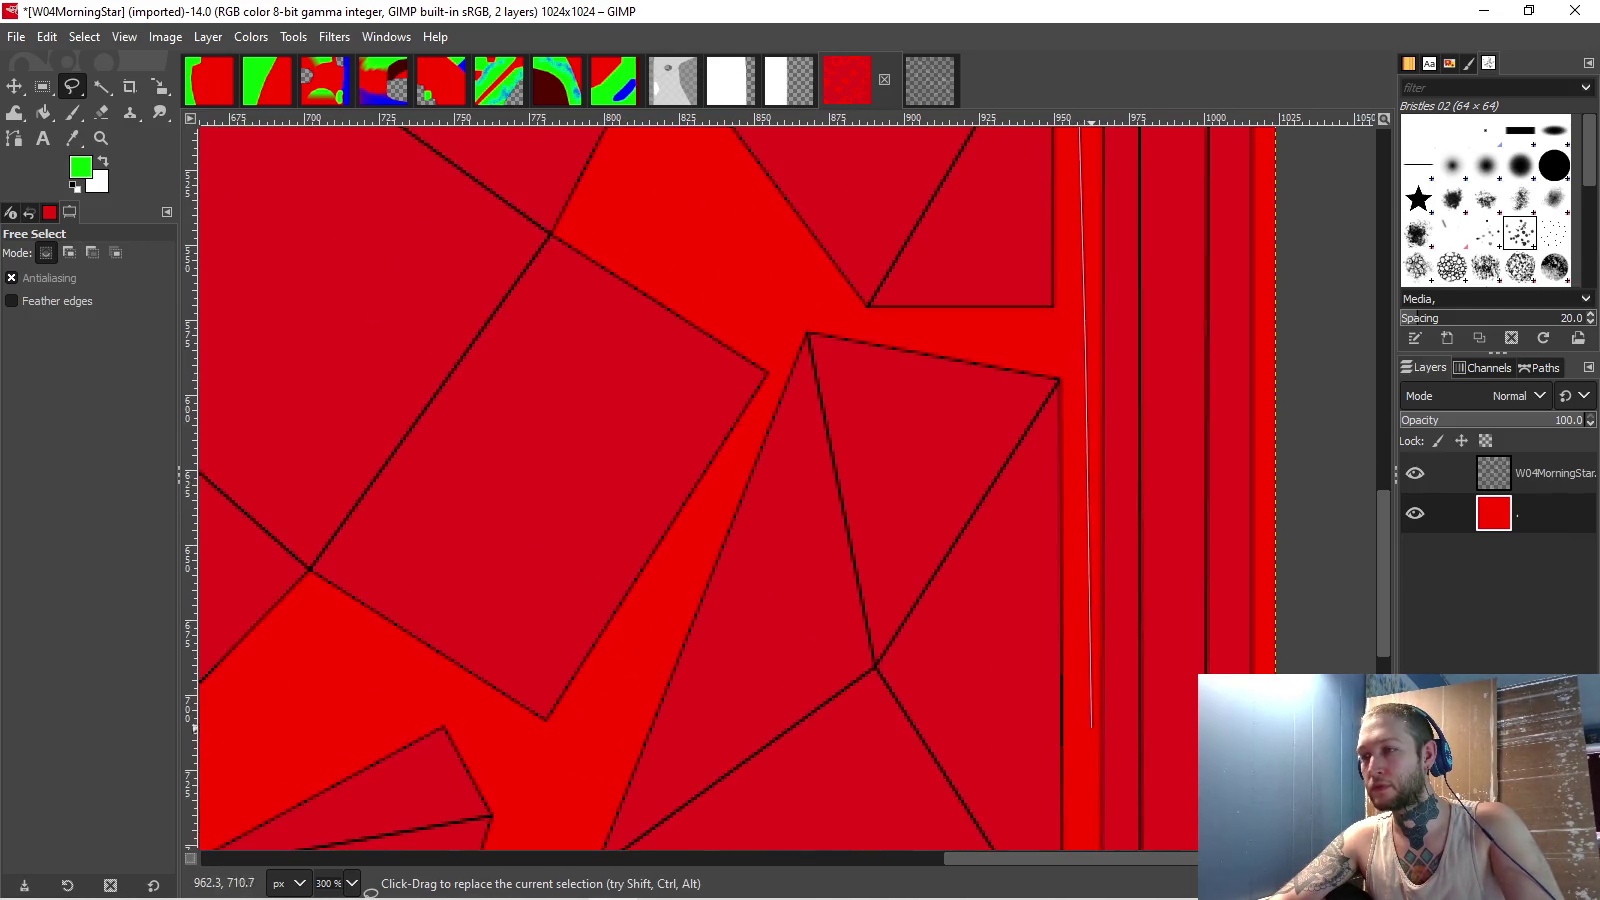
scroll(1004, 582, "right", 1)
scroll(1004, 582, "down", 1)
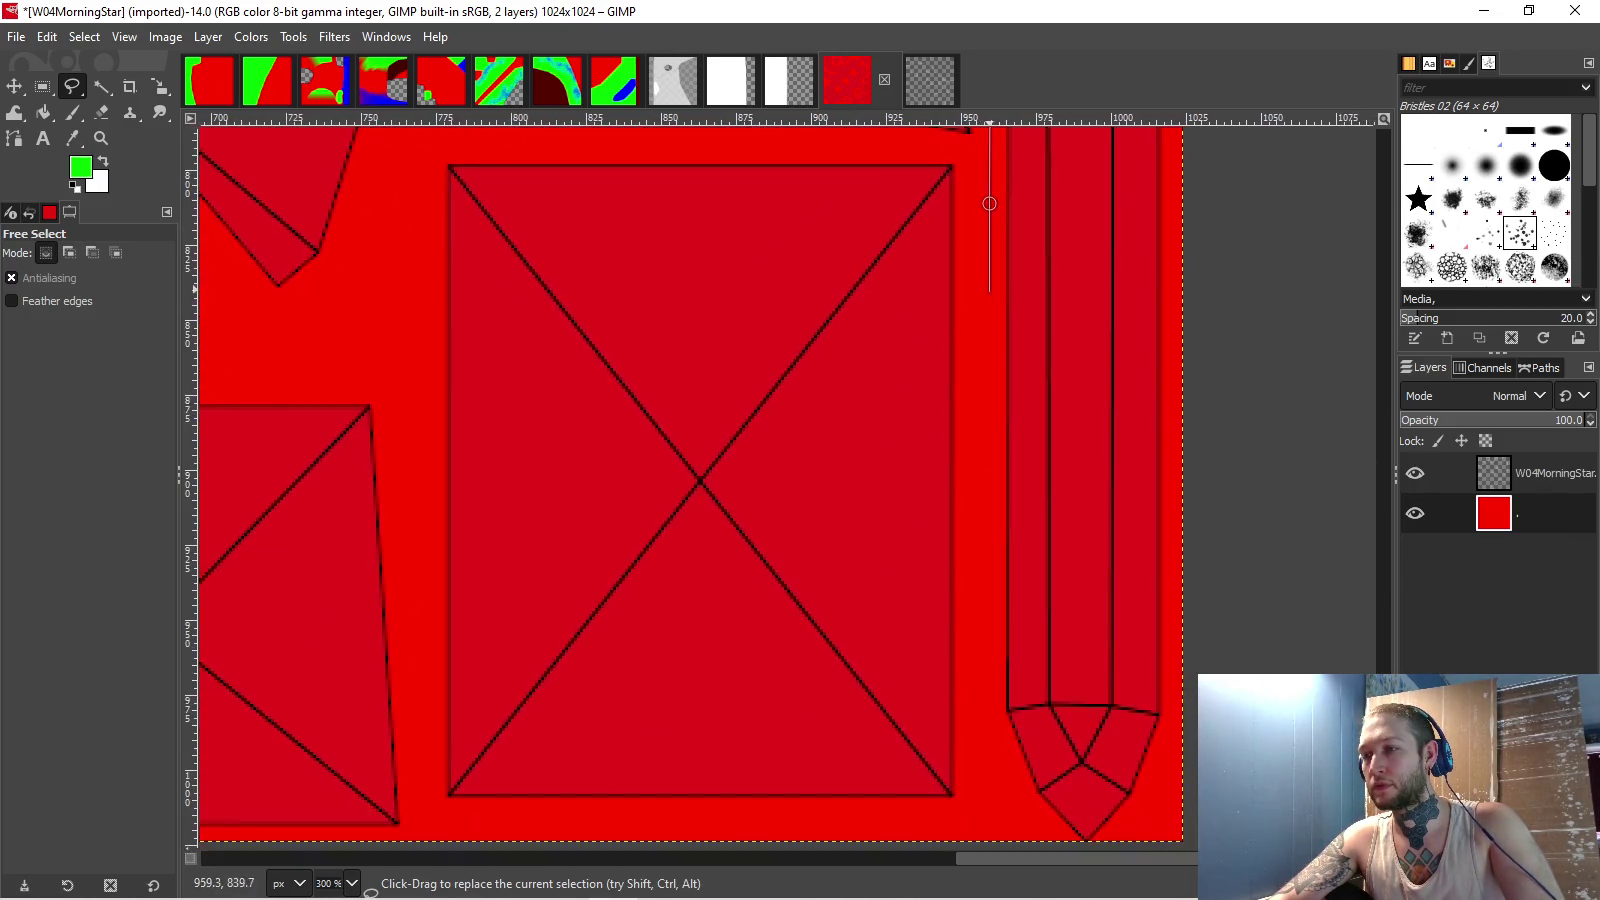
scroll(982, 768, "down", 1)
scroll(983, 793, "left", 4)
scroll(983, 793, "down", 1)
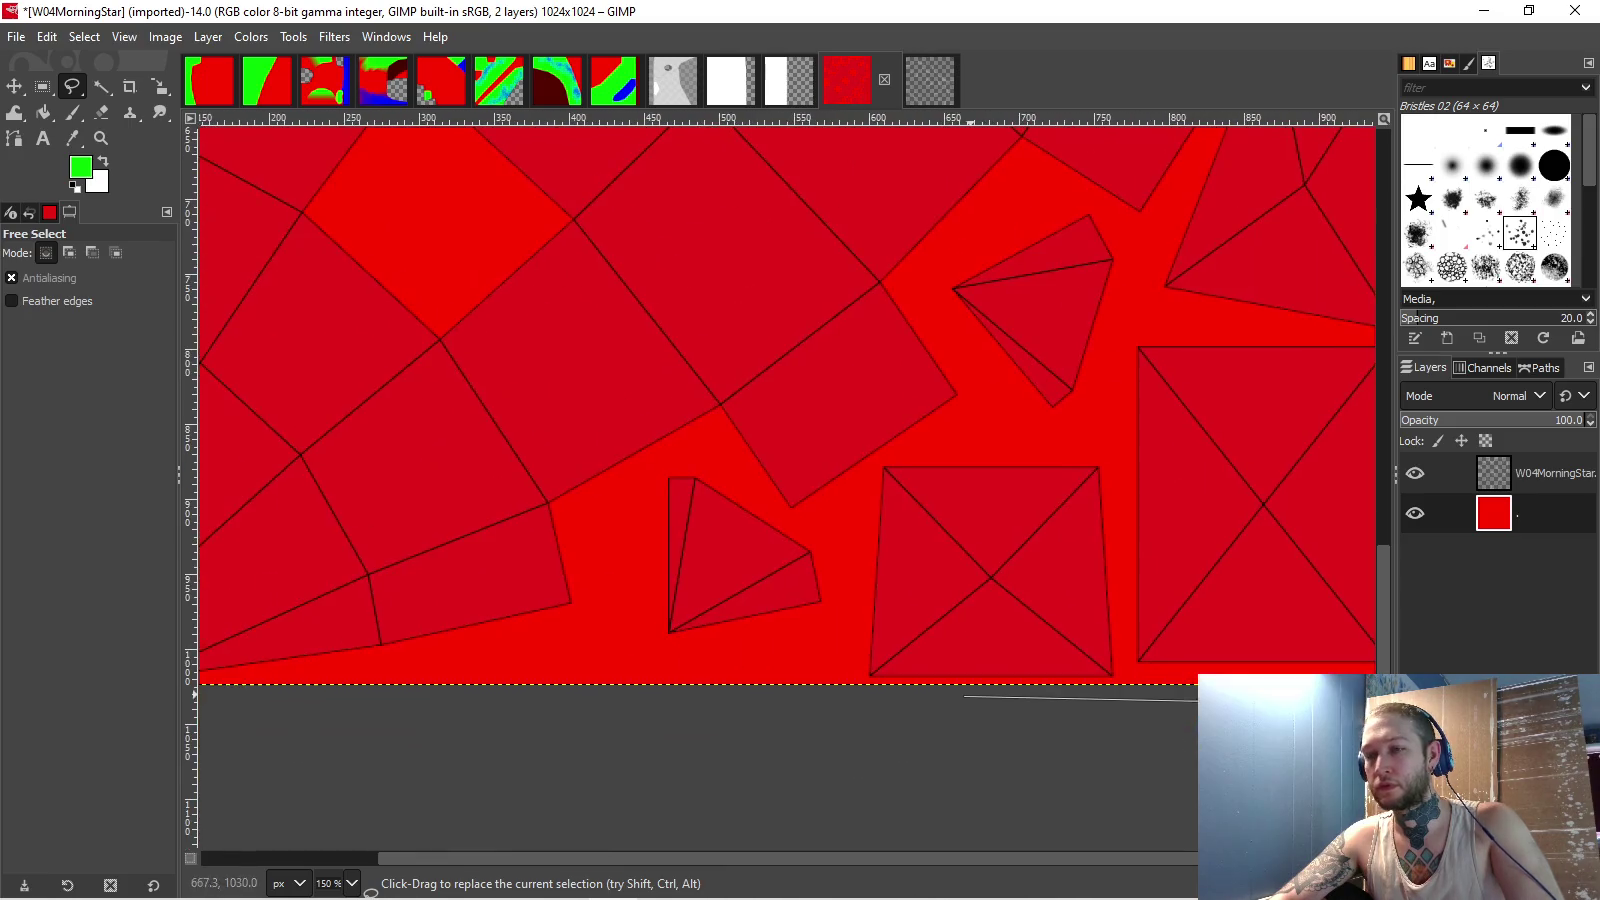
left_click(606, 714)
left_click(622, 496)
scroll(651, 447, "up", 3)
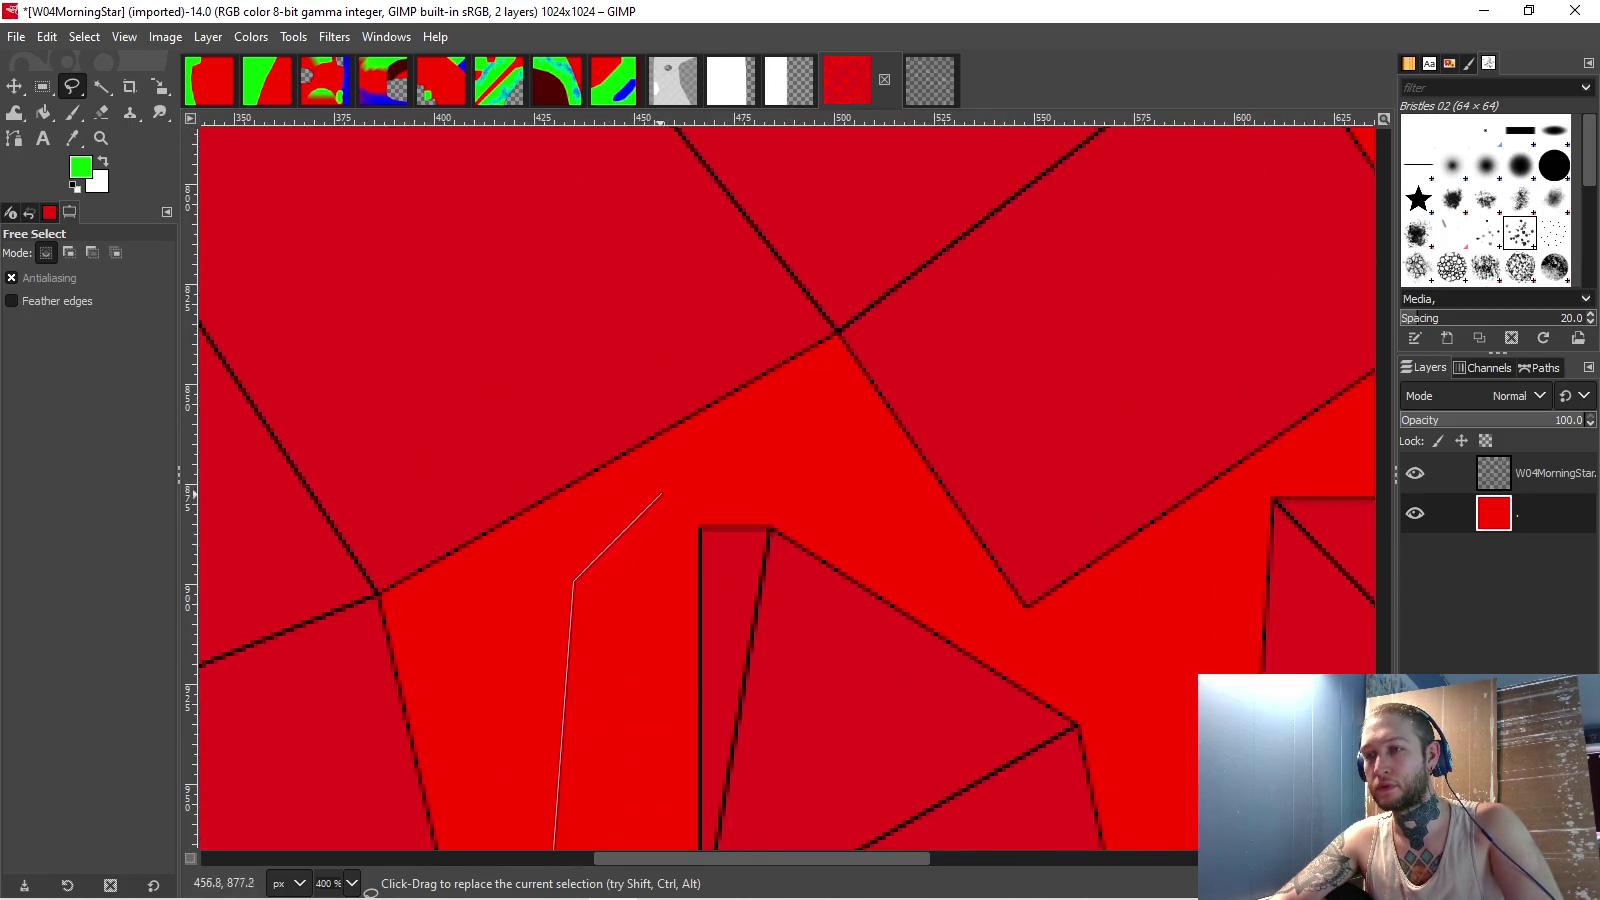
left_click(675, 473)
left_click(810, 448)
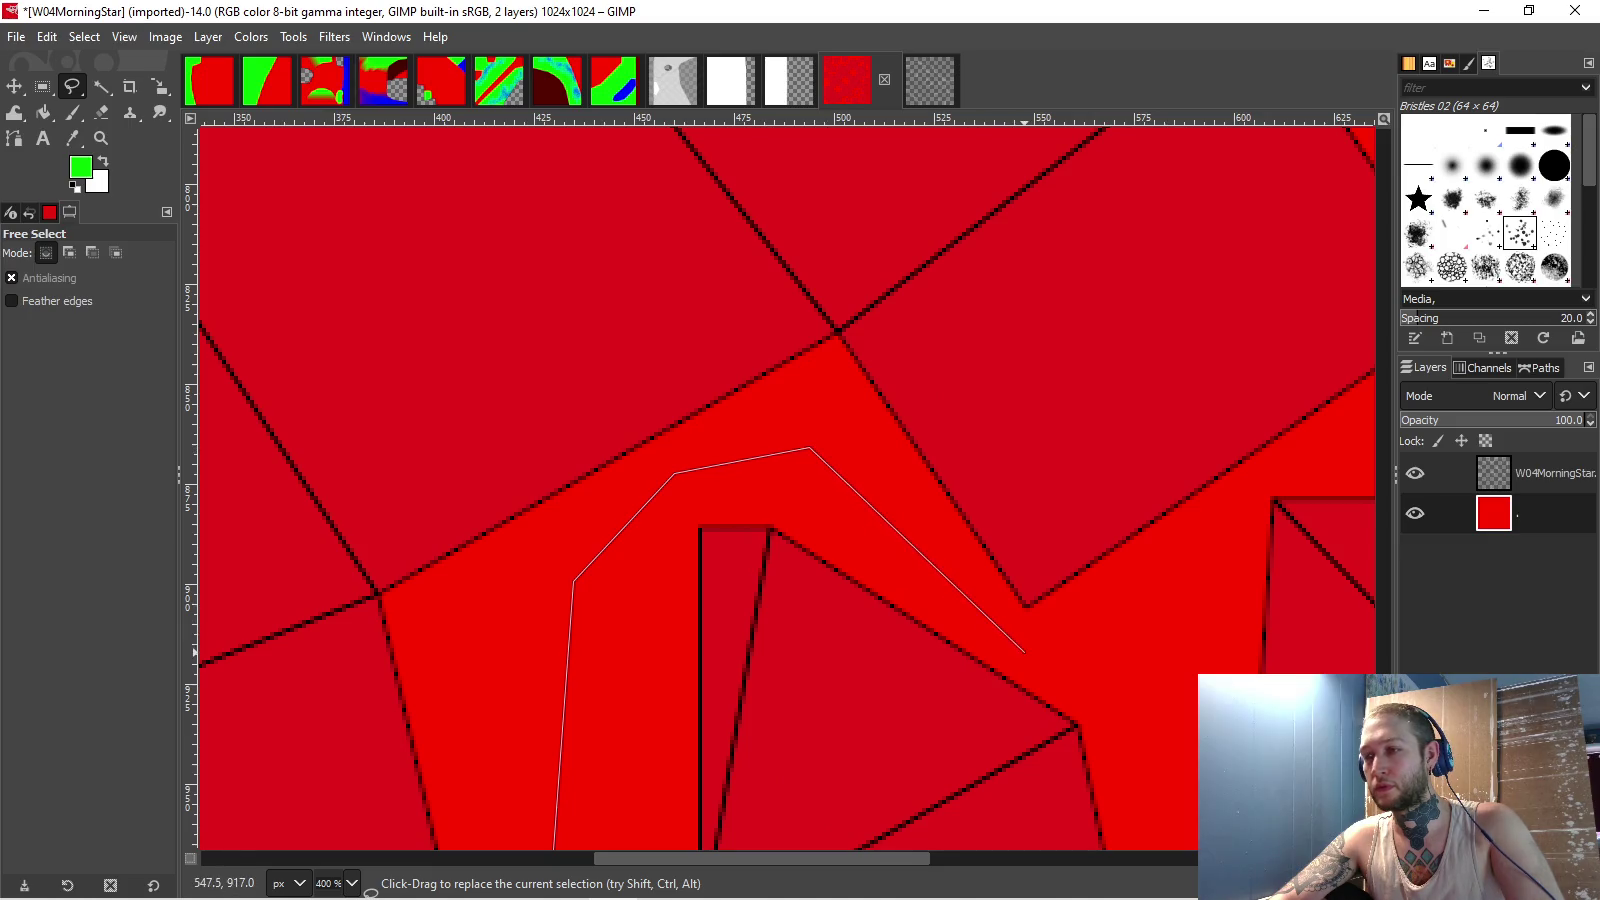
left_click(1163, 649)
left_click(1258, 479)
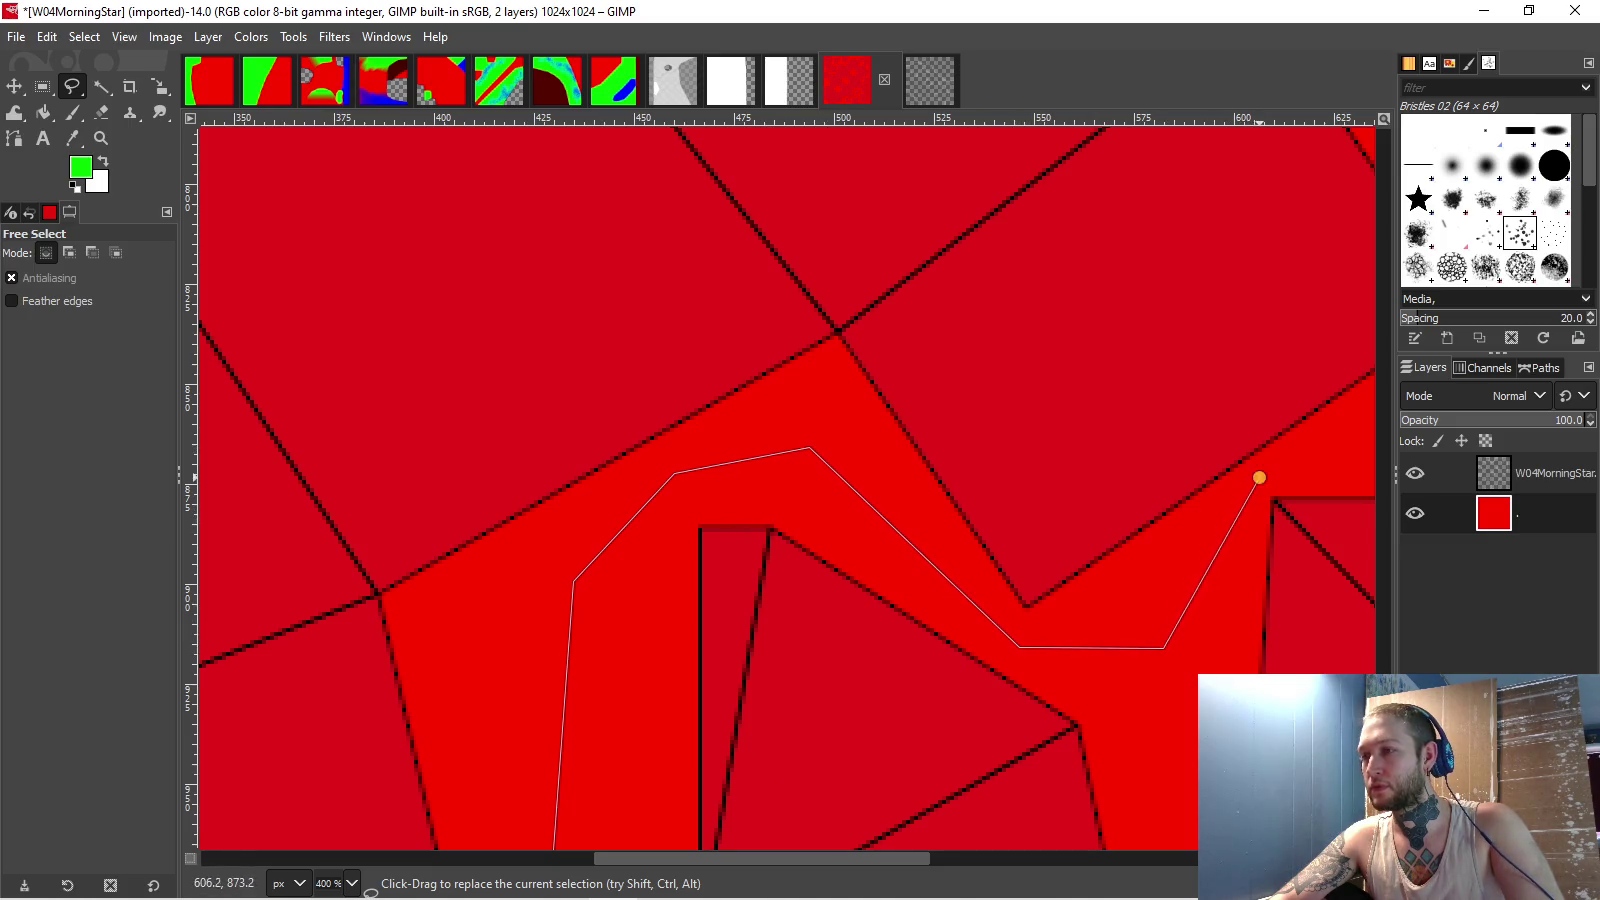
scroll(1258, 479, "right", 5)
scroll(1258, 479, "up", 2)
left_click(1041, 558)
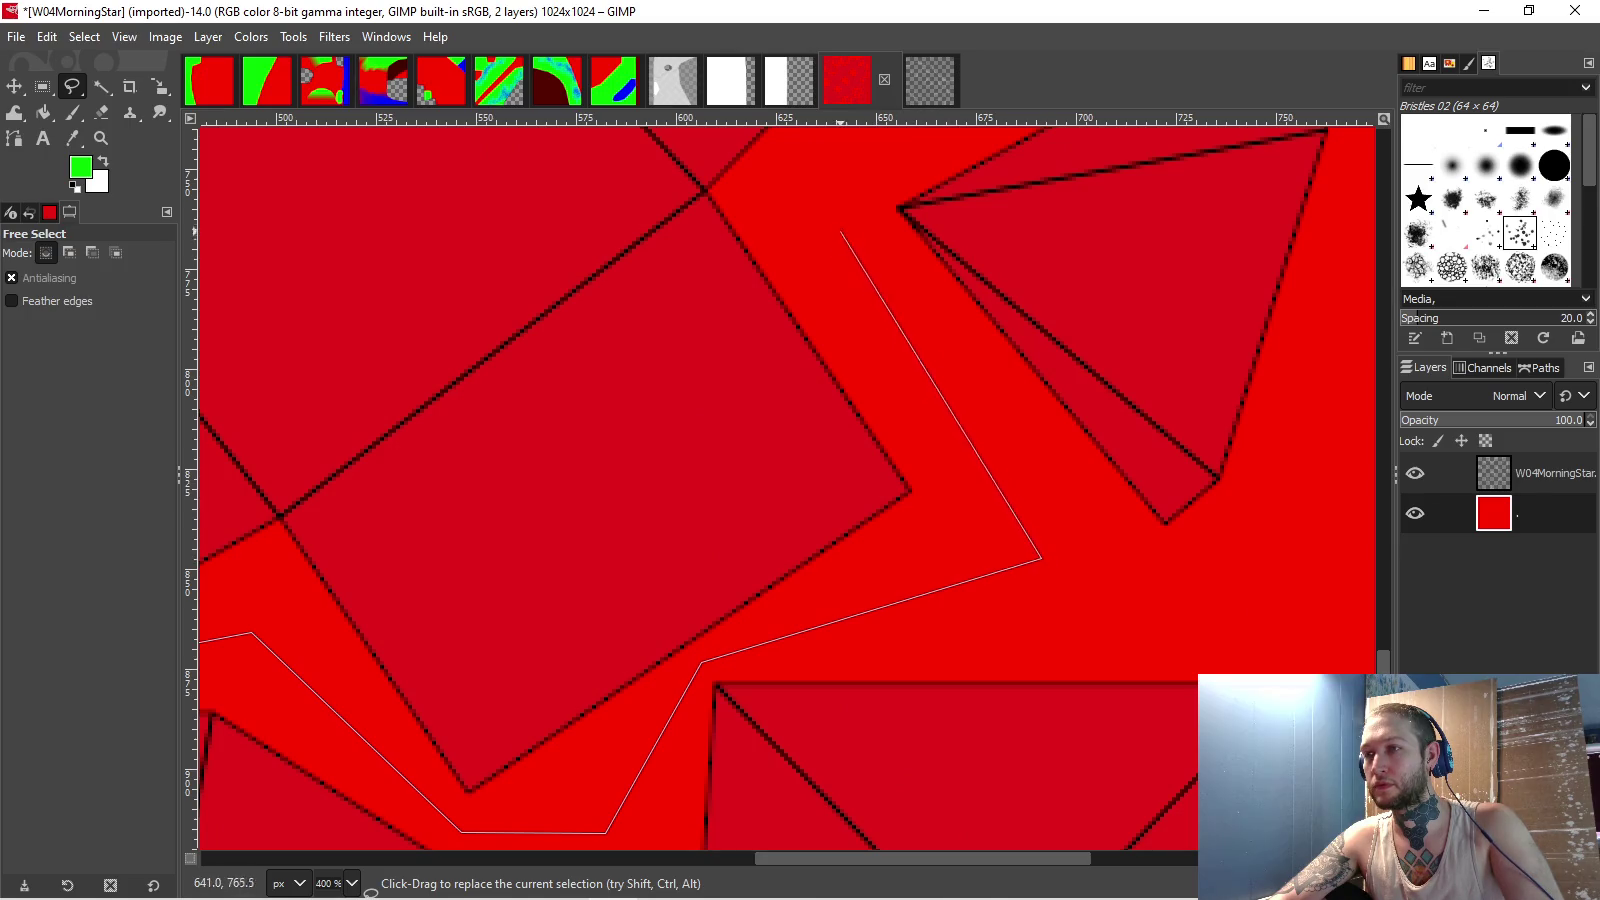
left_click(827, 205)
scroll(827, 205, "up", 5)
scroll(827, 205, "right", 2)
left_click(989, 376)
left_click(1286, 539)
scroll(1286, 539, "up", 5)
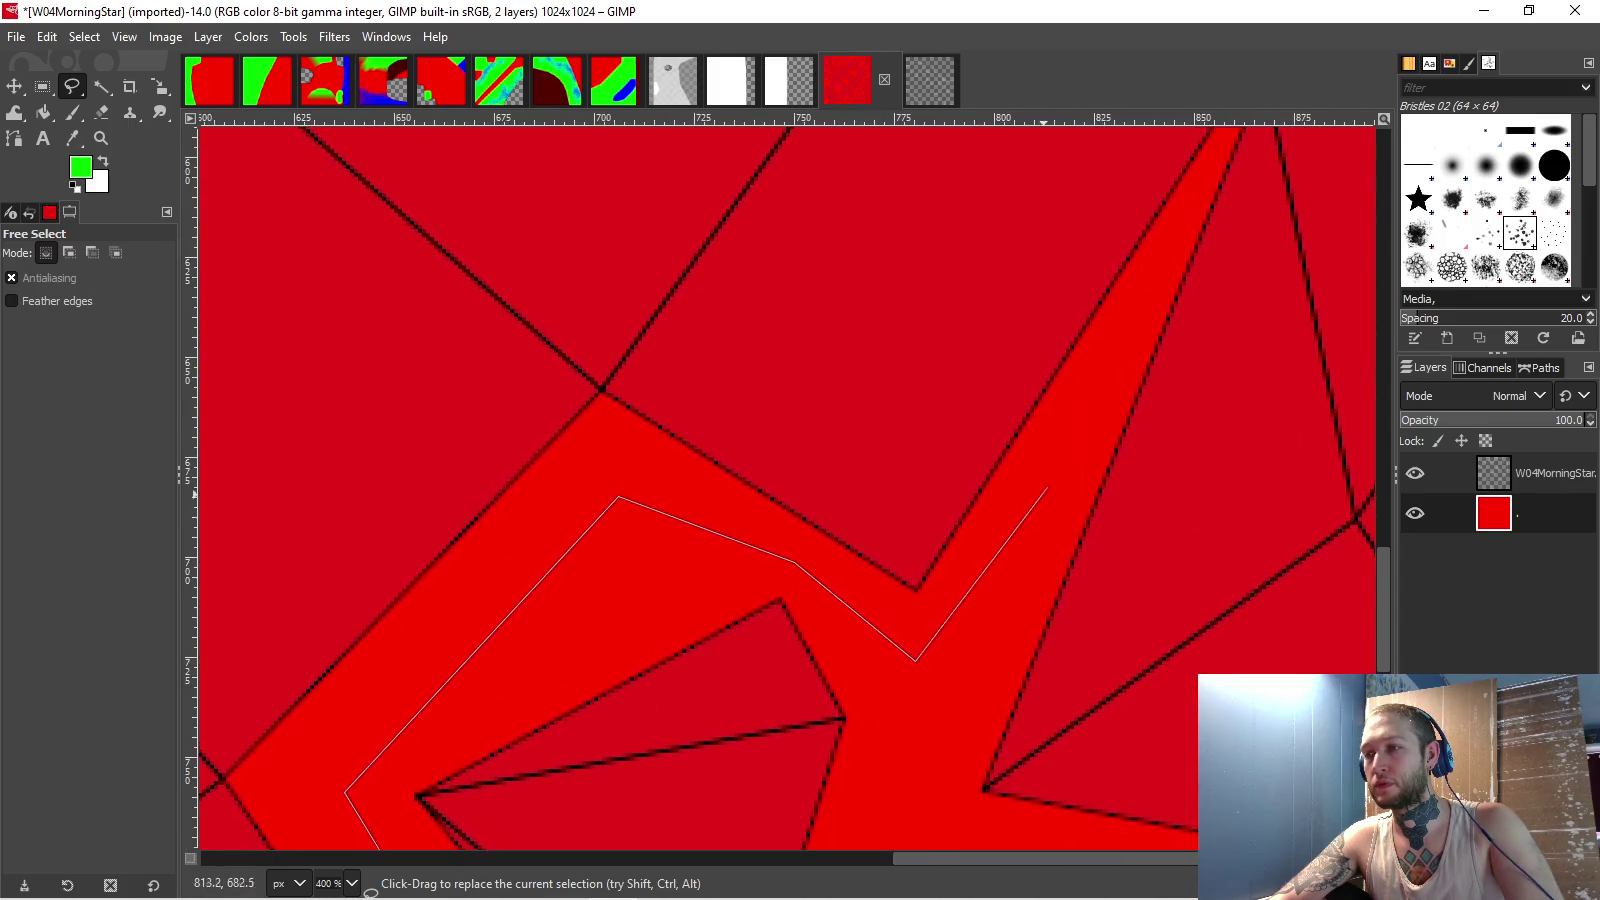
scroll(1061, 454, "right", 5)
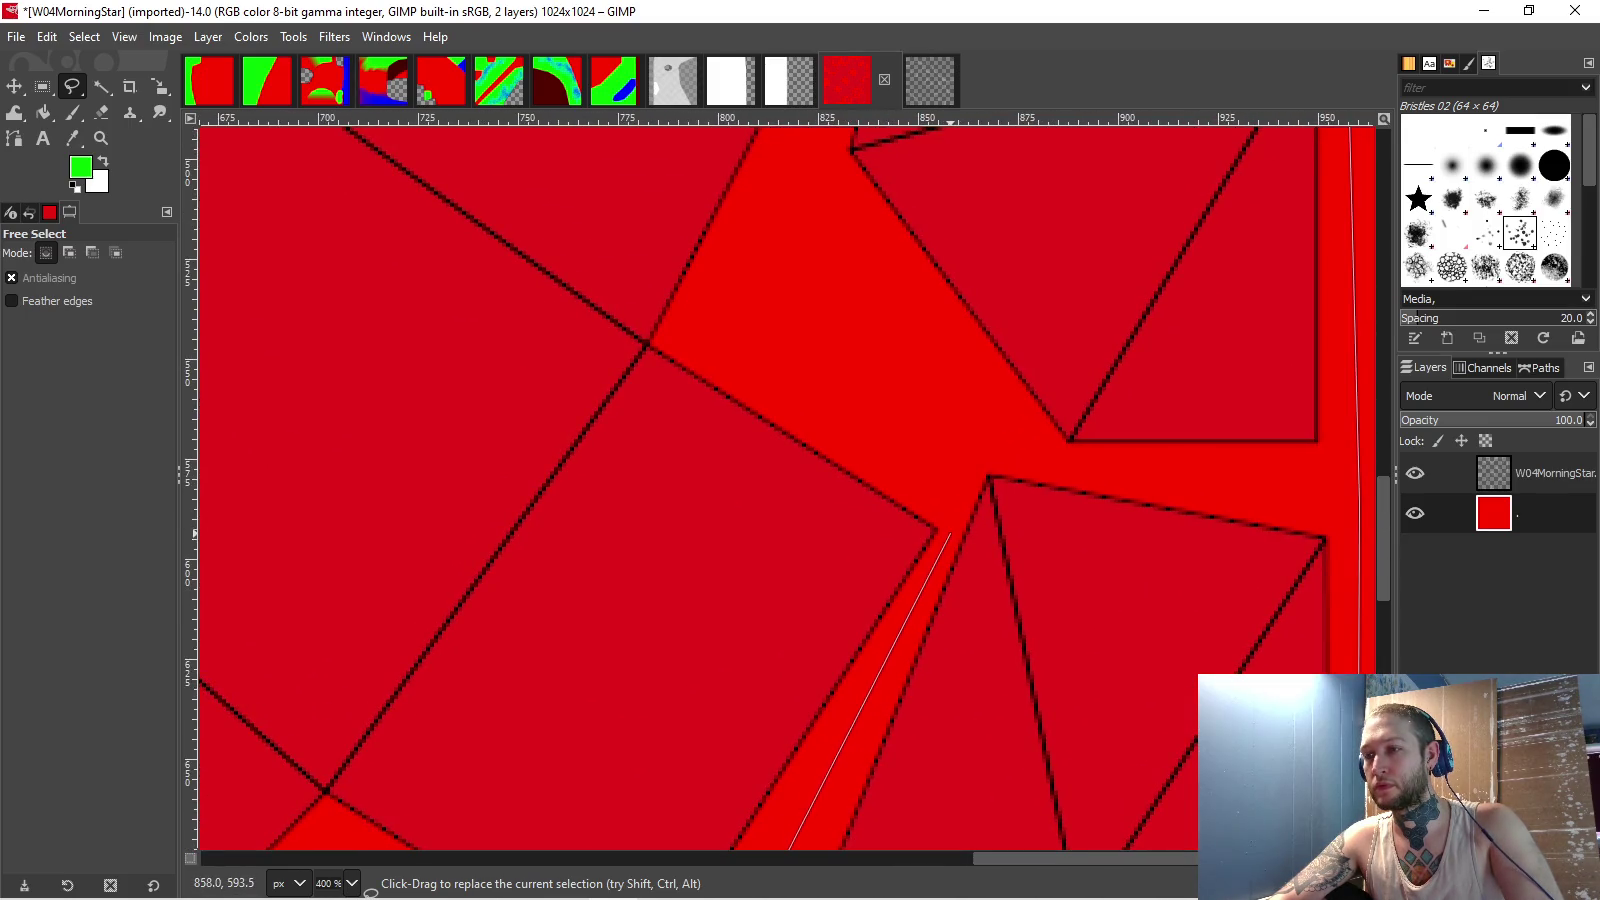
scroll(950, 533, "up", 5)
scroll(950, 533, "left", 1)
left_click(825, 445)
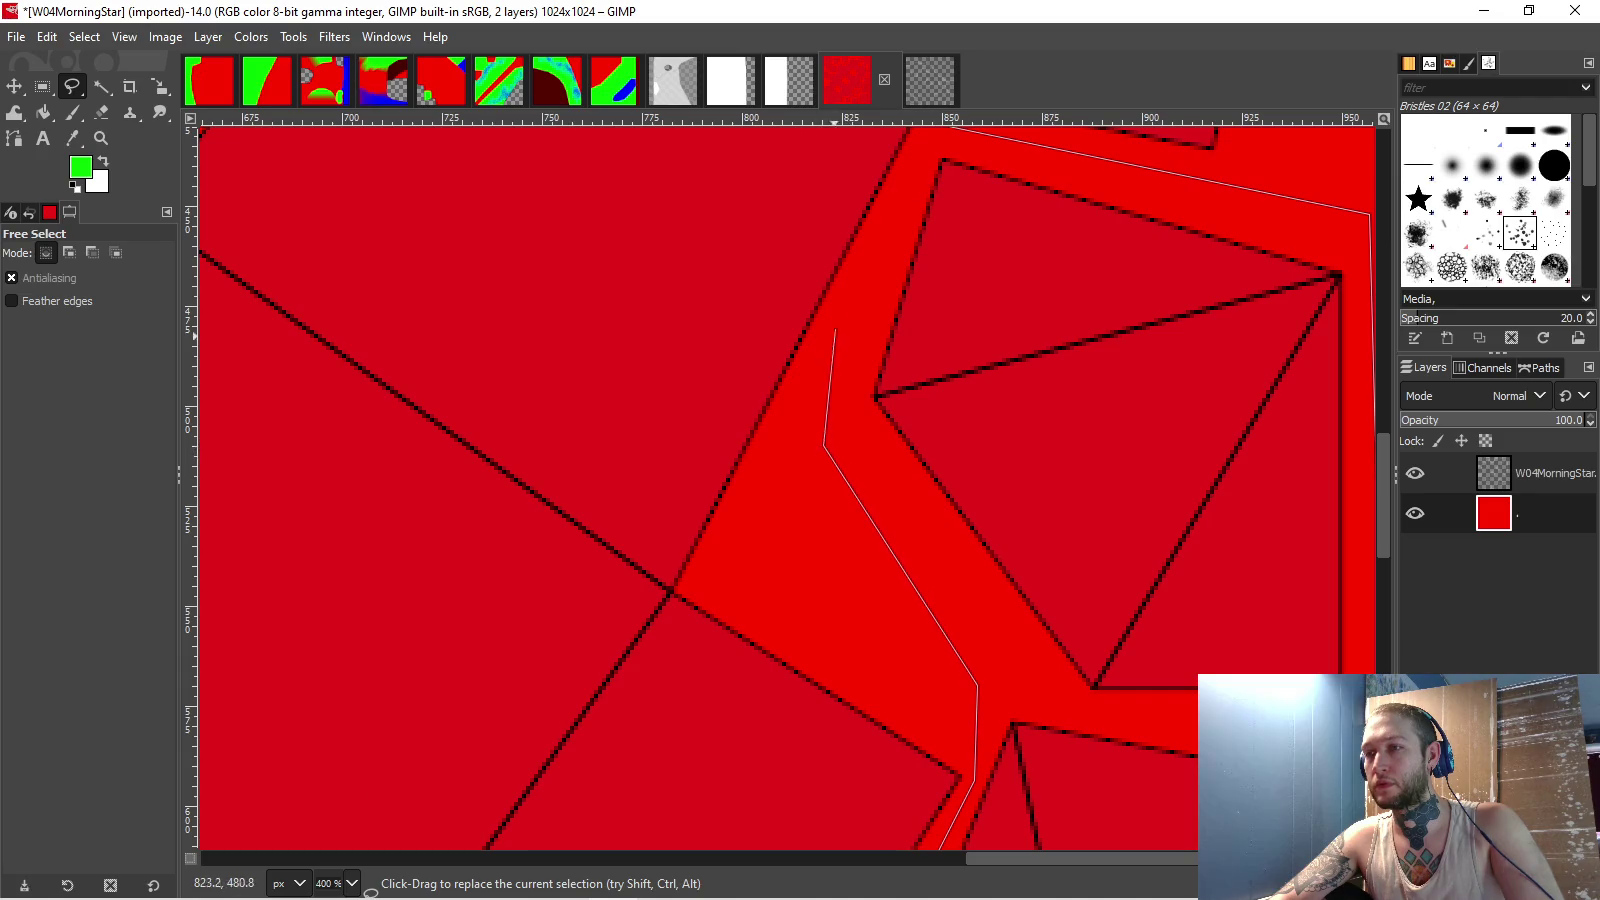
left_click(873, 250)
key("Return")
- Bucket-fill the selected regions green
scroll(873, 250, "down", 3)
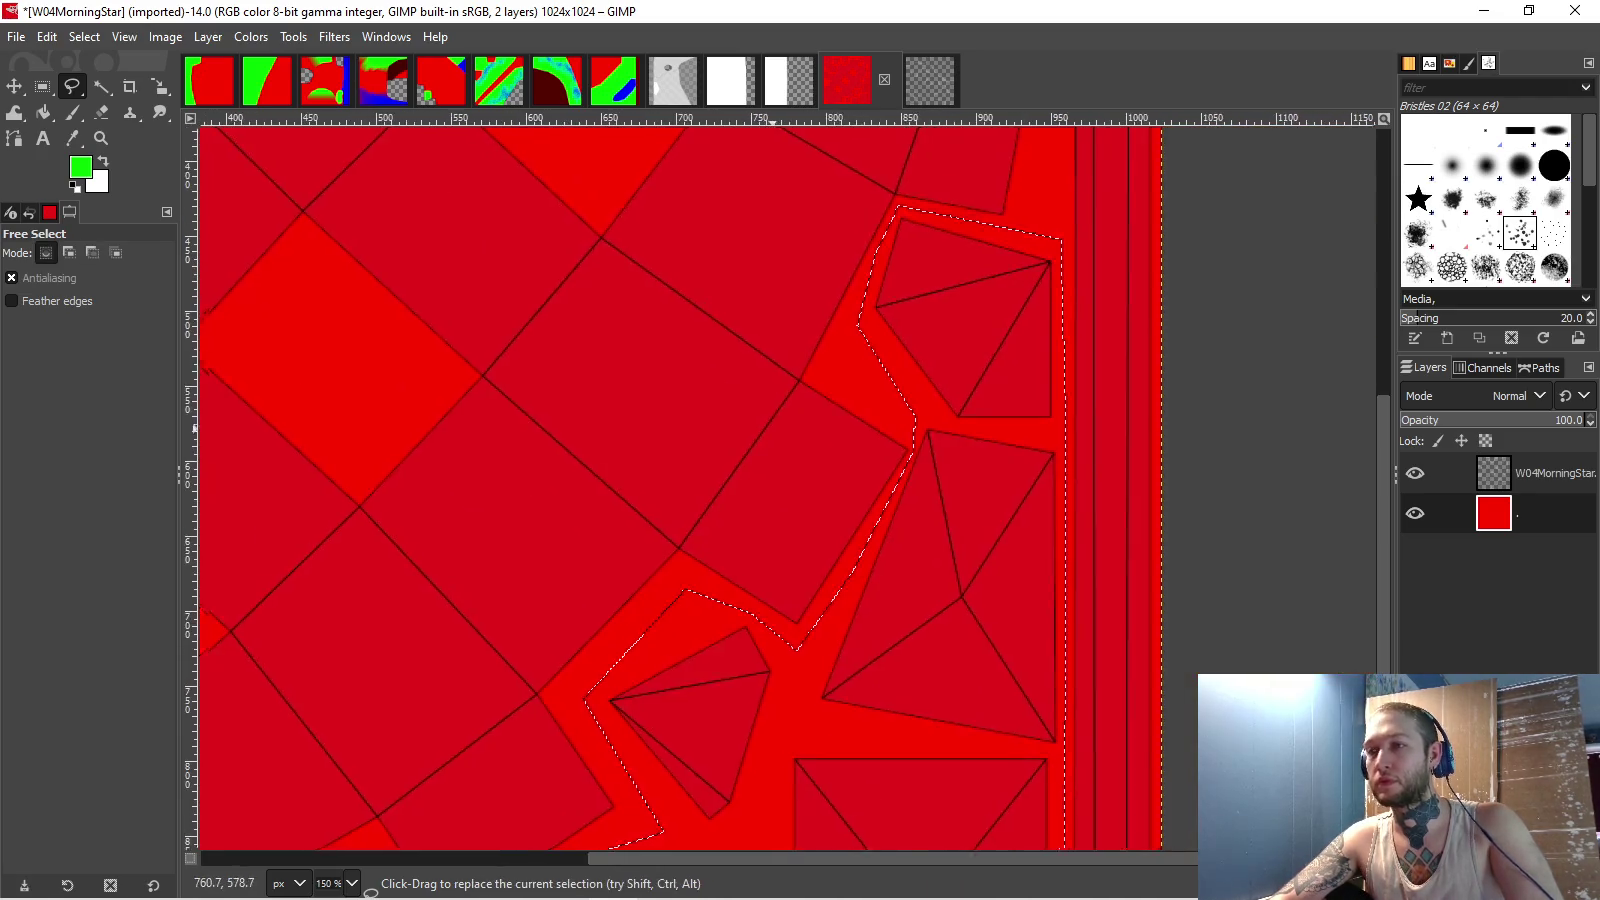
key("shift+b")
left_click(648, 365)
scroll(812, 511, "down", 3)
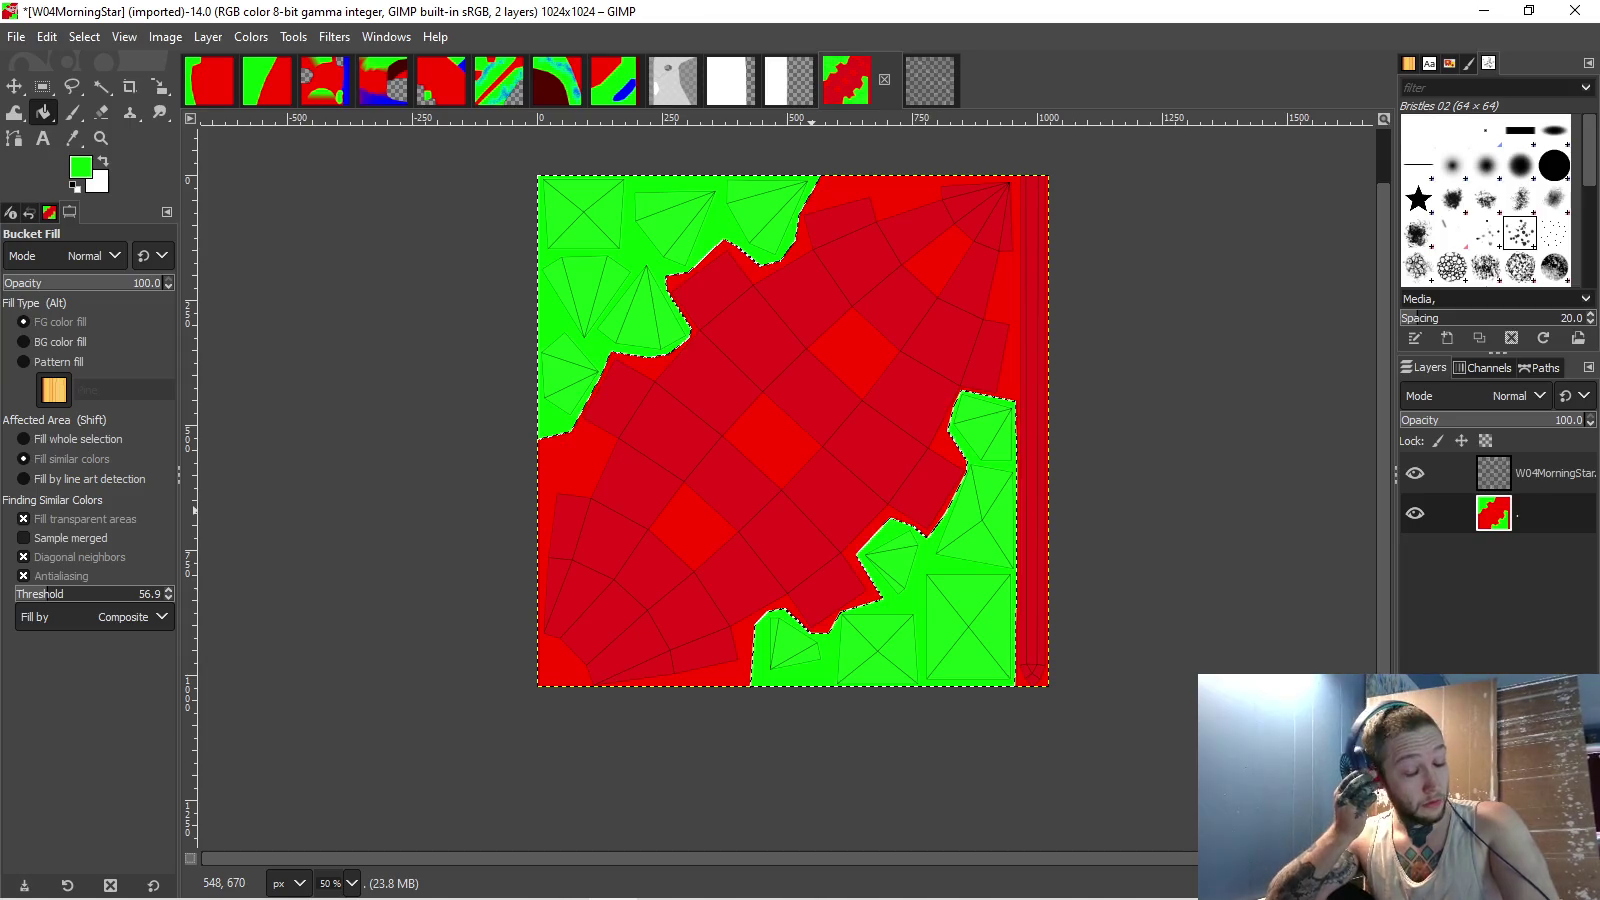
- Free-select the narrow strip running down the texture's right edge
scroll(812, 510, "up", 3)
scroll(812, 510, "right", 5)
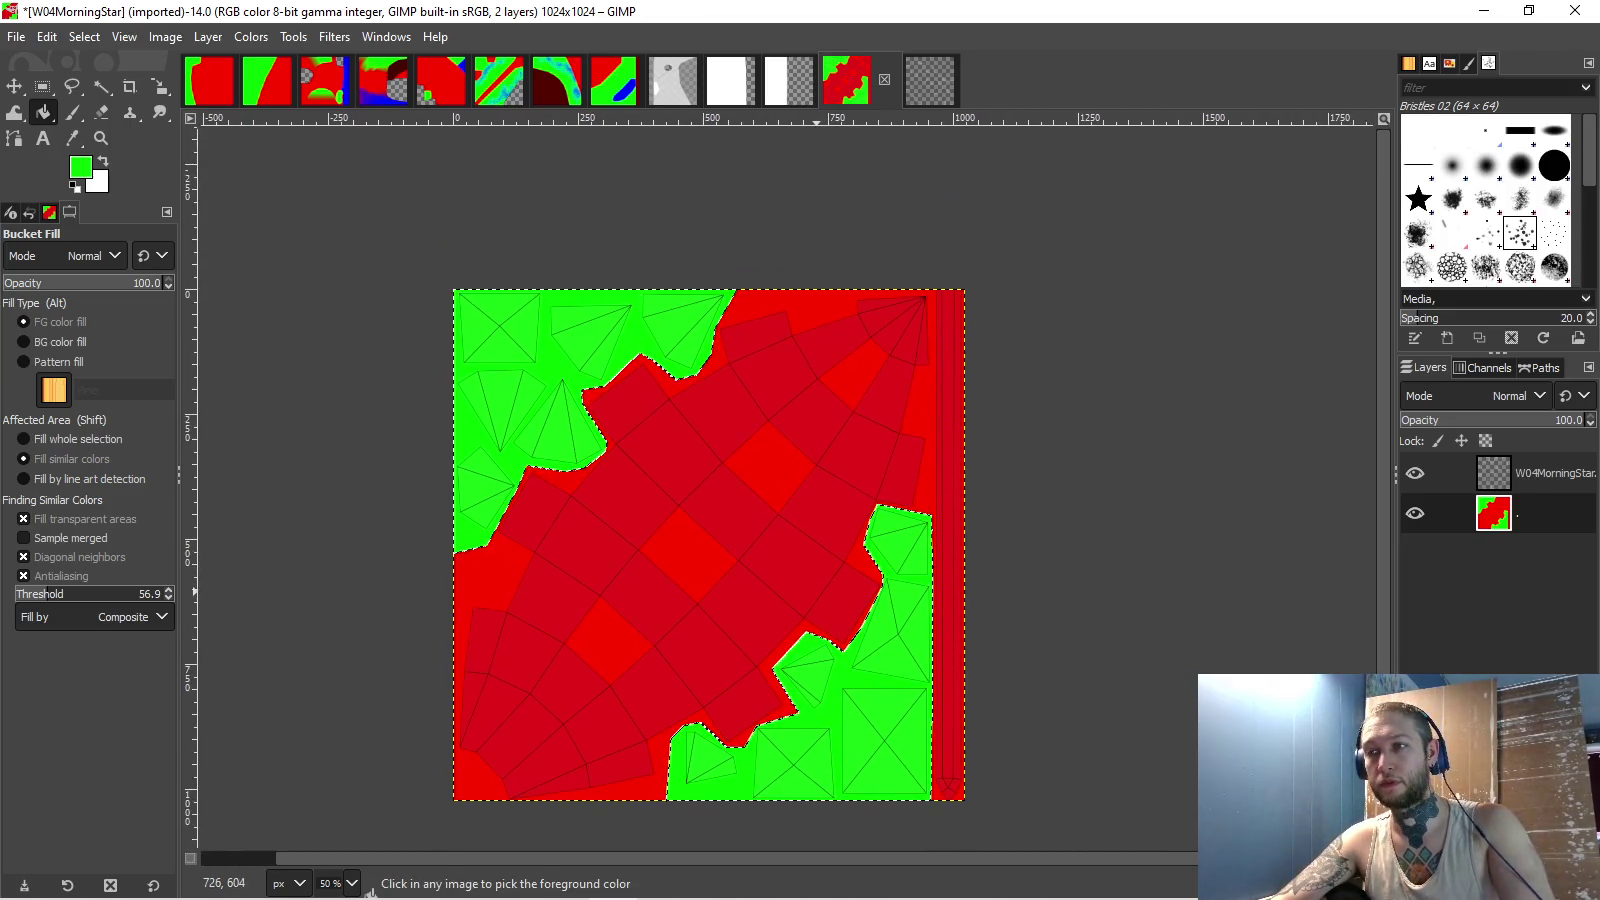
left_click(71, 86)
scroll(636, 303, "up", 5)
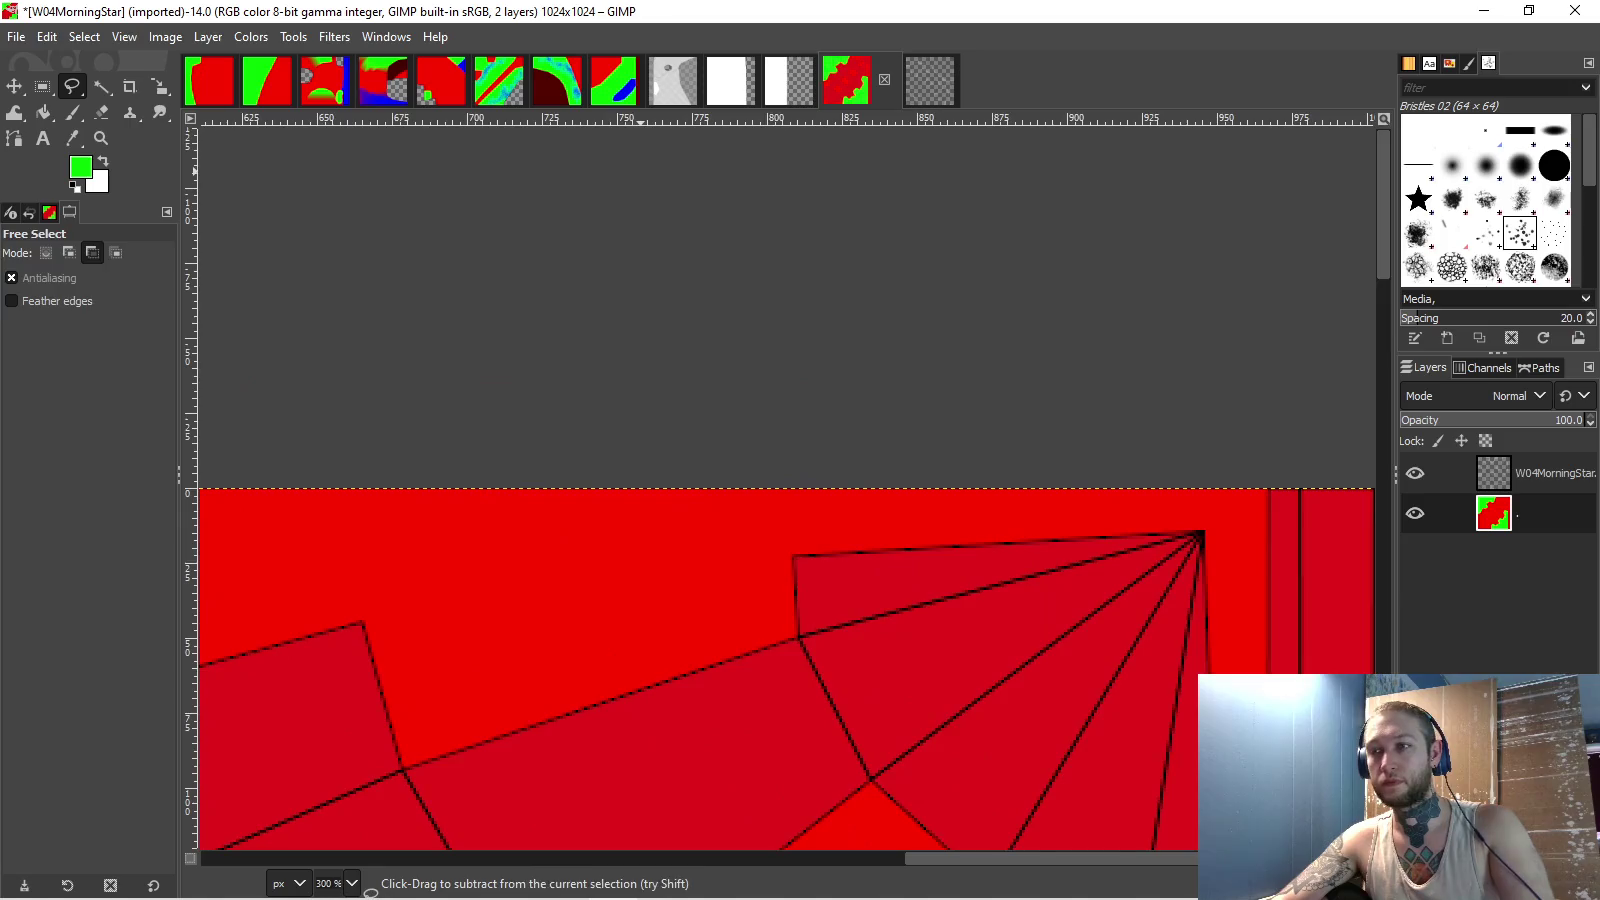
scroll(833, 266, "down", 2)
scroll(833, 266, "right", 4)
left_click(827, 267)
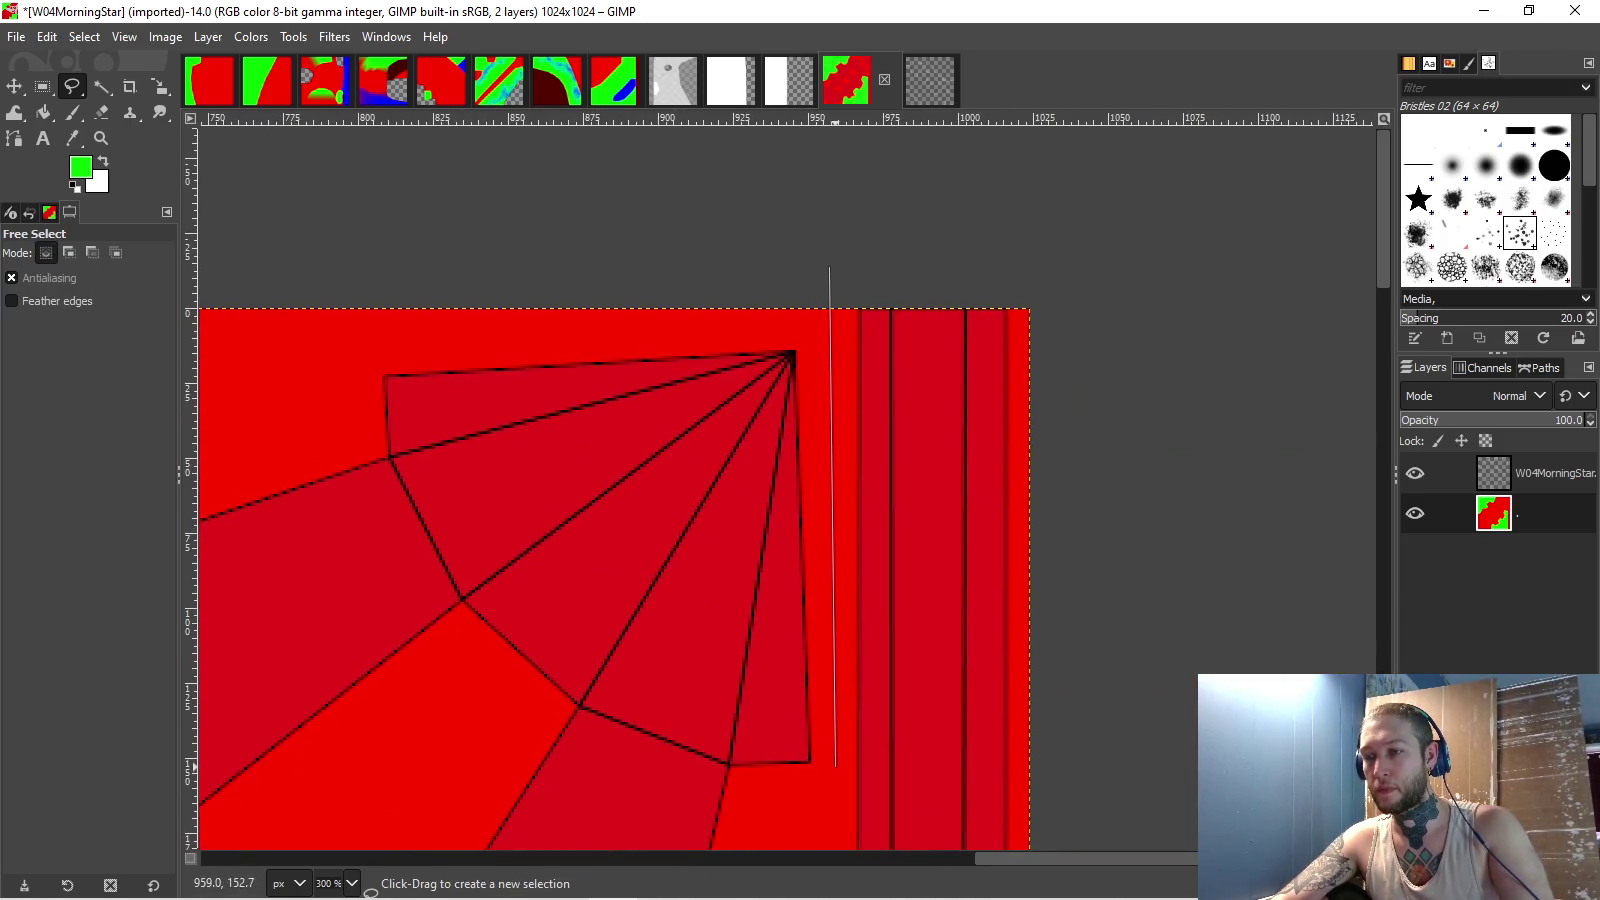
scroll(836, 768, "down", 5)
scroll(763, 640, "right", 1)
scroll(758, 500, "down", 6)
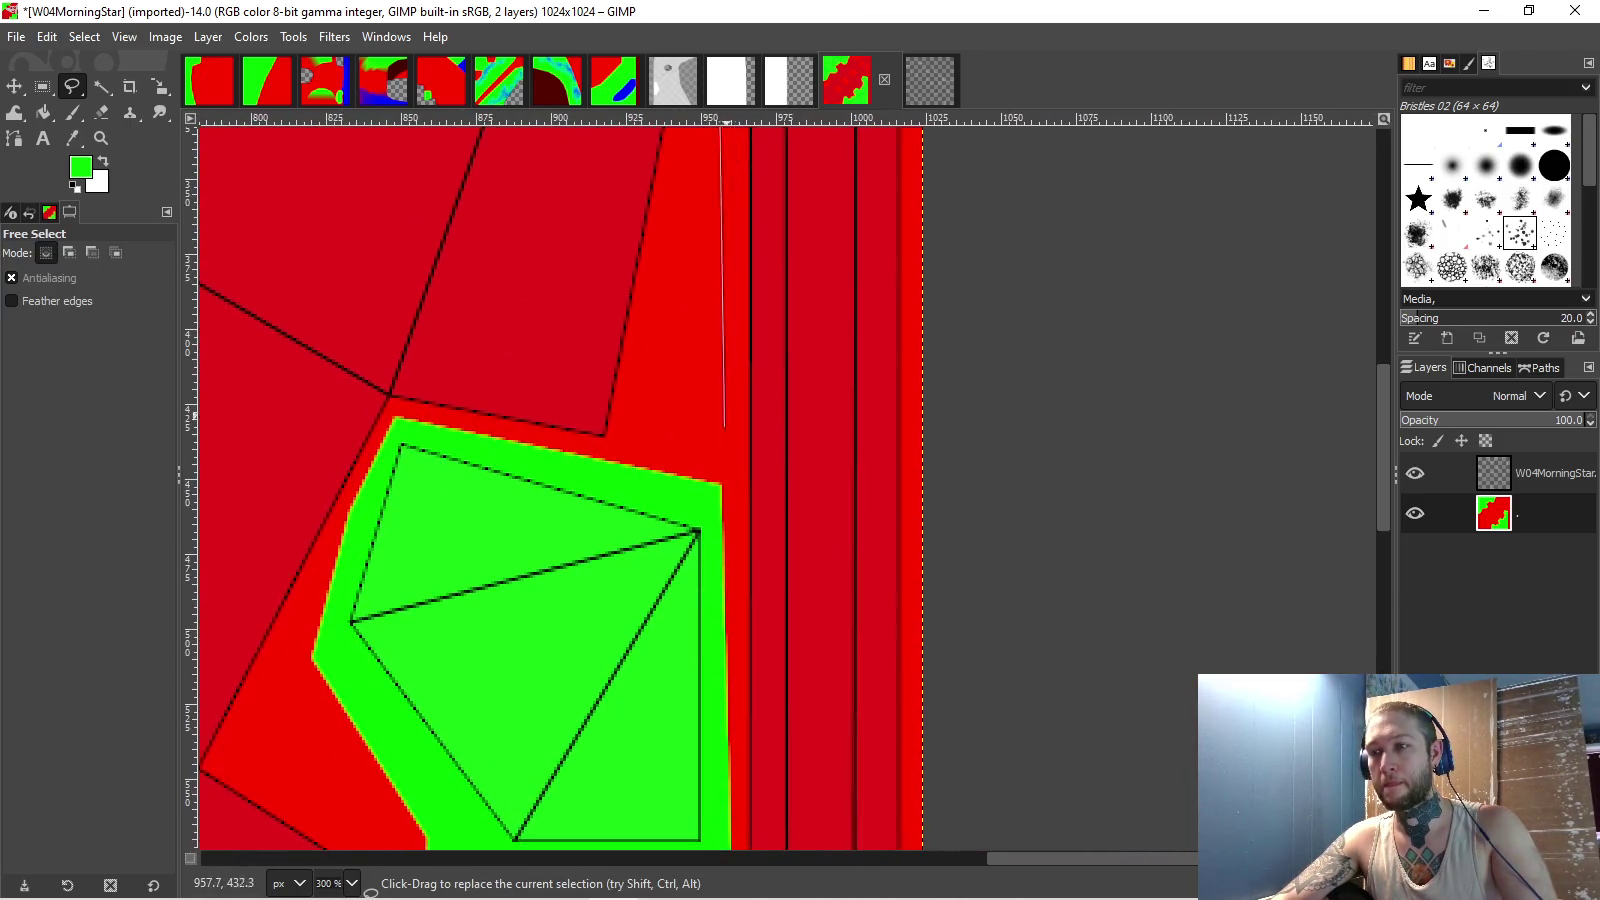
scroll(756, 420, "down", 4)
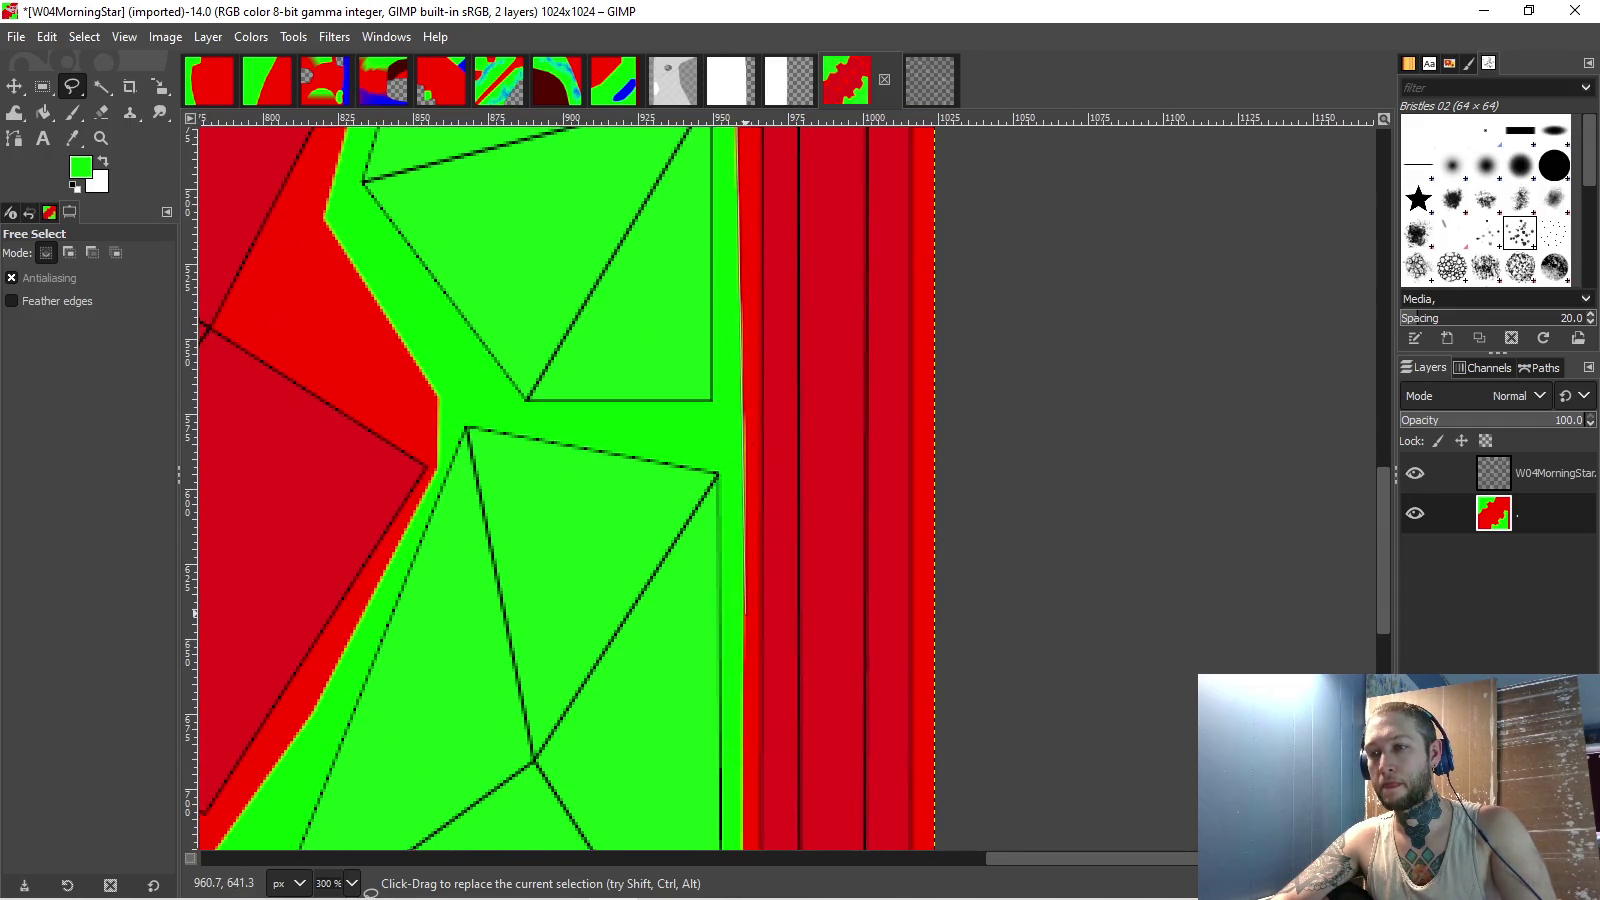
scroll(762, 520, "down", 3)
scroll(765, 560, "left", 1)
scroll(757, 707, "down", 5)
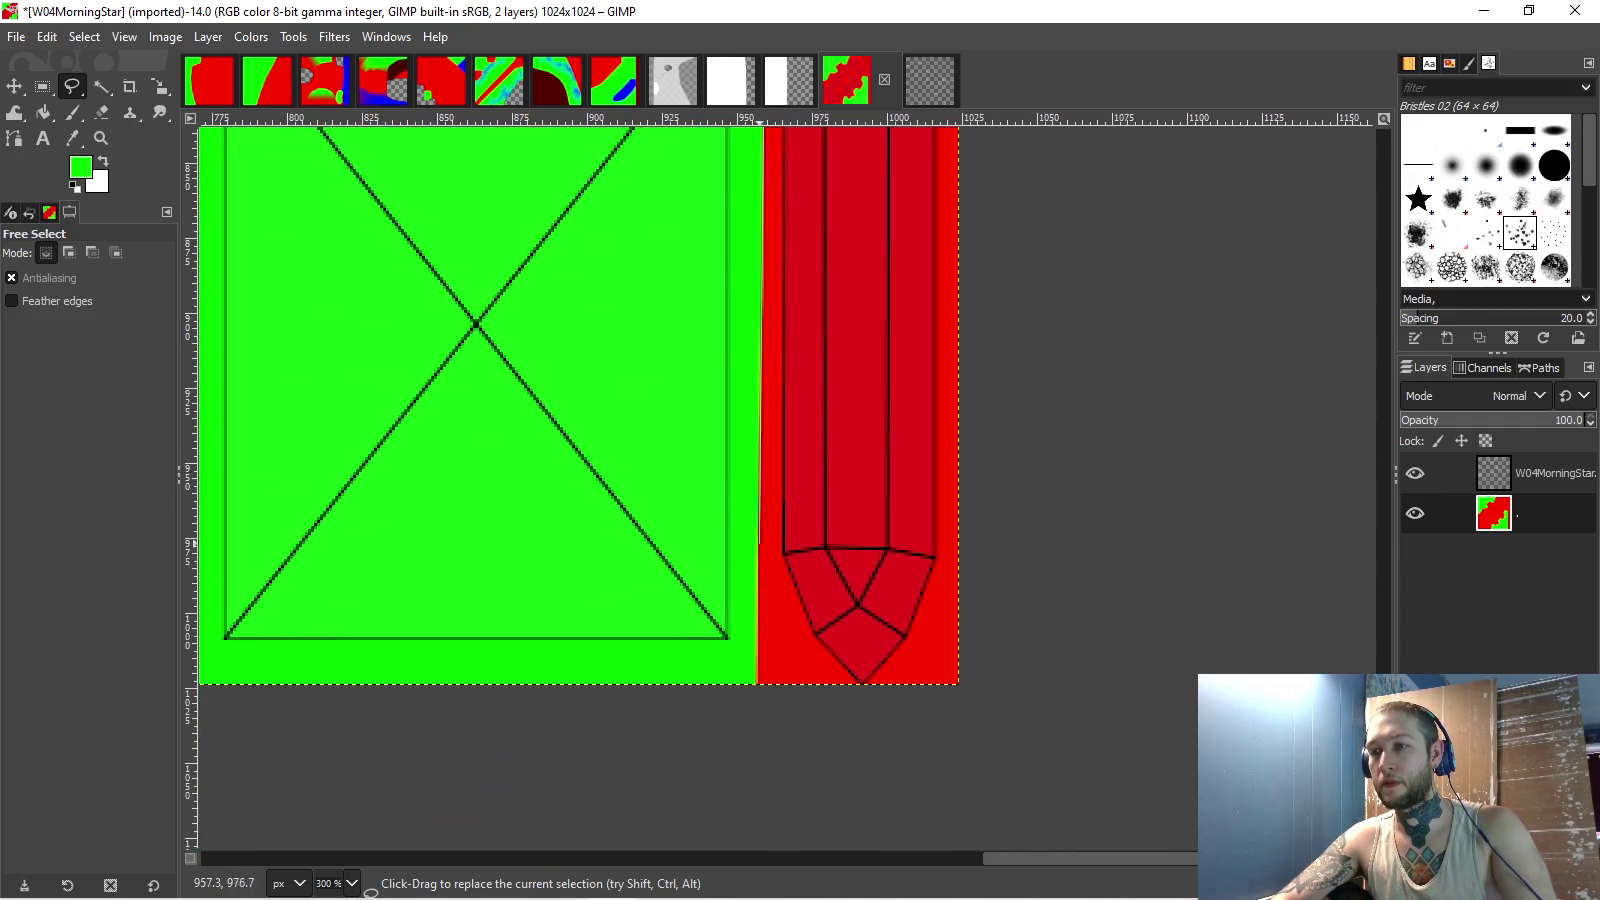
scroll(1080, 738, "up", 3, "ctrl")
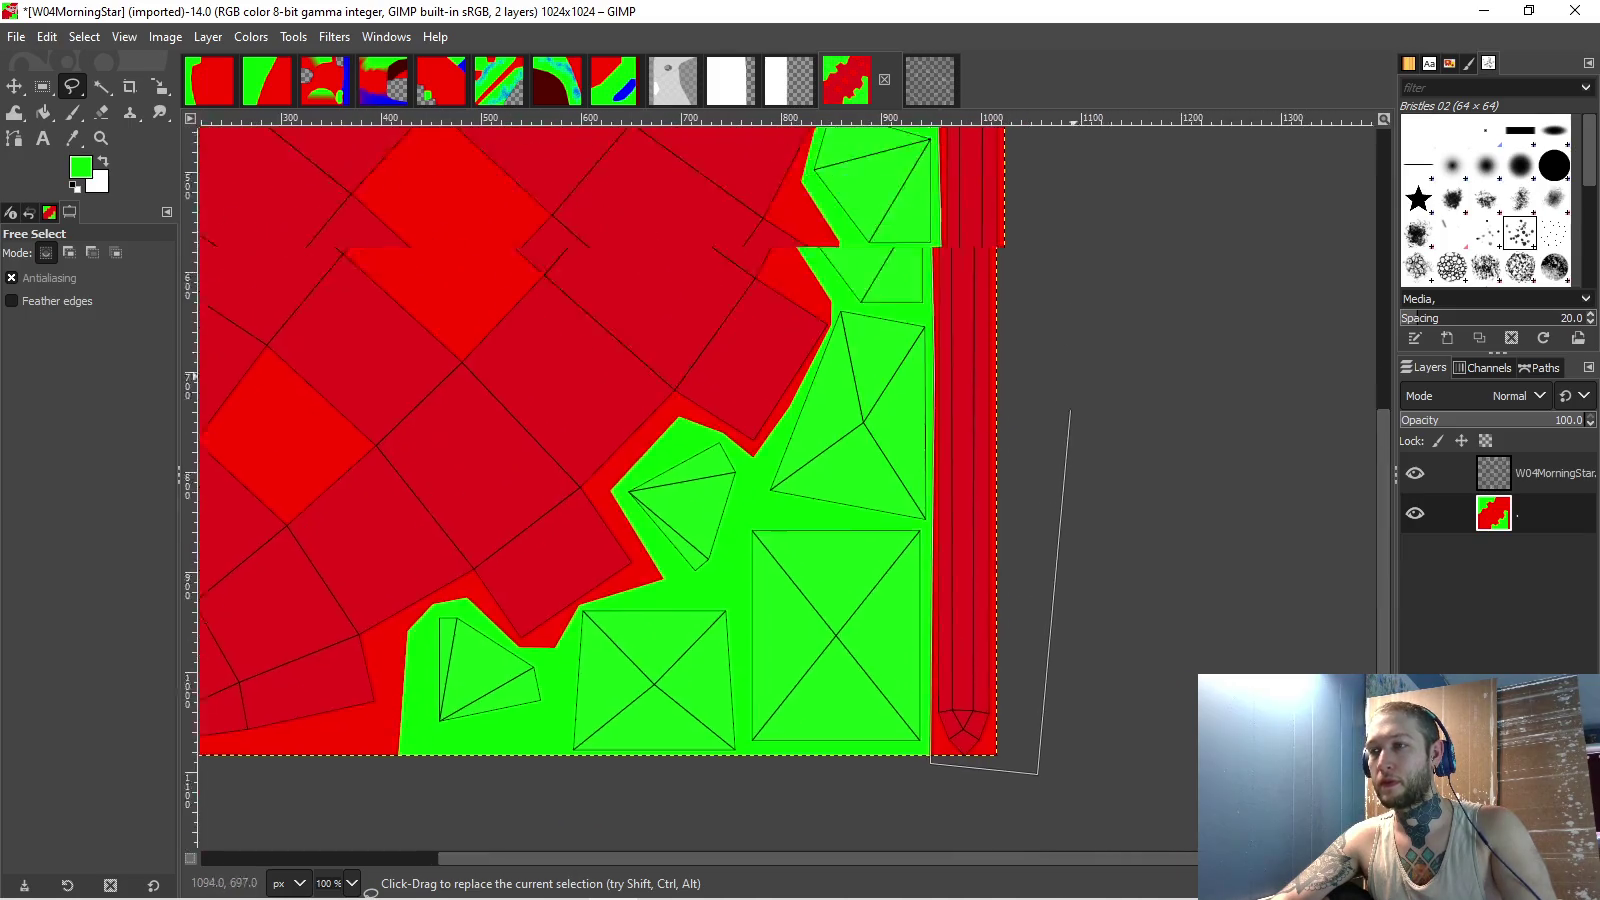
key("Return")
- Fill the strip blue (0000ff) and switch to the W04MorningStarShield image
left_click(80, 166)
left_click_drag(1278, 398, 1278, 332)
left_click(1352, 549)
key("shift+b")
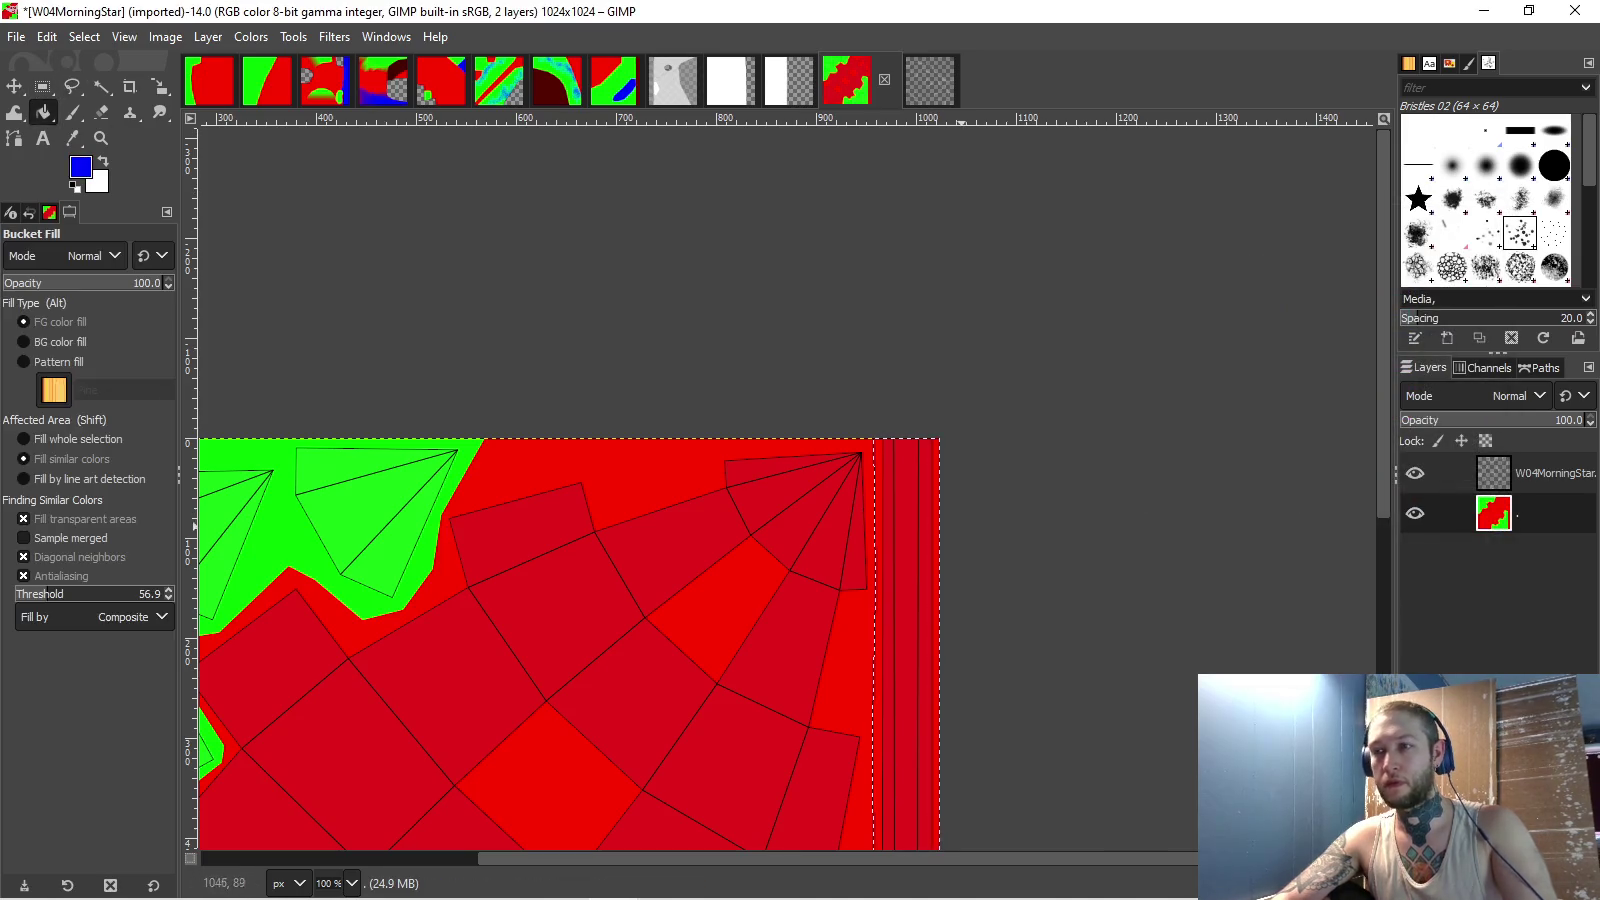
left_click(906, 640)
scroll(833, 447, "down", 3, "ctrl")
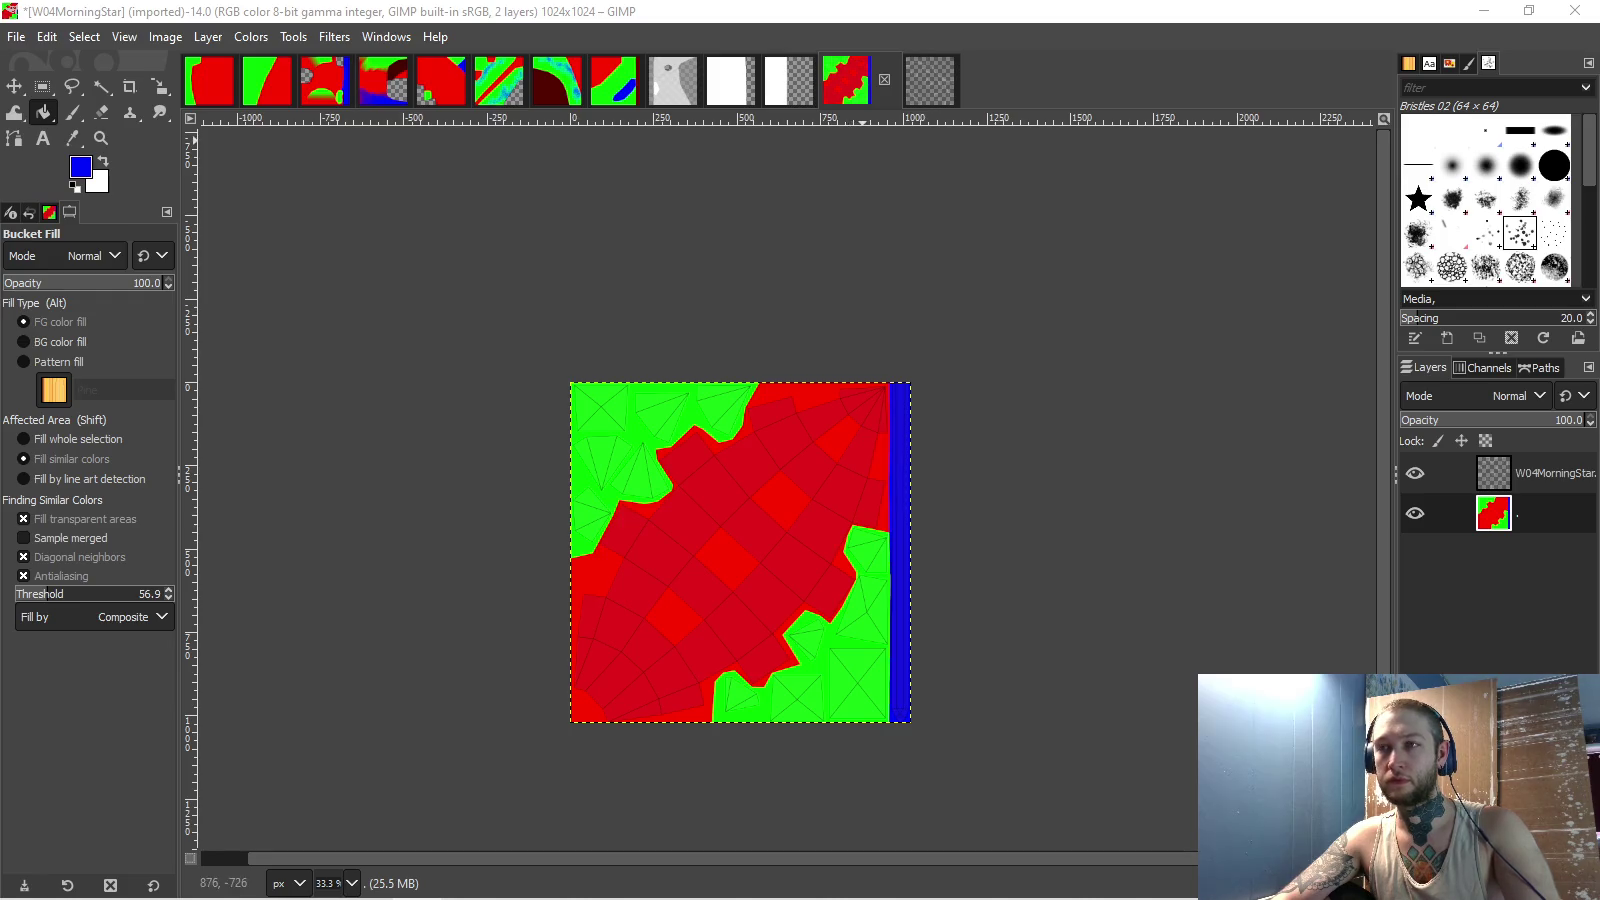
key("ctrl+Tab")
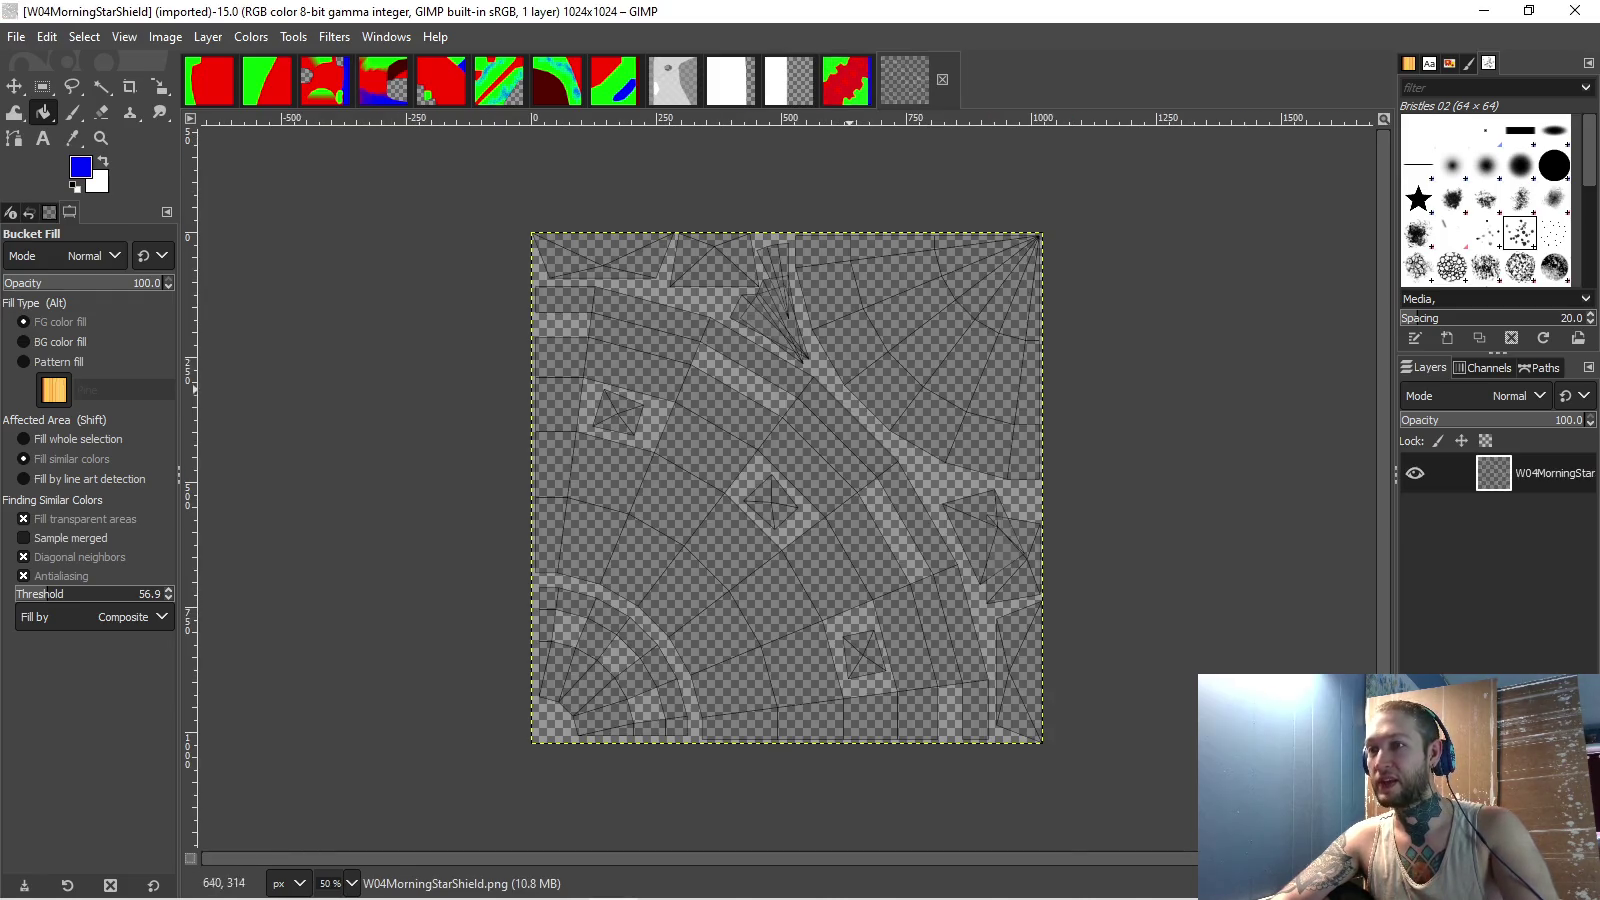
- Create a new layer, fill it red, and drag it below the shield's line-art layer
right_click(1550, 480)
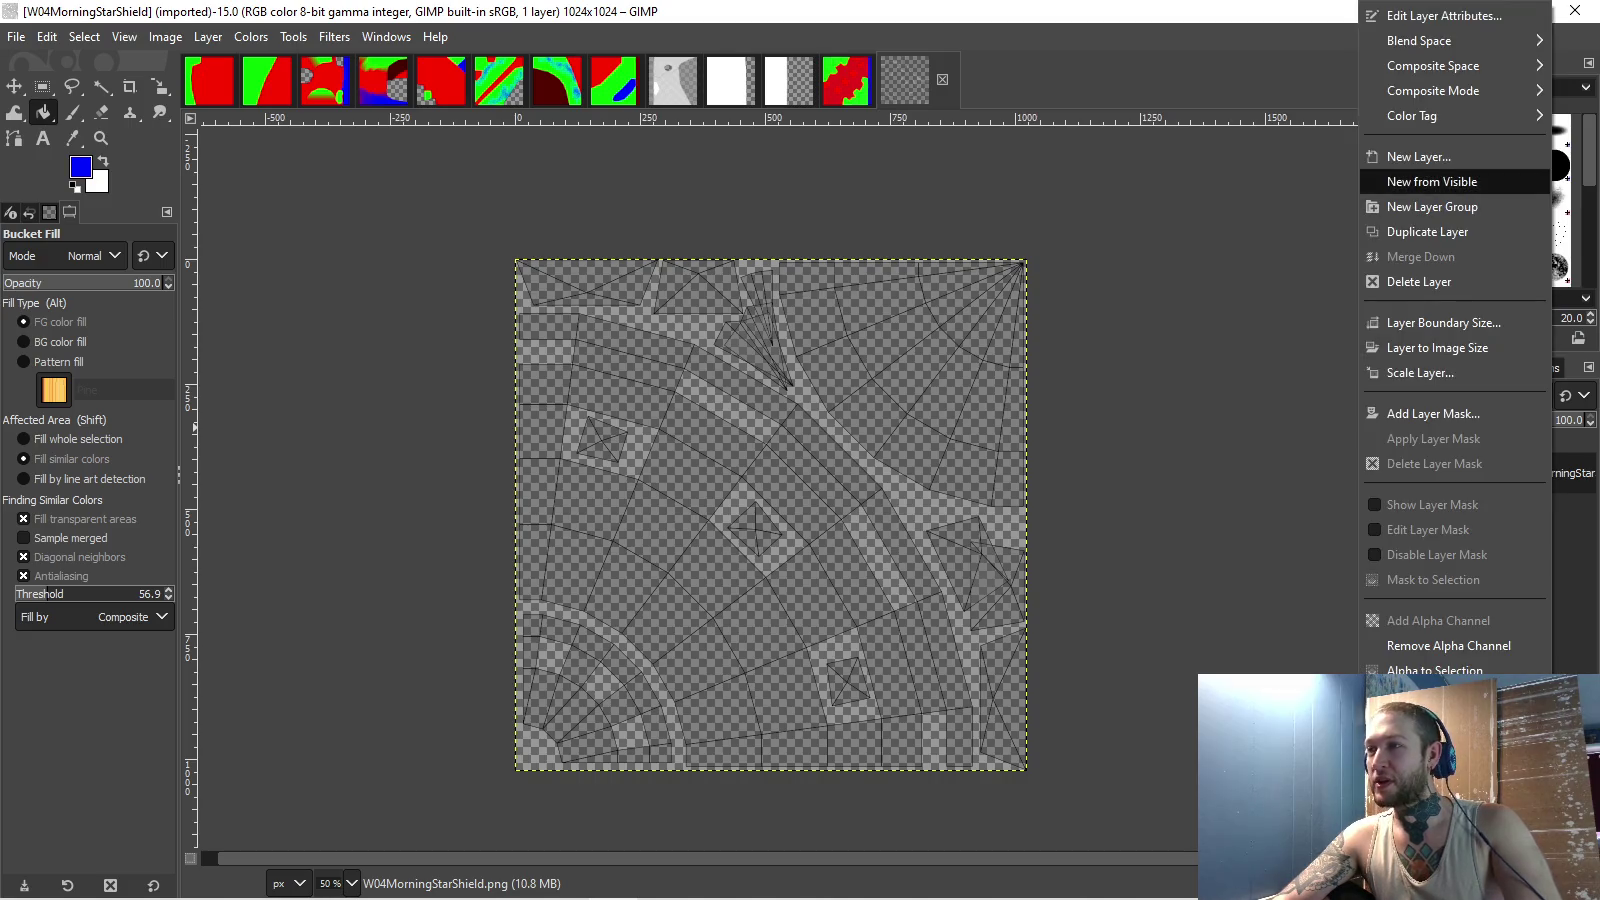
left_click(1420, 154)
key("Return")
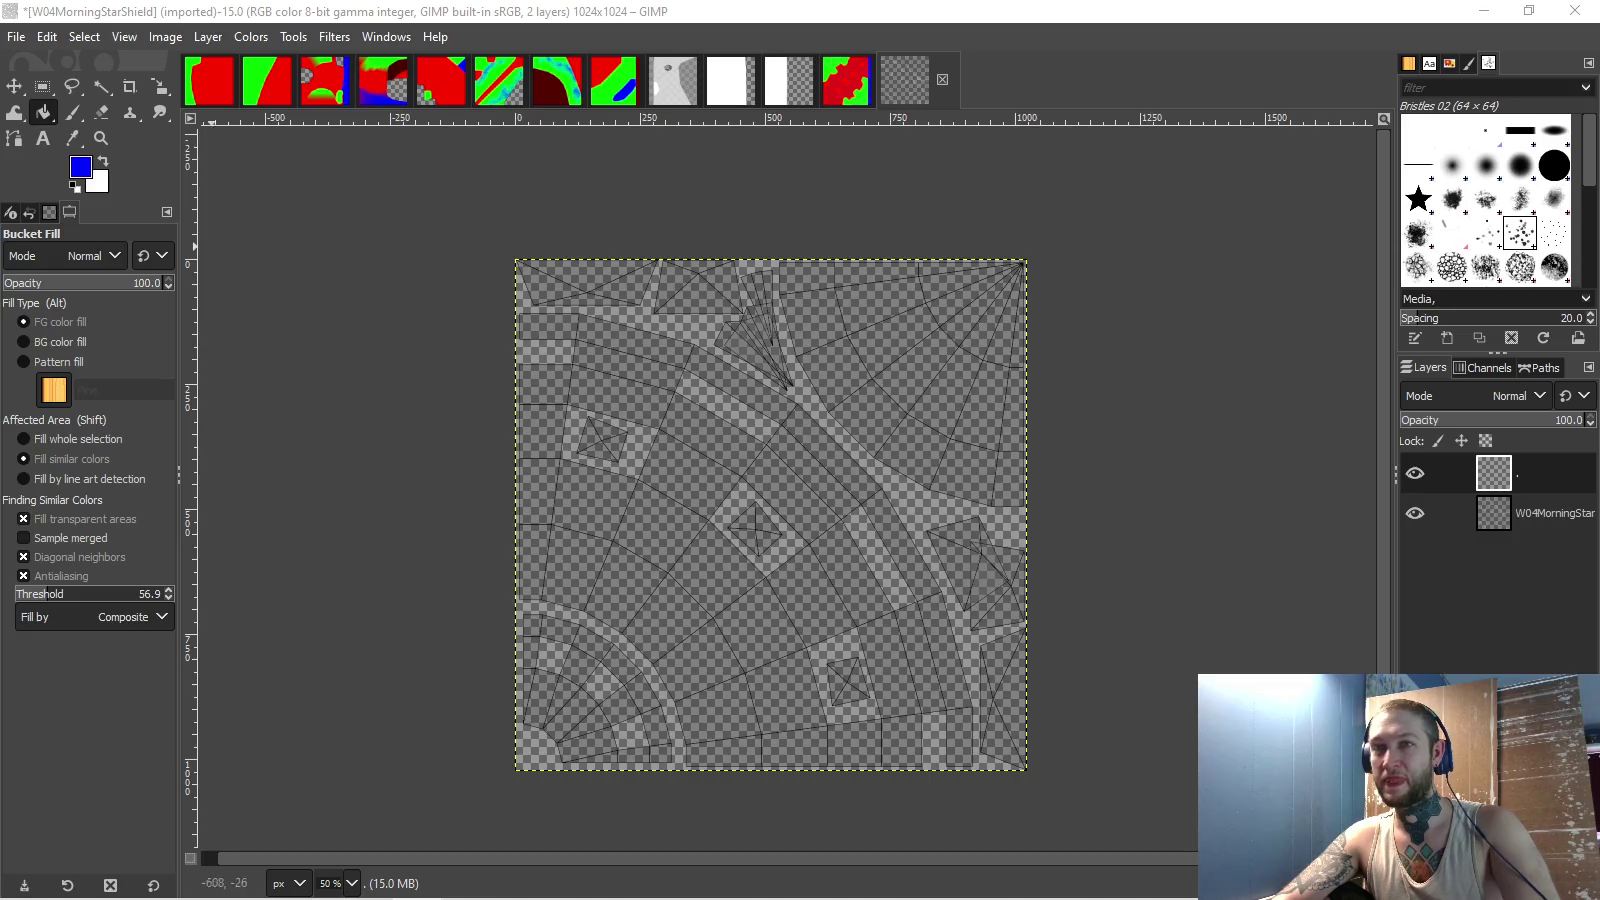
left_click(80, 166)
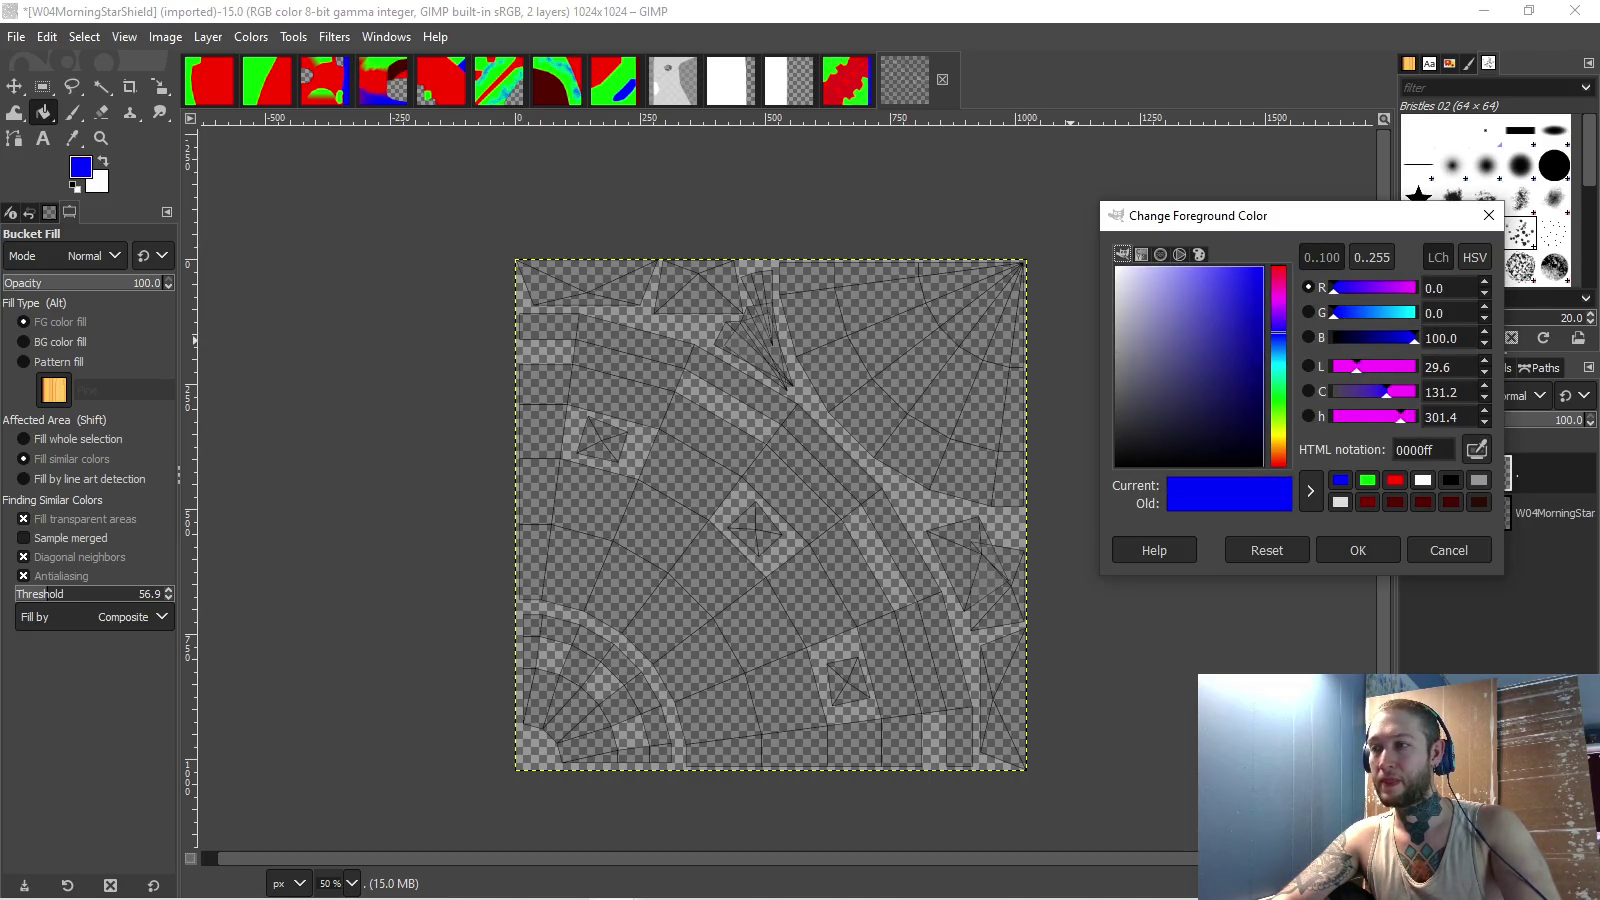
left_click(1395, 480)
left_click(1357, 550)
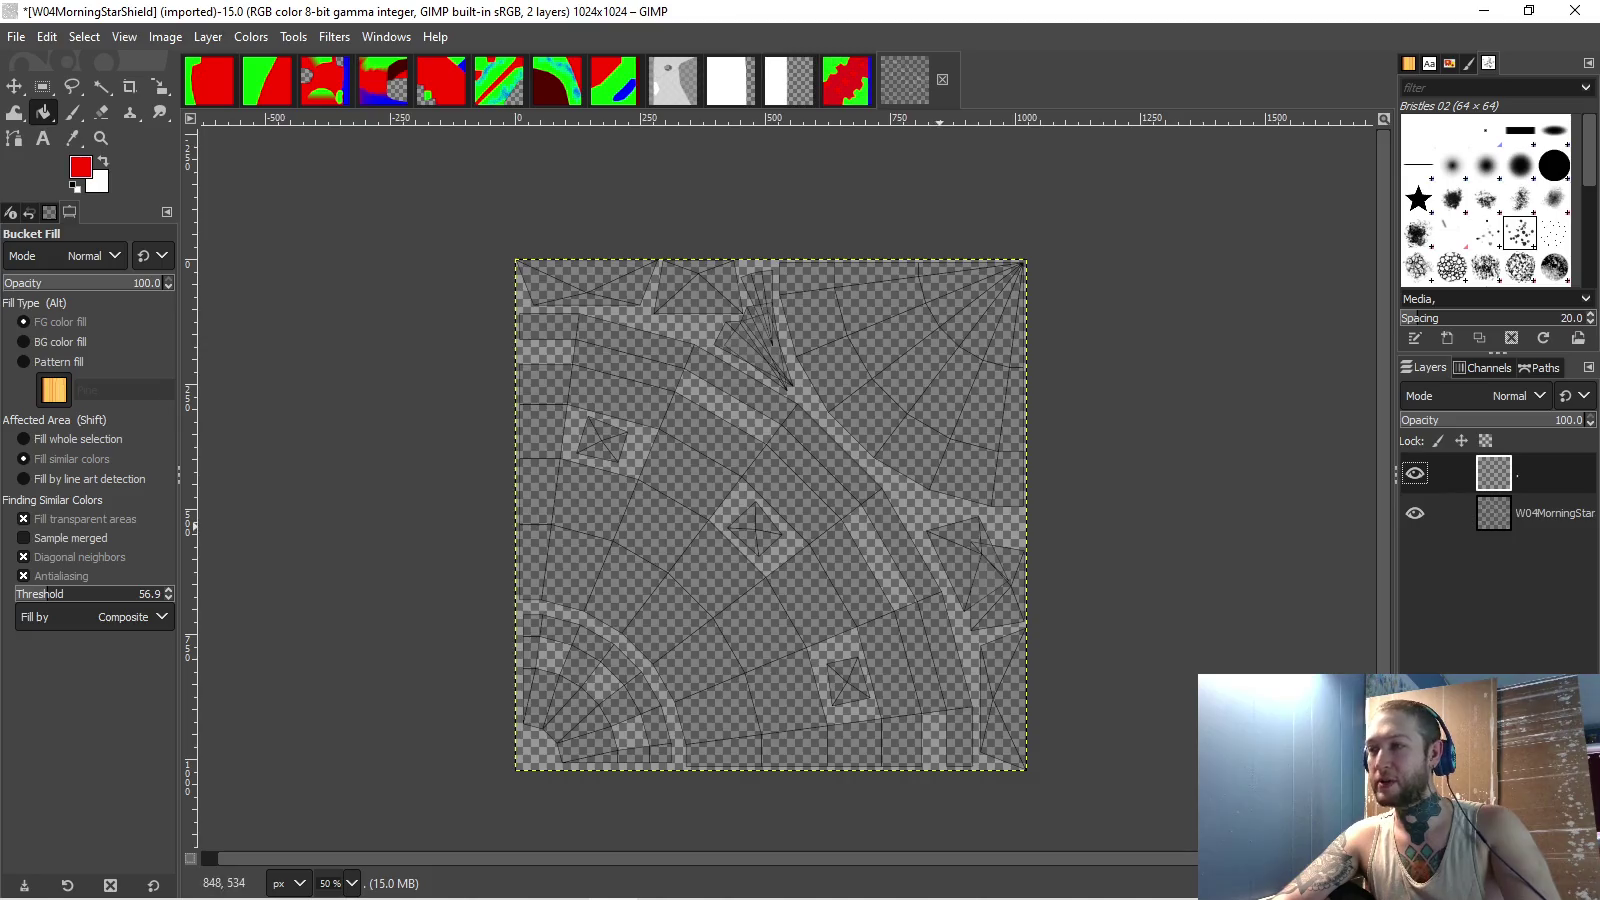
left_click(940, 527)
left_click_drag(1493, 473, 1493, 520)
scroll(733, 454, "up", 1)
scroll(733, 454, "up", 2)
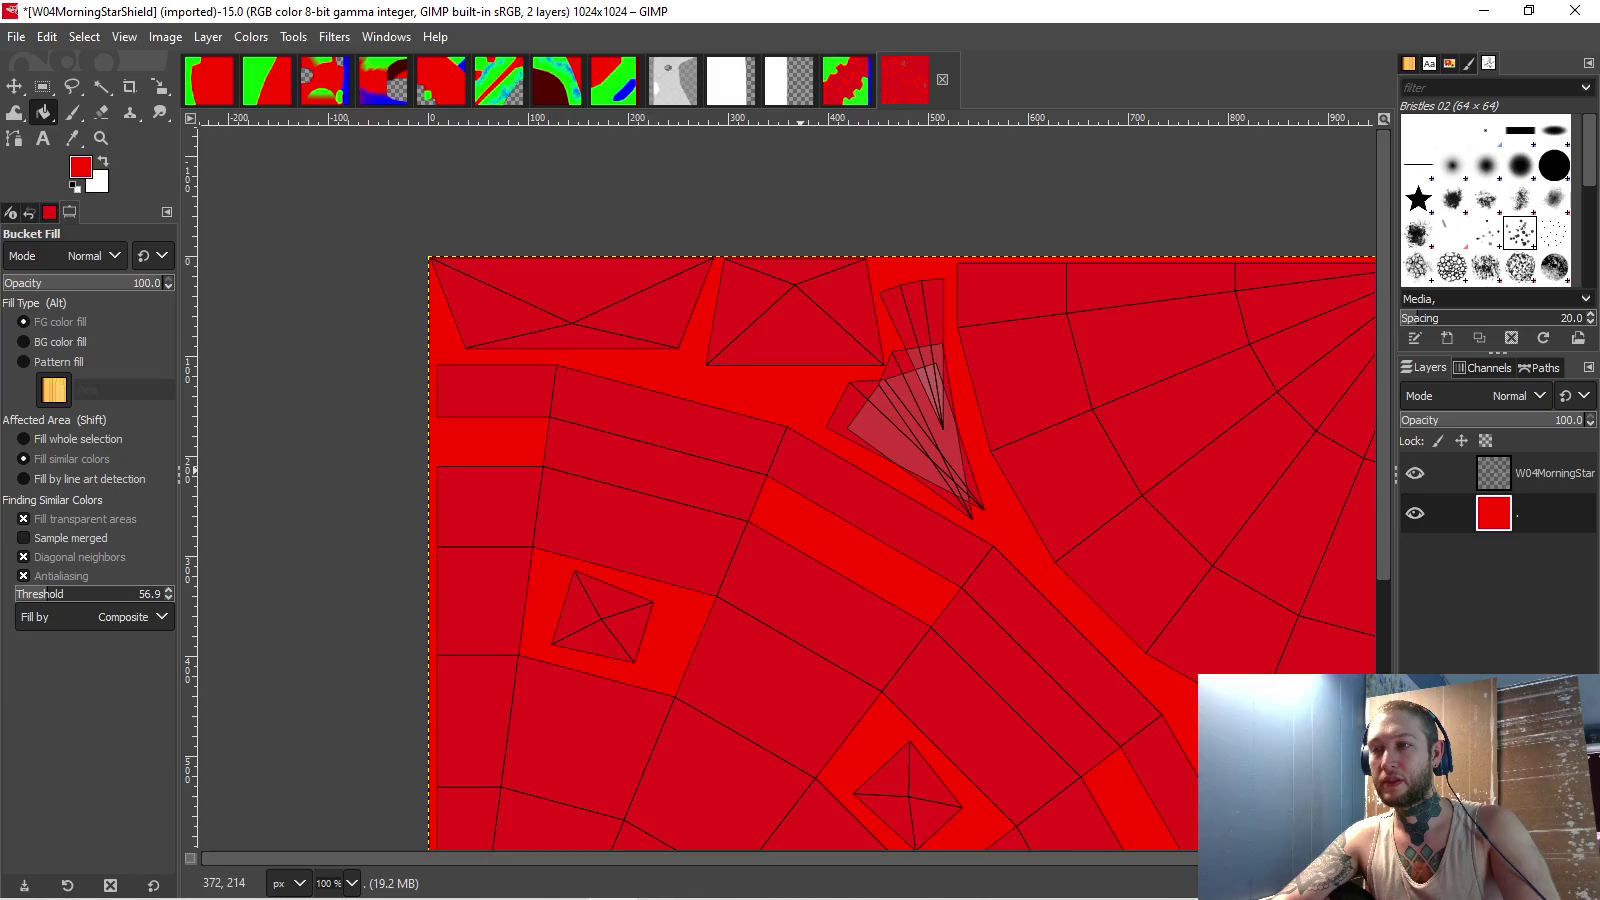
scroll(780, 480, "up", 2)
- Outline the upper-left region of the shield texture with Free Select
key("f")
left_click(234, 396)
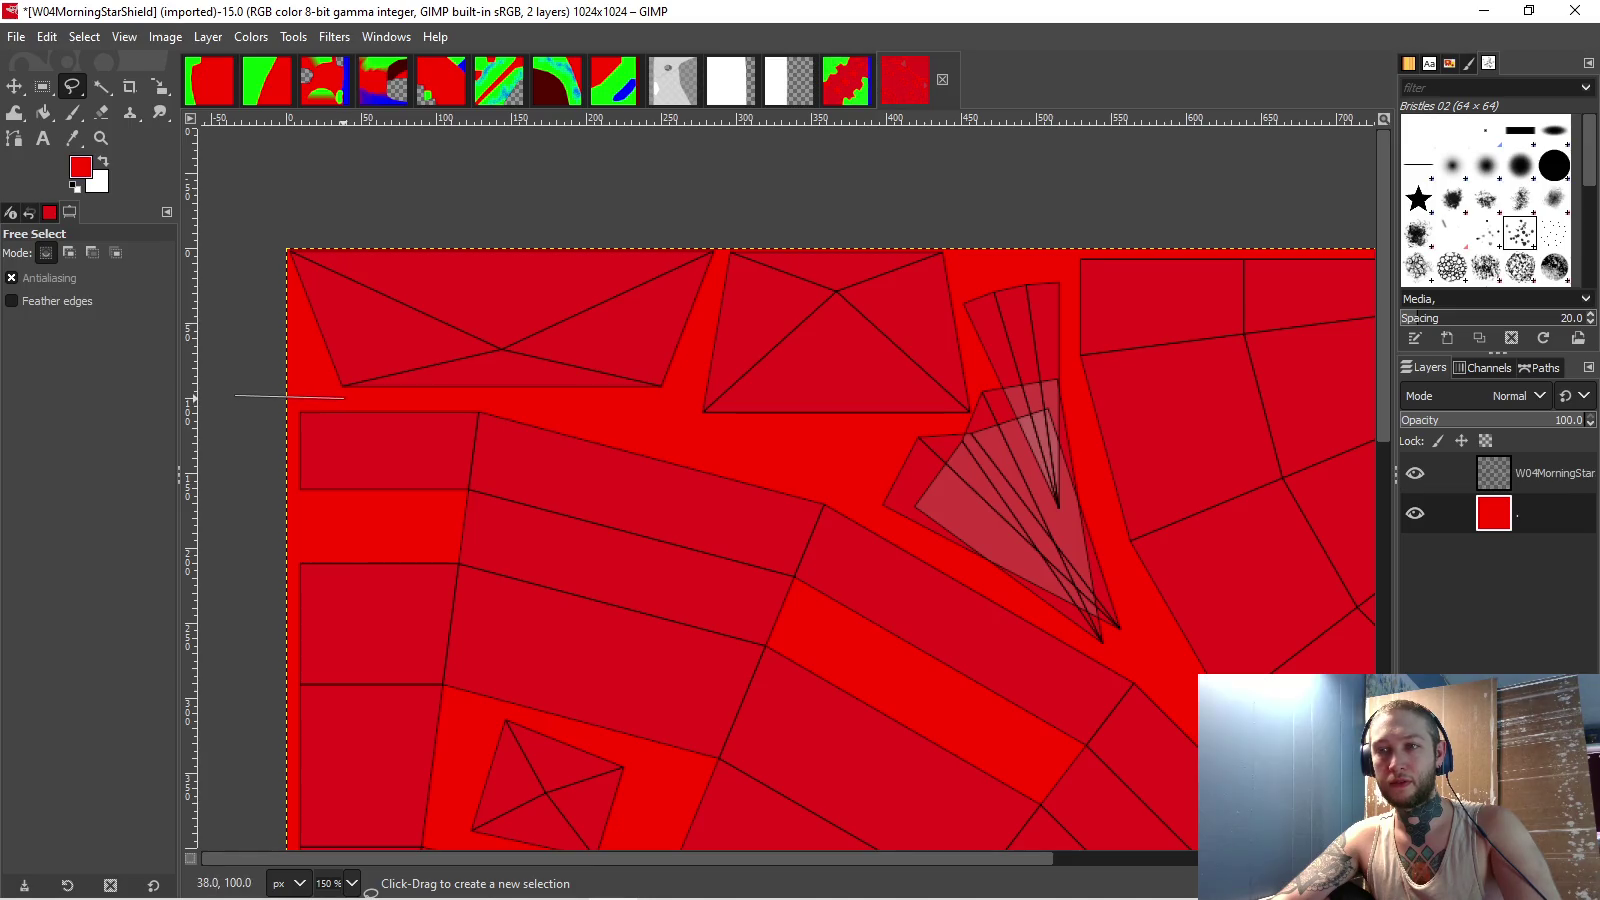
left_click(482, 400)
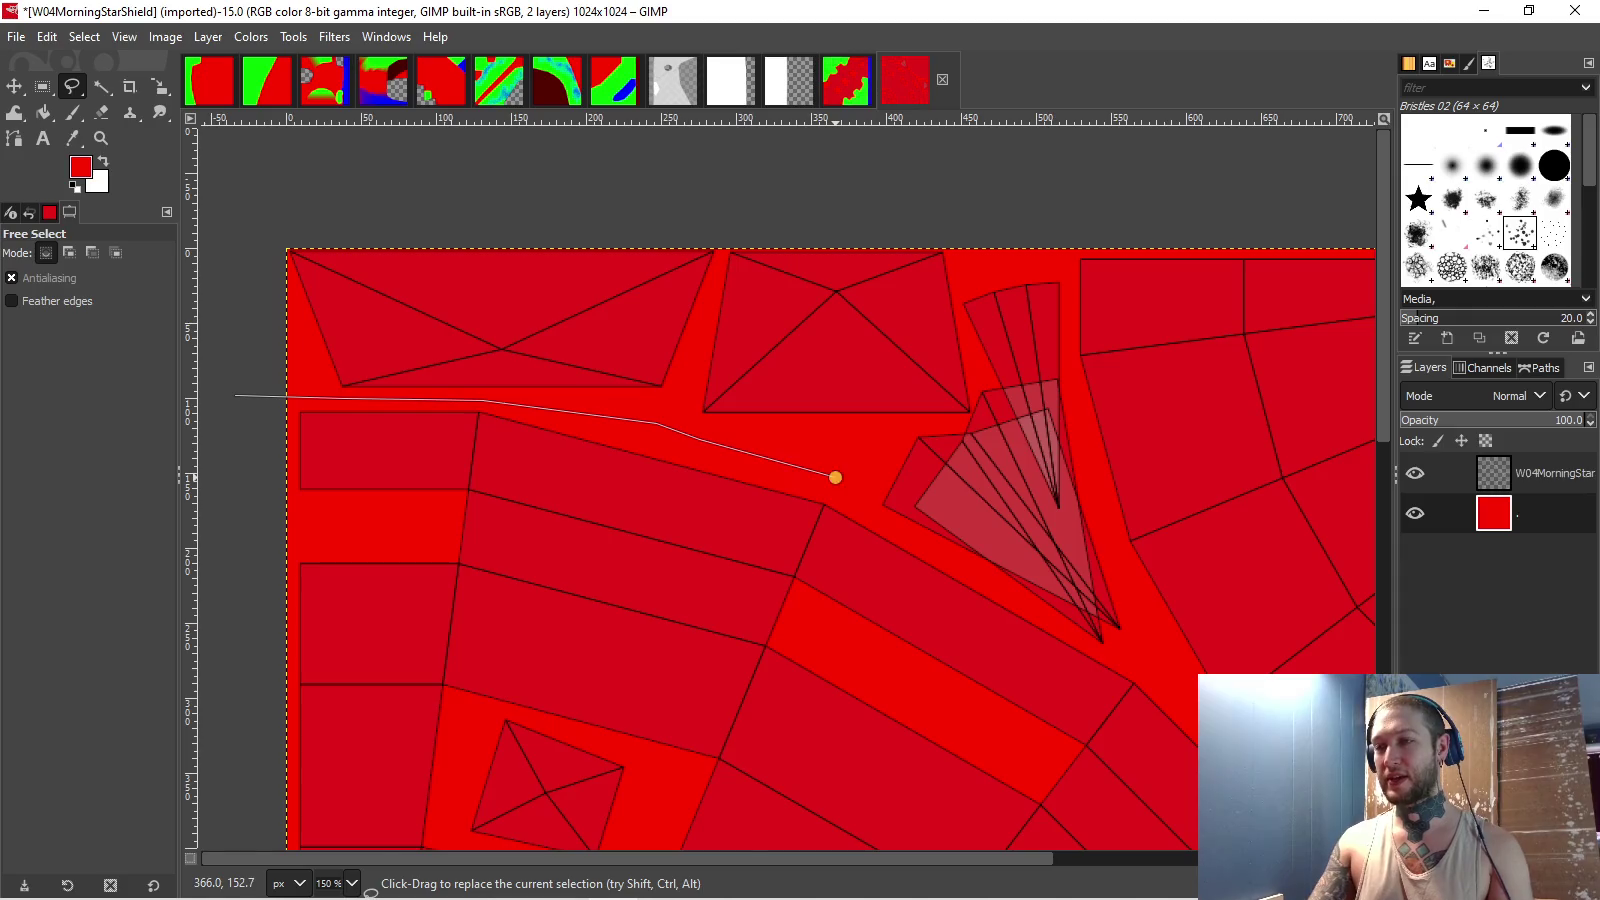
scroll(835, 477, "up", 2)
scroll(919, 557, "down", 3)
scroll(919, 557, "right", 5)
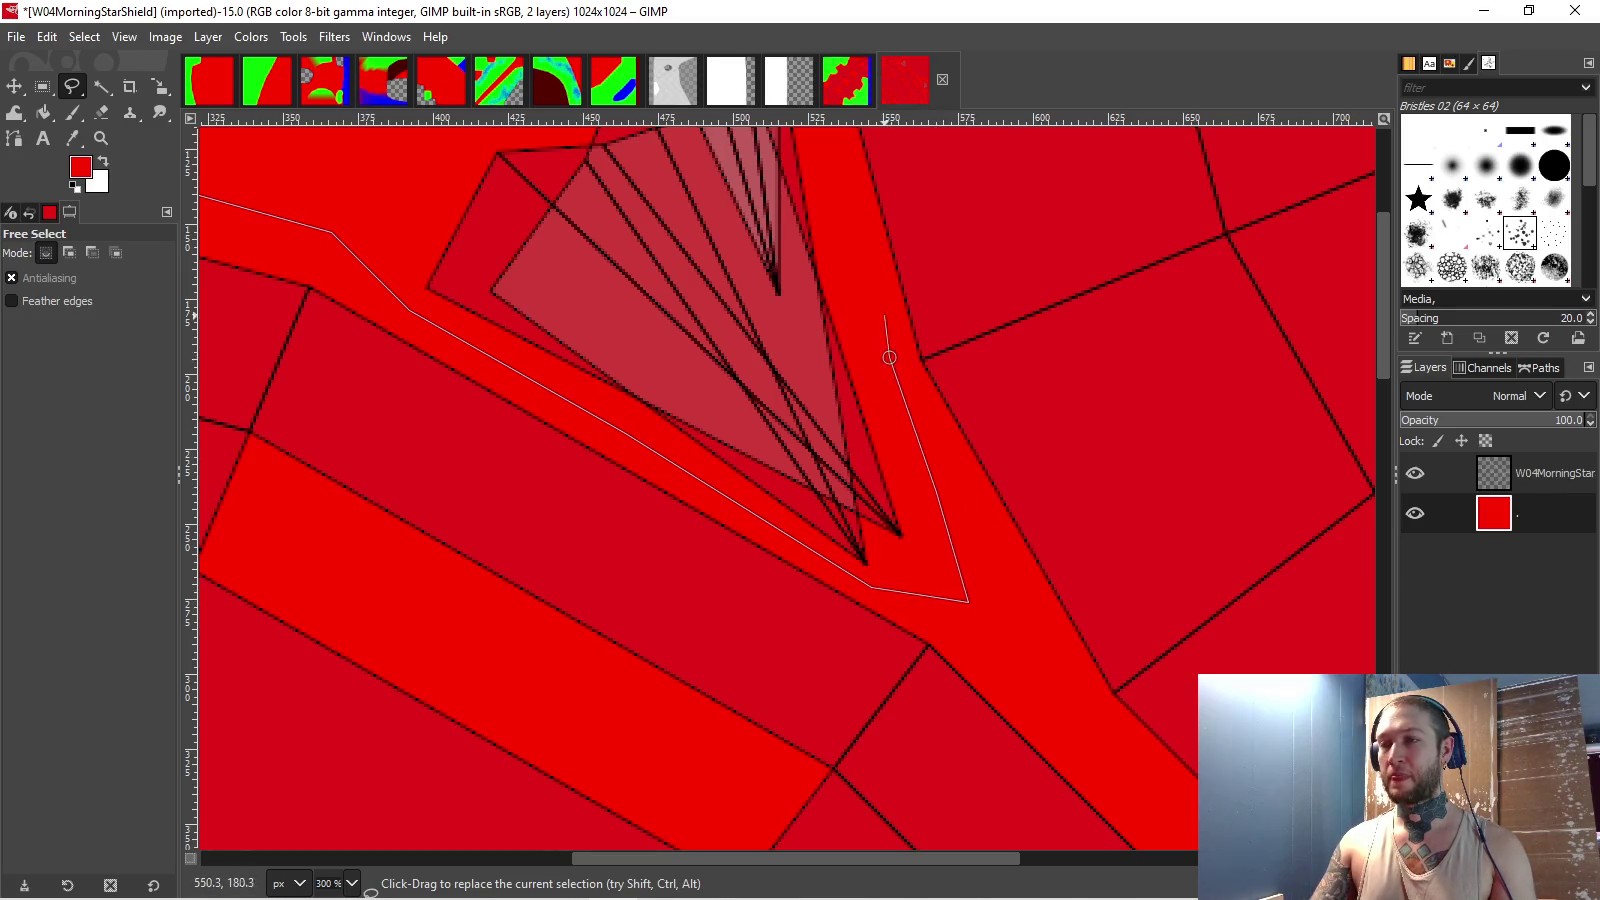
scroll(885, 318, "down", 1)
scroll(812, 370, "up", 3)
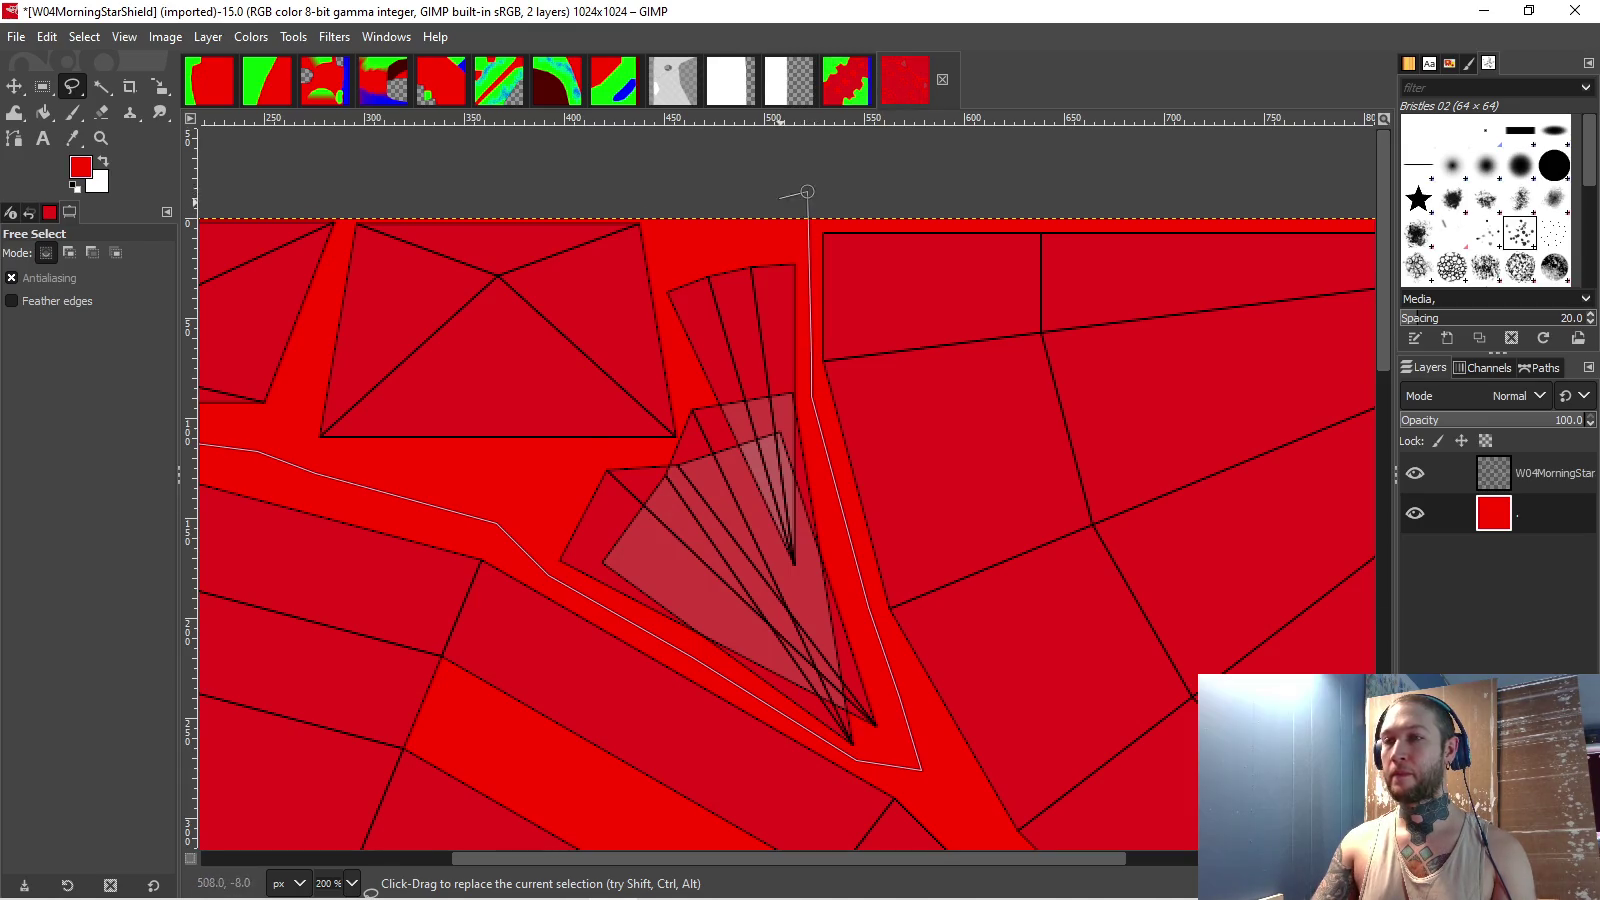
scroll(807, 191, "down", 2)
double_click(311, 204)
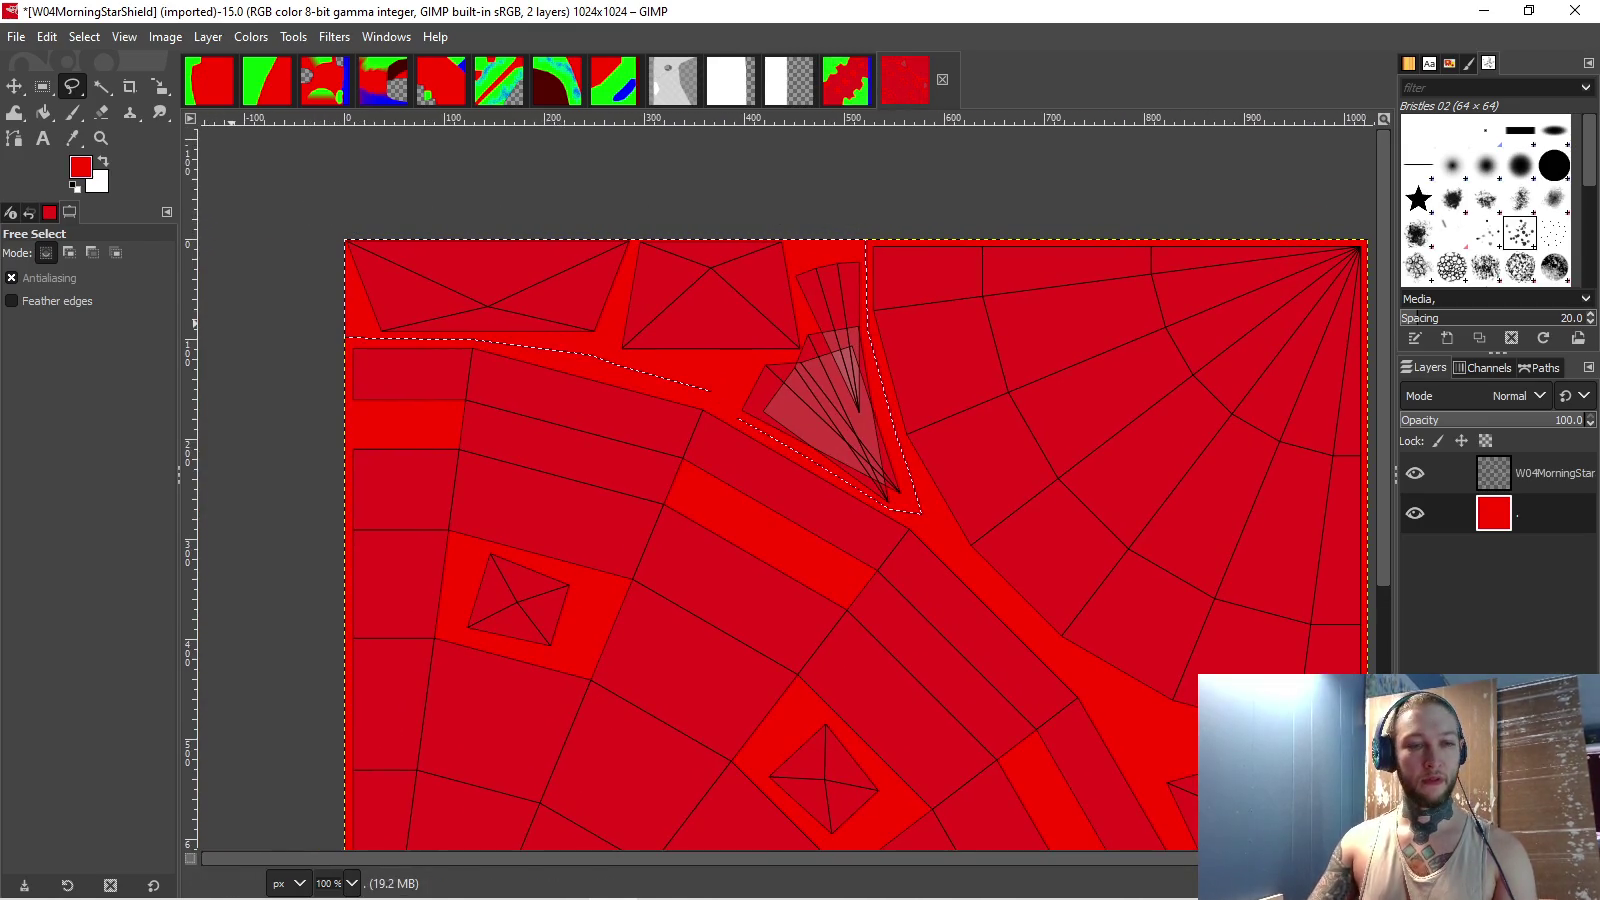
scroll(655, 455, "down", 1)
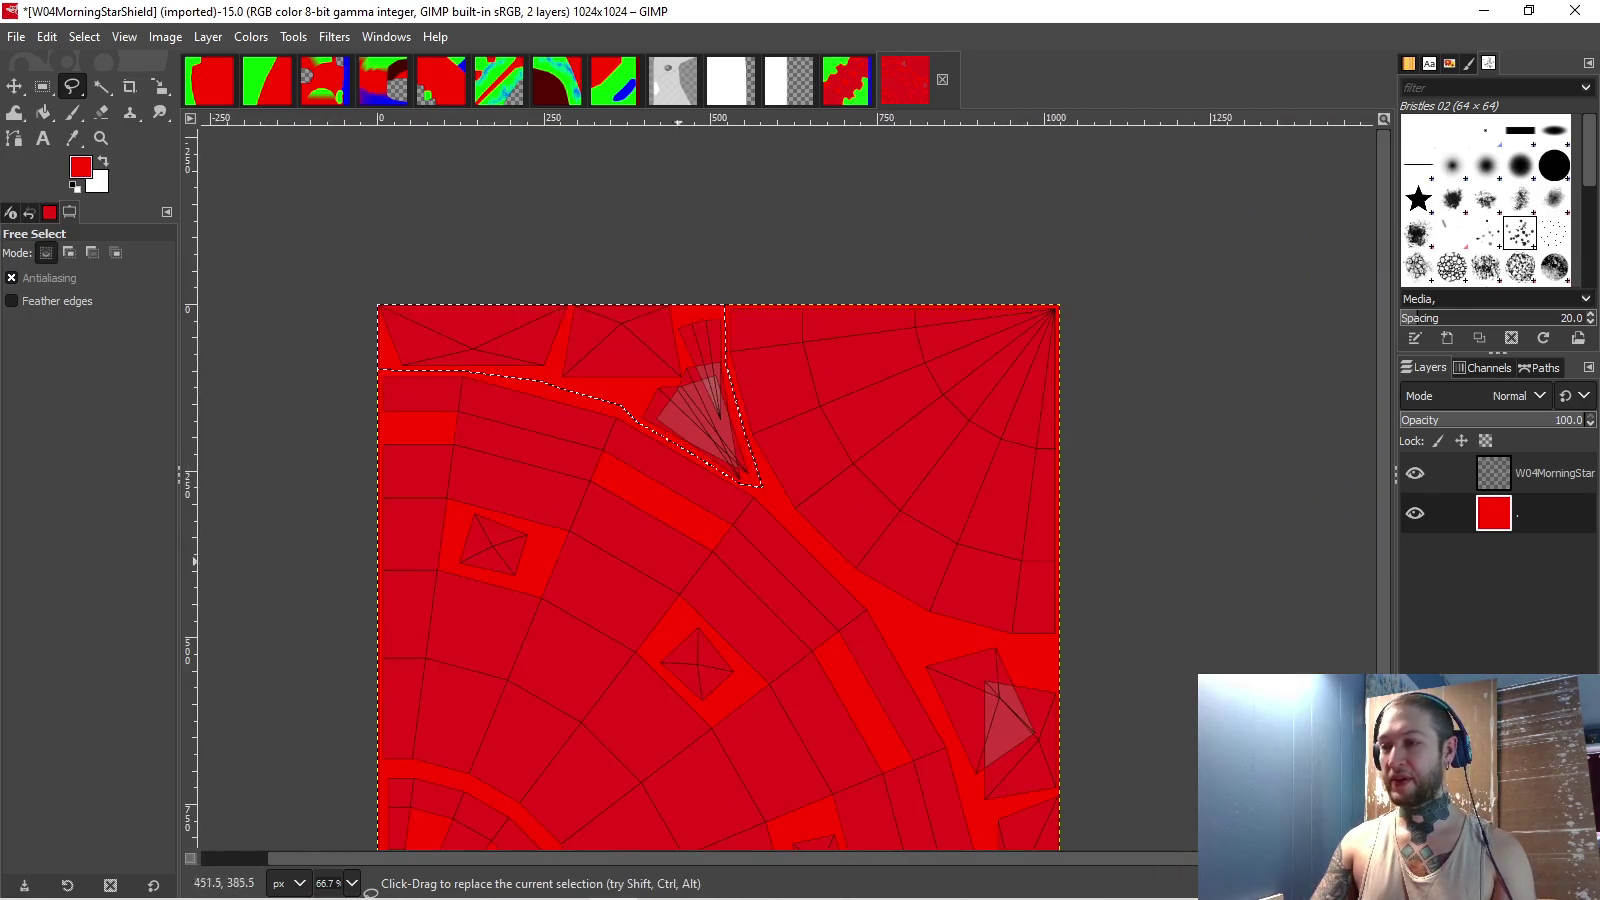
scroll(655, 455, "up", 2)
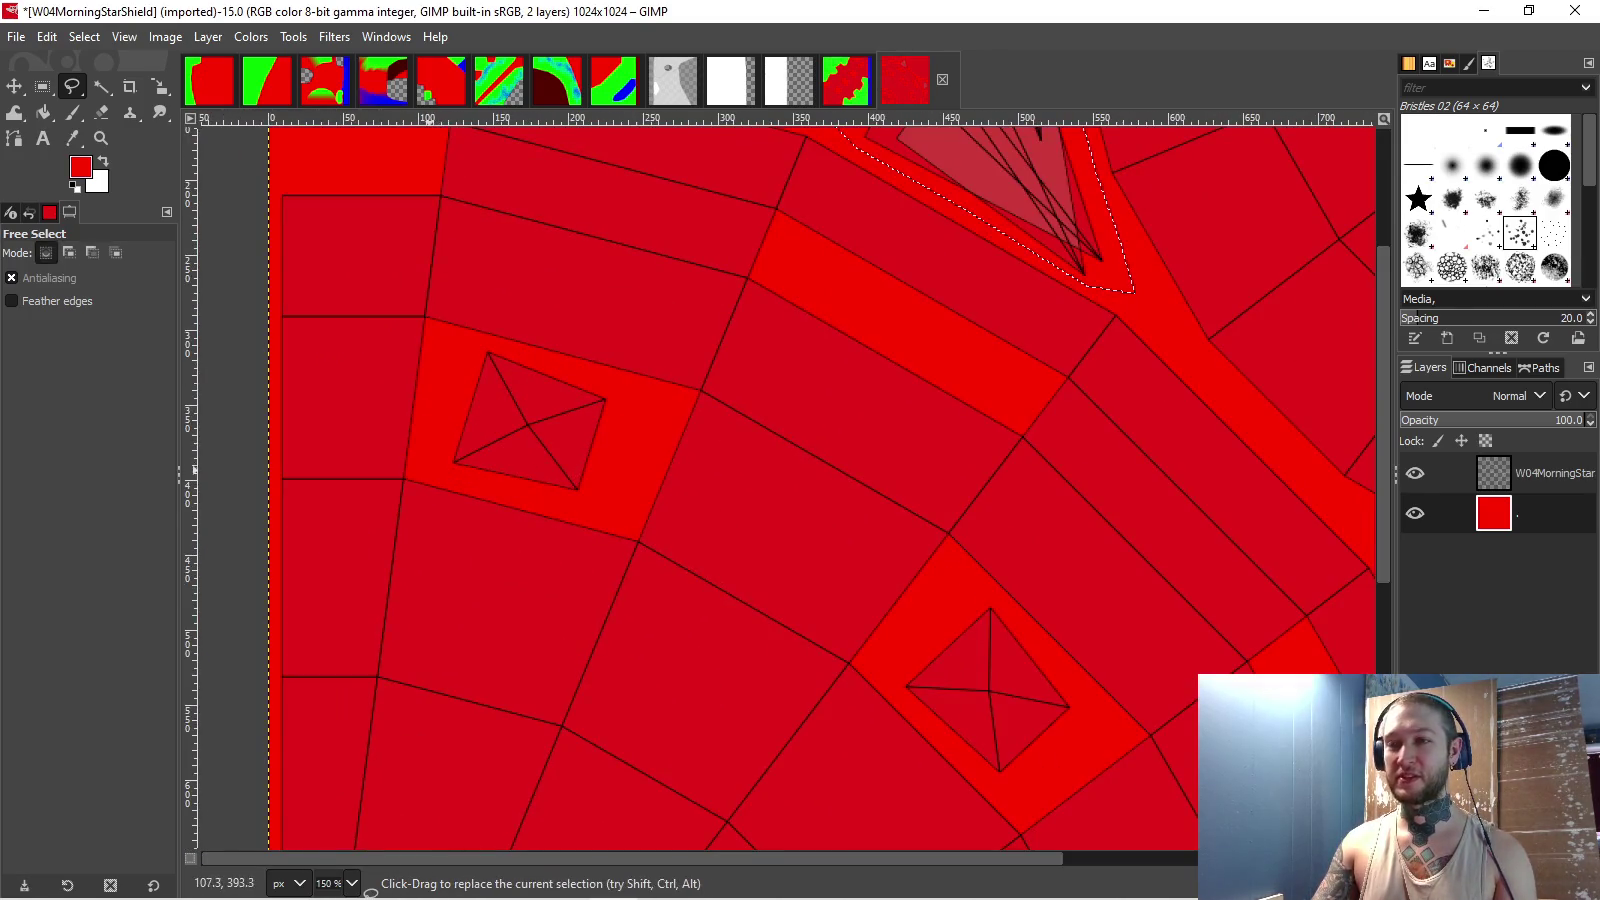
scroll(428, 475, "up", 1)
- Add the first square panel and the diamond-shaped panel to the selection
left_click(432, 468, "shift")
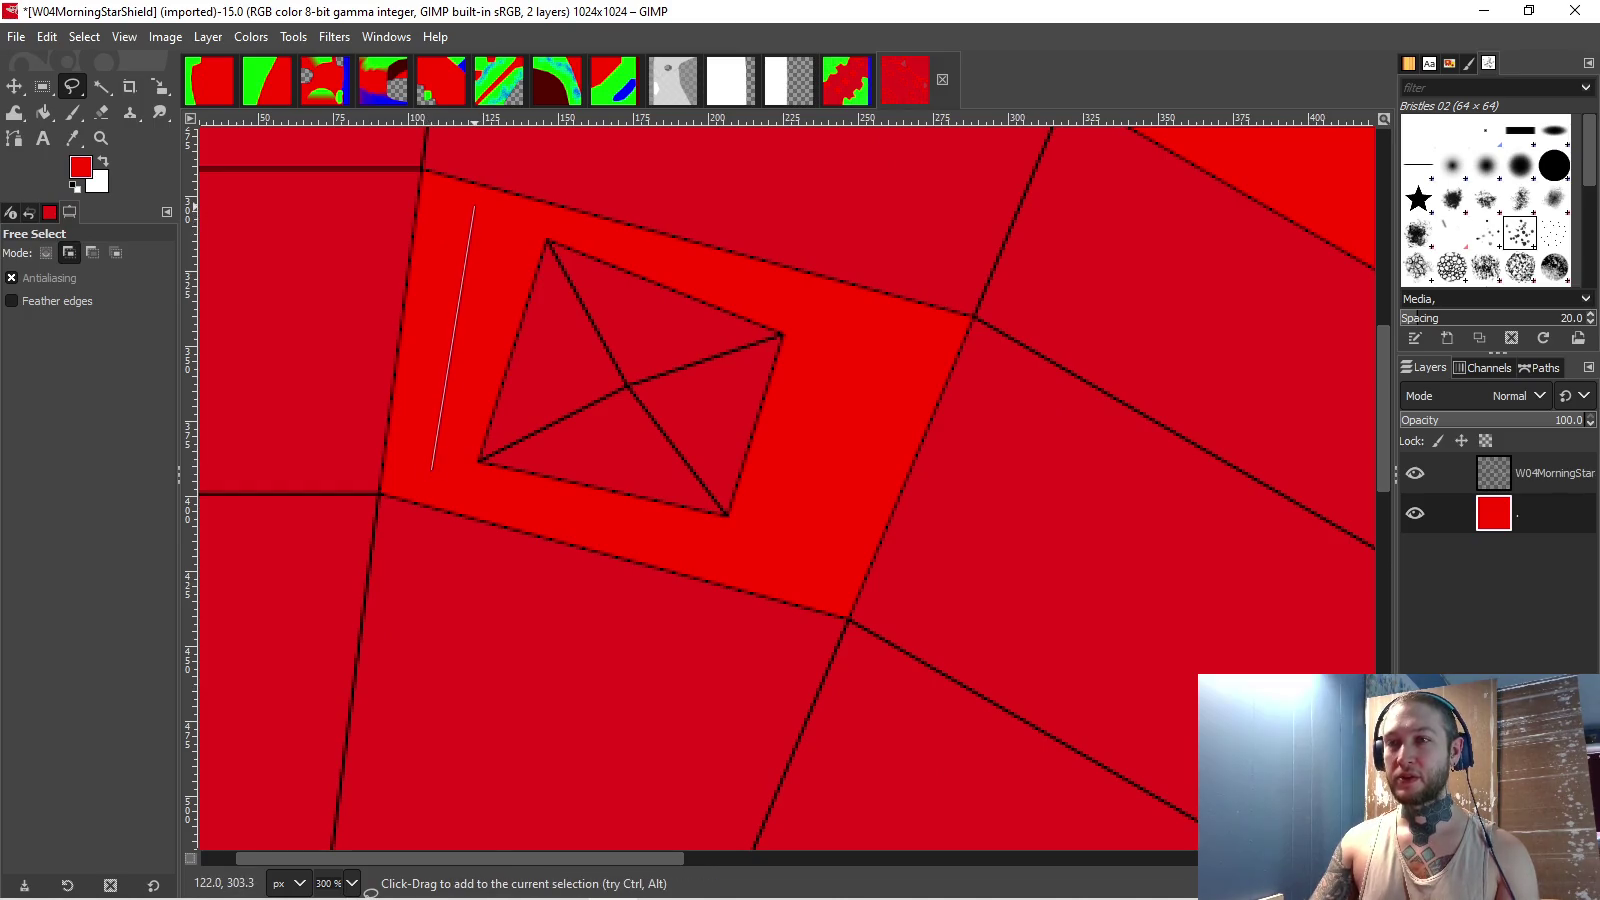
left_click(878, 325)
left_click(794, 569)
key("Return")
left_click_drag(700, 480, 820, 400)
left_click(723, 558)
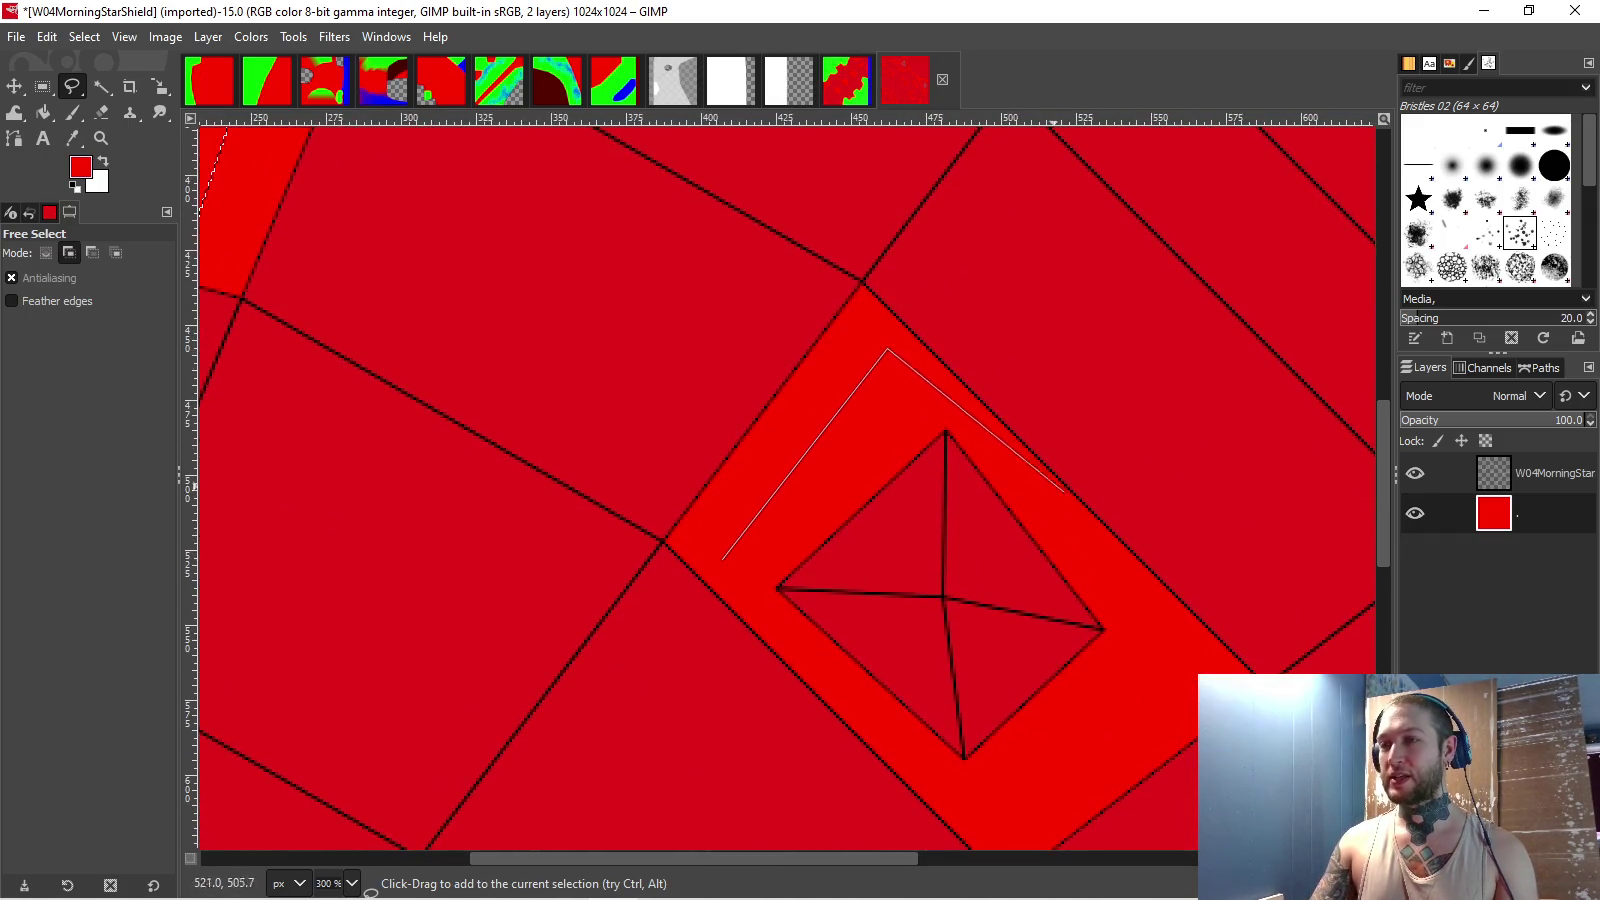
left_click(1182, 652)
left_click(1003, 826)
left_click(723, 558)
key("Return")
- Add the third square panel to the selection
key("minus")
scroll(673, 555, "down", 3)
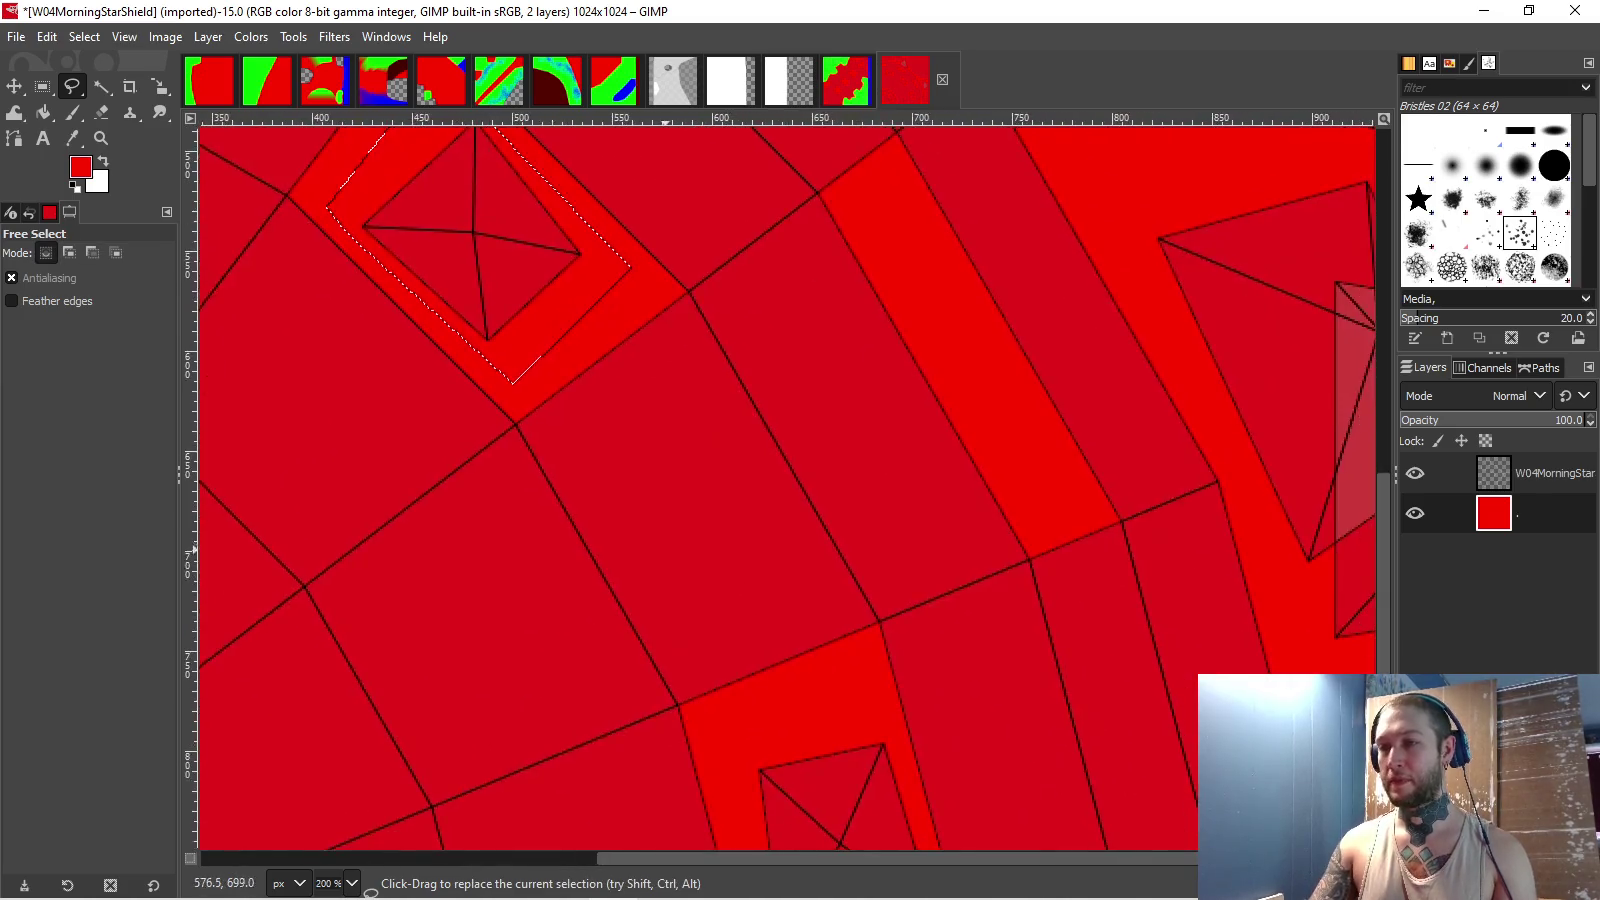
scroll(666, 555, "down", 3)
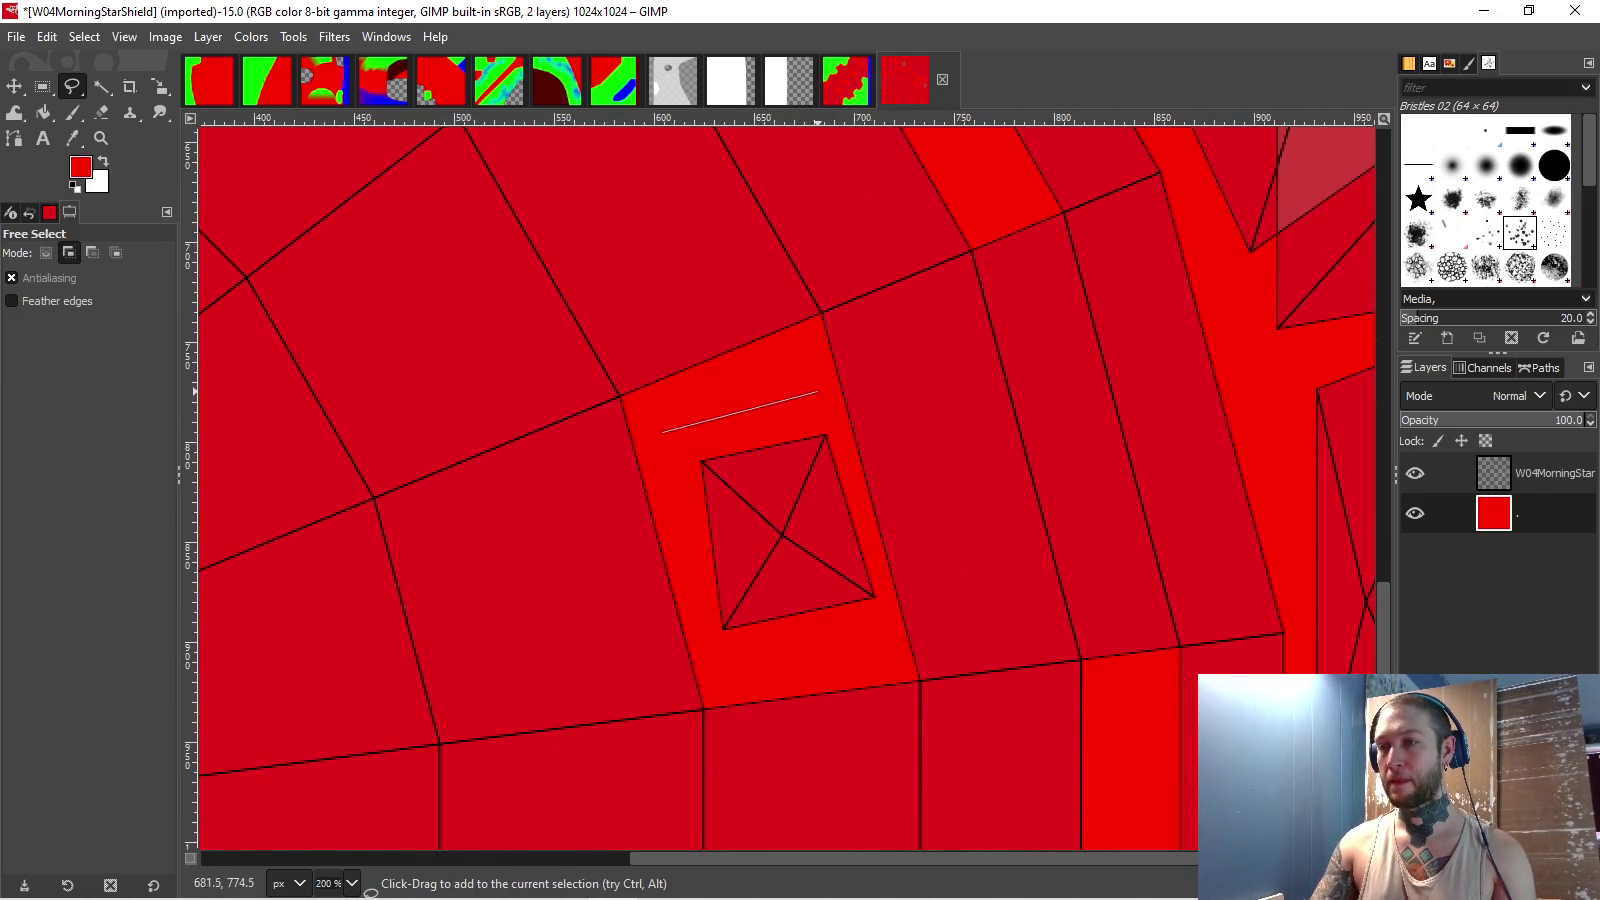
left_click(825, 388)
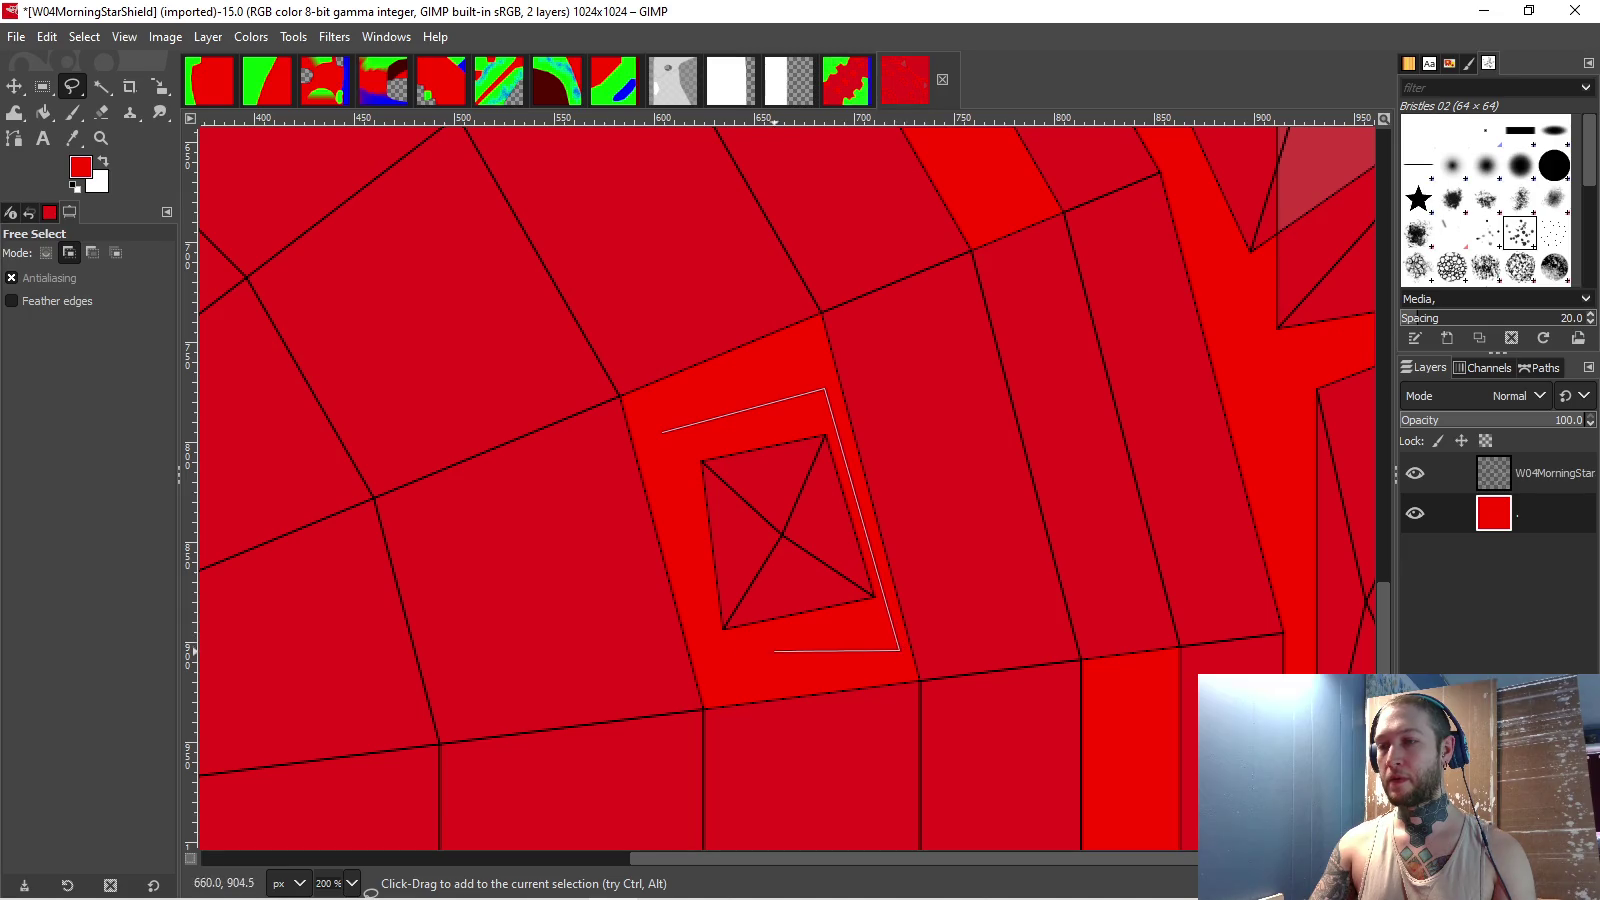
key("Return")
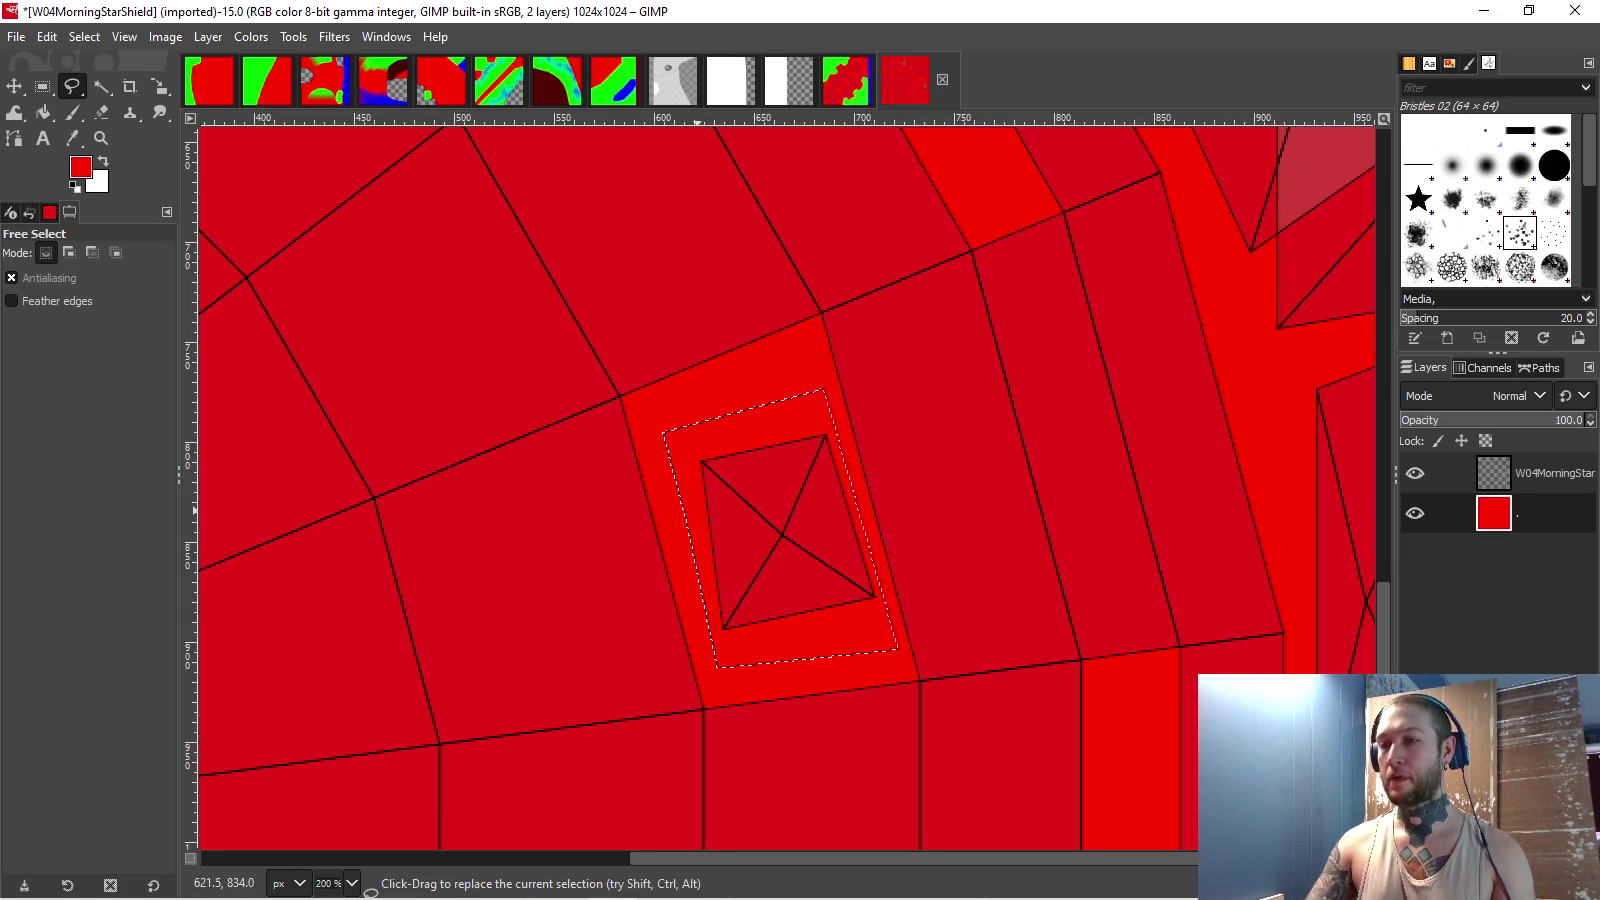
scroll(686, 518, "down", 2)
- Trace the right-hand region along the red band's edge and add it to the selection
left_click(853, 413, "shift")
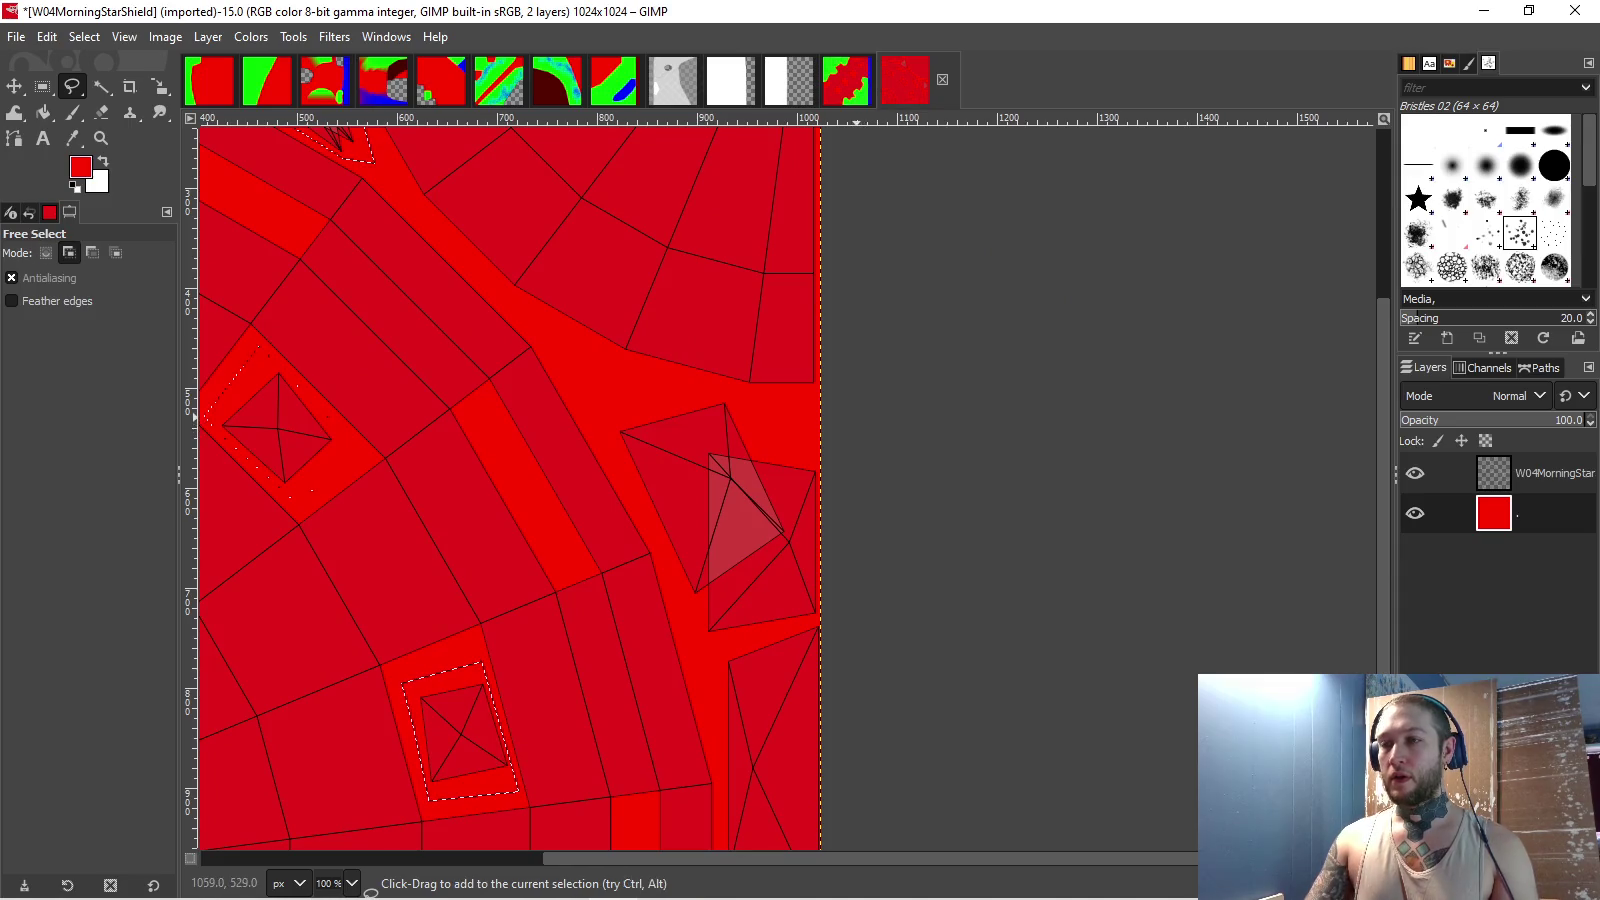
left_click(731, 391)
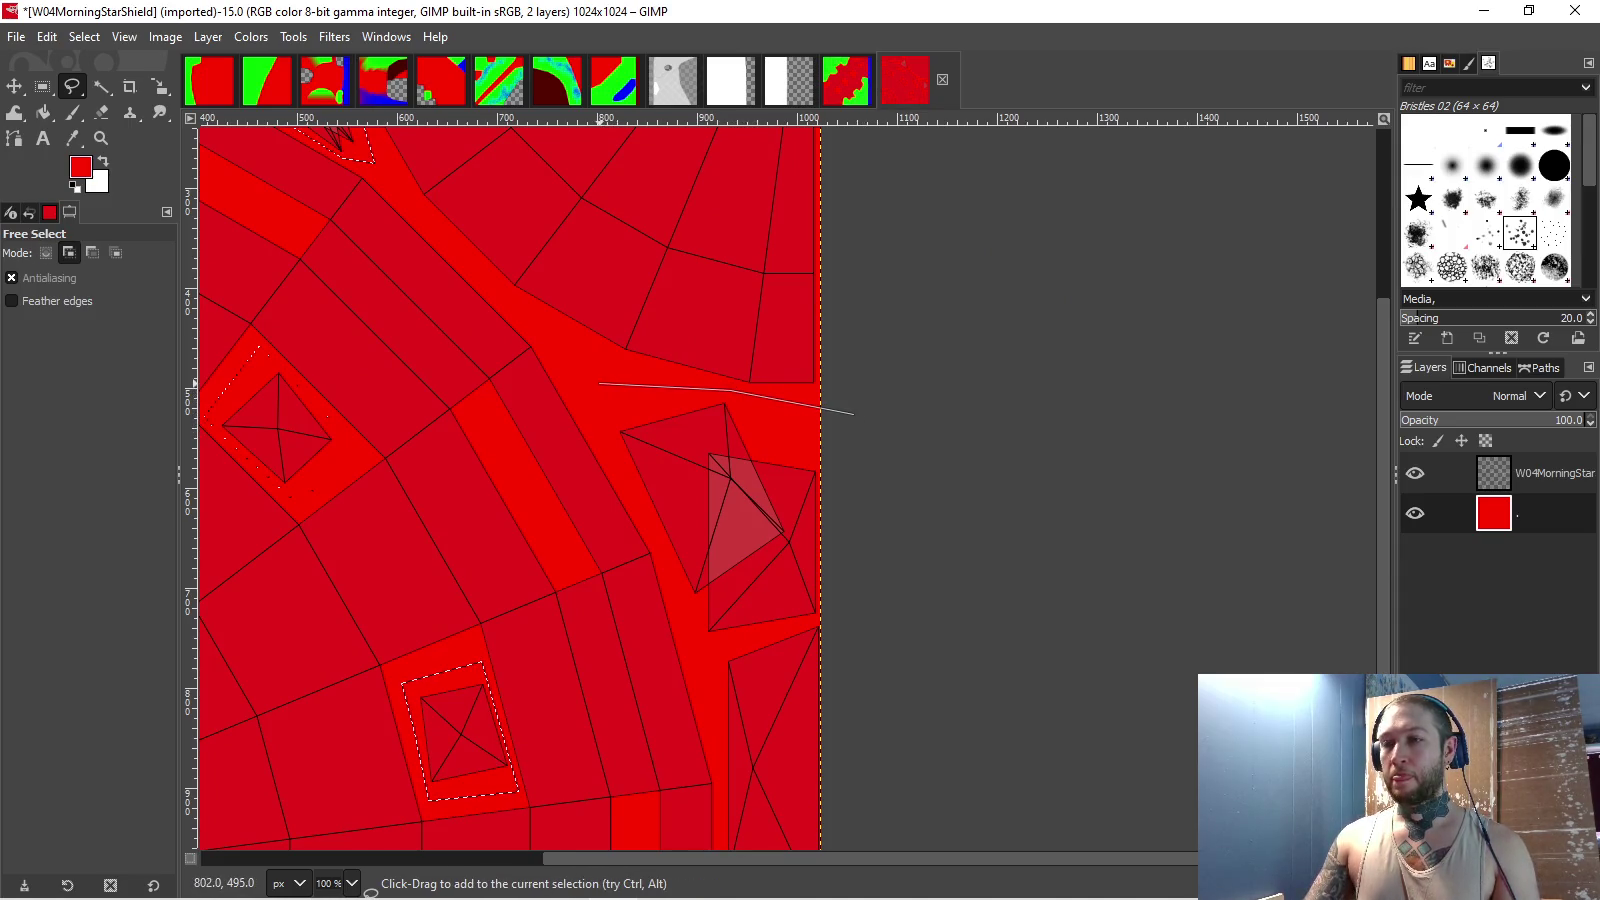
left_click(599, 383)
scroll(599, 383, "up", 2)
left_click(562, 378)
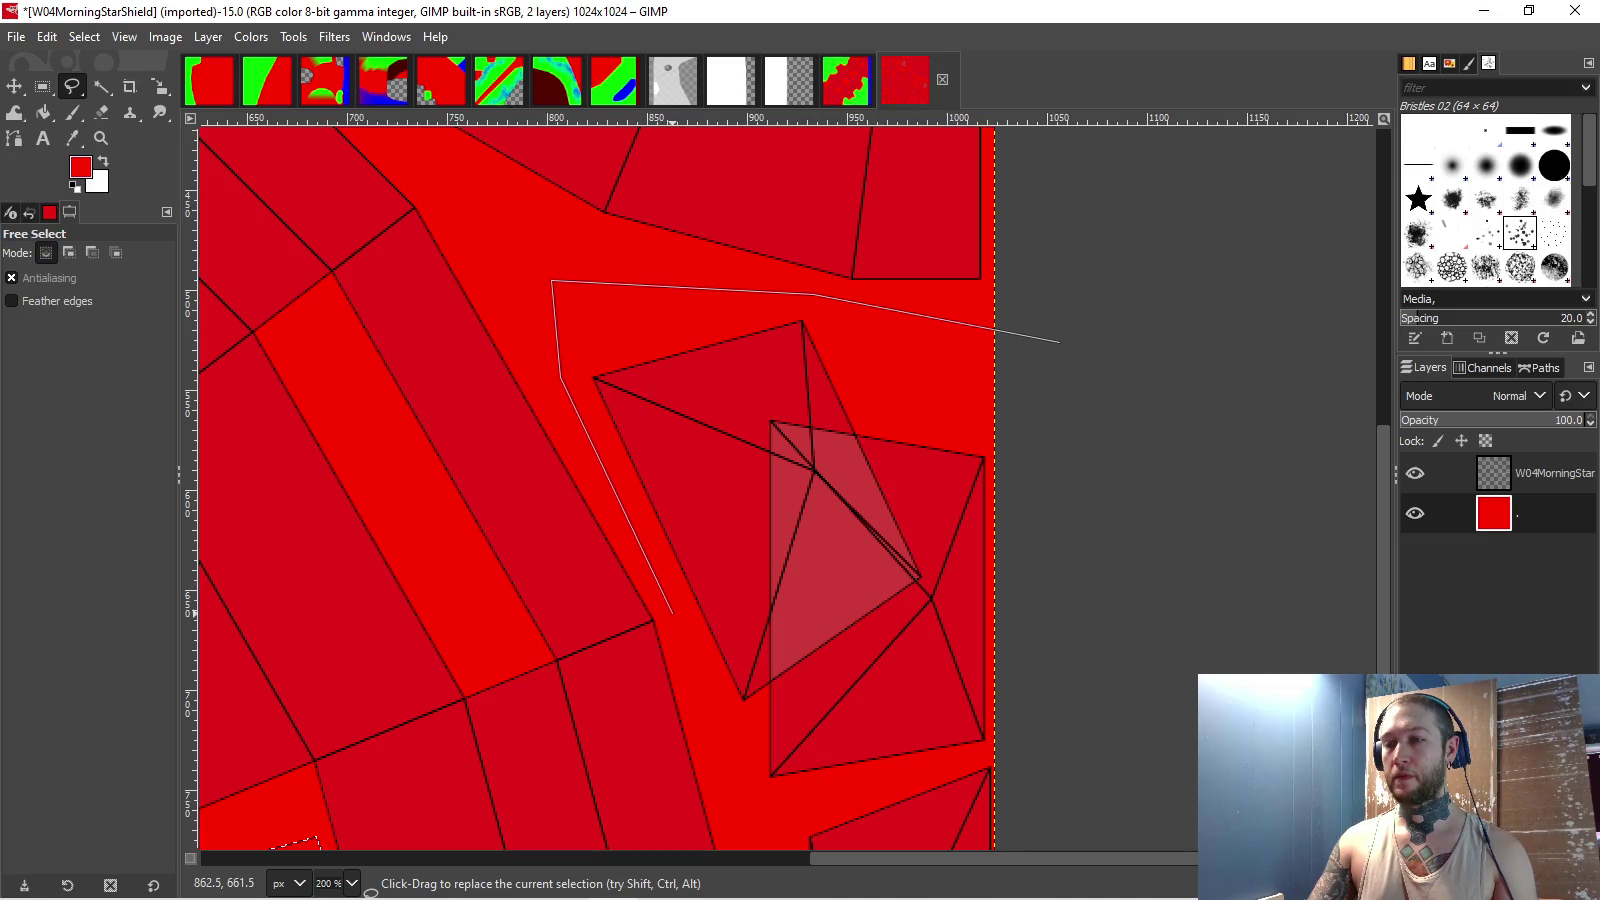
left_click(672, 613)
scroll(720, 690, "down", 4)
left_click(723, 493)
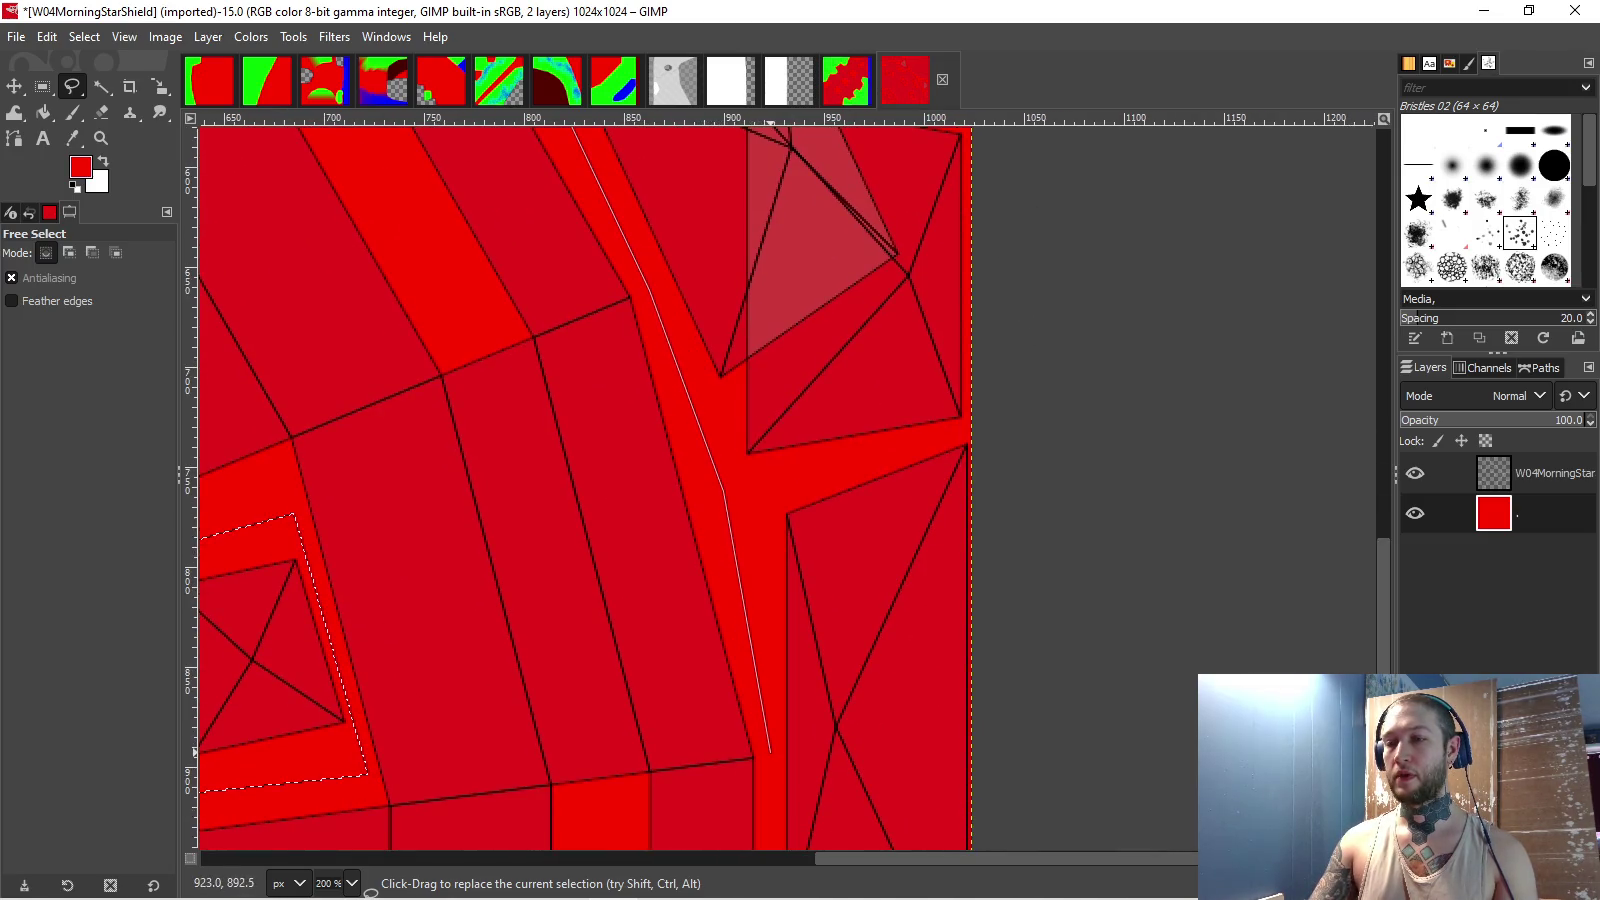
scroll(768, 755, "down", 2)
scroll(755, 690, "down", 2)
left_click(756, 715)
left_click(903, 705)
left_click(889, 189)
key("Return")
- Set the foreground colour to green 00ff00 and bucket-fill the selected regions
scroll(787, 488, "up", 2)
scroll(787, 488, "left", 2)
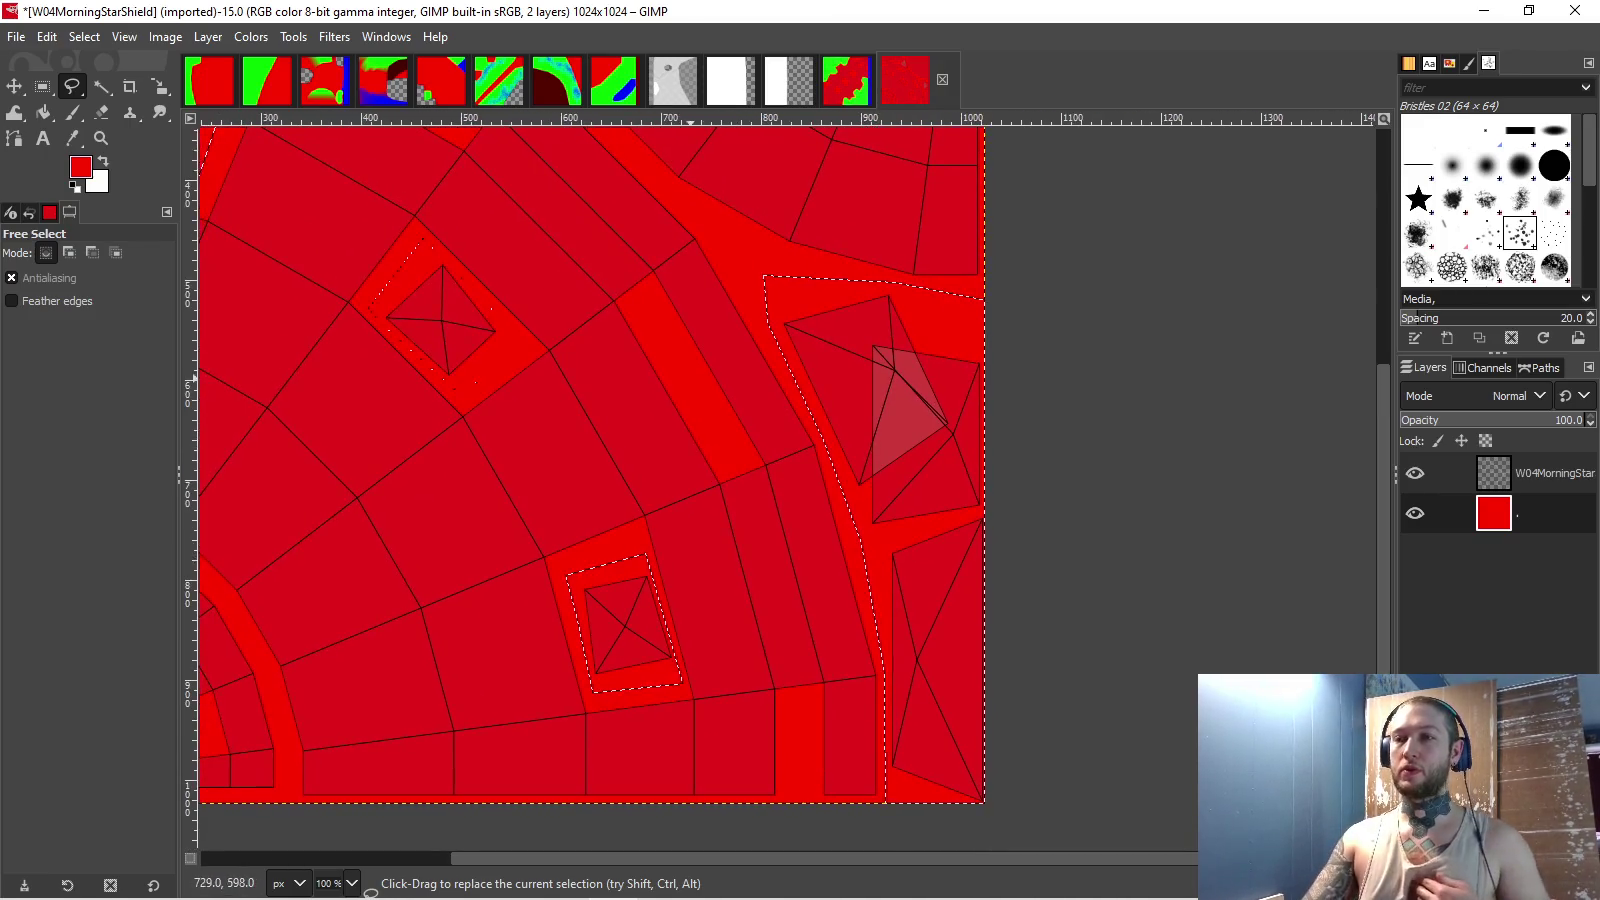
scroll(699, 381, "up", 2)
scroll(699, 381, "left", 1)
scroll(690, 498, "left", 2)
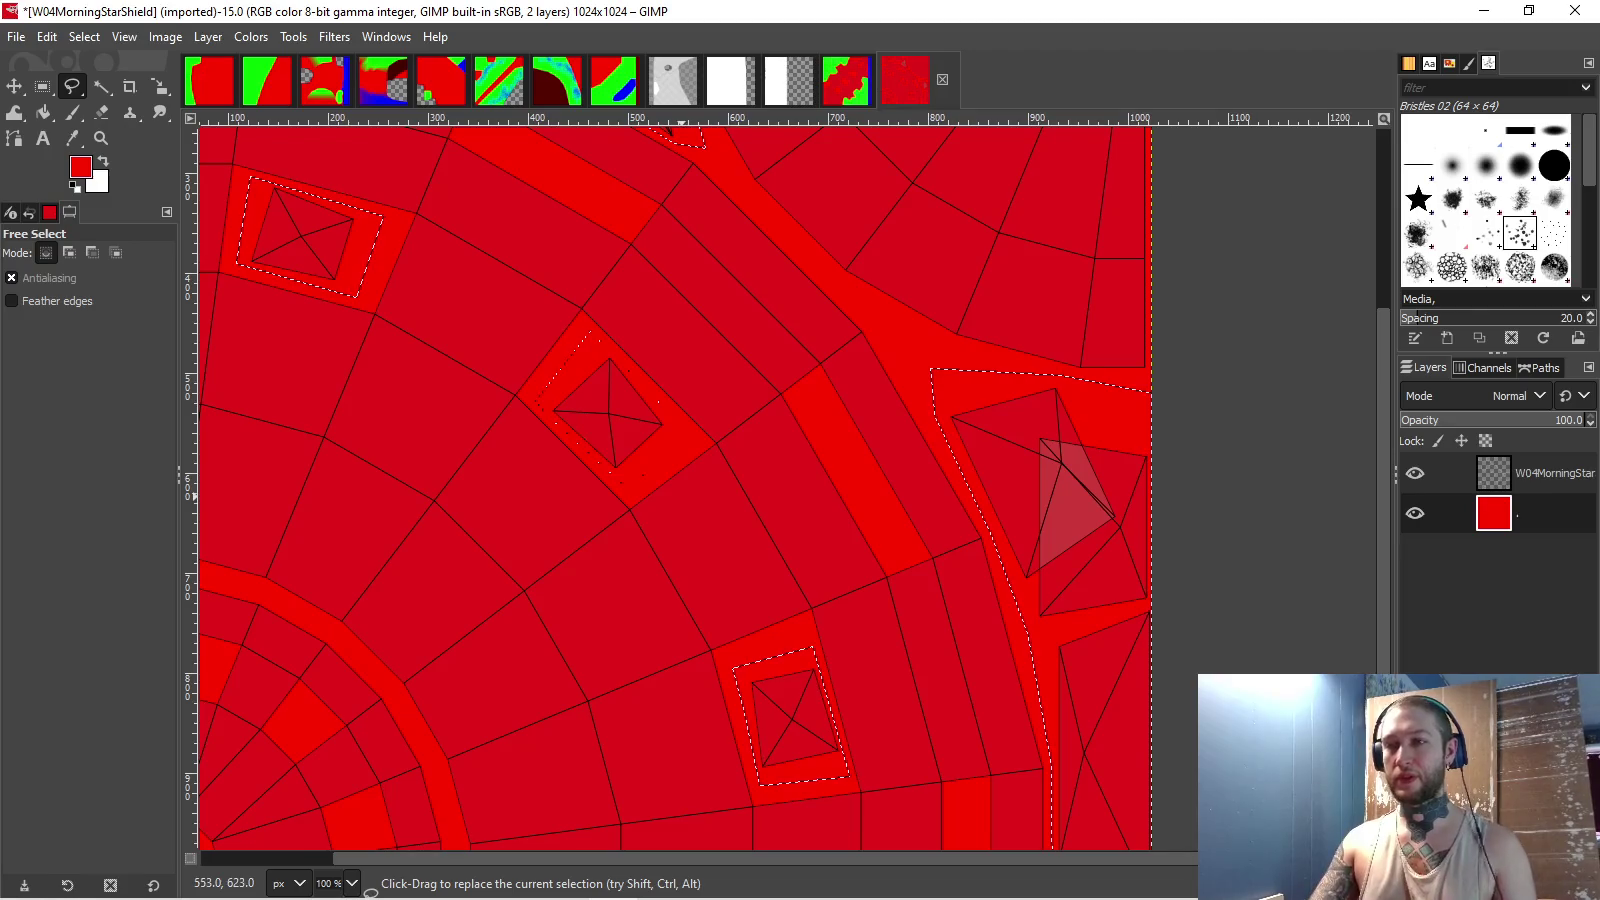
scroll(681, 495, "up", 2)
scroll(670, 492, "down", 2)
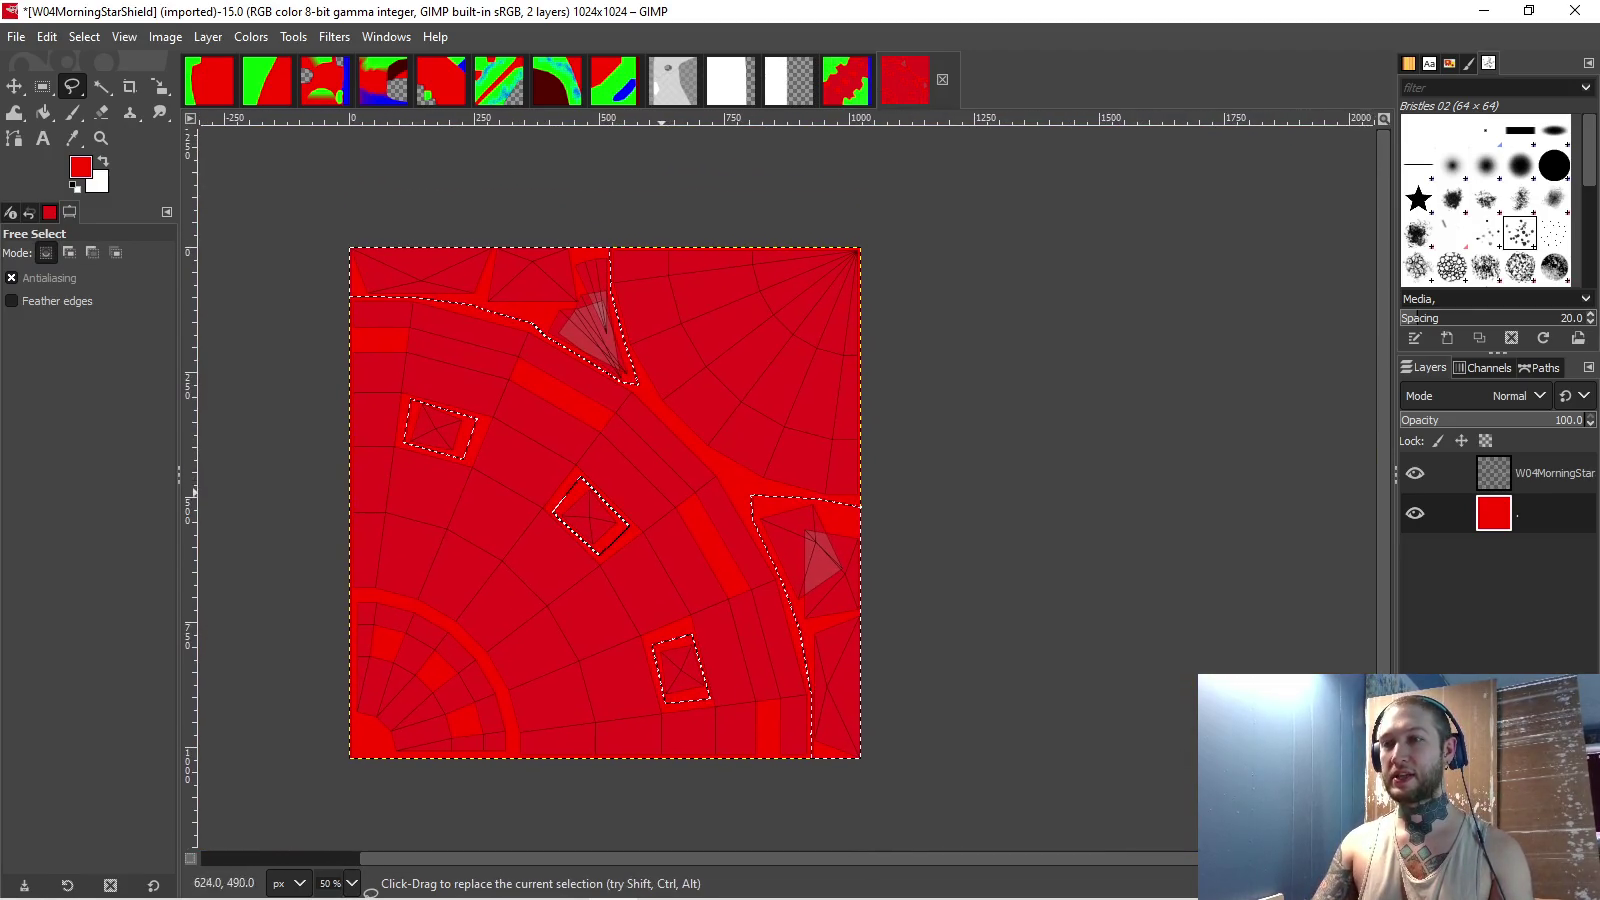
left_click(80, 166)
left_click_drag(1278, 465, 1278, 400)
left_click(1358, 550)
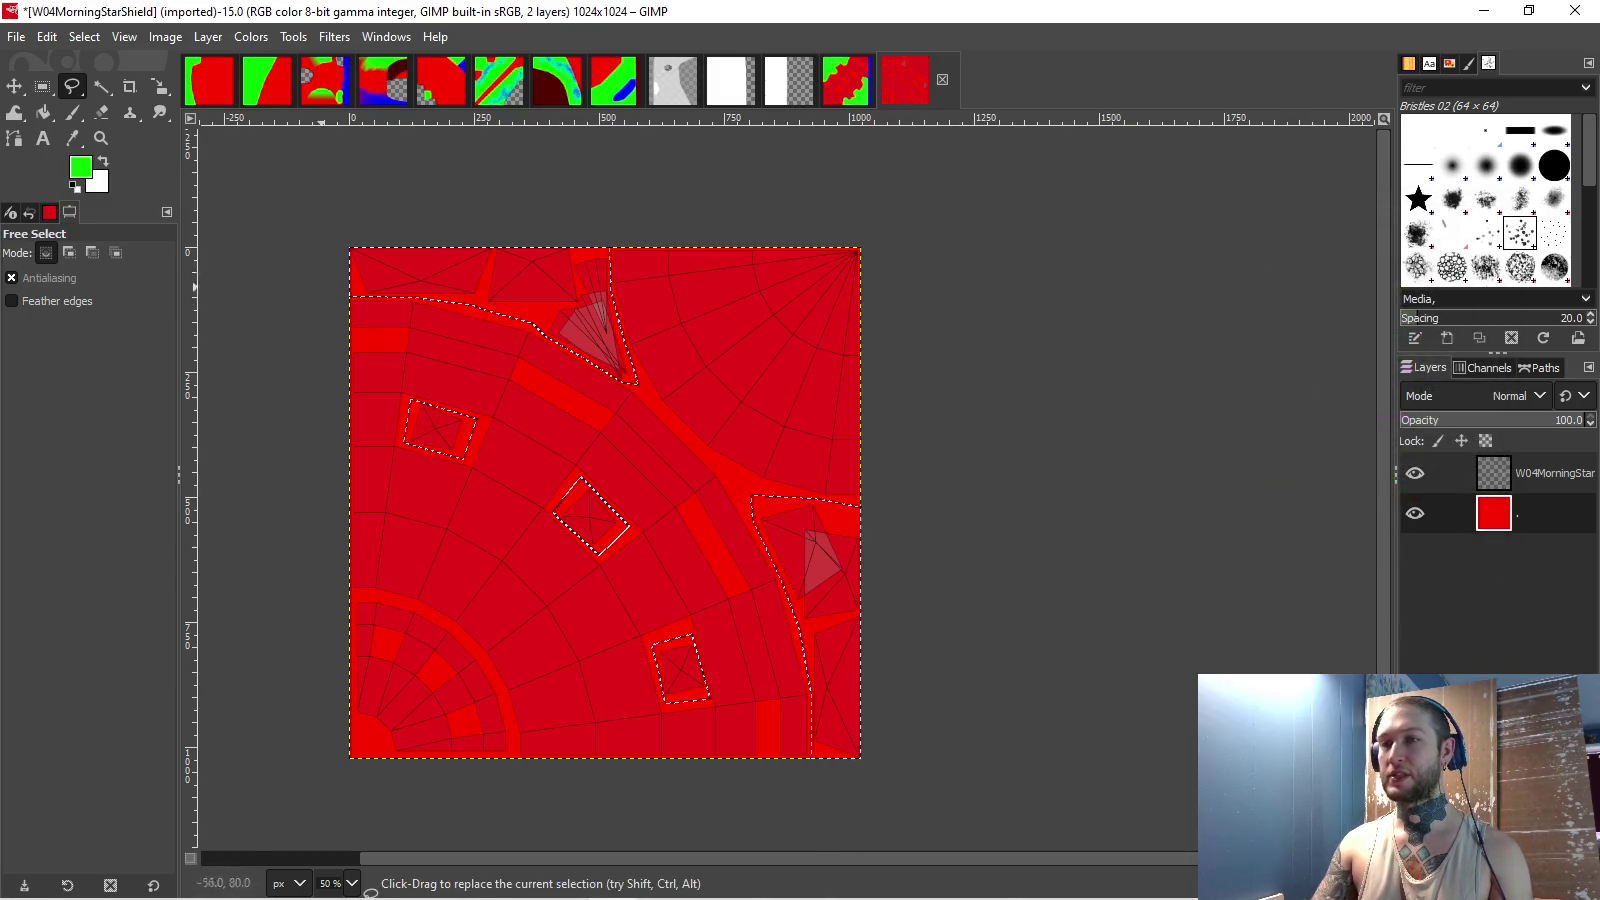
left_click(43, 112)
left_click(830, 600, "shift")
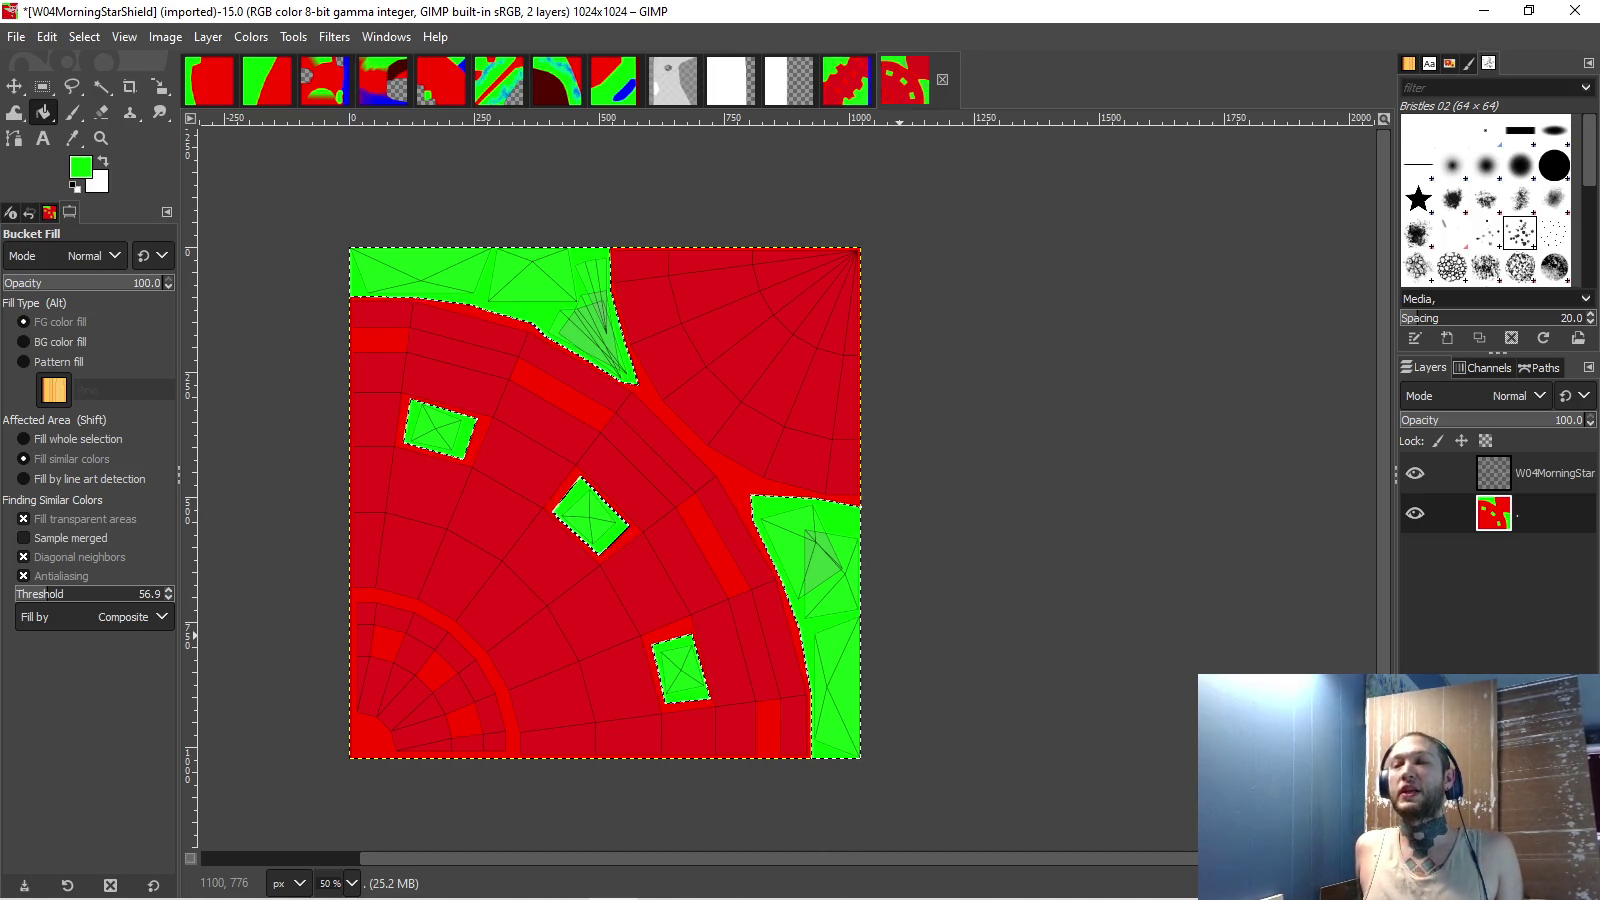
- Switch from GIMP over to Blender
key("alt+Tab")
key("alt+Tab")
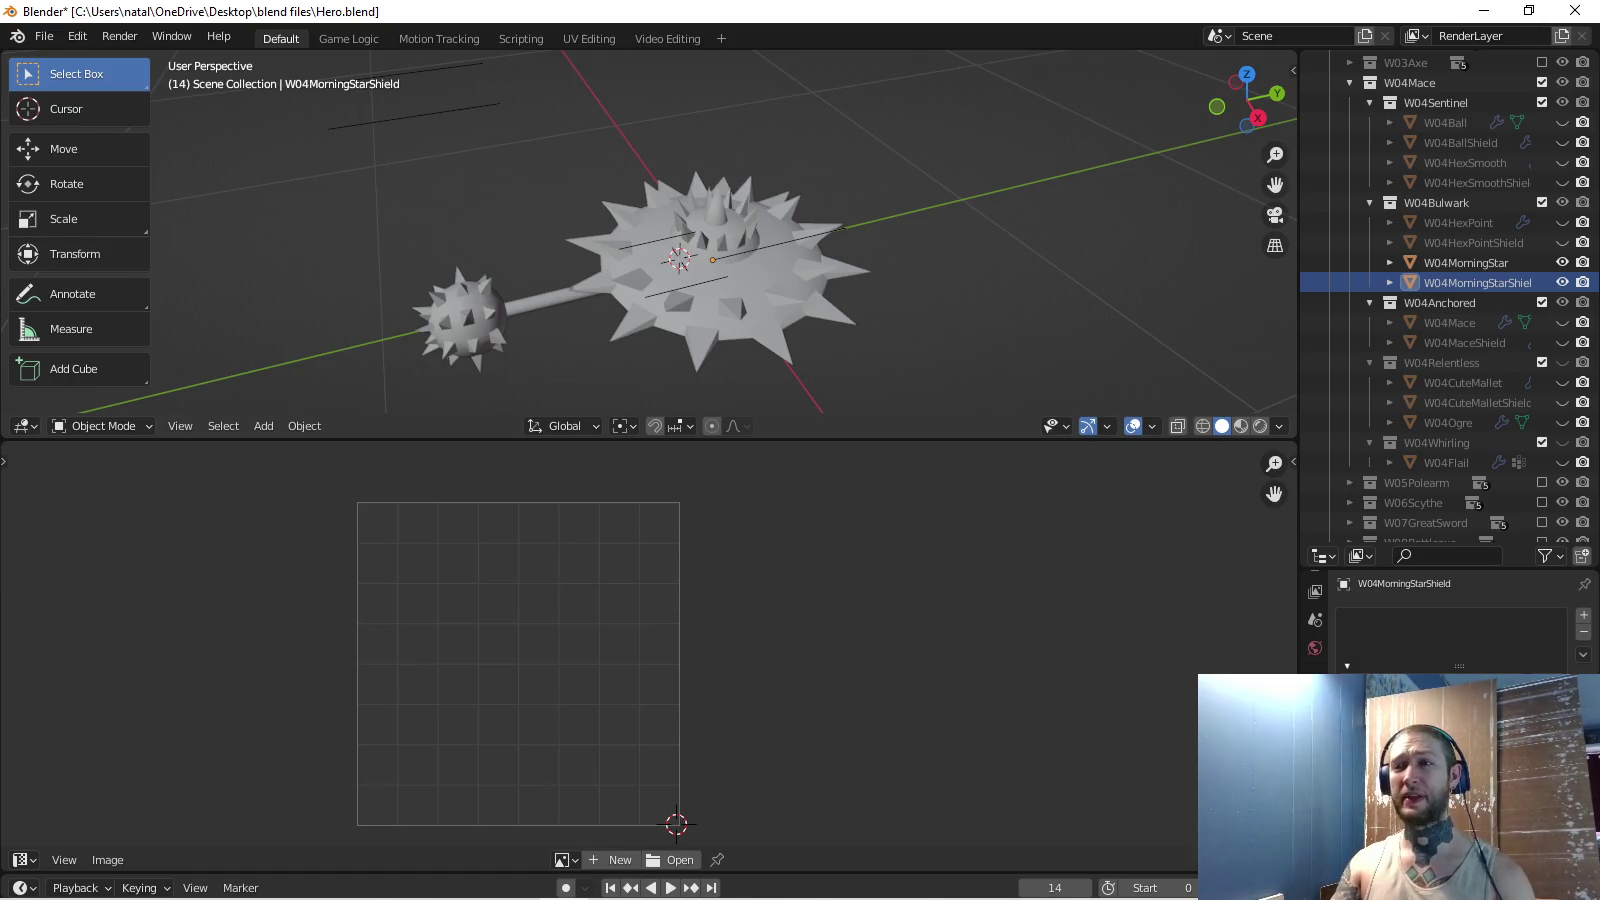
- Return from Blender to GIMP
key("alt+Tab")
key("alt+Tab")
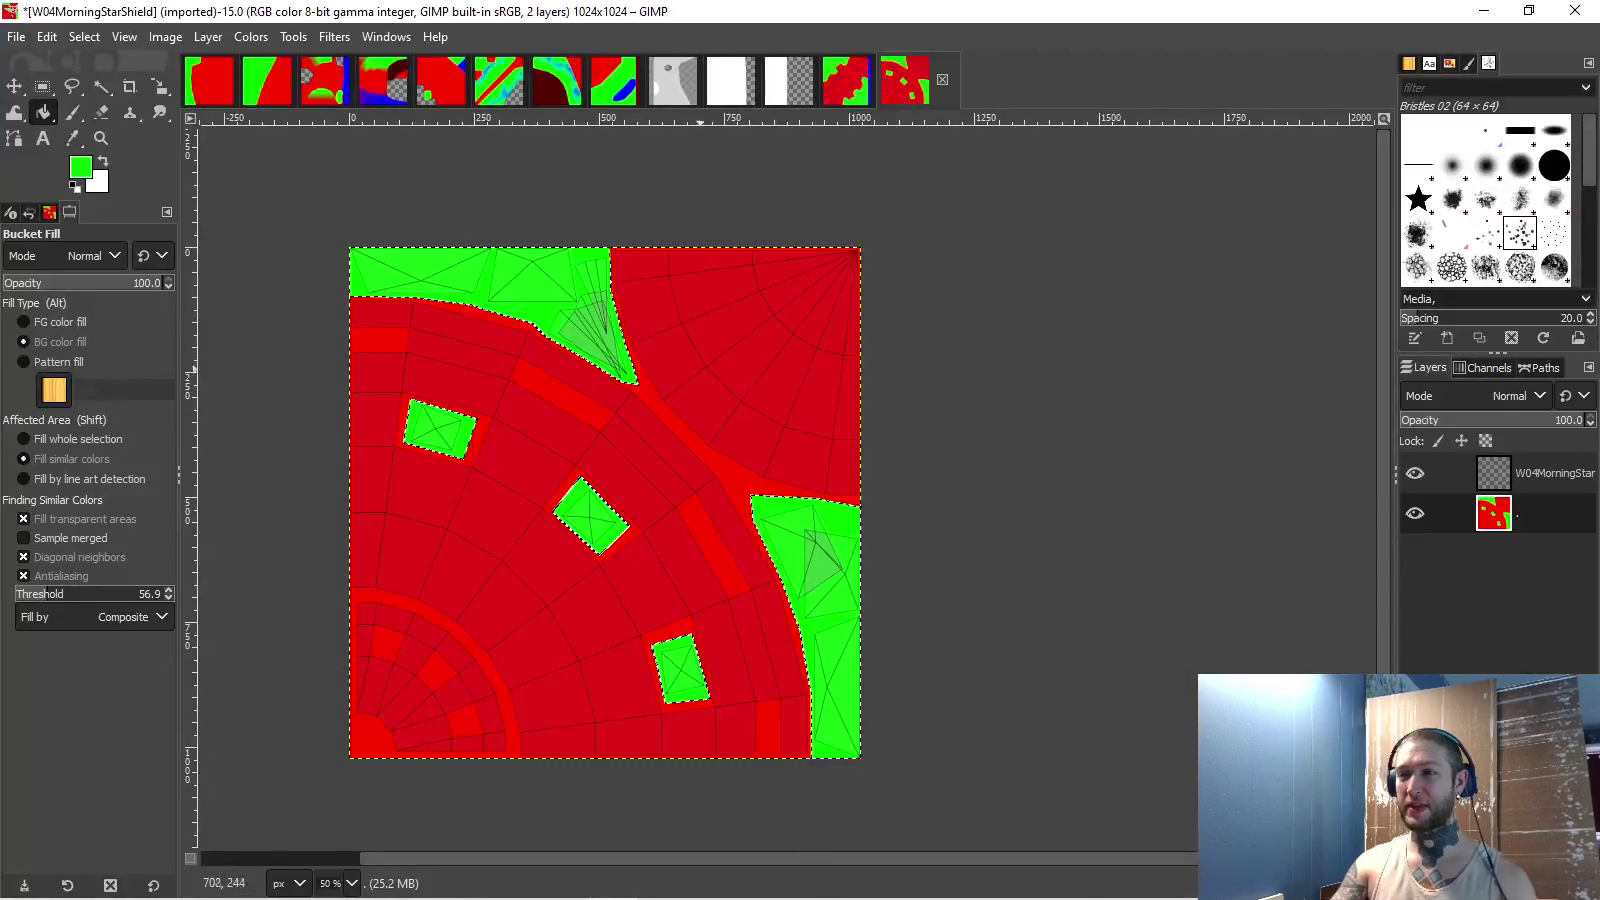
- Outline the upper-right wedge between the green regions with Free Select
scroll(698, 366, "up", 1)
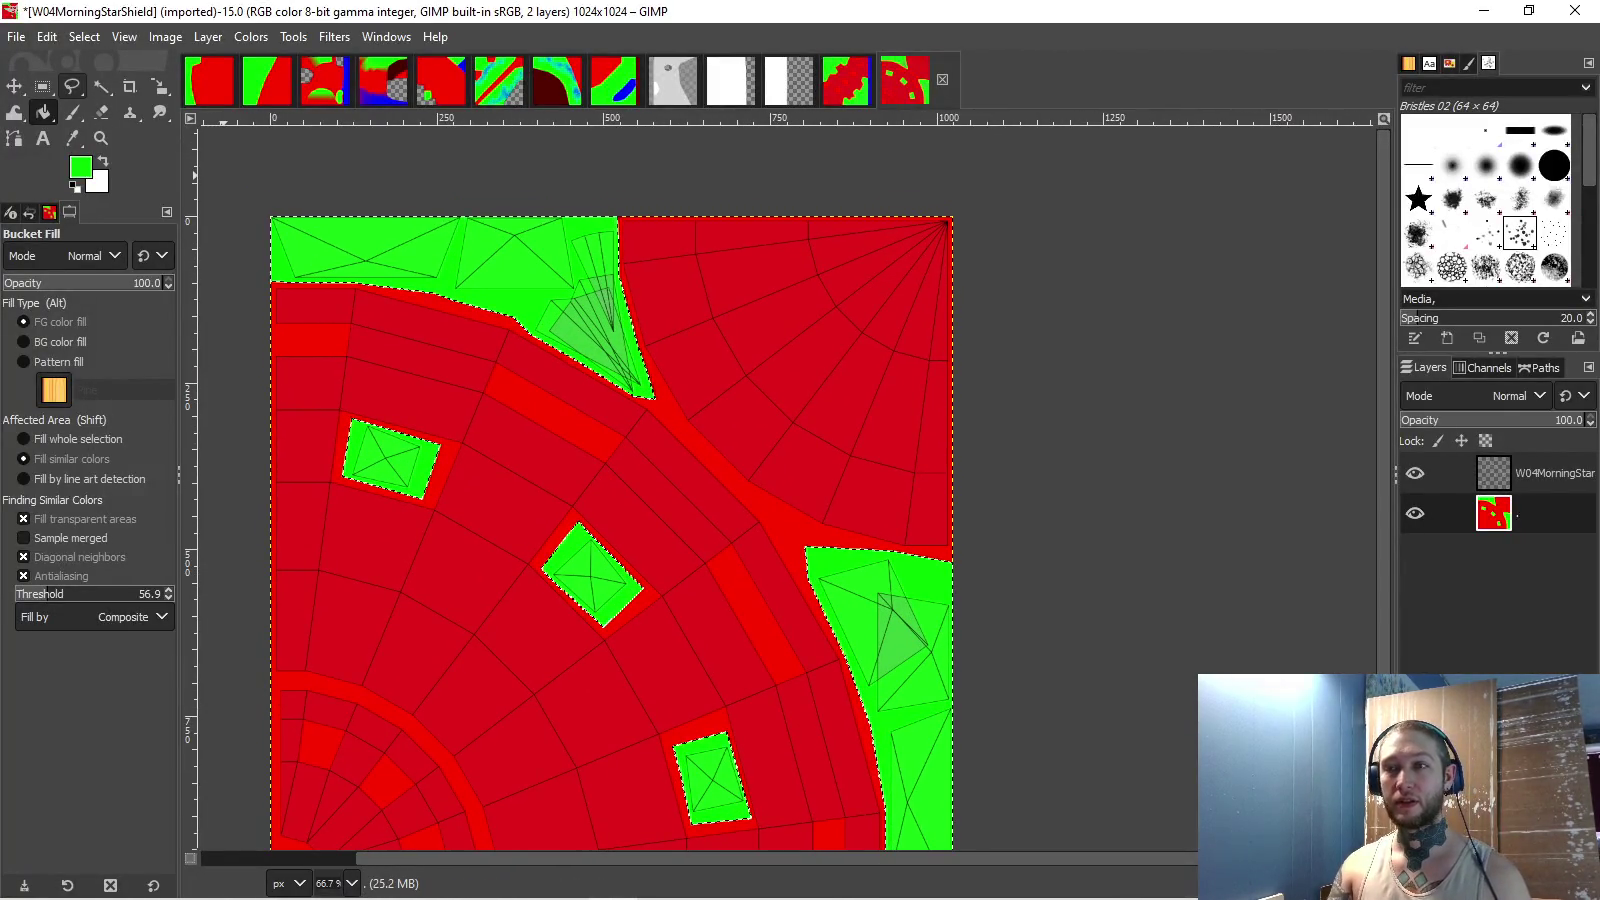
mouse_move(365, 244)
left_mouse_down()
mouse_move(372, 171)
mouse_move(354, 290)
left_mouse_up()
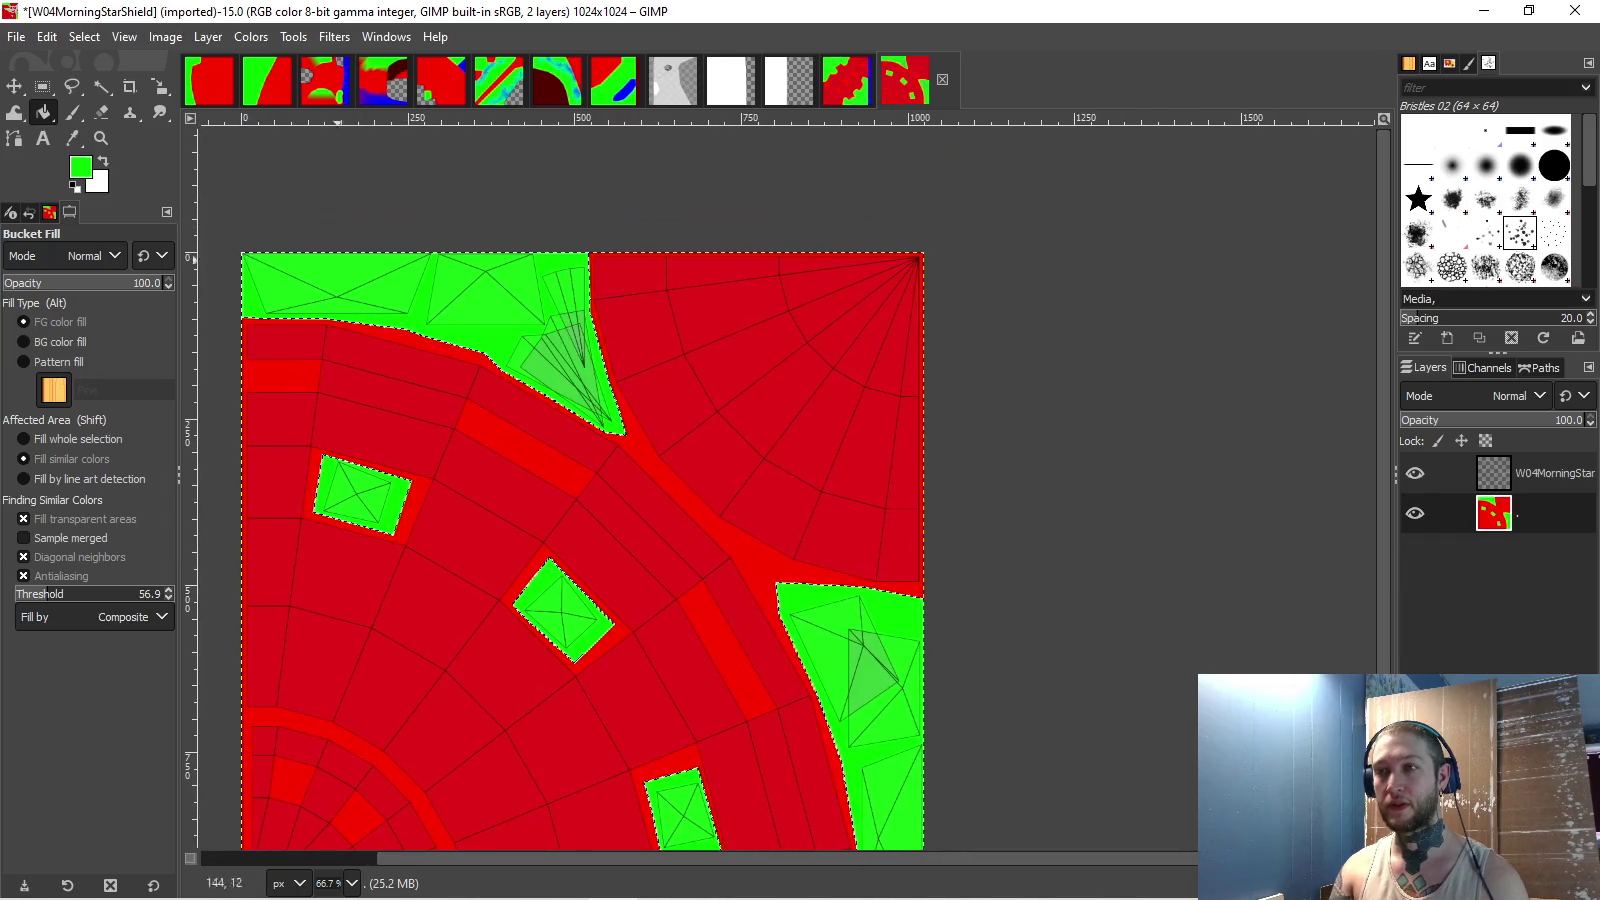
left_click(71, 86)
scroll(486, 251, "up", 2)
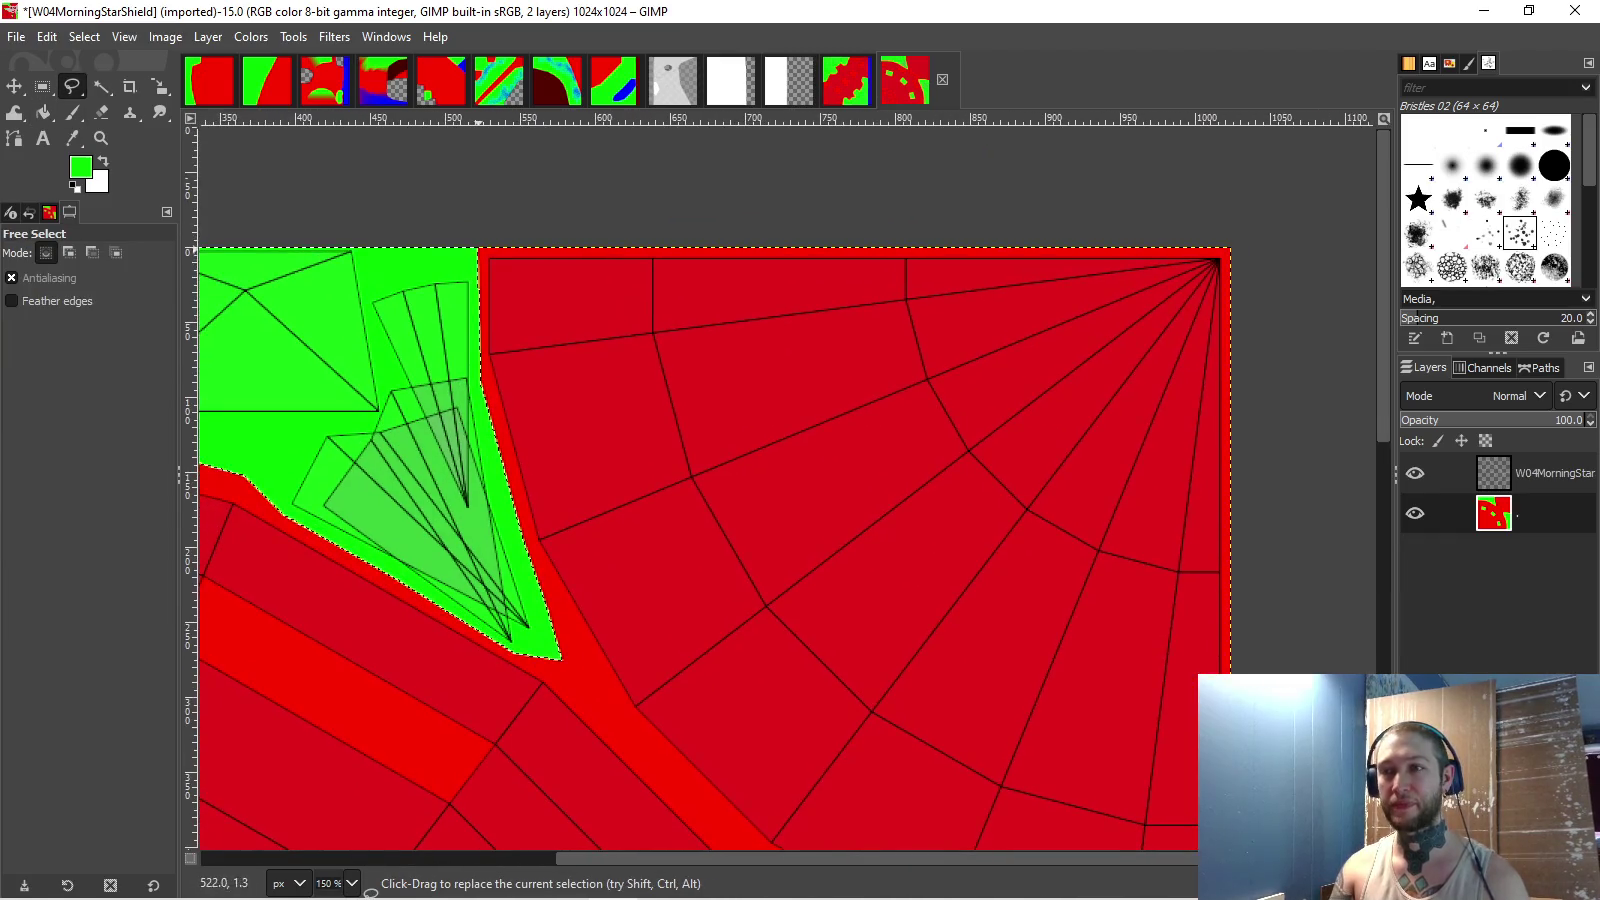
scroll(482, 250, "up", 1)
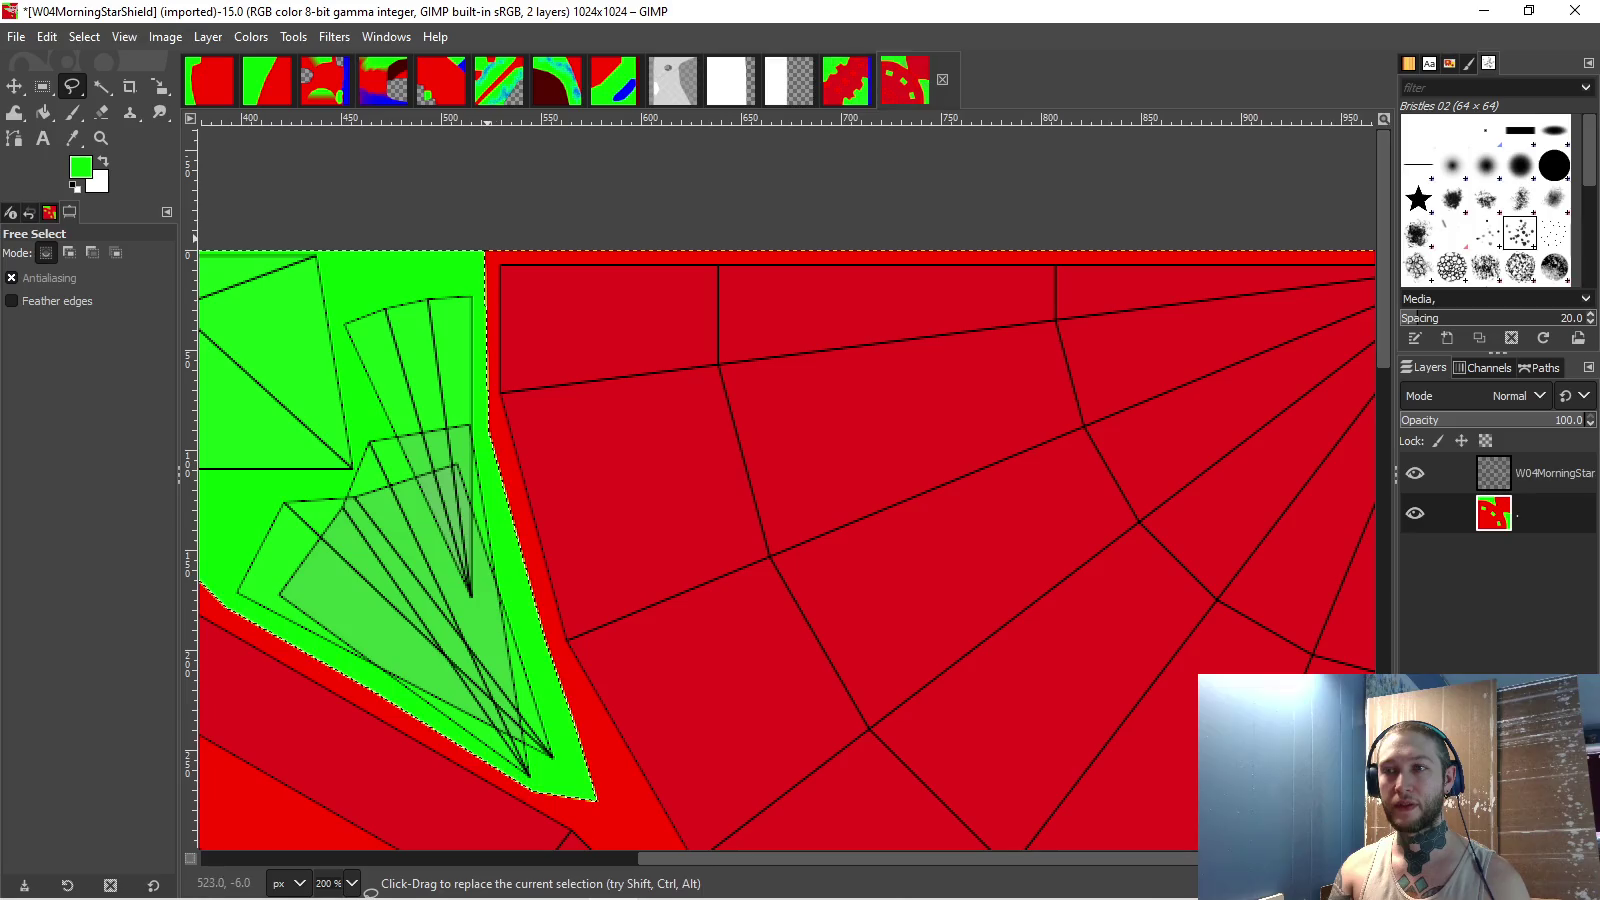
scroll(486, 433, "up", 2)
scroll(490, 432, "down", 2)
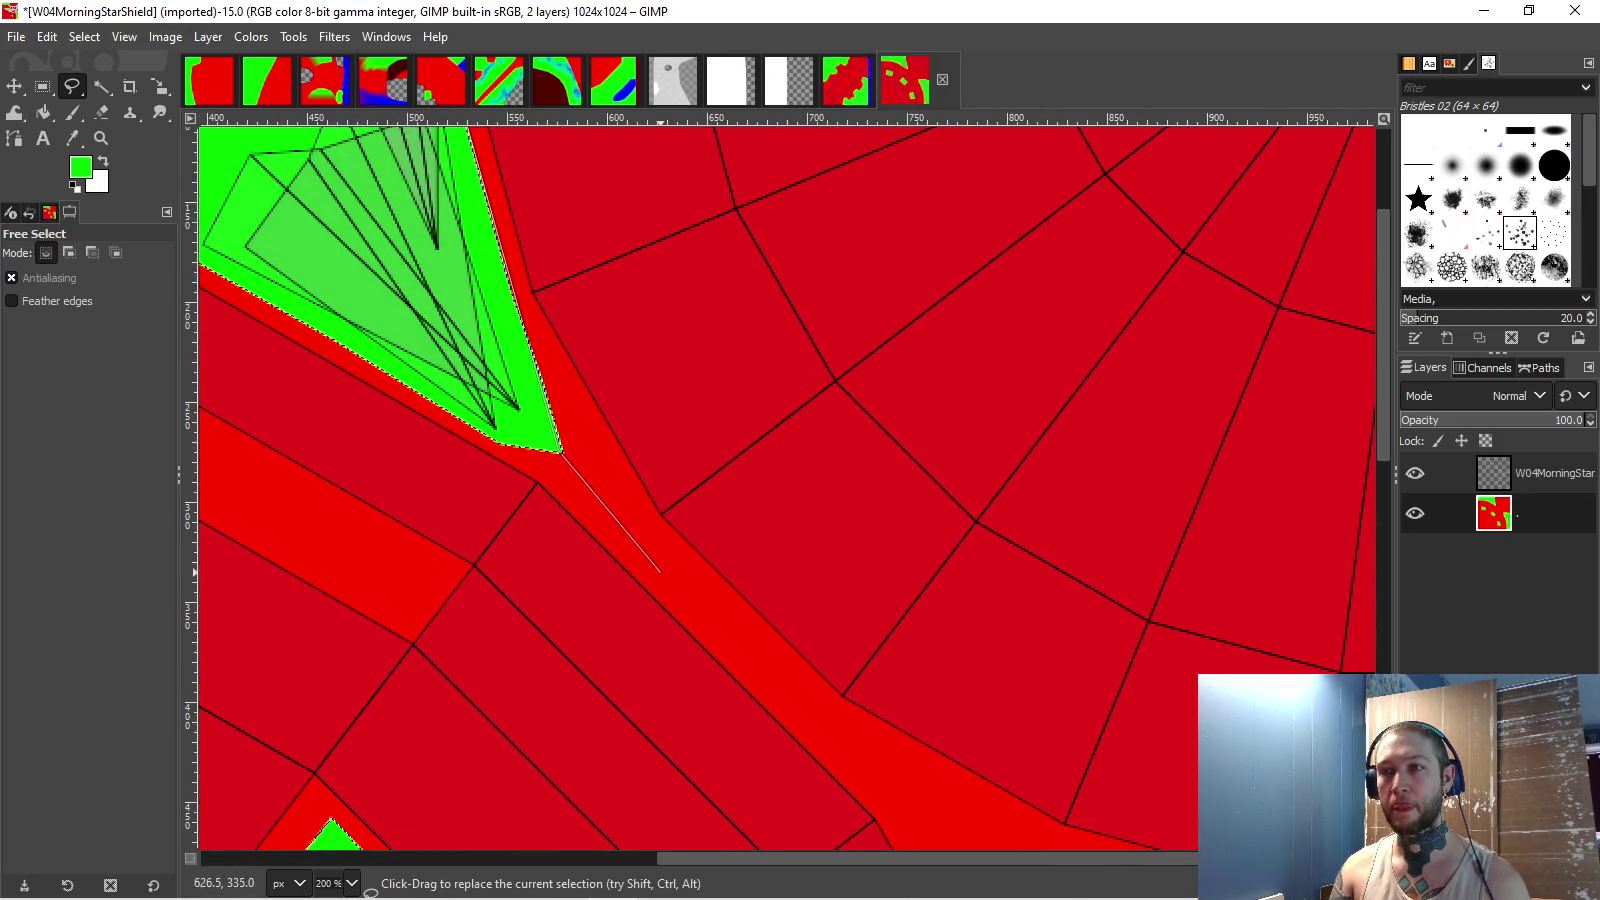
scroll(660, 560, "down", 5)
scroll(660, 560, "right", 3)
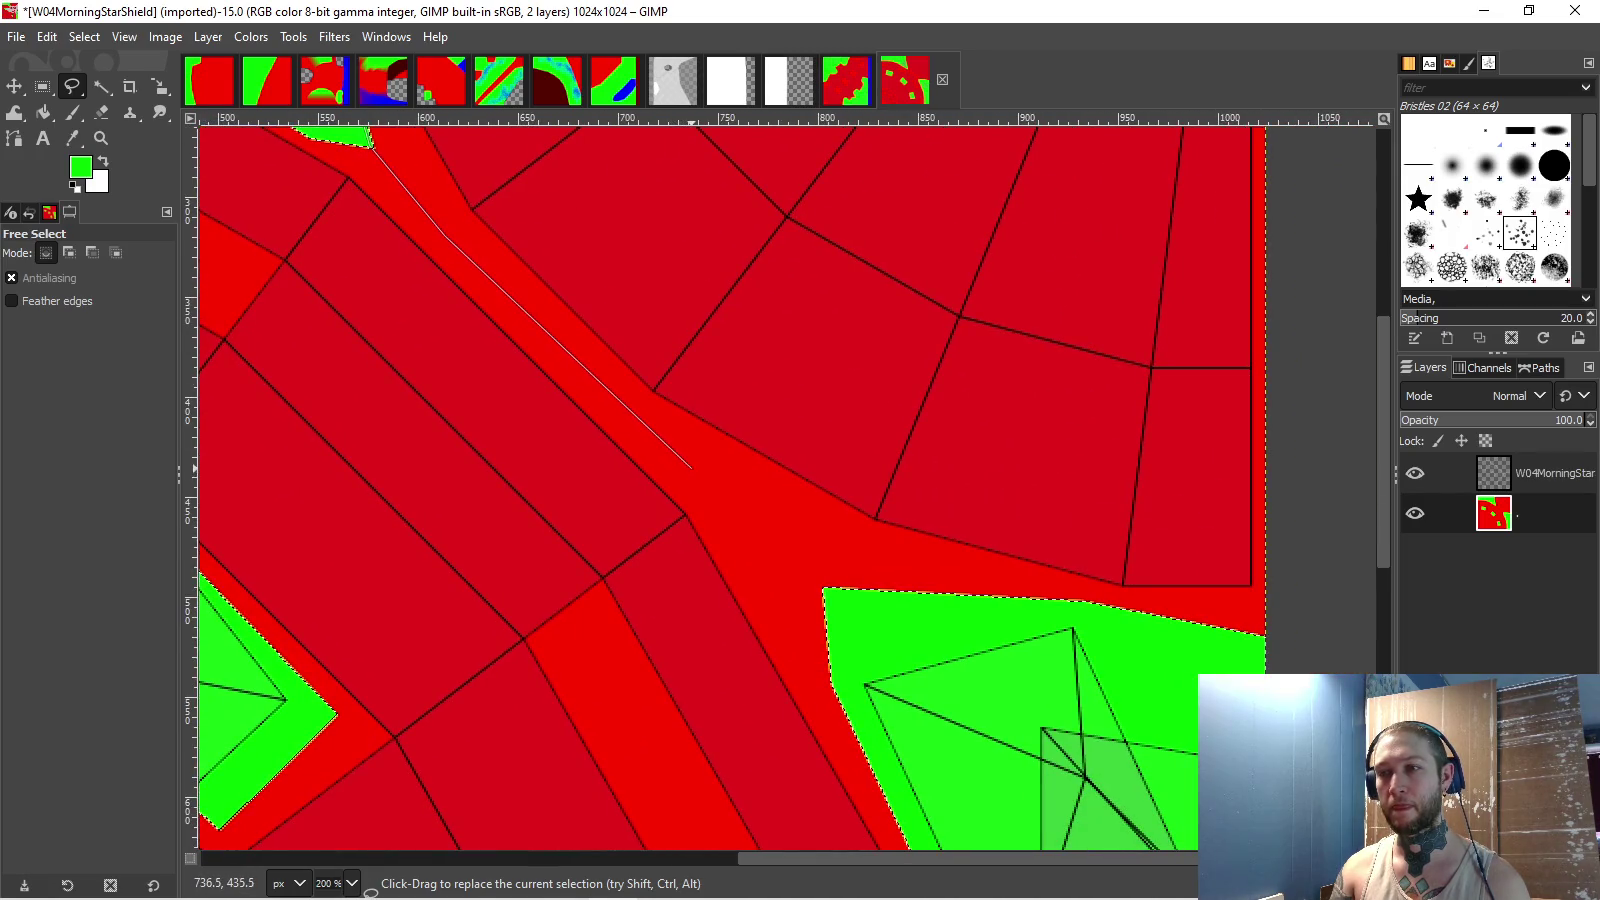
left_click(826, 586)
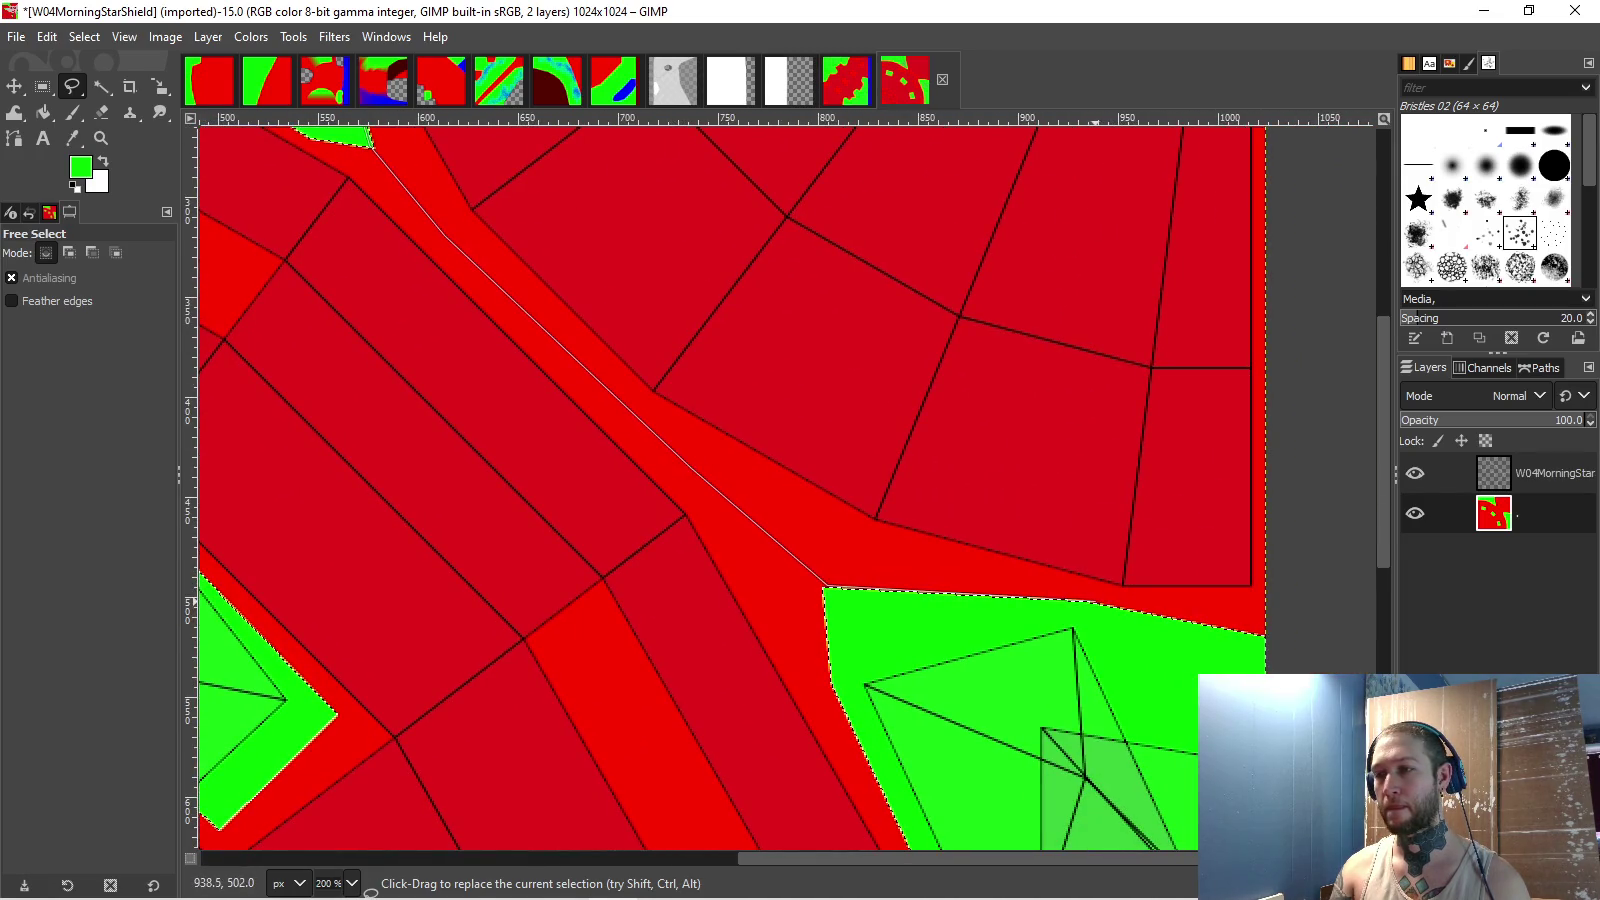
scroll(1306, 652, "down", 3)
scroll(1290, 500, "up", 3)
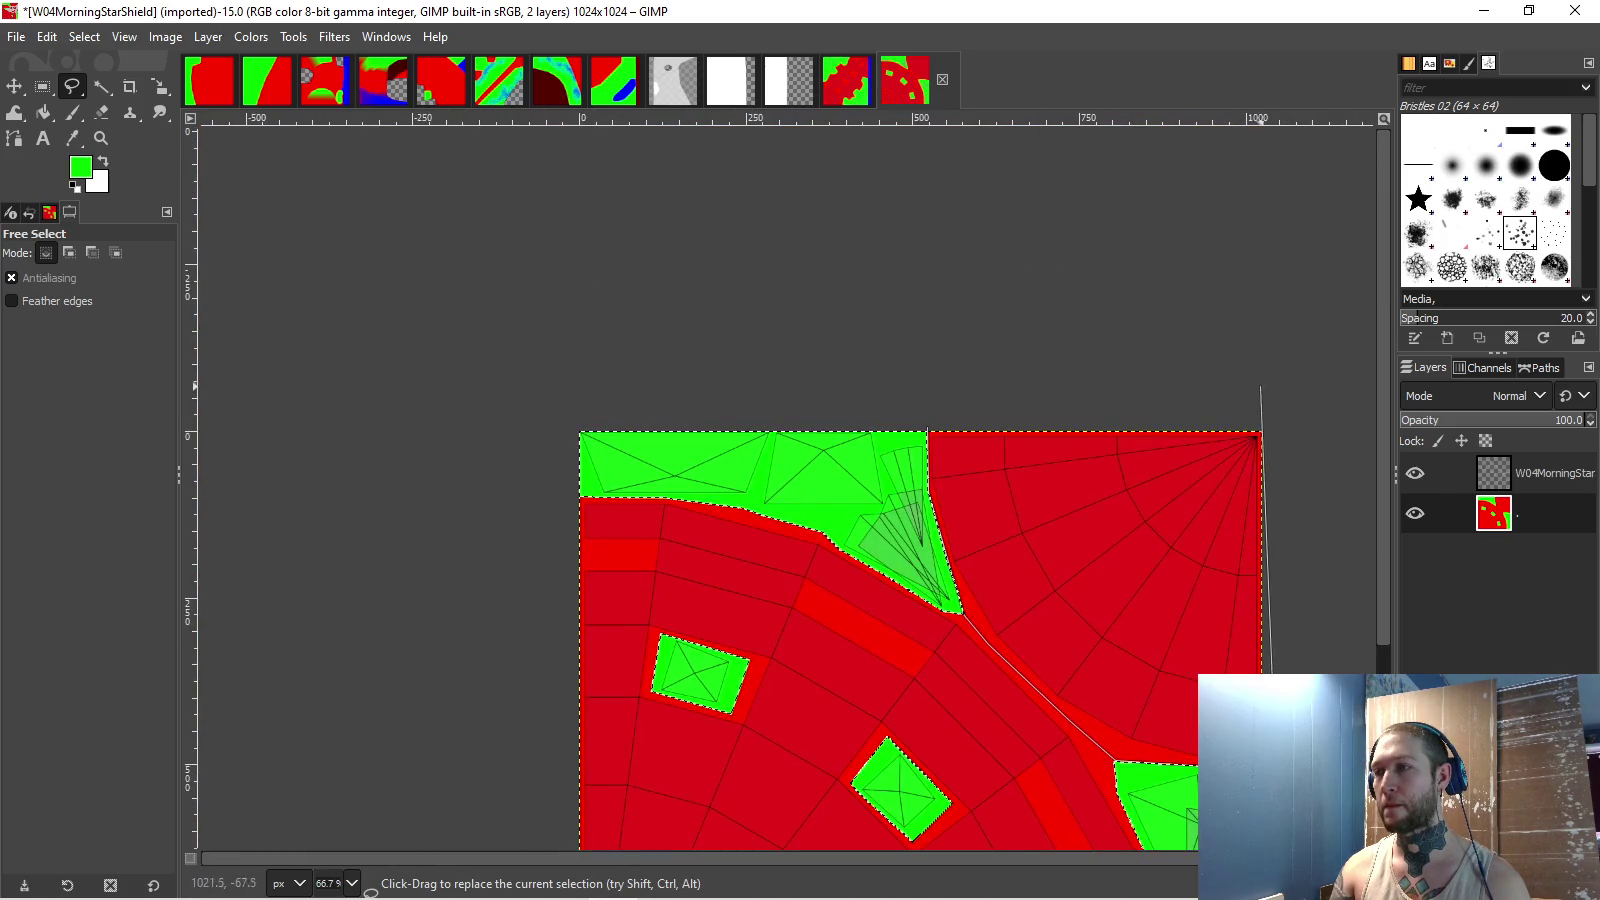
- Set the foreground colour to dark red and bucket-fill the upper-right wedge
left_click(80, 166)
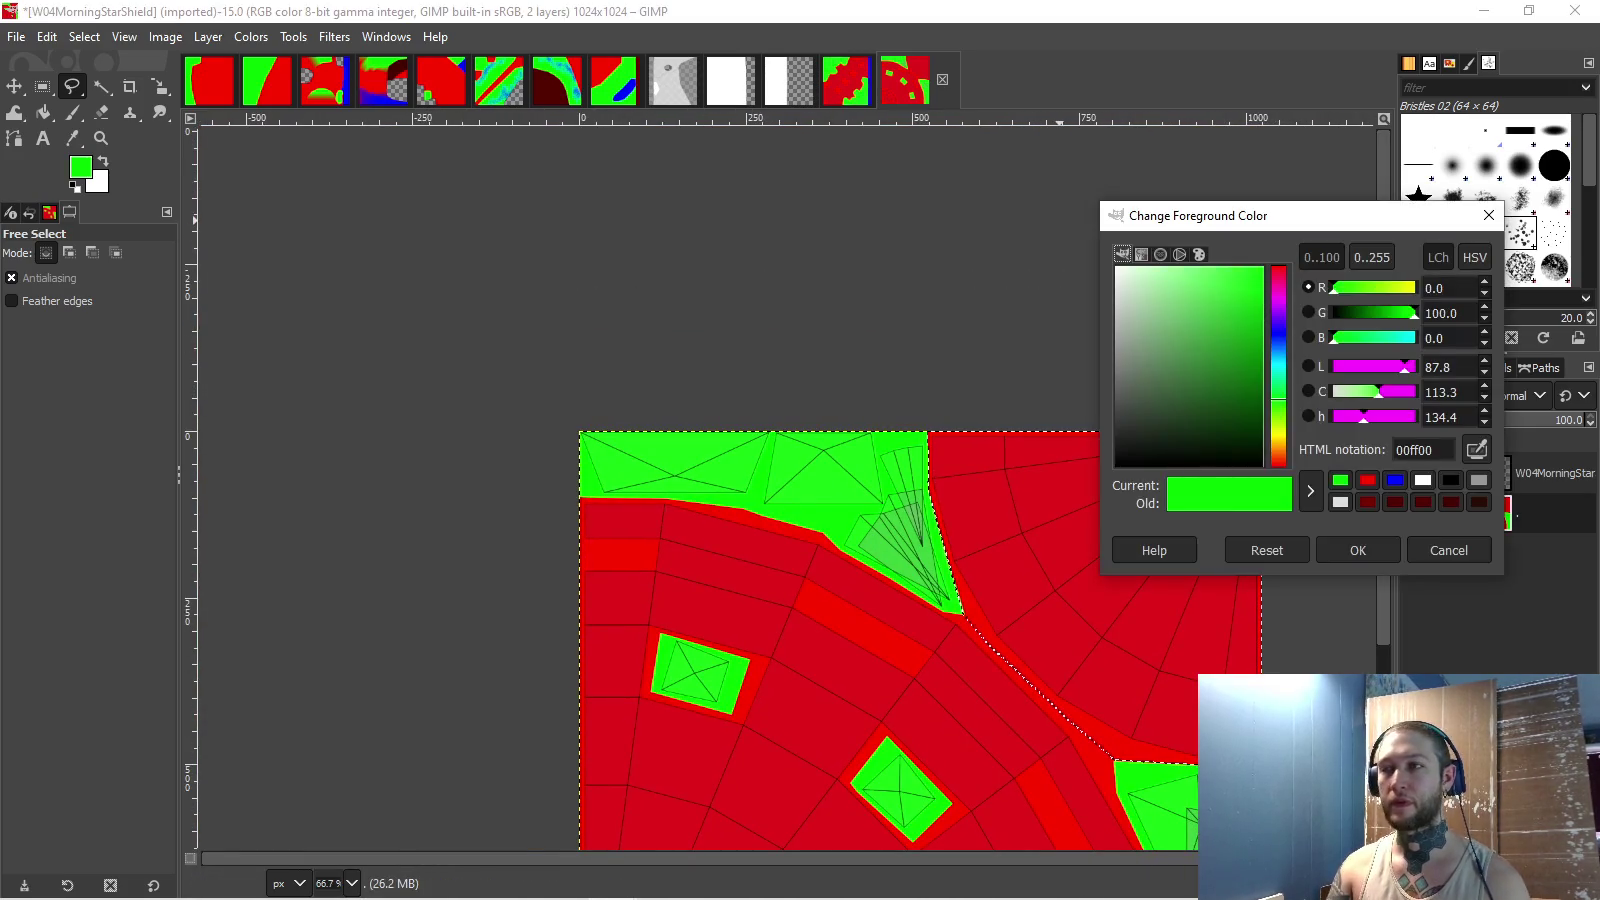
left_click(1367, 480)
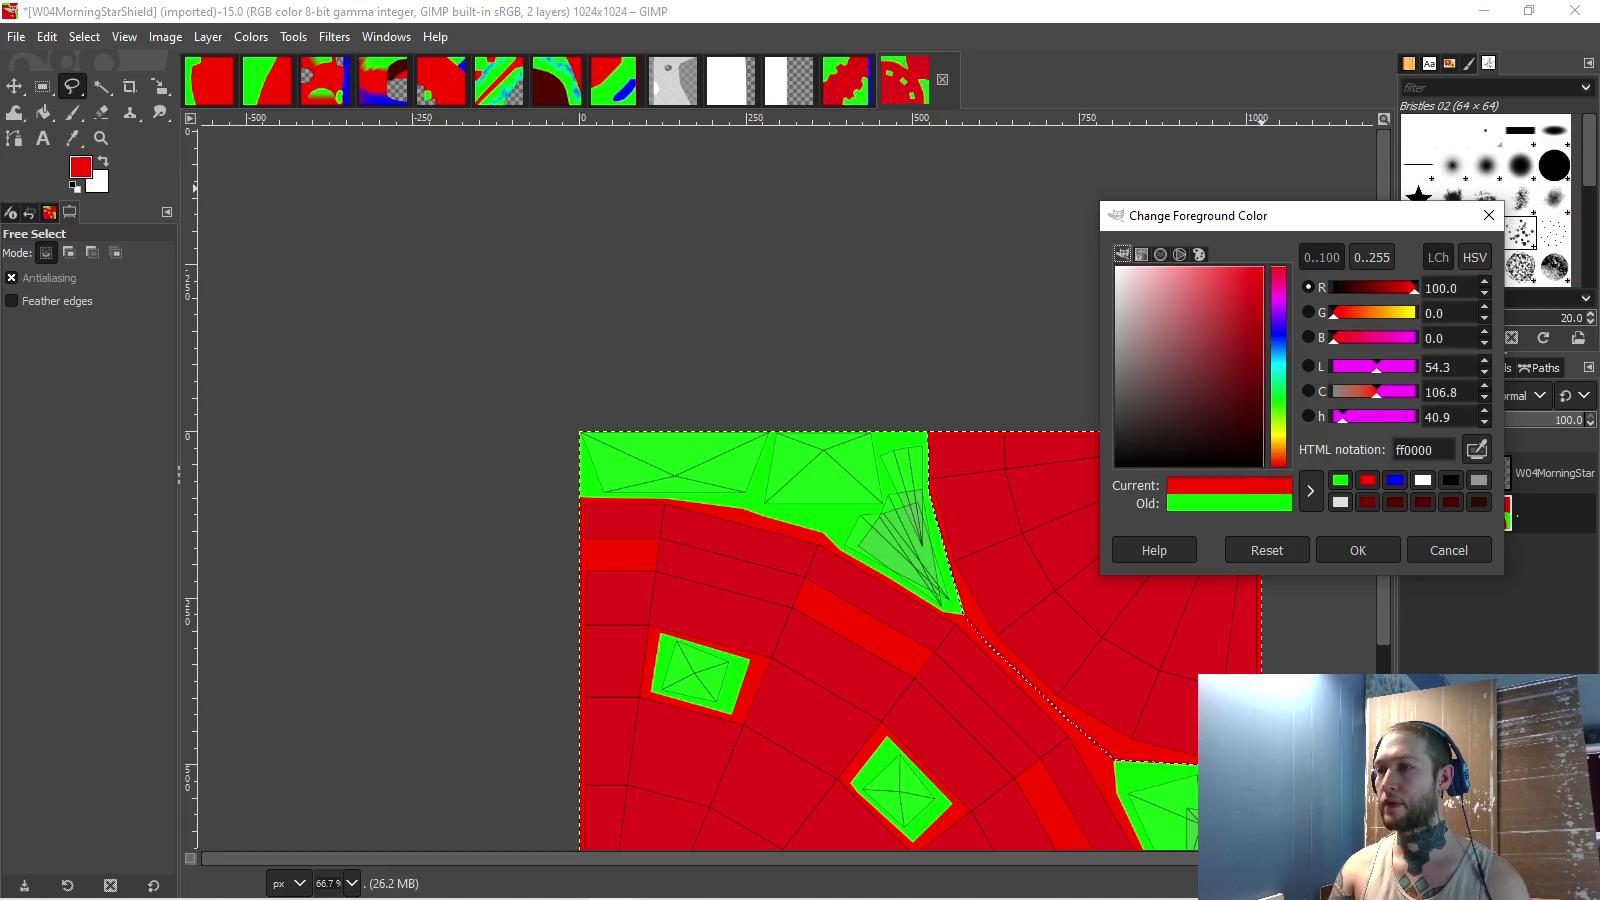
left_click(1260, 336)
left_click(1357, 550)
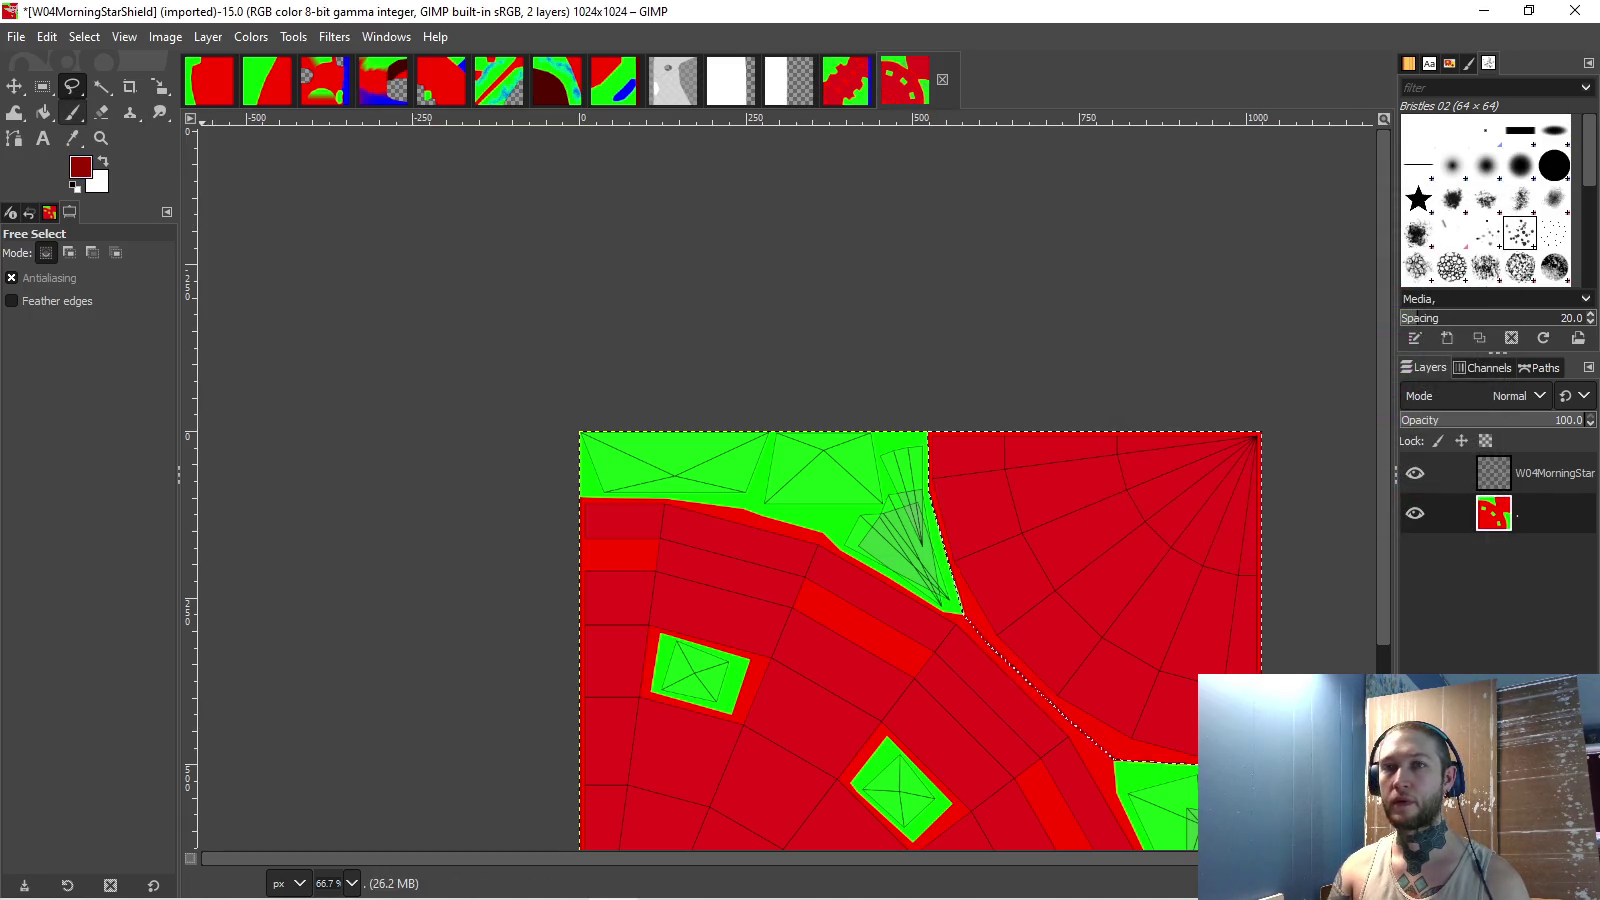
key("shift+b")
left_click(1005, 668)
- Set the foreground colour to pure blue
left_click_drag(1001, 680, 868, 435)
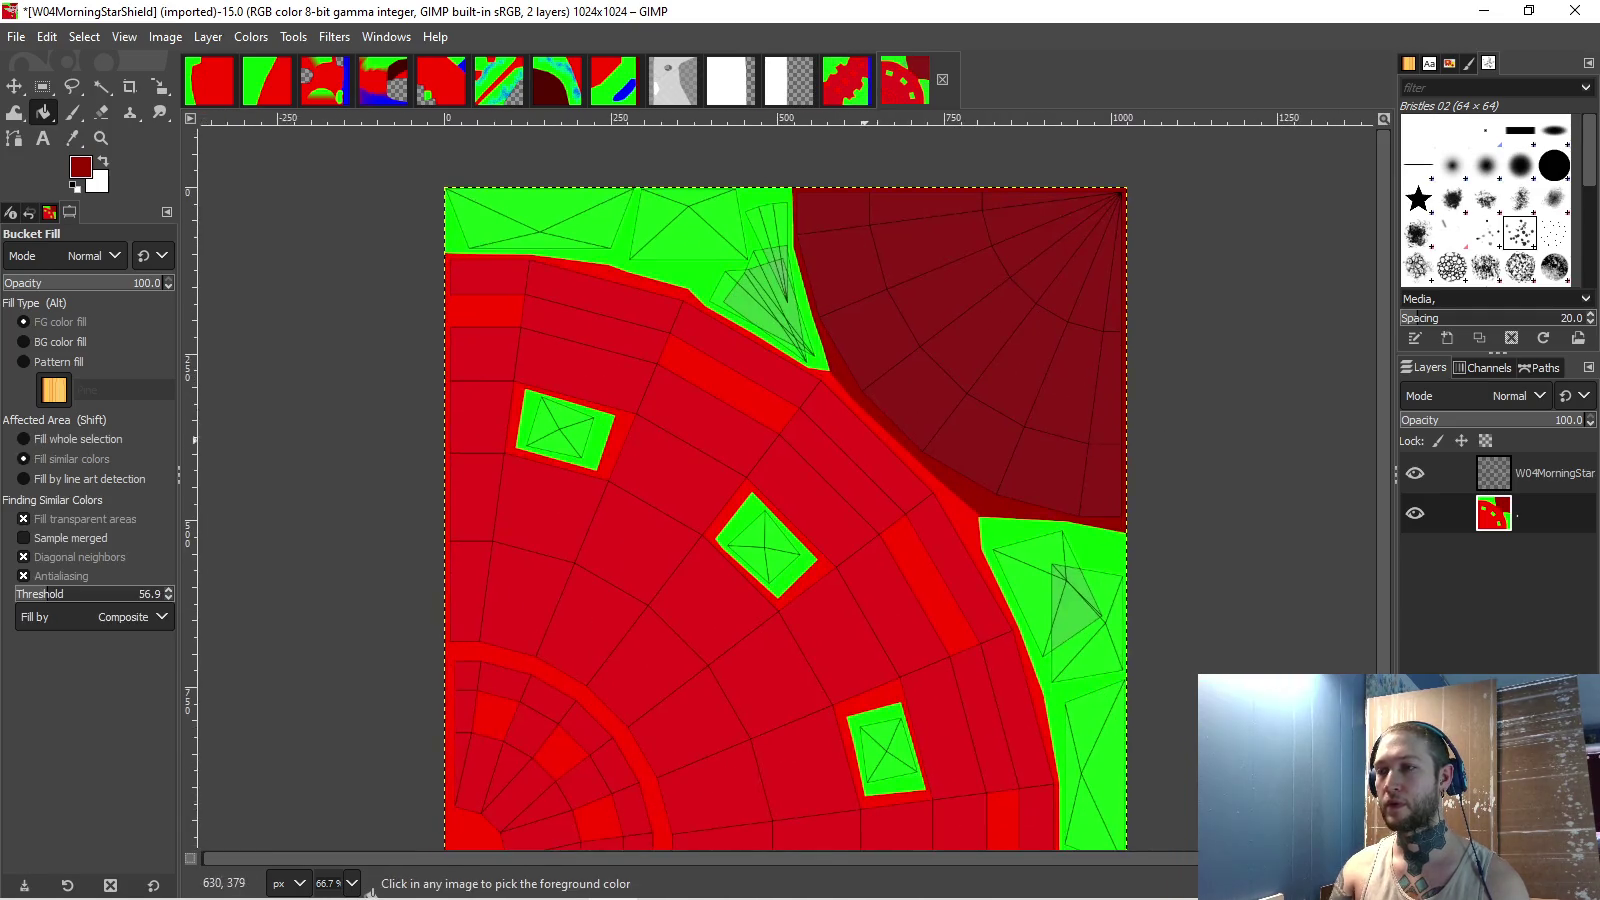
scroll(866, 432, "up", 1)
left_click(80, 166)
left_click(1414, 337)
left_click(1334, 287)
left_click(1358, 550)
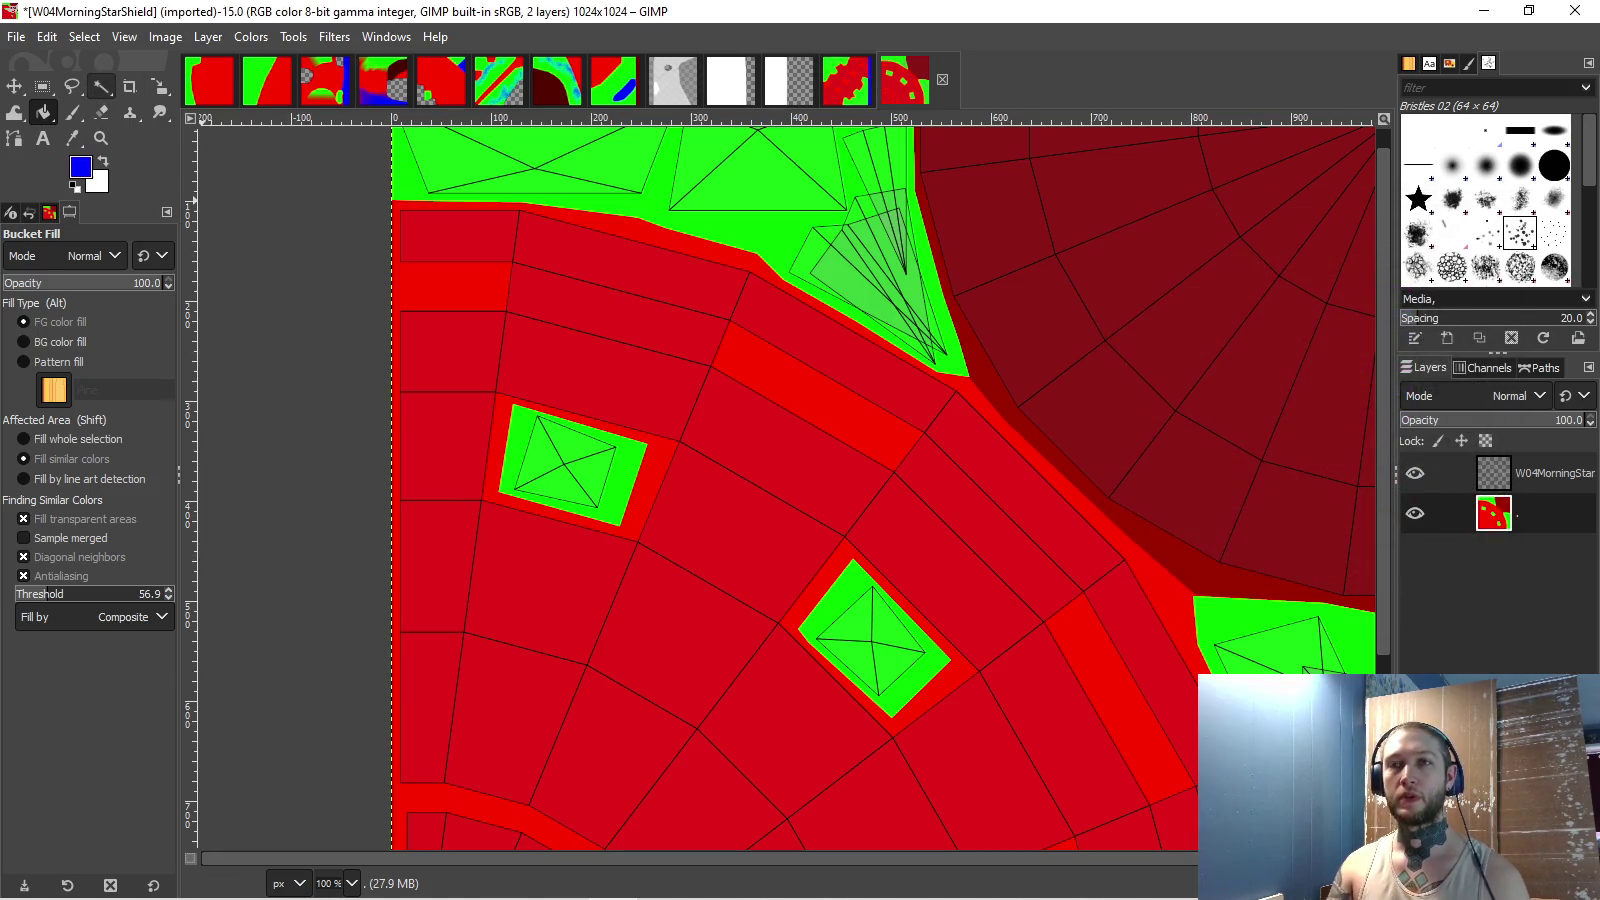
- Fuzzy Select the top green region, both small green squares and the right green region
left_click(101, 86)
scroll(770, 263, "up", 2)
left_click(770, 263)
left_click(580, 575, "shift")
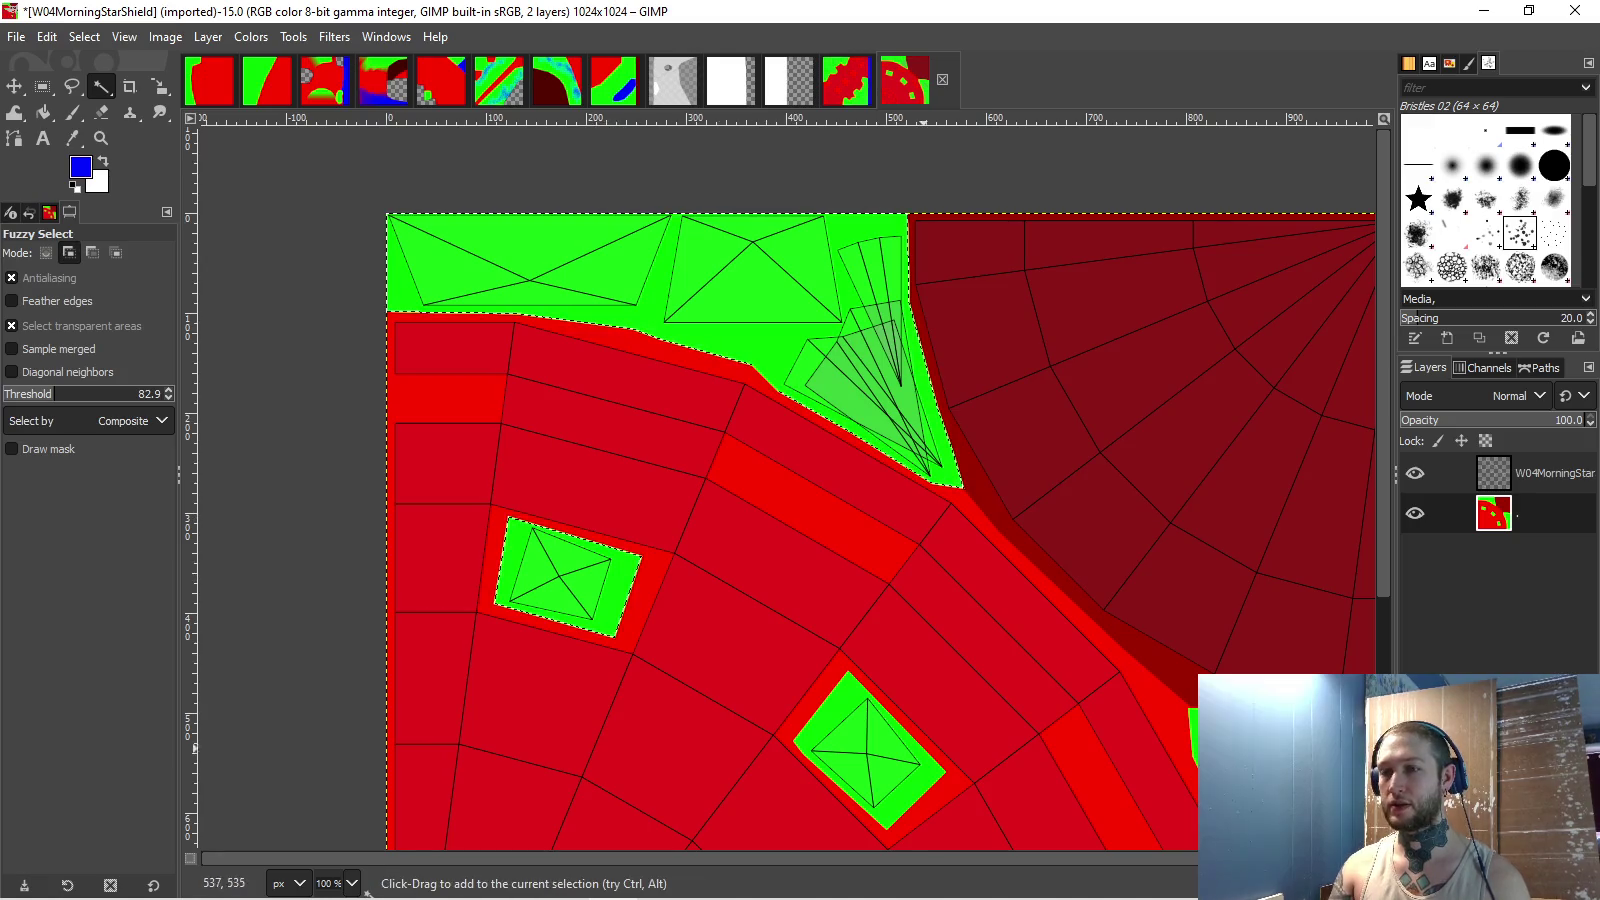
scroll(990, 730, "down", 5)
left_click(1180, 560, "shift")
left_click(911, 714, "shift")
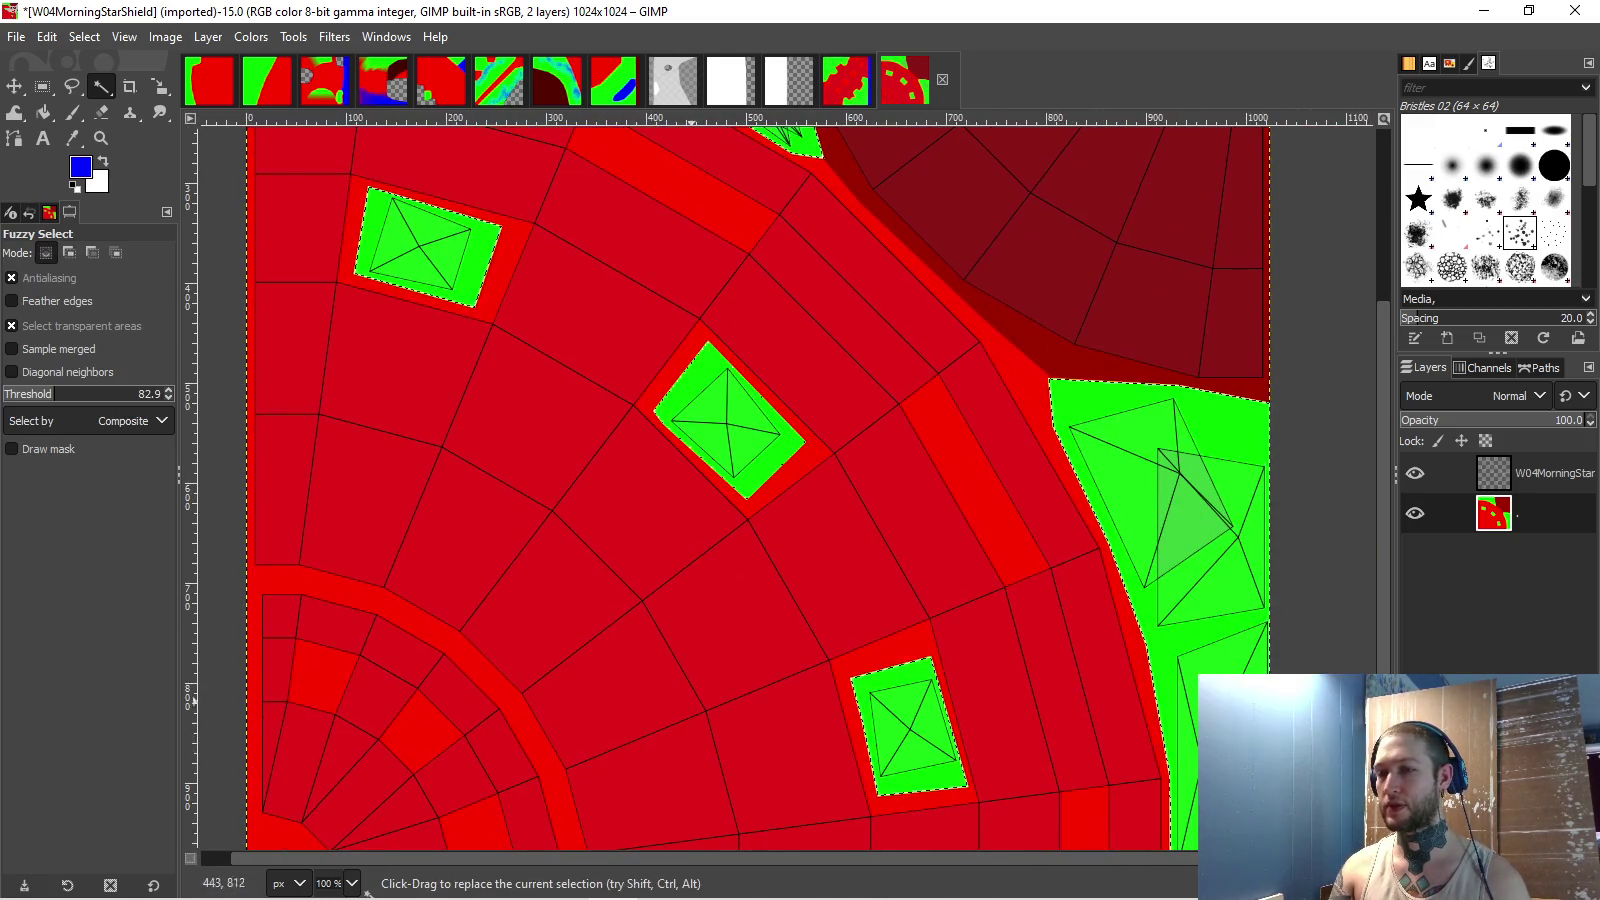
scroll(700, 500, "down", 3)
scroll(553, 470, "up", 1)
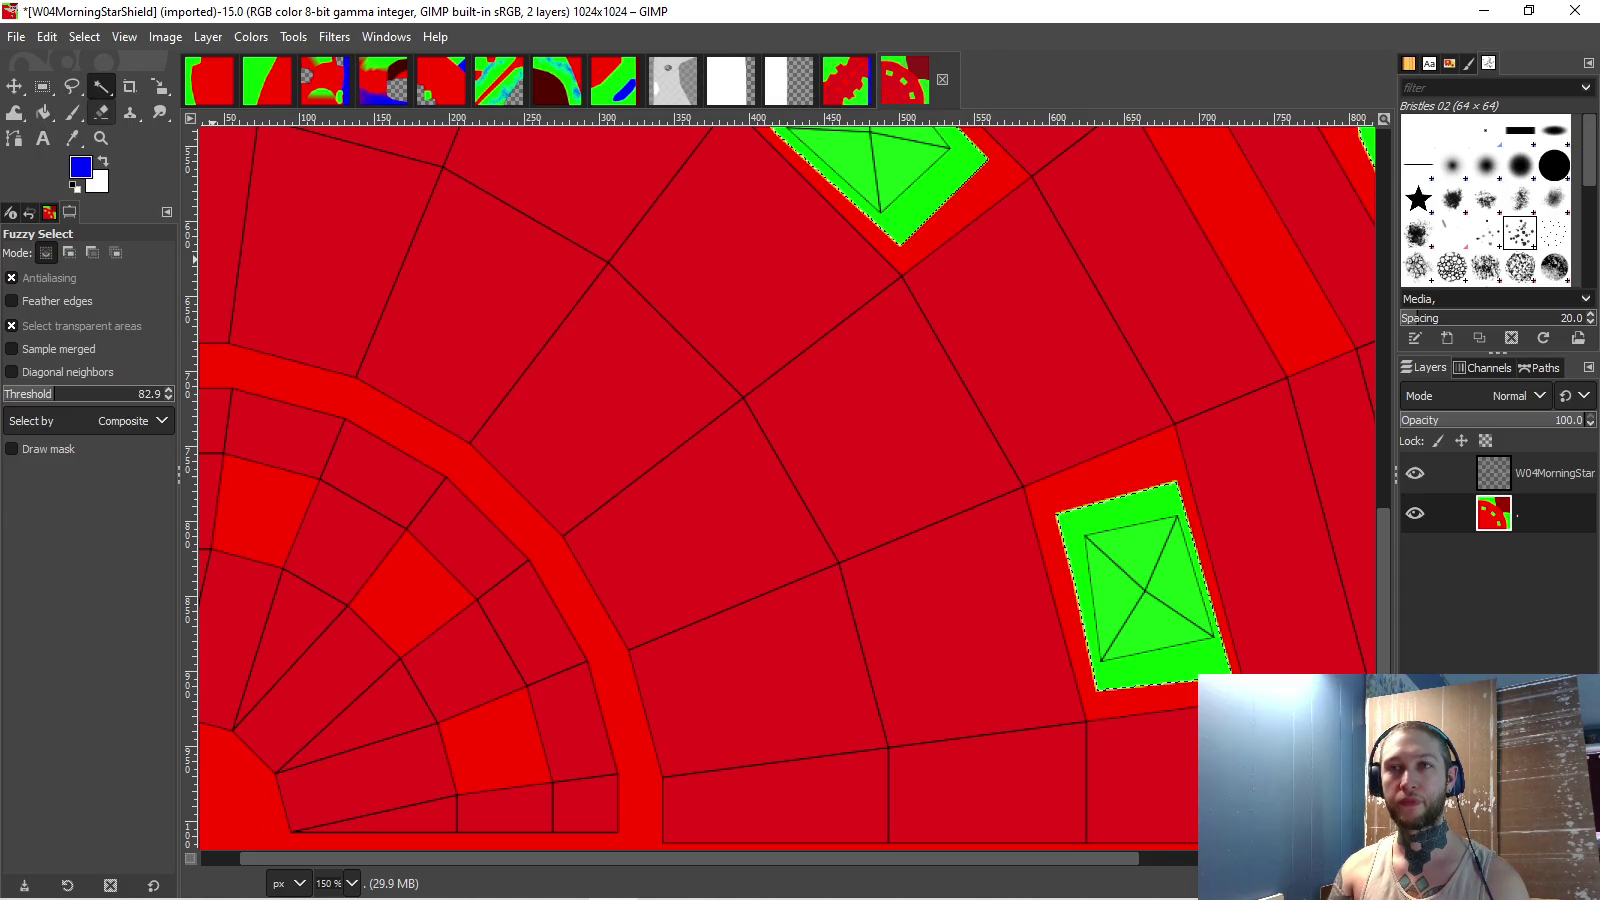
- Dab blue bristle strokes over the lower rectangle, upper diamond and another green rectangle
left_click(72, 112)
scroll(780, 490, "up", 1)
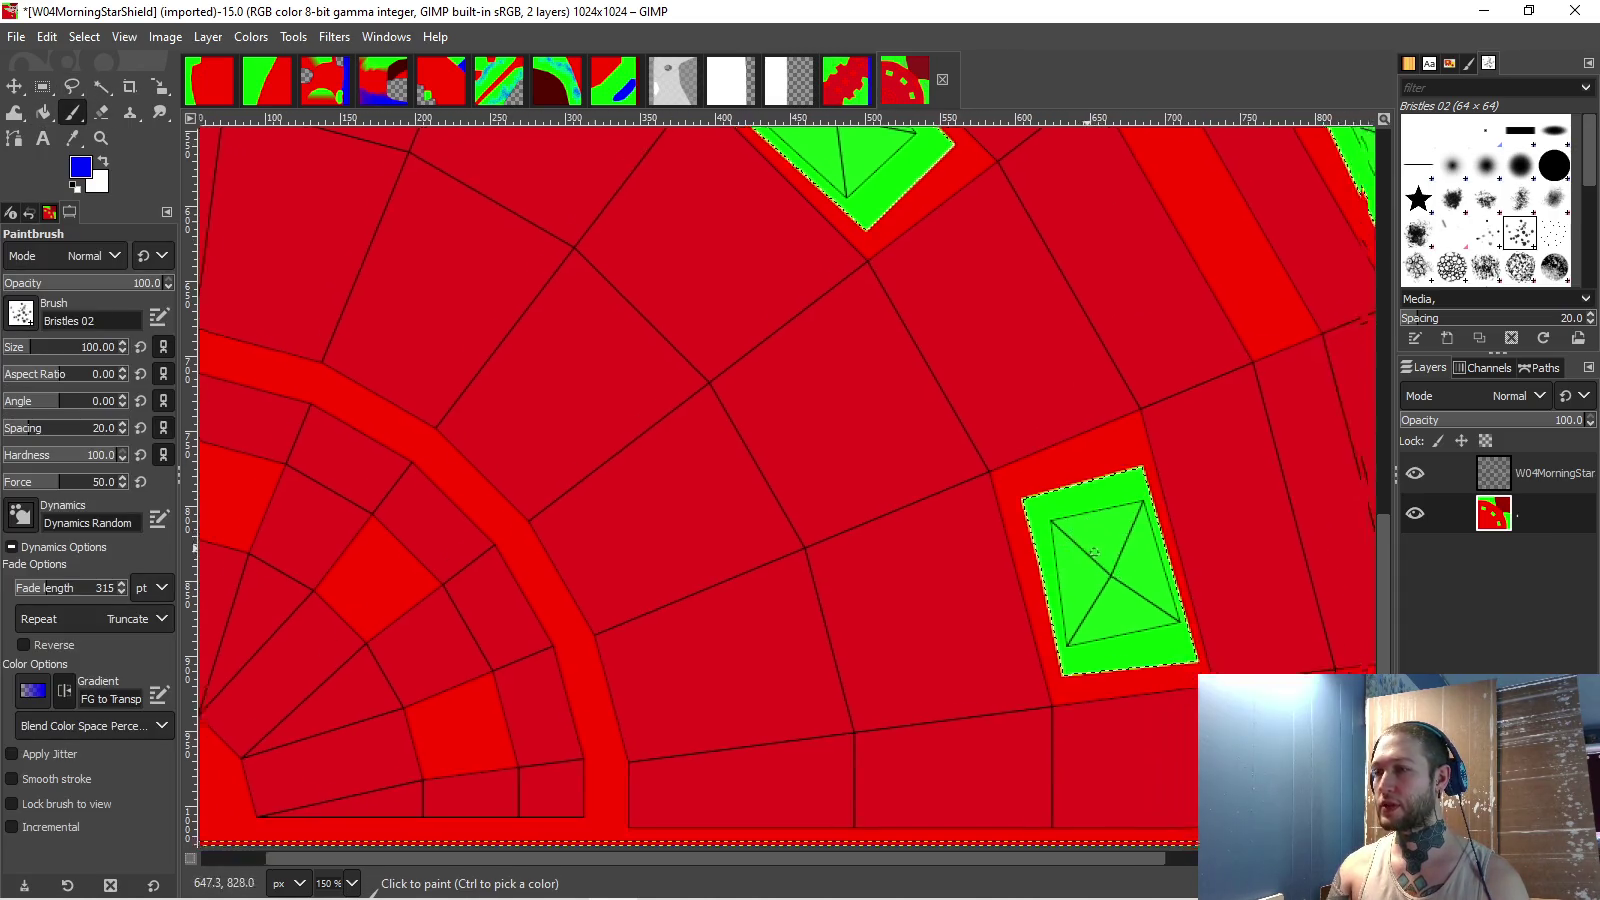
mouse_move(1079, 548)
left_mouse_down()
mouse_move(1030, 520)
mouse_move(1020, 540)
mouse_move(1043, 536)
left_mouse_up()
scroll(1043, 530, "up", 5)
scroll(1043, 530, "left", 2)
left_click_drag(800, 315, 770, 237)
scroll(650, 250, "up", 5)
scroll(650, 250, "left", 3)
mouse_move(500, 420)
left_mouse_down()
mouse_move(540, 440)
mouse_move(525, 425)
left_mouse_up()
scroll(930, 460, "up", 5)
scroll(930, 460, "right", 2)
mouse_move(1110, 700)
left_mouse_down()
mouse_move(1130, 745)
mouse_move(1060, 600)
mouse_move(1100, 560)
mouse_move(1155, 814)
left_mouse_up()
key("ctrl+z")
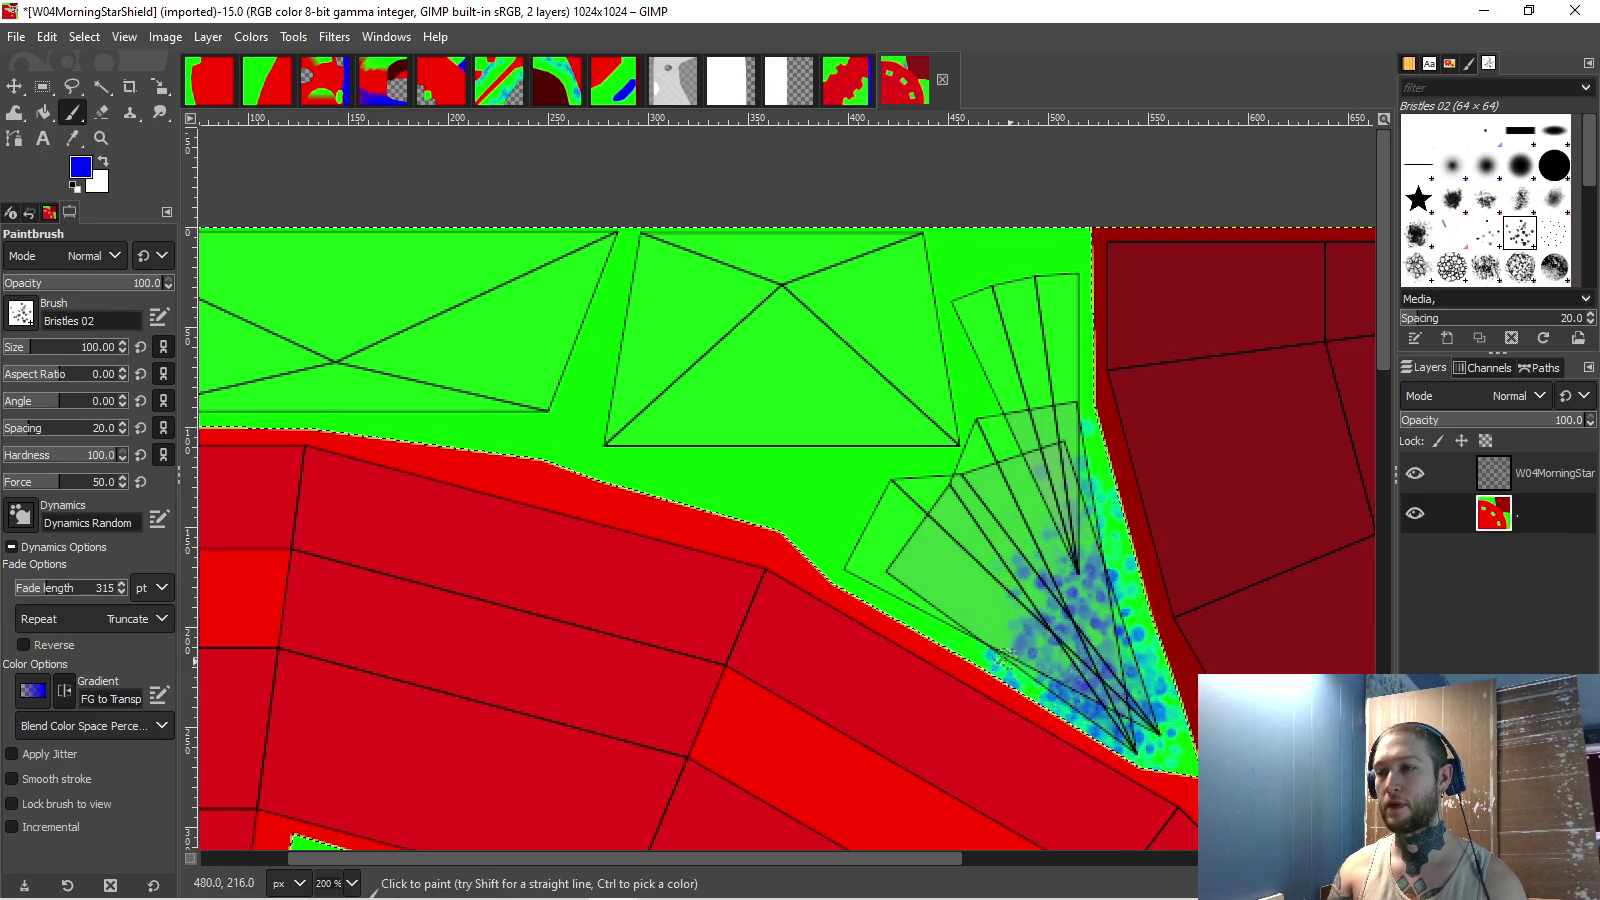
- Dab blue inside the upper triangle and across the left triangle's crossing lines
scroll(725, 565, "left", 2)
scroll(746, 568, "left", 6)
scroll(746, 568, "up", 2)
mouse_move(1050, 340)
left_mouse_down()
mouse_move(1018, 375)
mouse_move(1032, 419)
left_mouse_up()
mouse_move(548, 380)
left_mouse_down()
mouse_move(560, 395)
mouse_move(534, 375)
mouse_move(650, 410)
mouse_move(715, 400)
mouse_move(720, 420)
left_mouse_up()
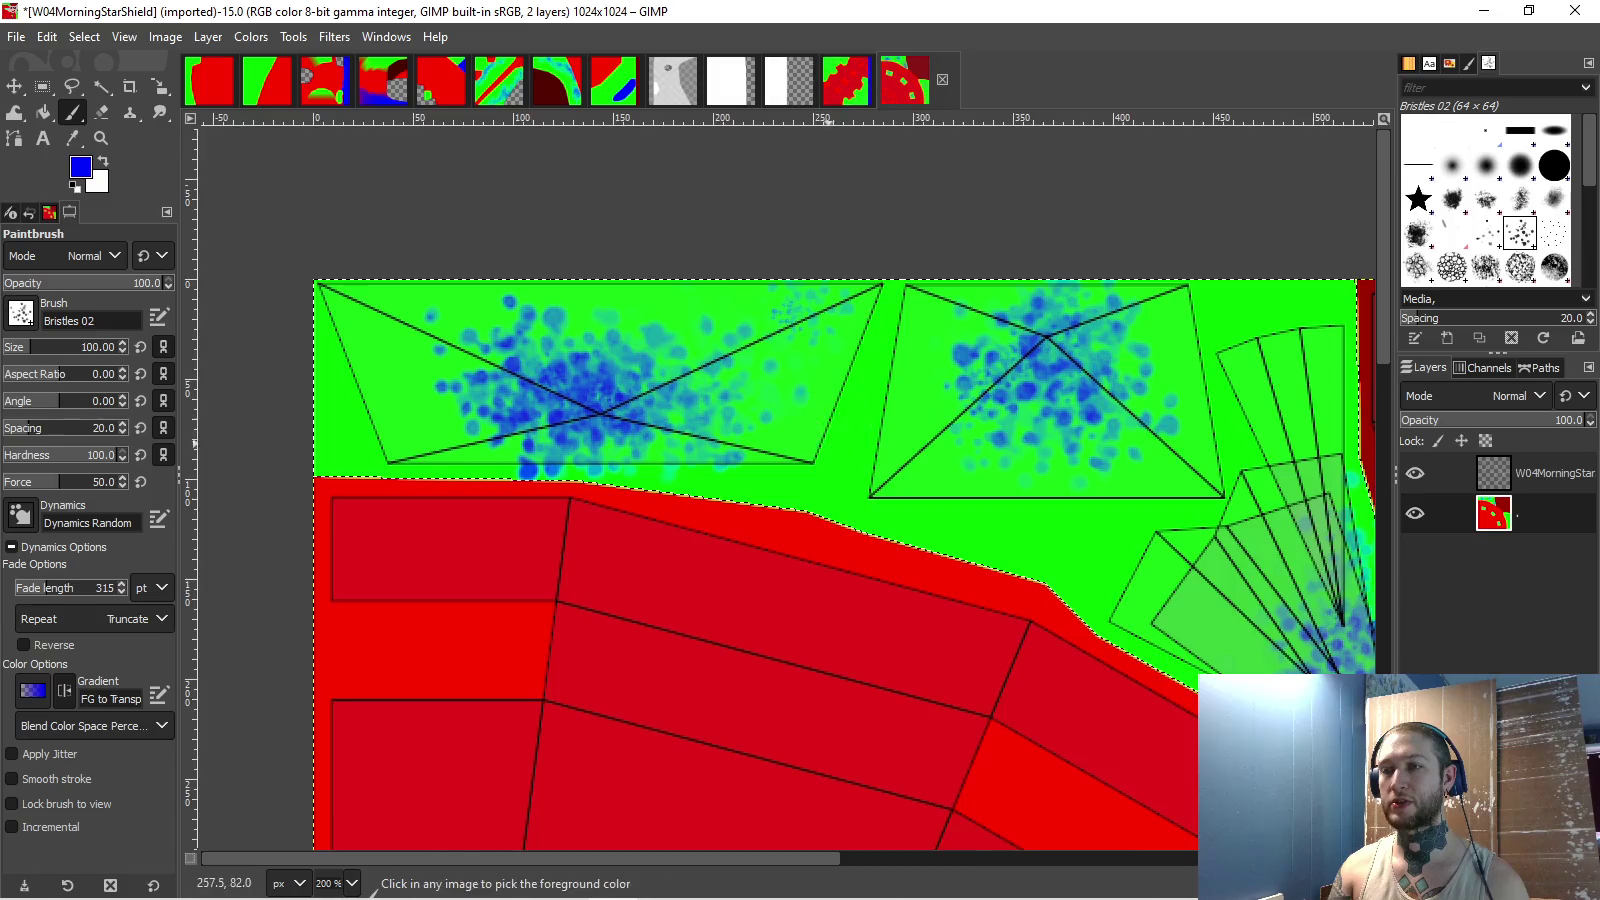
- Dab blue on the lower green area and the right triangle's lower part
scroll(474, 215, "down", 1)
scroll(474, 215, "right", 8)
scroll(474, 215, "down", 5)
scroll(474, 215, "right", 8)
scroll(850, 600, "up", 1)
scroll(850, 600, "left", 2)
mouse_move(840, 585)
left_mouse_down()
mouse_move(875, 600)
mouse_move(815, 545)
mouse_move(830, 560)
left_mouse_up()
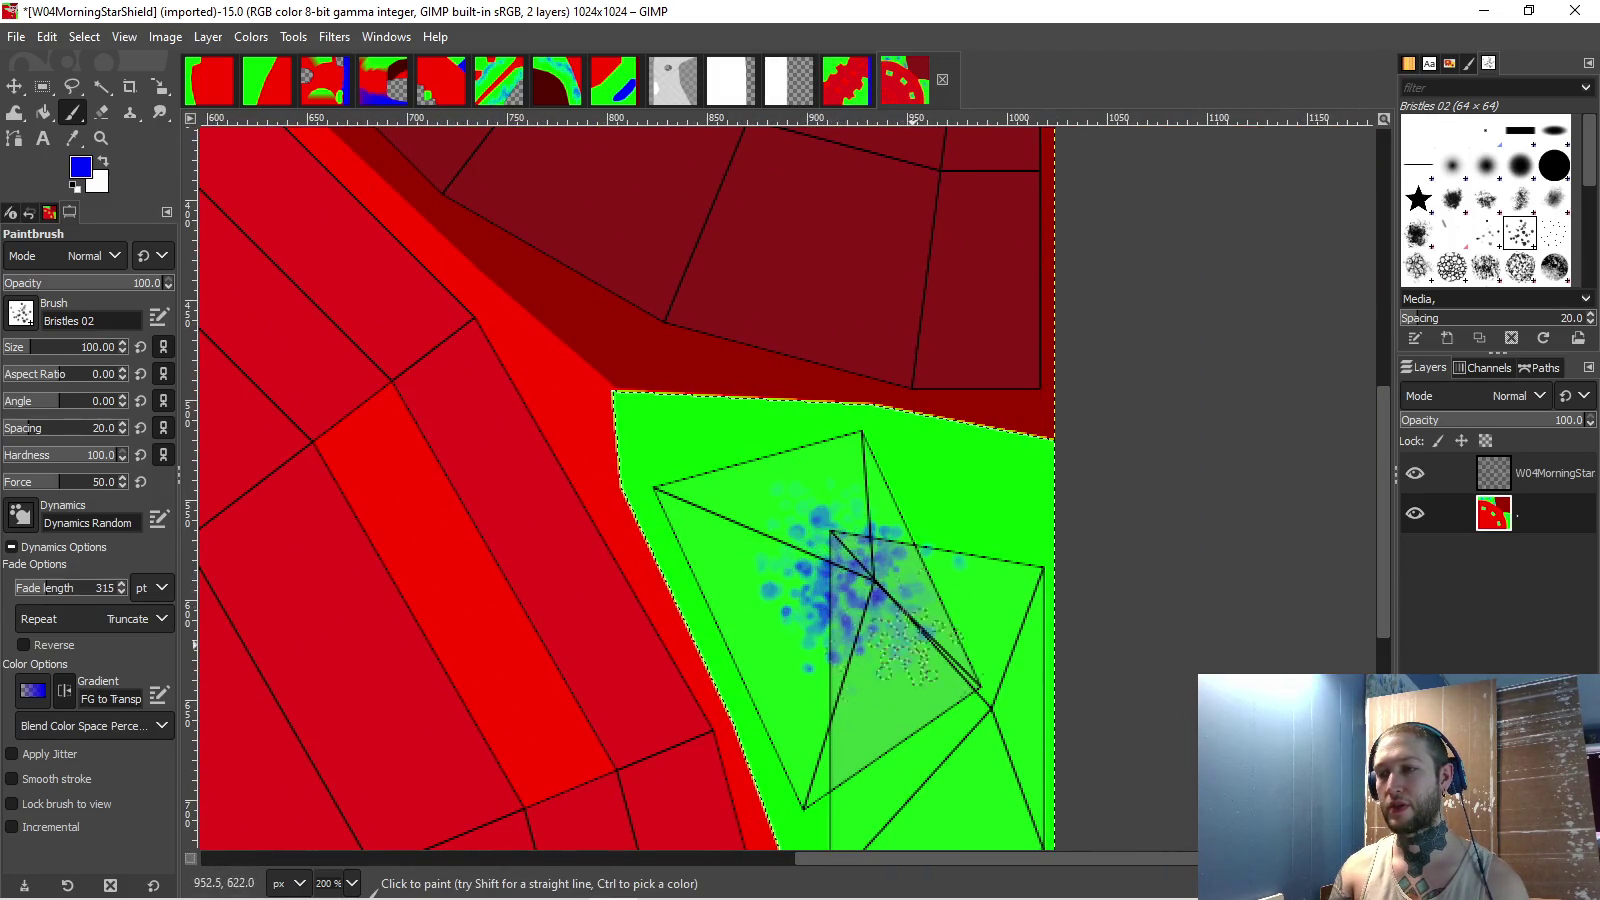
scroll(945, 573, "down", 3)
scroll(945, 573, "right", 1)
mouse_move(945, 573)
left_mouse_down()
mouse_move(930, 480)
mouse_move(880, 530)
mouse_move(955, 450)
mouse_move(968, 585)
left_mouse_up()
- Add denser blue dabs across the right green area
scroll(979, 650, "down", 3)
scroll(979, 650, "left", 1)
mouse_move(900, 640)
left_mouse_down()
mouse_move(870, 690)
mouse_move(880, 650)
mouse_move(899, 660)
left_mouse_up()
left_click_drag(899, 597, 905, 740)
scroll(905, 740, "down", 3)
scroll(905, 740, "right", 1)
mouse_move(900, 470)
left_mouse_down()
mouse_move(850, 420)
mouse_move(887, 540)
left_mouse_up()
scroll(946, 750, "down", 3, "ctrl")
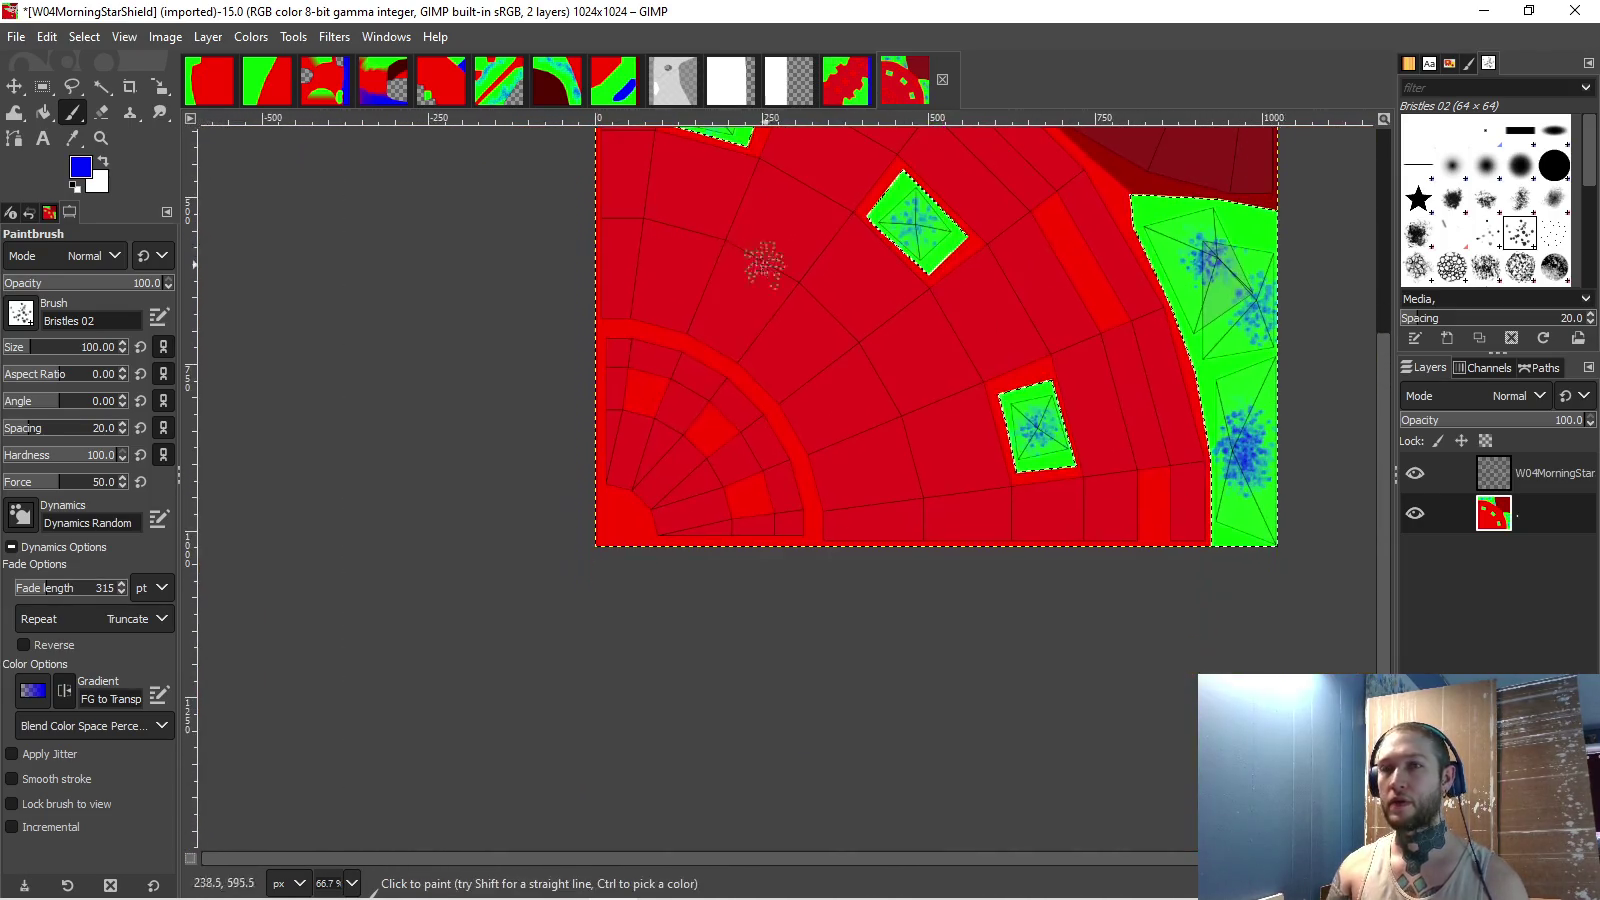
key("f")
scroll(565, 400, "up", 3, "ctrl")
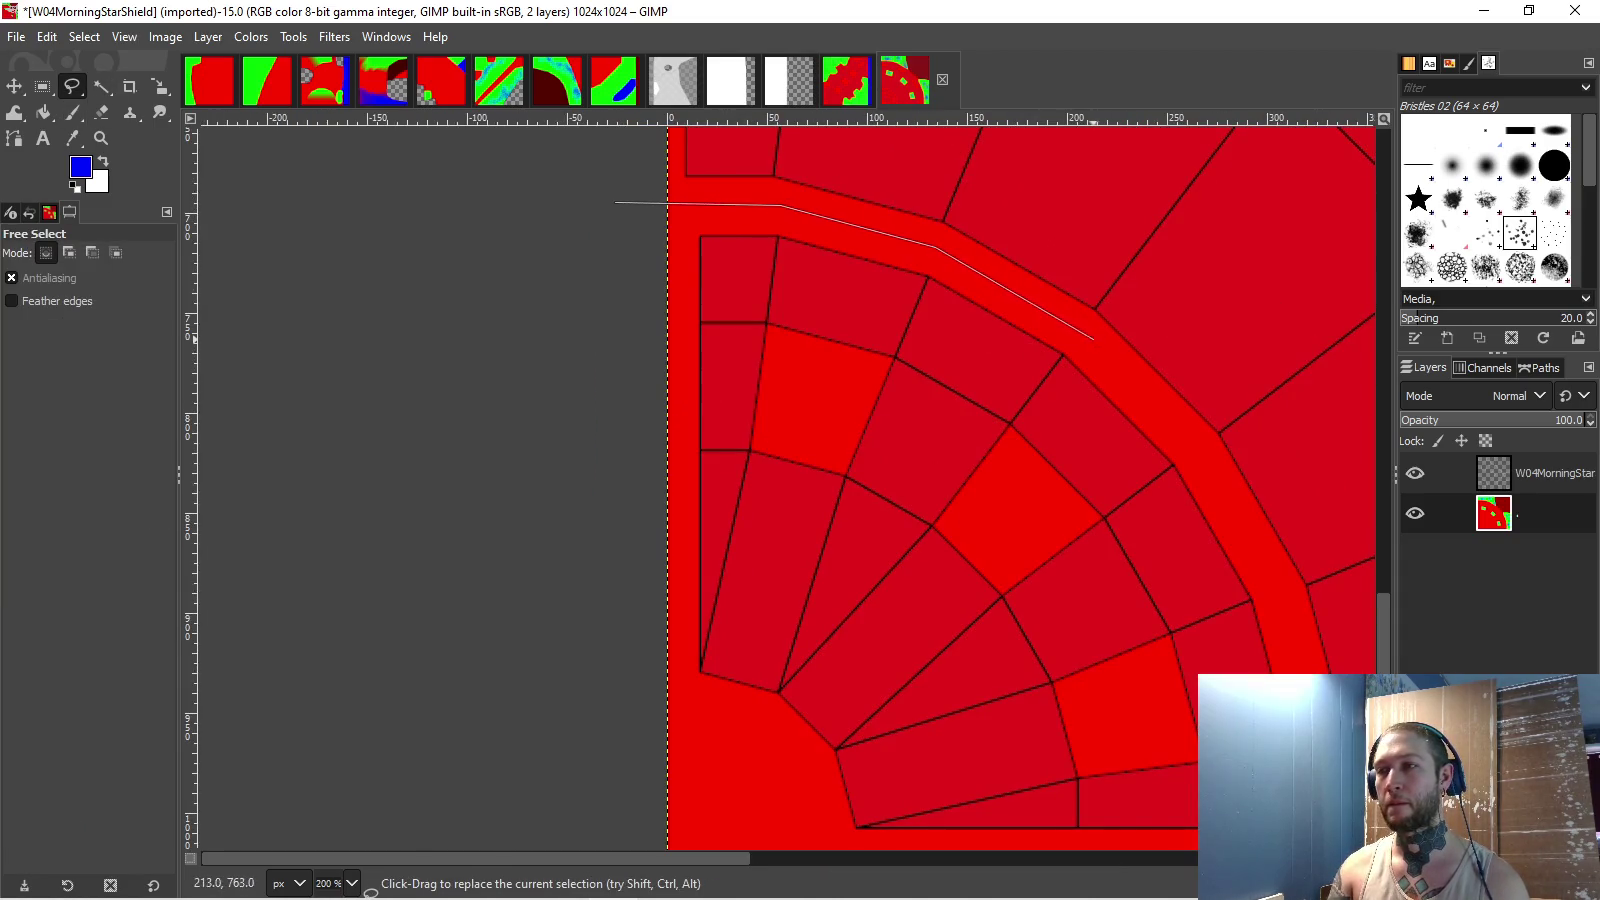
- Outline the lower-left quarter circle of the shield texture with Free Select
scroll(1240, 488, "down", 5)
scroll(1240, 488, "right", 5)
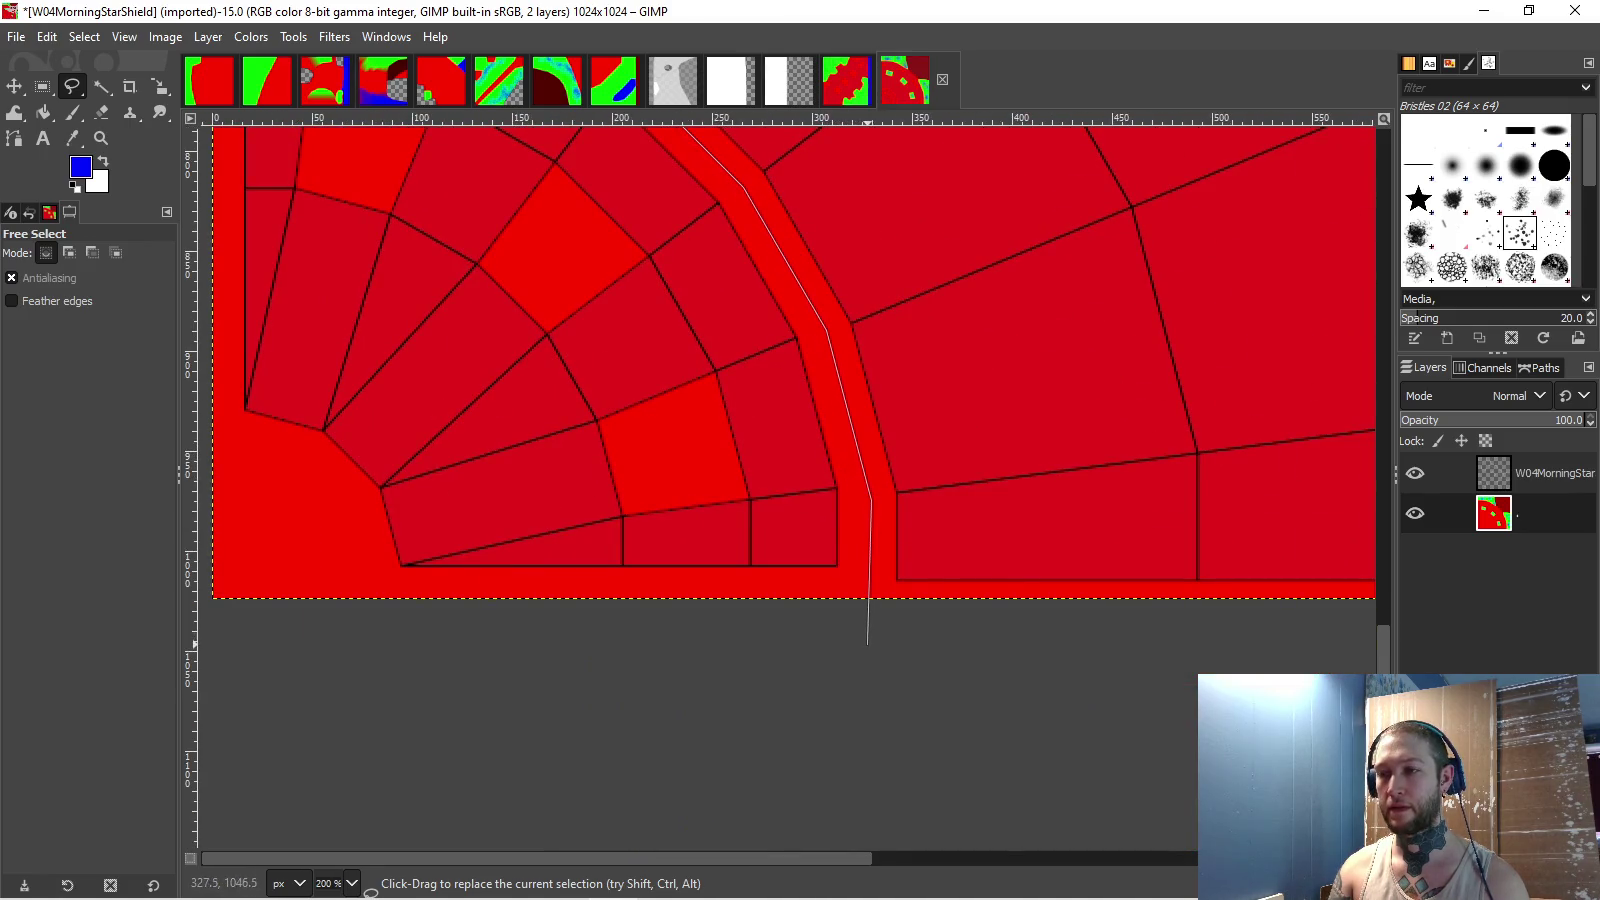
left_click(868, 645)
scroll(868, 645, "down", 1, "ctrl")
double_click(306, 632)
scroll(815, 398, "up", 3)
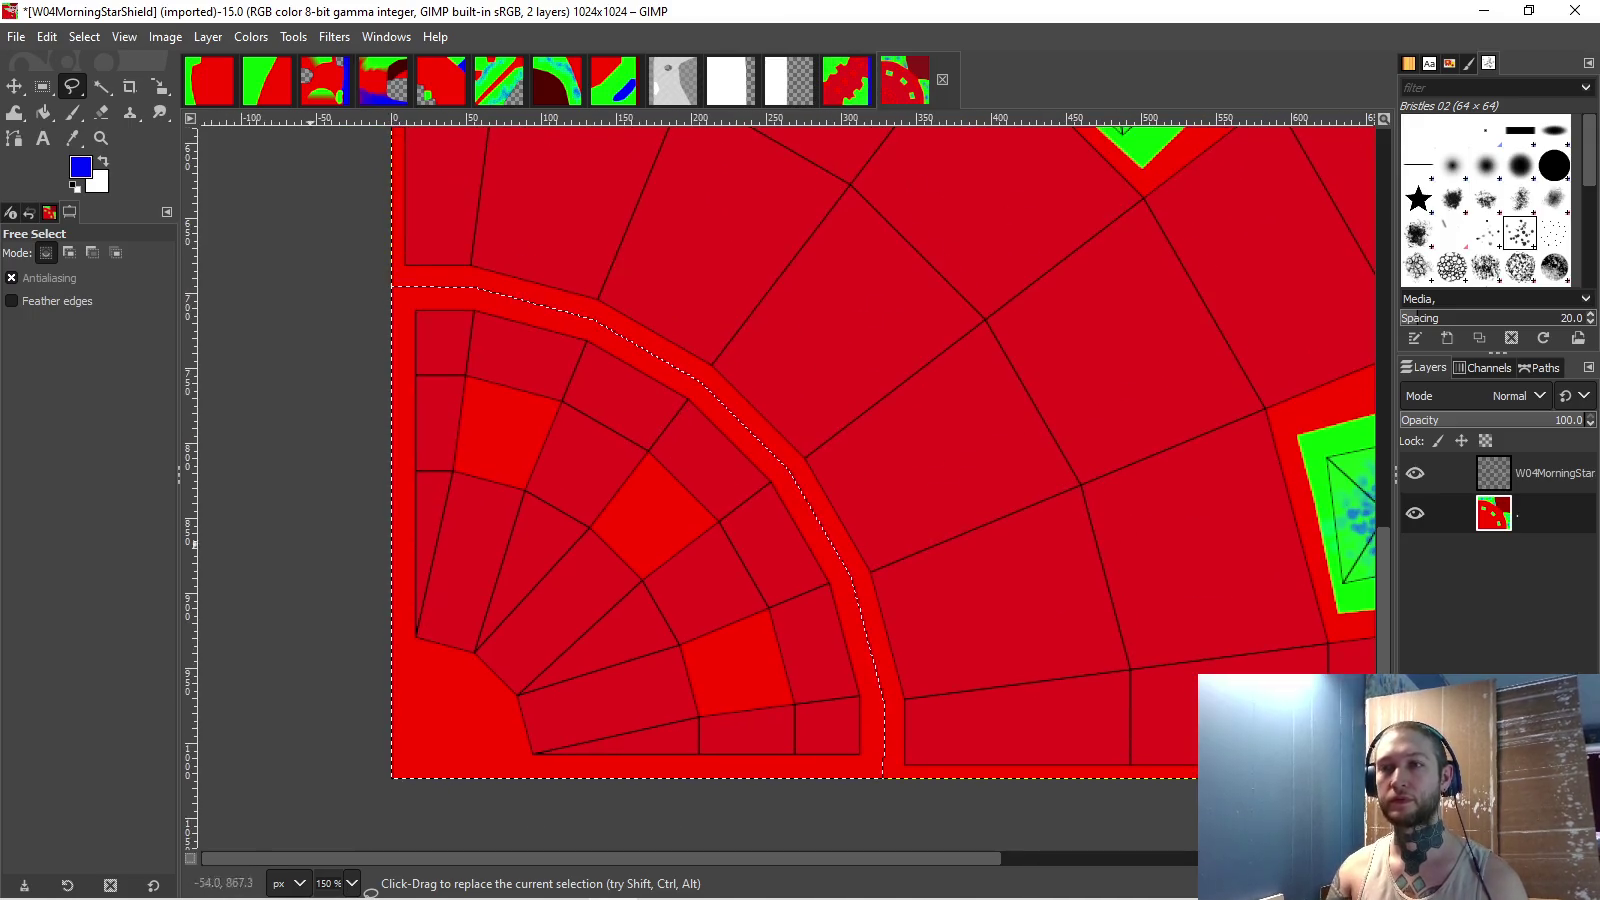
- Bucket-fill the quarter circle with blue and hide the wireframe overlay layer
key("shift+b")
left_click(795, 482)
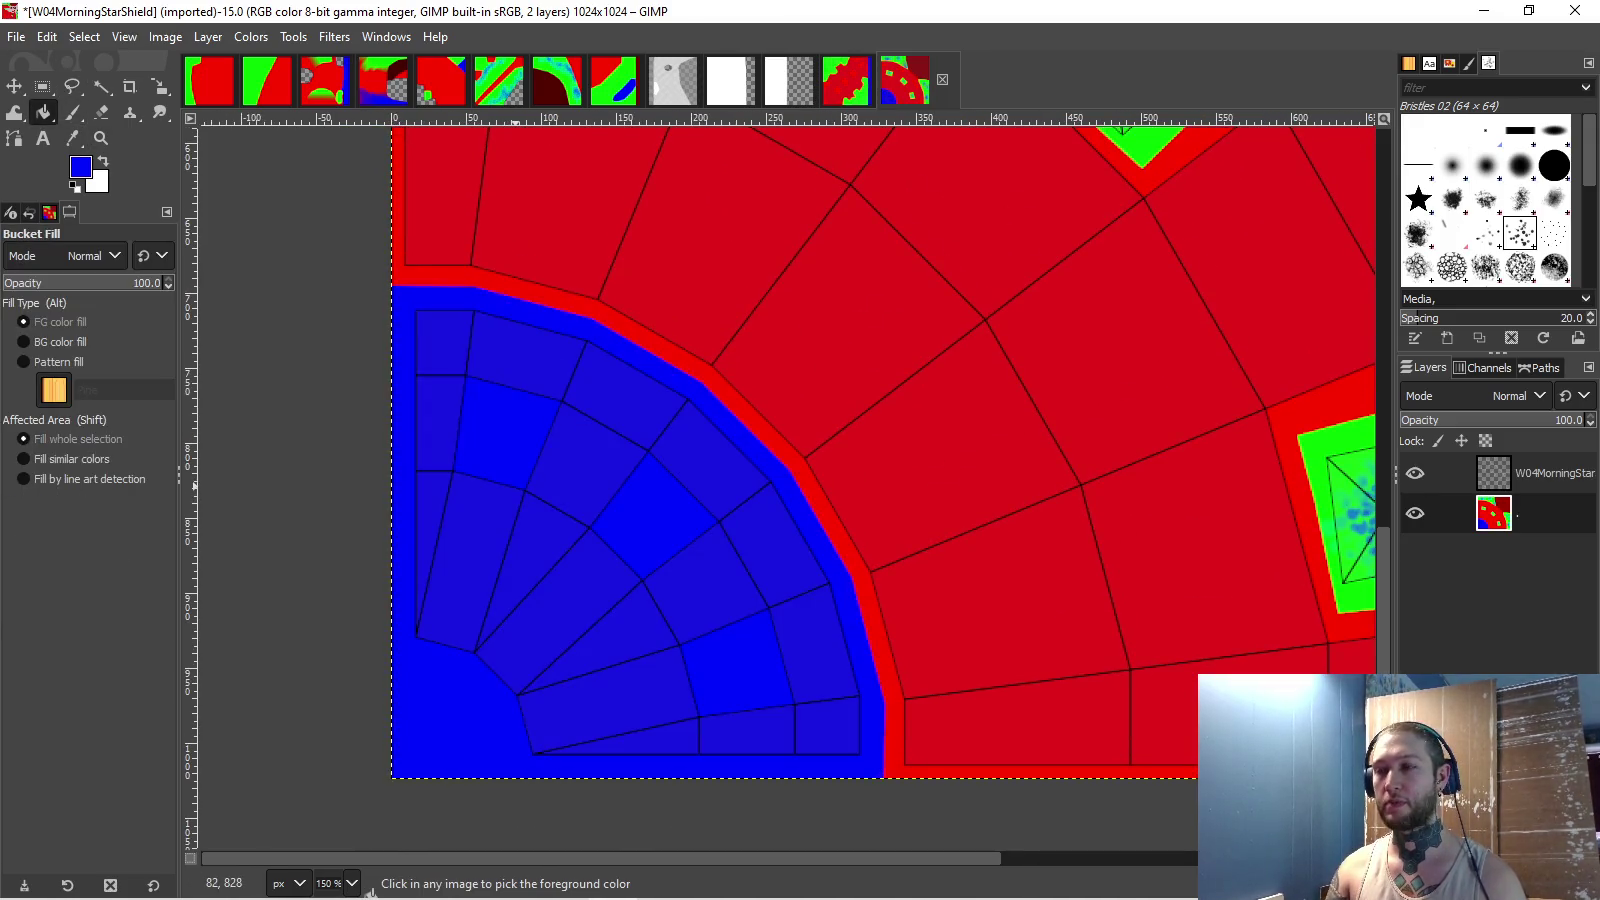
scroll(682, 502, "down", 4, "ctrl")
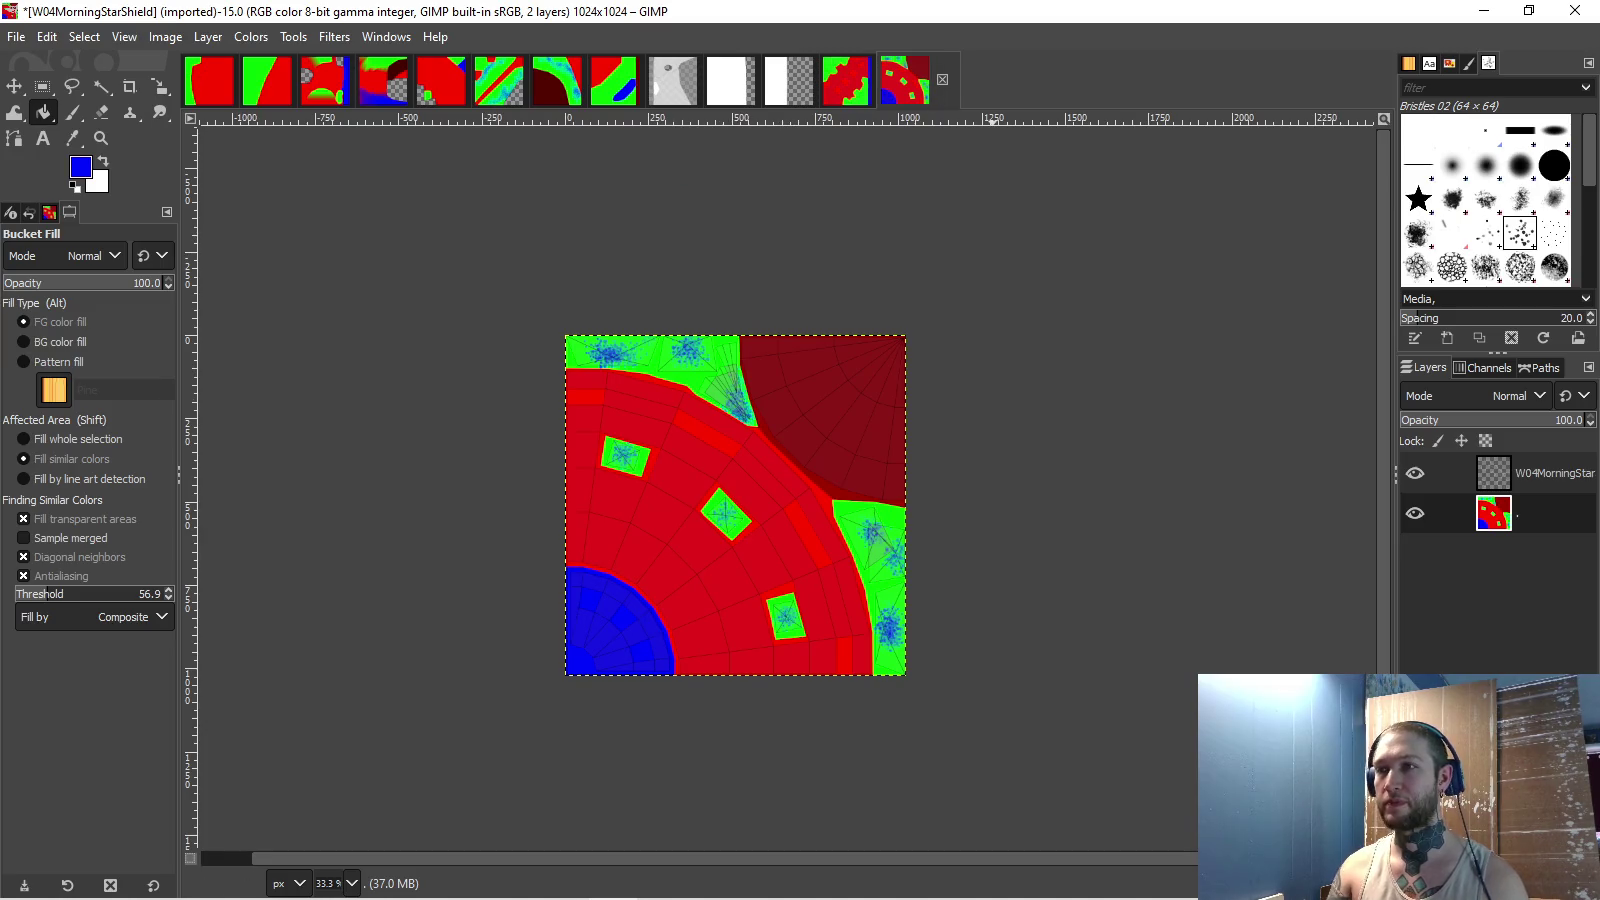
left_click(1414, 473)
- Export the shield texture as W04MorningStarShield.png into ToBeDone with 8bpc RGB pixel format
left_click(16, 36)
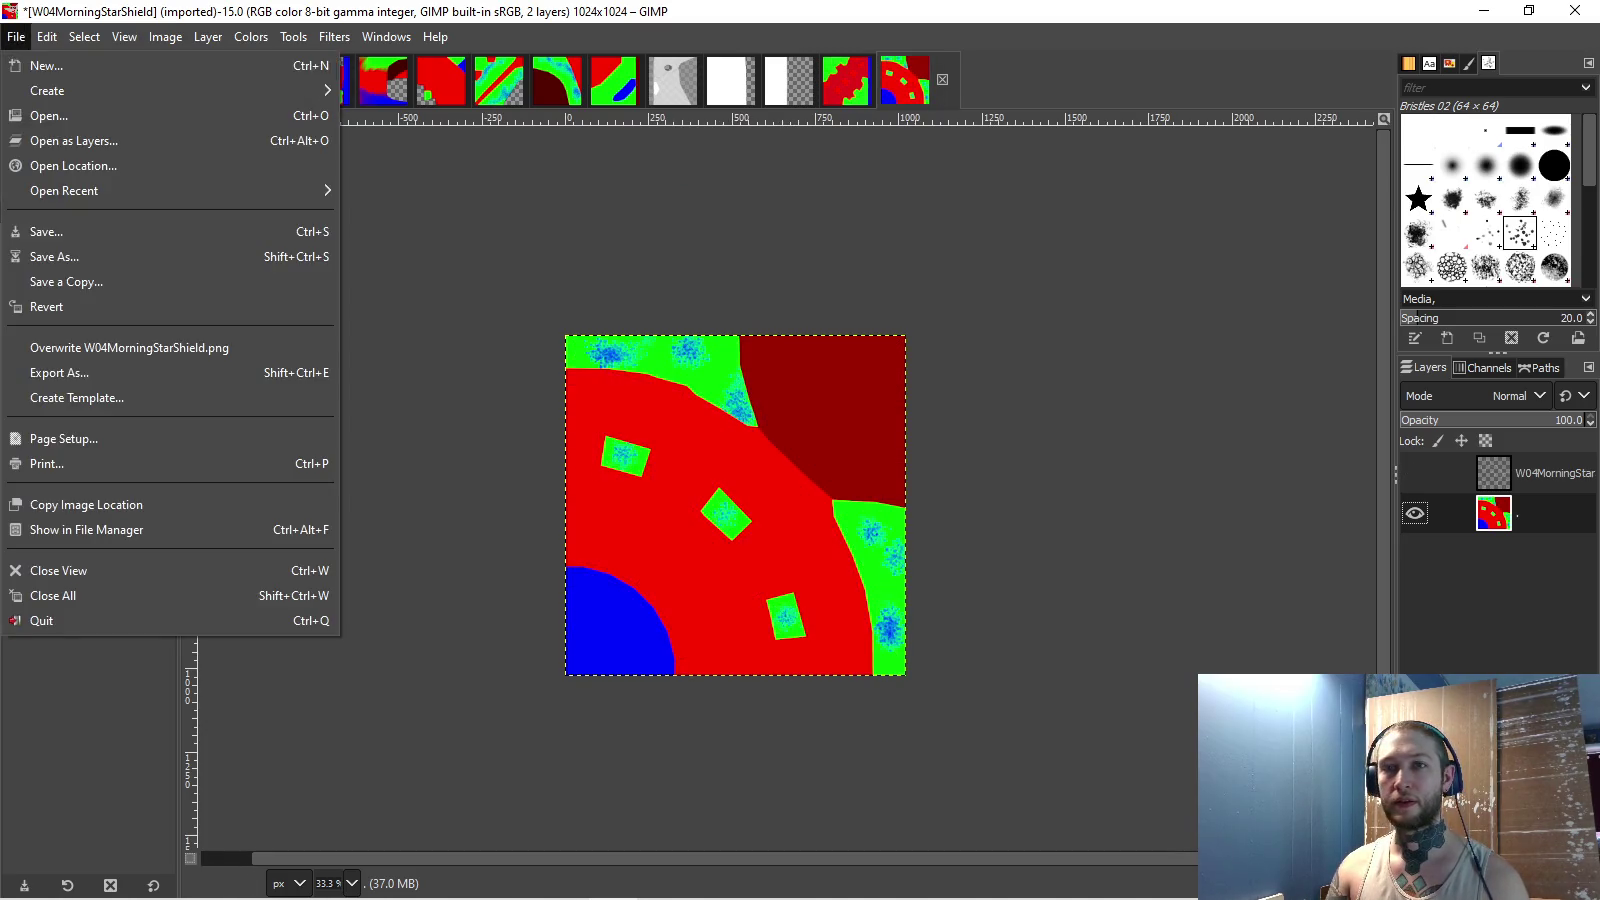
left_click(60, 372)
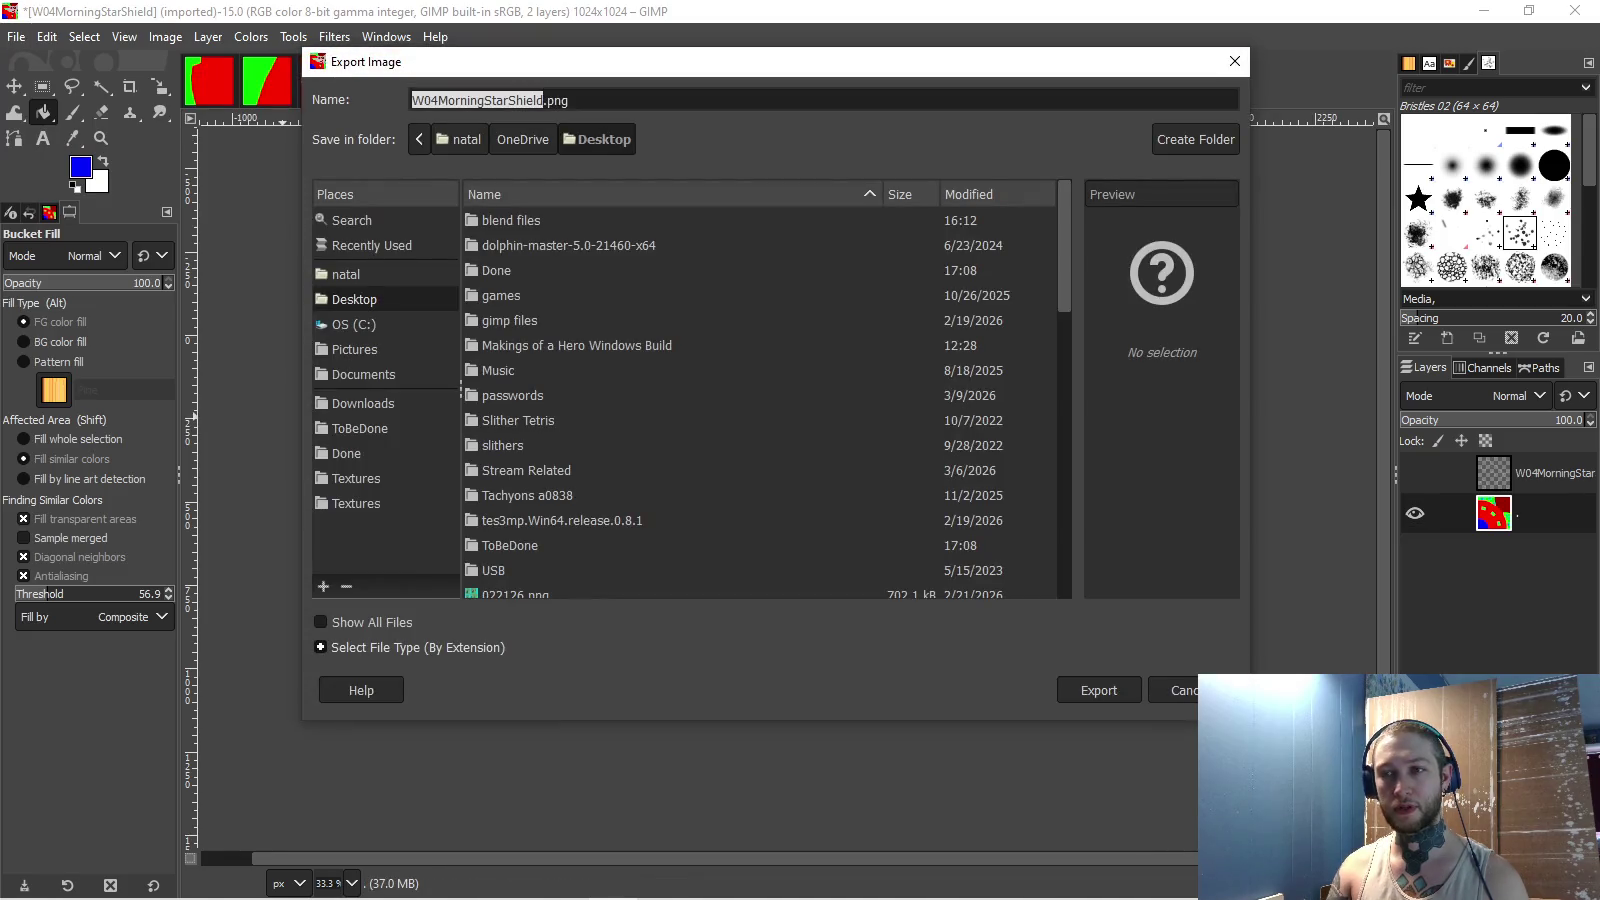
left_click(360, 428)
key("Return")
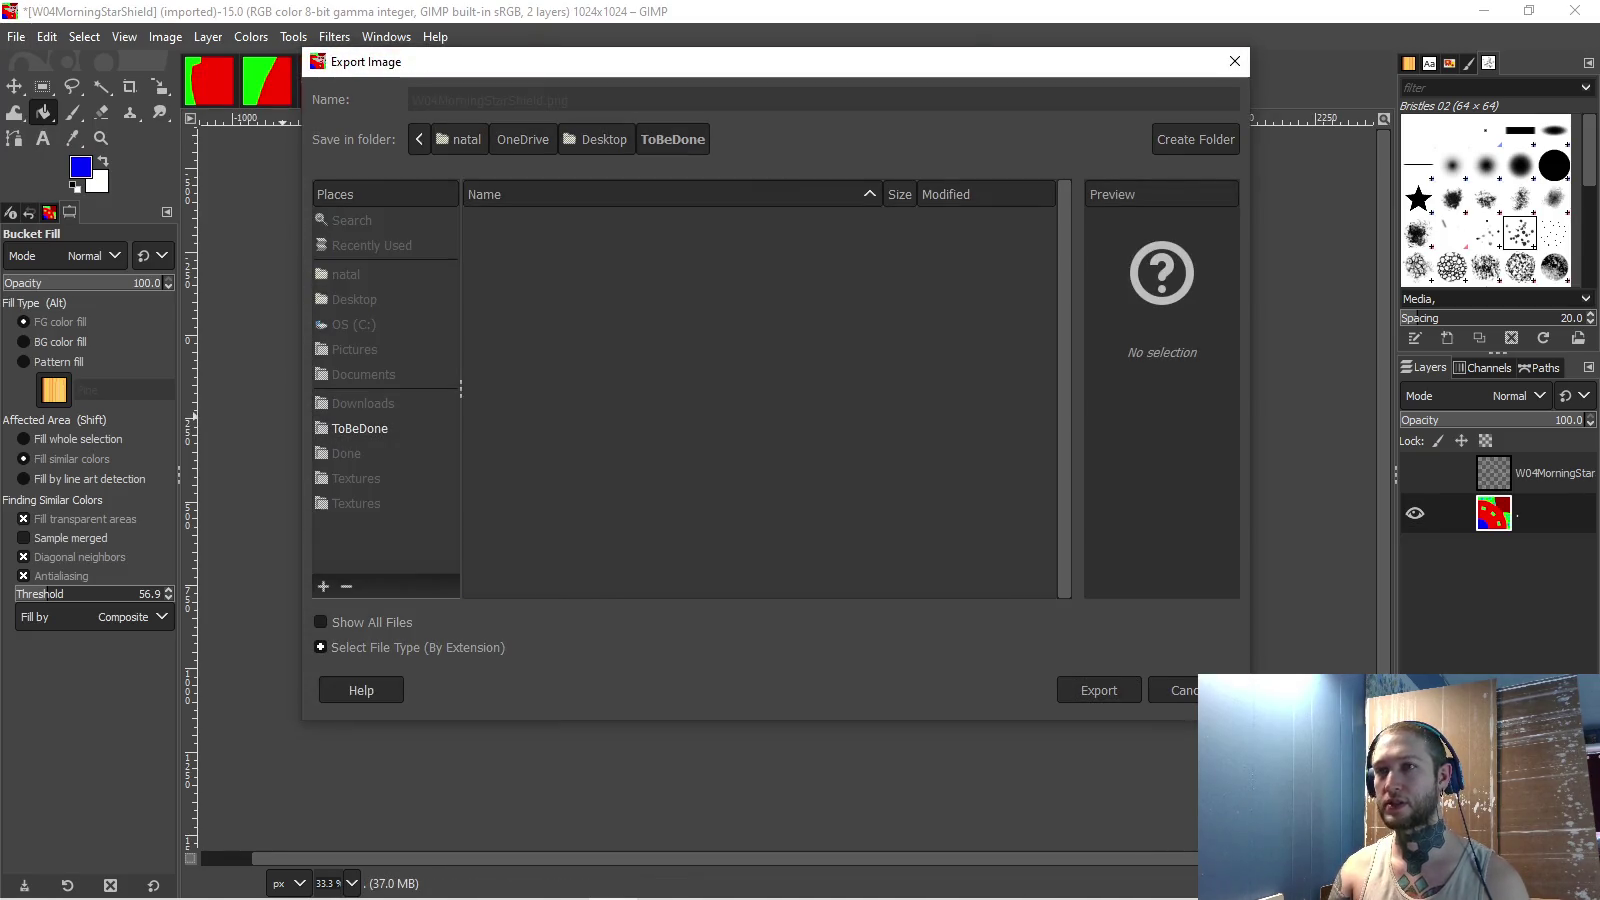
left_click(807, 474)
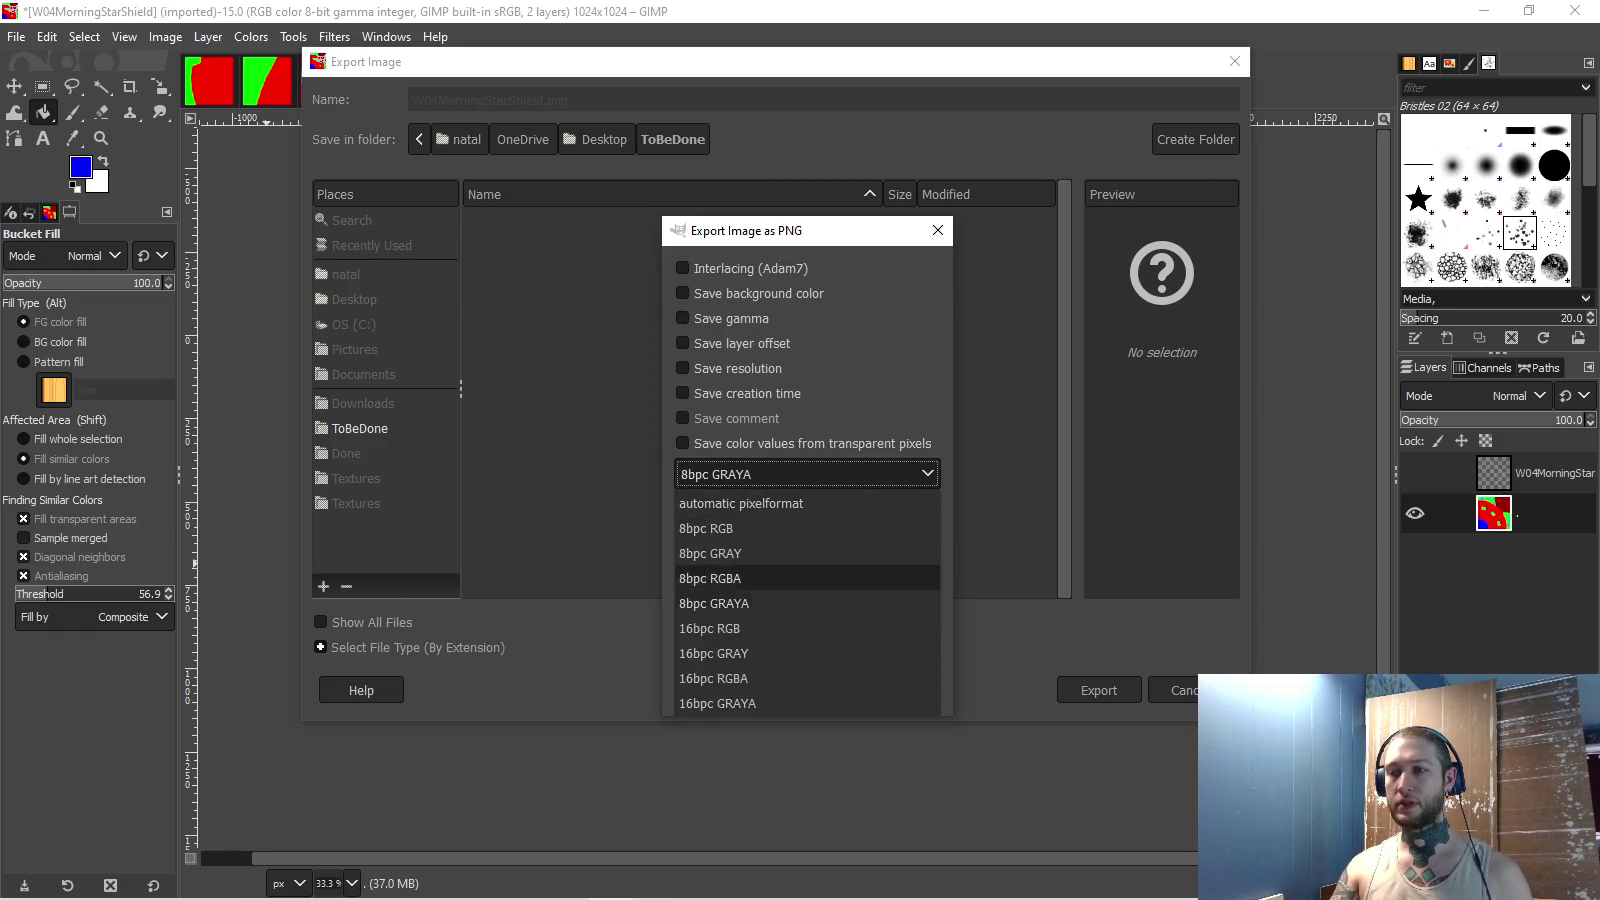
left_click(710, 528)
left_click(804, 689)
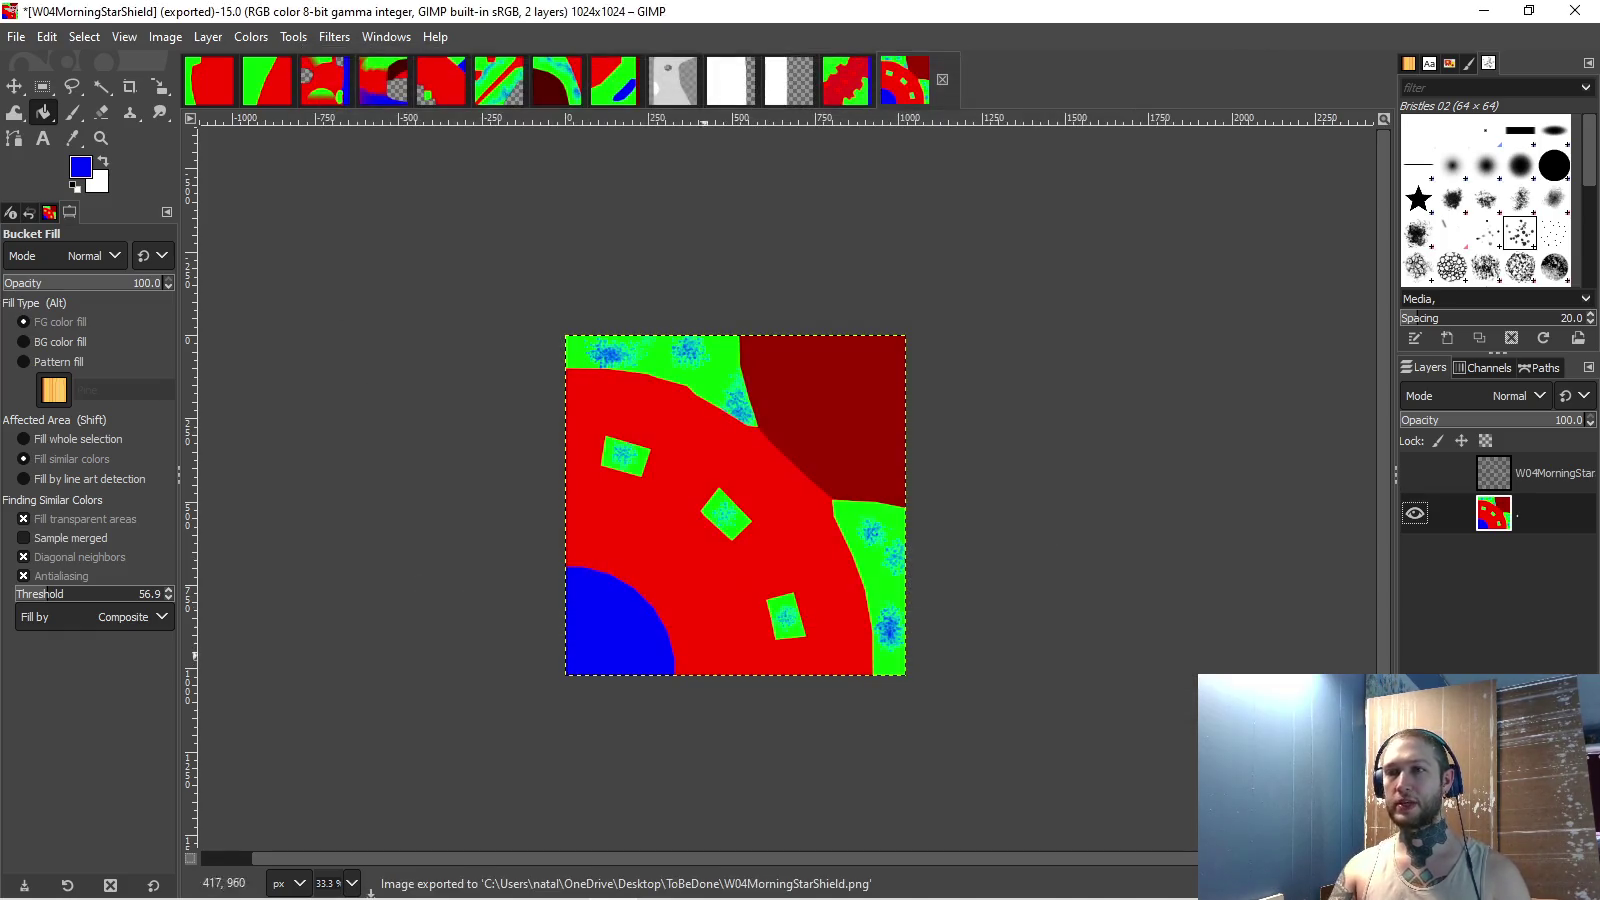
- Switch back to the W04MorningStar texture image in GIMP
key("alt+Tab")
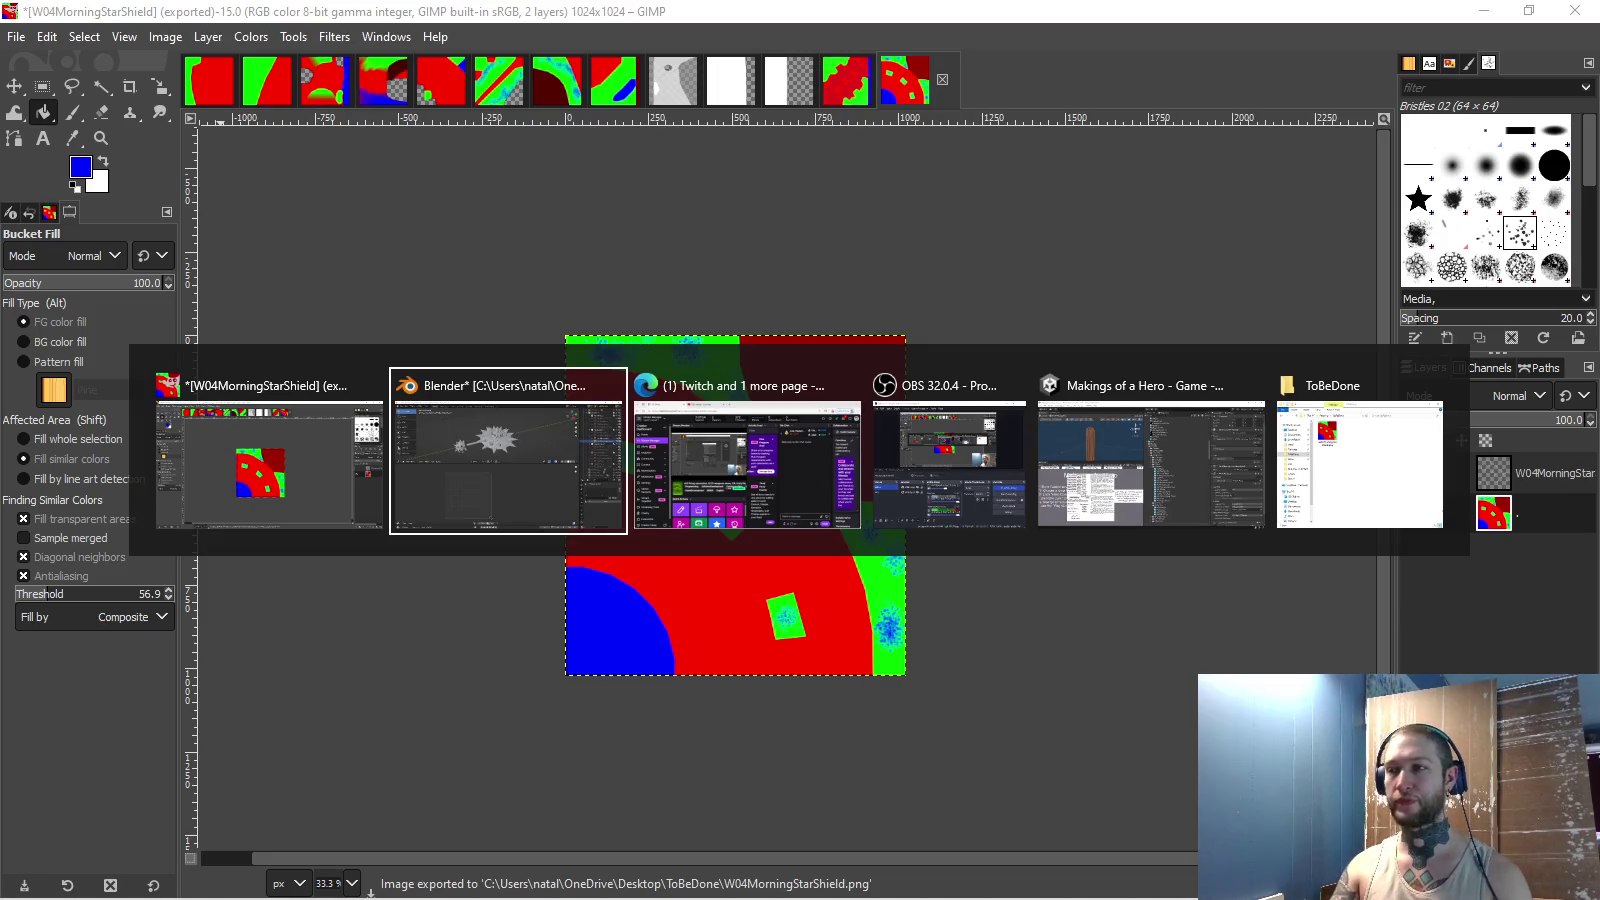
key("alt+Tab")
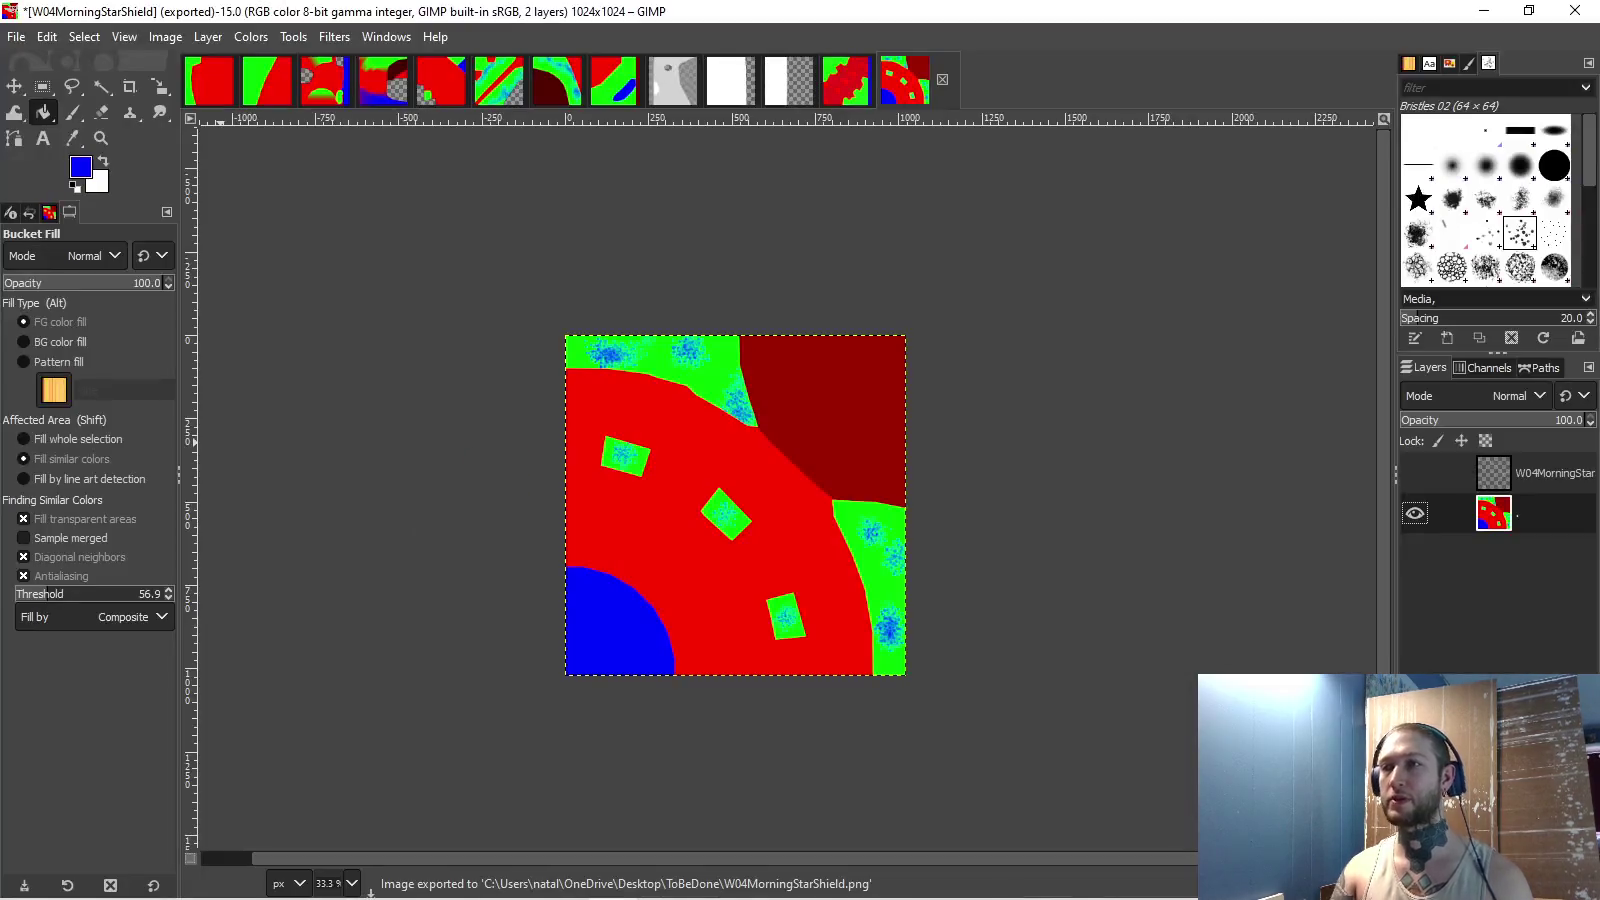
scroll(700, 500, "down", 3)
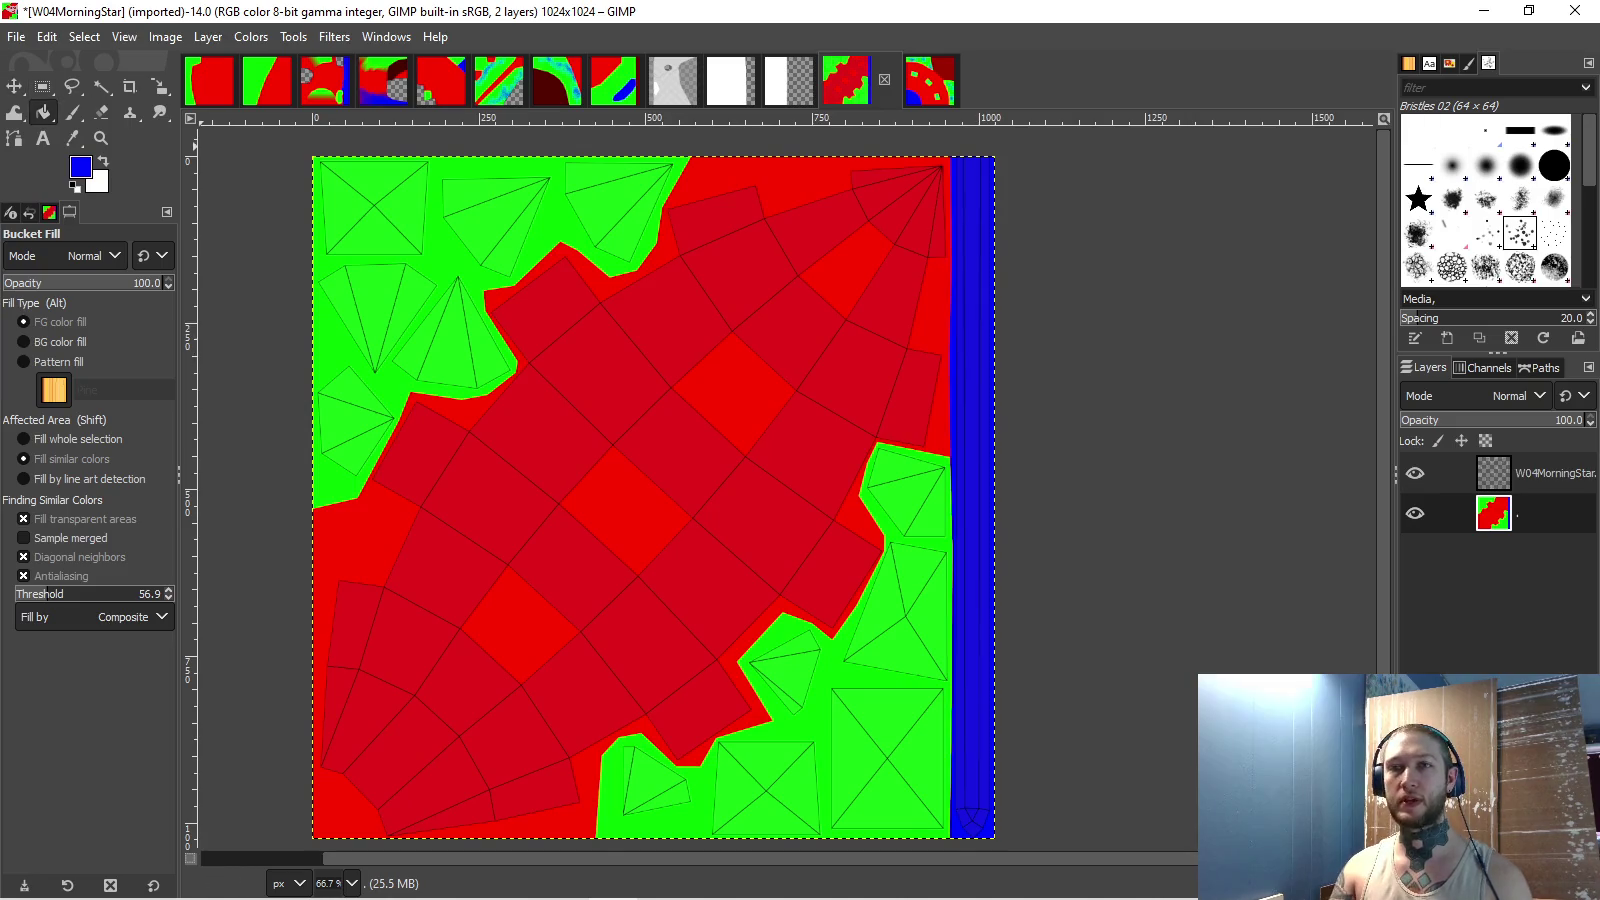
- Reset default colours and clear the texture's right-edge blue strip to transparency with Fuzzy Select
key("d")
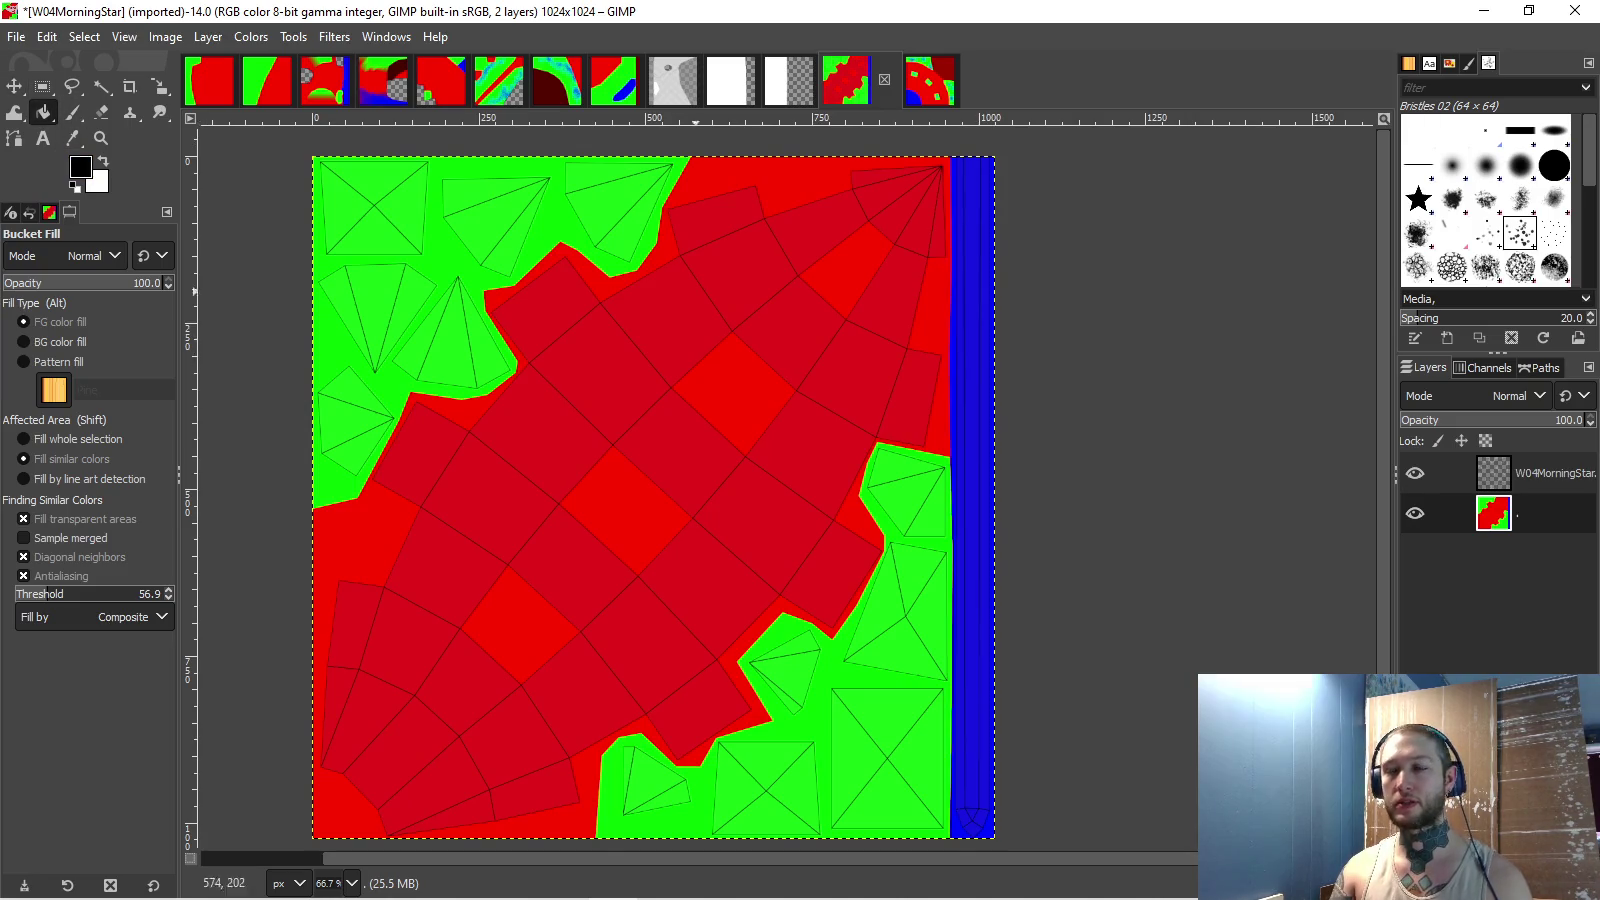
left_click(101, 86)
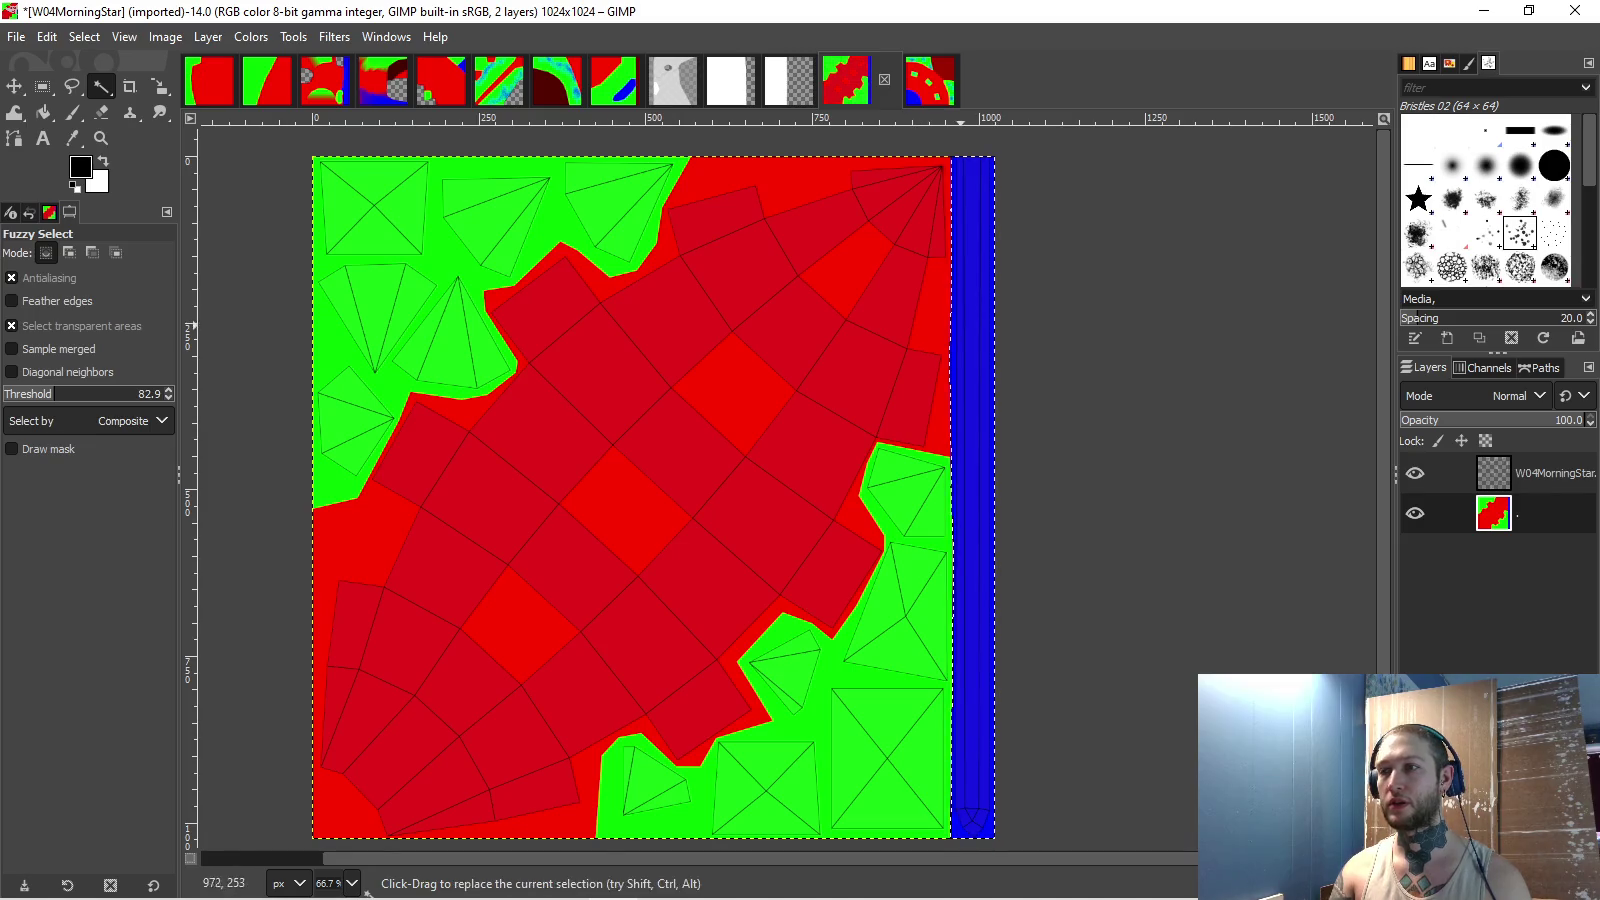
left_click(43, 112)
key("Delete")
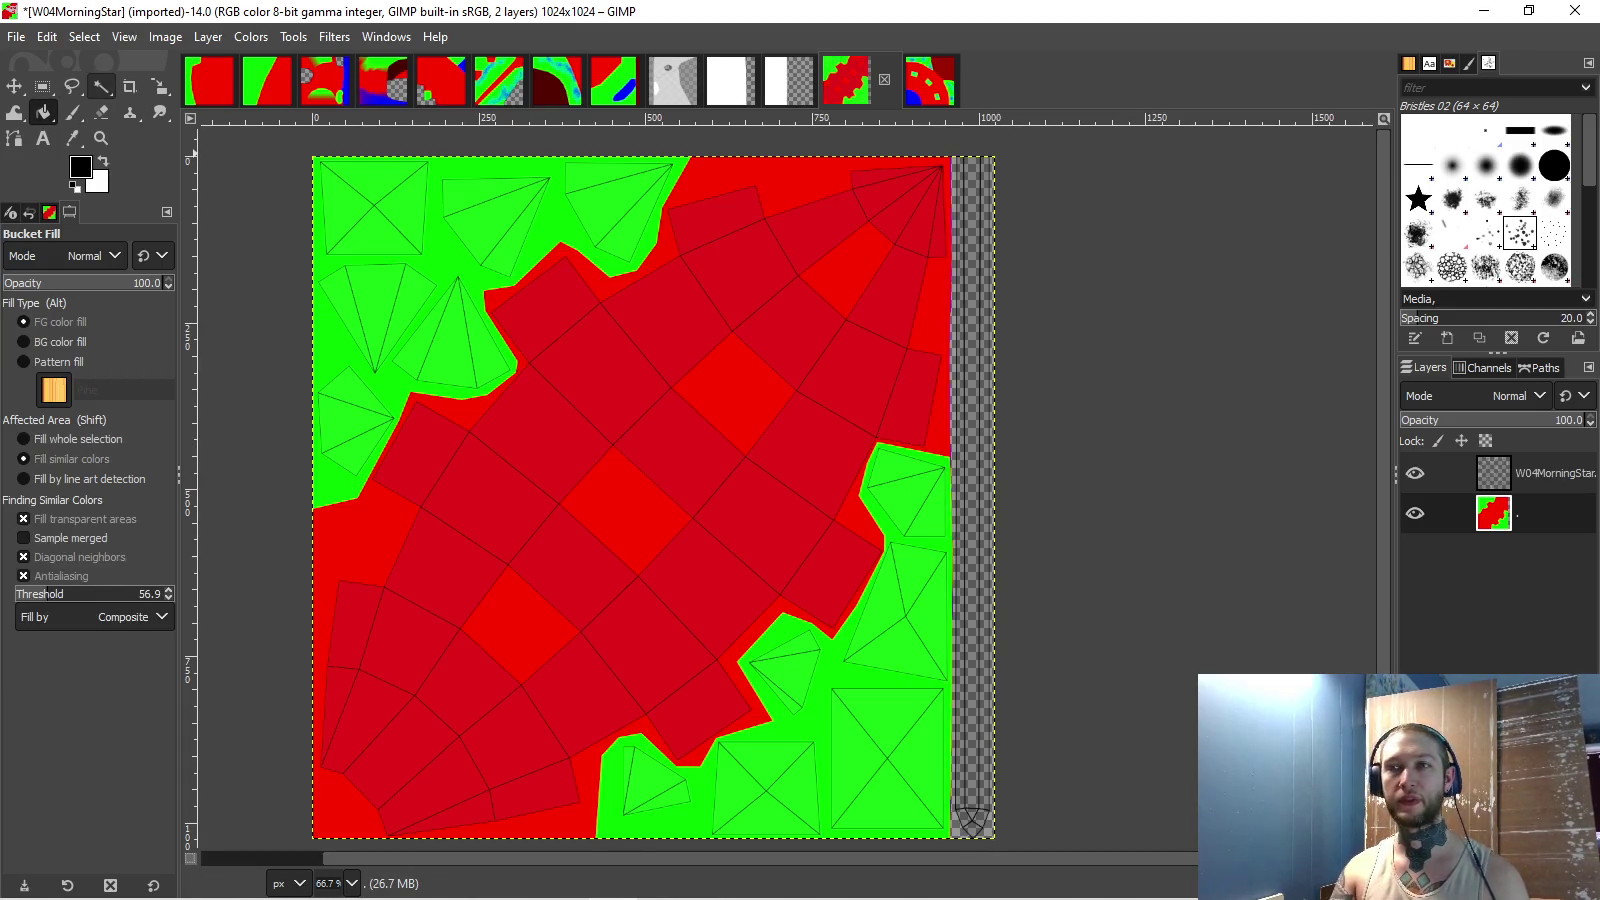
- Select both green regions, set the foreground colour to 0000ff blue, and switch to Paintbrush
left_click(101, 86)
left_click(868, 736)
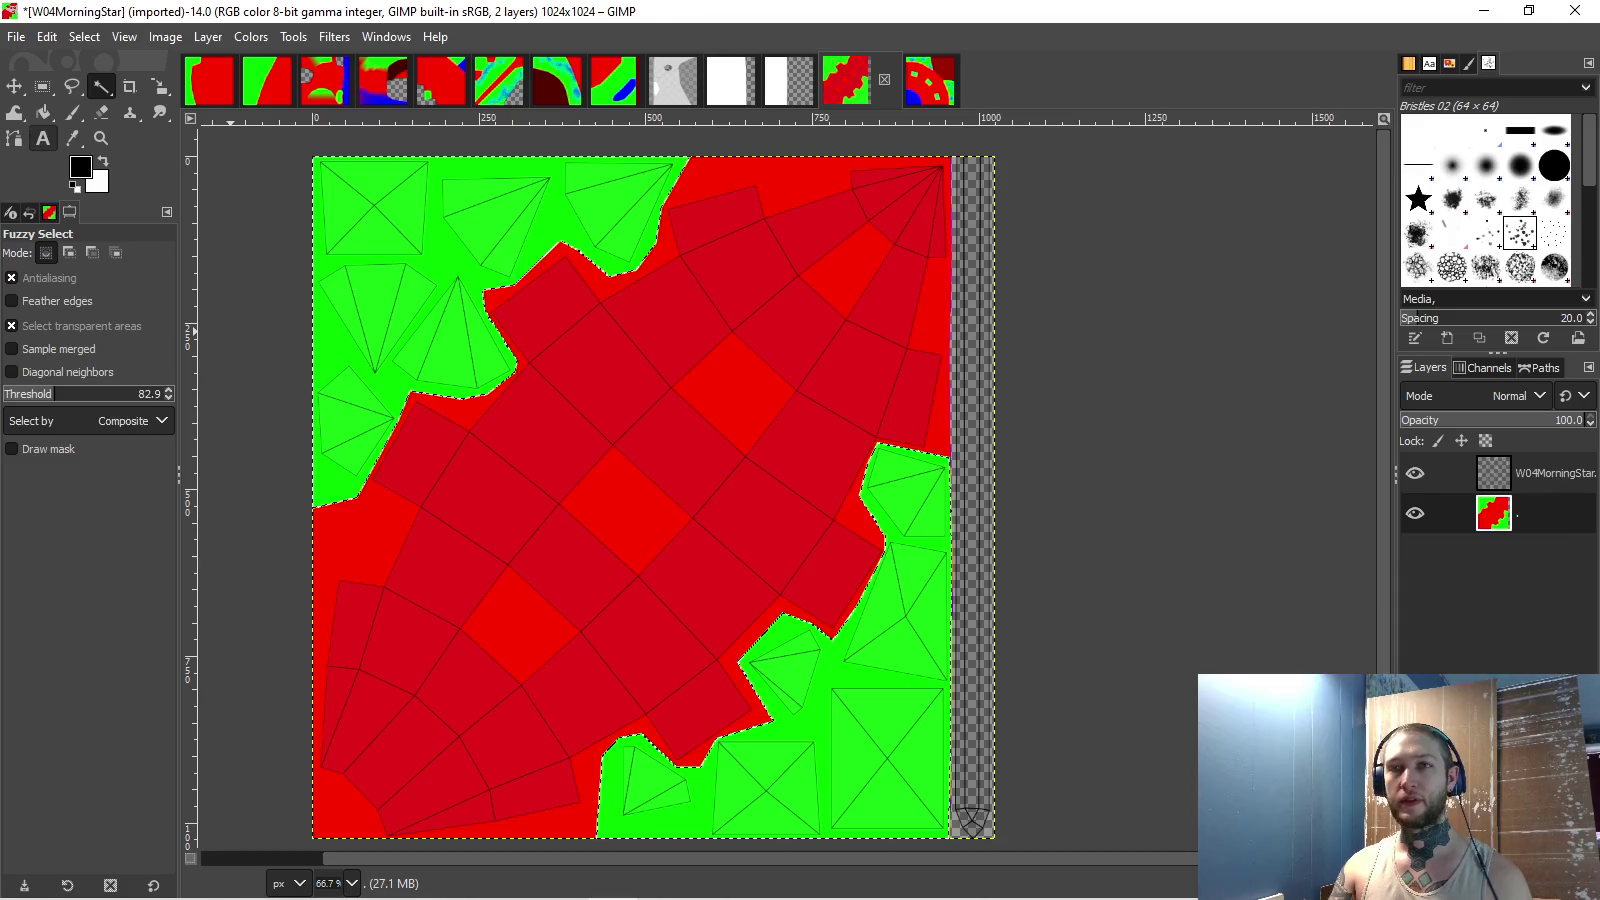
left_click(80, 166)
left_click(1395, 480)
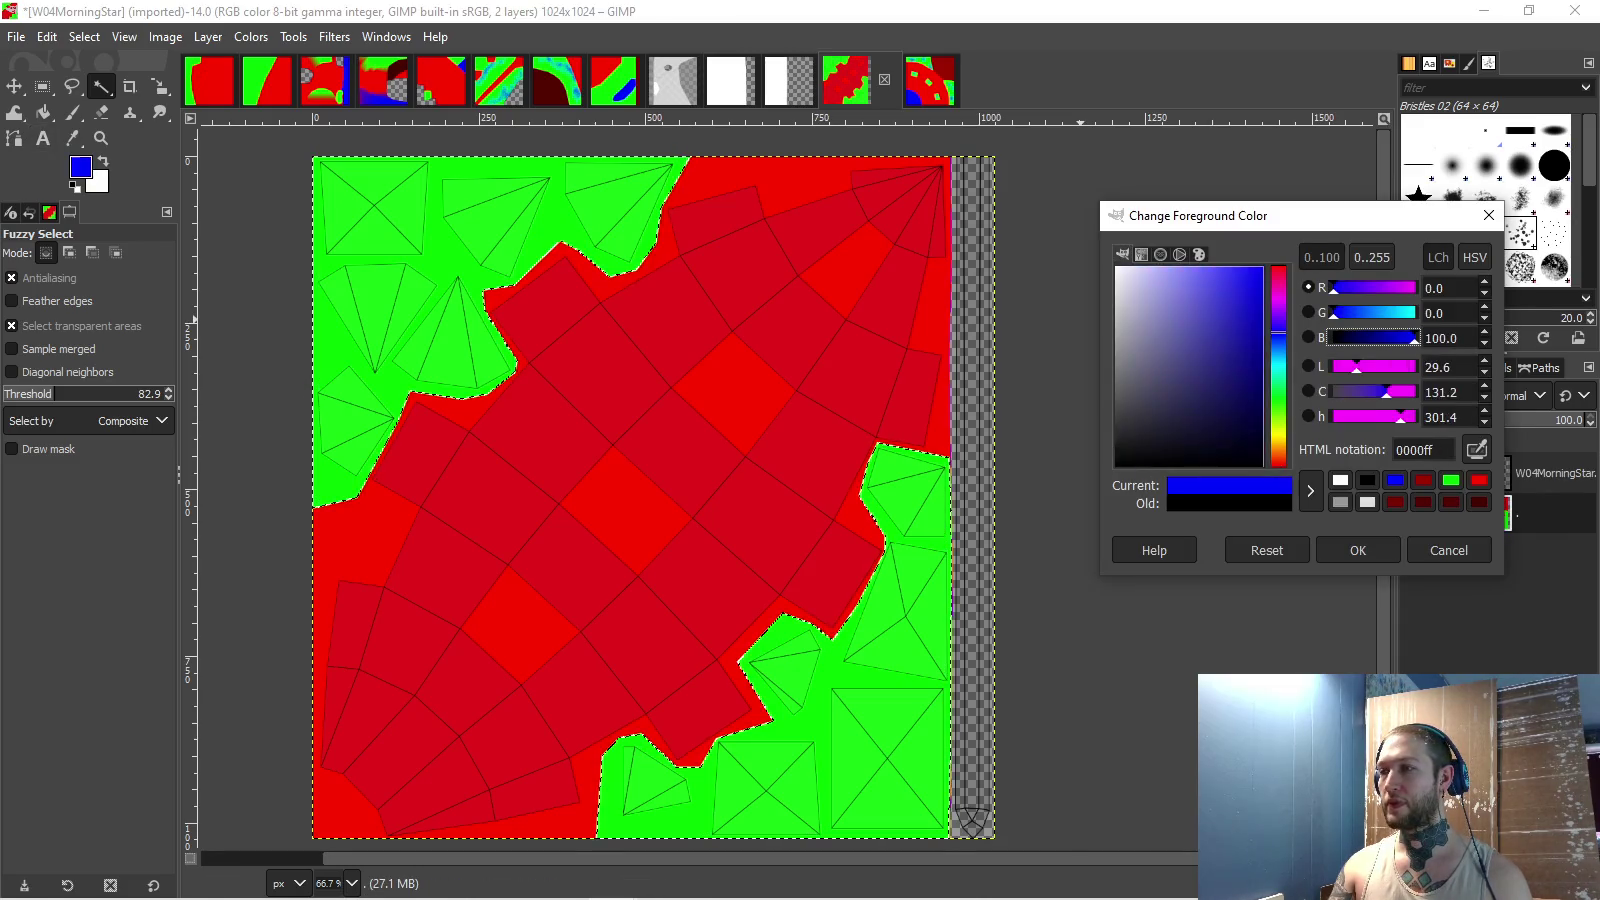
key("Return")
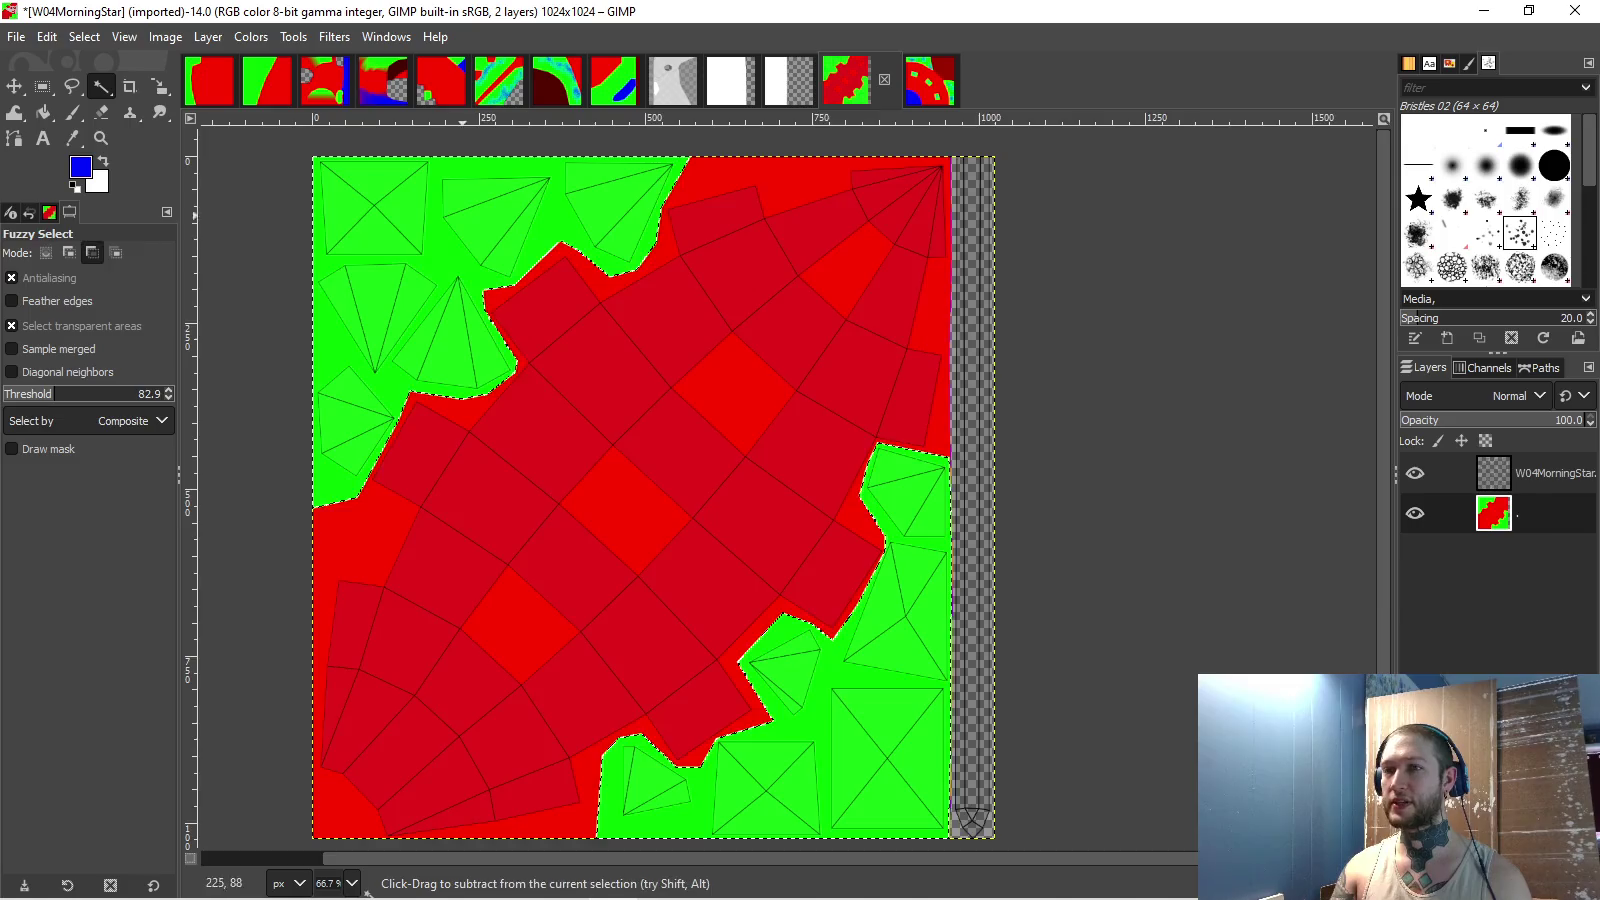
scroll(435, 260, "up", 2)
key("p")
scroll(628, 516, "down", 2)
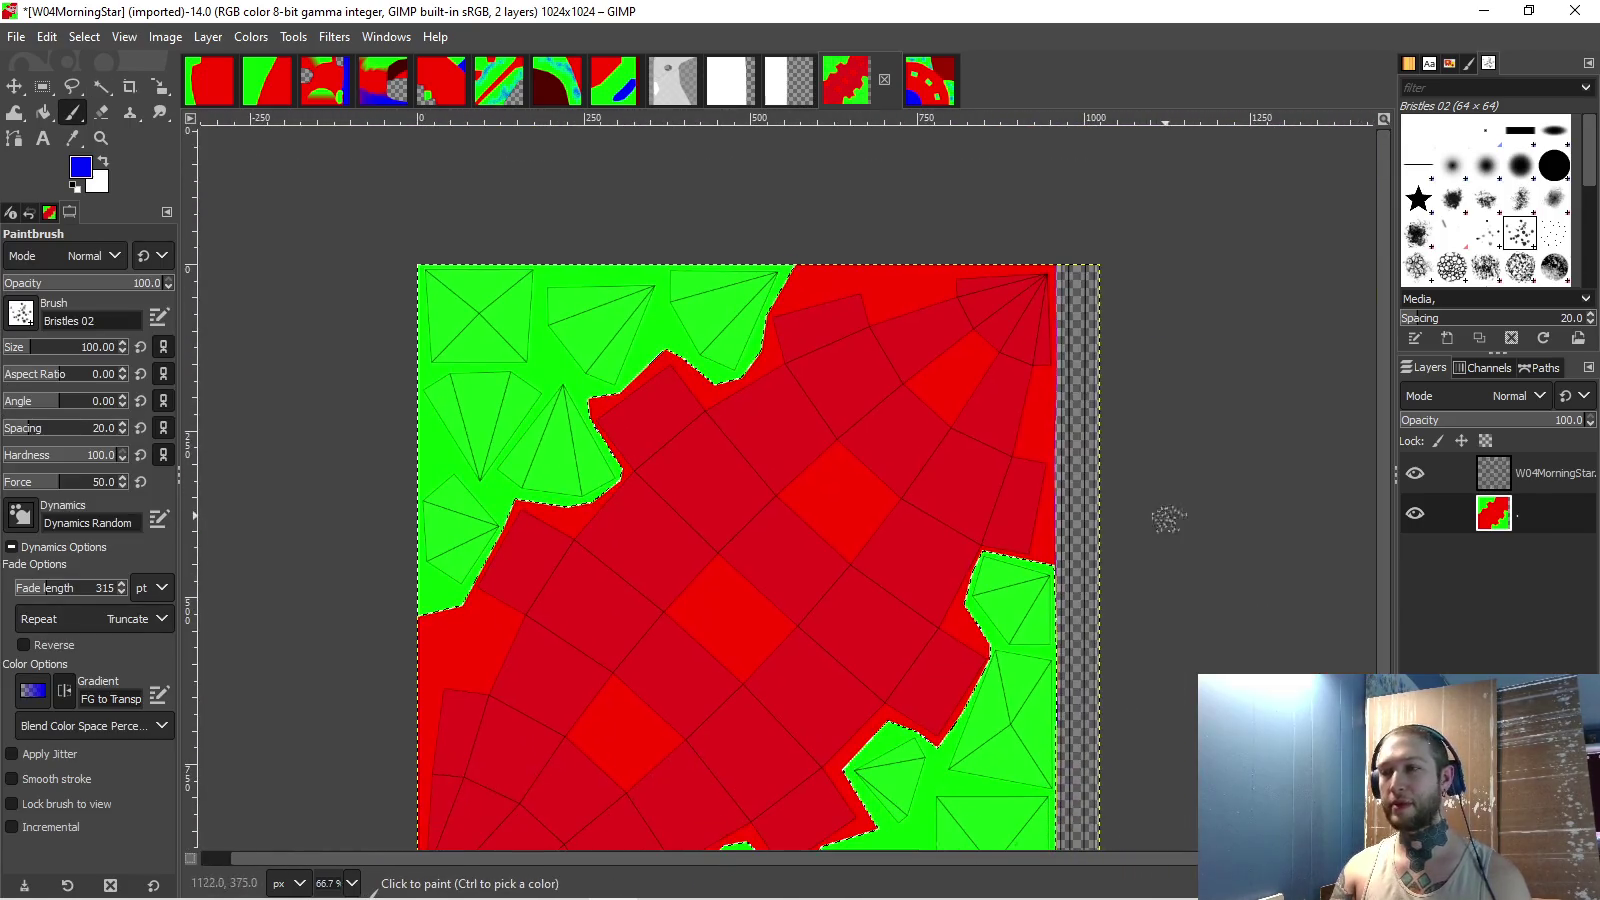
- Dab blue bristle patches over the upper, right, lower and upper-left green cones and left square
scroll(700, 450, "up", 3)
mouse_move(790, 385)
left_mouse_down()
mouse_move(810, 377)
mouse_move(690, 360)
mouse_move(640, 495)
left_mouse_up()
mouse_move(1225, 350)
left_mouse_down()
mouse_move(1182, 326)
mouse_move(1050, 500)
left_mouse_up()
left_click_drag(1210, 330, 1160, 340)
scroll(997, 390, "left", 2)
scroll(1060, 380, "left", 3)
mouse_move(585, 440)
left_mouse_down()
mouse_move(560, 460)
mouse_move(530, 400)
mouse_move(622, 445)
left_mouse_up()
scroll(620, 445, "down", 3)
mouse_move(770, 515)
left_mouse_down()
mouse_move(790, 500)
mouse_move(833, 530)
mouse_move(800, 650)
mouse_move(822, 656)
left_mouse_up()
scroll(822, 656, "down", 5)
scroll(822, 656, "left", 2)
mouse_move(650, 436)
left_mouse_down()
mouse_move(650, 380)
mouse_move(680, 350)
mouse_move(700, 640)
left_mouse_up()
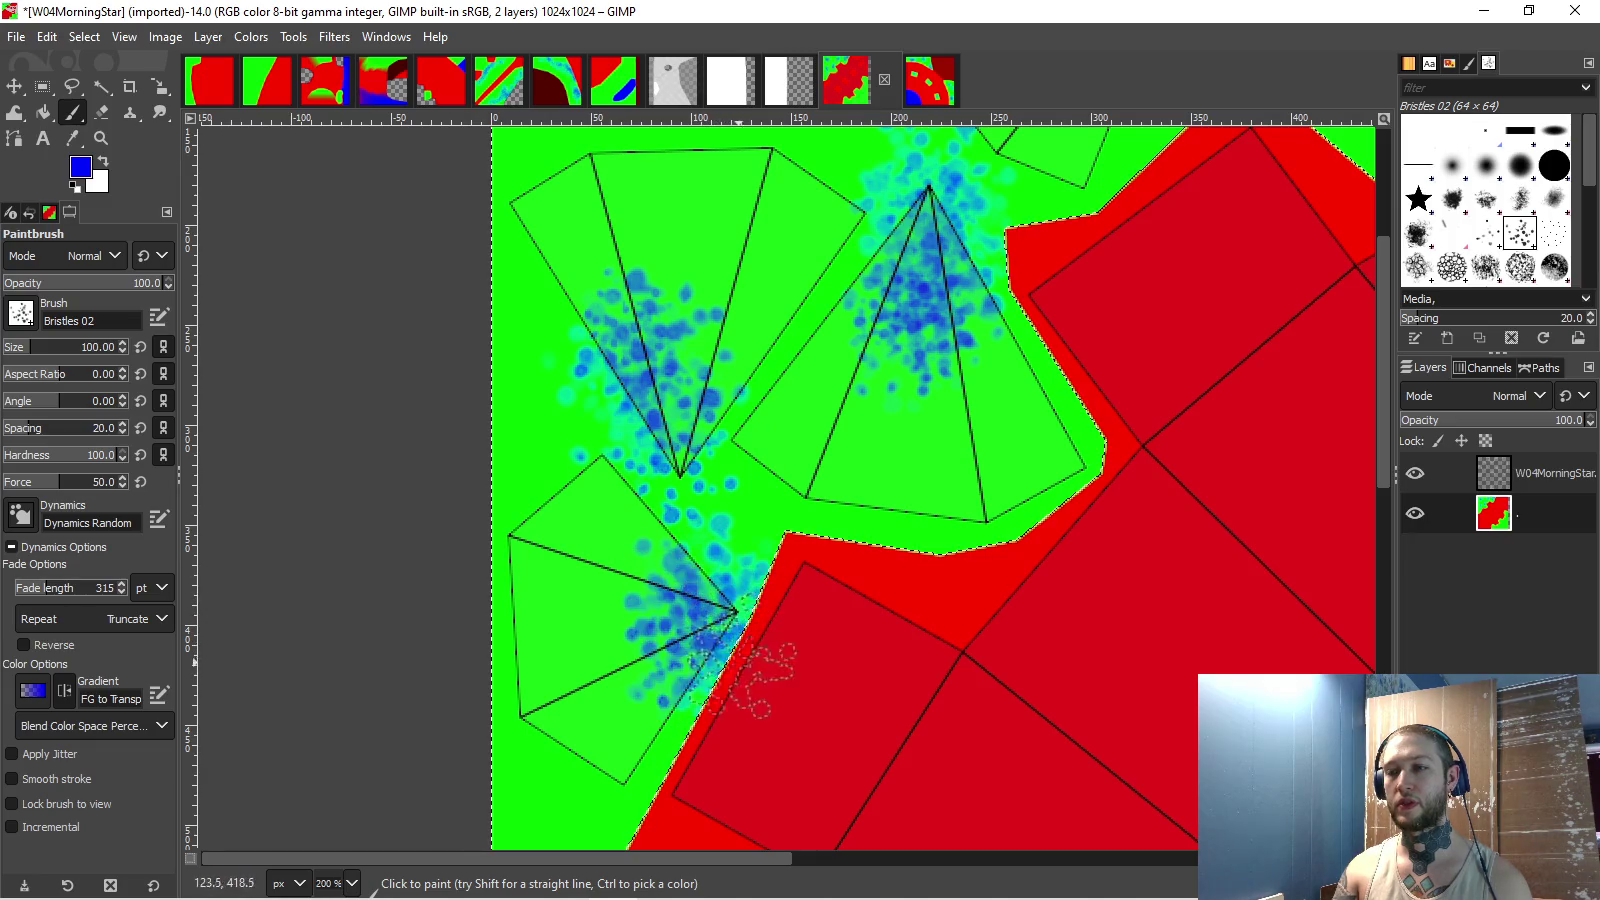
- Dab blue patches over the middle-right cone, left cone tip and middle and right green squares
scroll(700, 640, "down", 2)
scroll(800, 580, "right", 8)
scroll(912, 512, "down", 5)
scroll(910, 512, "down", 1)
scroll(910, 512, "right", 1)
mouse_move(930, 320)
left_mouse_down()
mouse_move(915, 340)
mouse_move(940, 385)
left_mouse_up()
left_click_drag(940, 508, 885, 530)
mouse_move(660, 610)
left_mouse_down()
mouse_move(665, 630)
mouse_move(676, 605)
left_mouse_up()
scroll(676, 605, "down", 3)
scroll(600, 620, "left", 1)
mouse_move(495, 660)
left_mouse_down()
mouse_move(485, 625)
mouse_move(515, 657)
left_mouse_up()
mouse_move(755, 655)
left_mouse_down()
mouse_move(707, 636)
mouse_move(735, 605)
left_mouse_up()
mouse_move(938, 583)
left_mouse_down()
mouse_move(880, 560)
mouse_move(915, 590)
mouse_move(900, 640)
mouse_move(921, 606)
left_mouse_up()
key("ctrl+x")
key("ctrl+z")
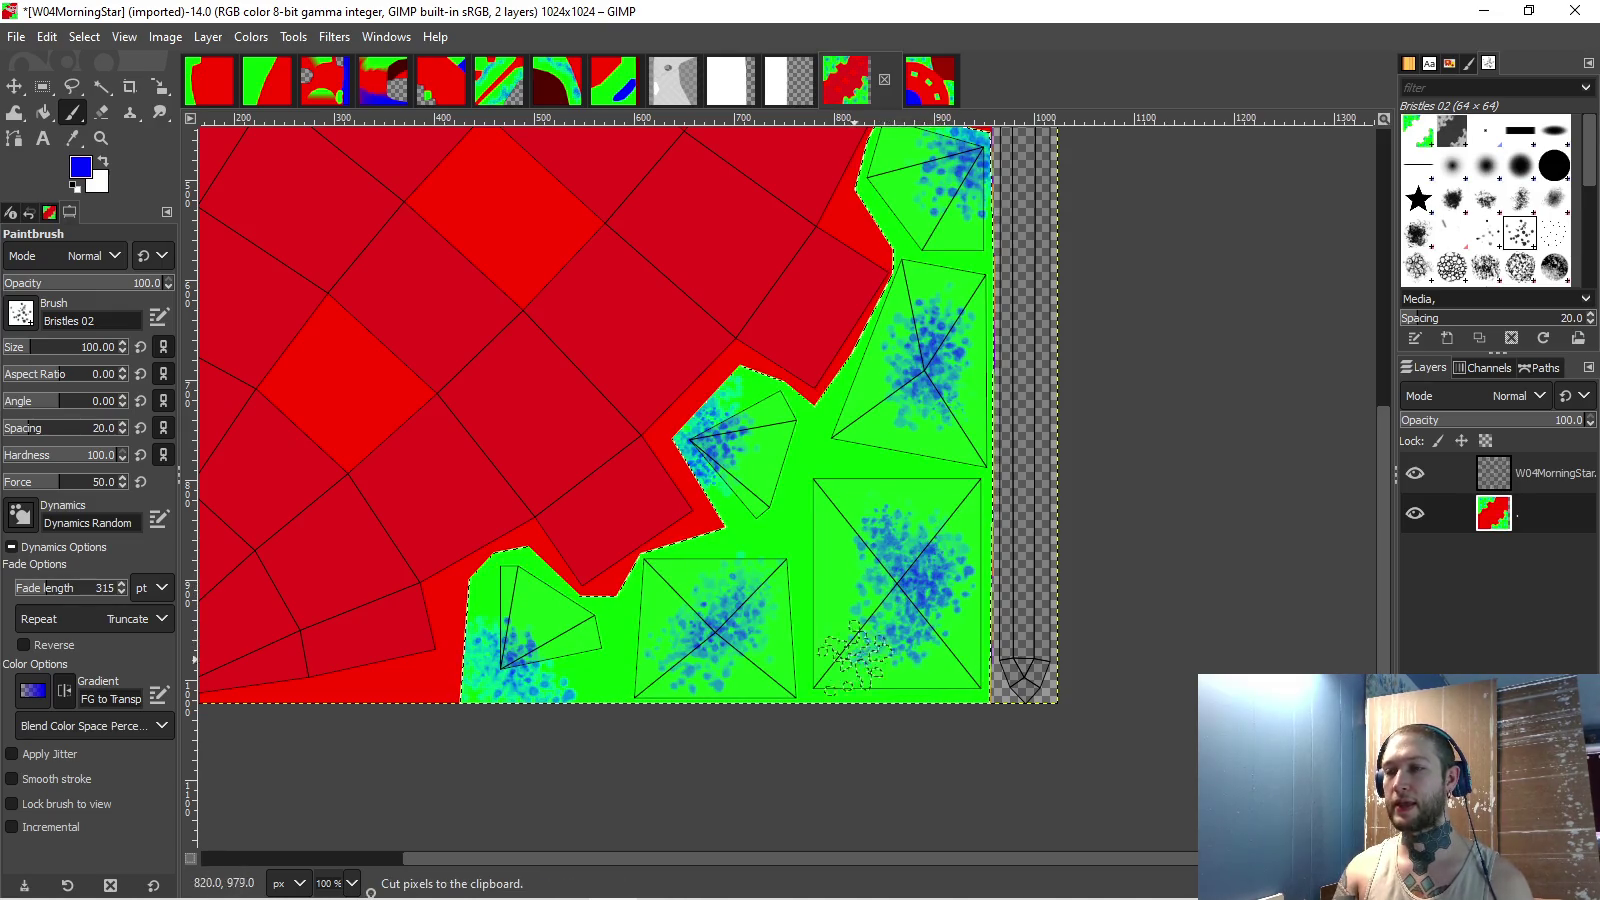
key("minus")
- Hide the UV line overlay and export the texture as W04MorningStar.png into ToBeDone
left_click(1414, 473)
key("minus")
key("minus")
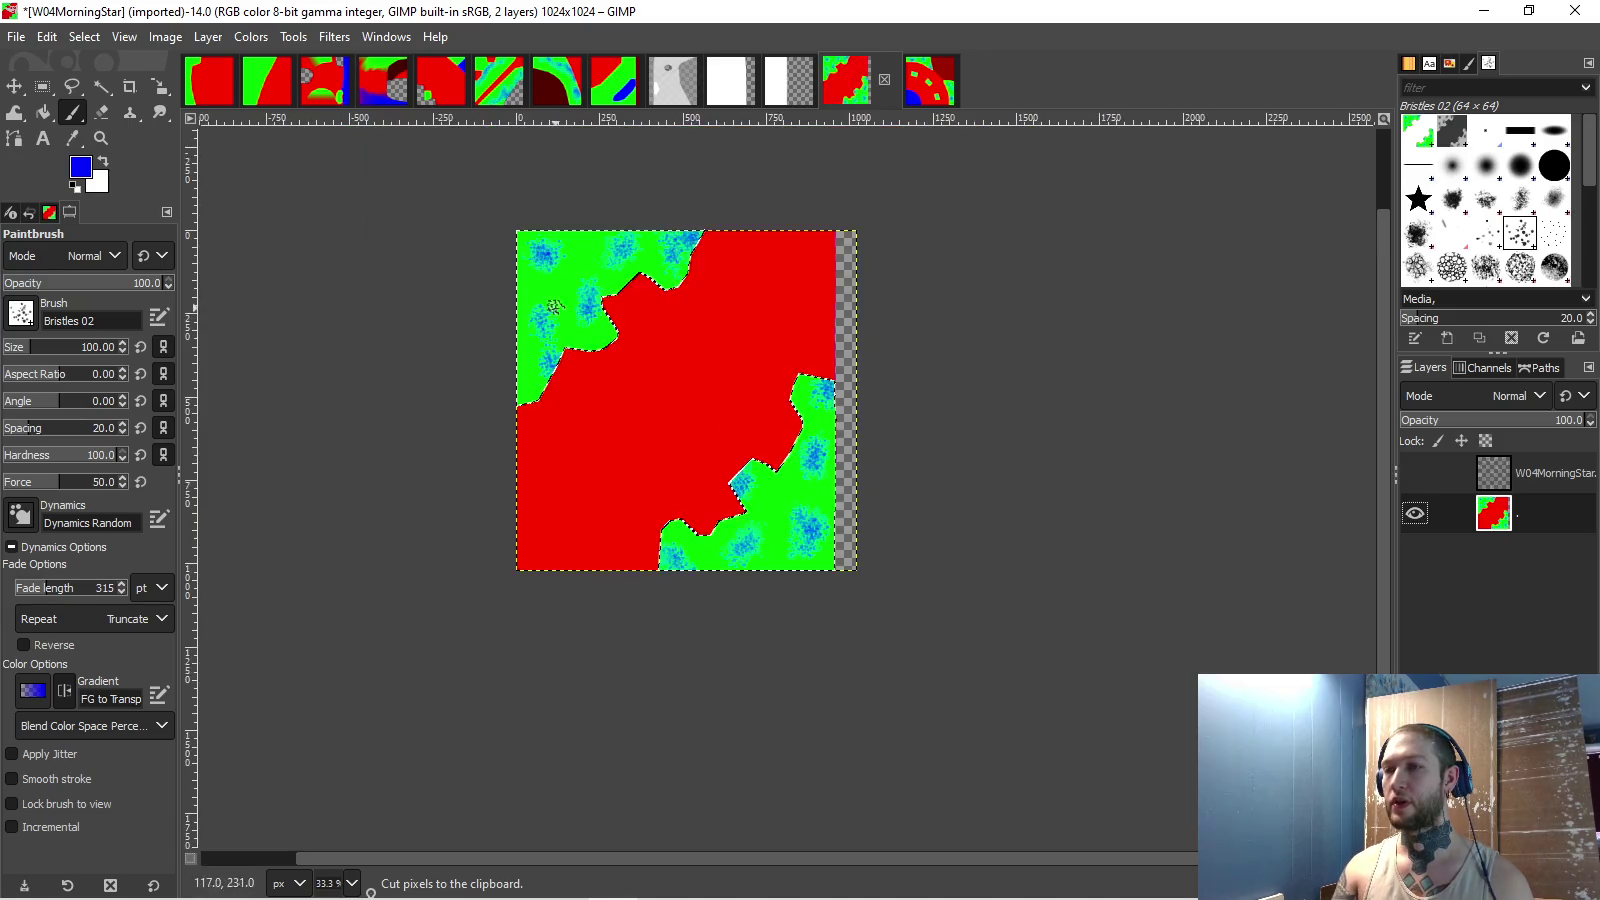
key("alt+f")
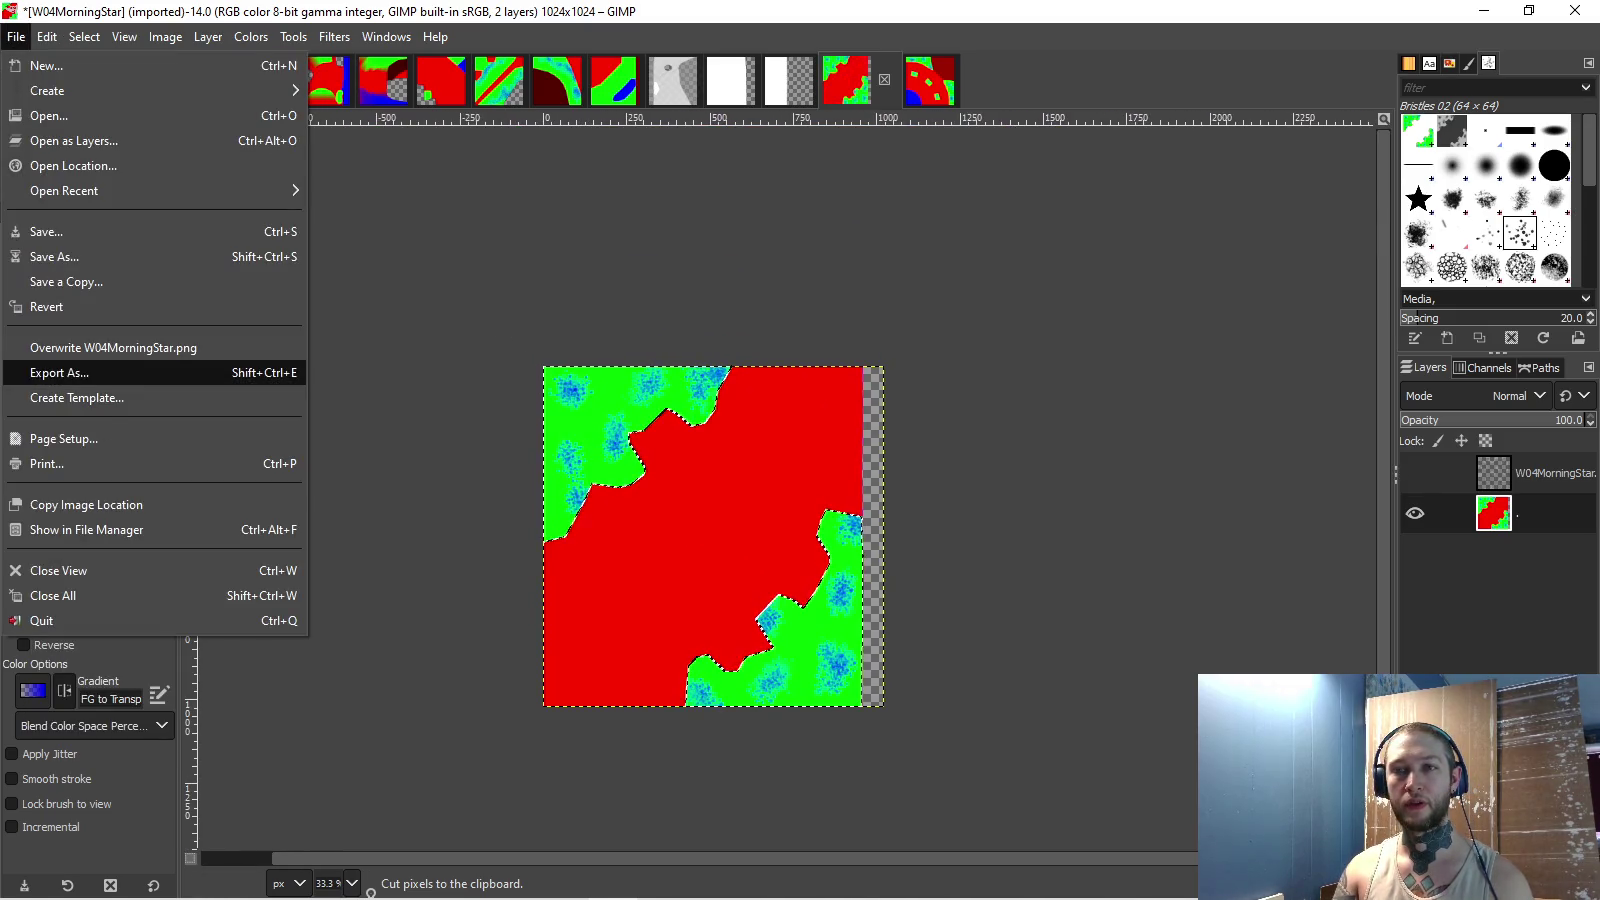
key("Return")
left_click(356, 503)
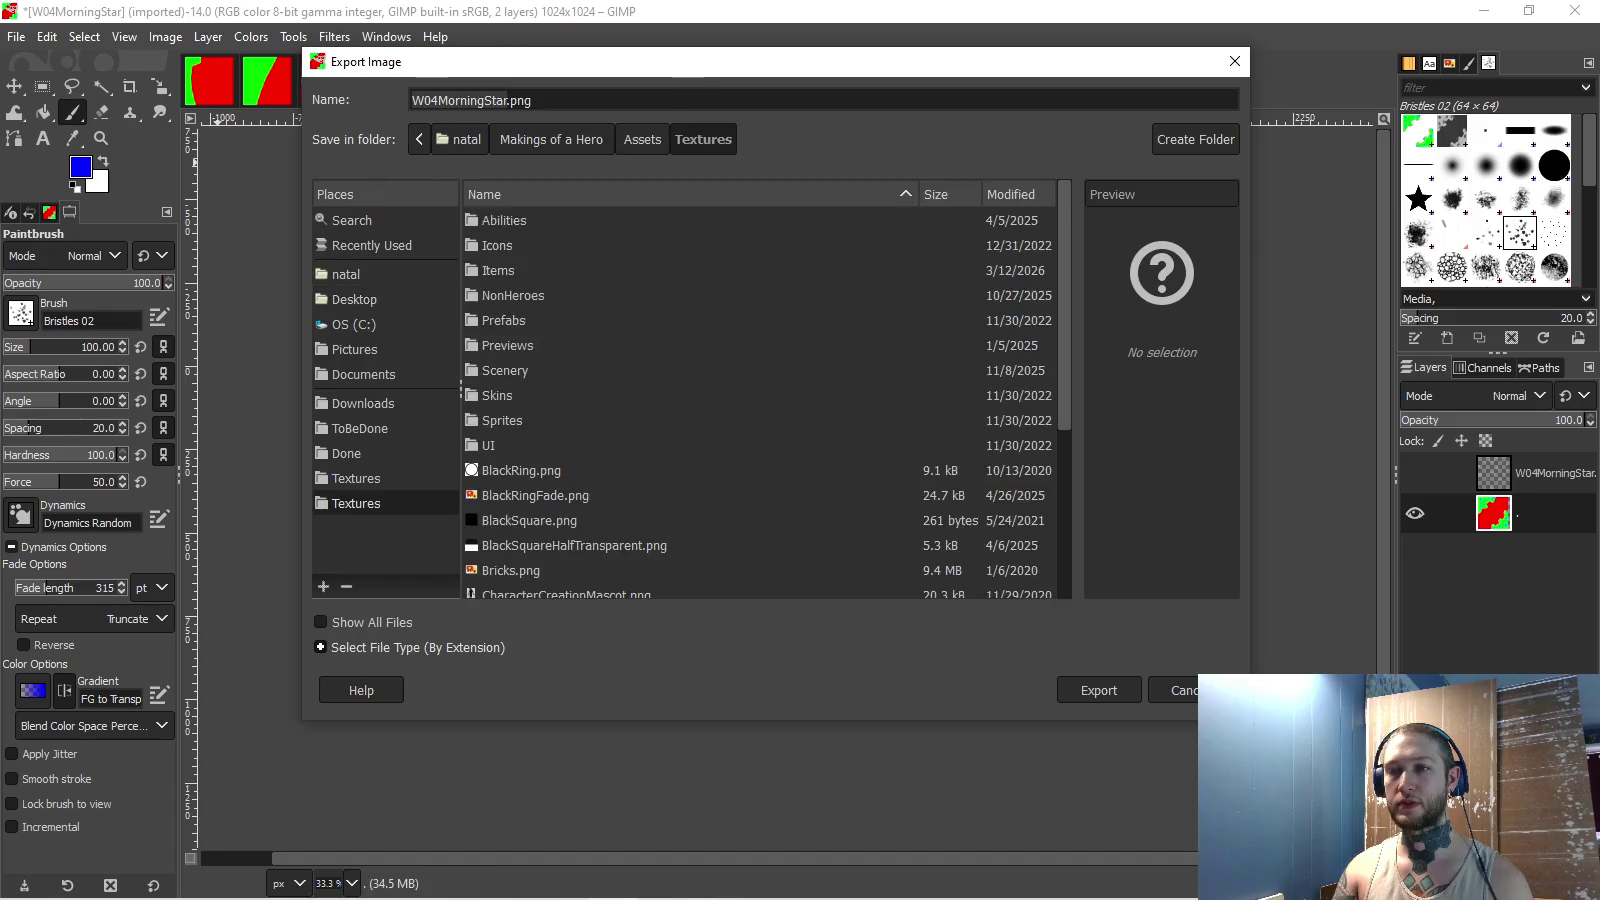
left_click(360, 428)
key("Return")
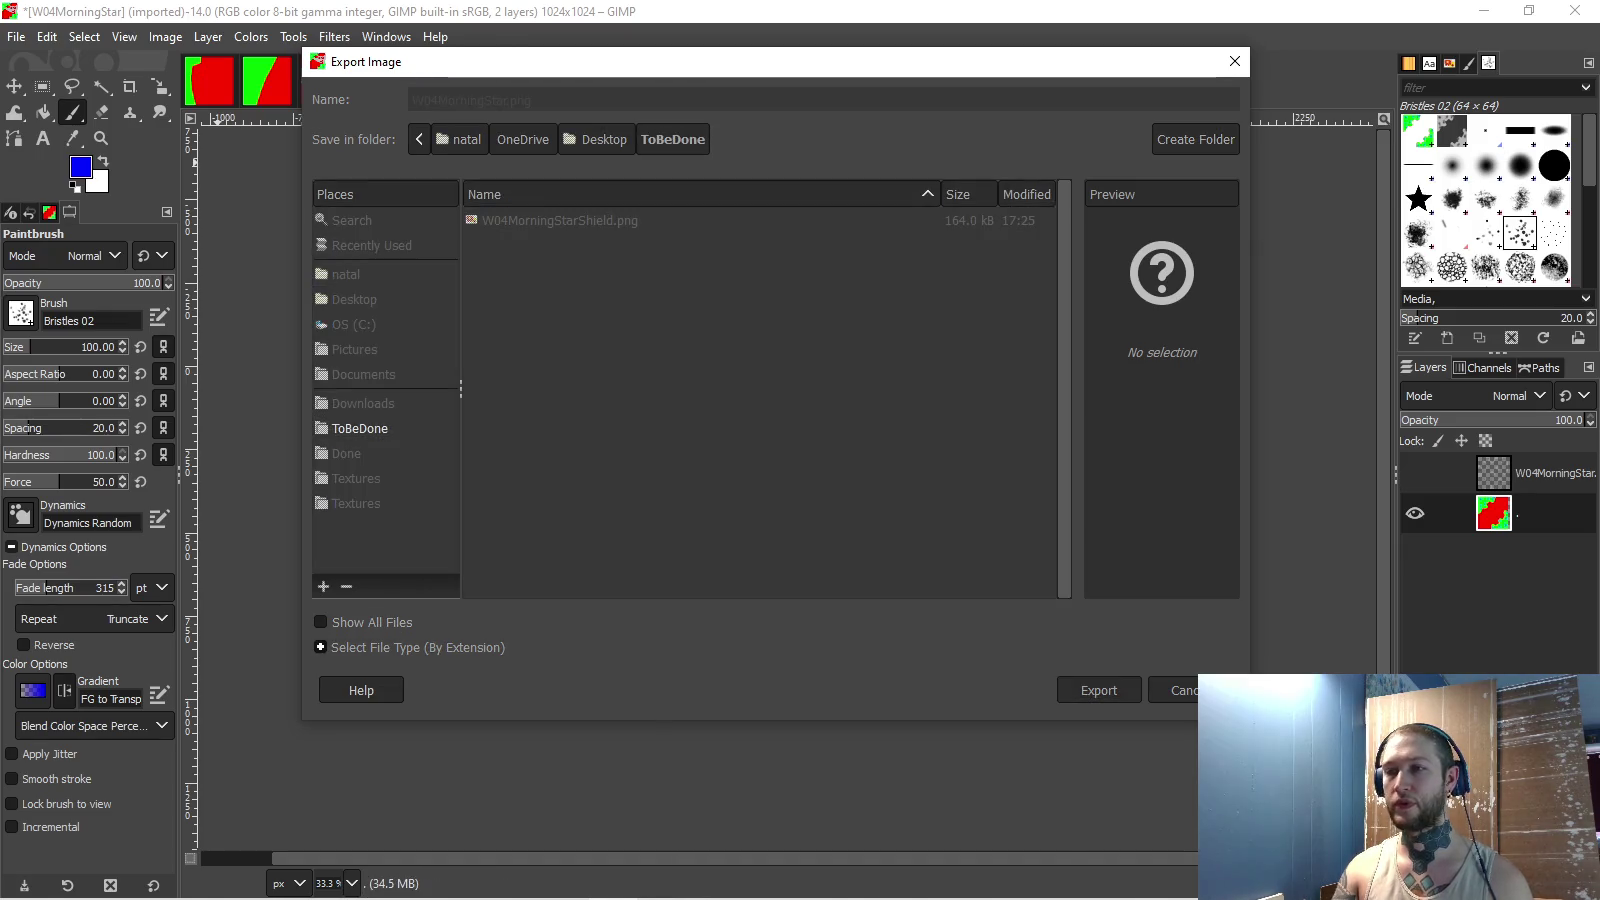
- Pick the PNG pixel format, confirm the export, and bring Unity to the front
left_click(806, 474)
key("Down")
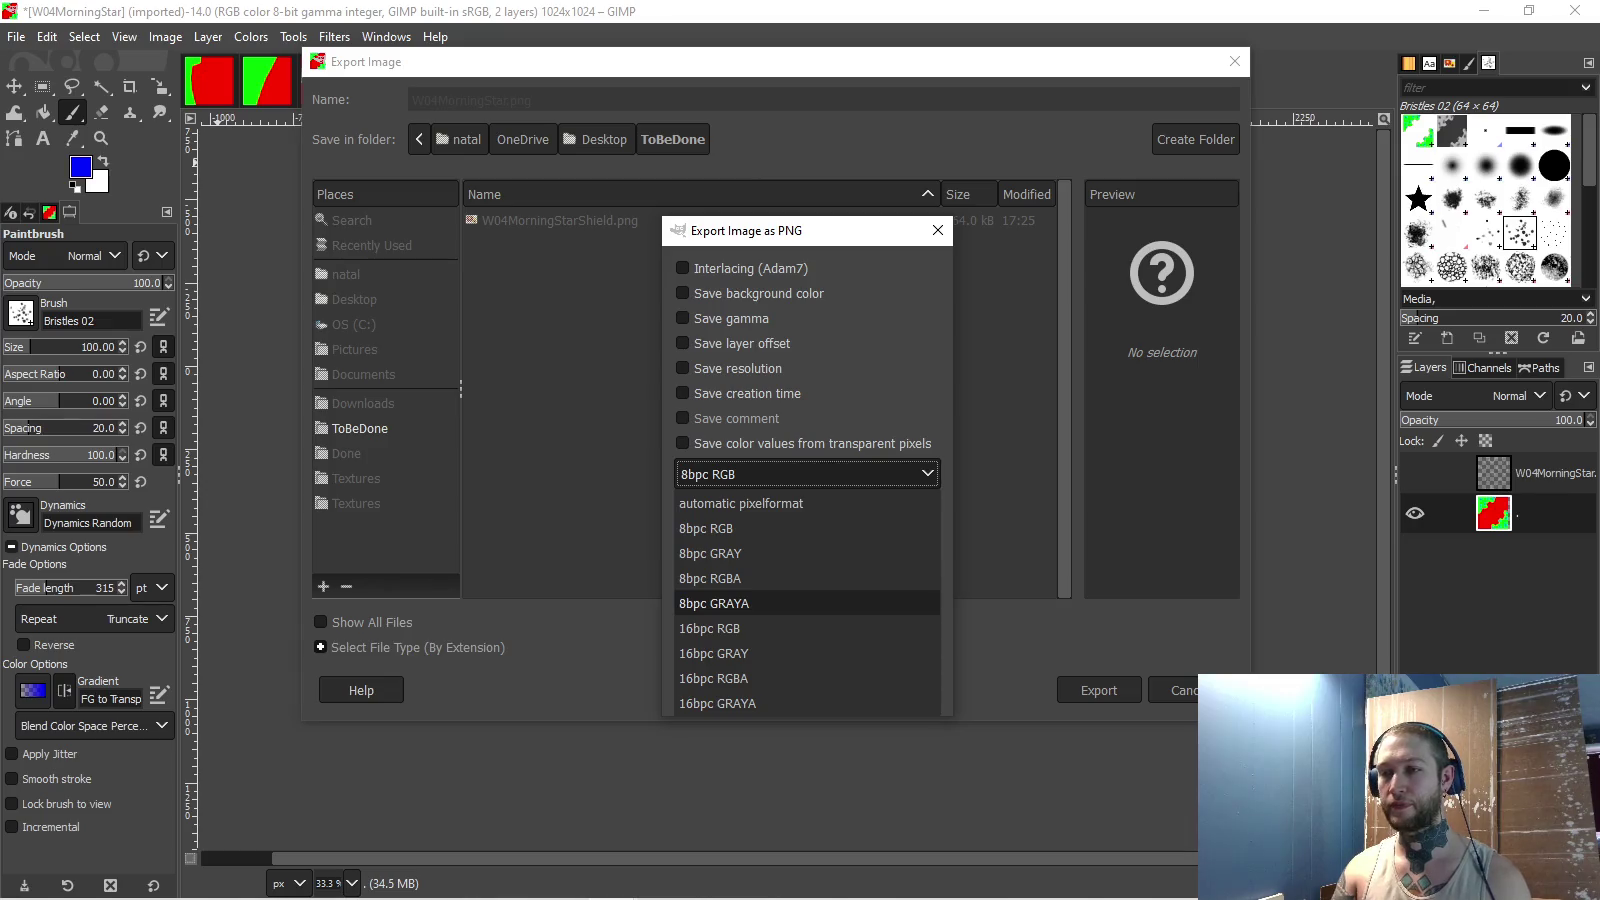
key("Return")
key("Return")
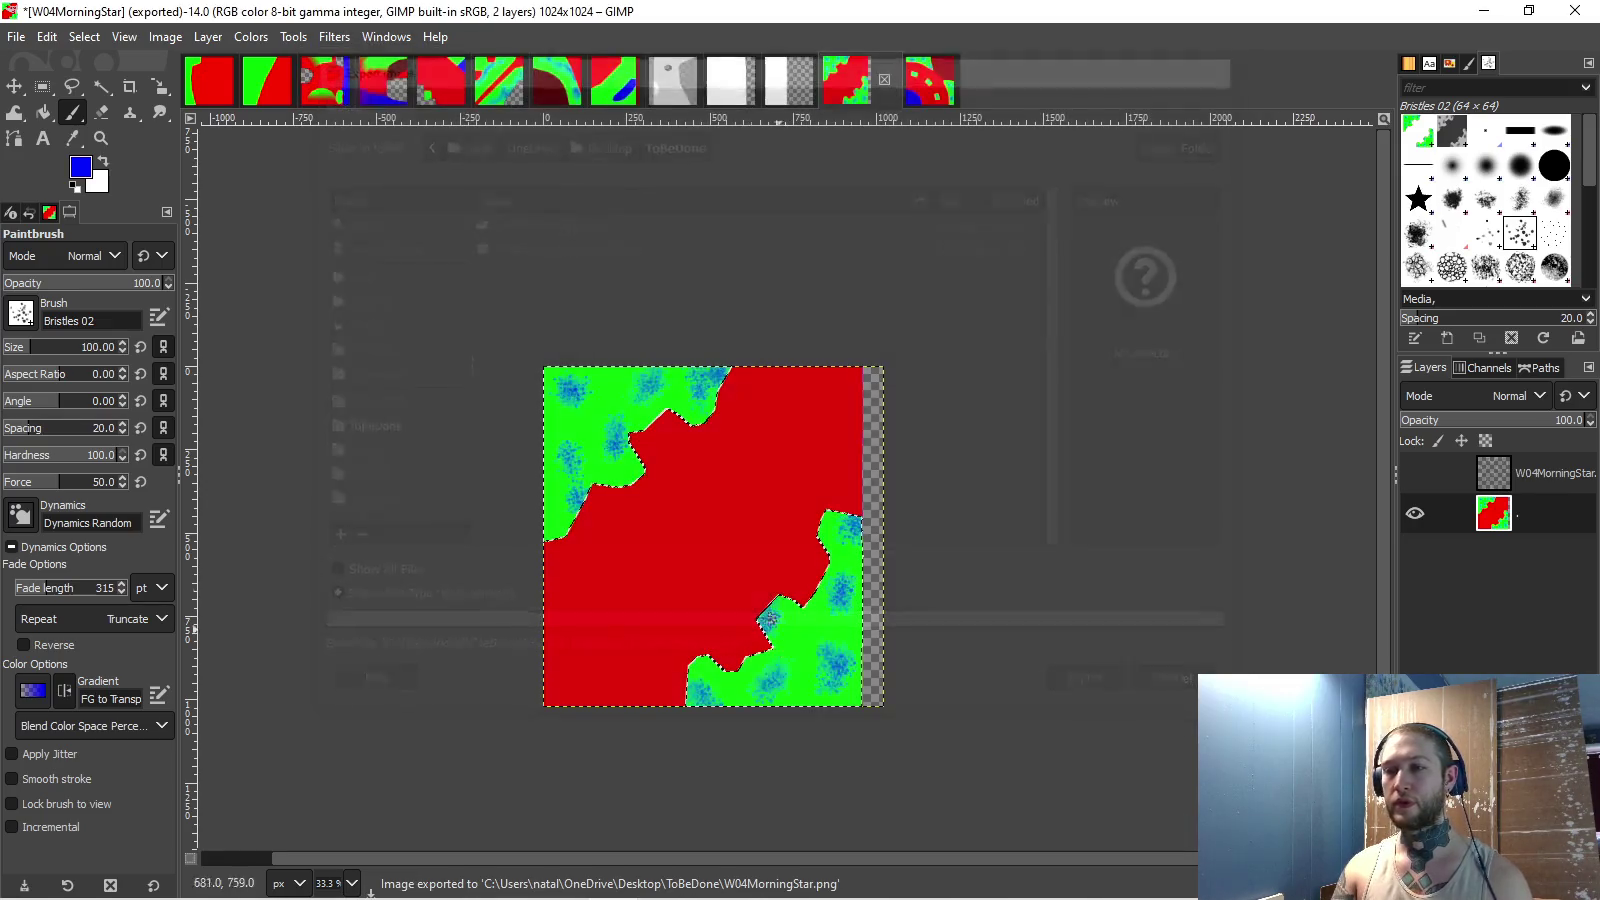
left_click(171, 880)
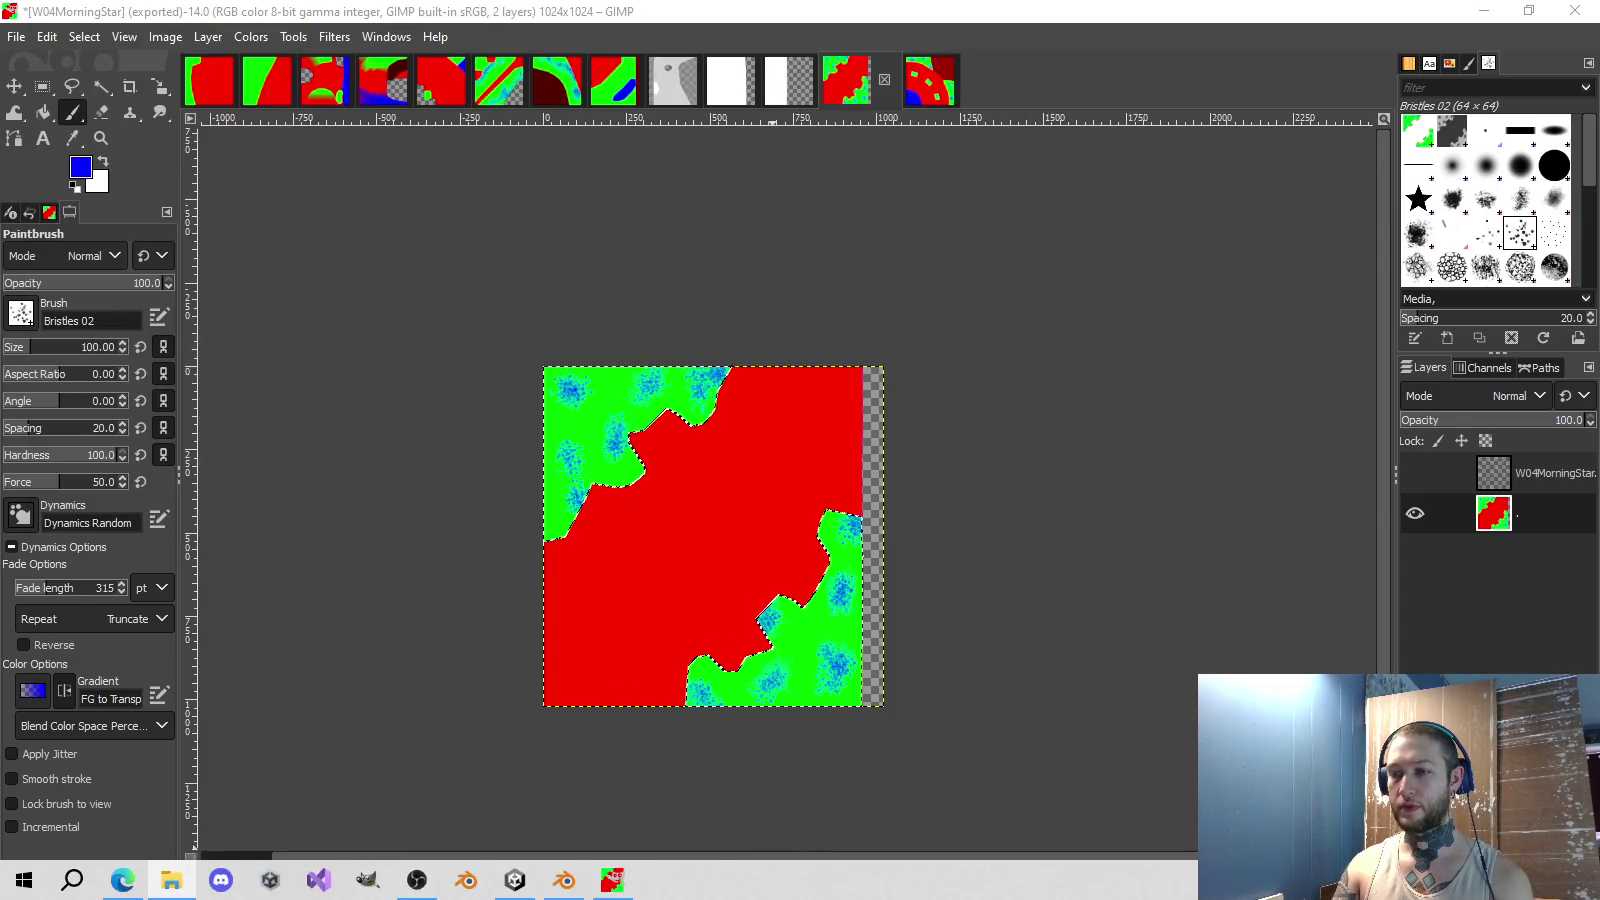
left_click(515, 880)
- Import the new morning-star PNG textures into Textures/Skins/Weapons/04Mace
scroll(975, 480, "down", 15)
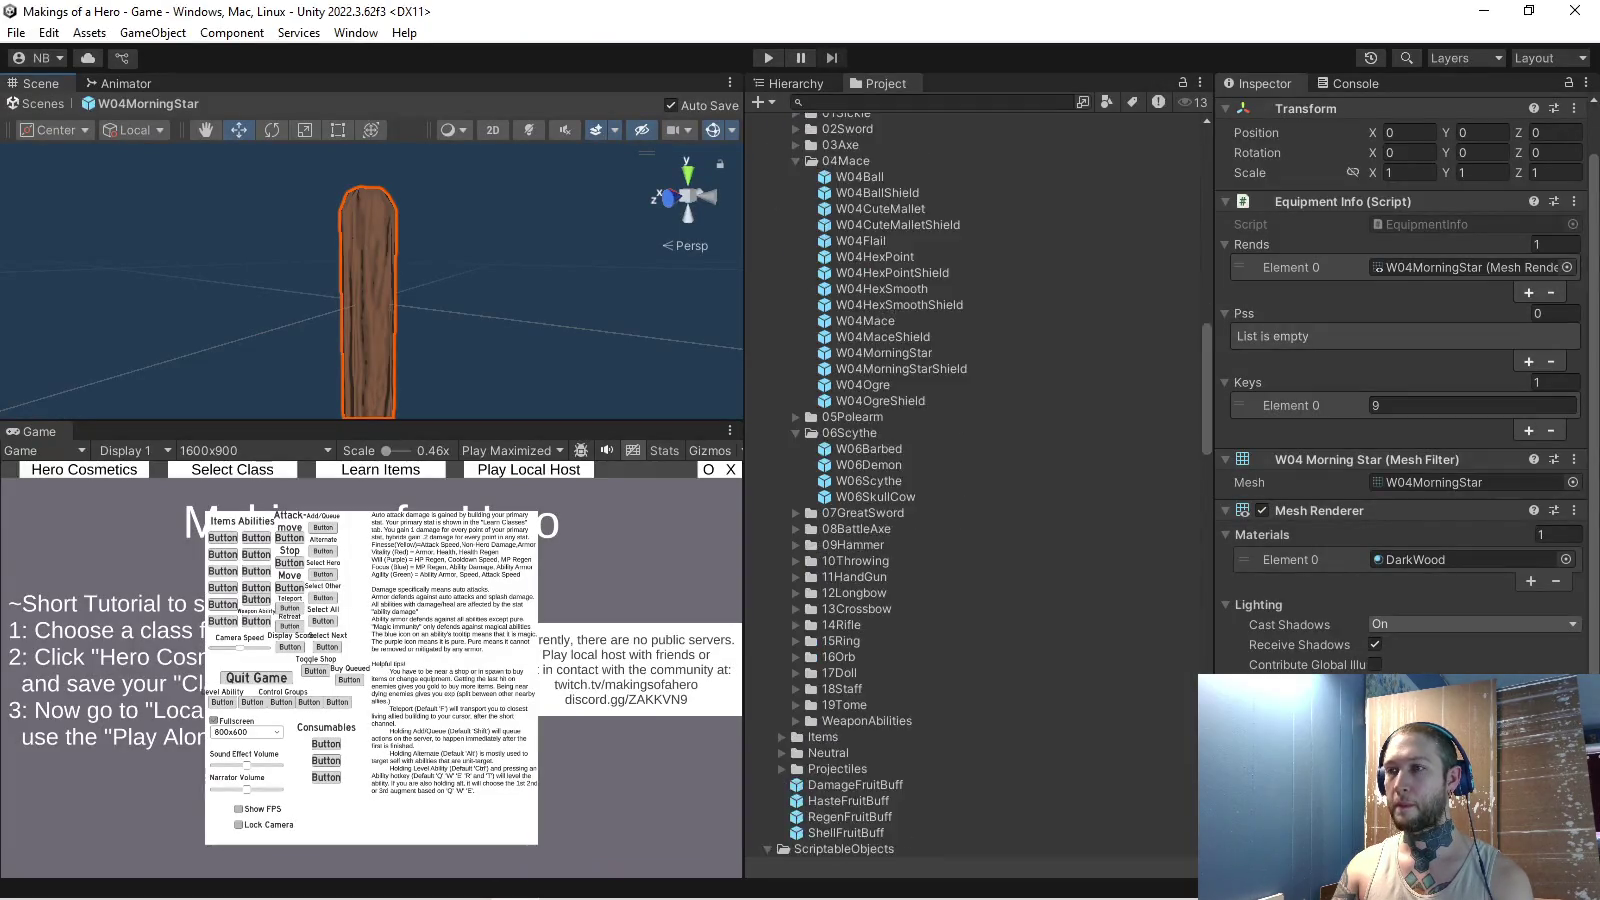
scroll(880, 480, "down", 5)
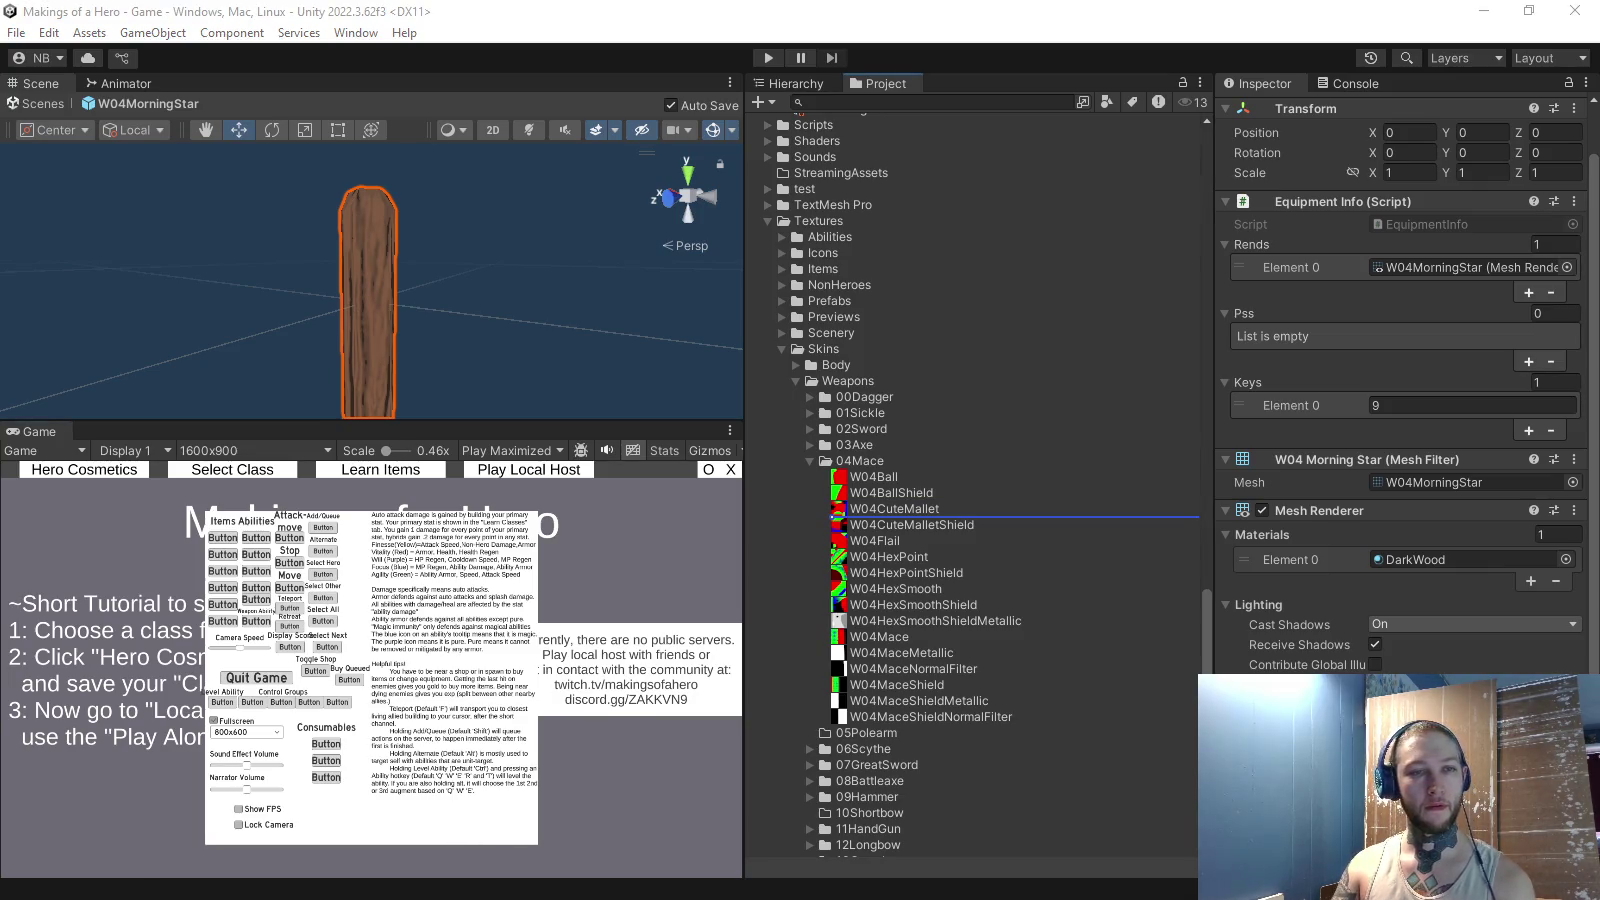
left_click_drag(900, 512, 900, 512)
scroll(975, 480, "up", 15)
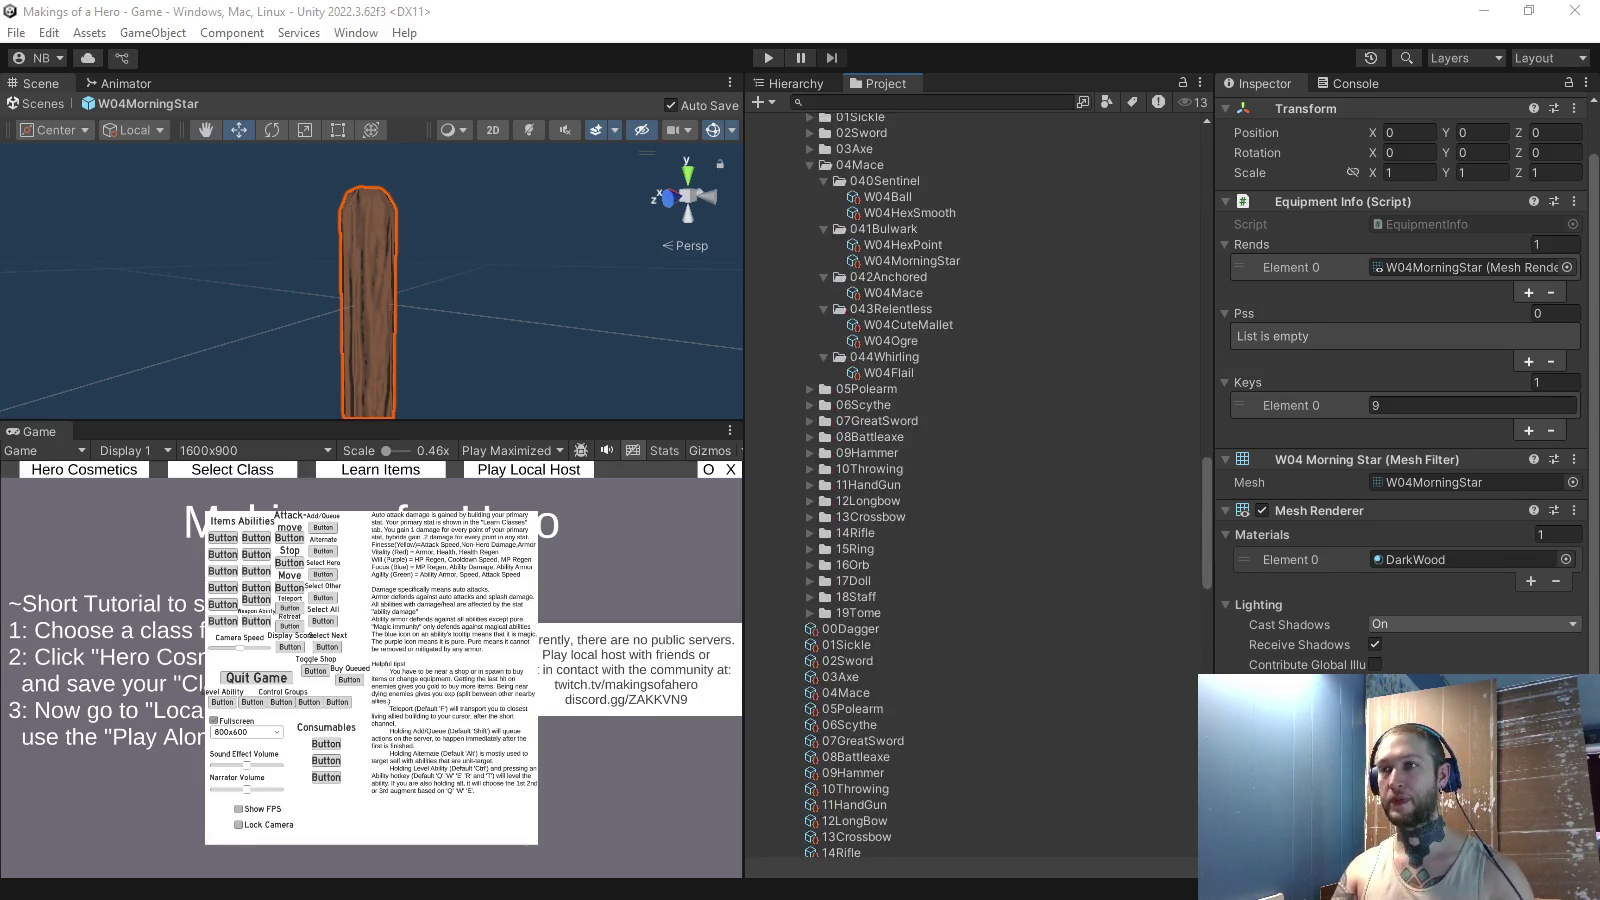
scroll(975, 480, "up", 15)
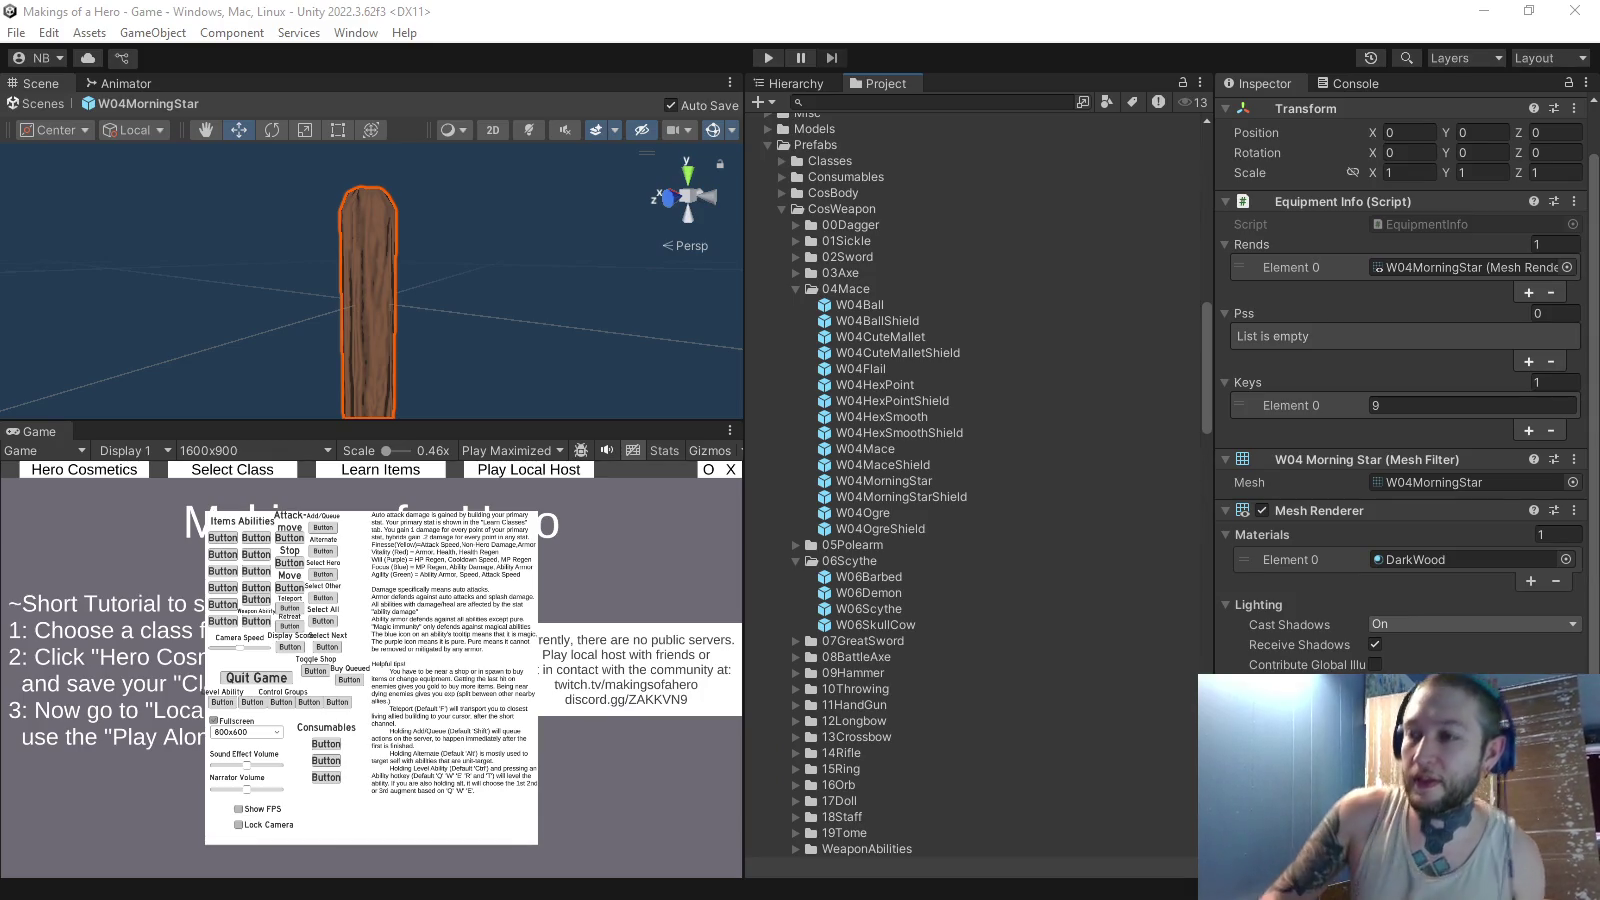
scroll(975, 480, "up", 20)
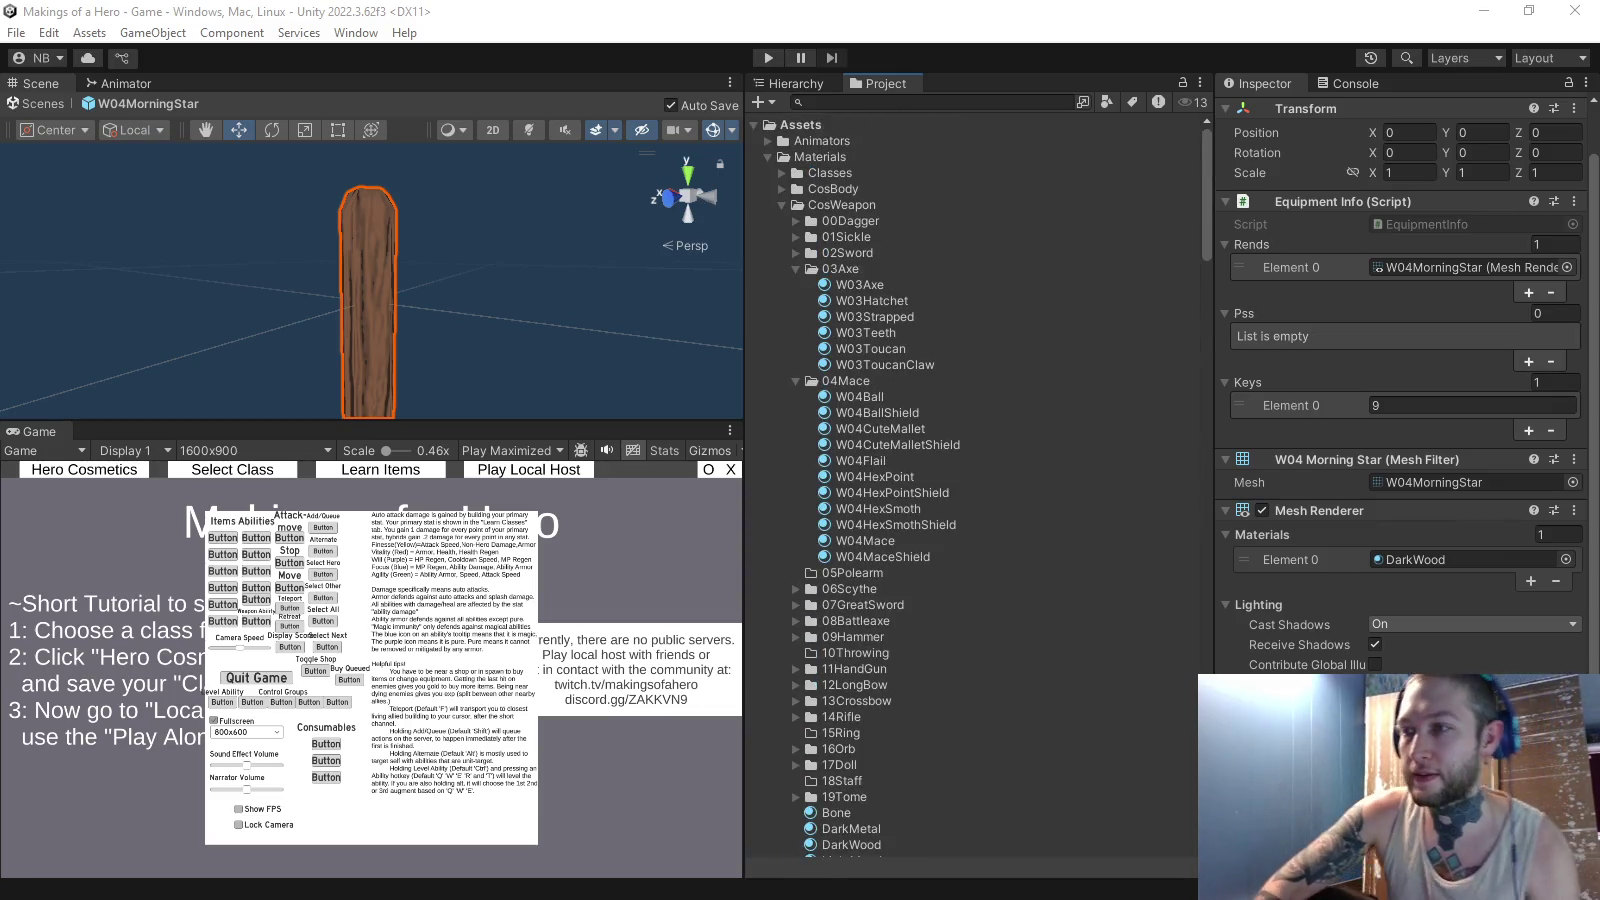
- Duplicate the W04Mace material in Materials/CosWeapon/04Mace to create W04Mace 1
left_click(796, 269)
left_click(865, 444)
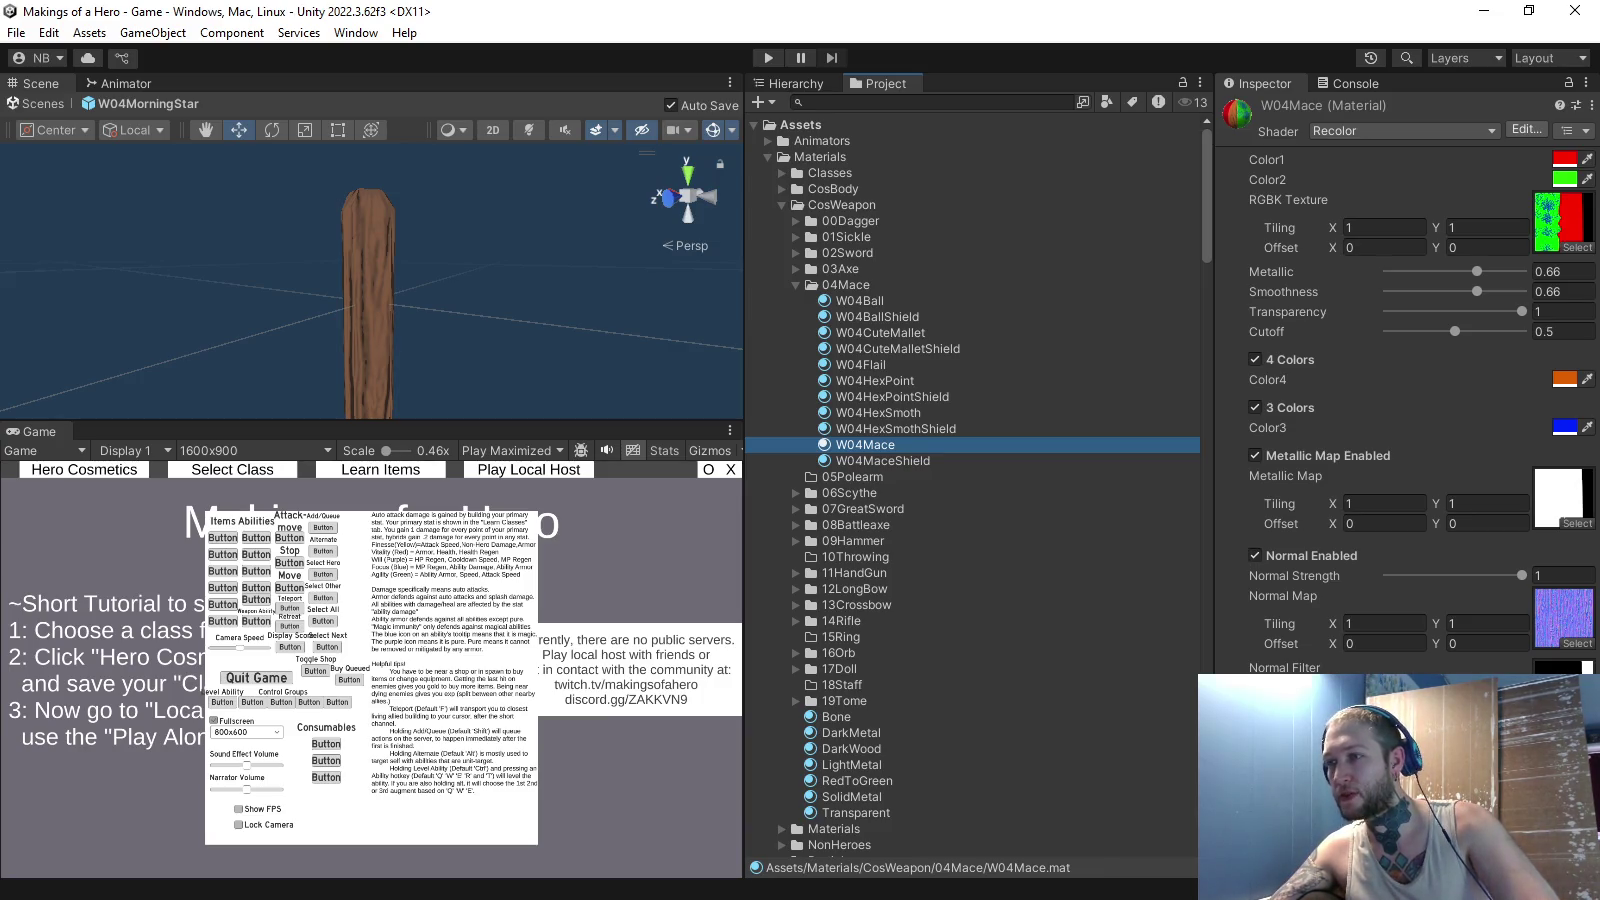
key("ctrl+d")
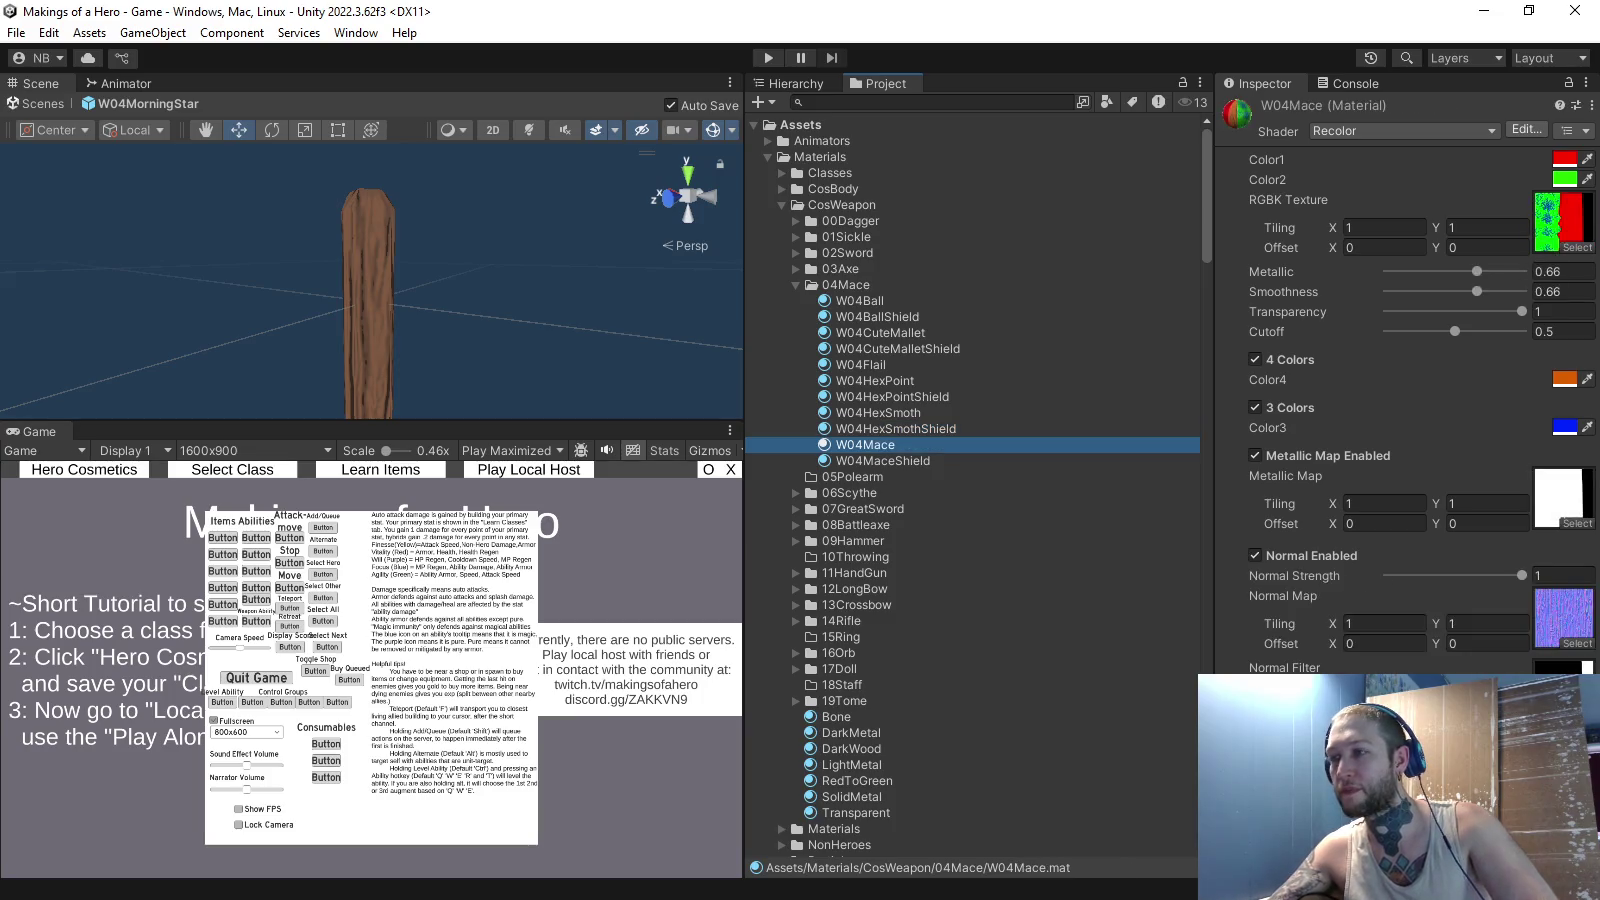
key("alt+Tab")
key("alt+Tab")
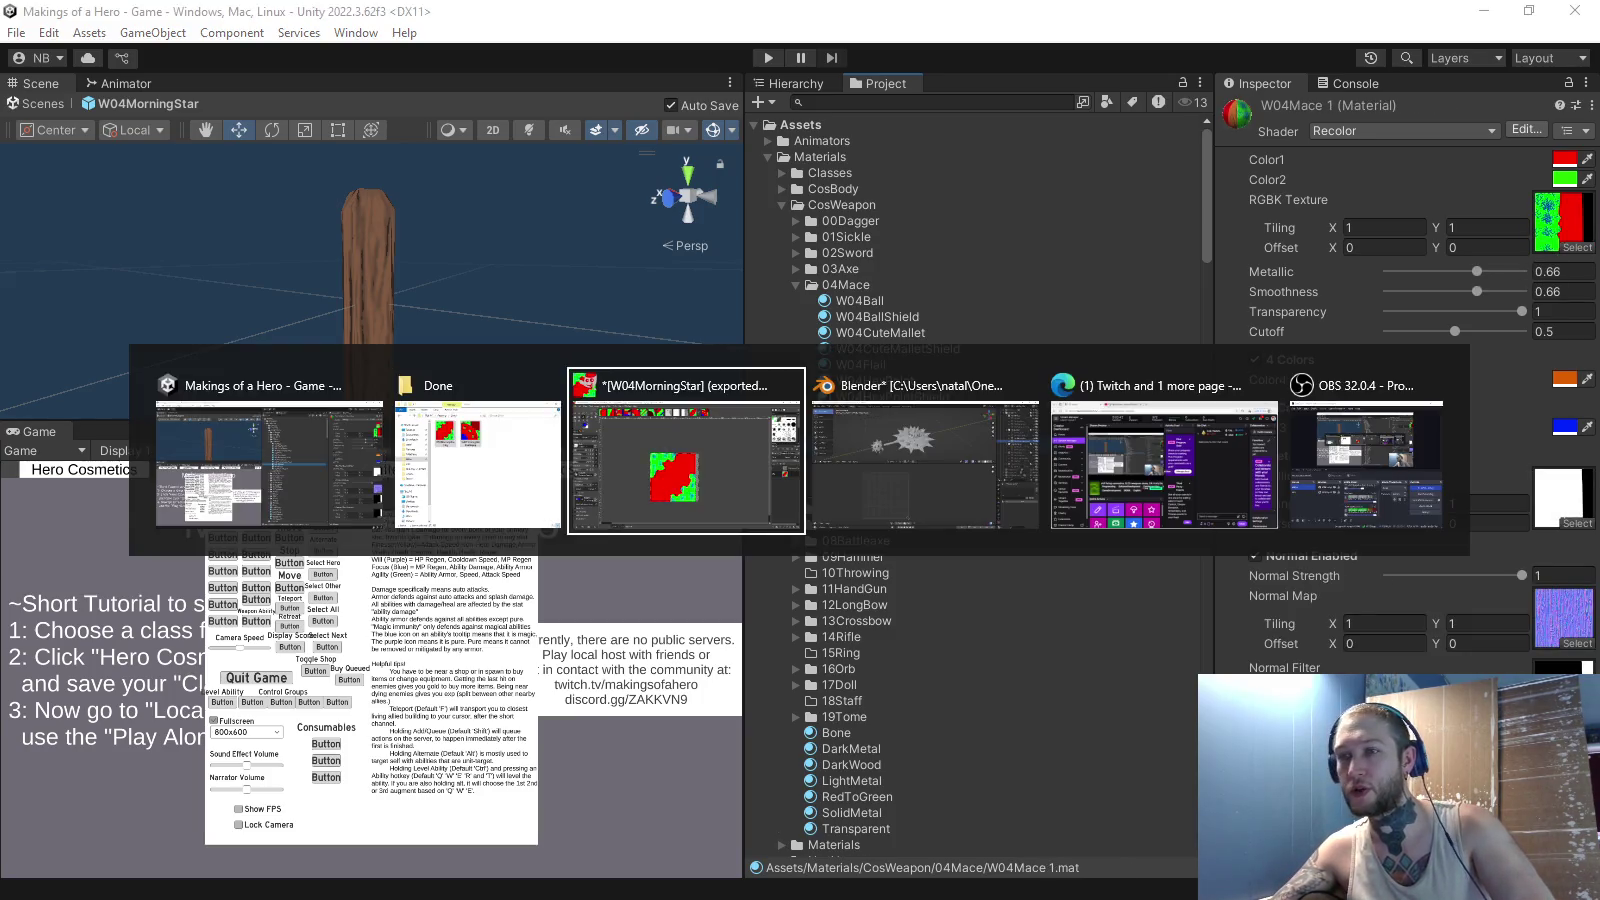
- Compare the W04MaceMetallic and W04MorningStarShield images in GIMP, then cancel a 'geb' texture search
scroll(876, 505, "up", 1)
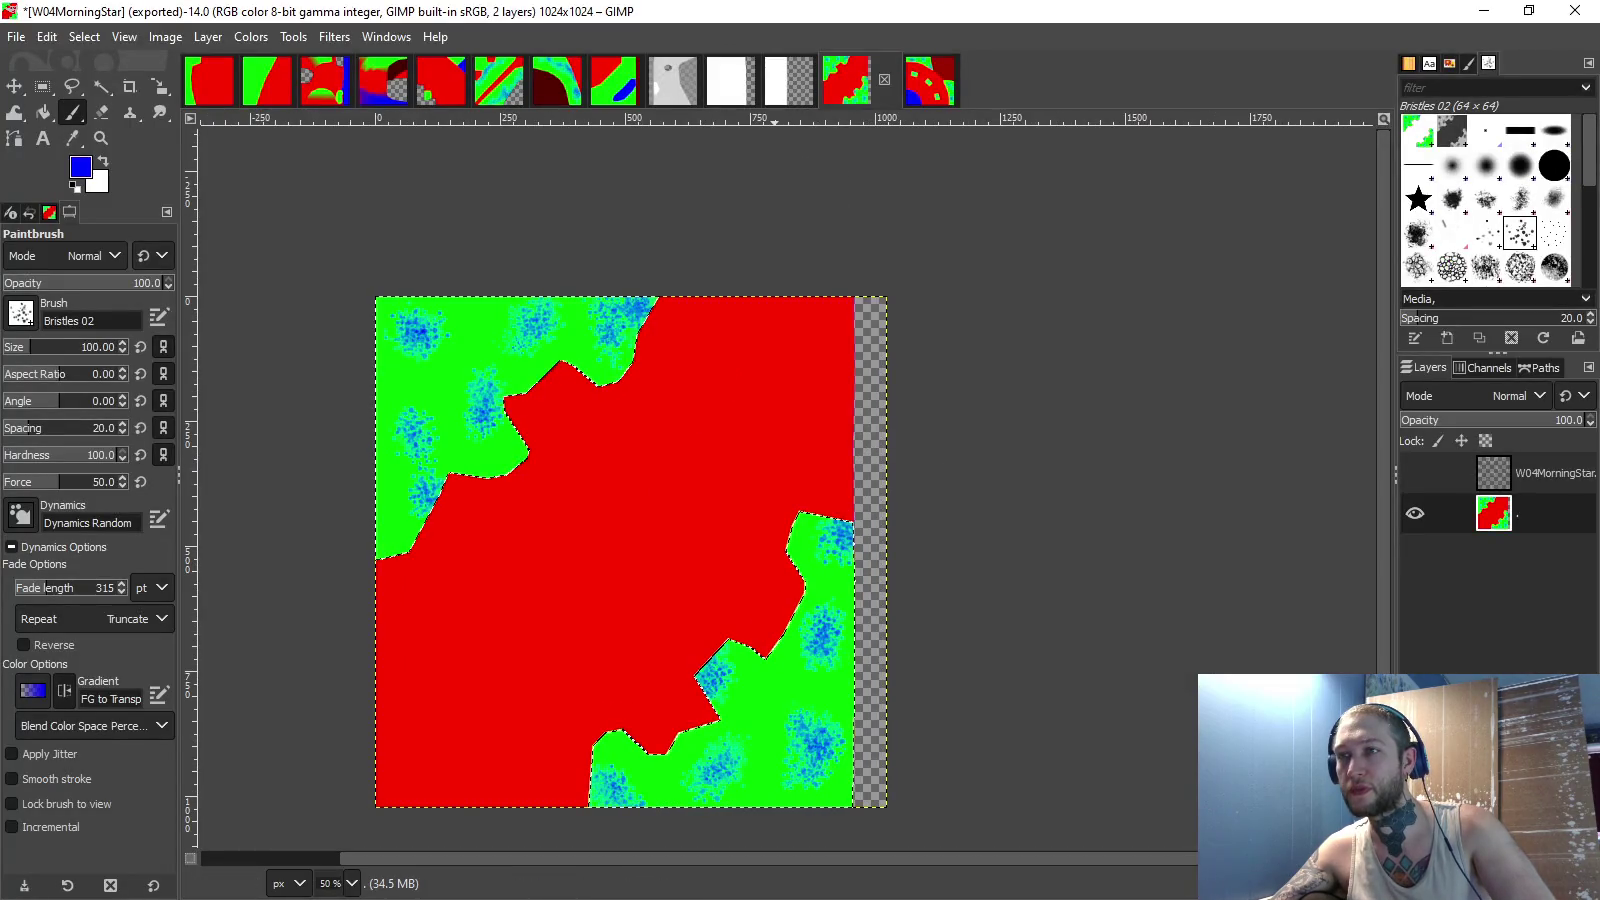
left_click(727, 80)
left_click(846, 80)
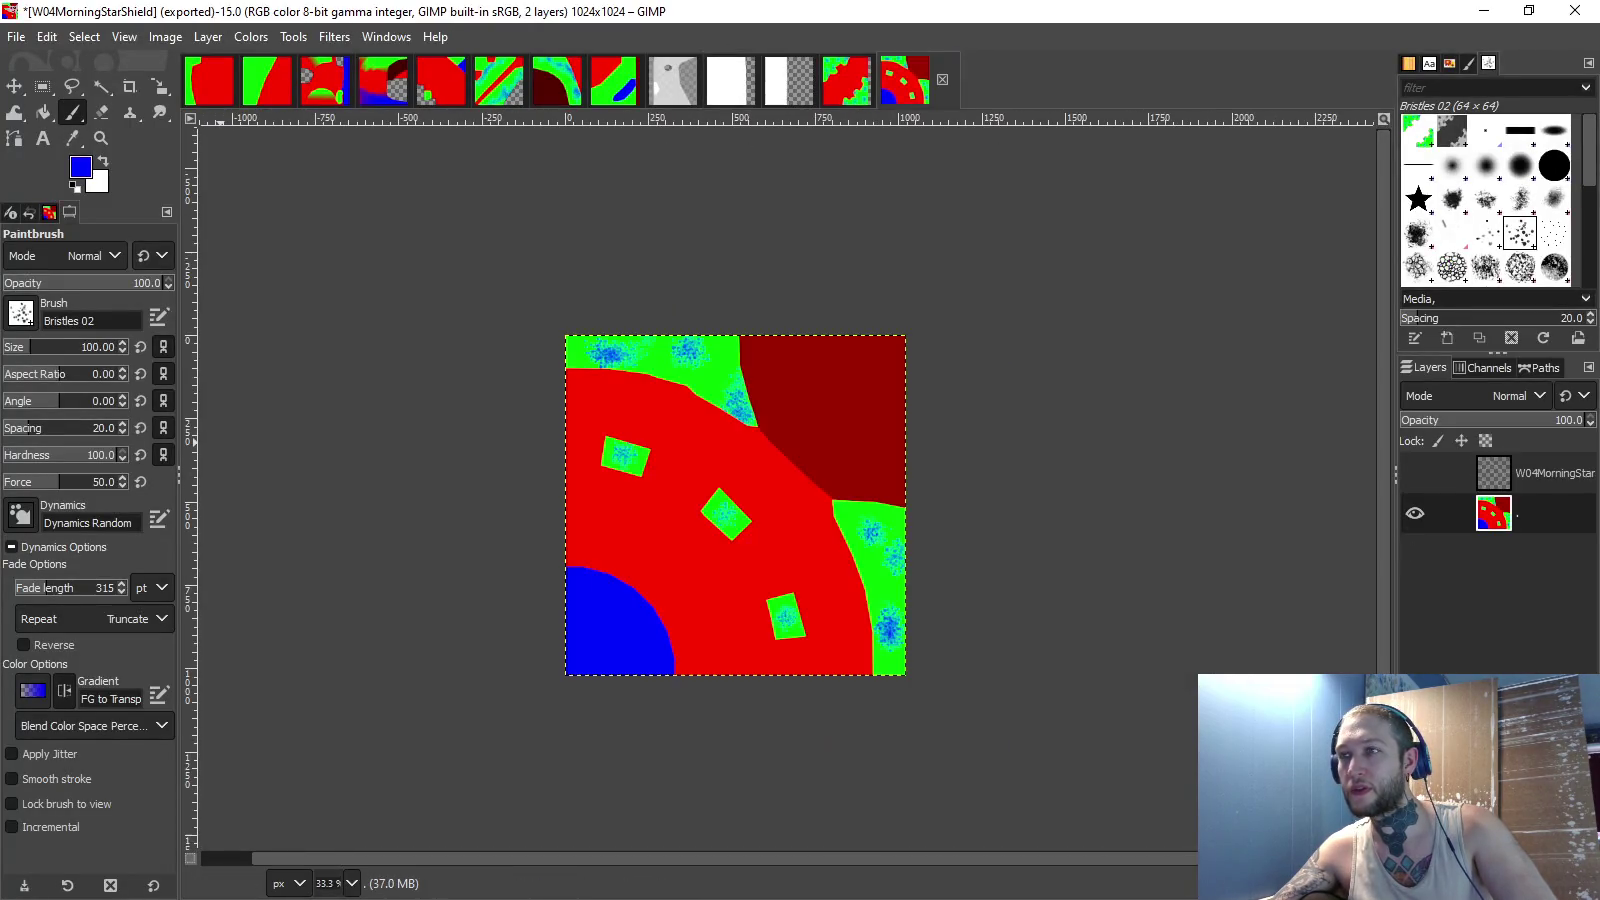
key("alt+Tab")
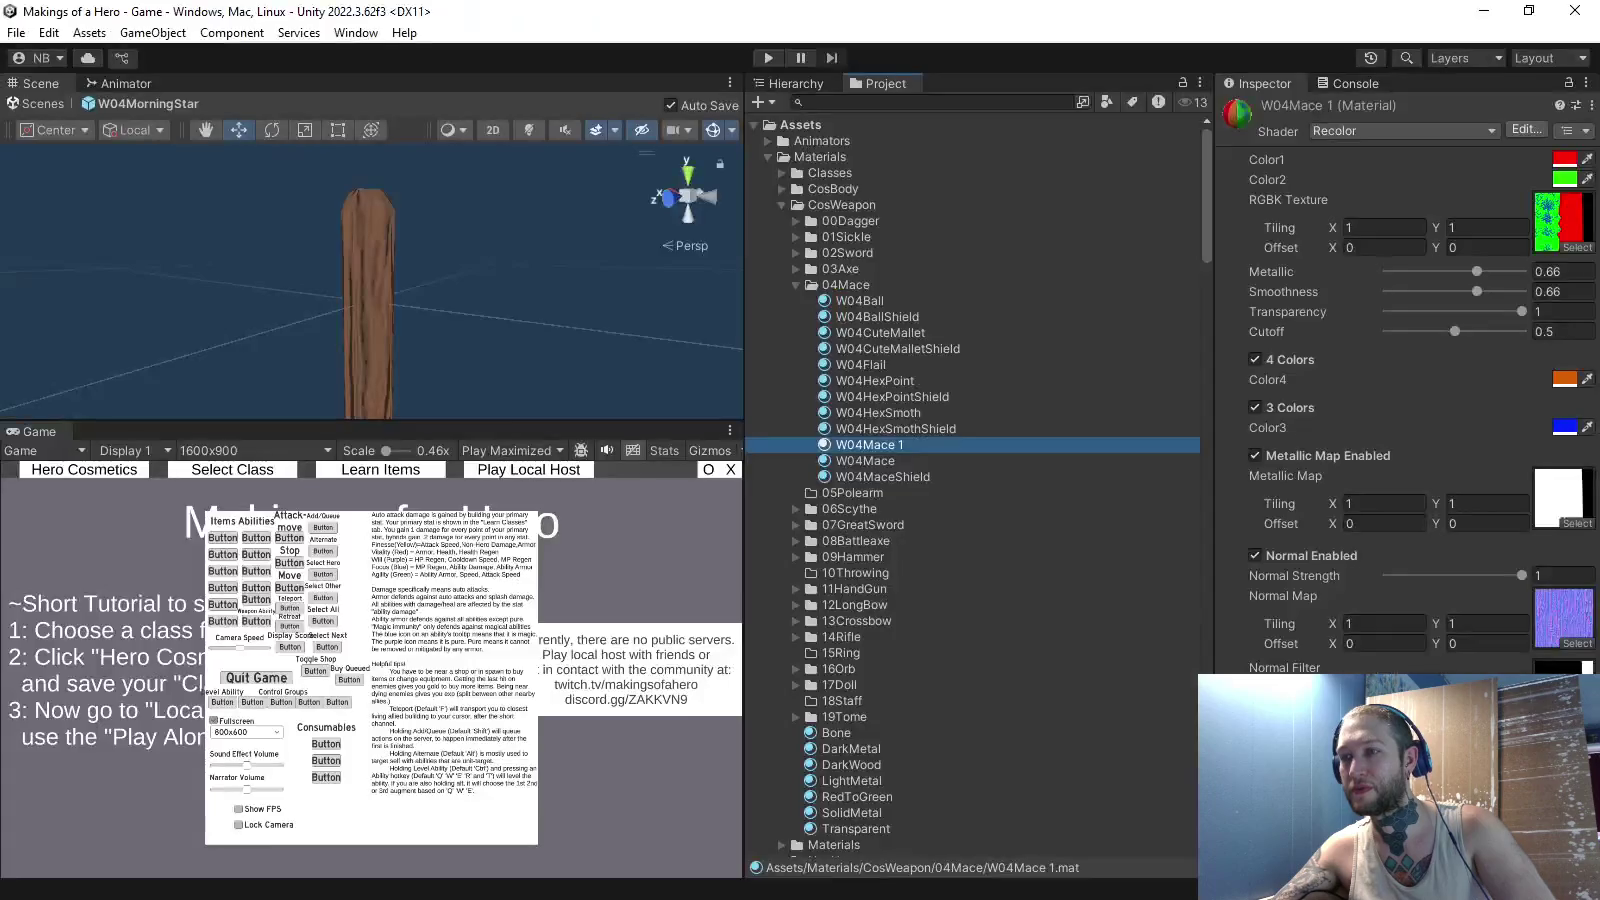
type("geb")
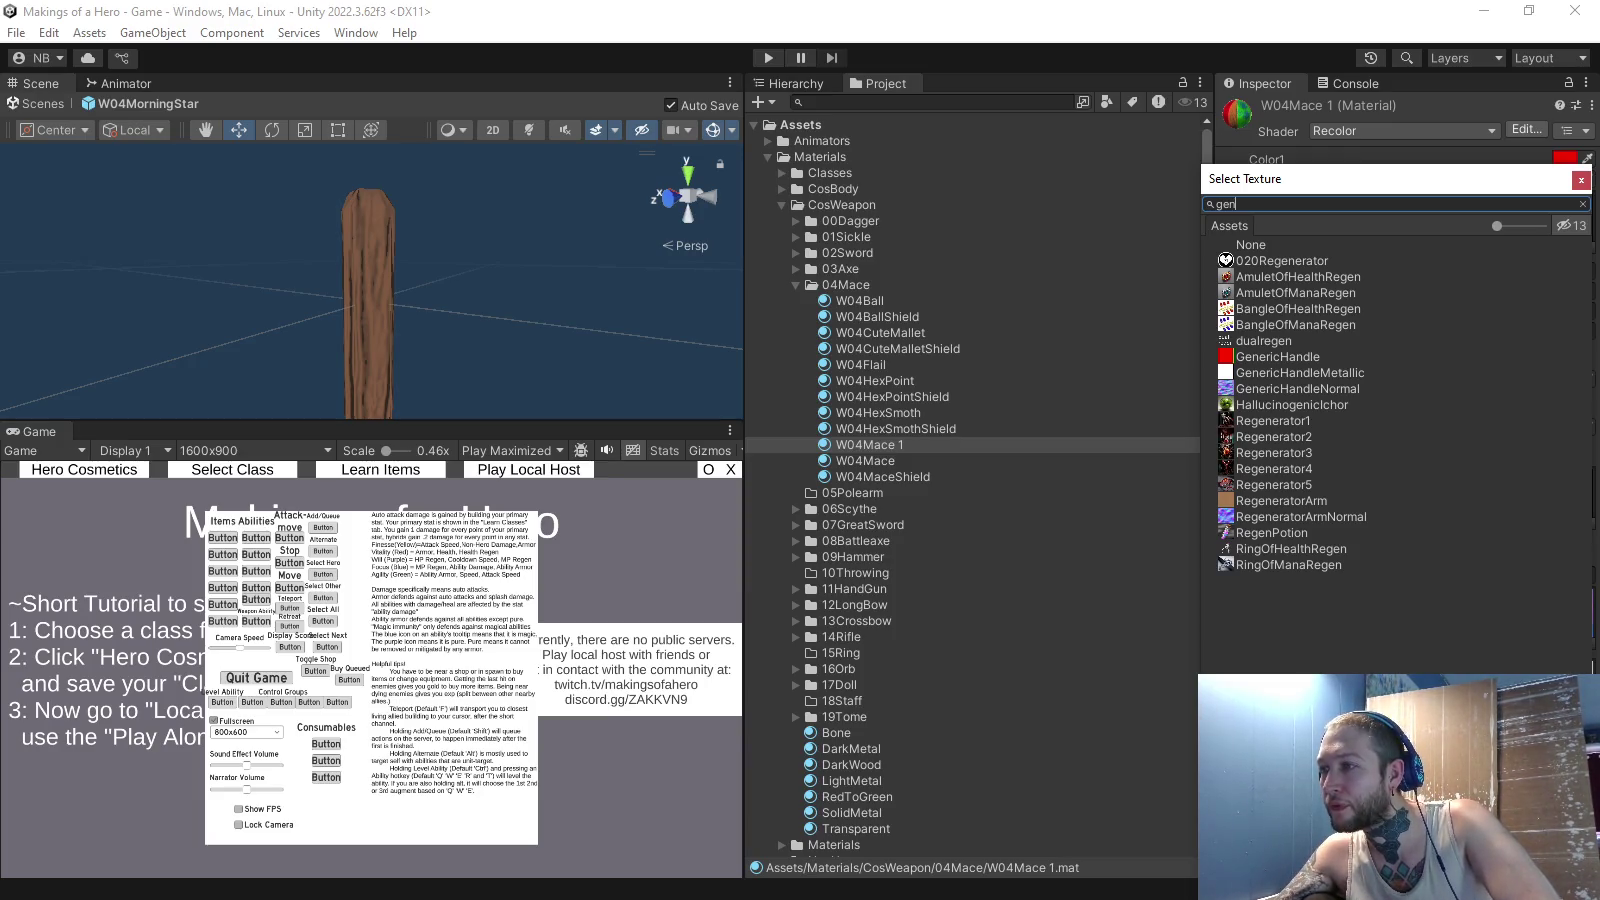
key("Escape")
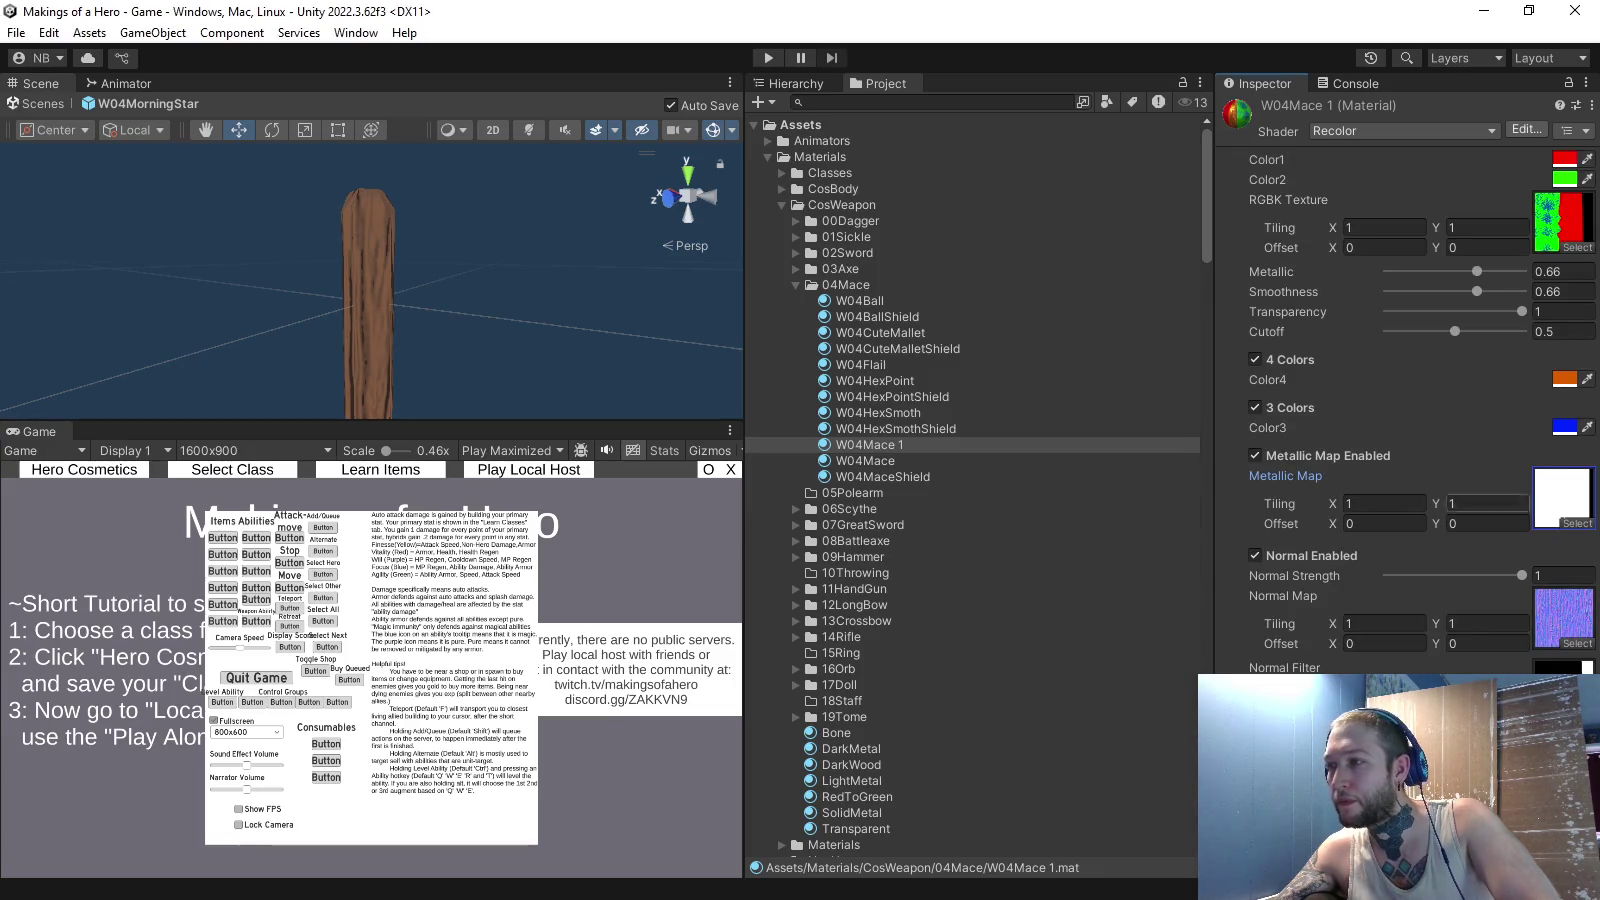
- Search 'w04' in the texture picker and assign W04MorningStar as the RGBK texture
key("Return")
type("w04")
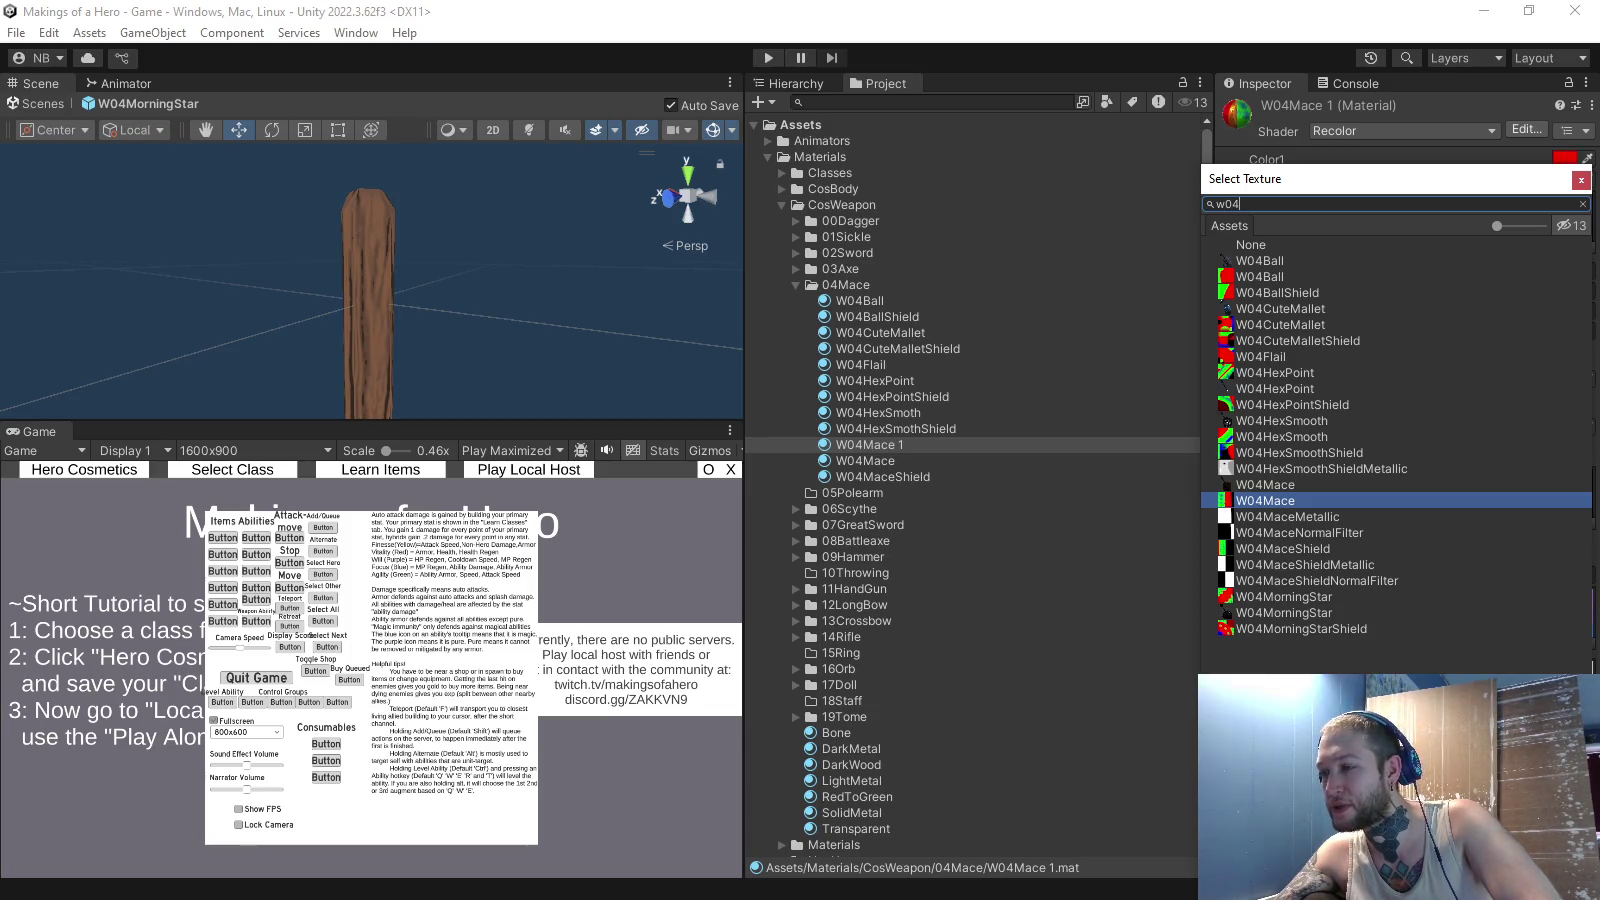
key("Escape")
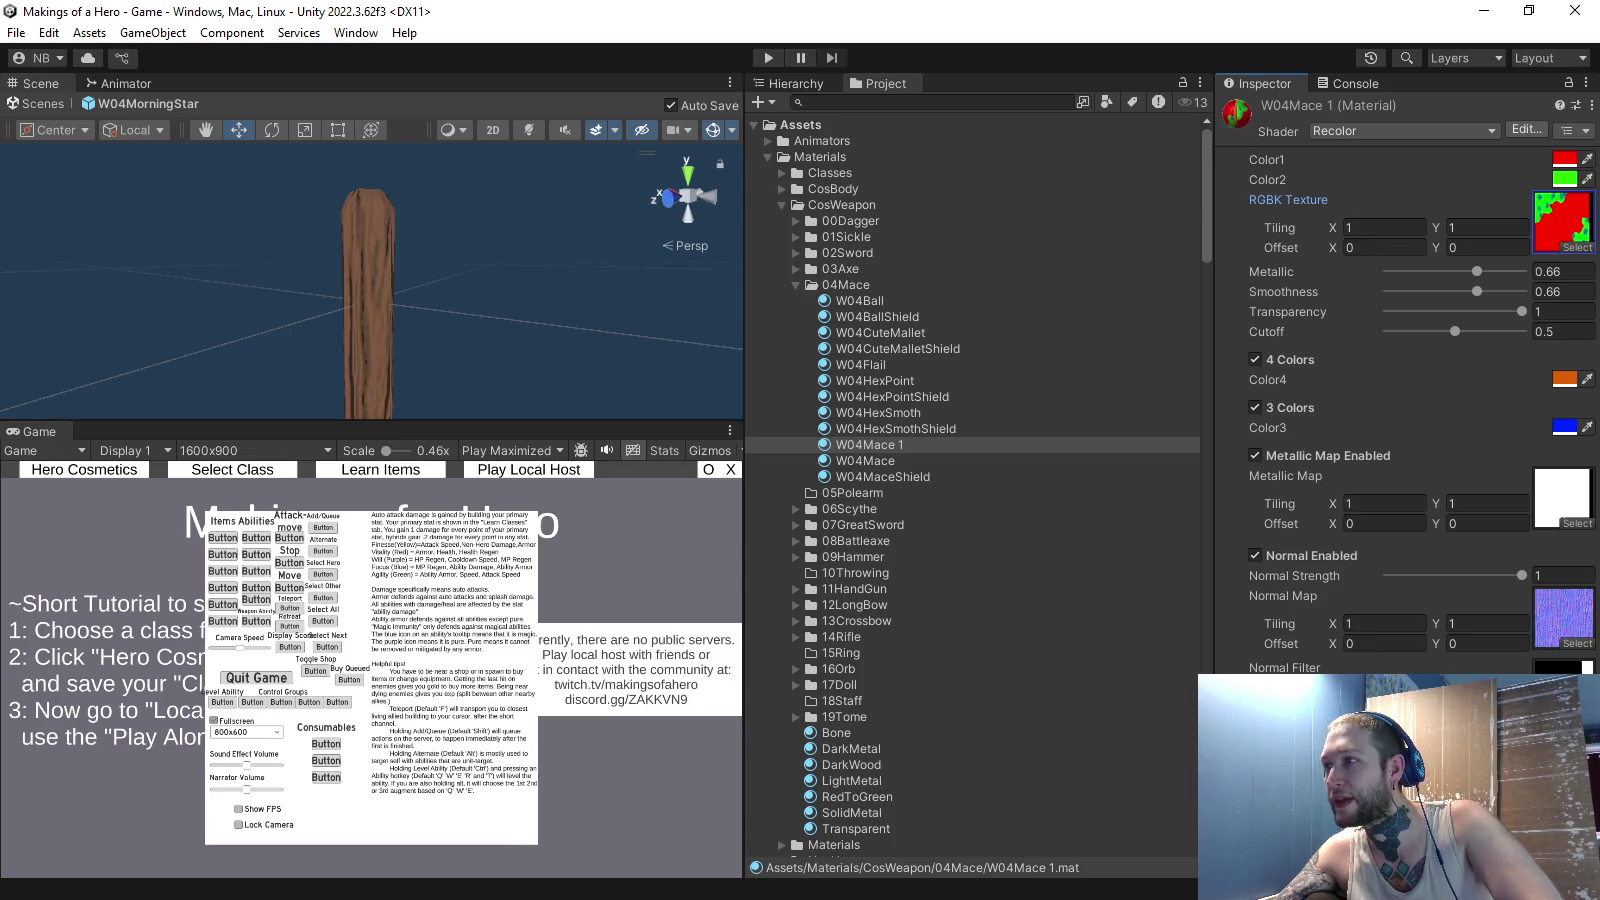
key("alt+Tab")
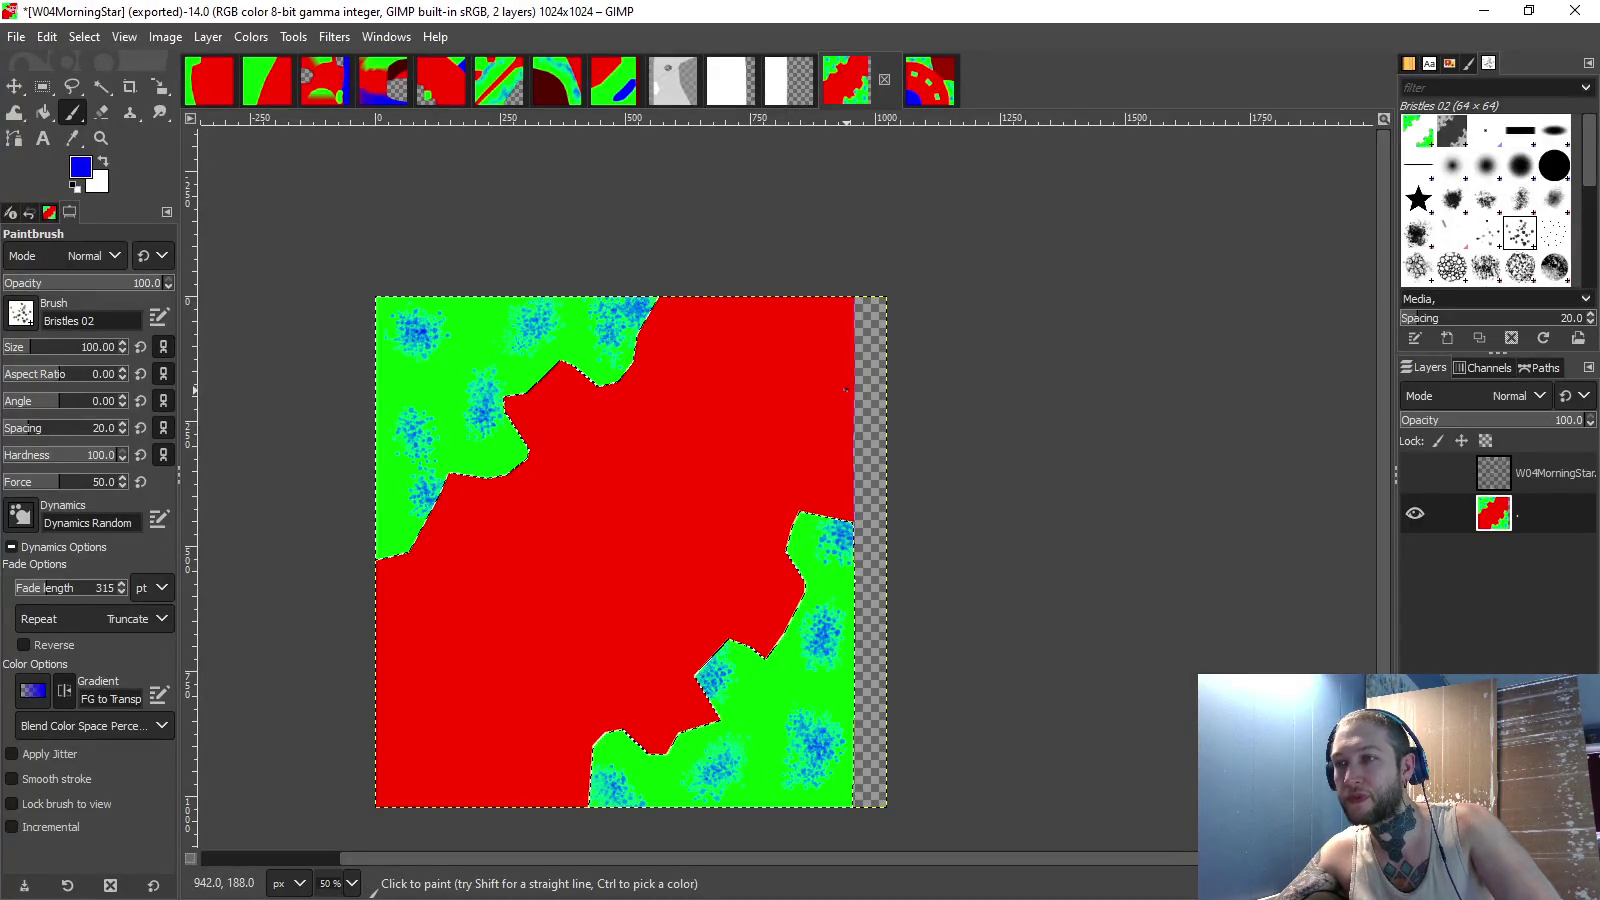
key("alt+Tab")
key("alt+Tab")
key("alt+Tab")
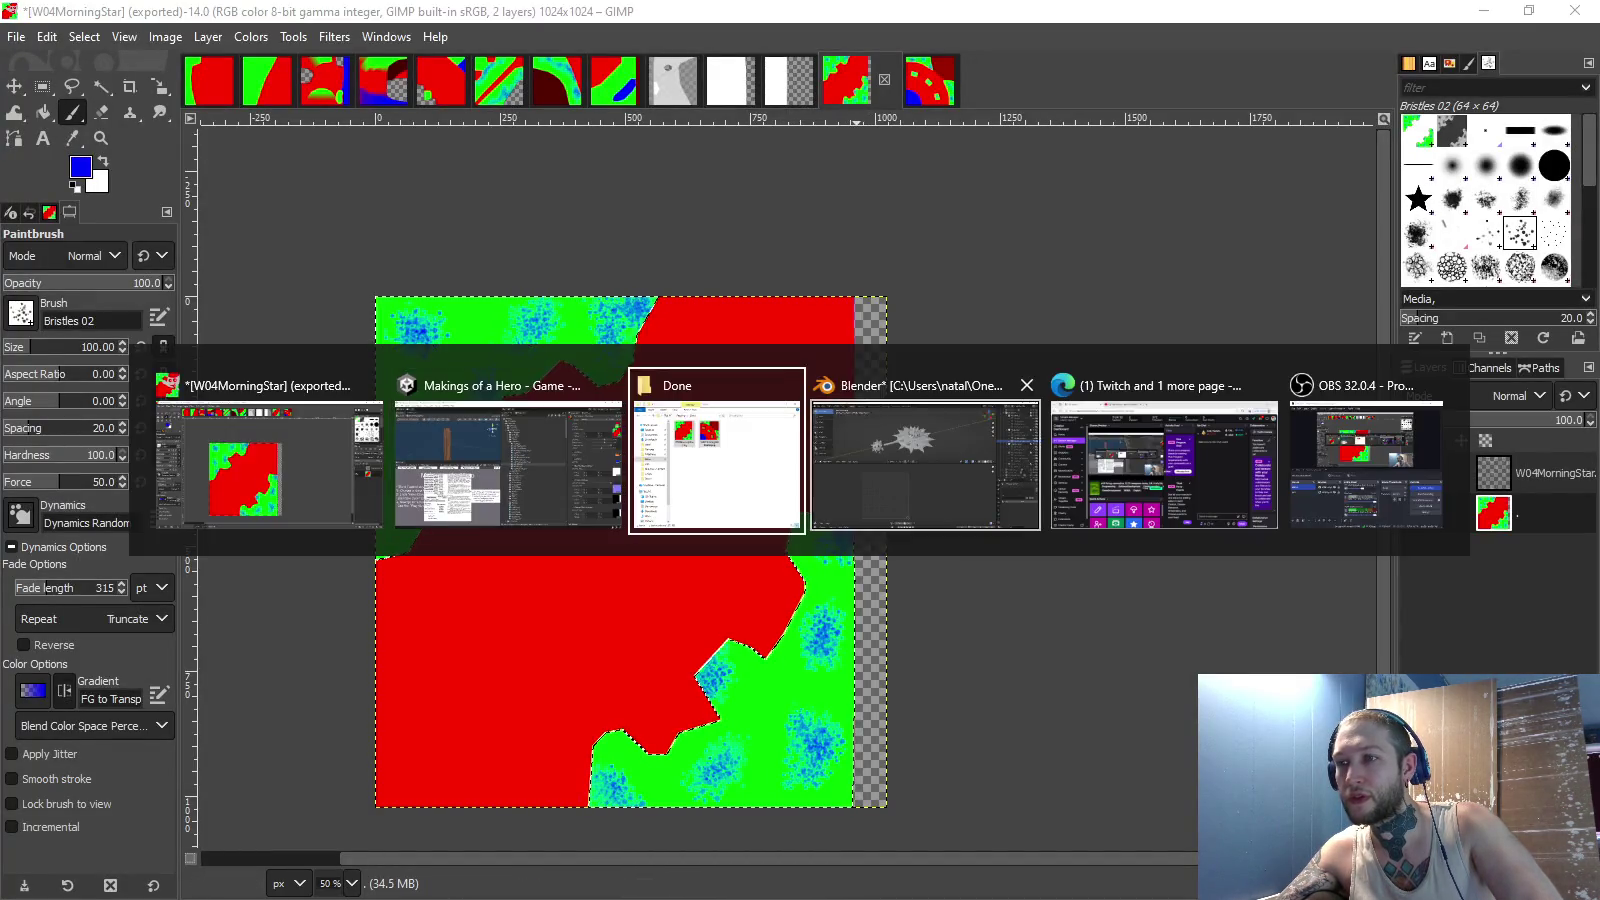
- Select W04MorningStar in Blender's Outliner, view its UVs in Edit Mode, then return to Unity
left_click(1466, 262)
key("Tab")
scroll(375, 644, "up", 5)
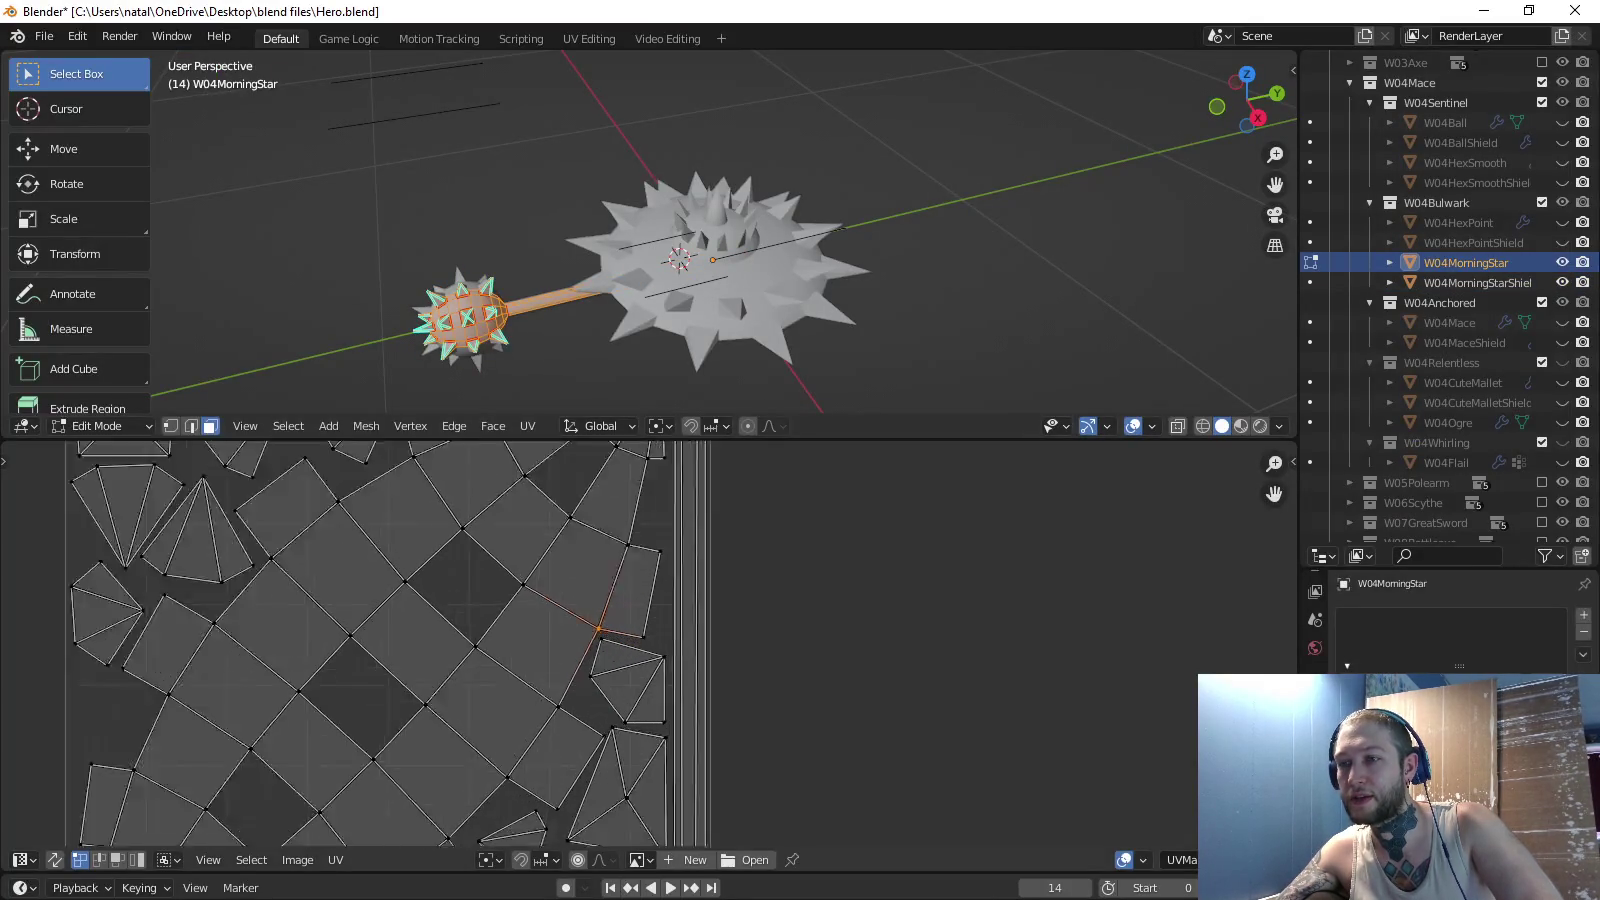
scroll(370, 644, "down", 2)
key("alt+Tab")
key("alt+Tab")
key("alt+Tab")
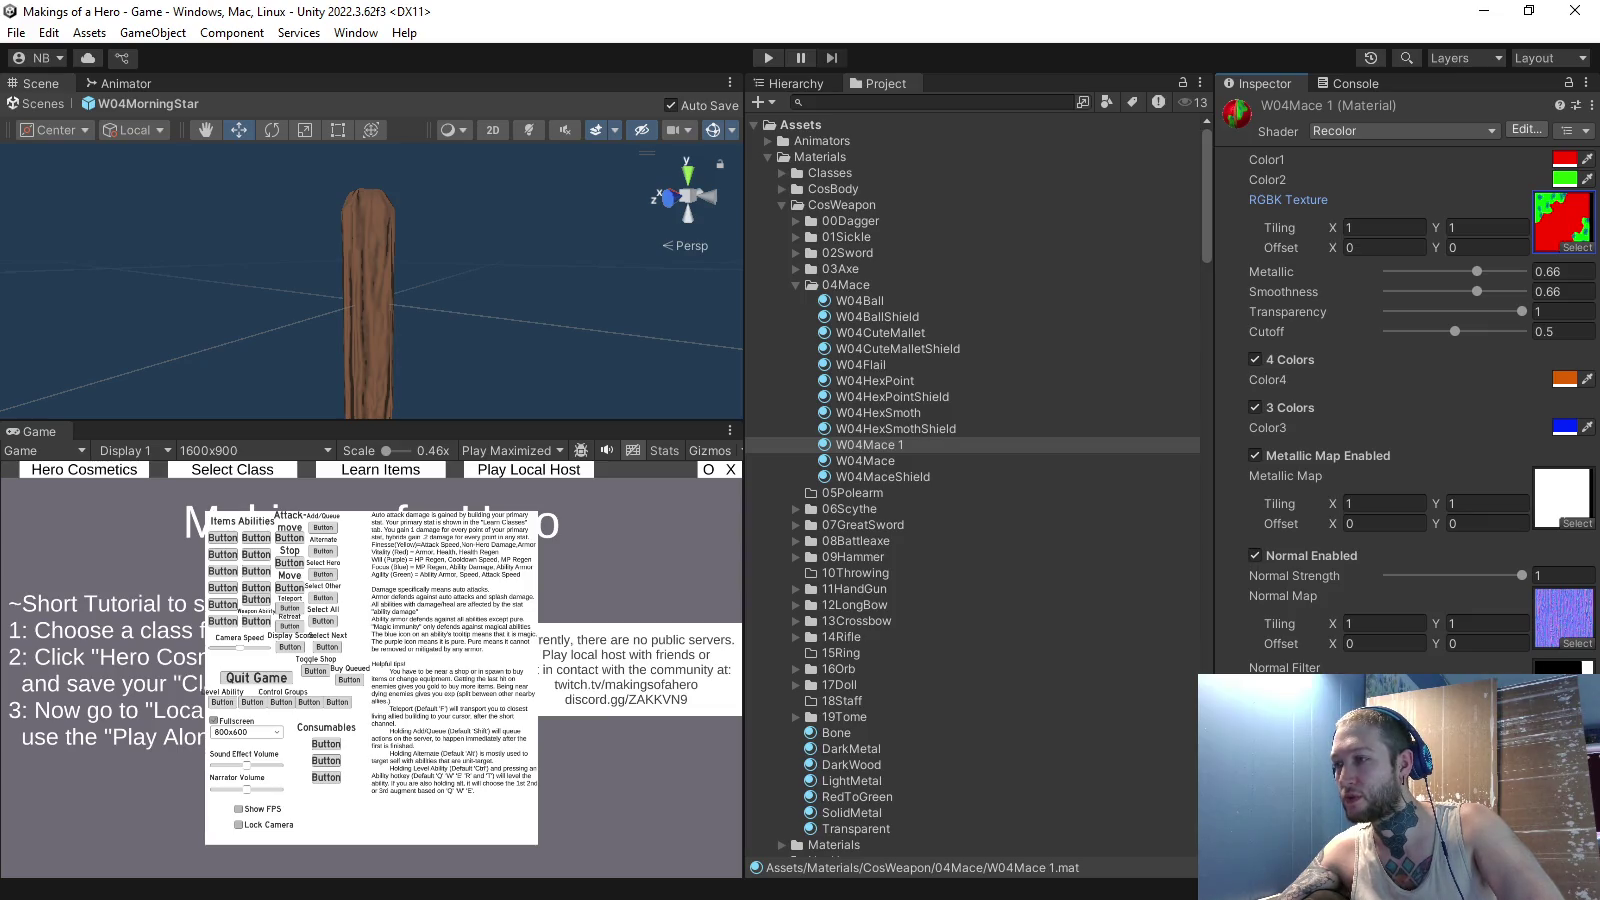
- Search 'generic' in the normal filter texture picker, then close it without choosing
left_click(1577, 712)
type("generic")
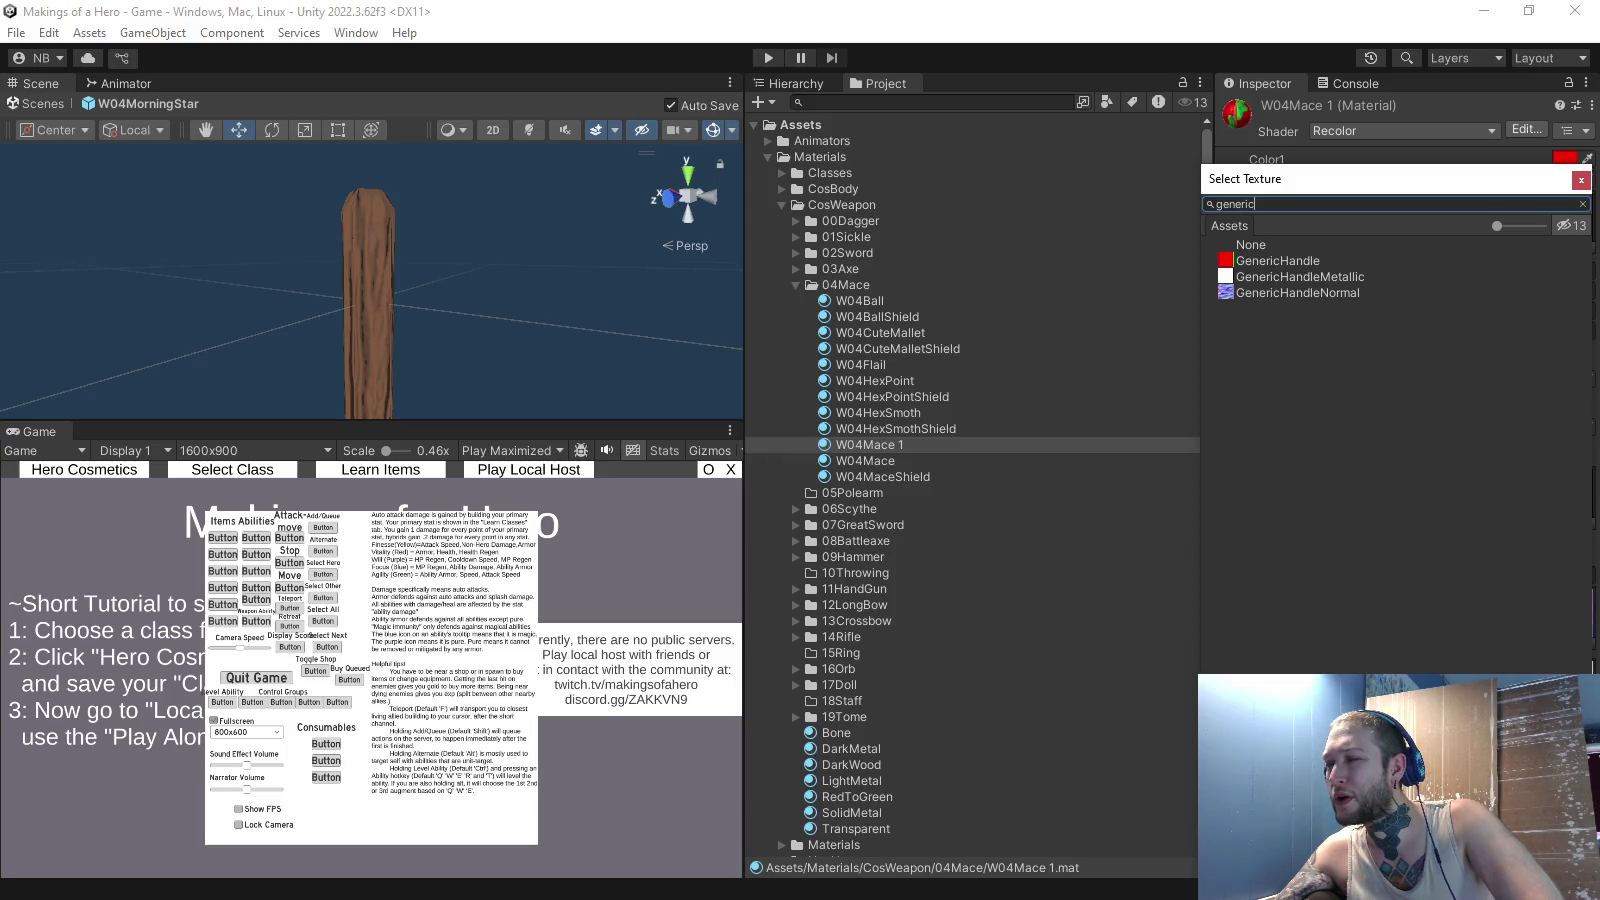
key("Escape")
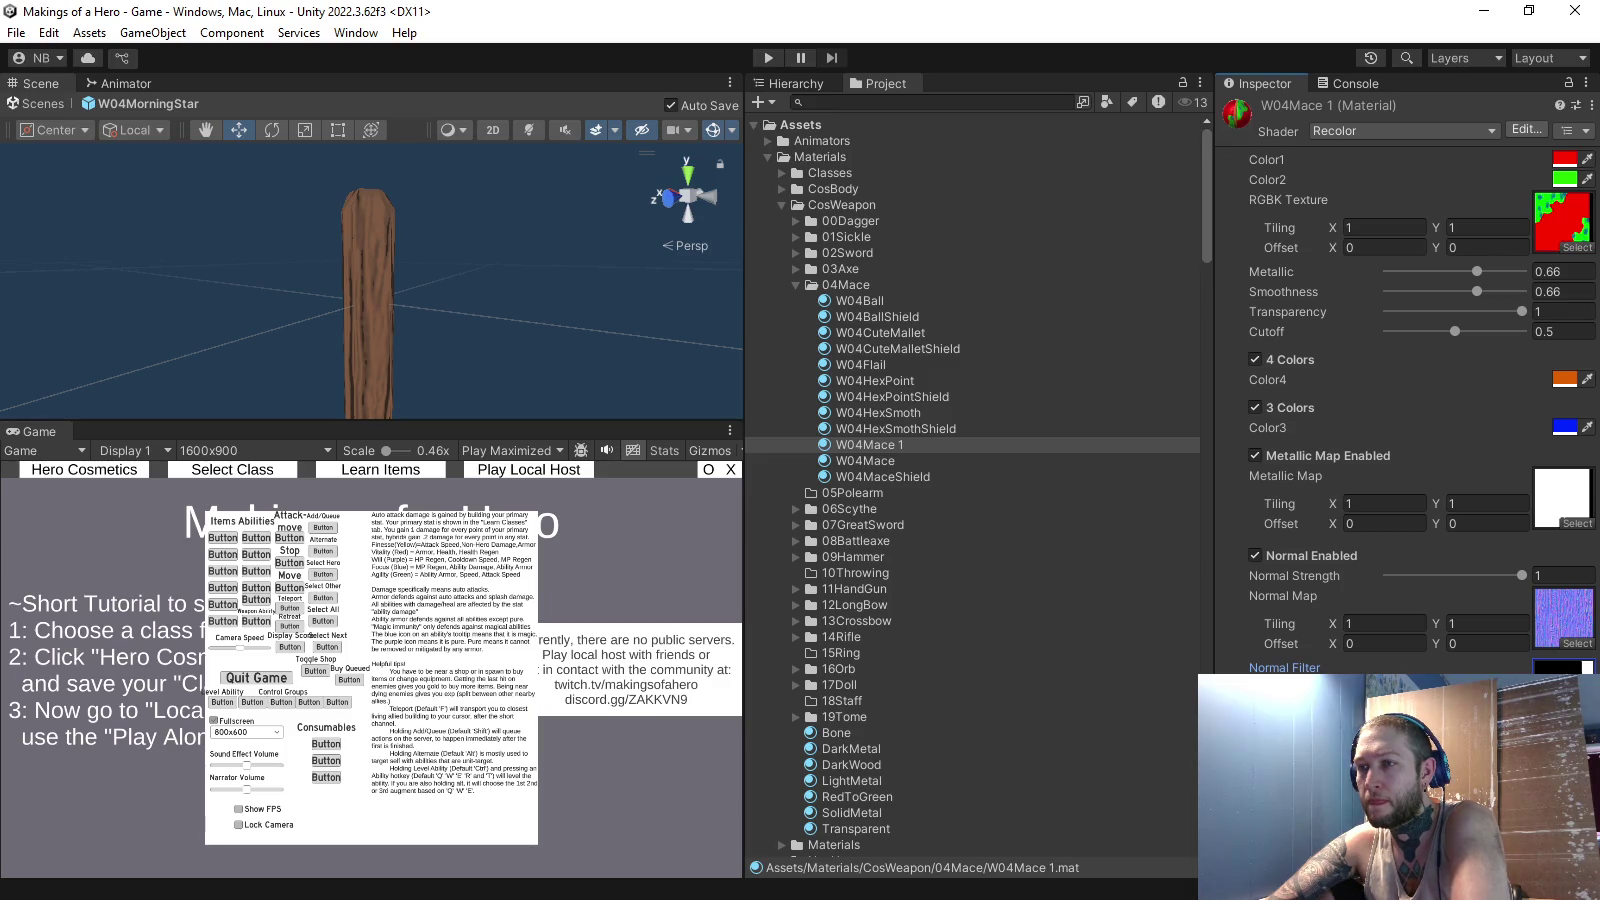
- Rename the W04Mace 1 material to W04MorningStar with F2
key("Up")
key("Down")
key("F2")
type("W04Mo")
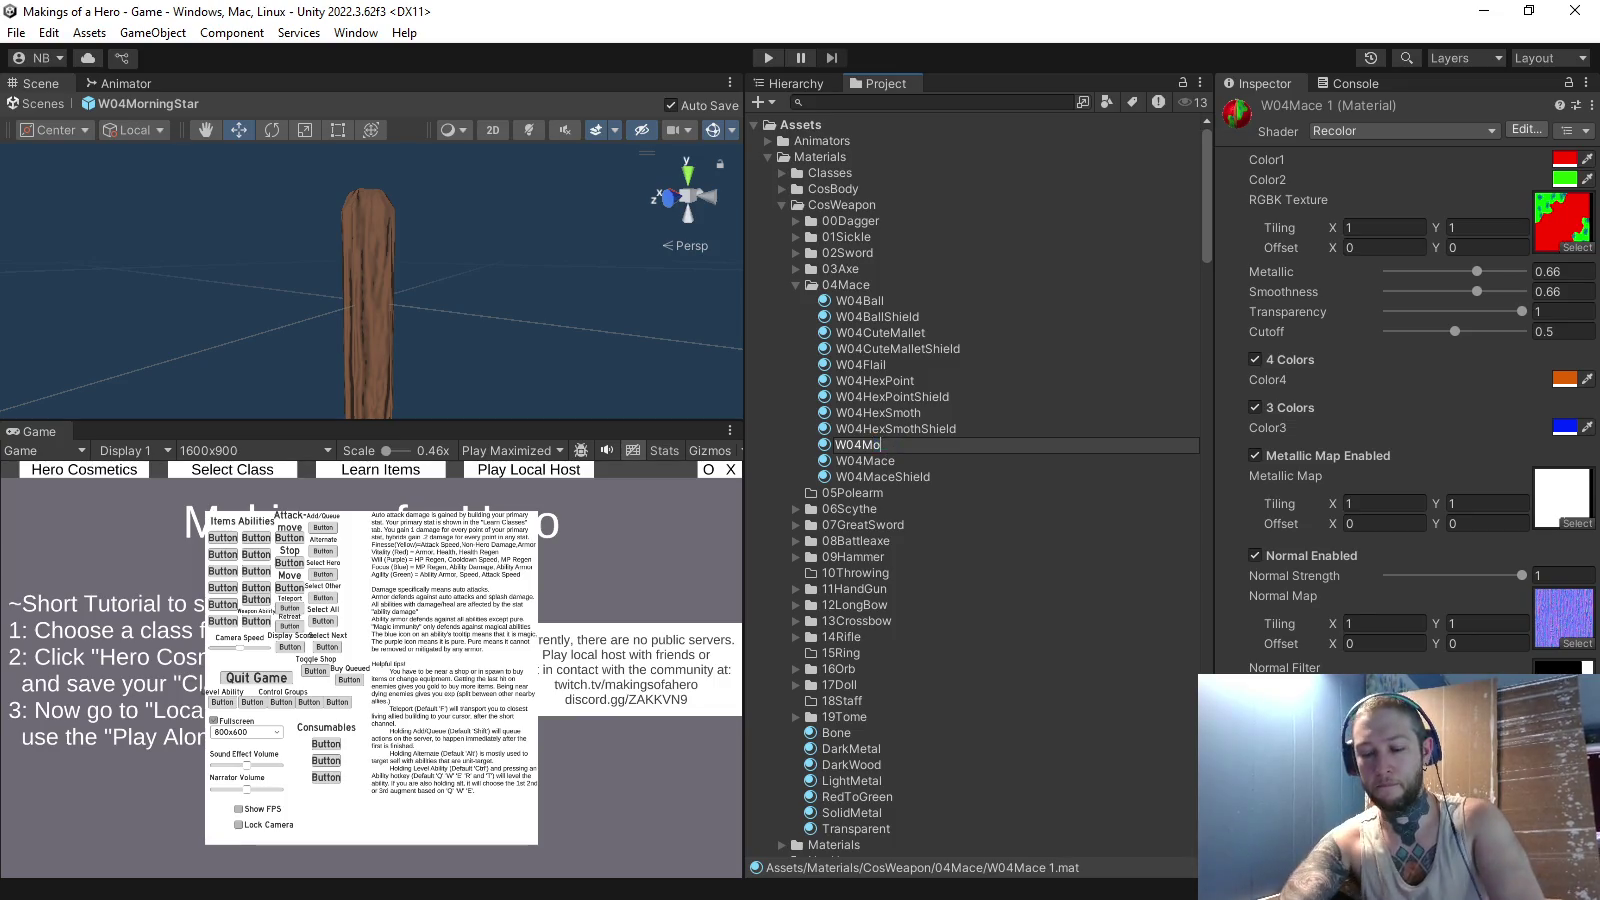
type("rningStar")
key("Return")
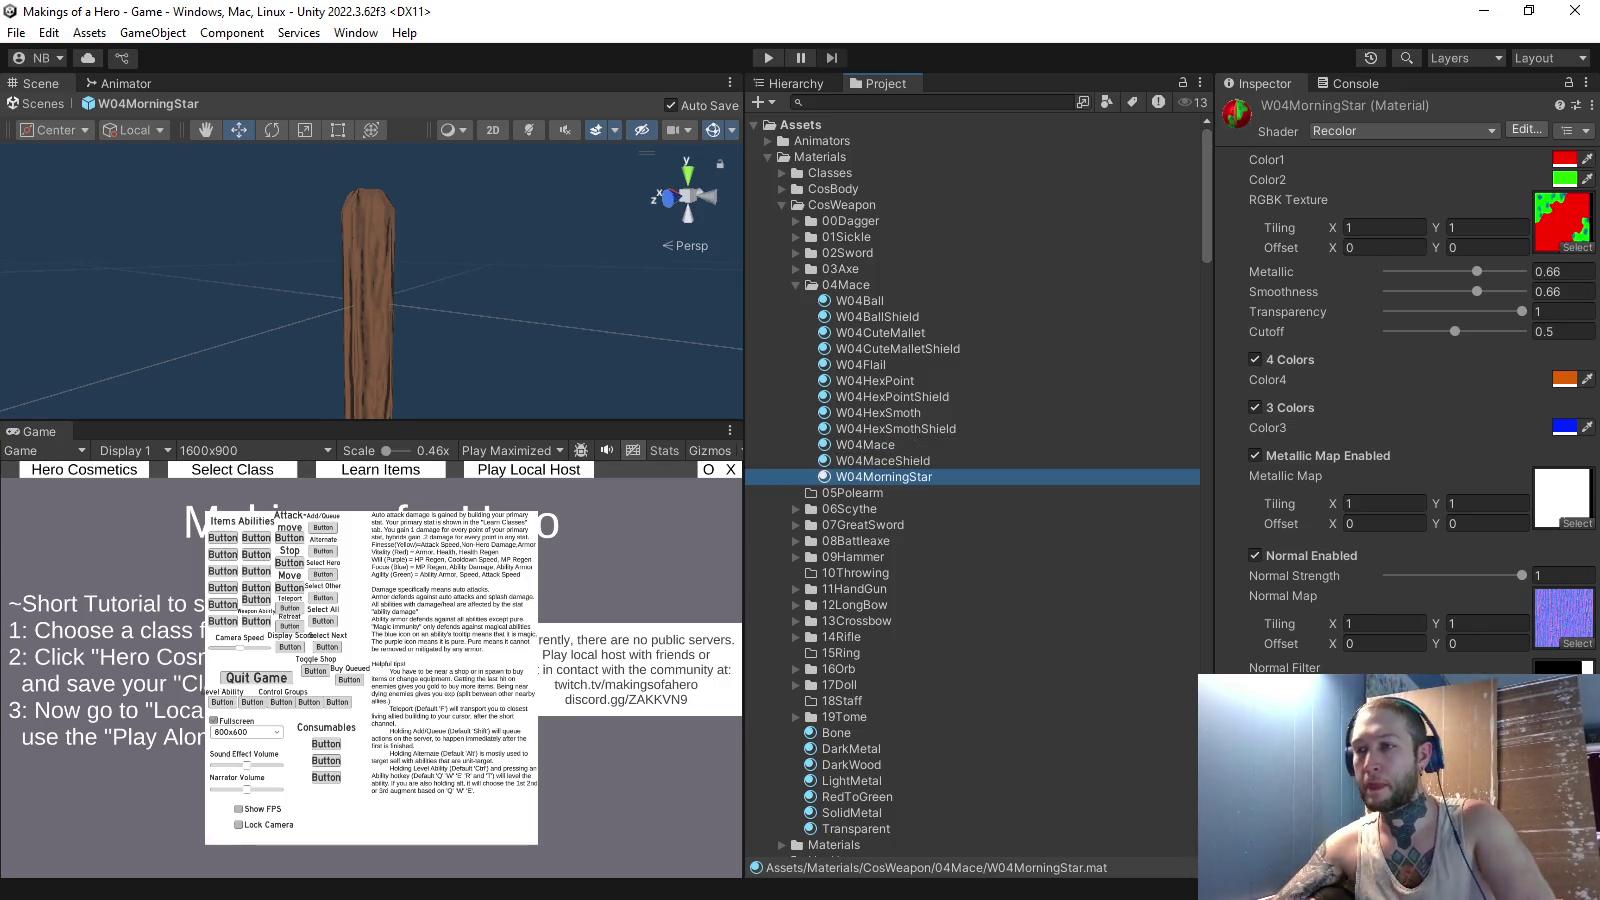
scroll(972, 485, "down", 10)
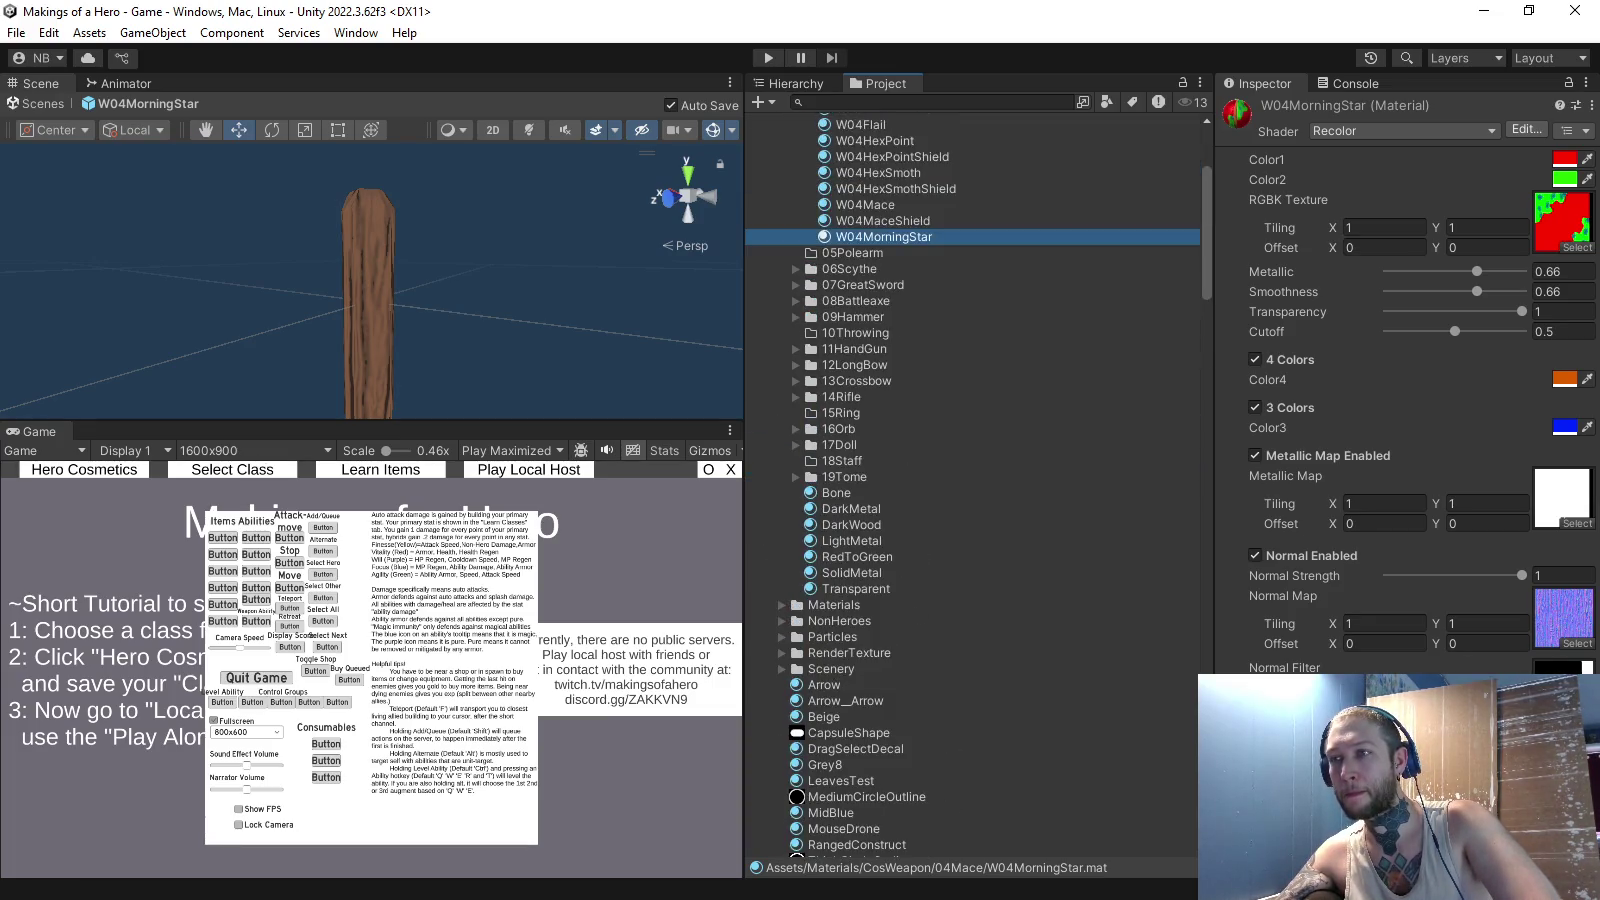
scroll(370, 280, "up", 3)
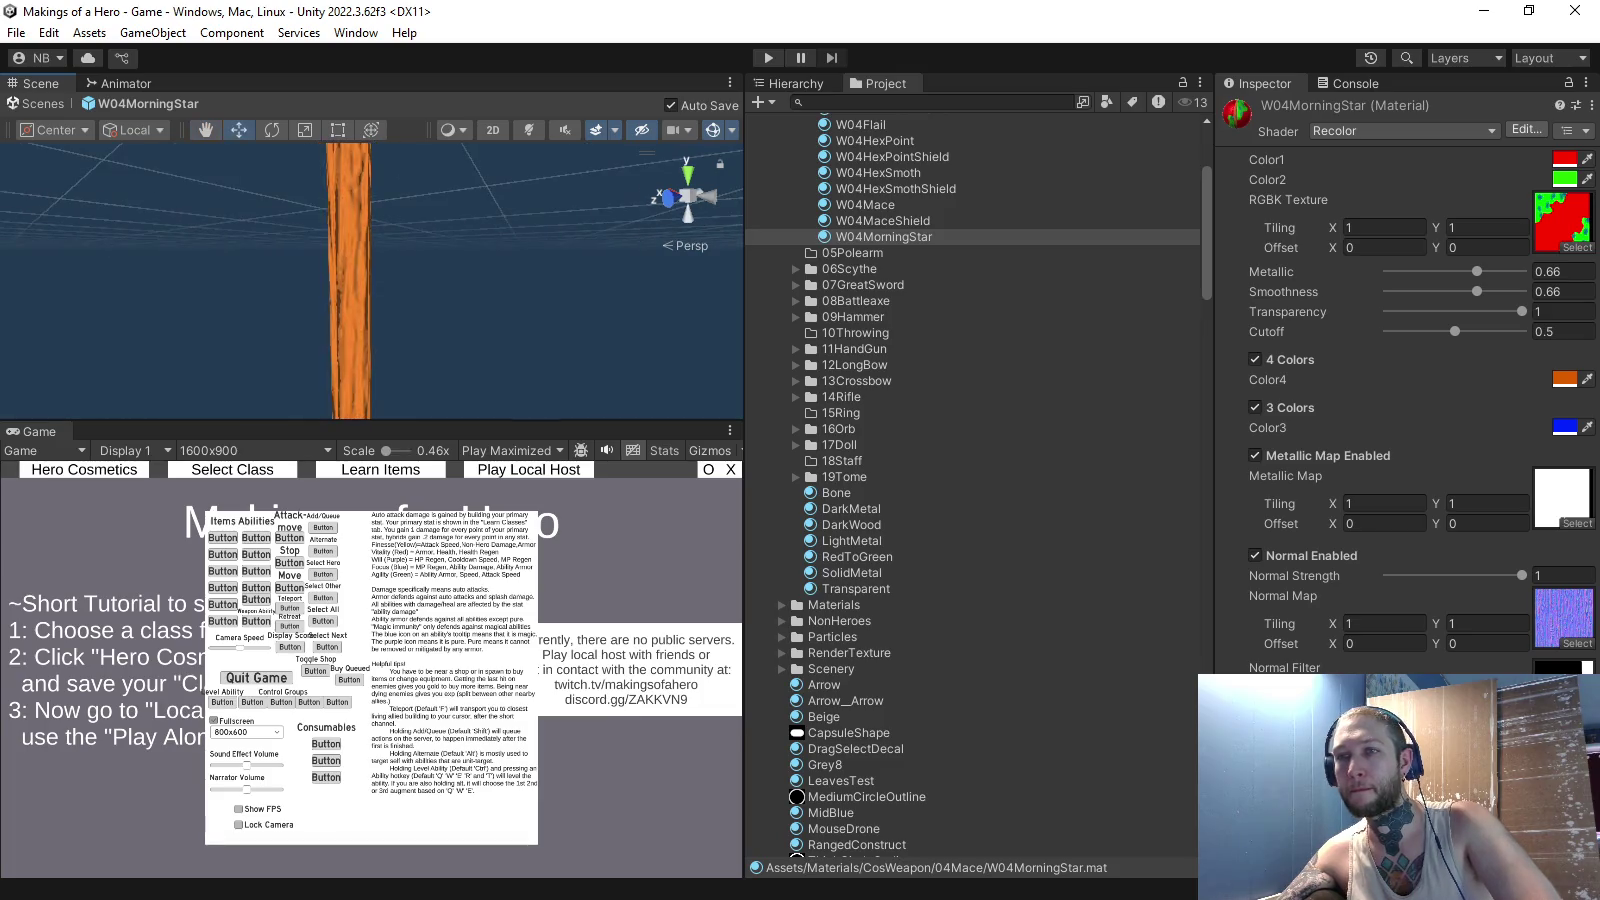
scroll(360, 280, "down", 3)
- Select and orbit the morning star, reviewing Equipment Info, Mesh Renderer and Recolor material settings
left_click(360, 330)
left_click_drag(370, 280, 427, 296)
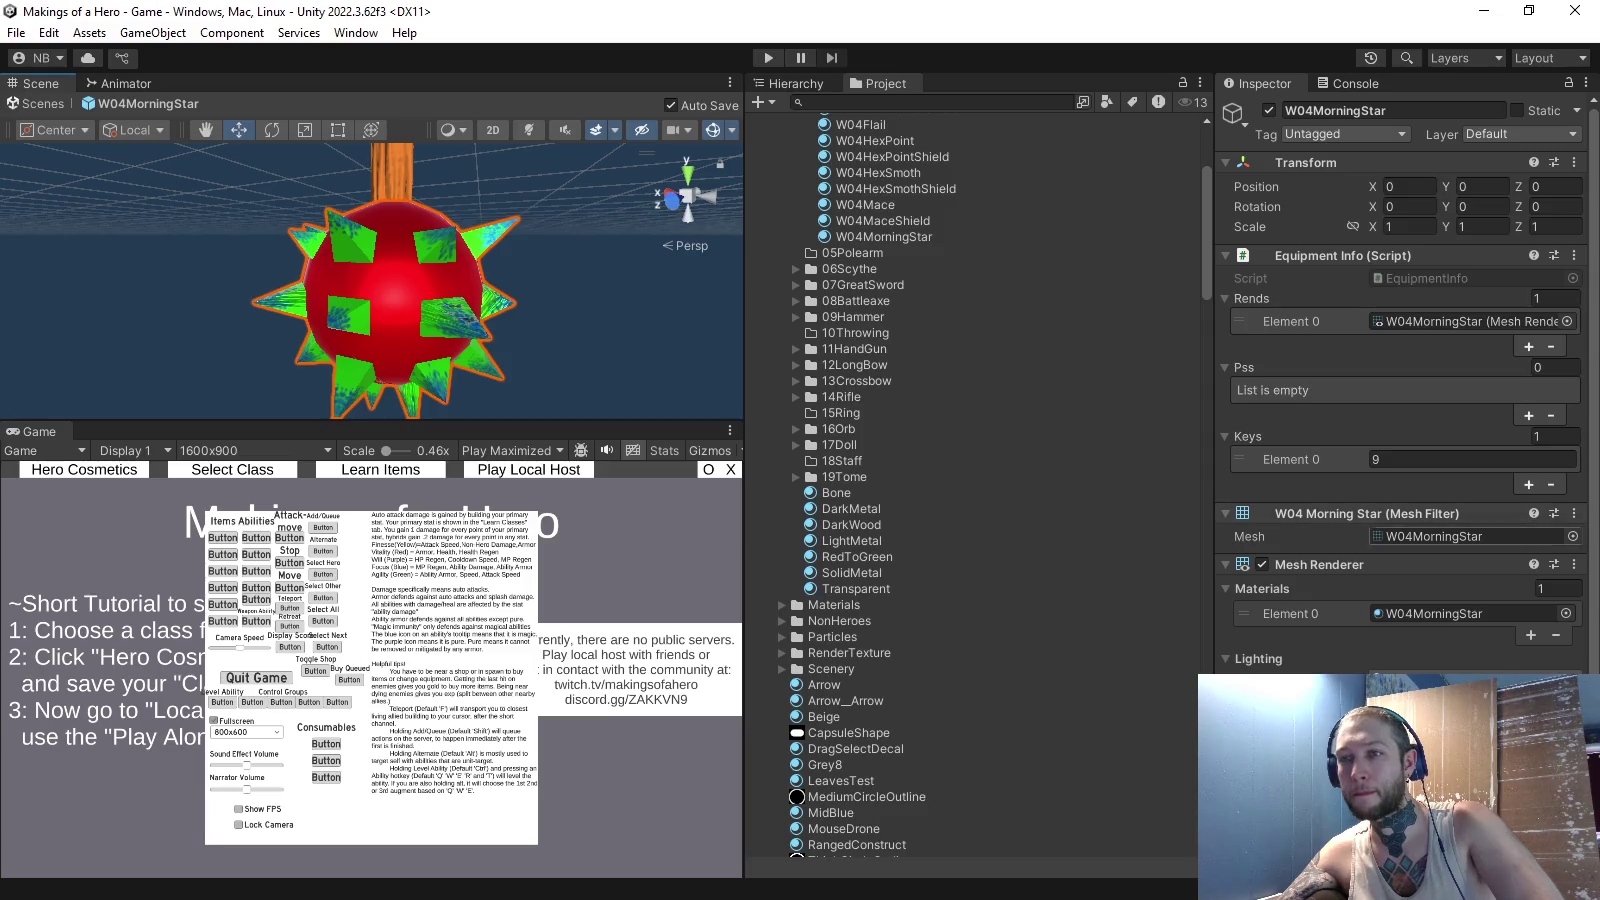
scroll(1450, 560, "down", 3)
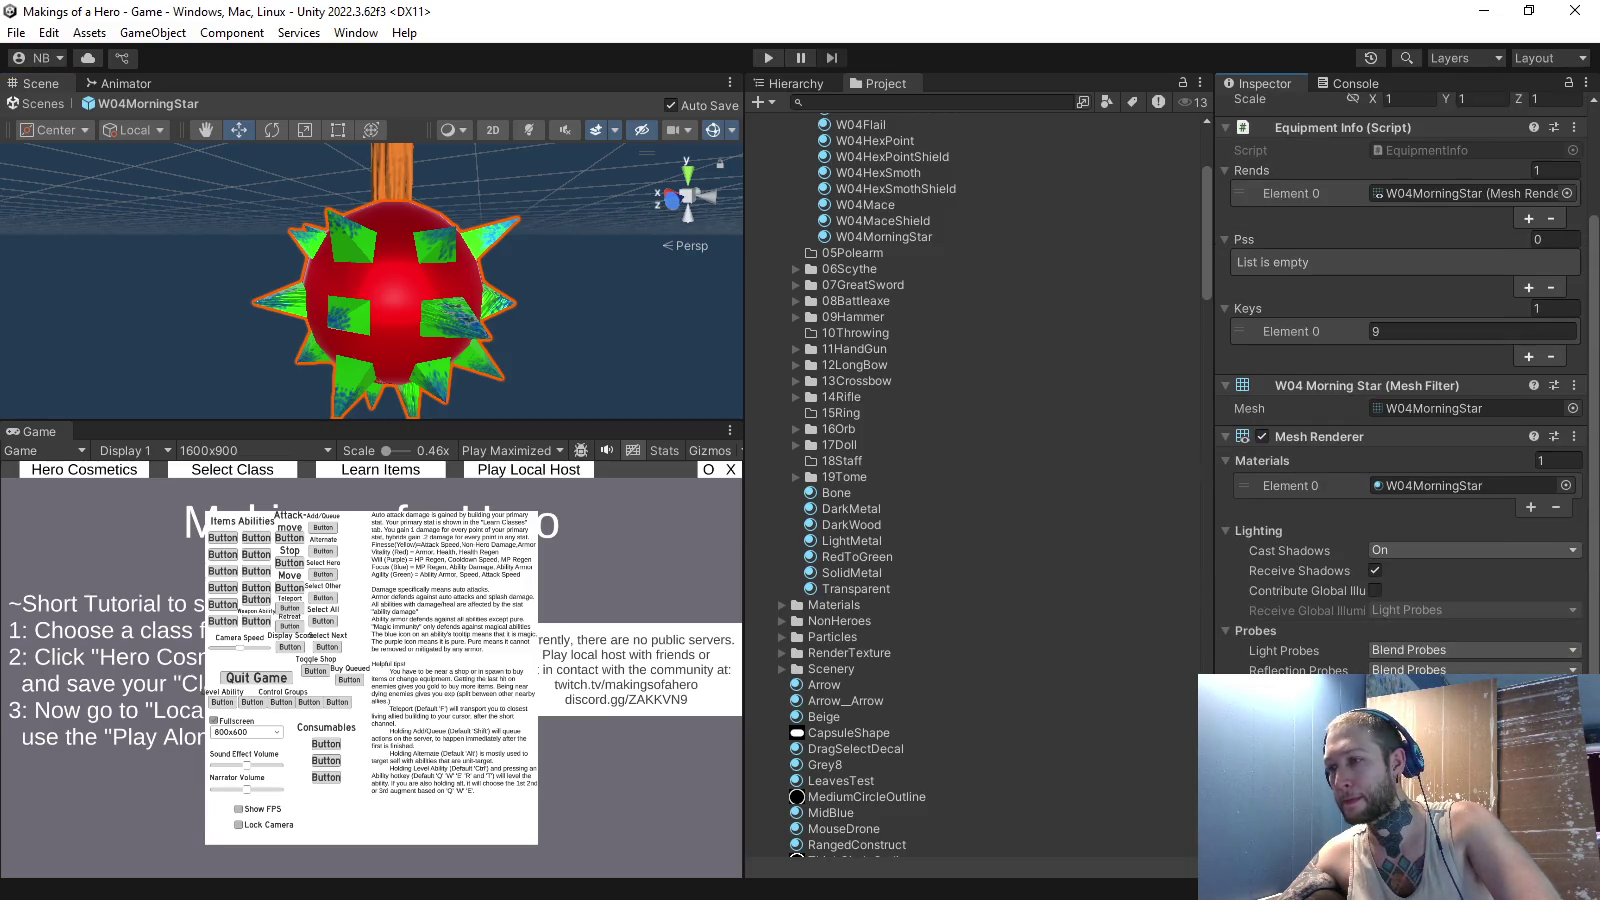
scroll(1400, 450, "down", 8)
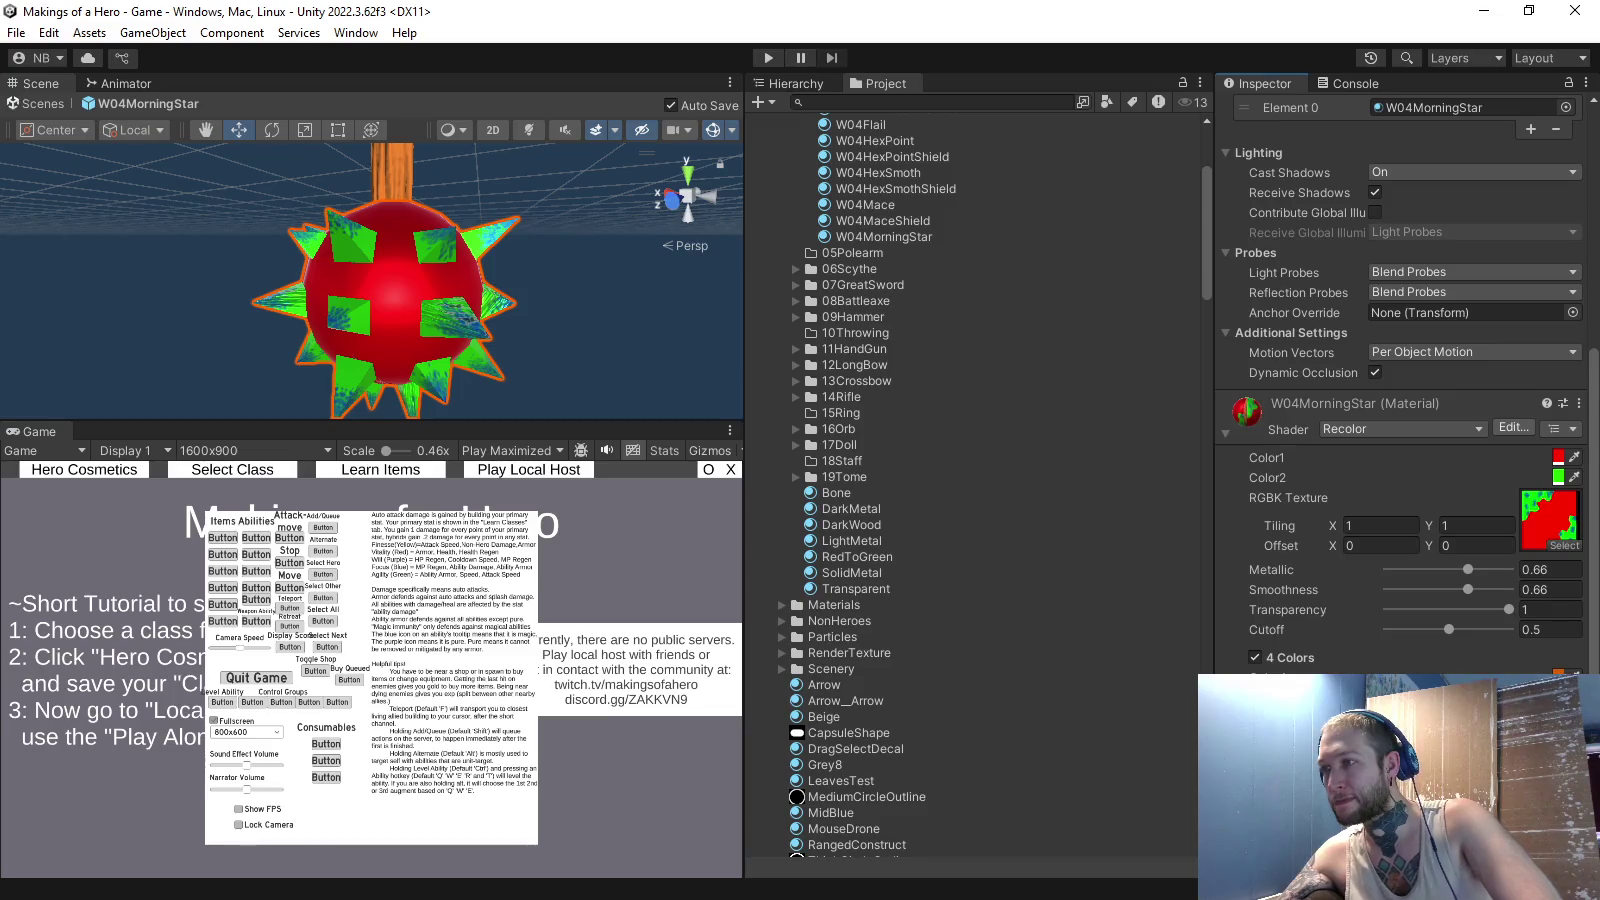
scroll(1400, 400, "up", 8)
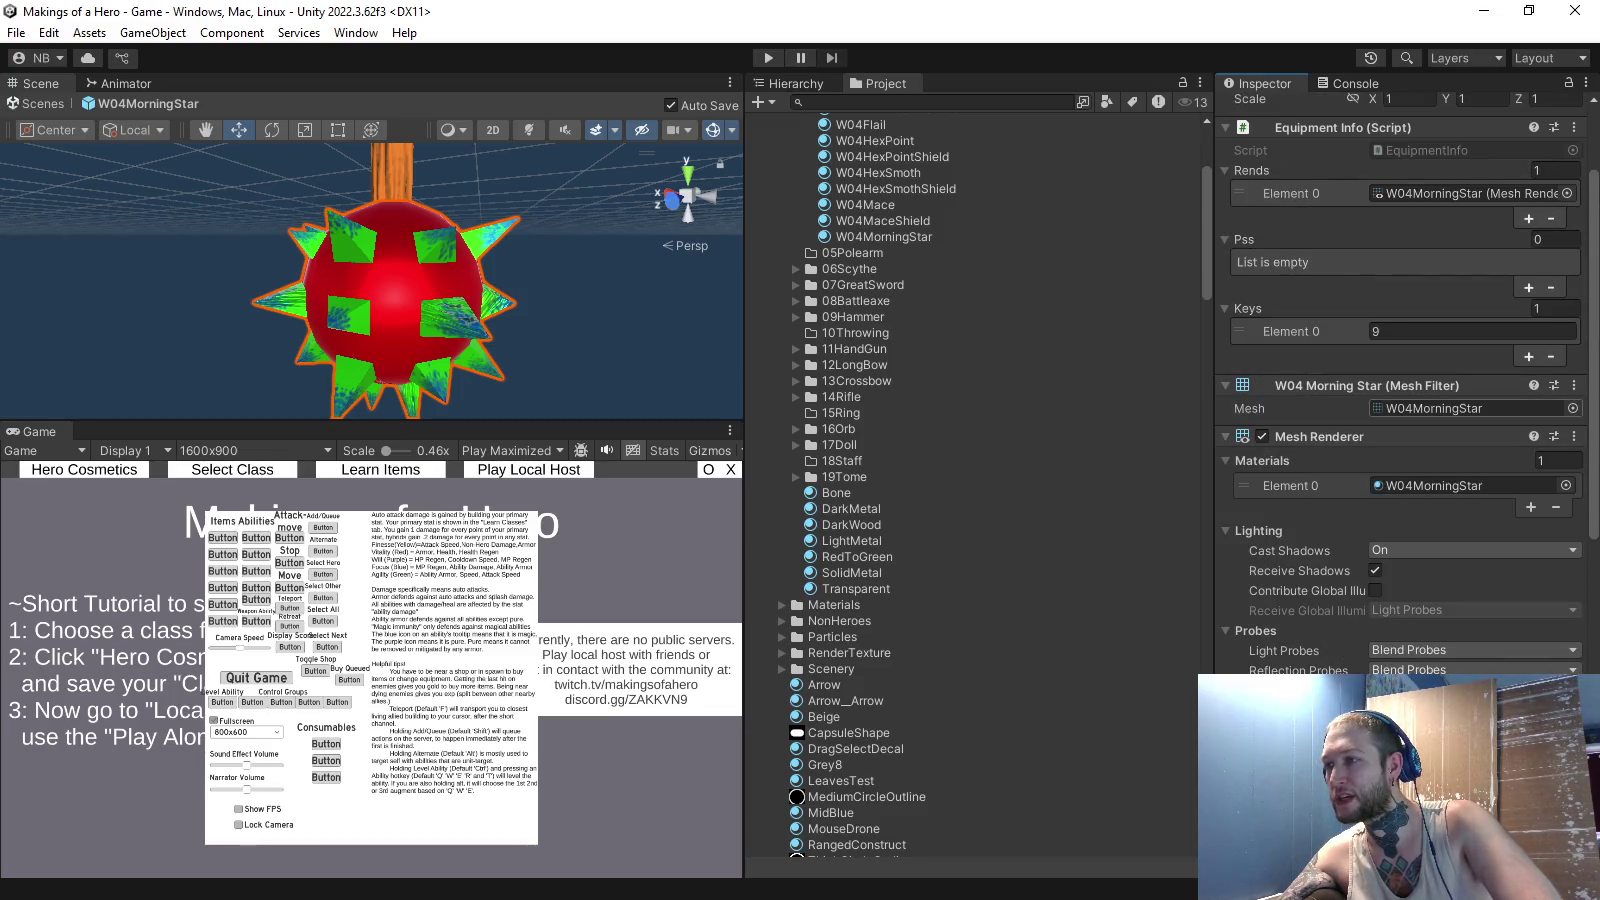
scroll(1400, 400, "down", 7)
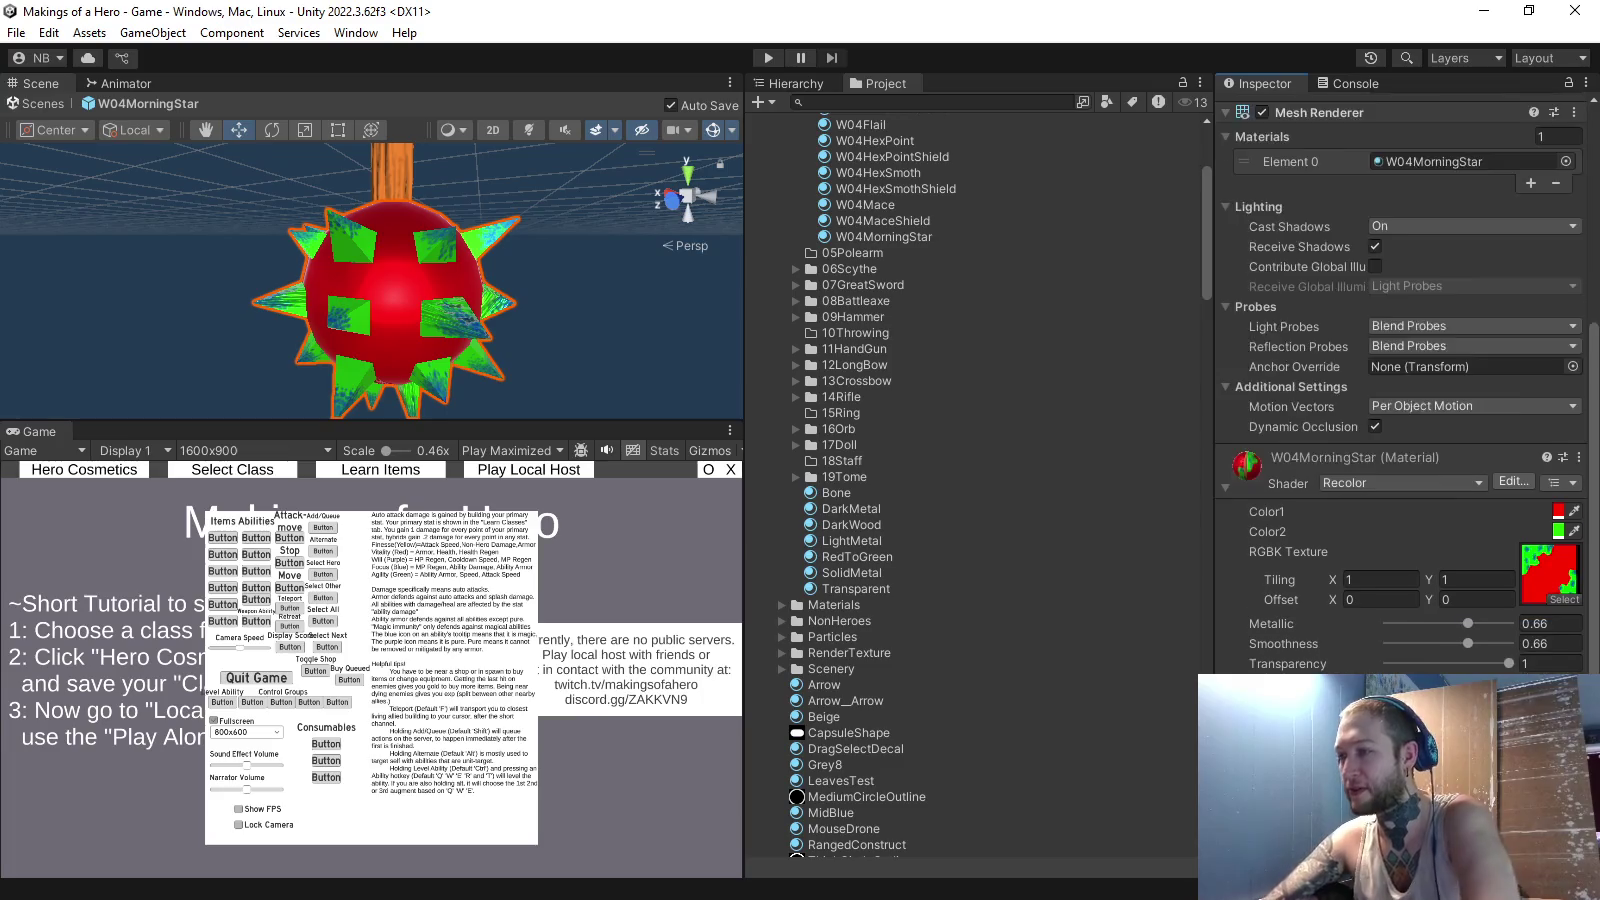
scroll(1400, 400, "down", 1)
scroll(1400, 400, "down", 6)
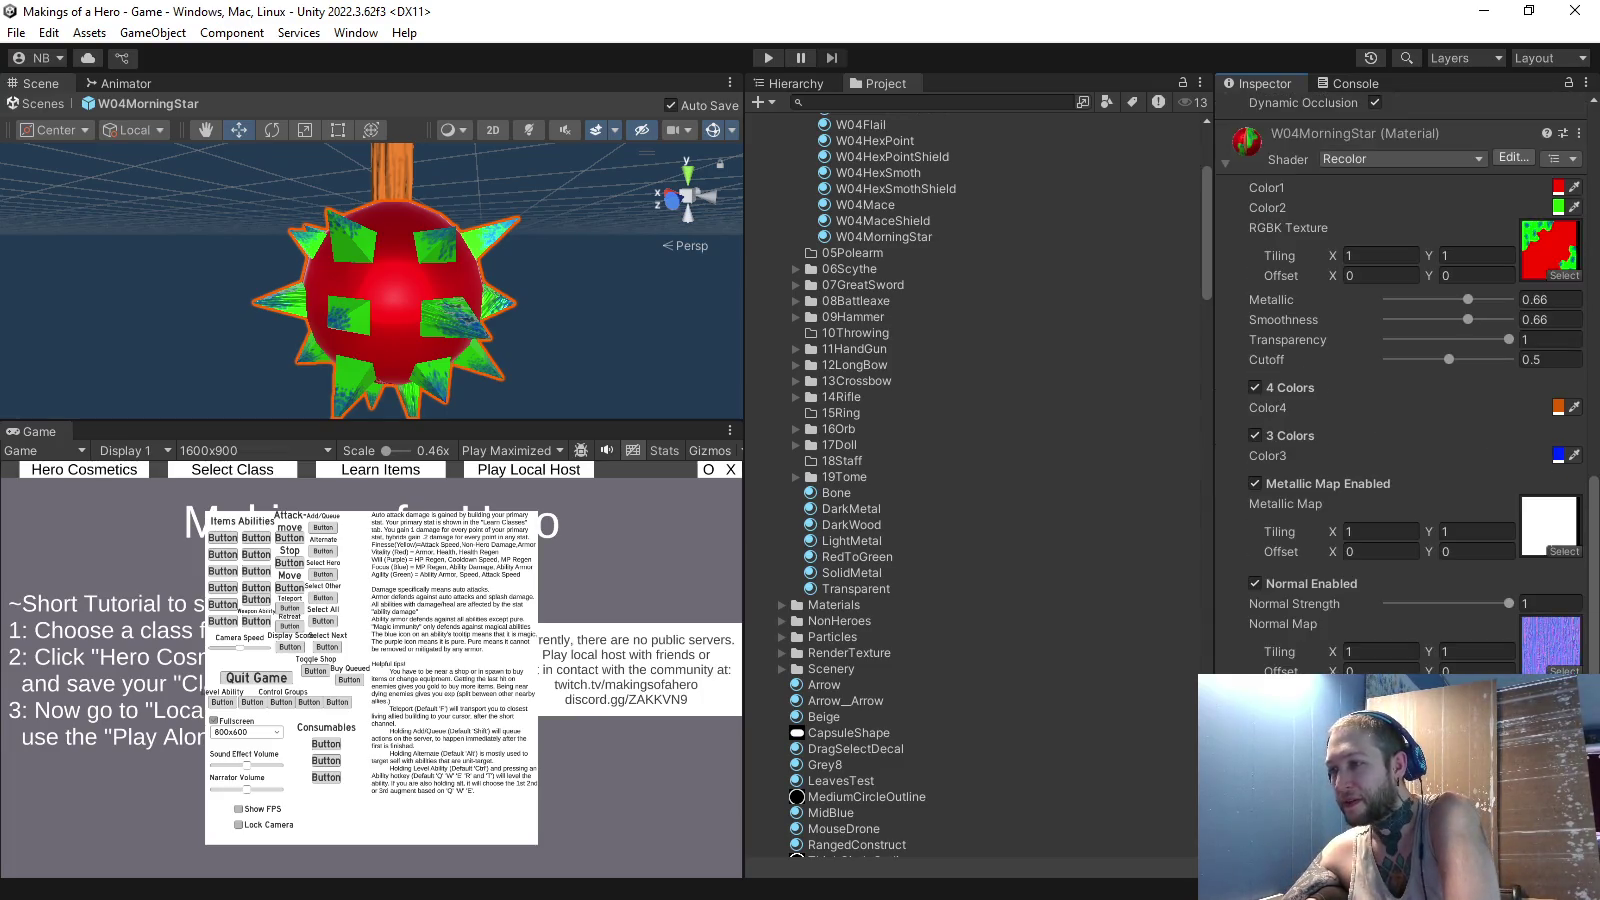
mouse_move(370, 280)
left_mouse_down()
mouse_move(386, 327)
mouse_move(456, 358)
left_mouse_up()
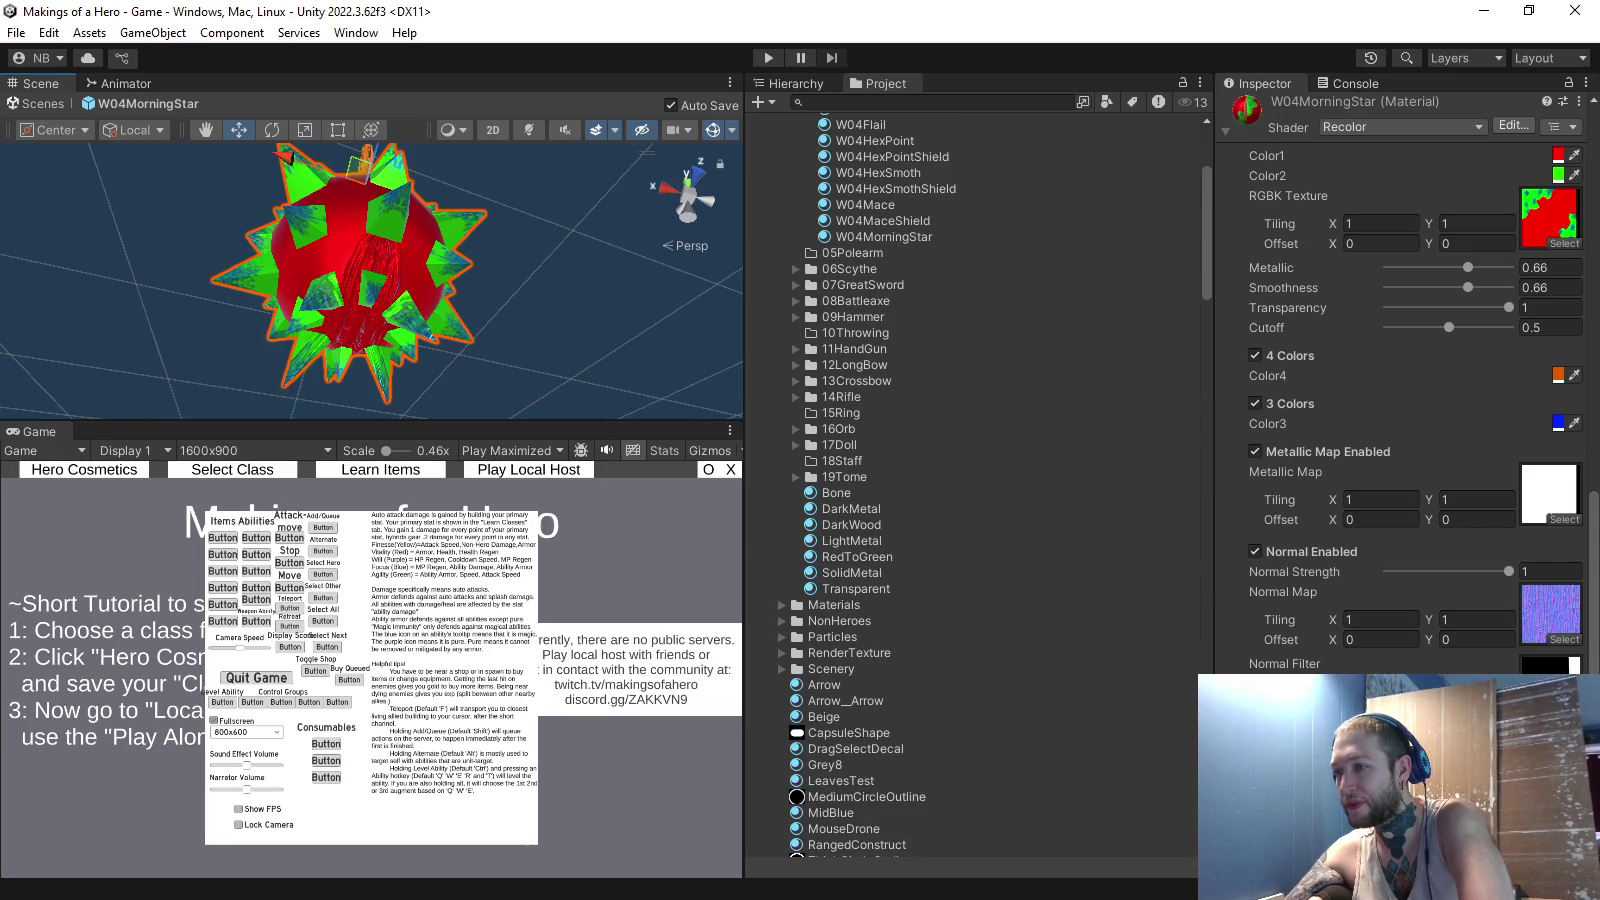
- Assign 16FishShortNormalFilter as the normal filter, browse filter textures again, then switch to GIMP
left_click(1564, 710)
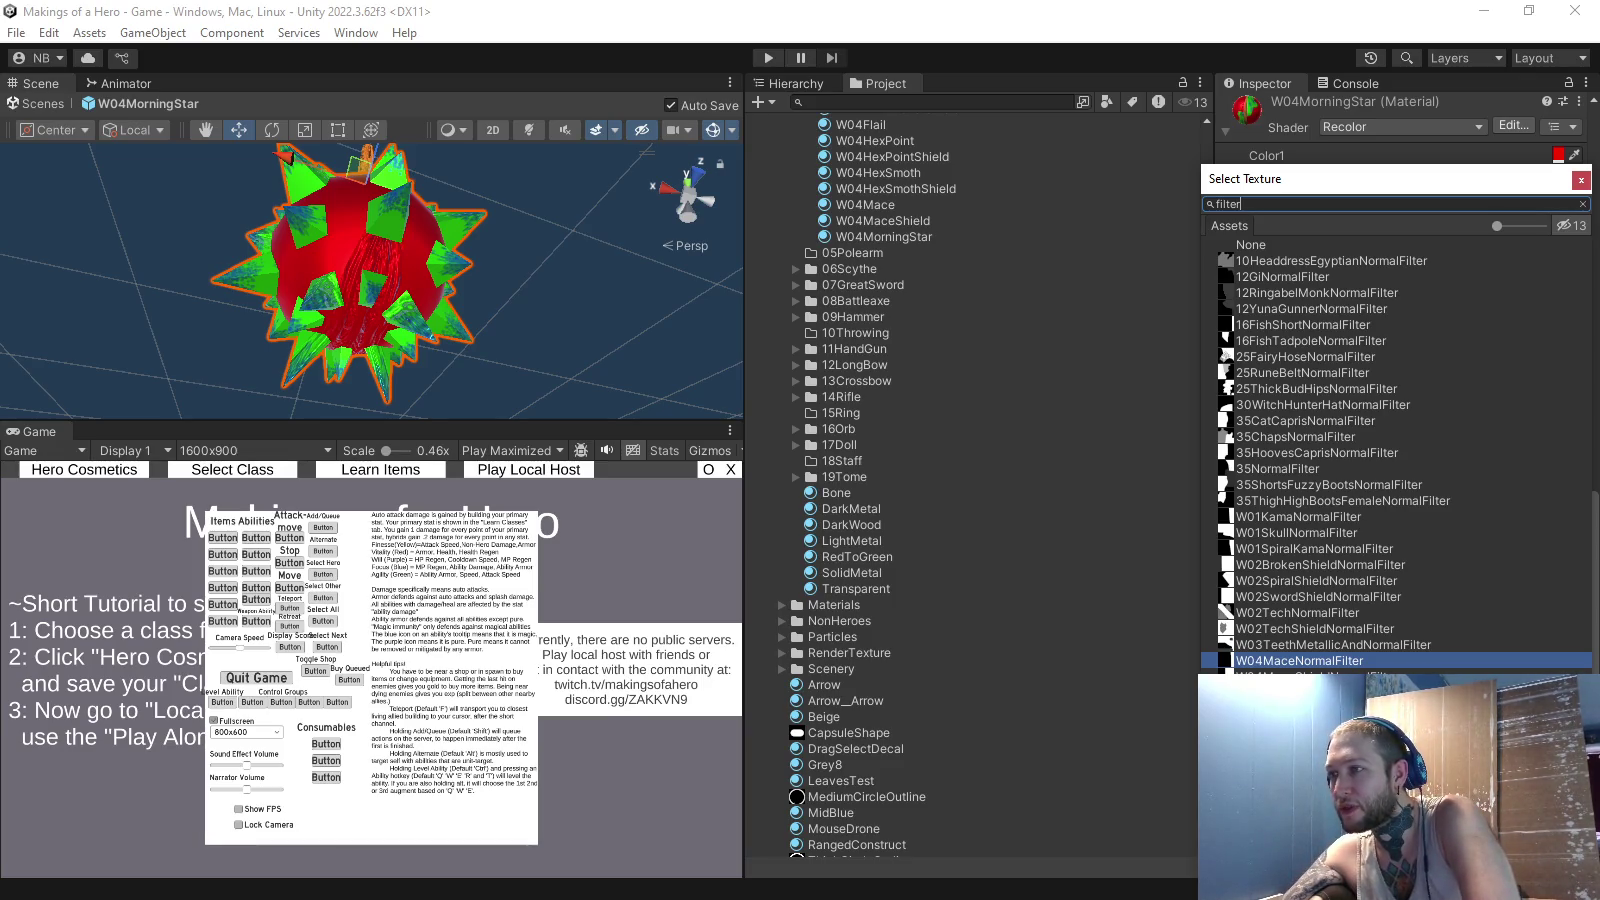
double_click(1302, 324)
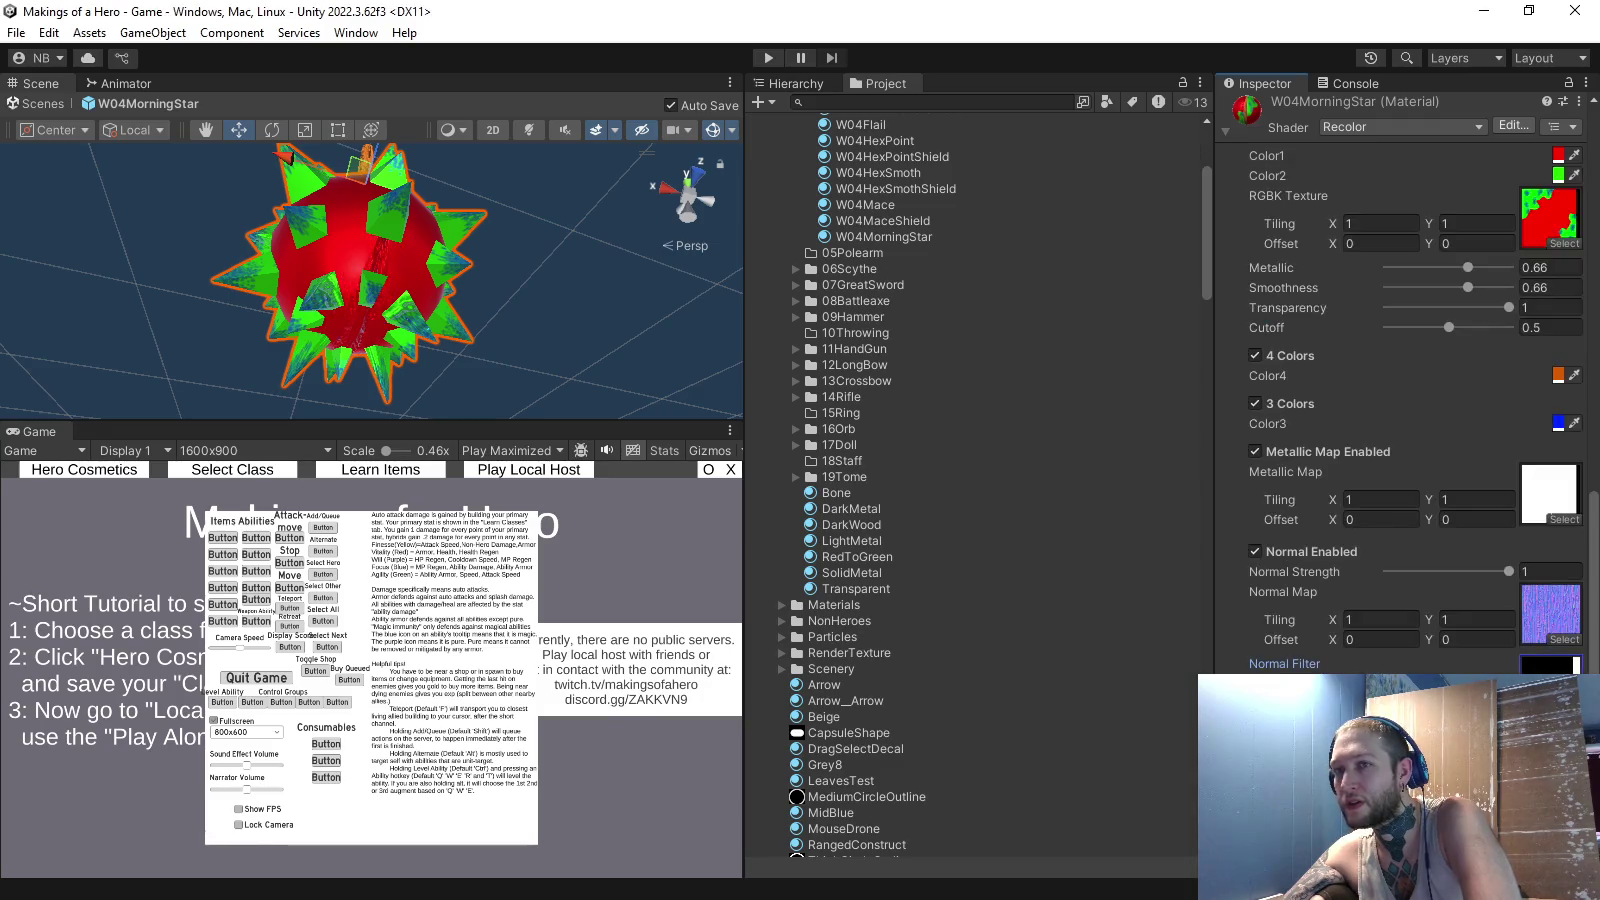
left_click(1549, 666)
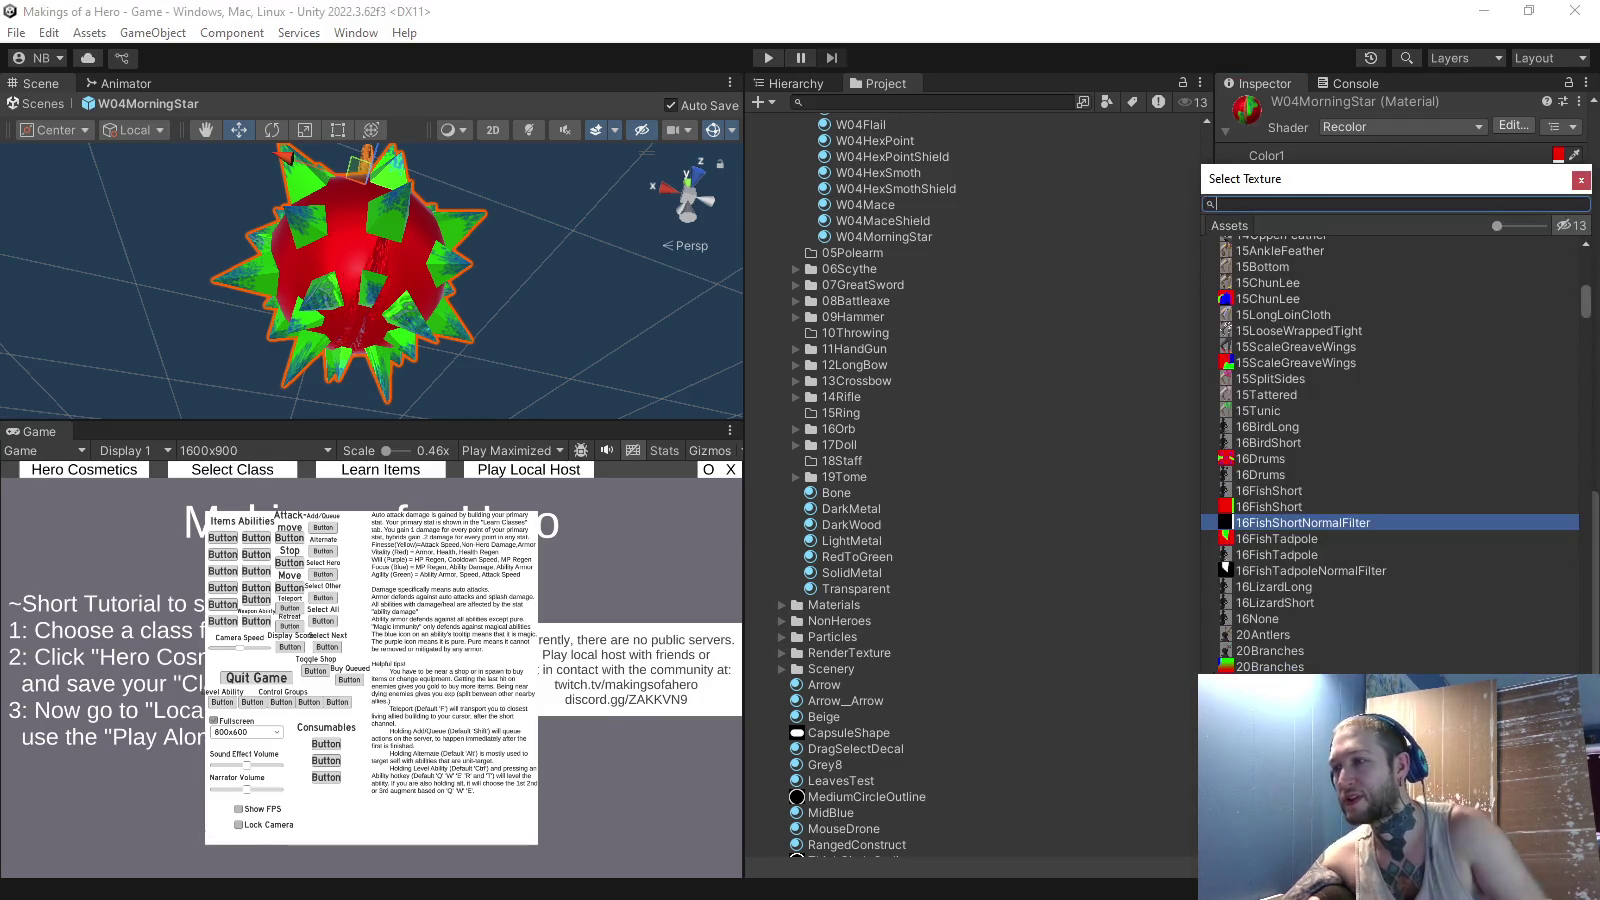
type("normal")
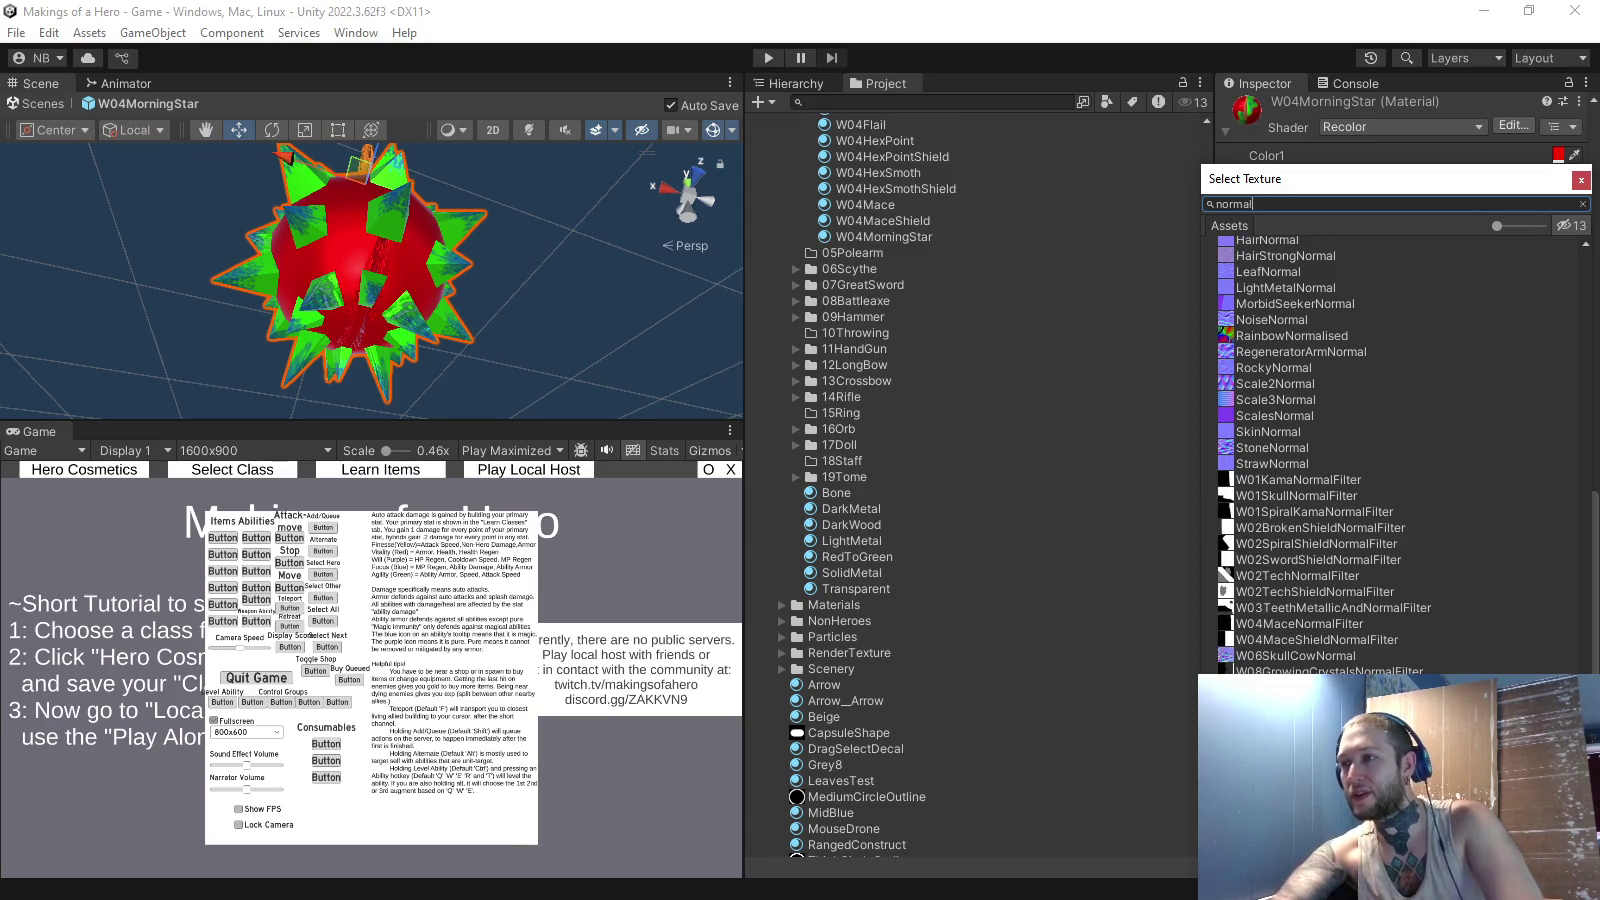
key("BackSpace")
key("BackSpace")
key("BackSpace")
type("filter")
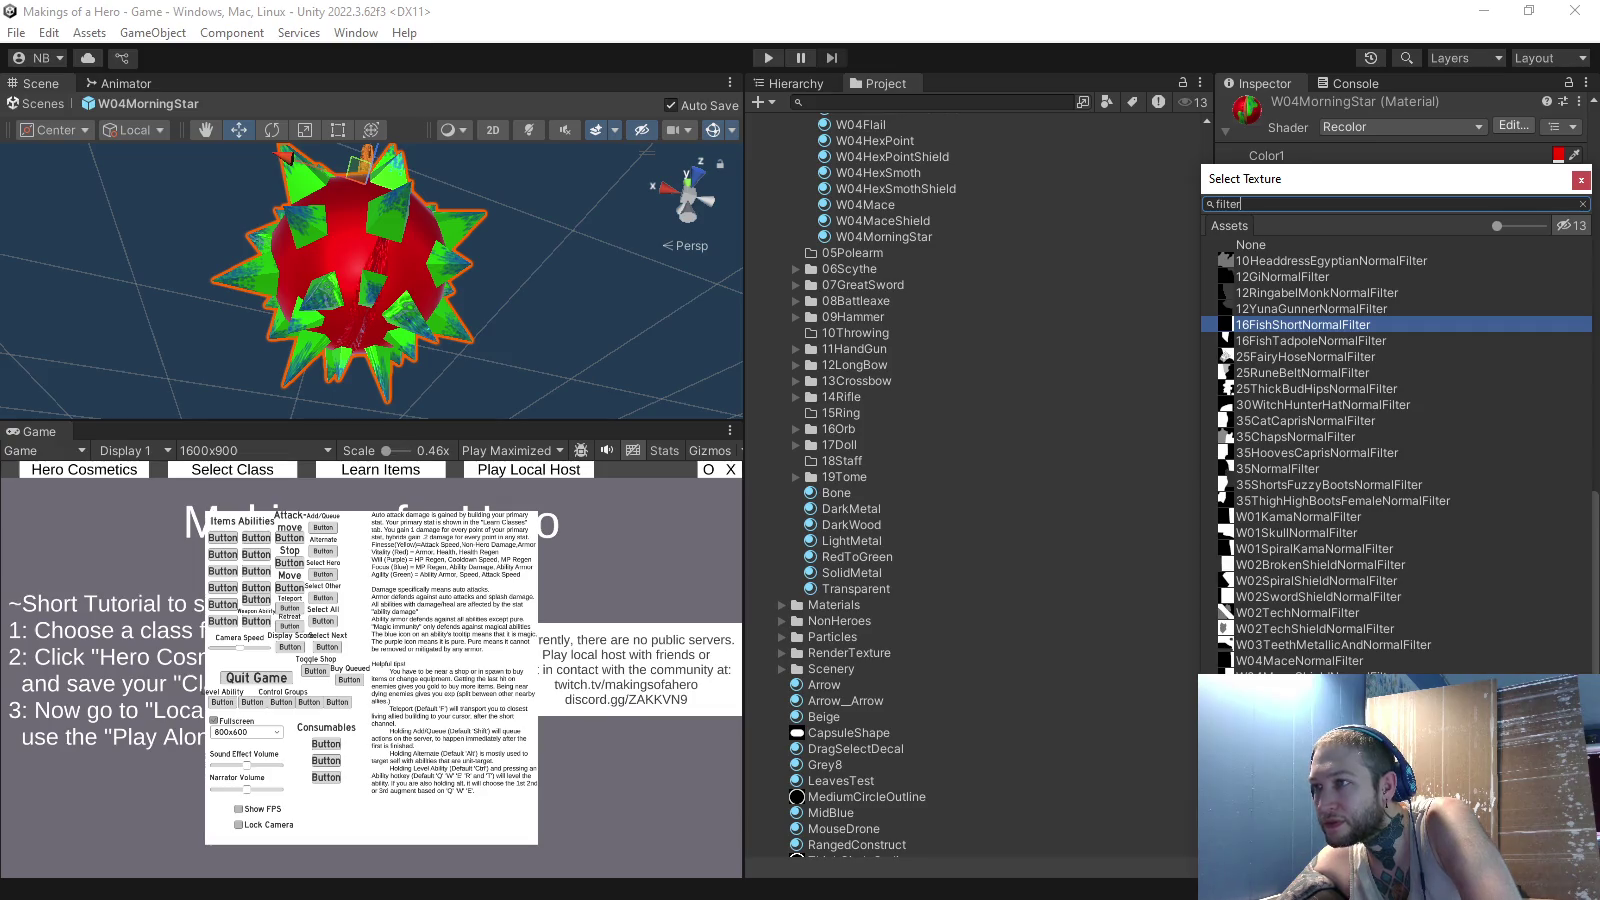
key("Return")
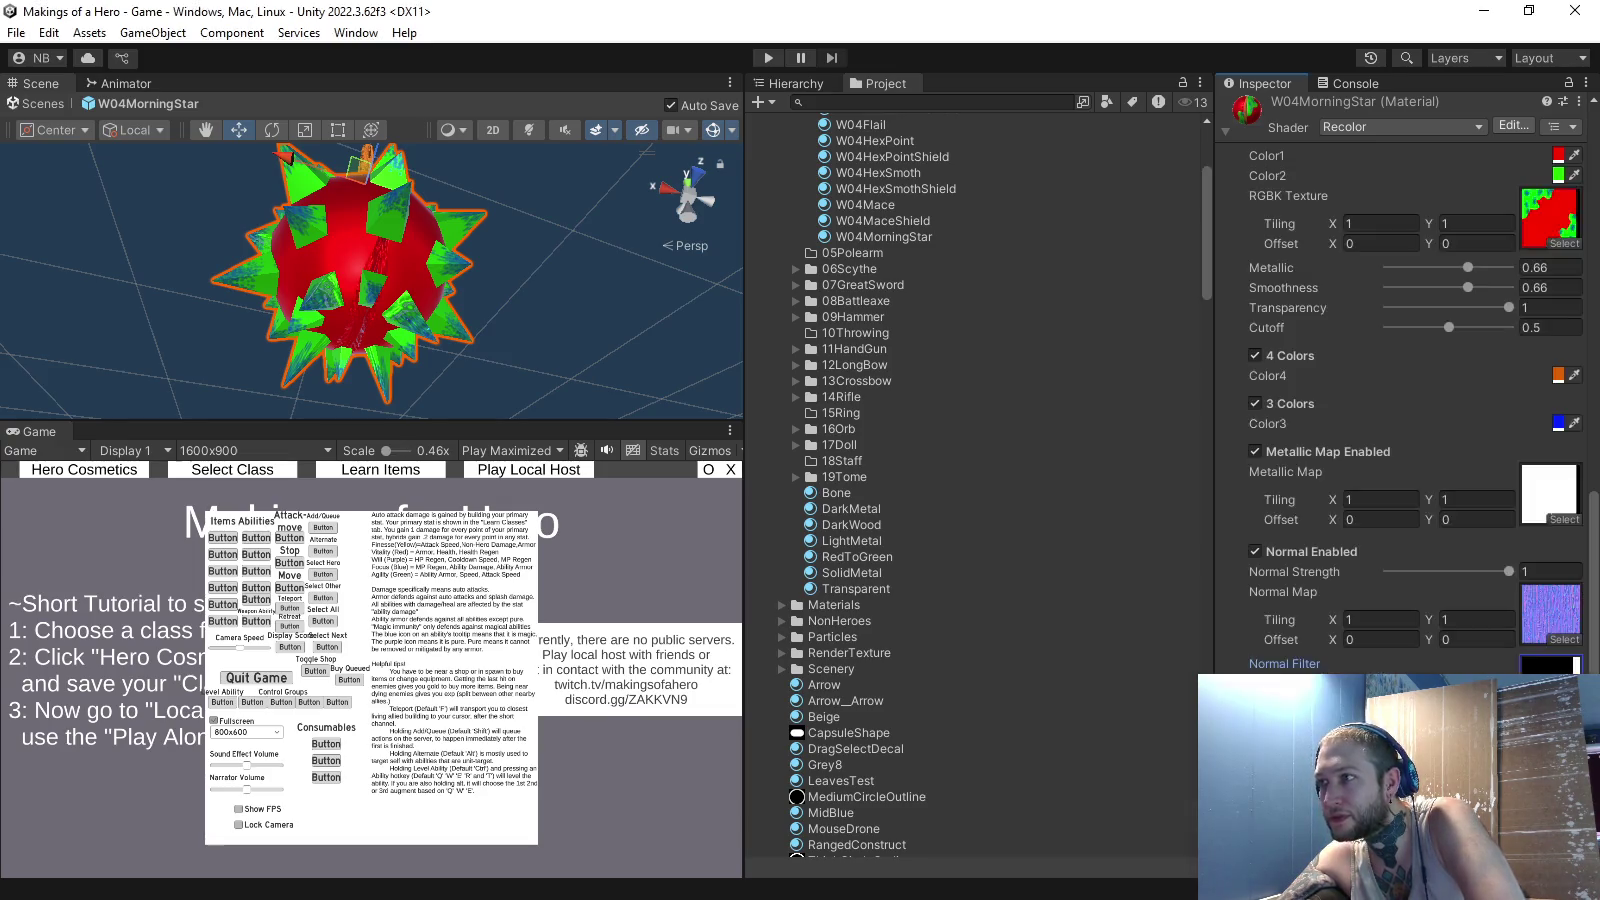
key("alt+Tab")
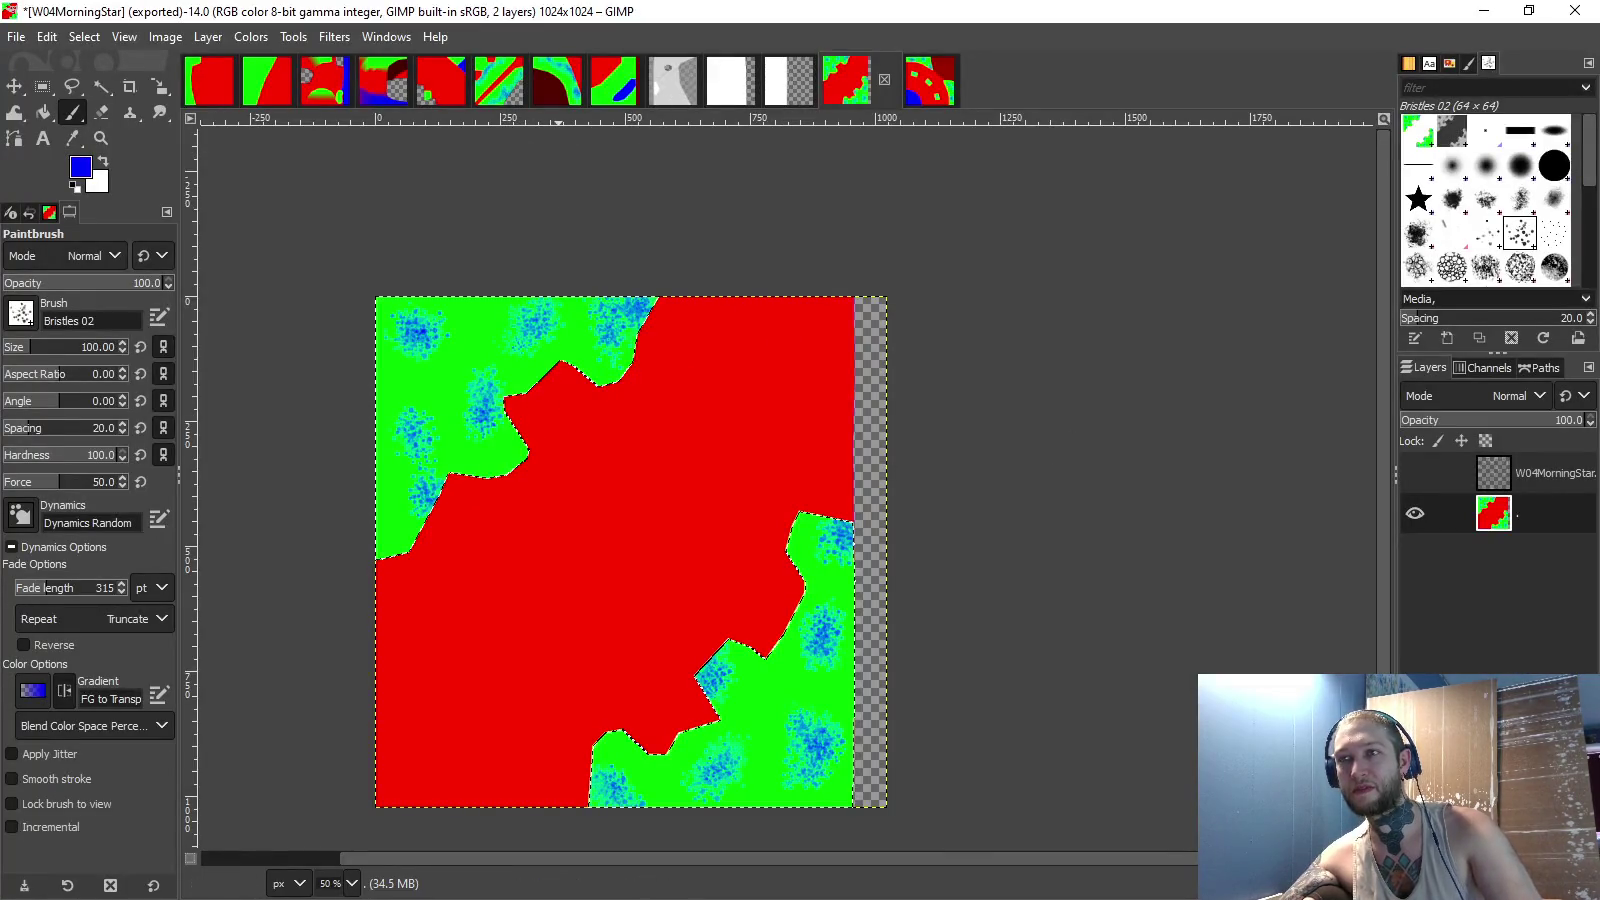
- In GIMP, bring up the Open Image dialog and browse to Textures/Skins/Weapons
key("alt+f")
key("Down")
key("Down")
key("Down")
key("Return")
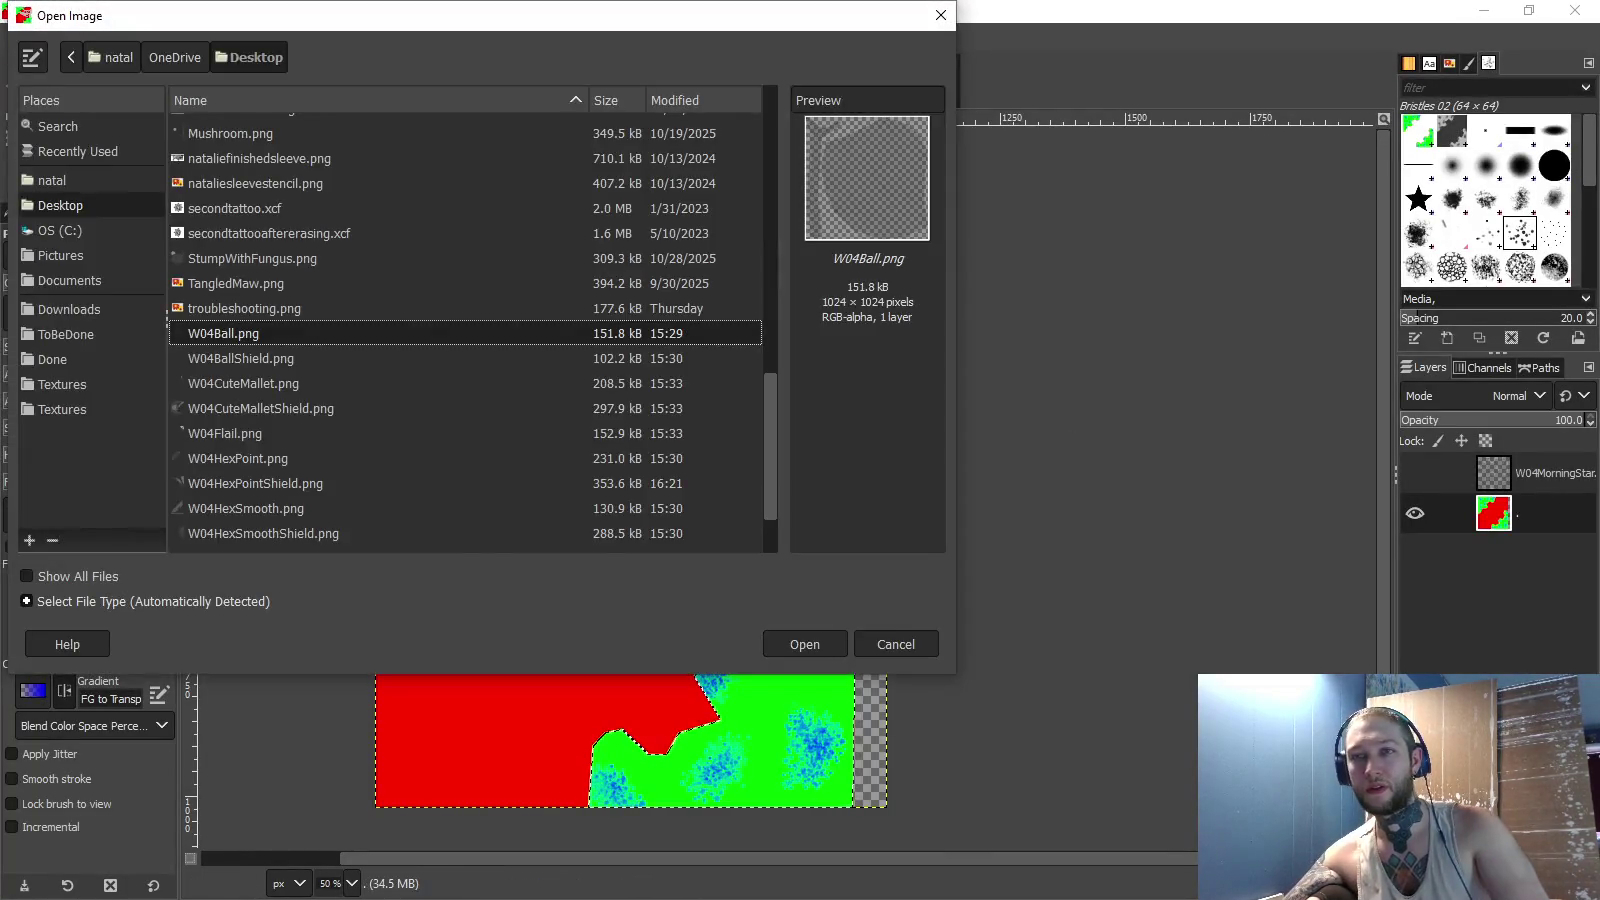
left_click(62, 409)
scroll(470, 330, "down", 4)
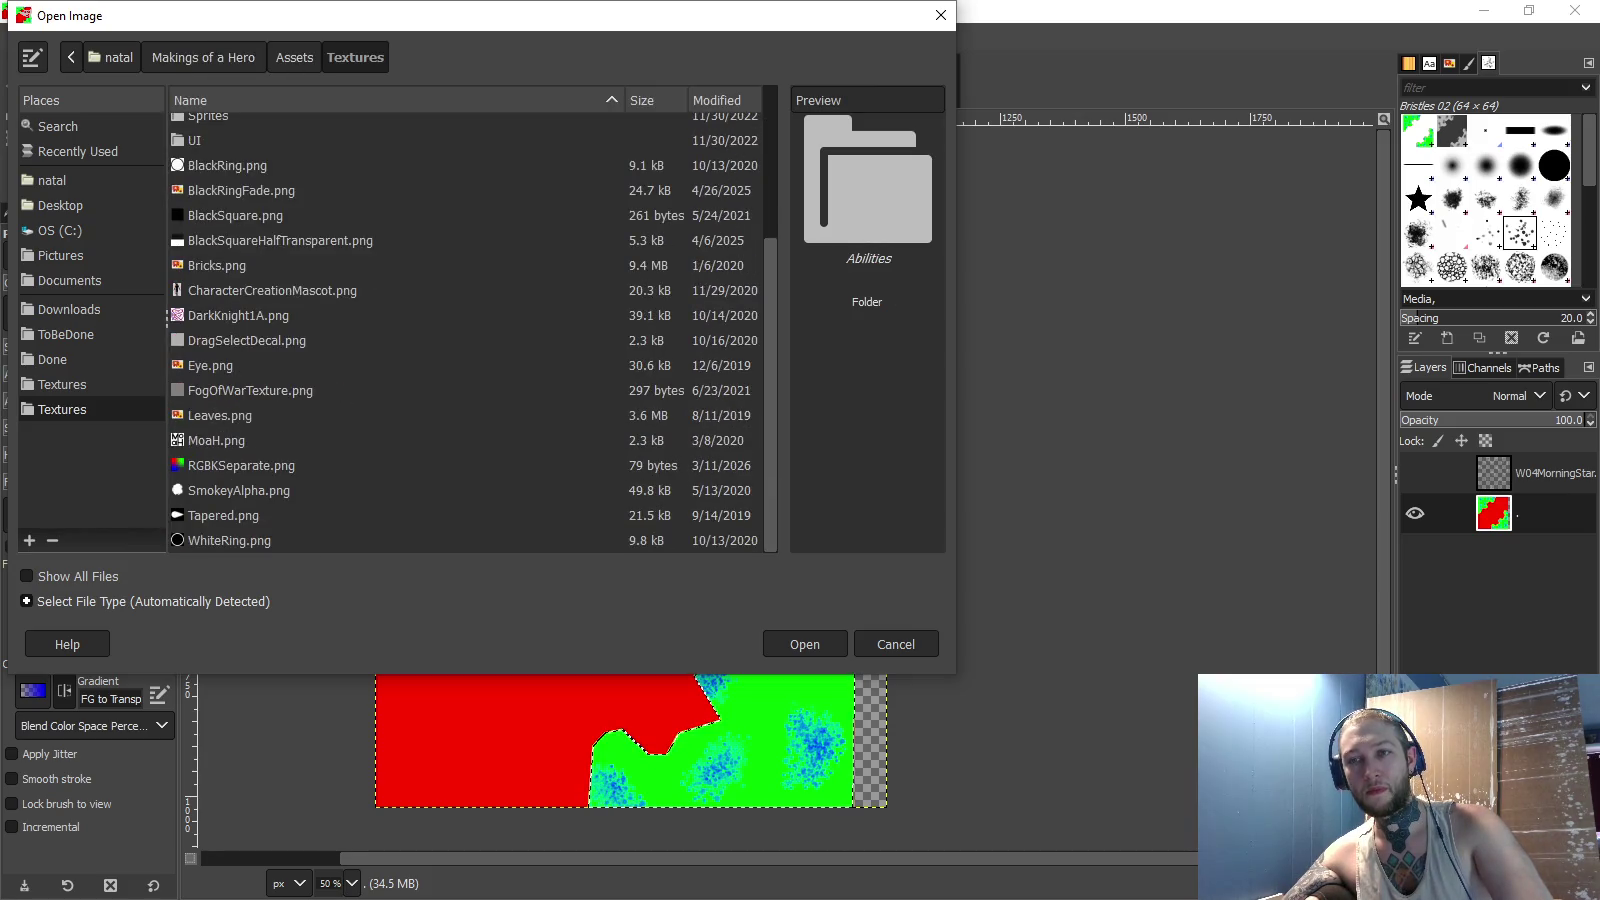
scroll(470, 330, "up", 4)
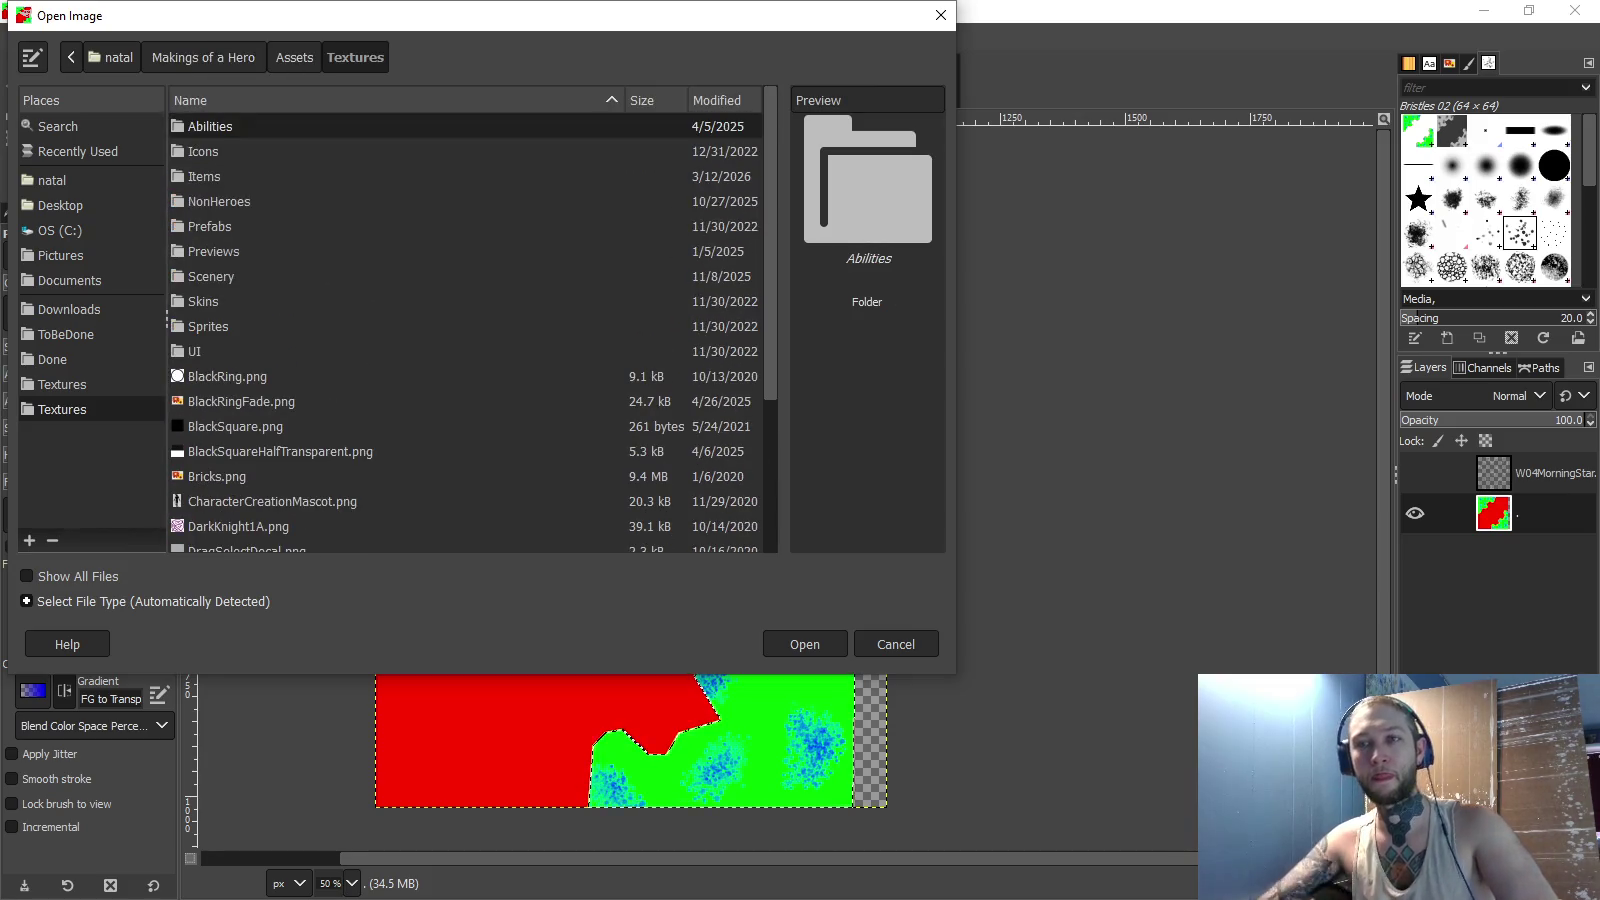
double_click(203, 301)
double_click(210, 151)
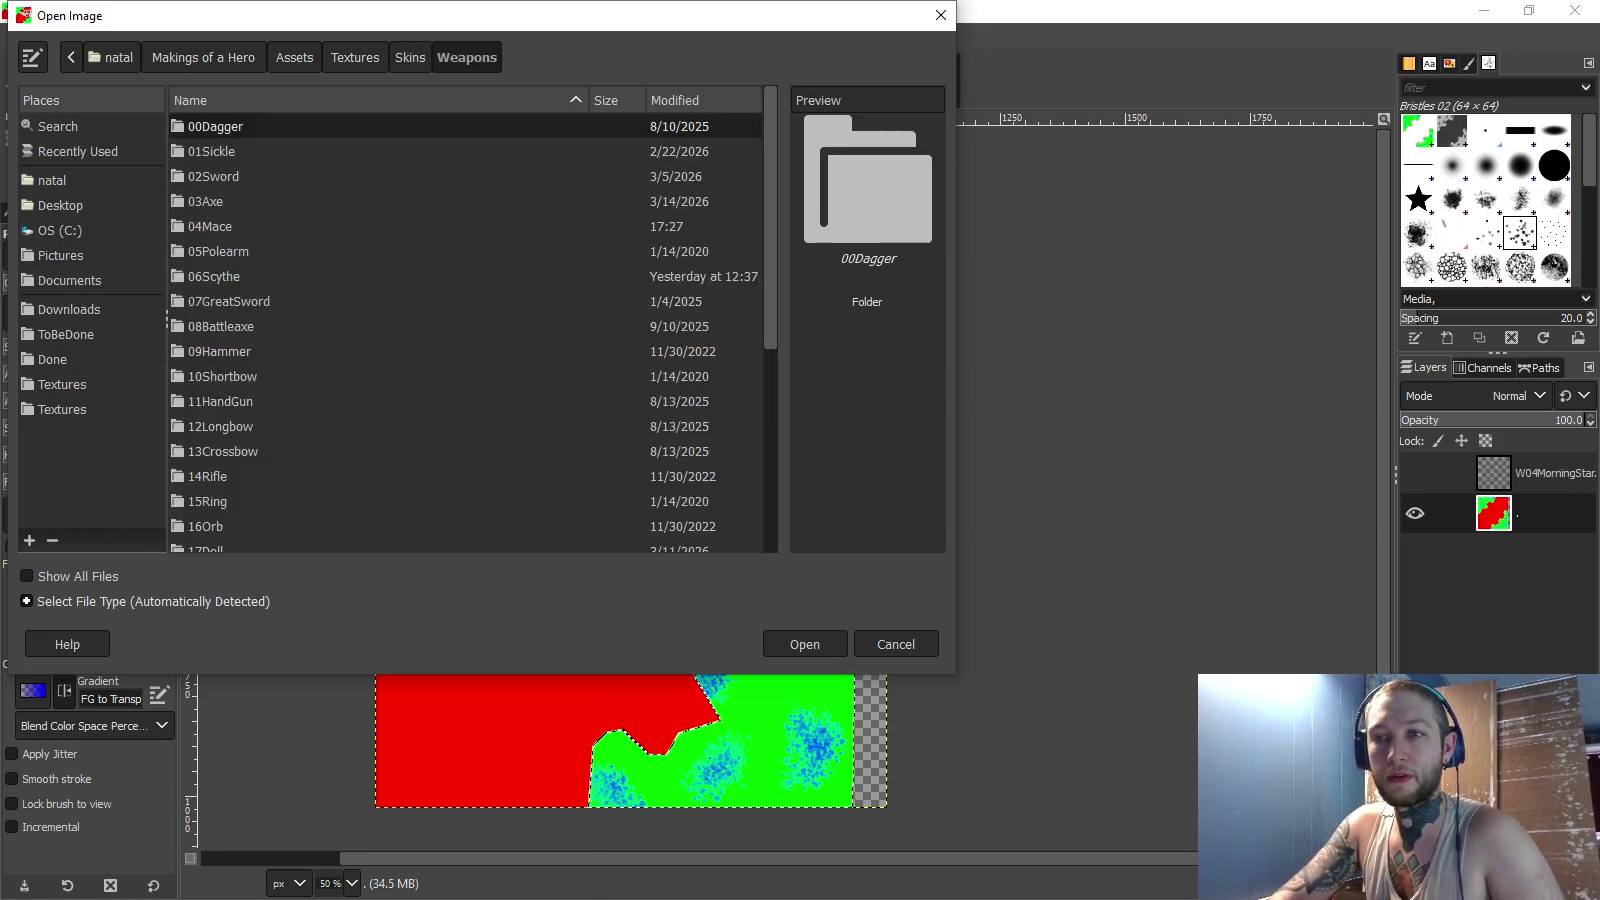
scroll(470, 330, "down", 6)
scroll(470, 330, "up", 6)
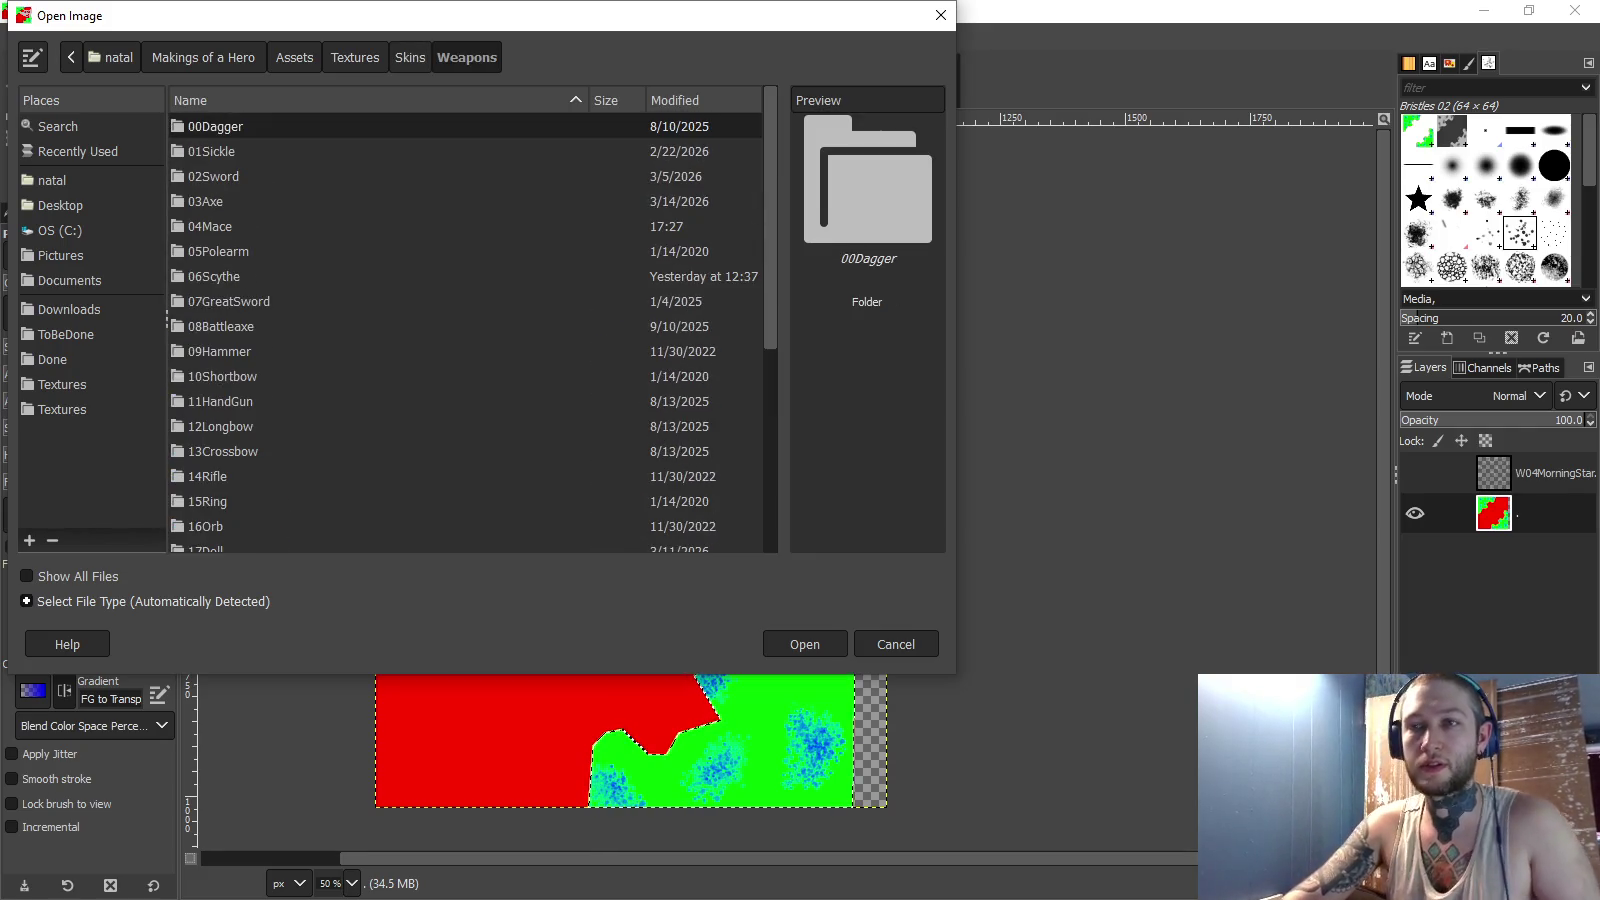
- Open GenericHandleMetallic.png from the 08Battleaxe folder and zoom in on it
double_click(205, 201)
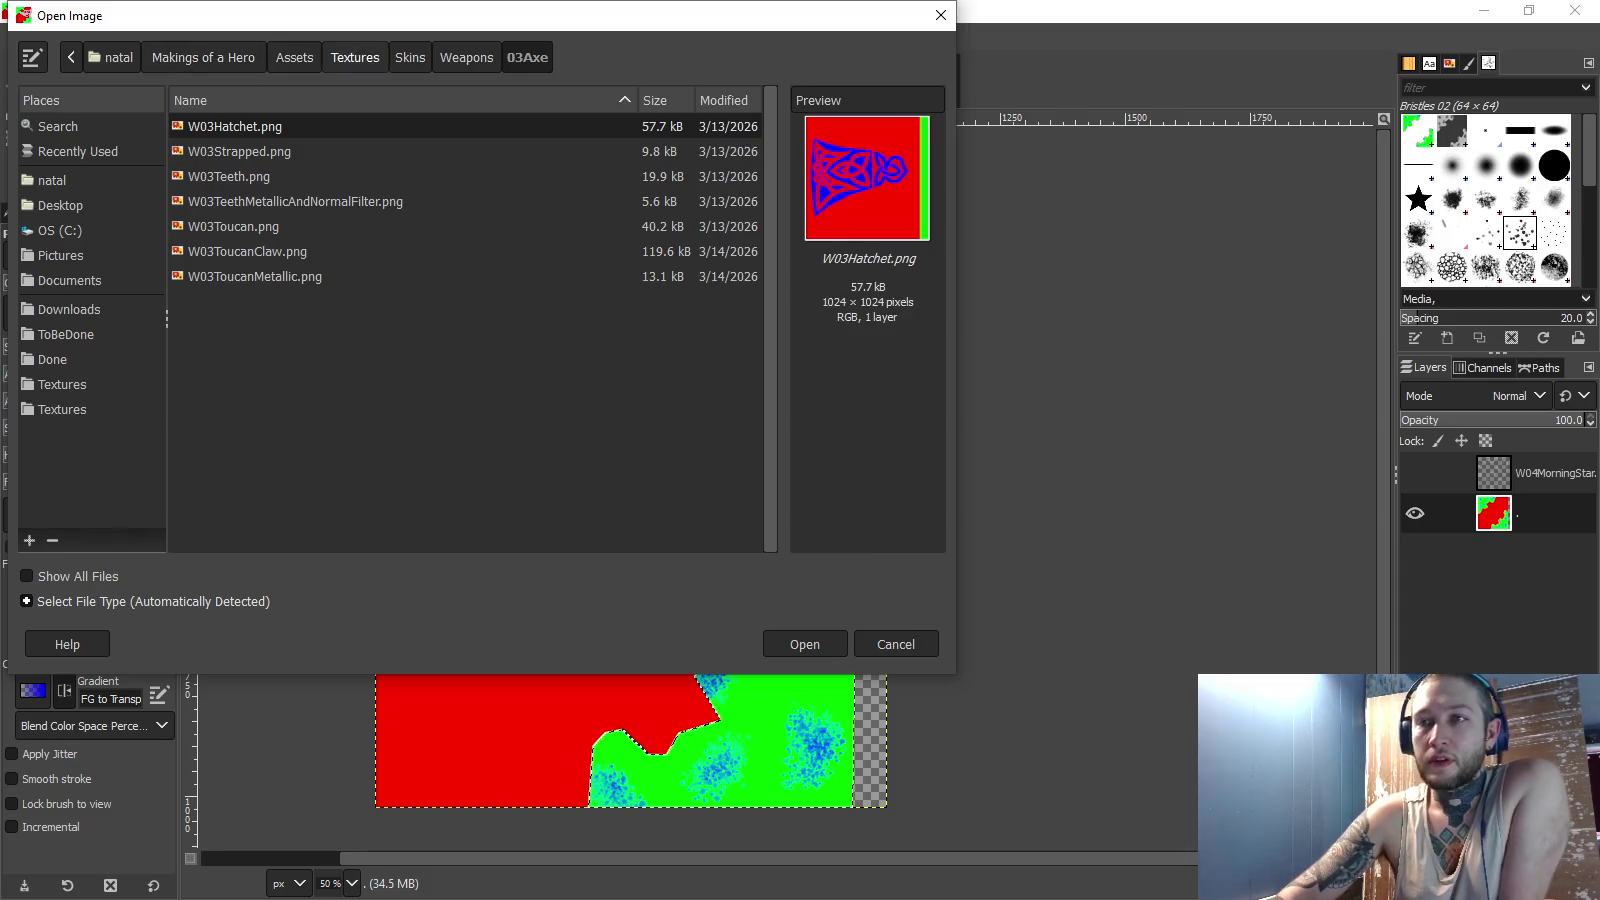
key("alt+Up")
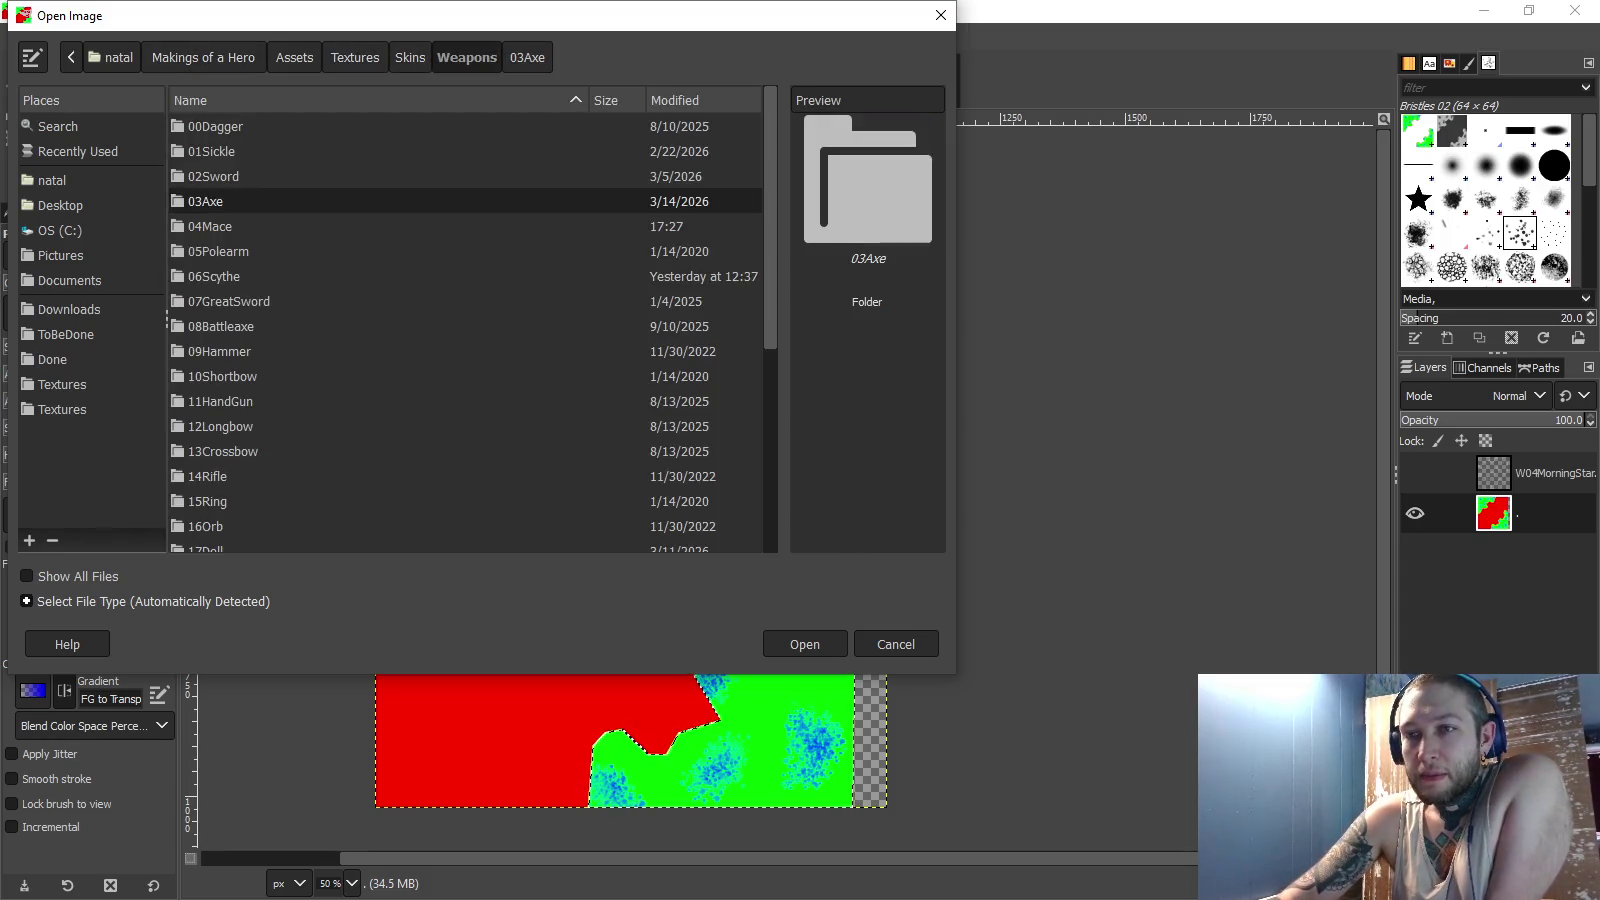
double_click(221, 326)
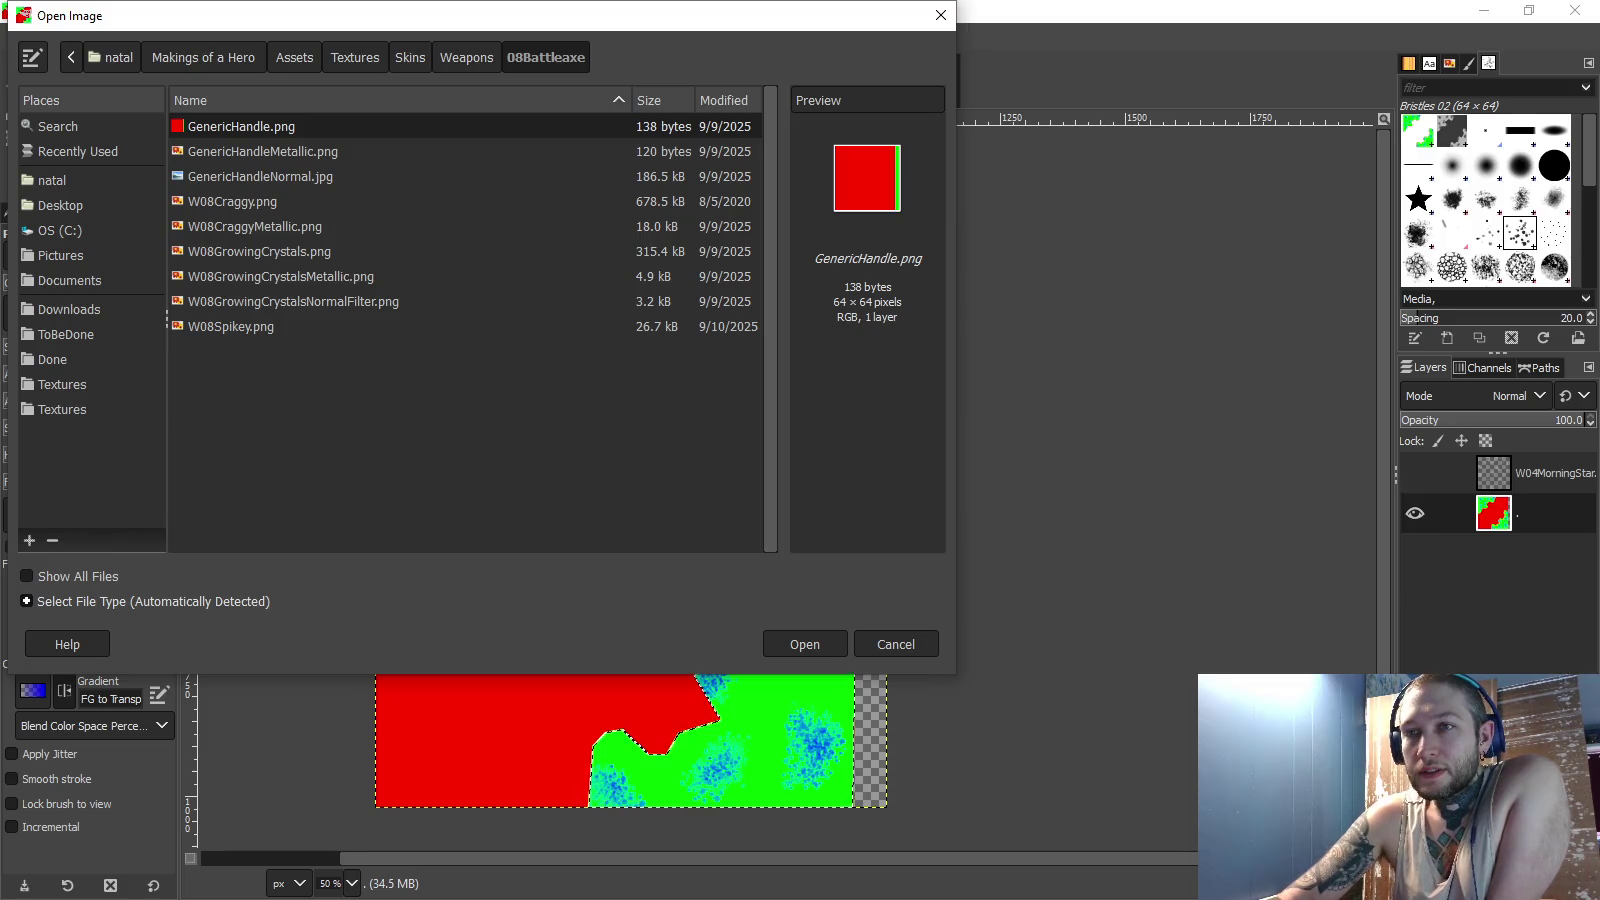
left_click(263, 151)
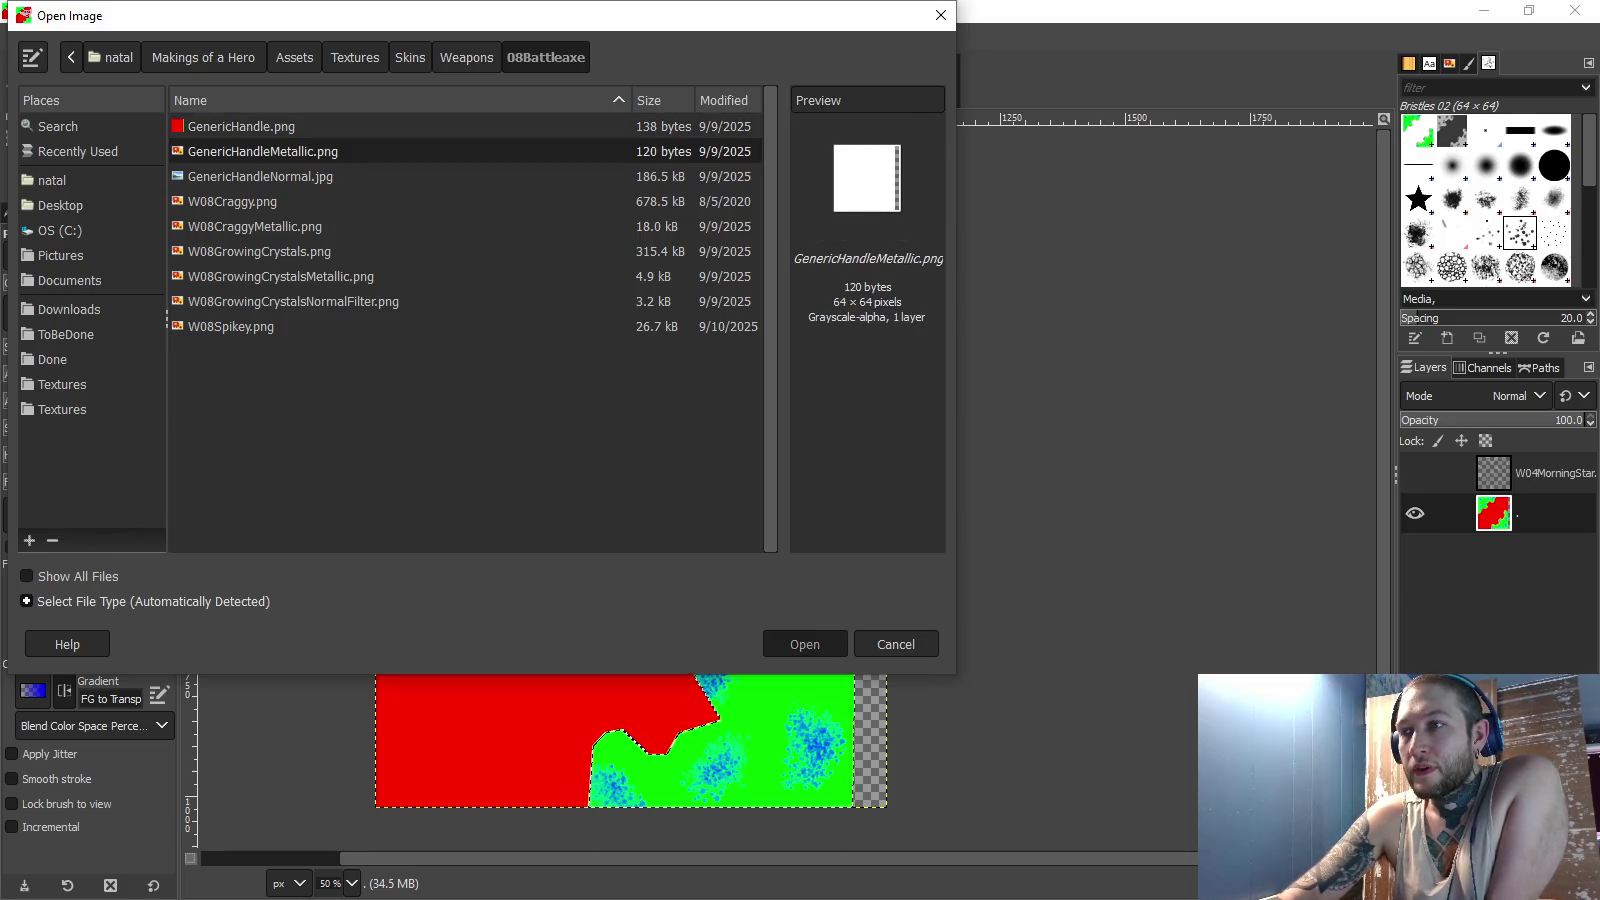
left_click(805, 644)
scroll(805, 470, "up", 6)
scroll(699, 508, "down", 2)
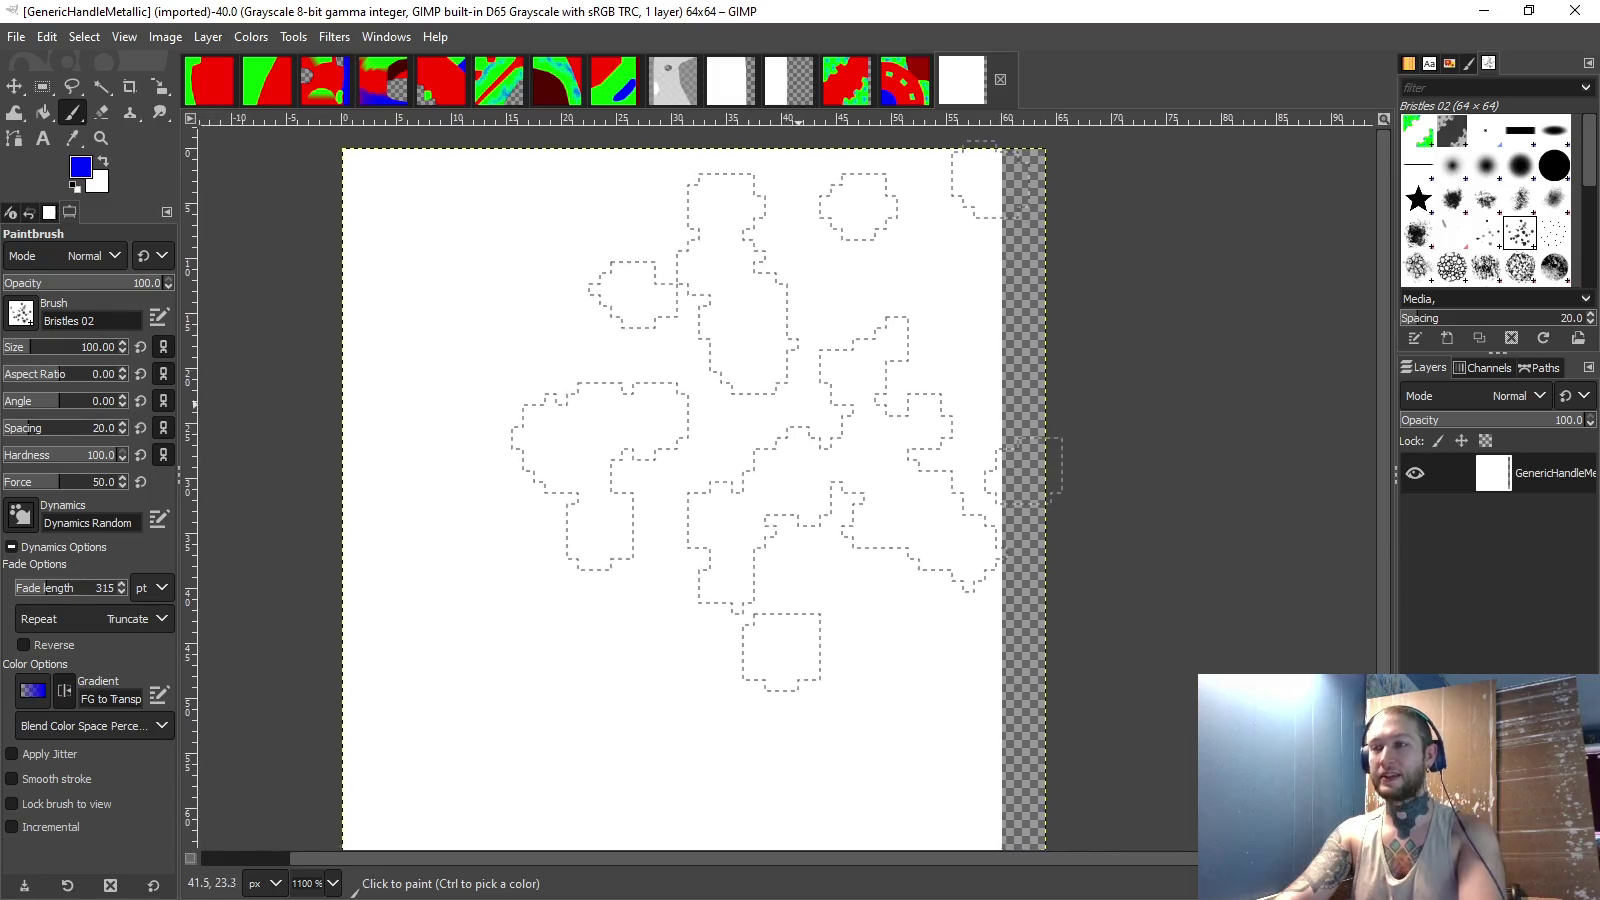
scroll(800, 406, "down", 2)
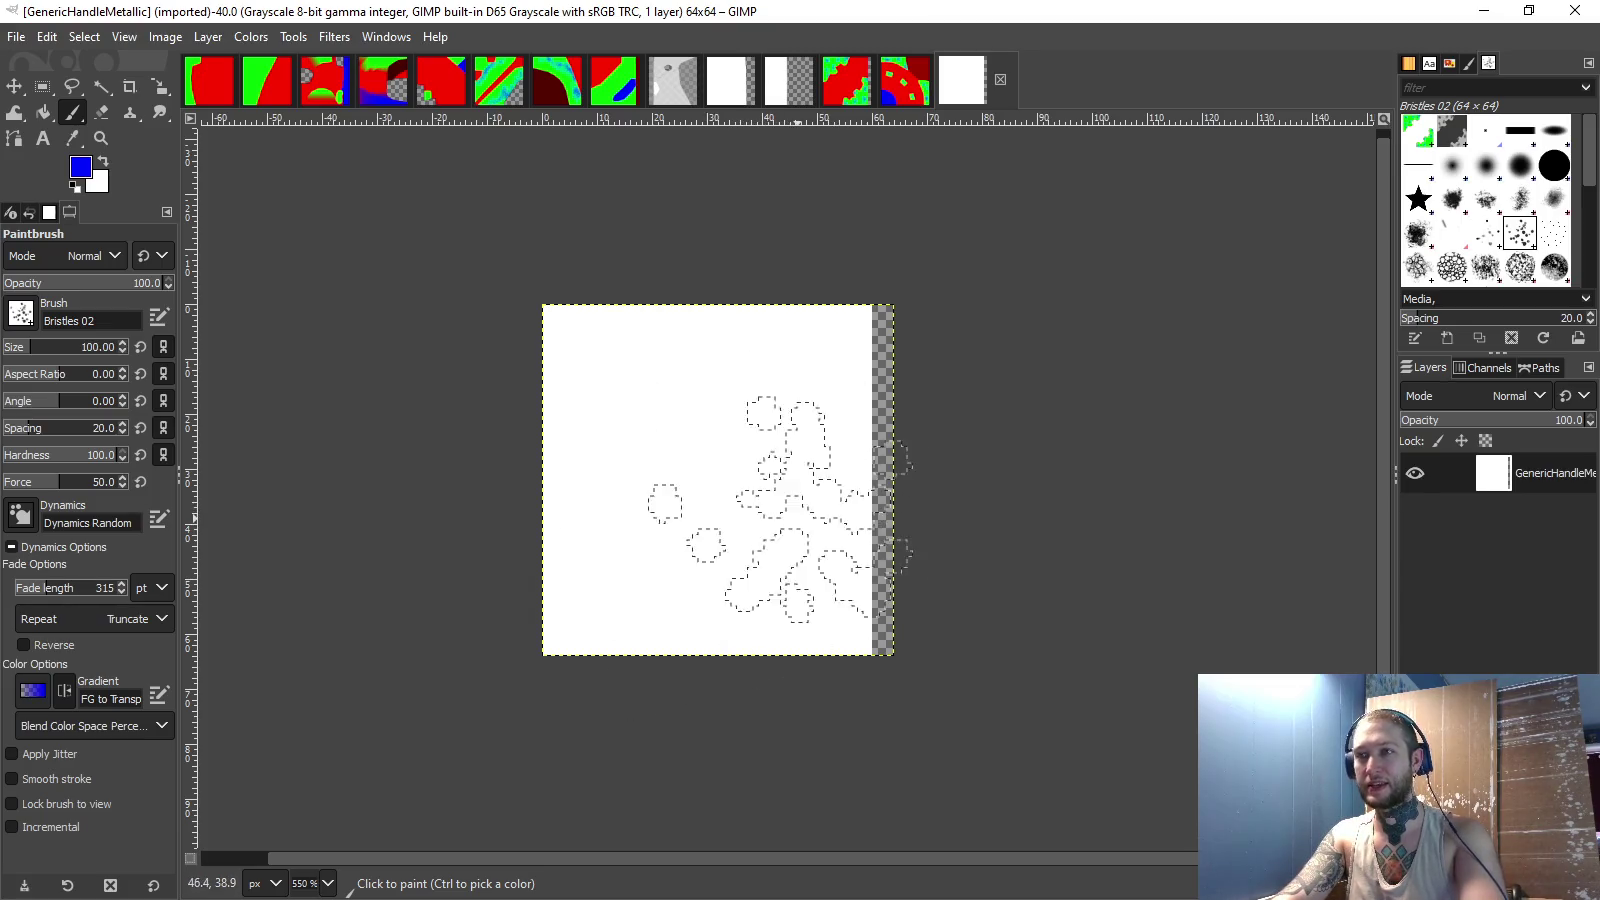
key("alt+Tab")
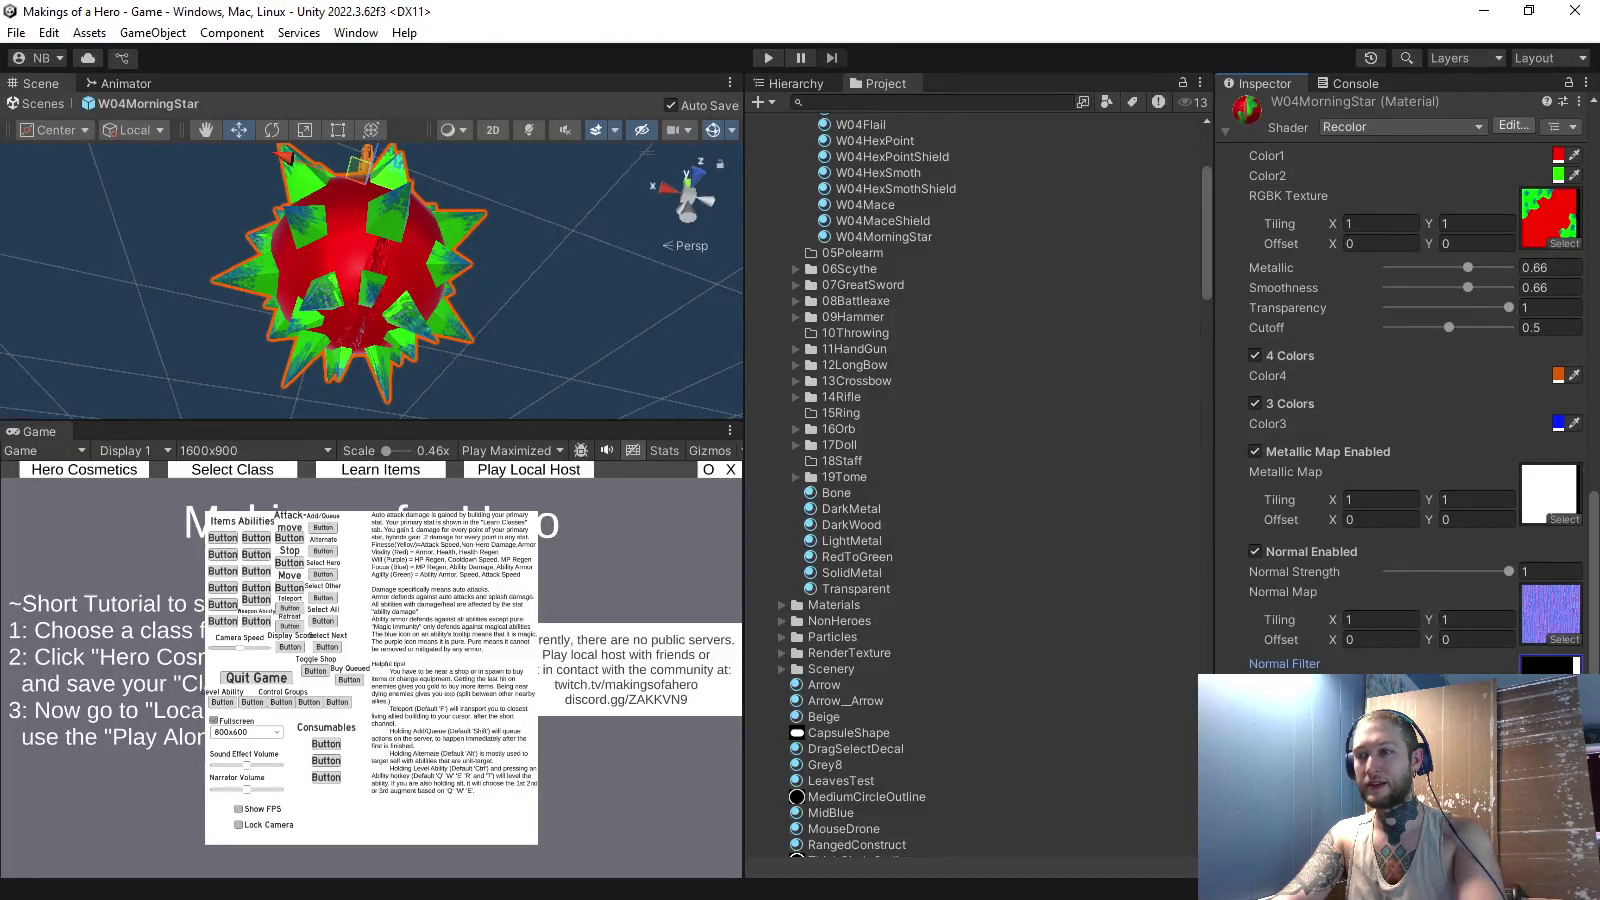
- In Unity, expand 08Battleaxe and check GenericHandleMetallic's Default 2D import settings, then return to GIMP
scroll(870, 480, "up", 10)
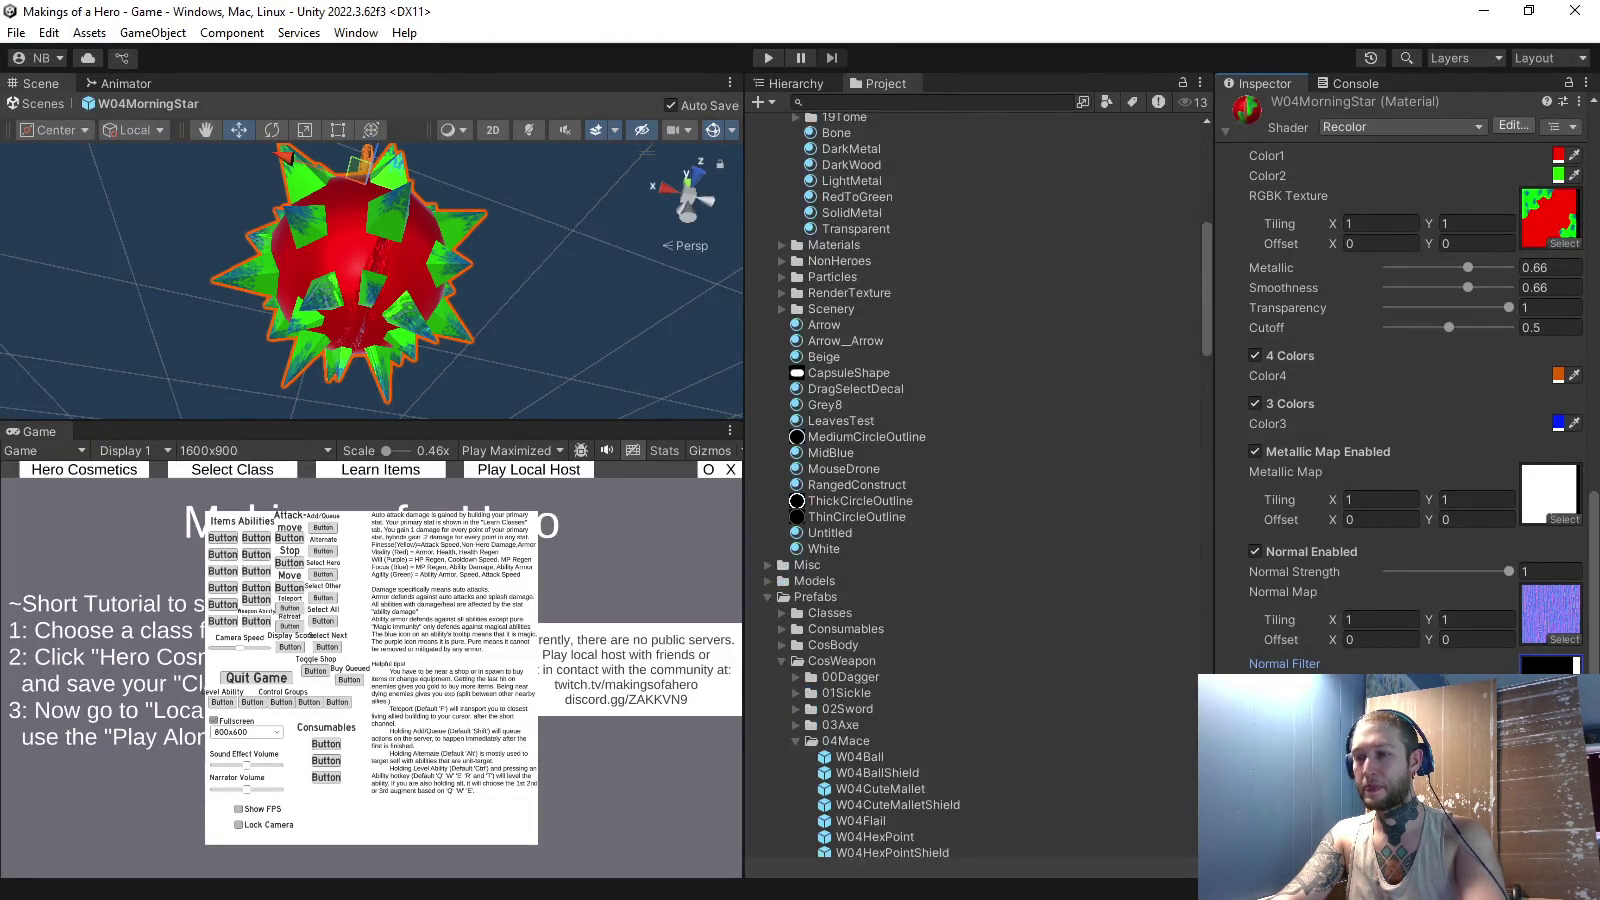
scroll(980, 480, "down", 20)
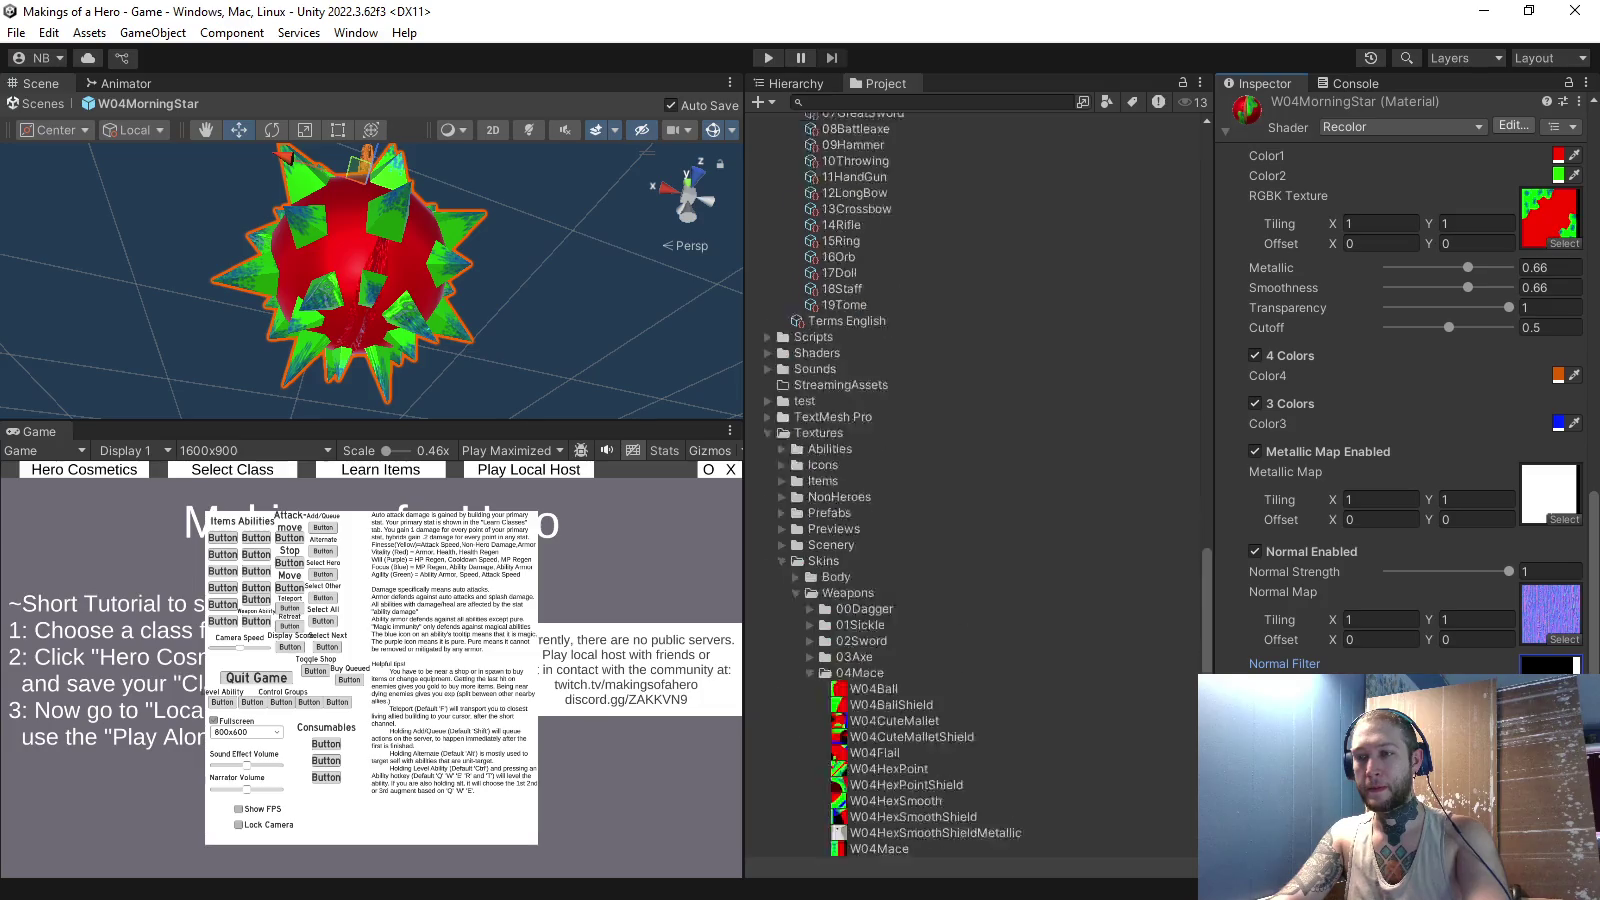
scroll(975, 480, "down", 5)
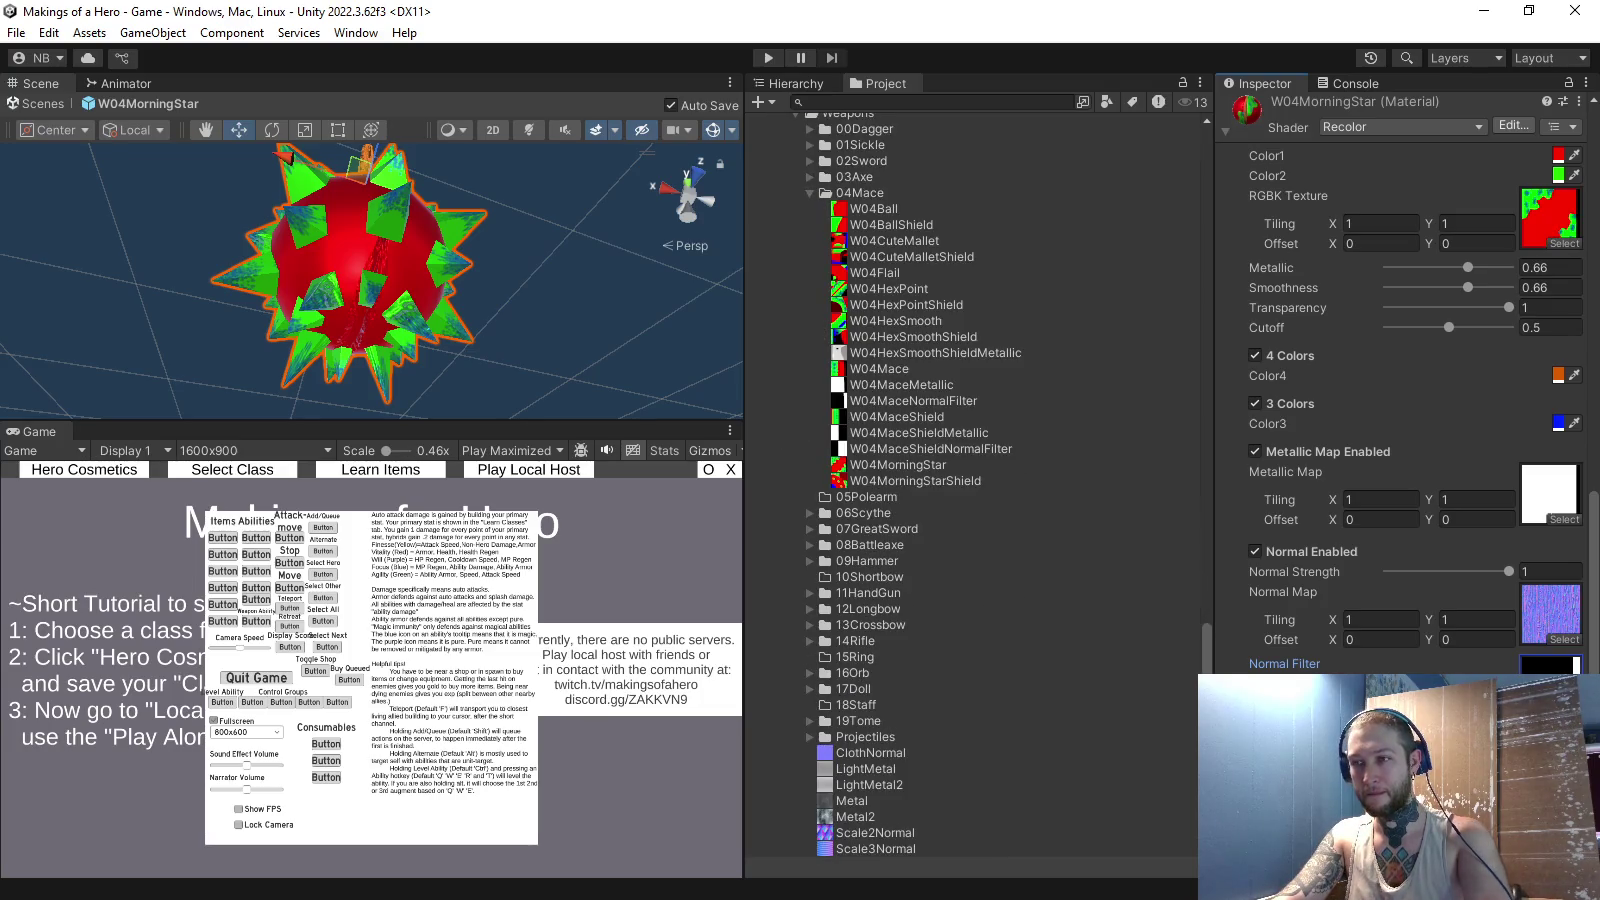
left_click(809, 545)
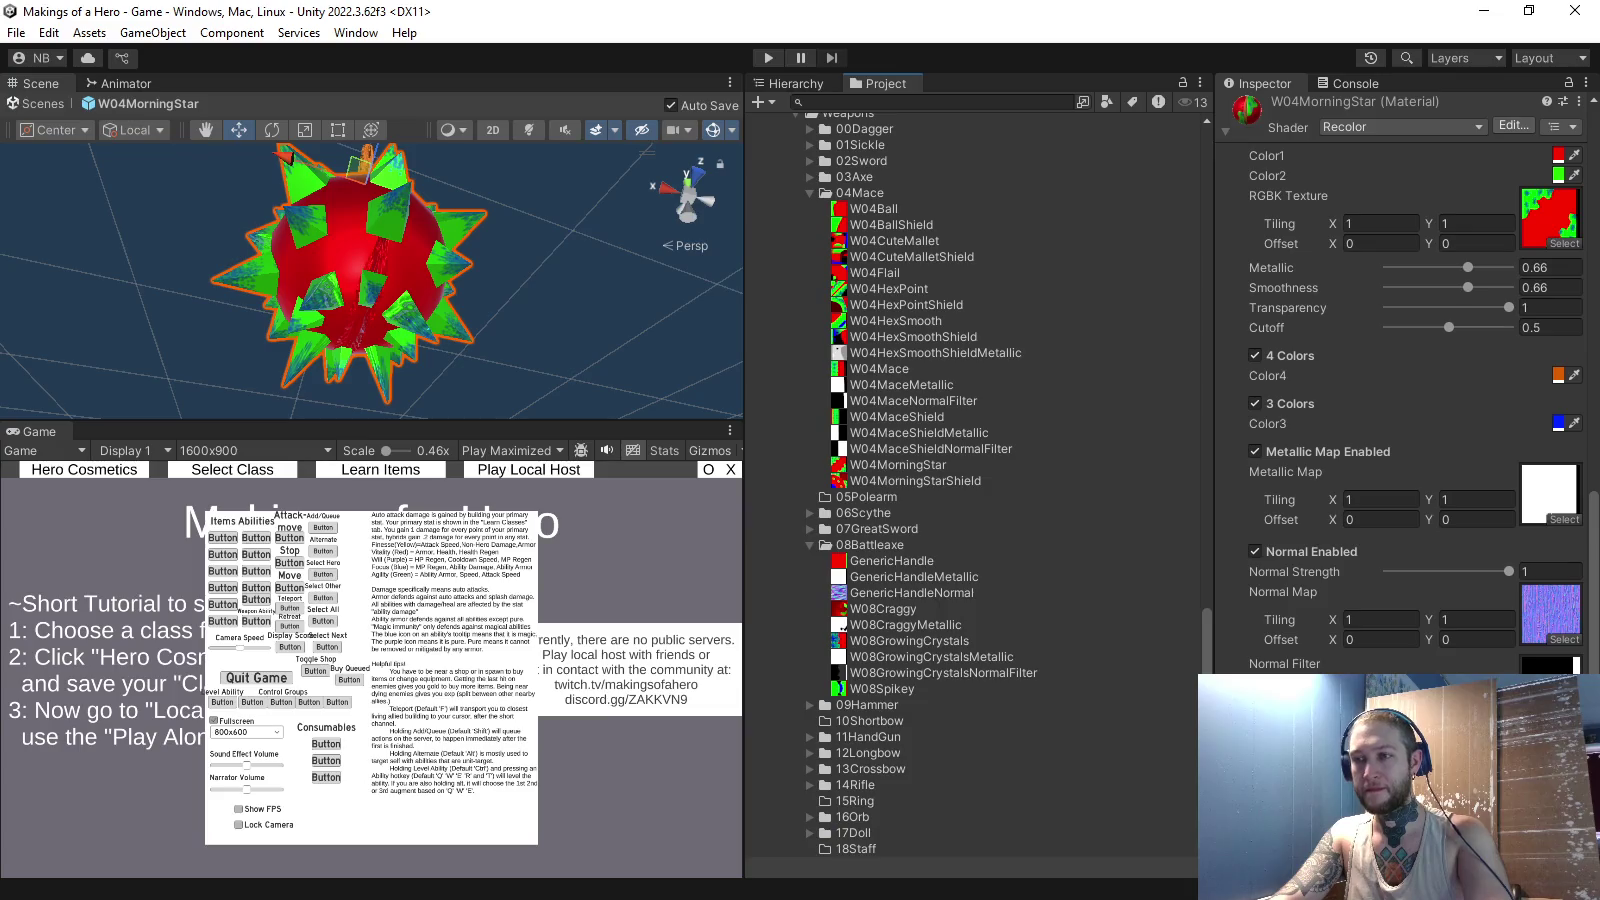
left_click(914, 577)
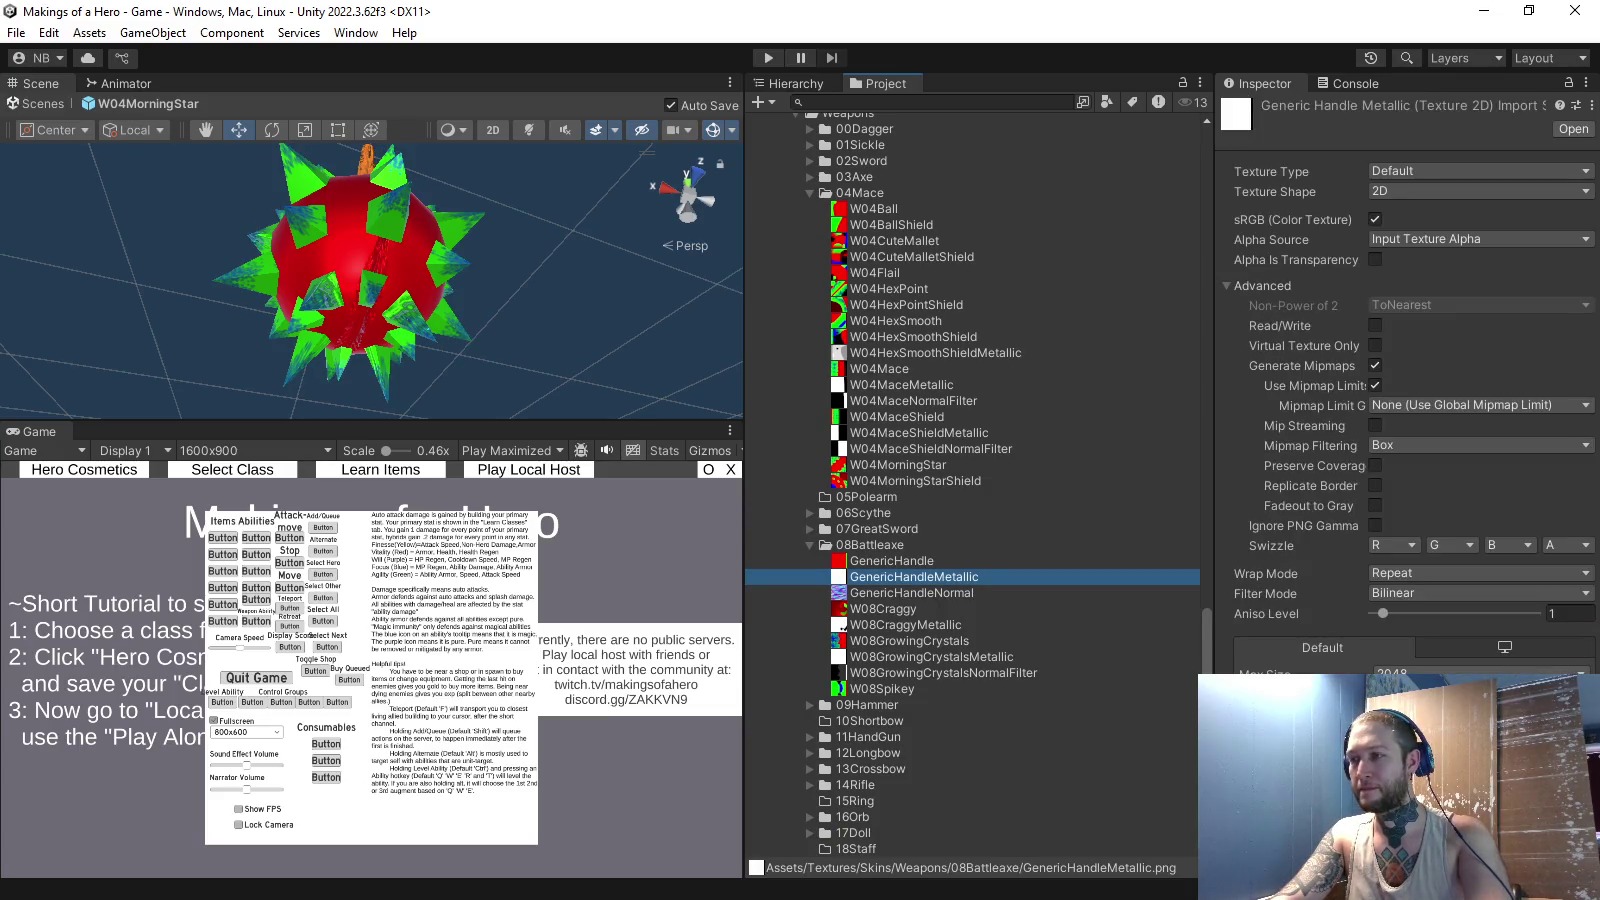
key("alt+Tab")
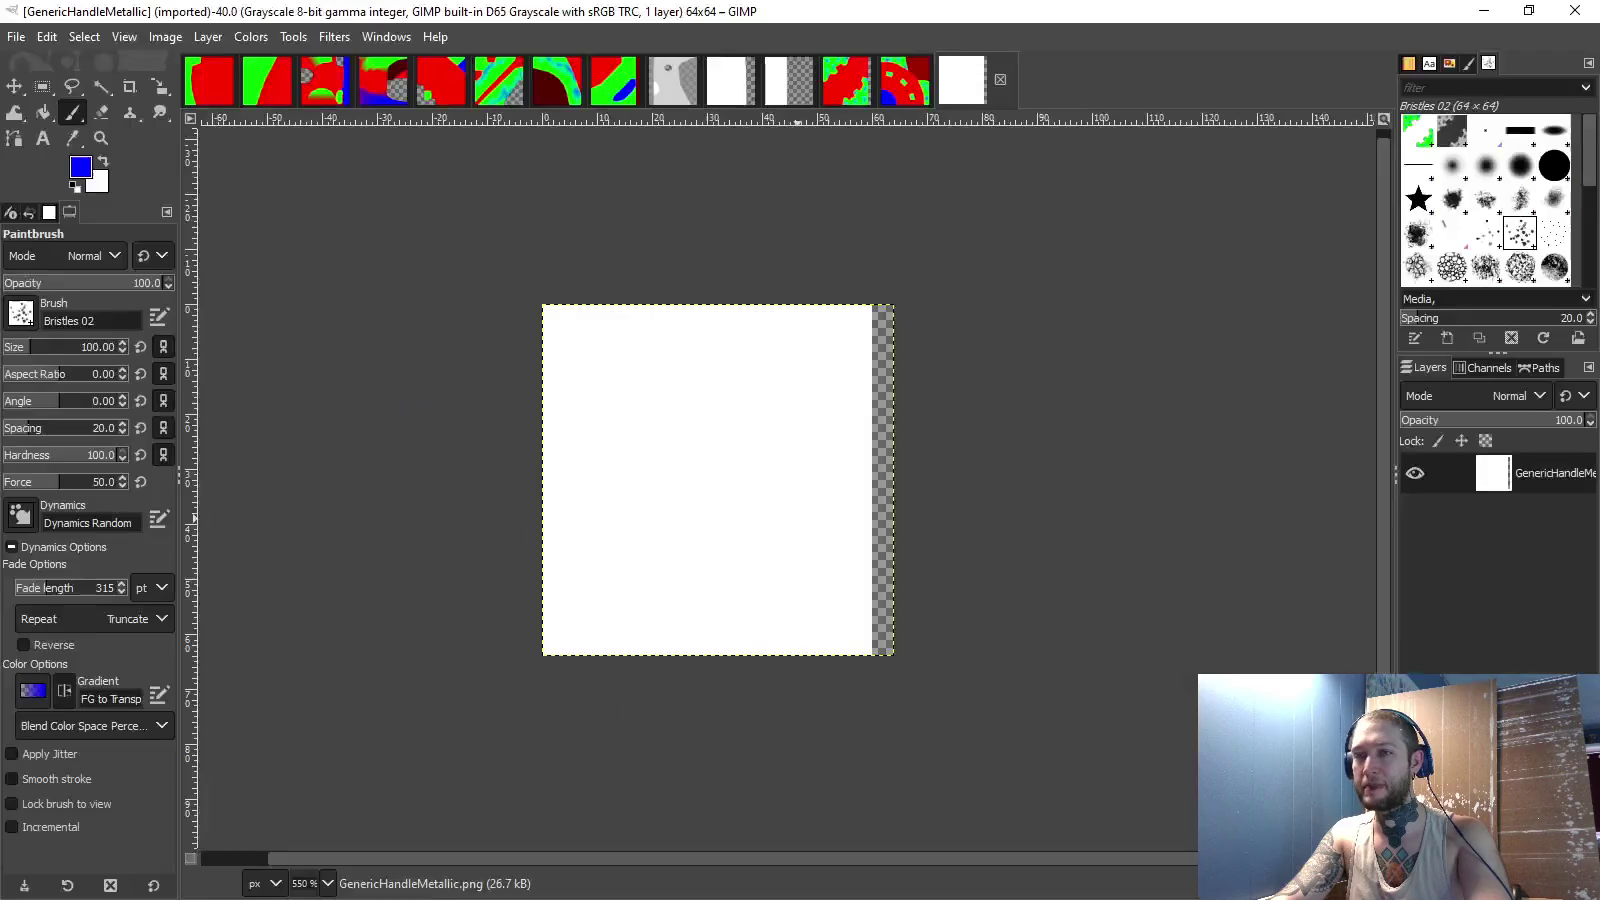
- Check the W04MorningStar texture with its wireframe layer, then return to GenericHandleMetallic
key("ctrl+Page_Up")
key("ctrl+Page_Up")
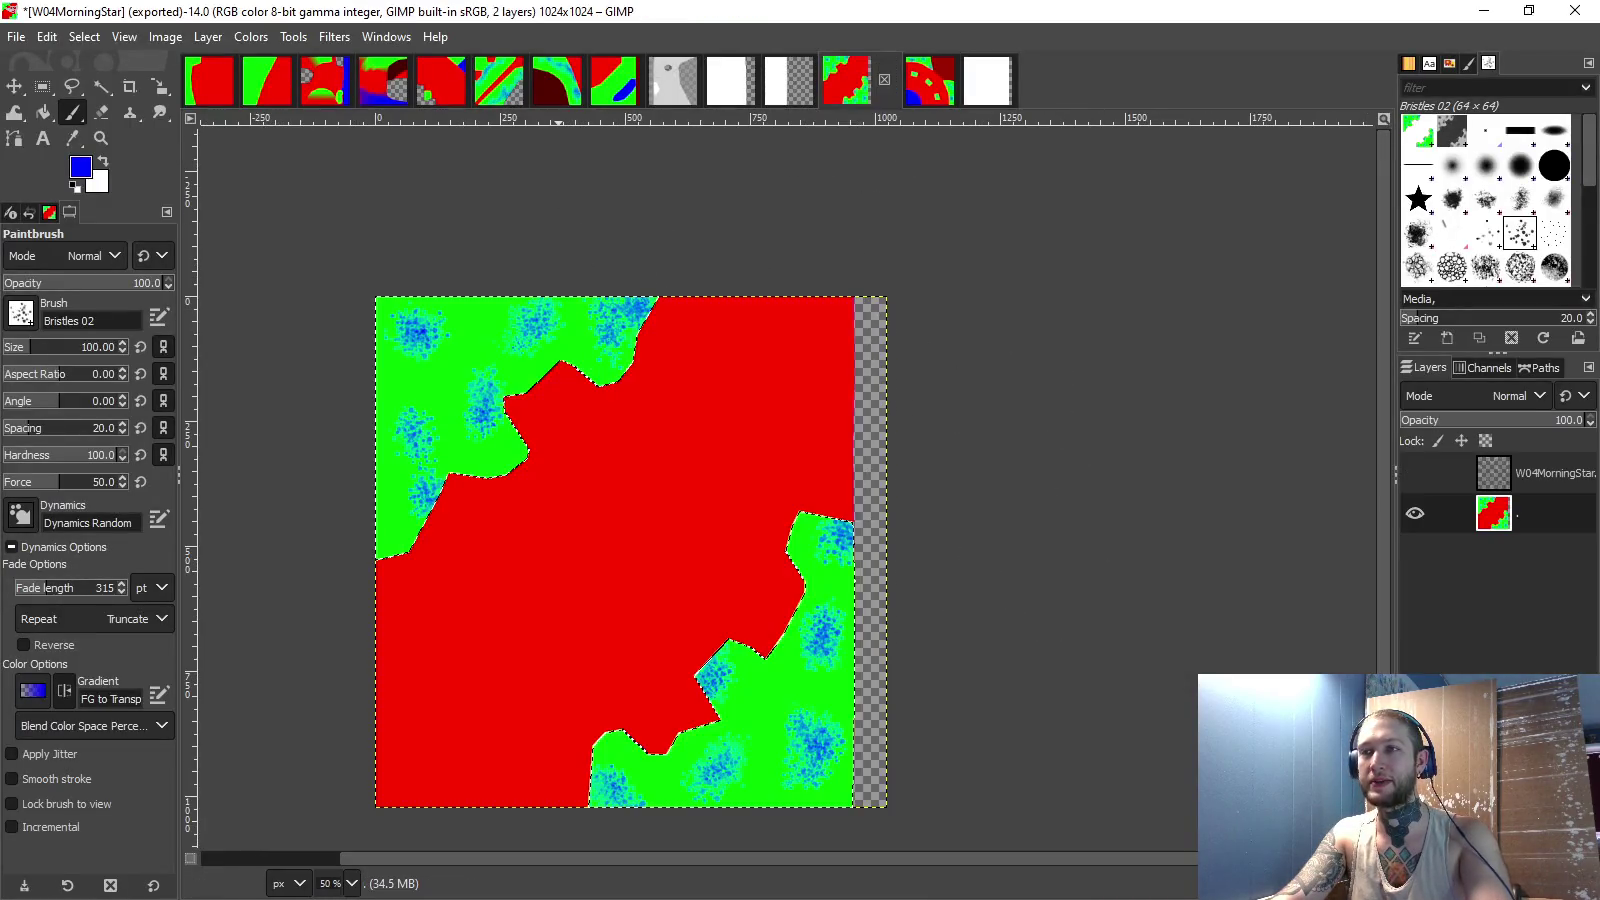
key("ctrl+Page_Down")
key("ctrl+Page_Up")
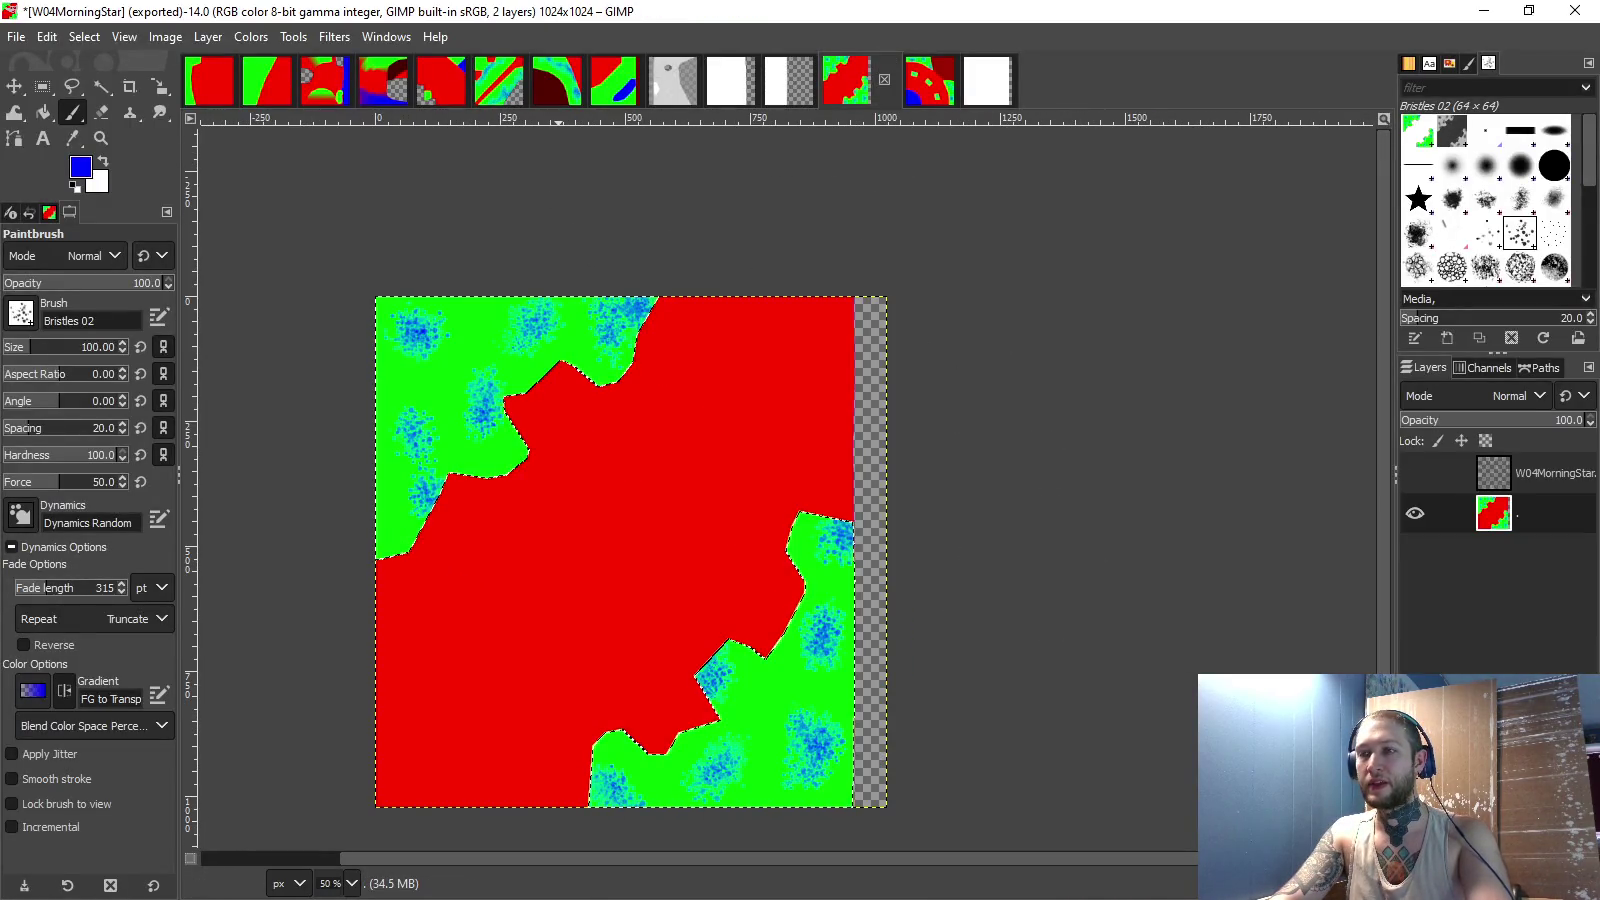
scroll(847, 389, "up", 4, "ctrl")
scroll(847, 389, "down", 4, "ctrl")
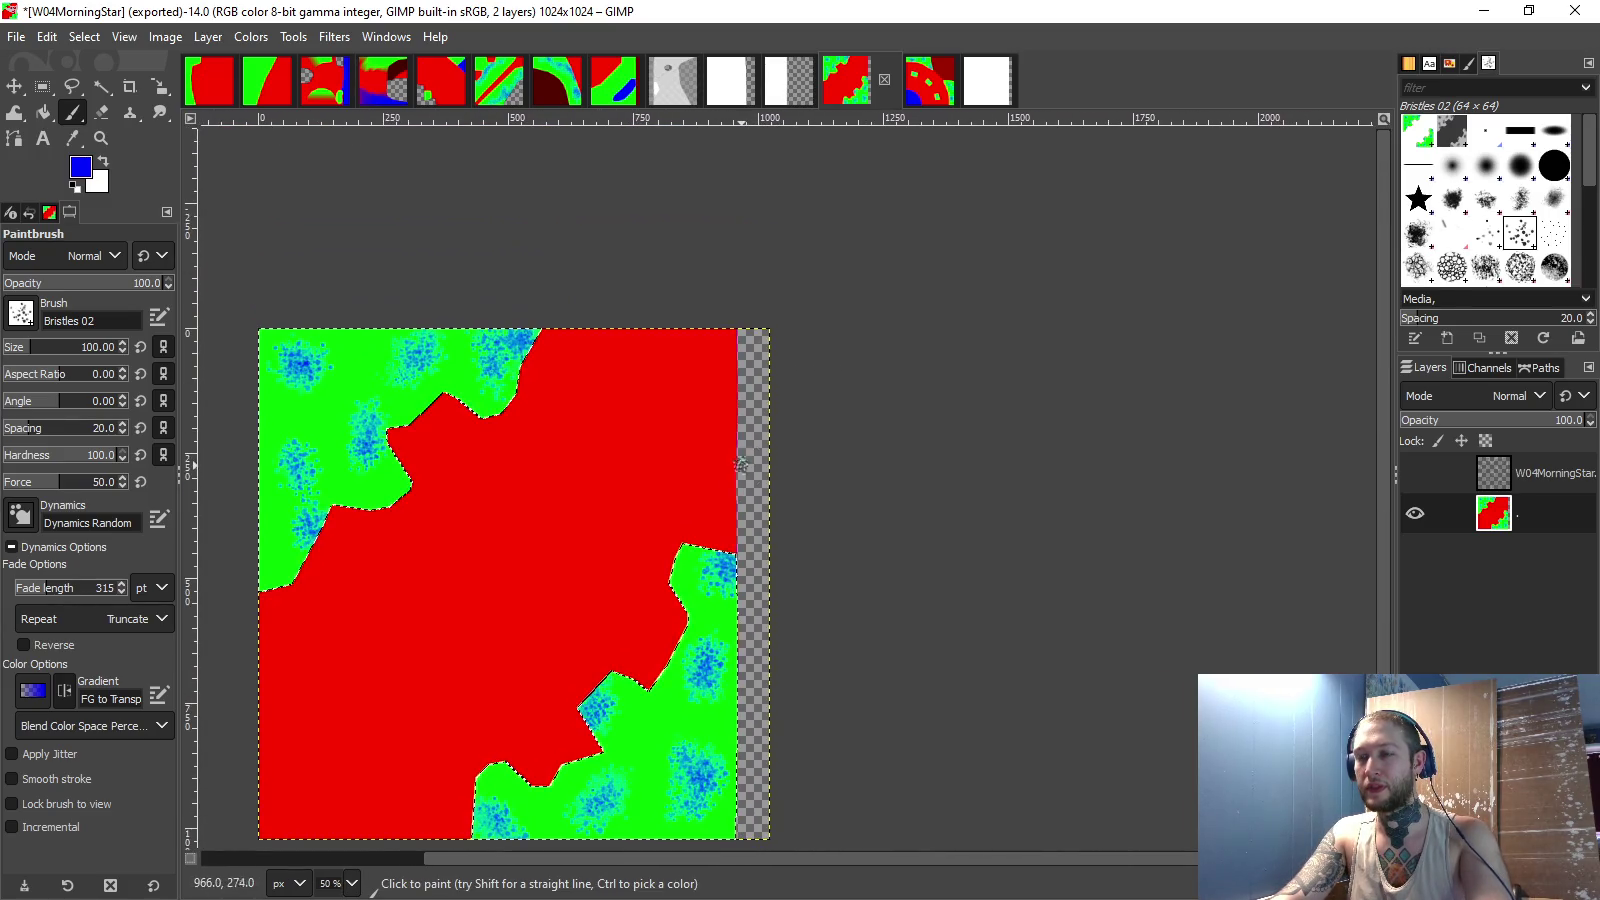
scroll(778, 375, "up", 2, "ctrl")
left_click(1414, 473)
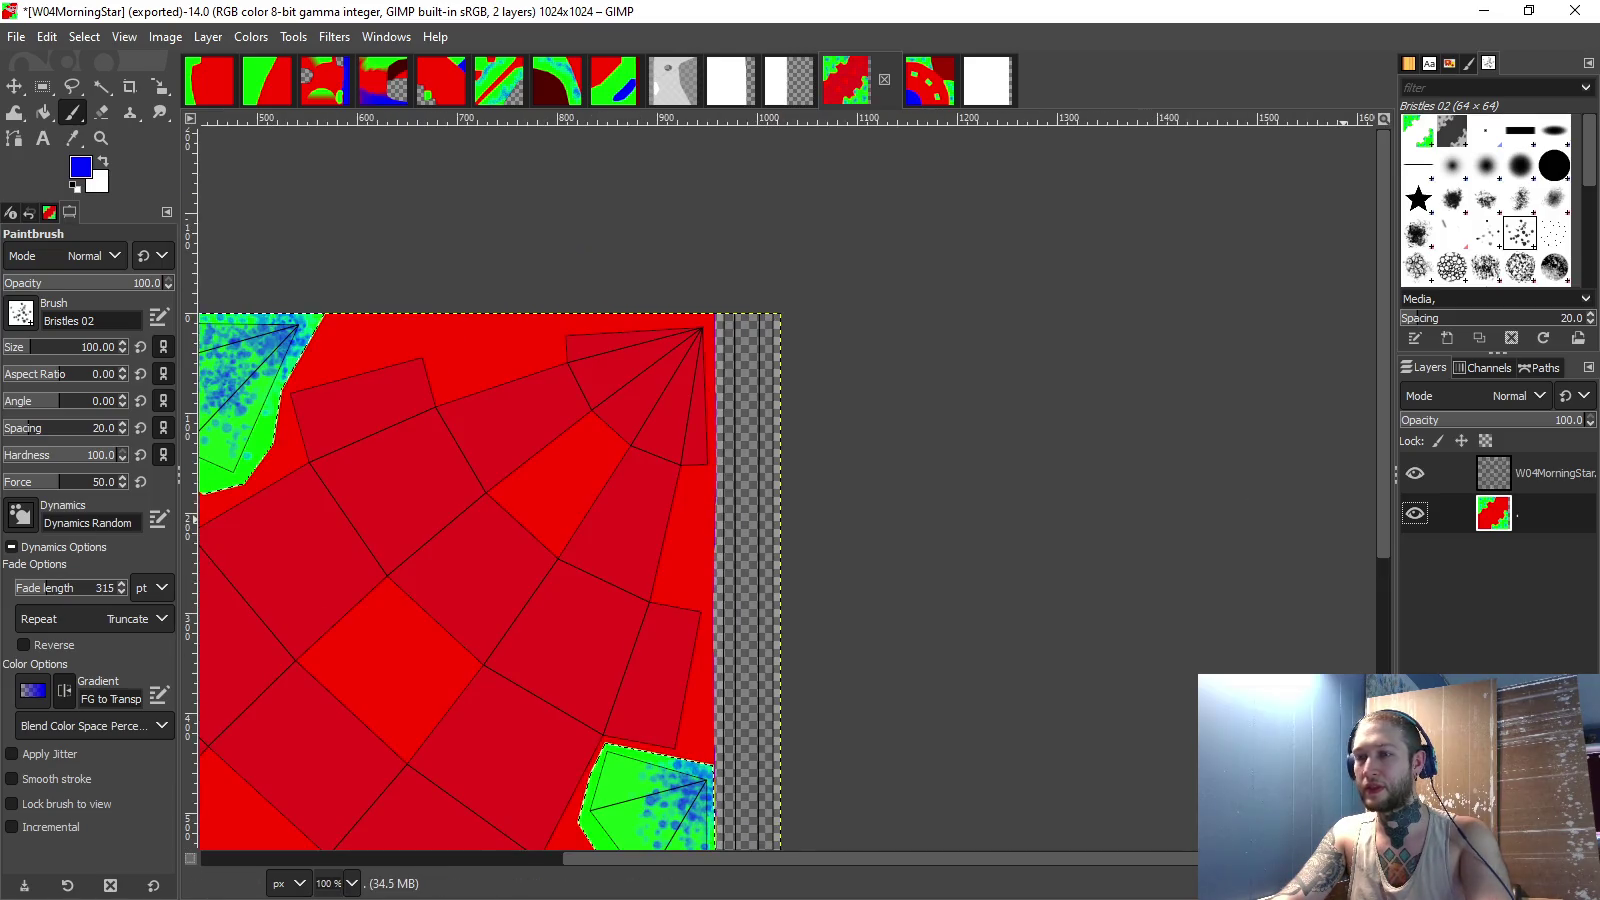
left_click(1414, 473)
left_click(962, 80)
scroll(897, 327, "up", 4, "ctrl")
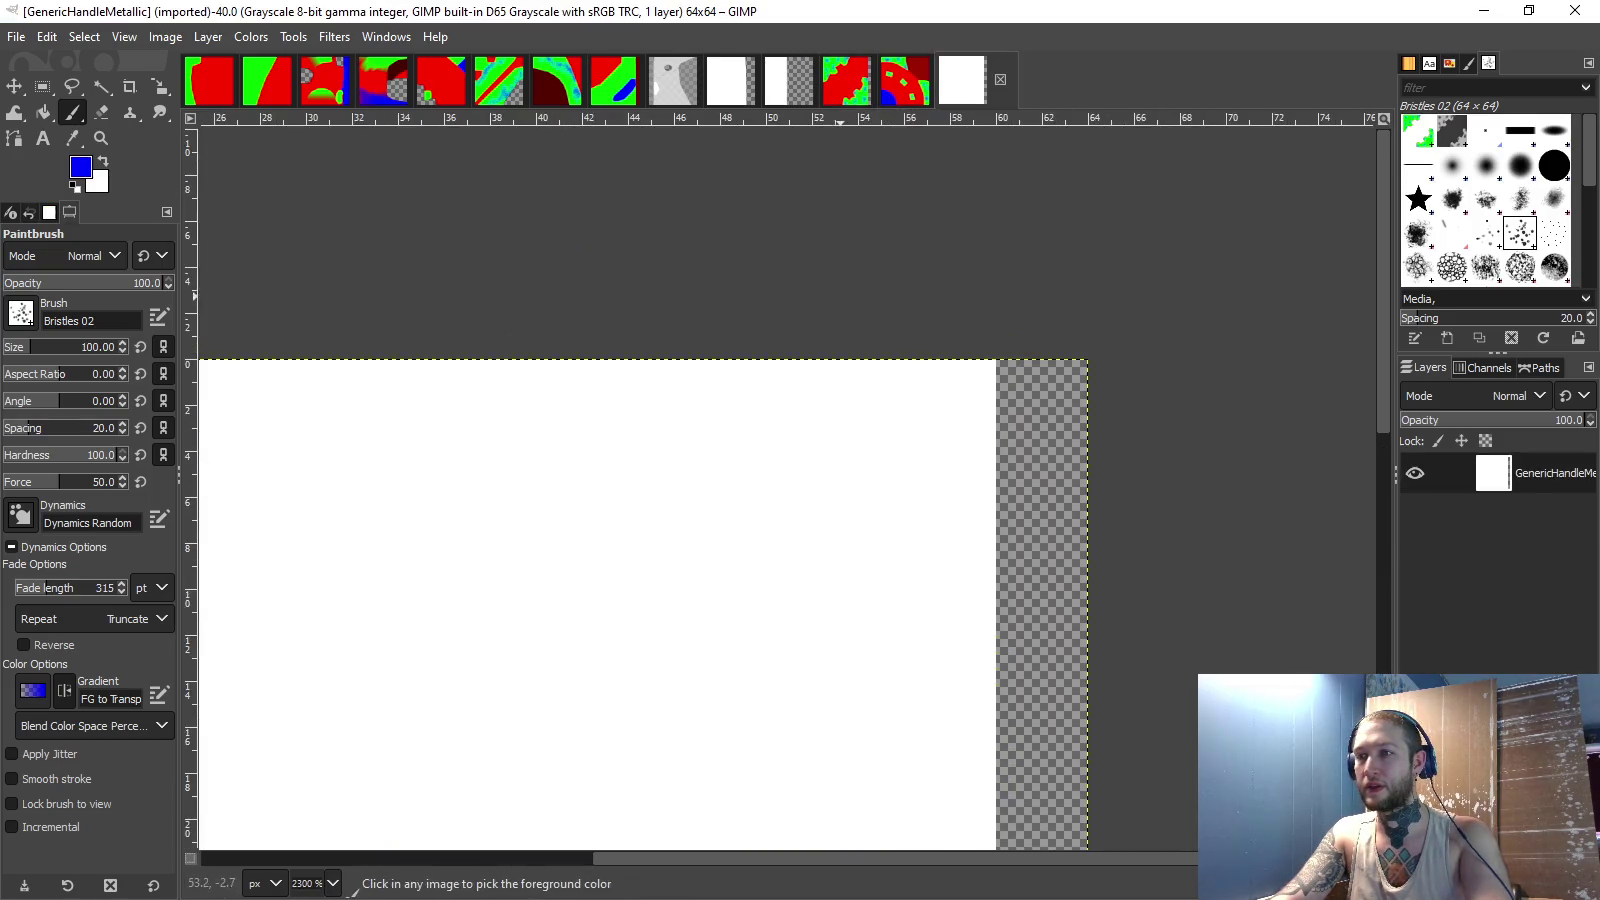
- Bucket-fill the image black and fill the transparent right strip white
key("shift+b")
key("d")
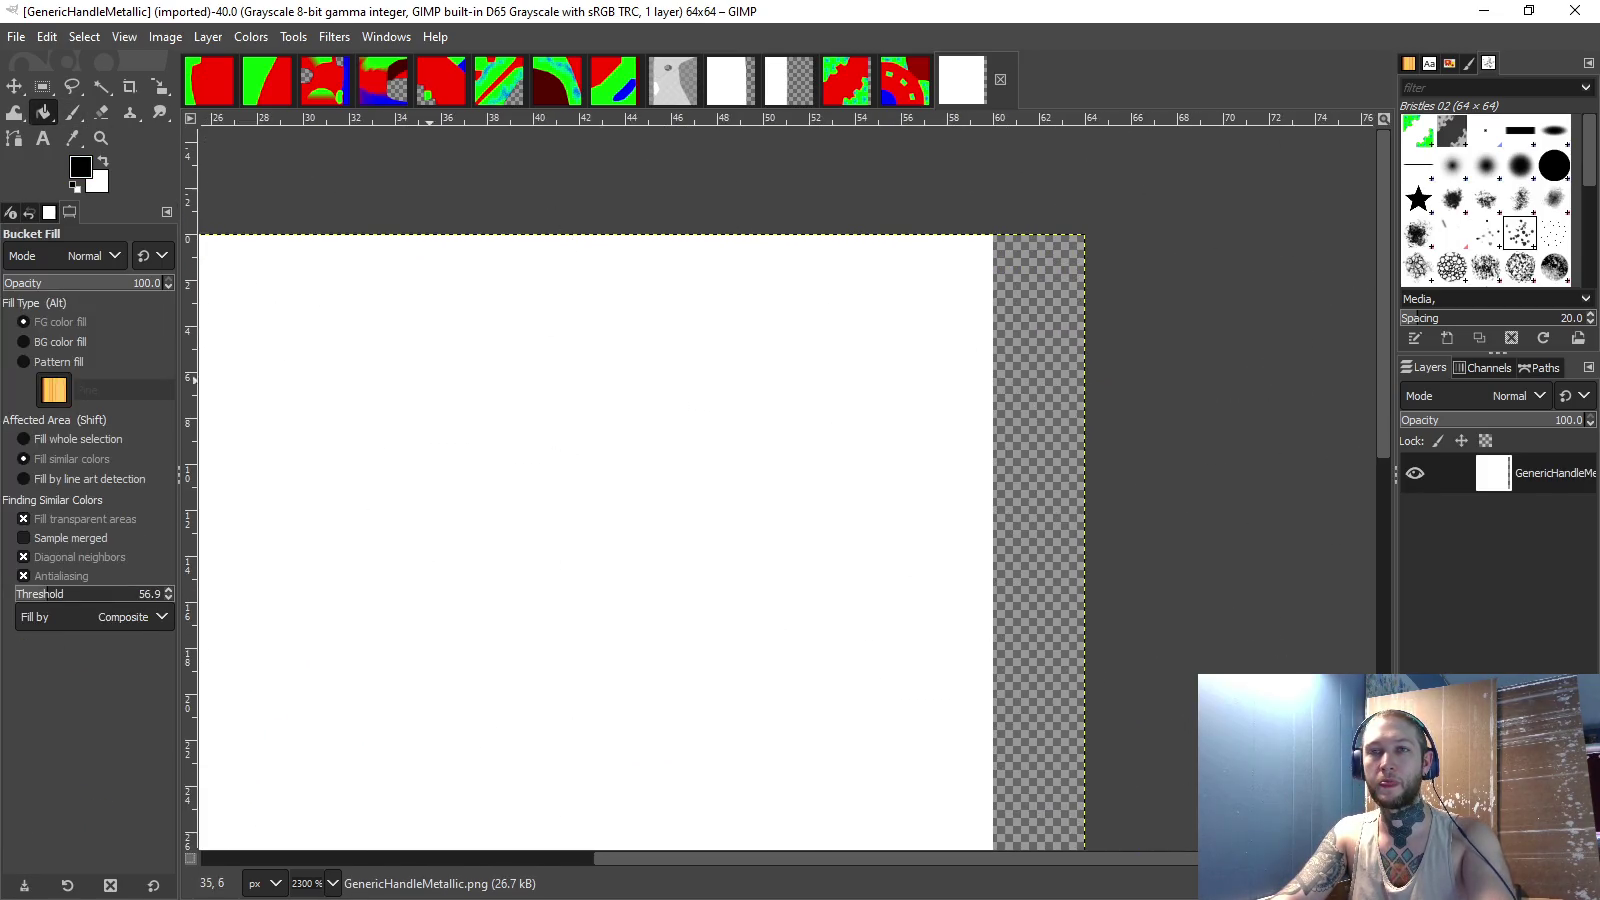
left_click(418, 370)
key("x")
left_click(1040, 500)
scroll(742, 515, "down", 4, "ctrl")
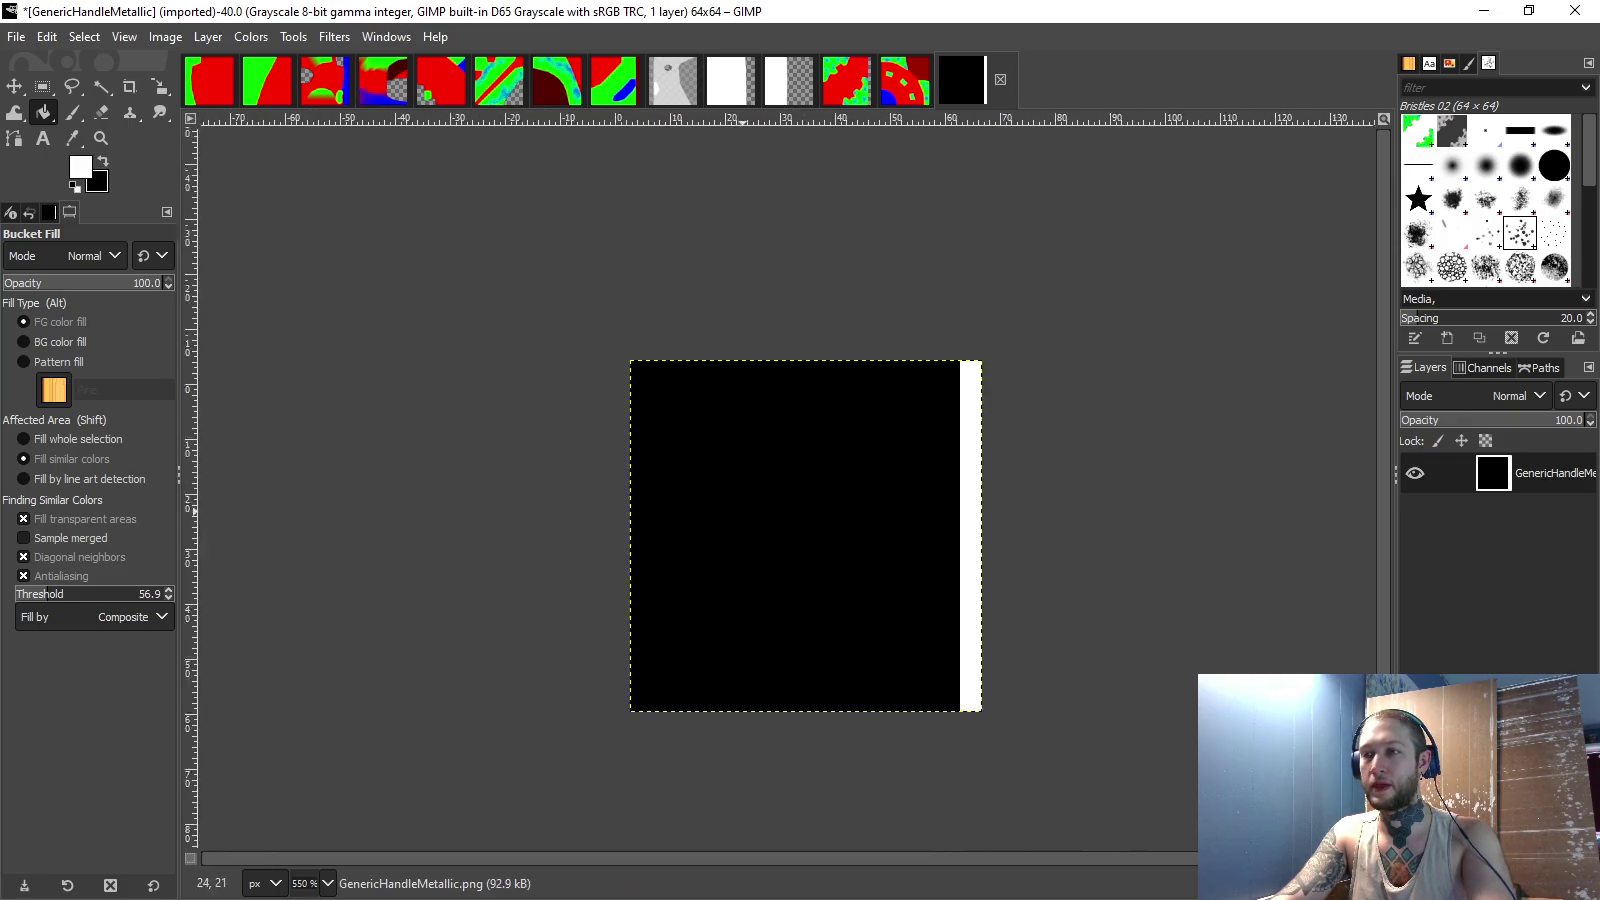
left_click(16, 36)
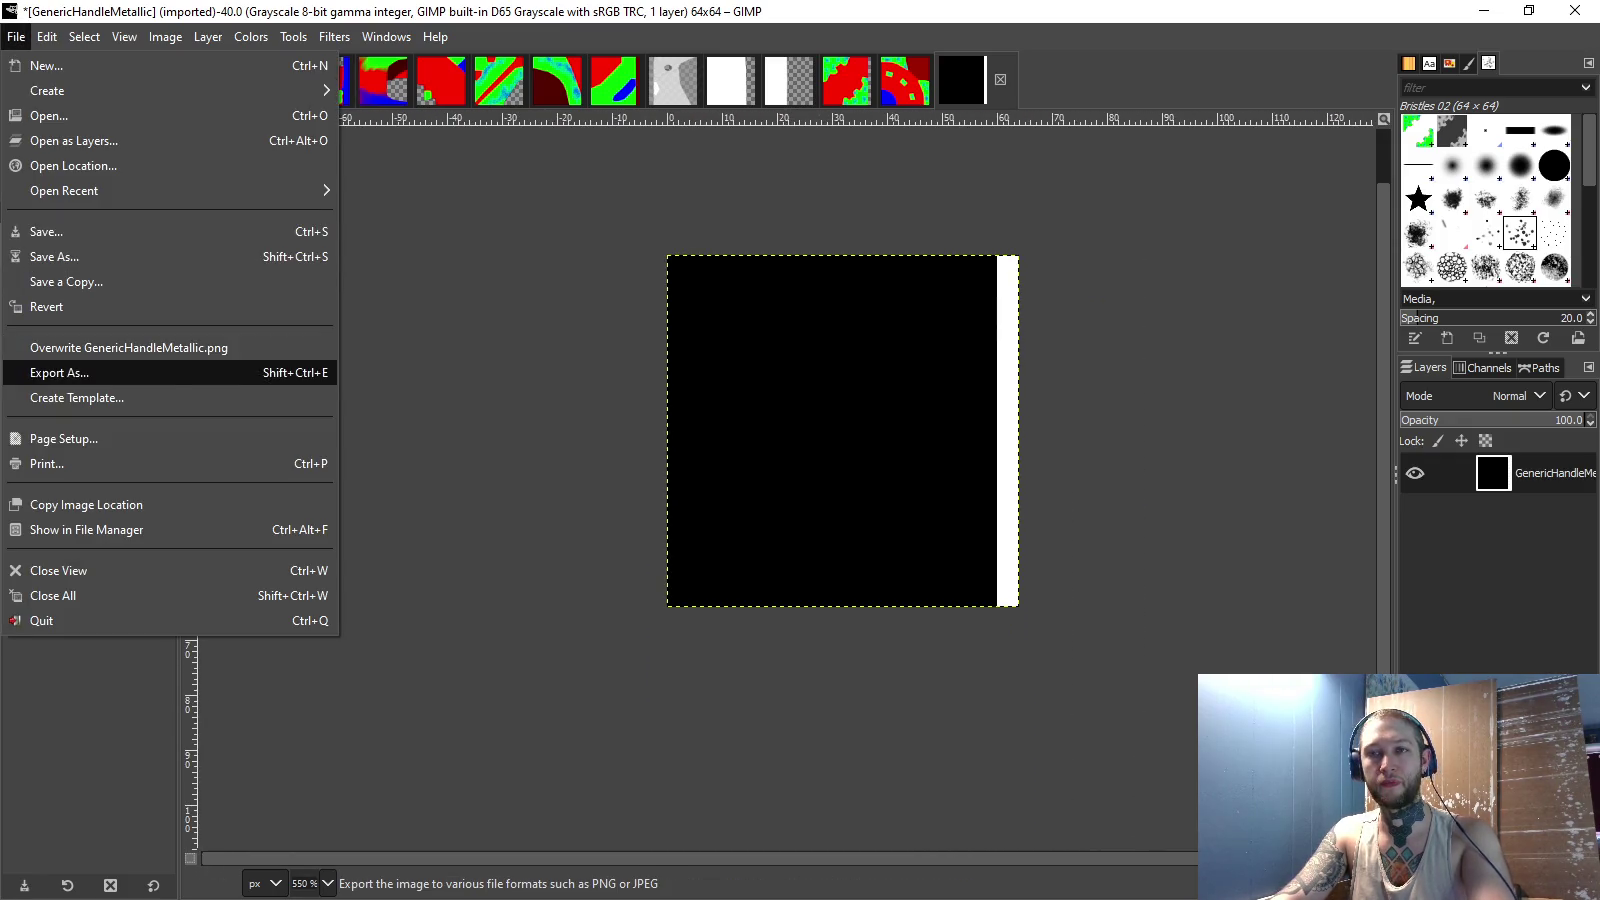
- Export the image as GenericHandleNormalFilter.png with 8bpc GRAY pixel format
left_click(60, 372)
key("Right")
key("BackSpace")
key("BackSpace")
key("BackSpace")
type("NormalFilter")
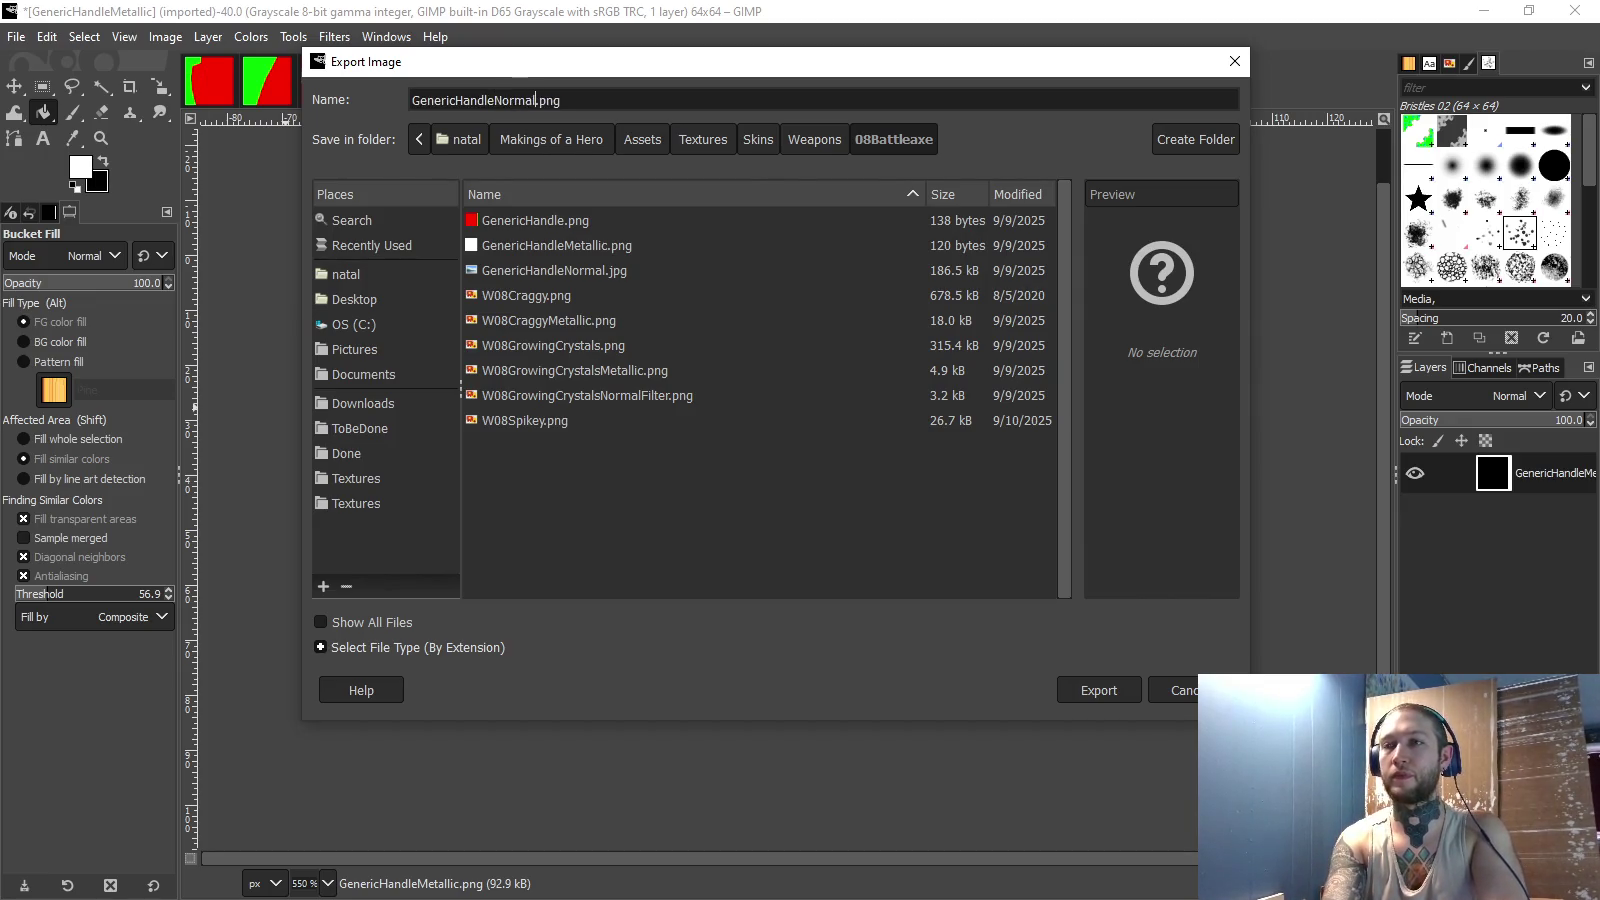
key("Return")
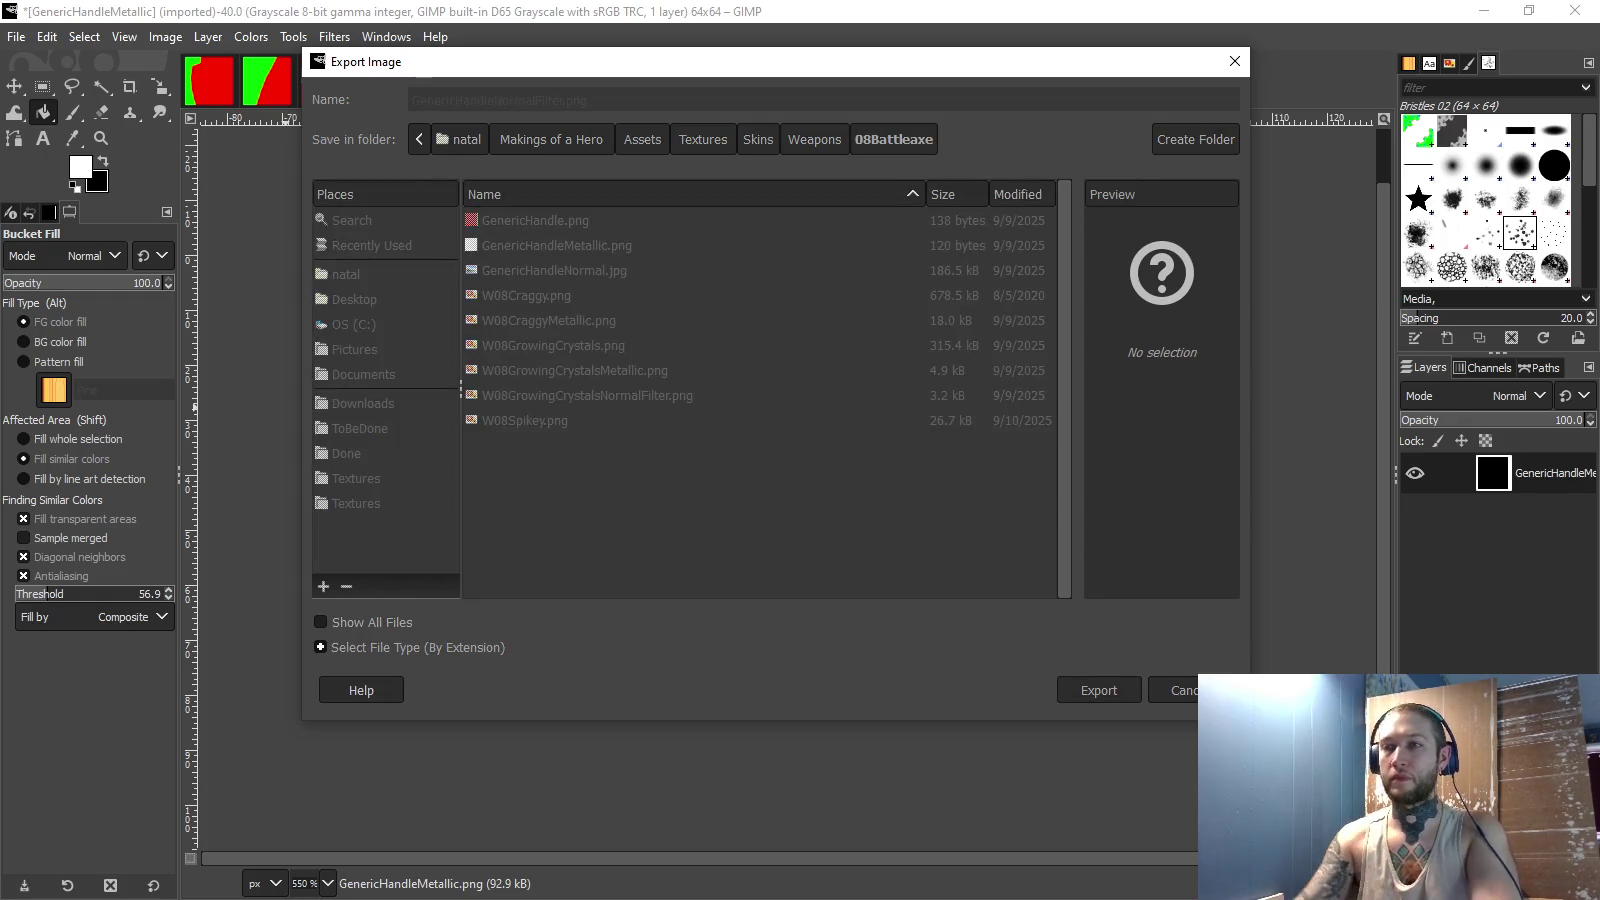
left_click(807, 474)
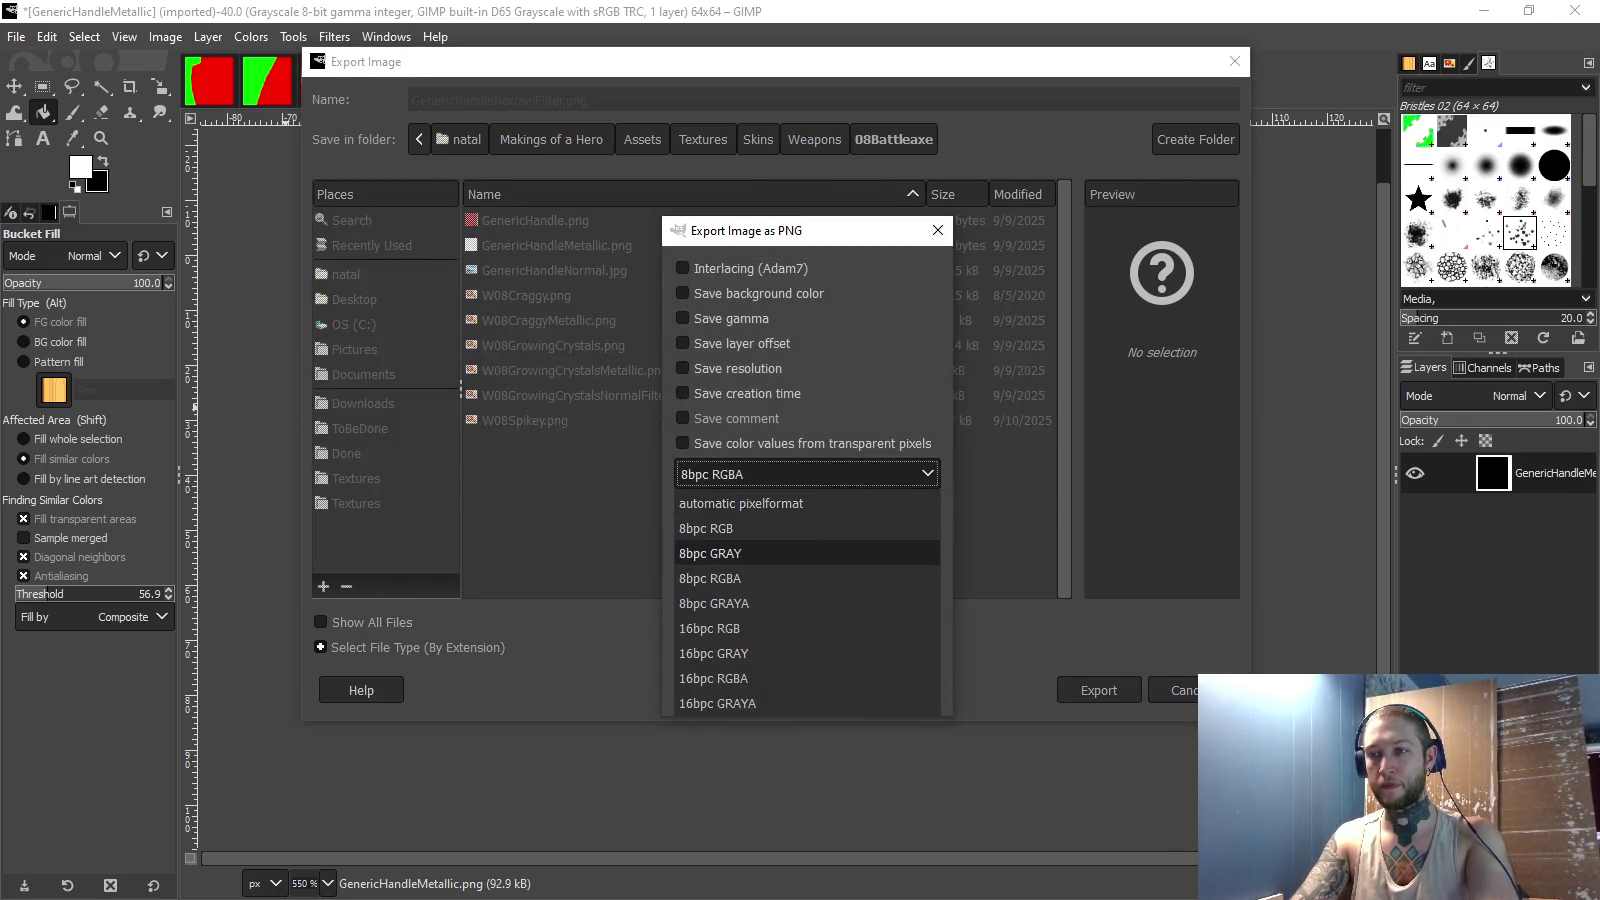
left_click(760, 554)
left_click(807, 691)
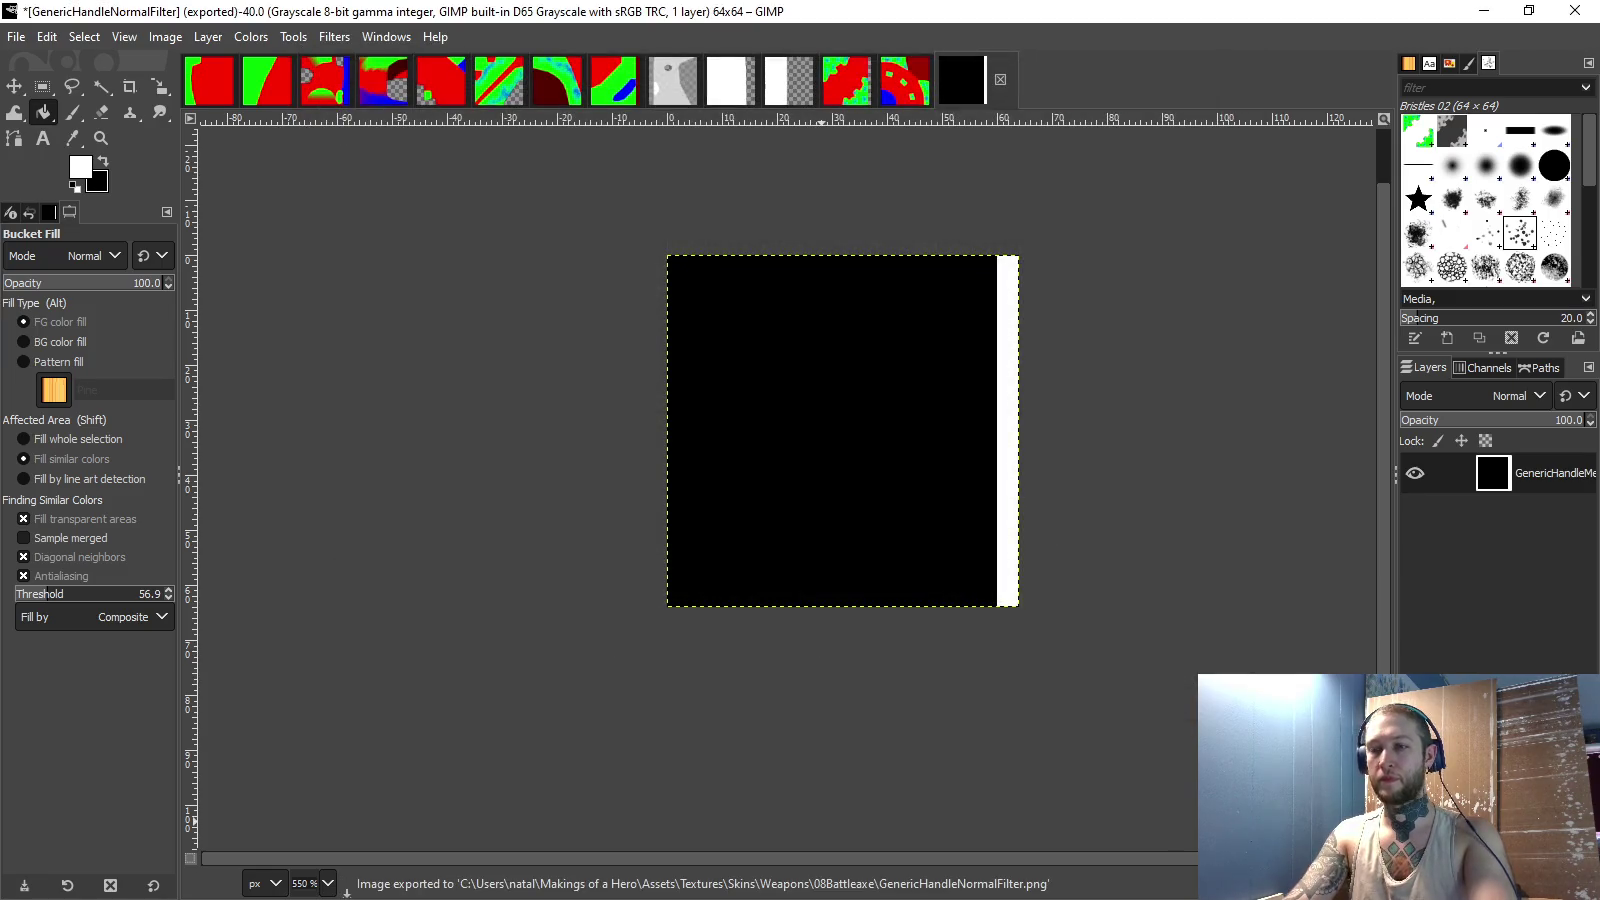
key("alt+Tab")
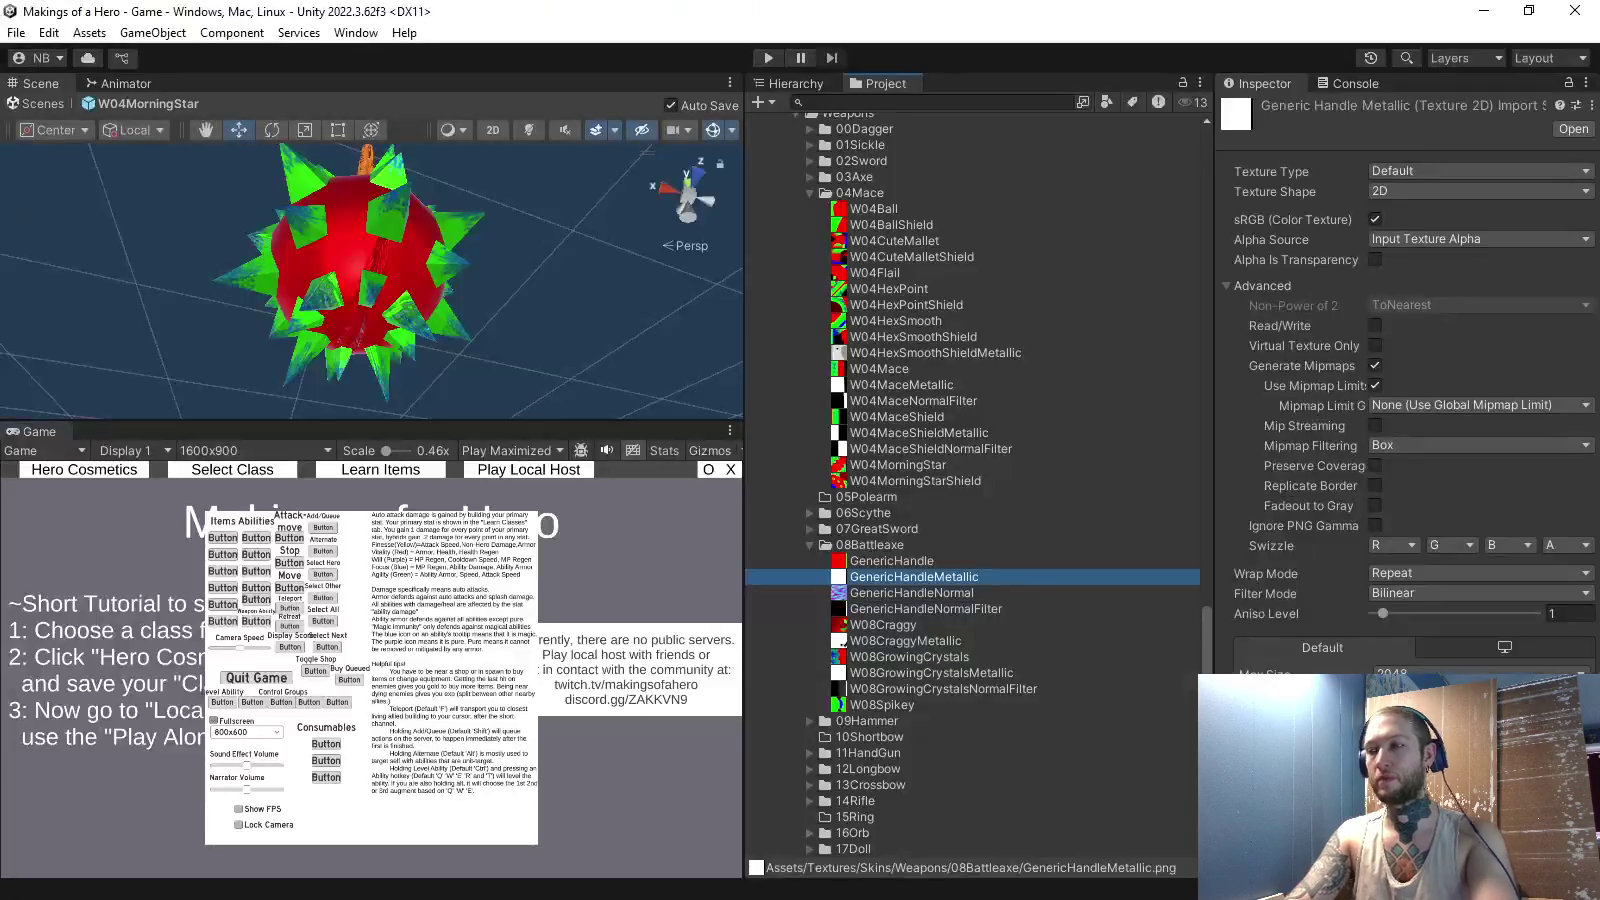
- Assign GenericHandleNormalFilter to the W04MorningStar material's Normal Filter slot and view the mace side-on
scroll(975, 480, "up", 5)
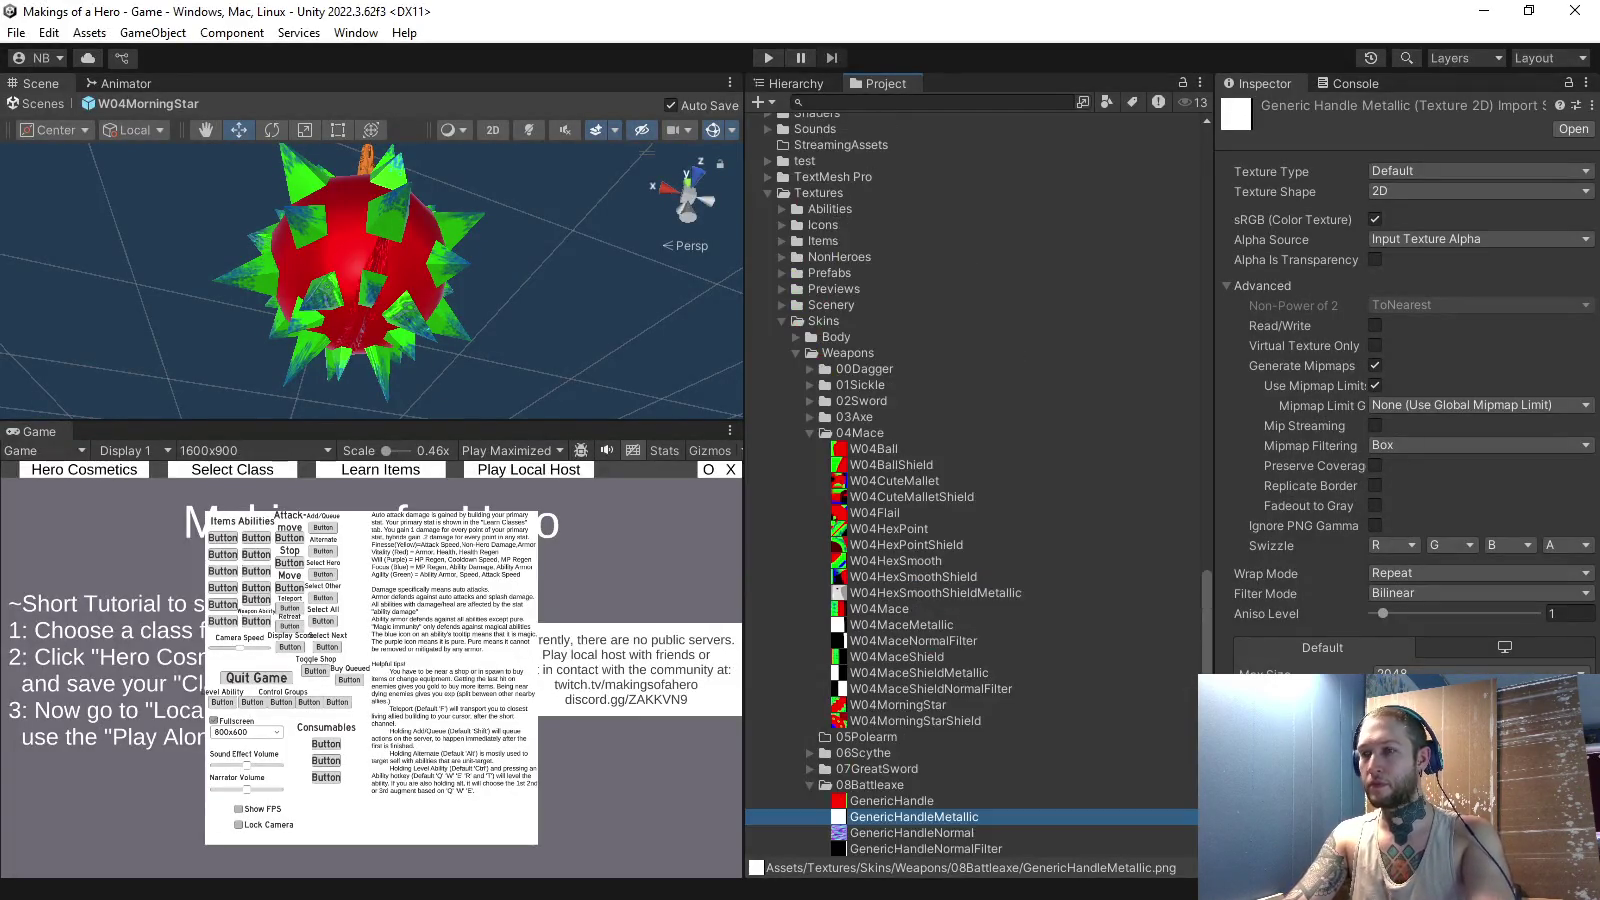
left_click(365, 280)
scroll(1400, 385, "down", 5)
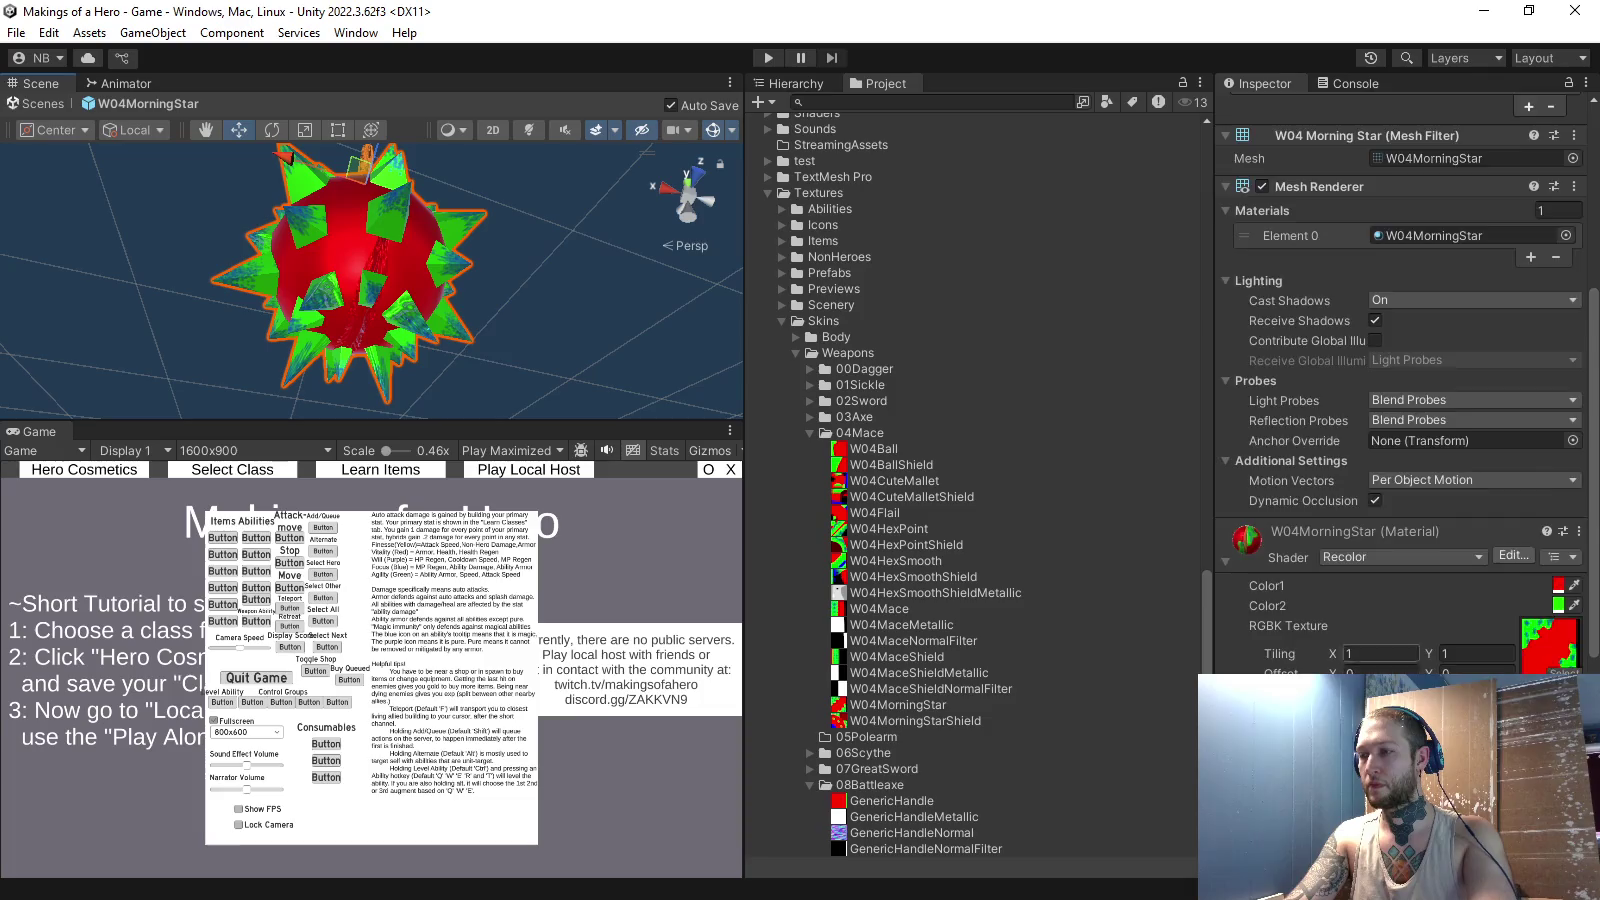
scroll(1400, 400, "down", 2)
left_click(1565, 295)
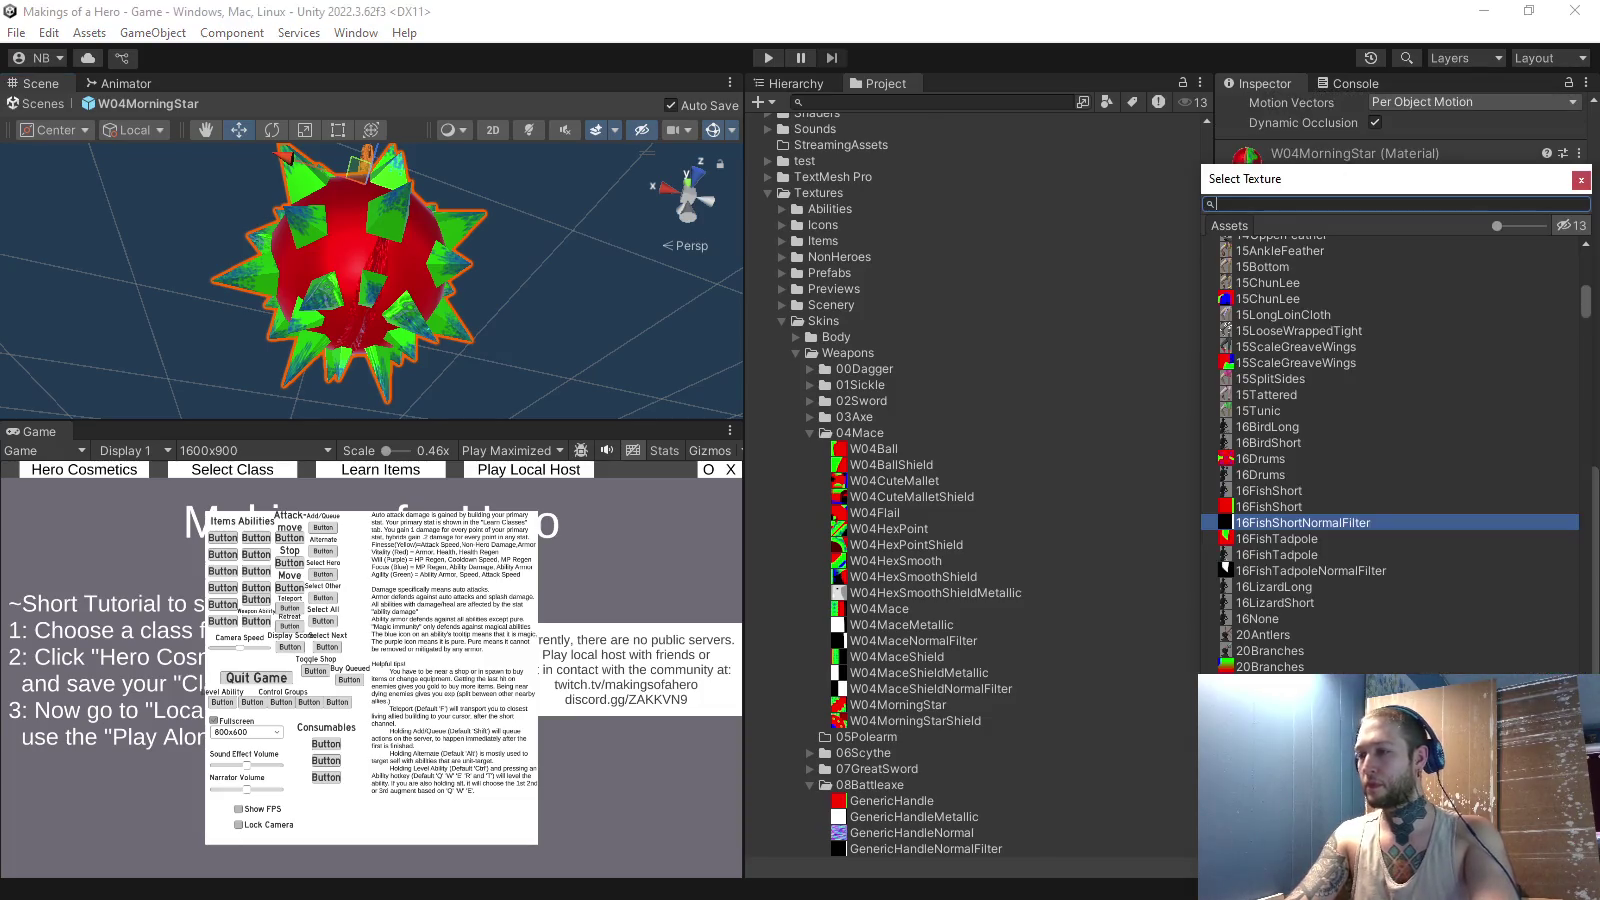
type("generic")
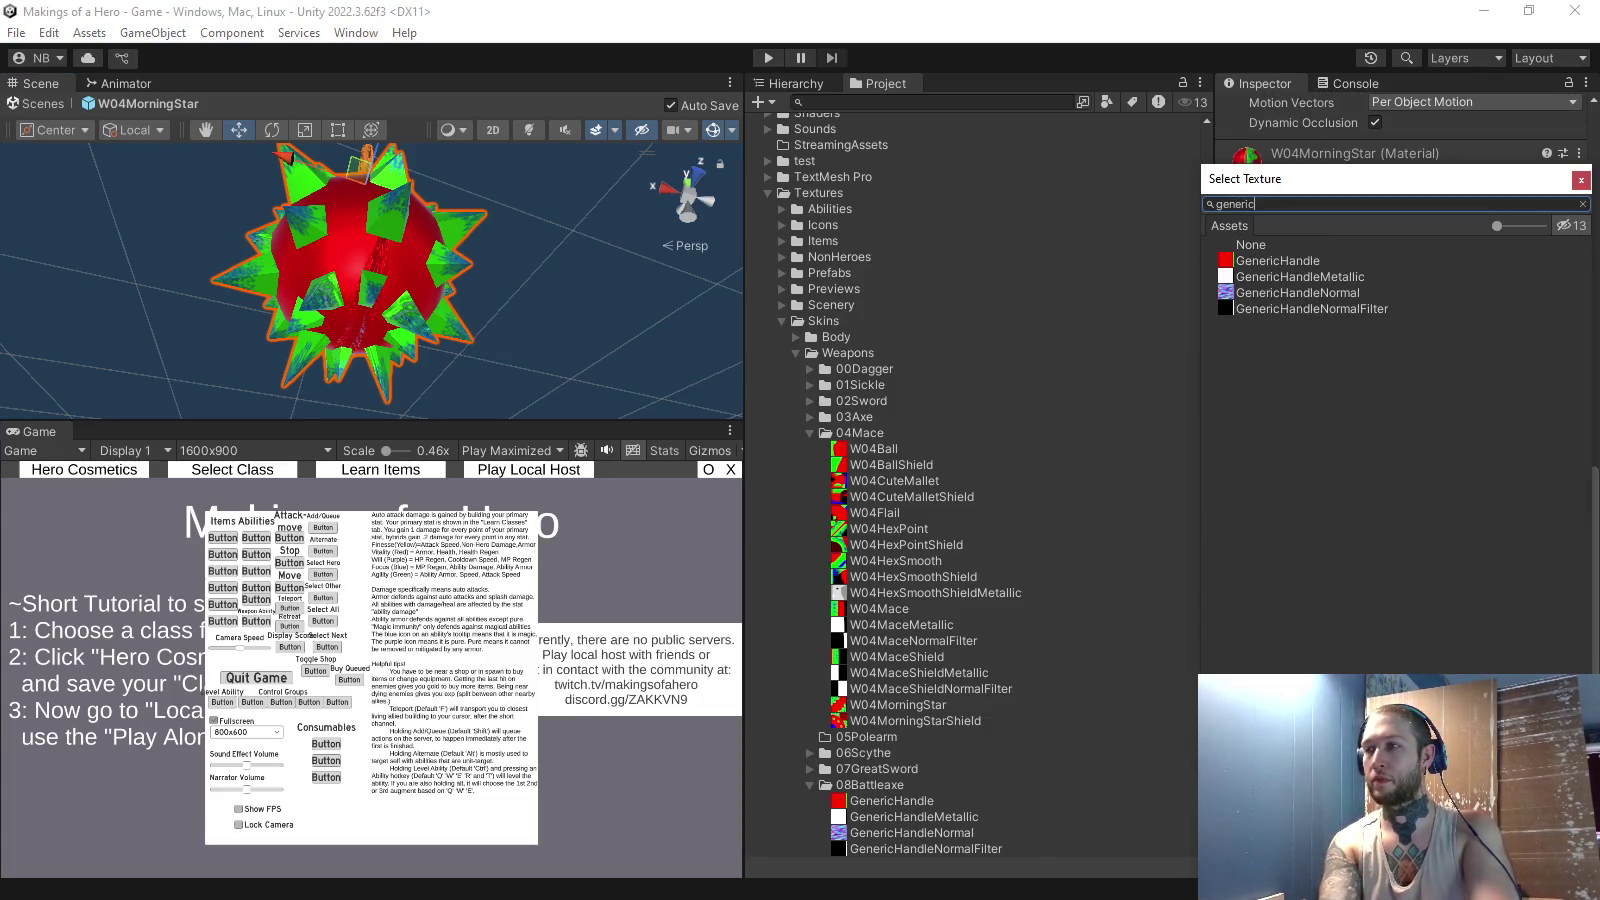
double_click(1310, 308)
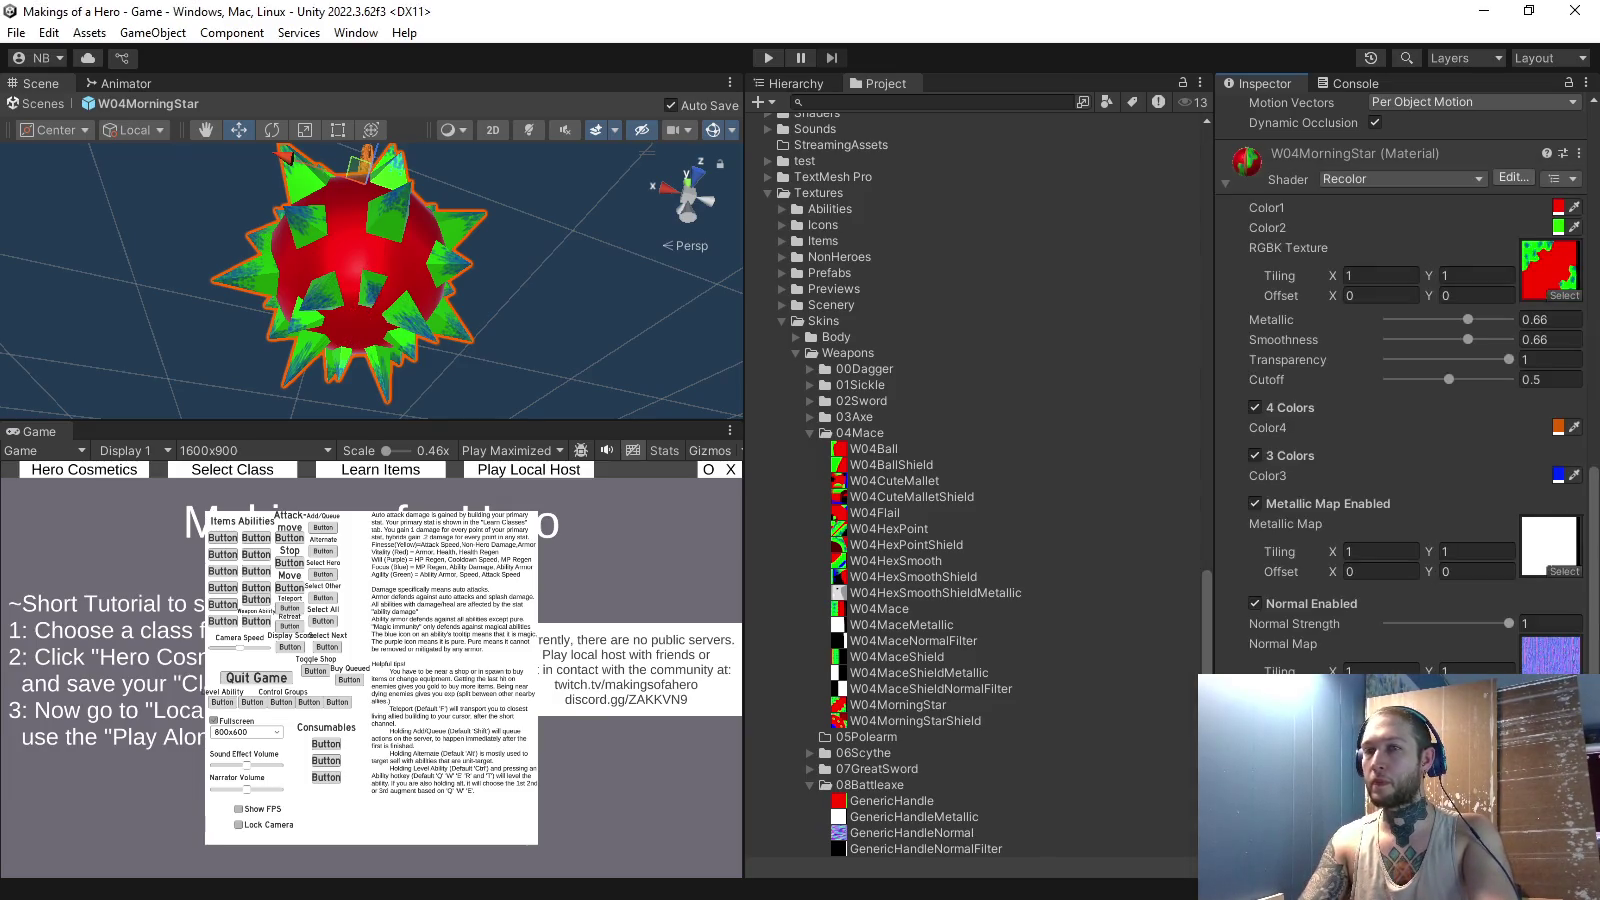
left_click_drag(400, 300, 400, 200)
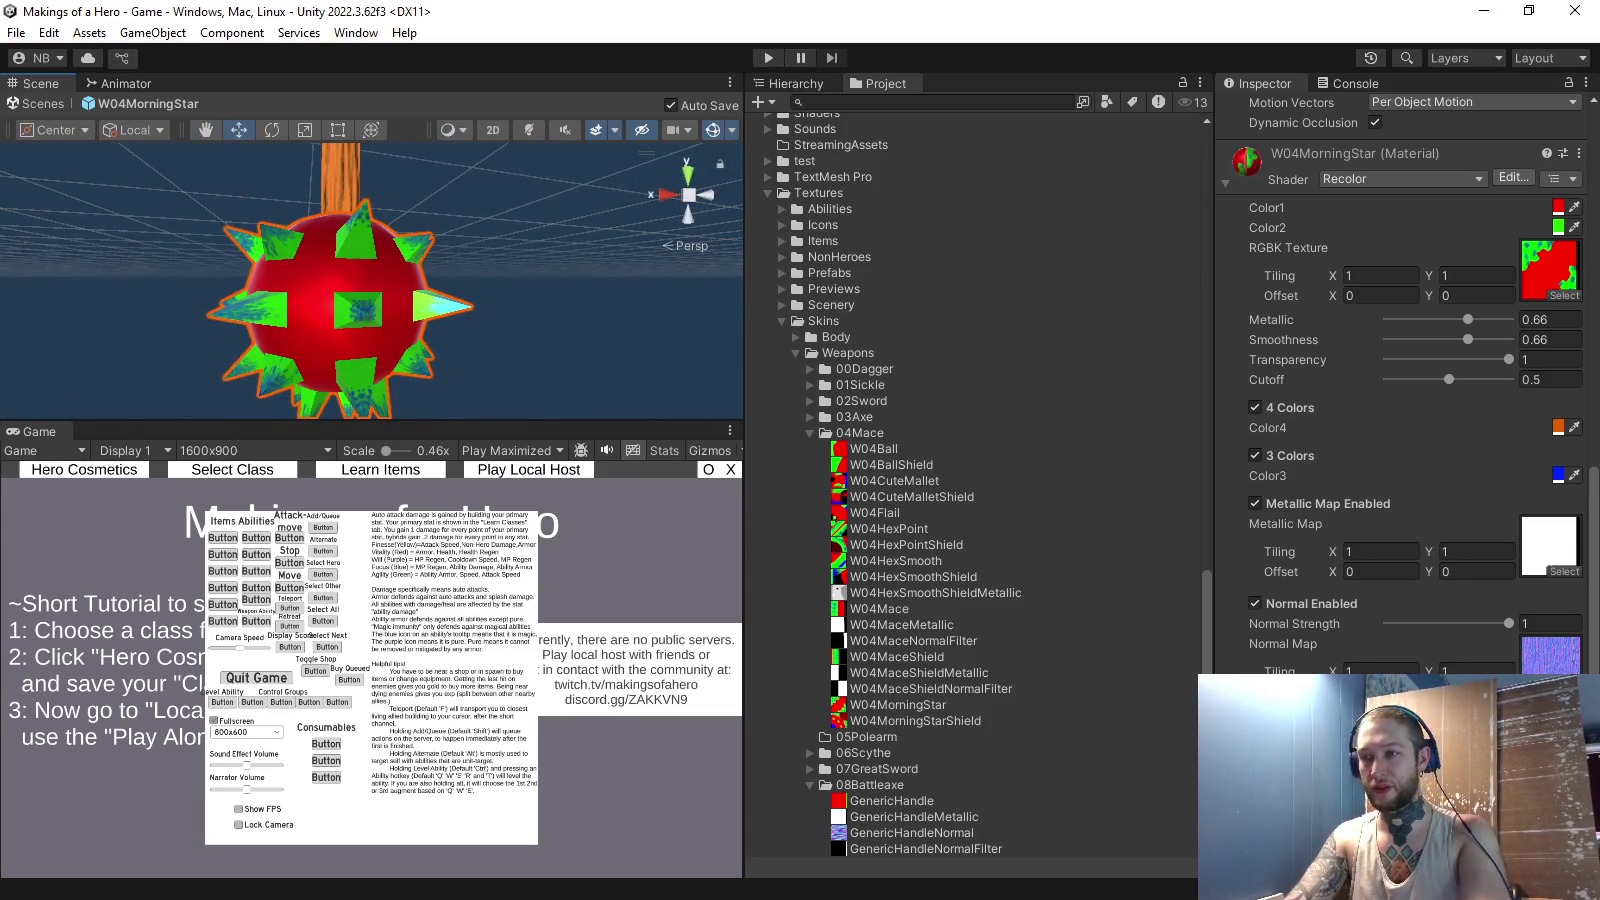
- Inspect the W04MorningStarShield and W04MorningStar prefabs, whose morning star key reads 2310
left_click(915, 720)
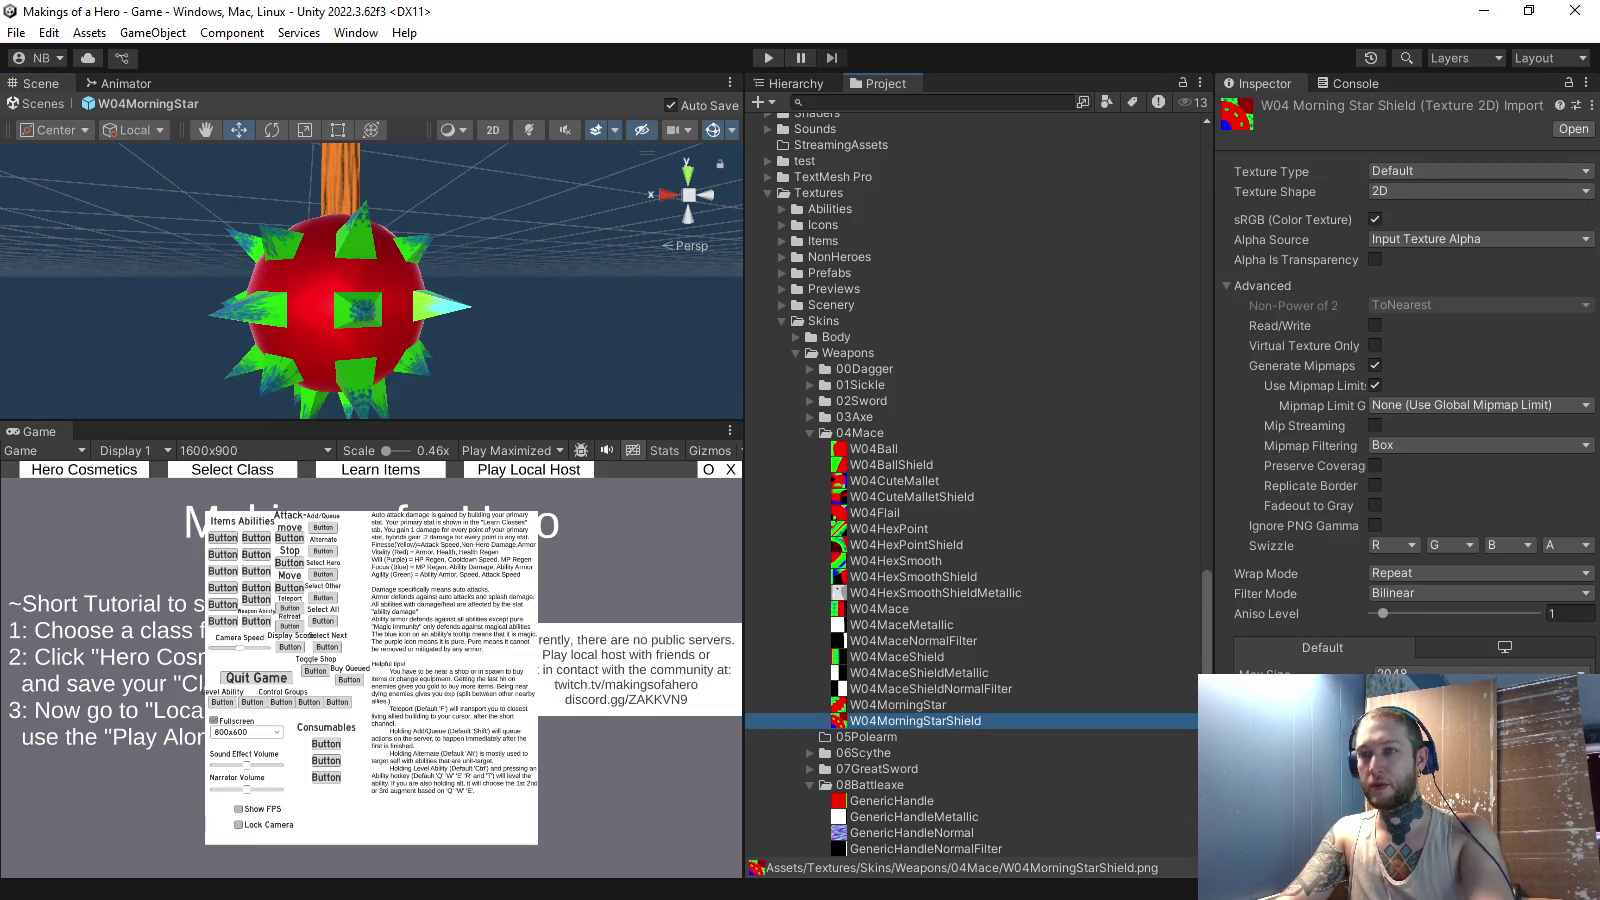
scroll(970, 490, "down", 10)
scroll(970, 490, "up", 11)
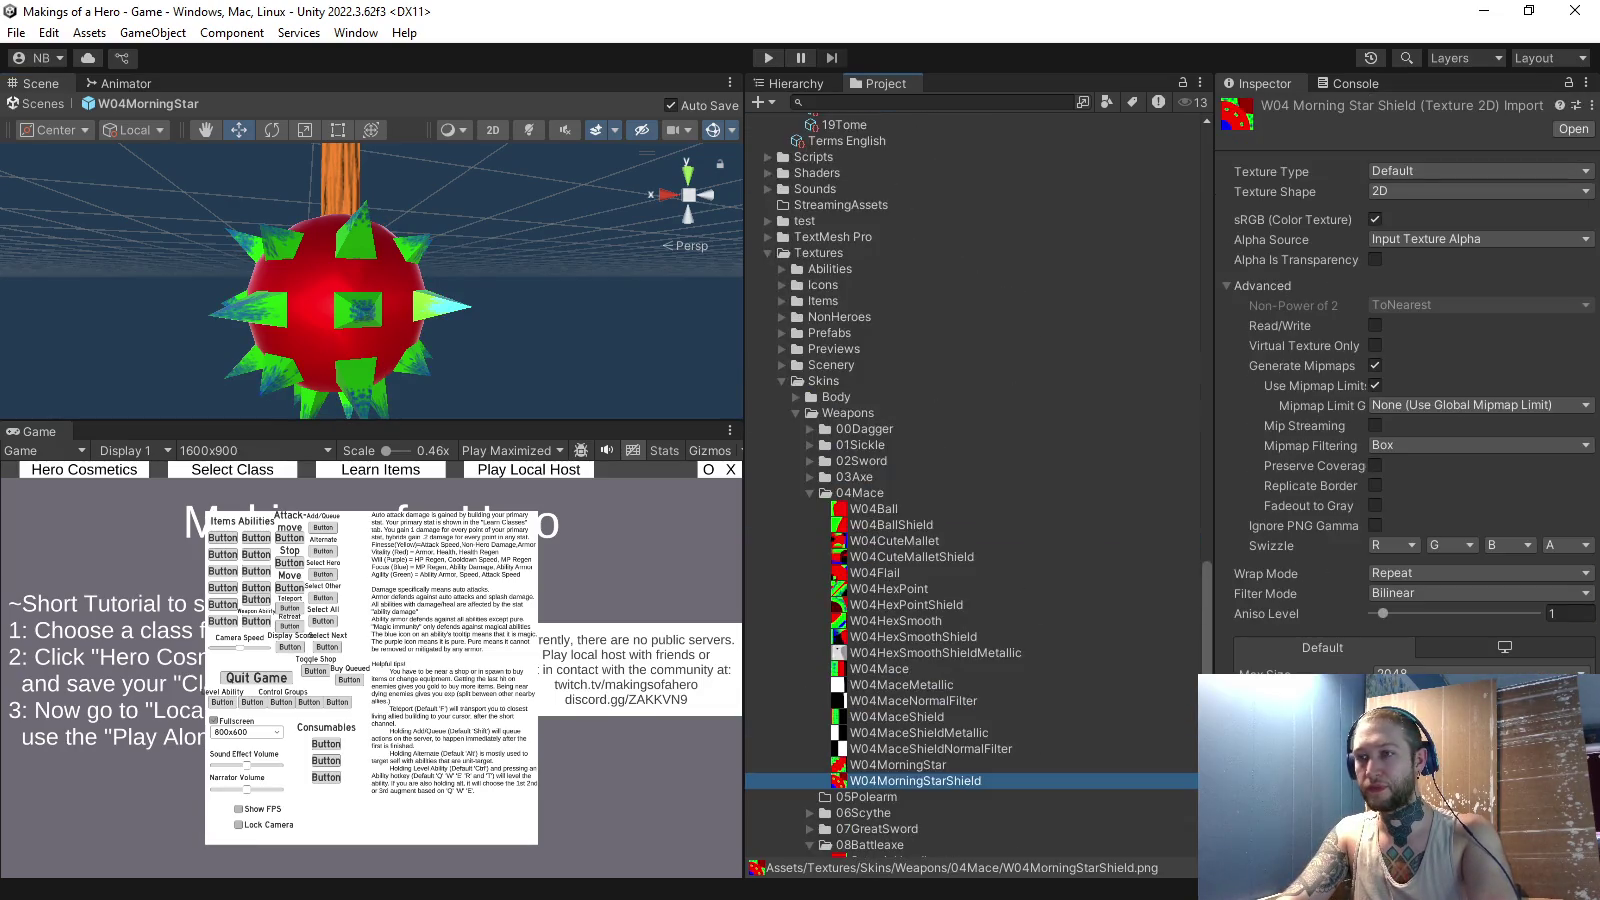
scroll(970, 490, "up", 15)
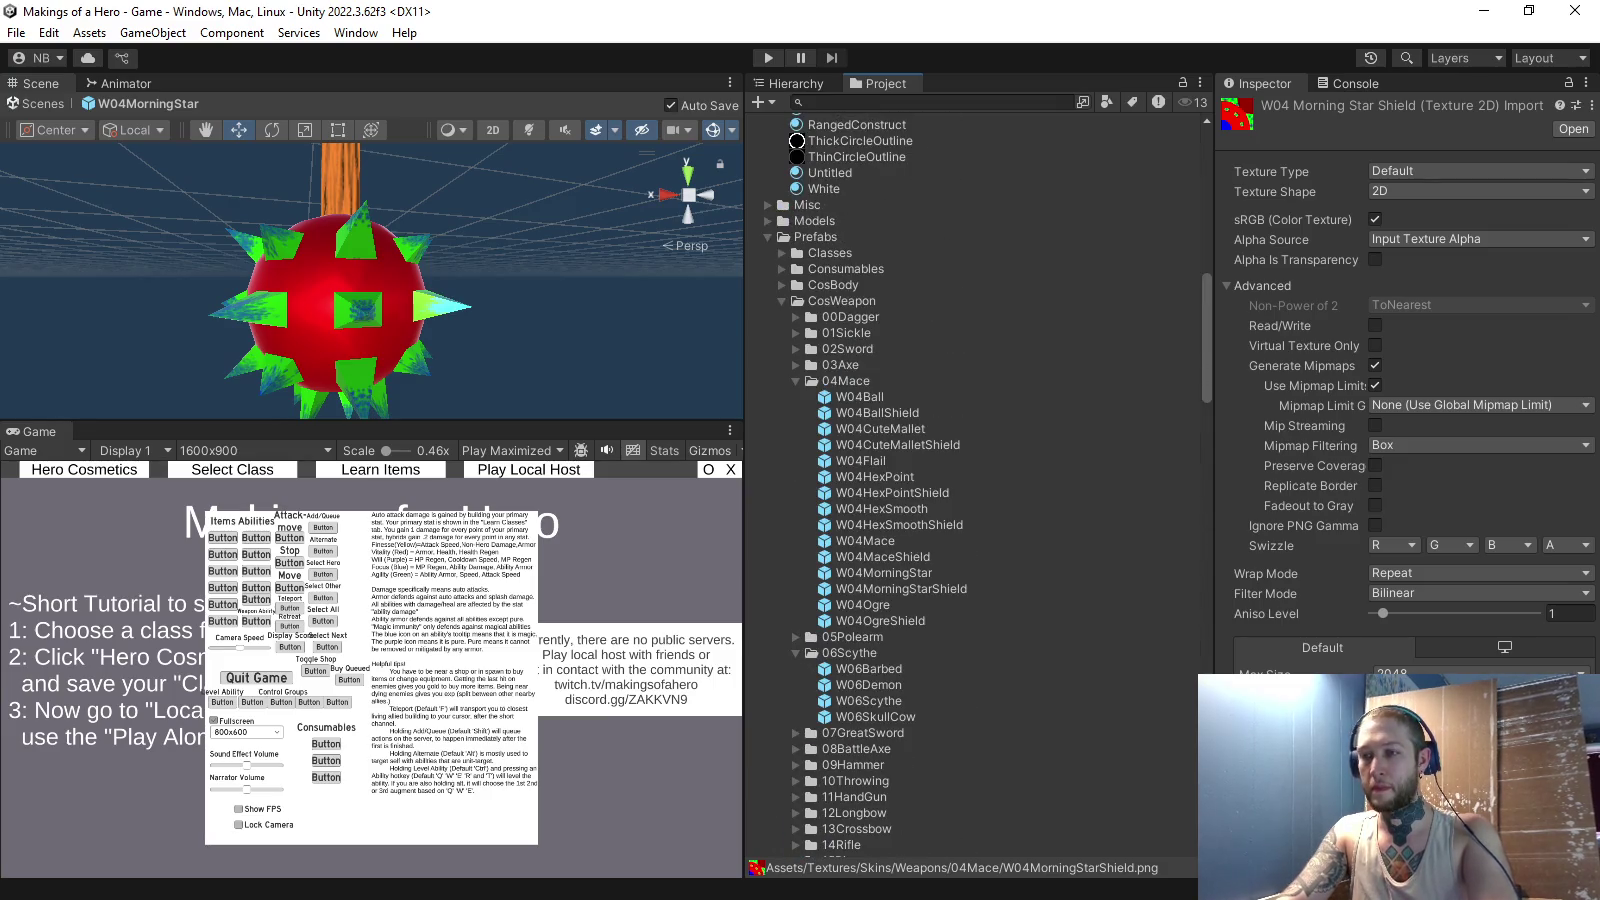
left_click(901, 589)
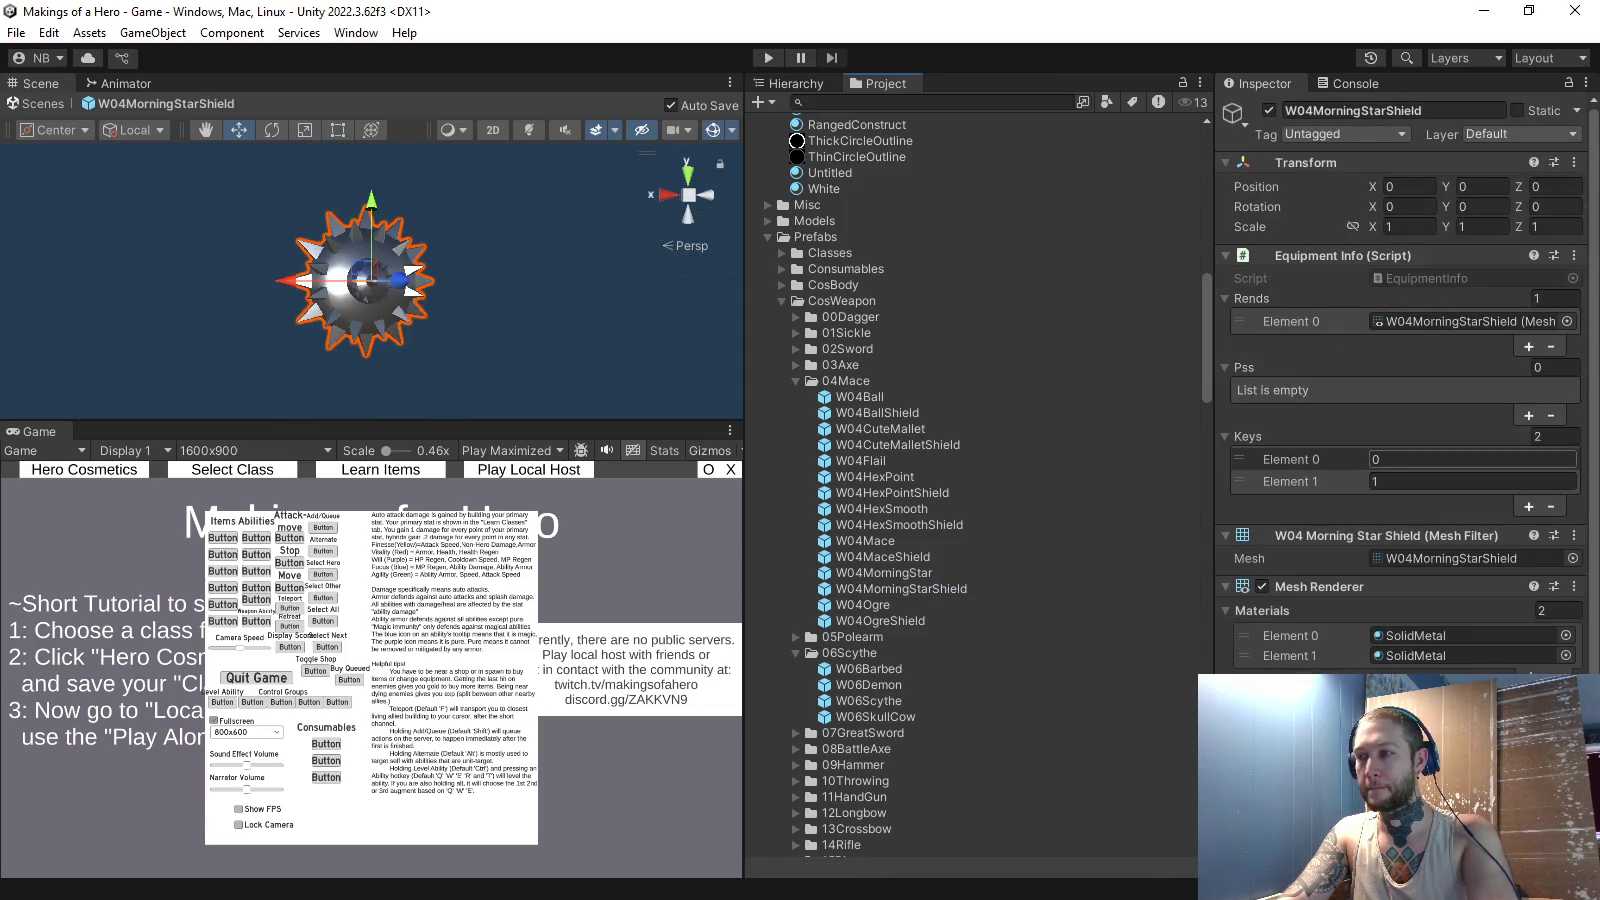
left_click(1472, 459)
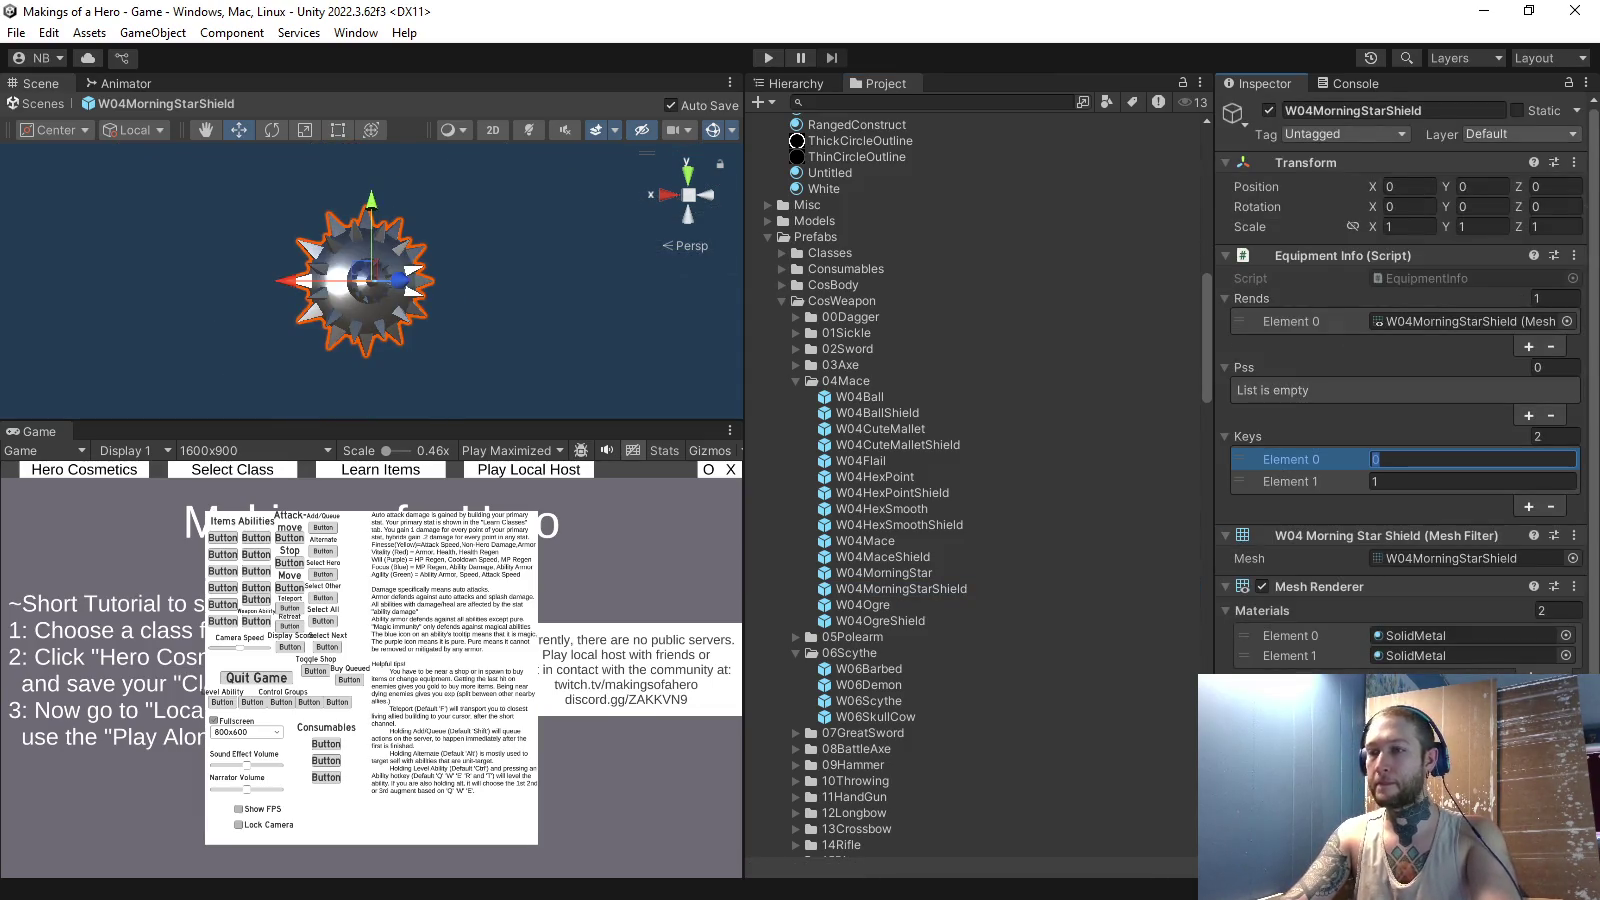
left_click(884, 573)
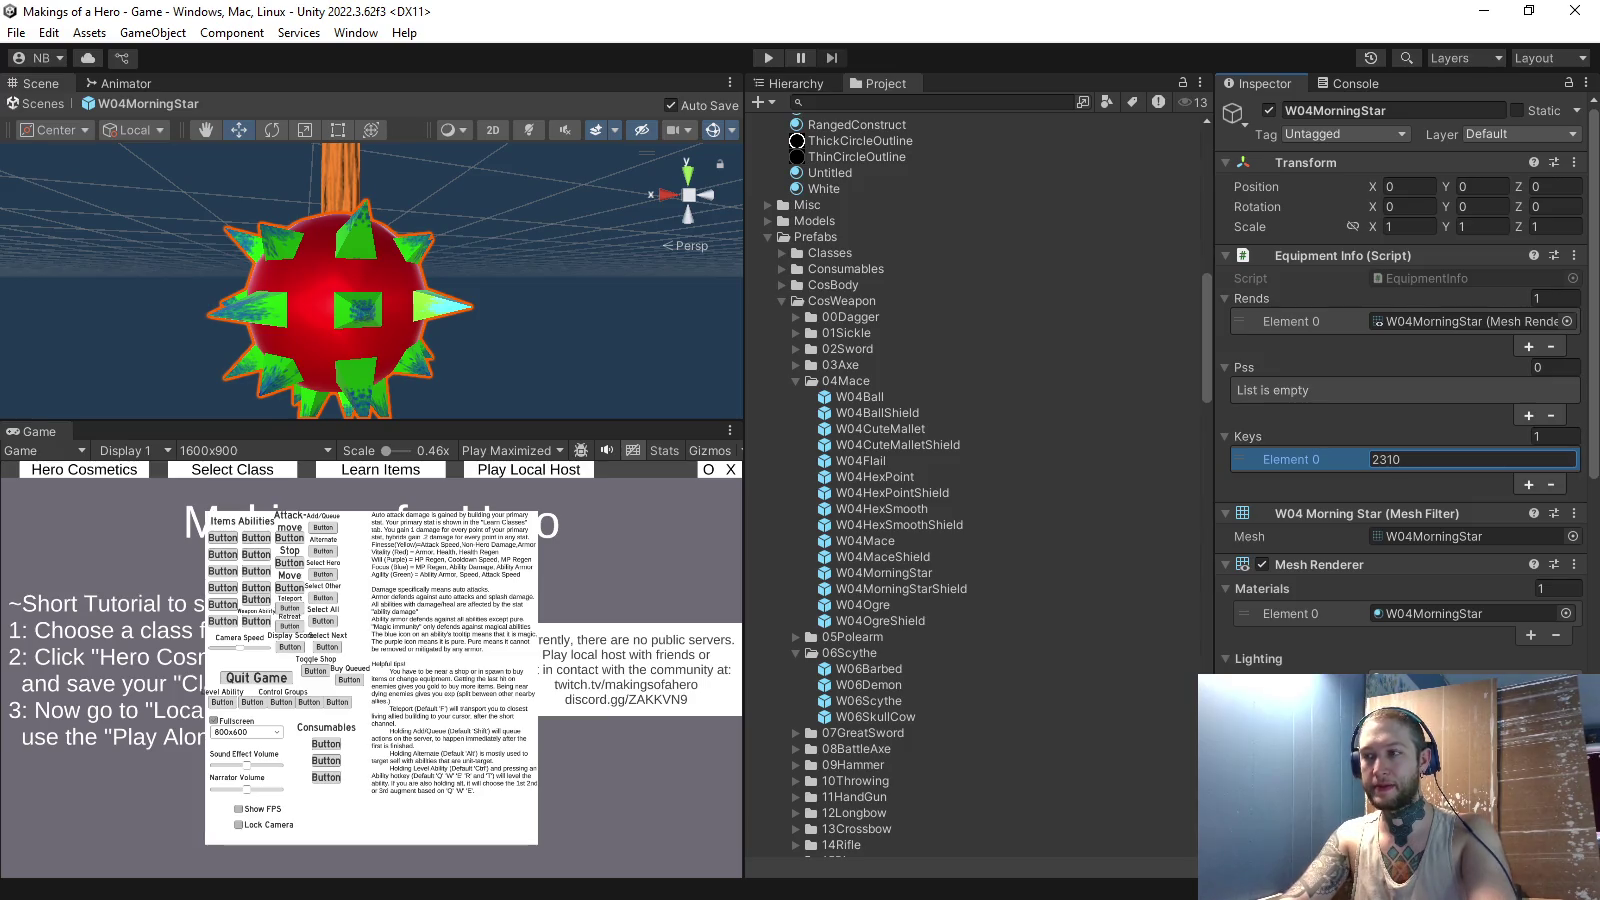
scroll(1490, 512, "down", 1)
scroll(1490, 512, "up", 1)
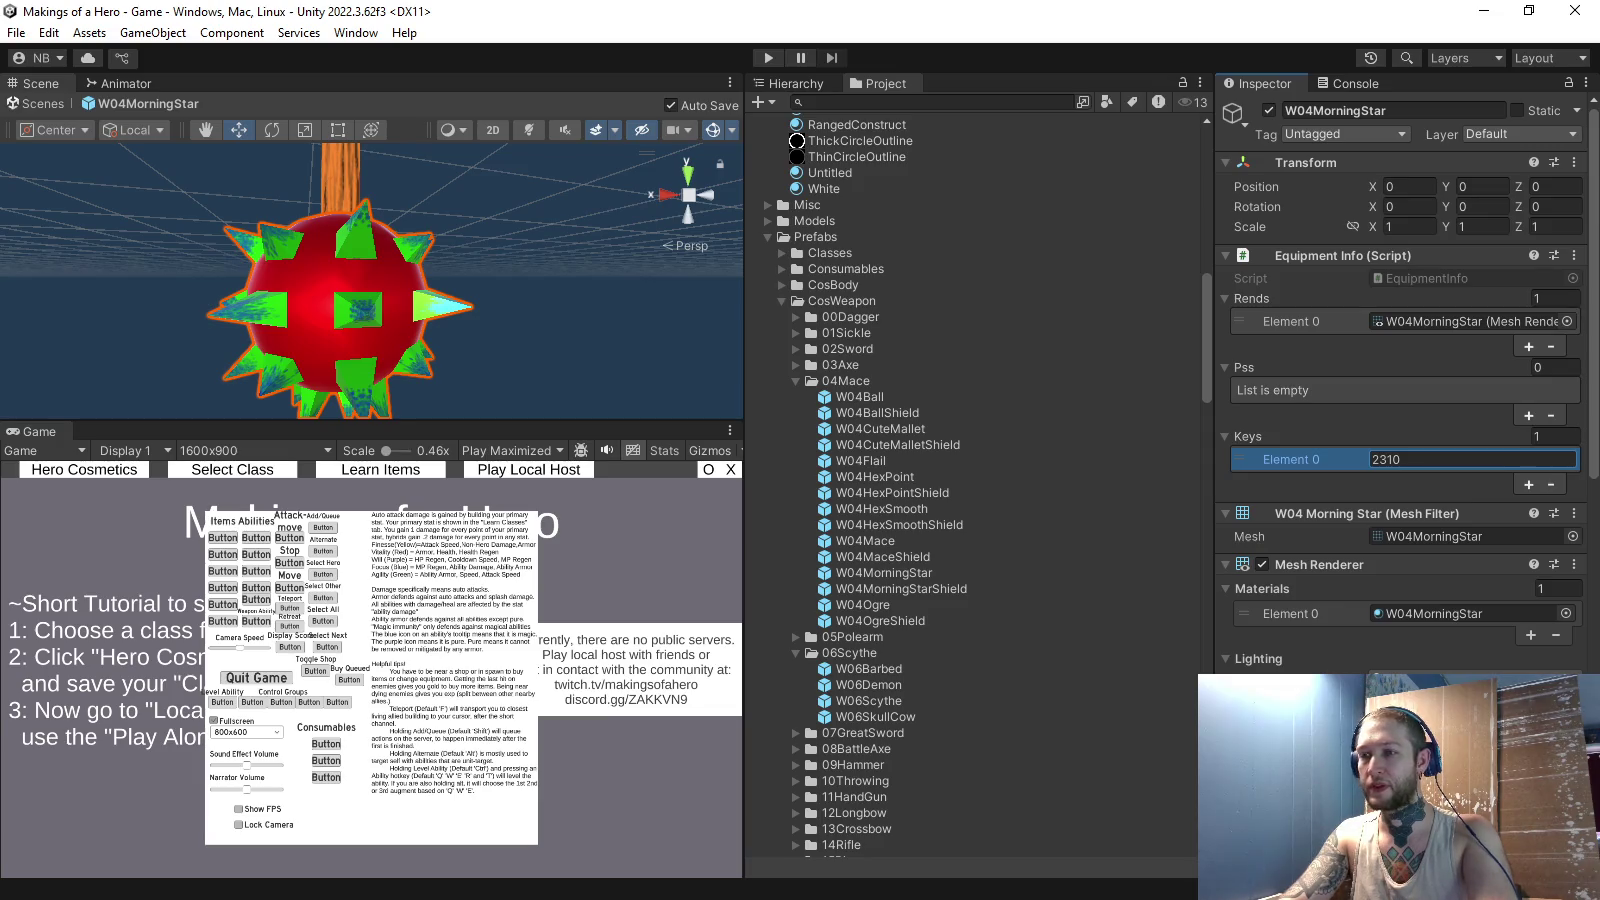
- Reduce the W04MorningStarShield prefab to a single key of 310 and one SolidMetal material
left_click(900, 588)
left_click(1555, 436)
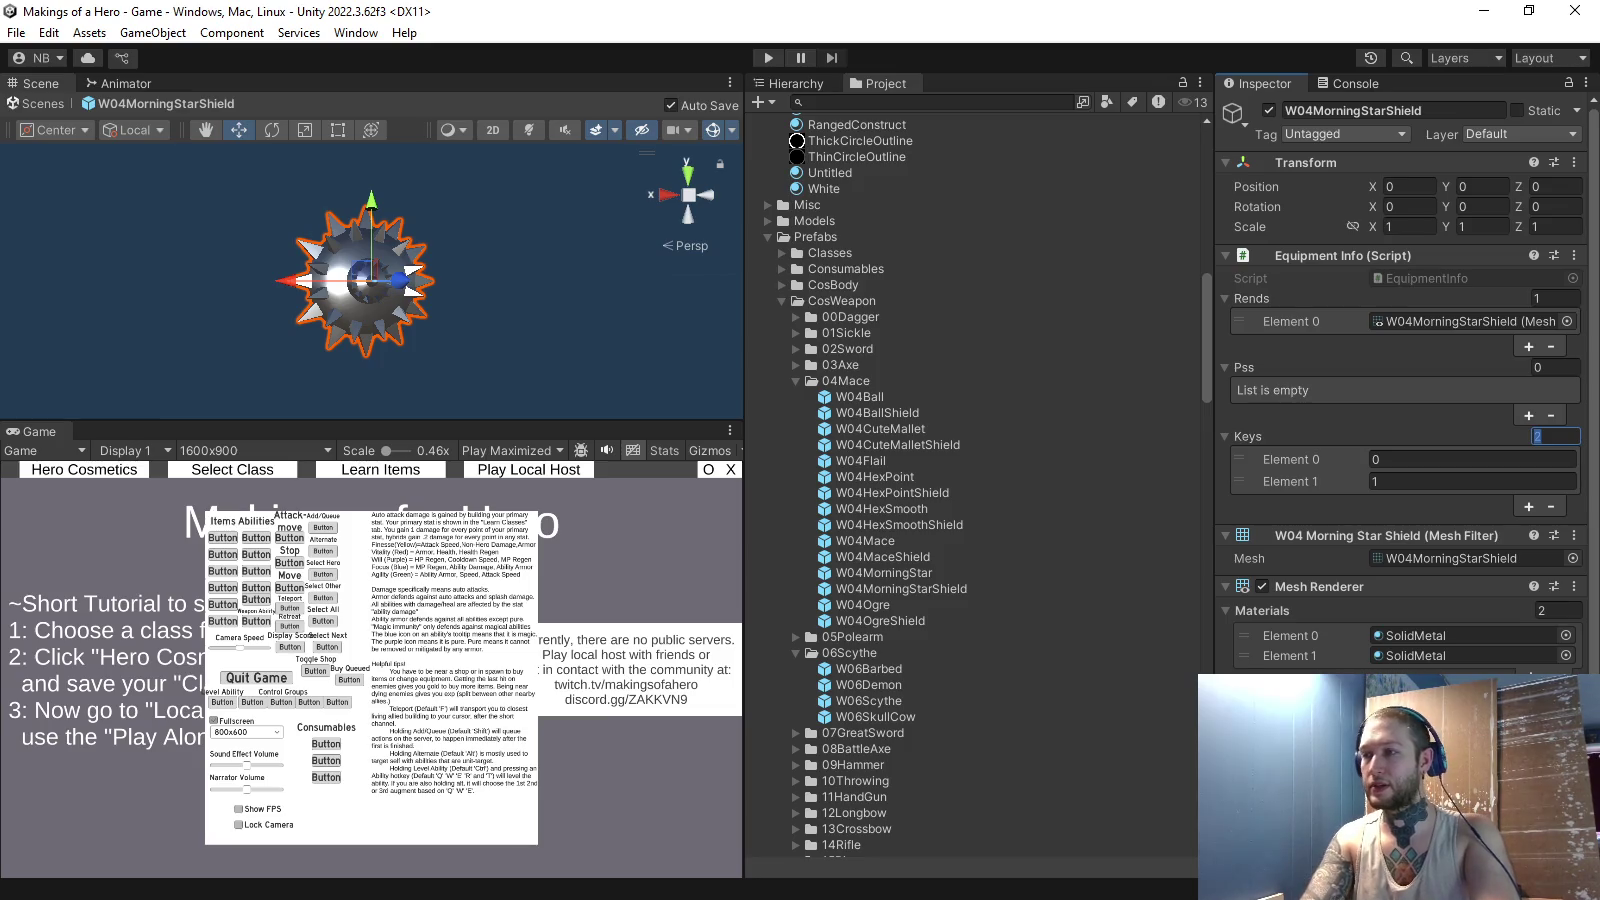
type("1")
key("Return")
left_click(1470, 459)
type("310")
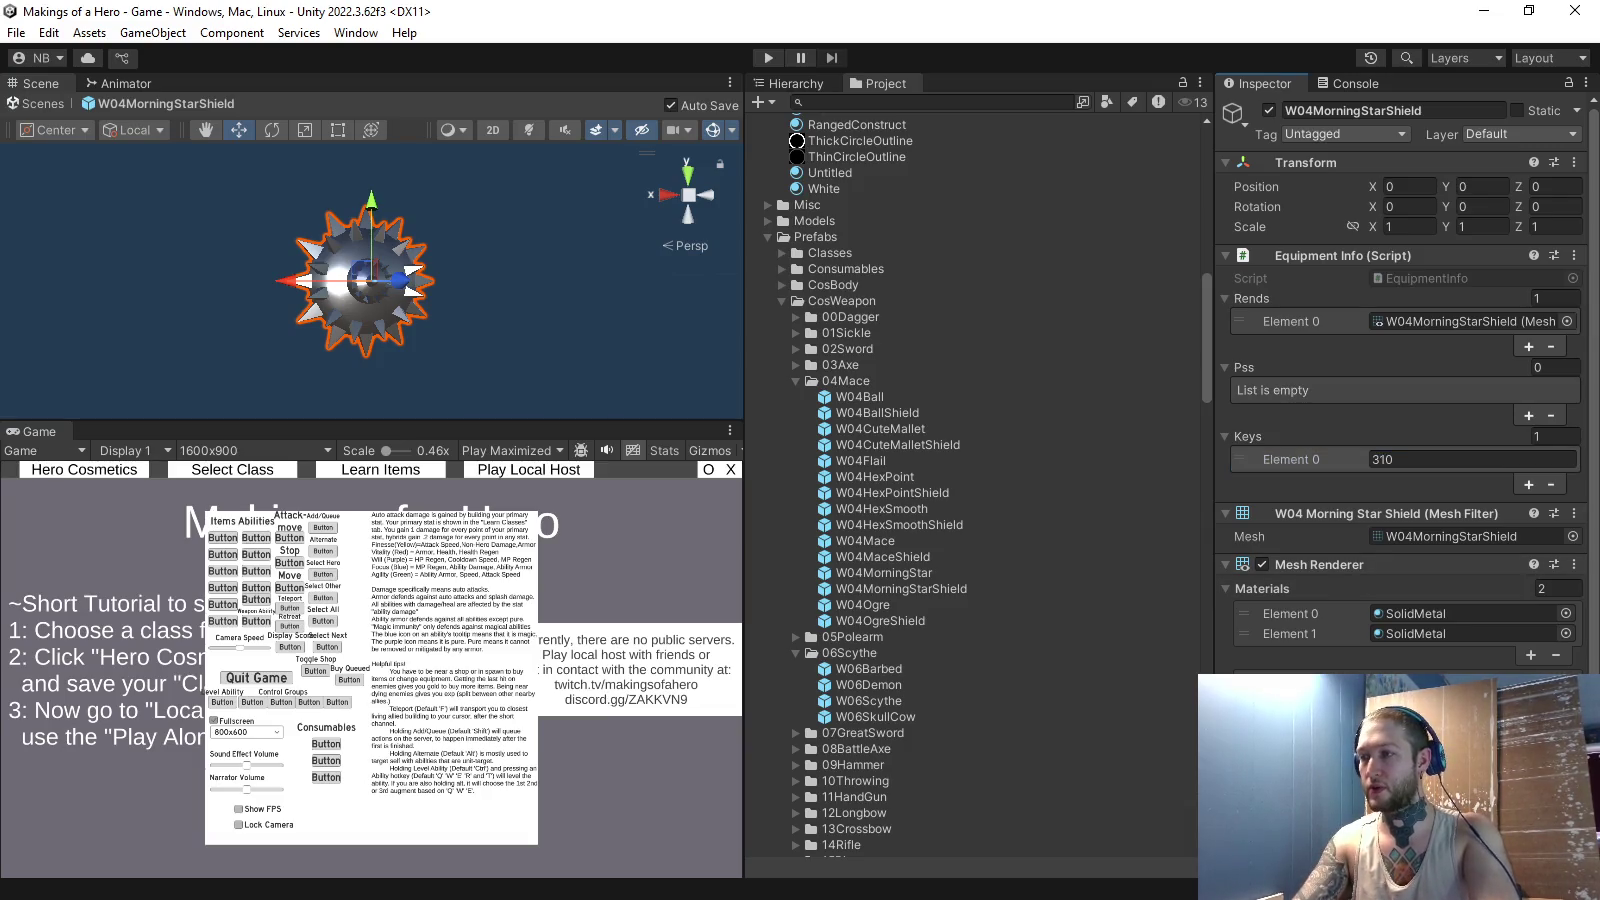
left_click(1545, 589)
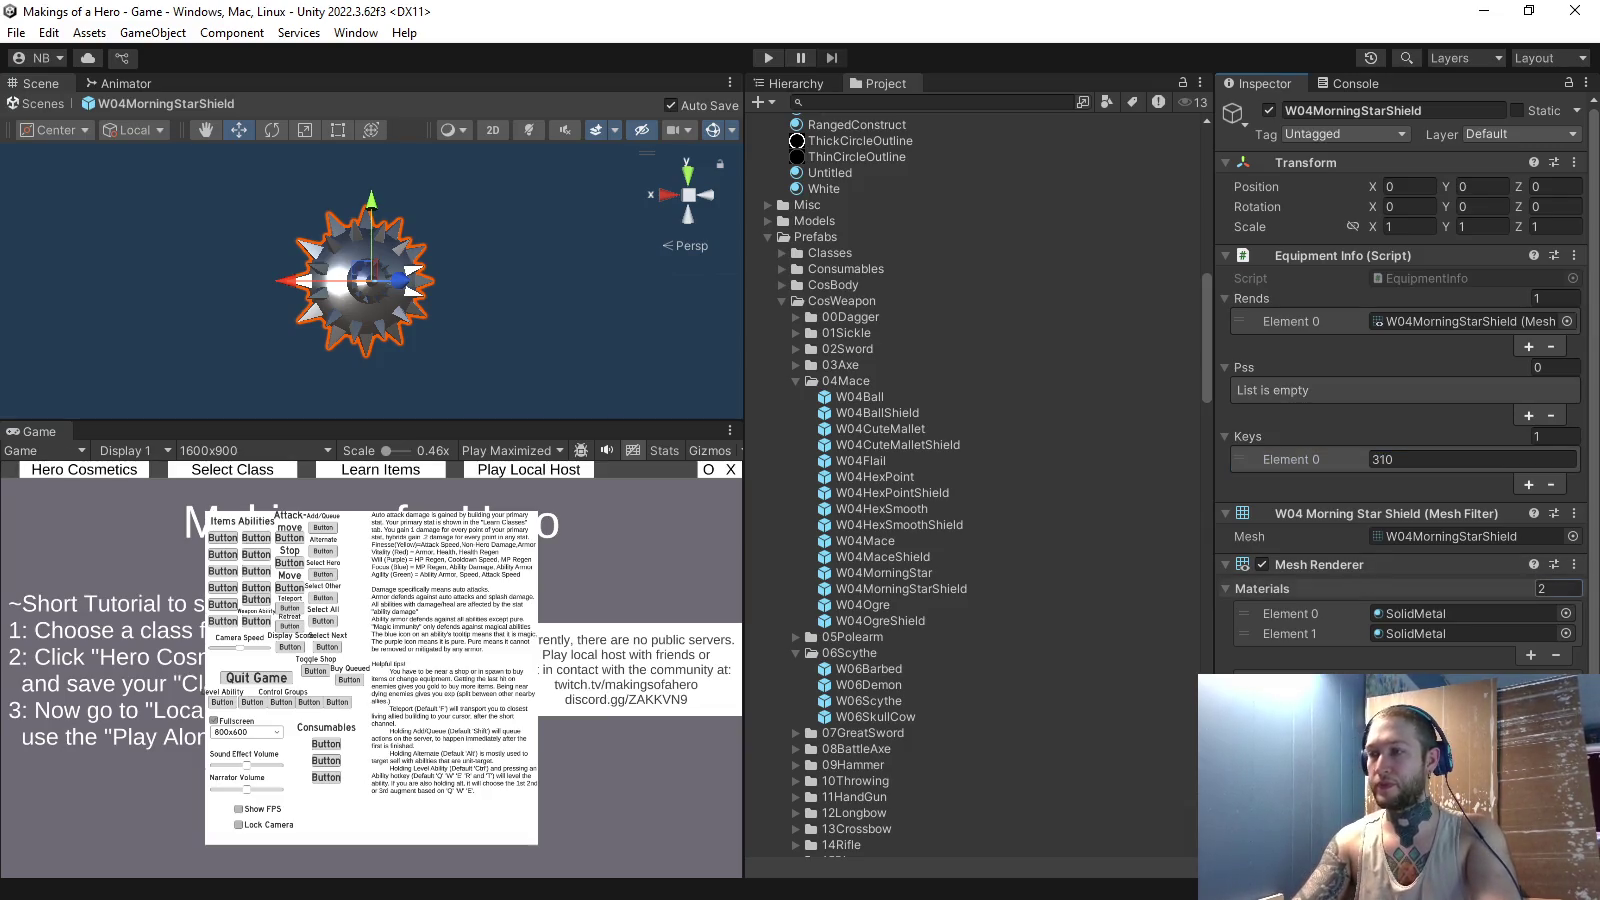
type("1")
key("Return")
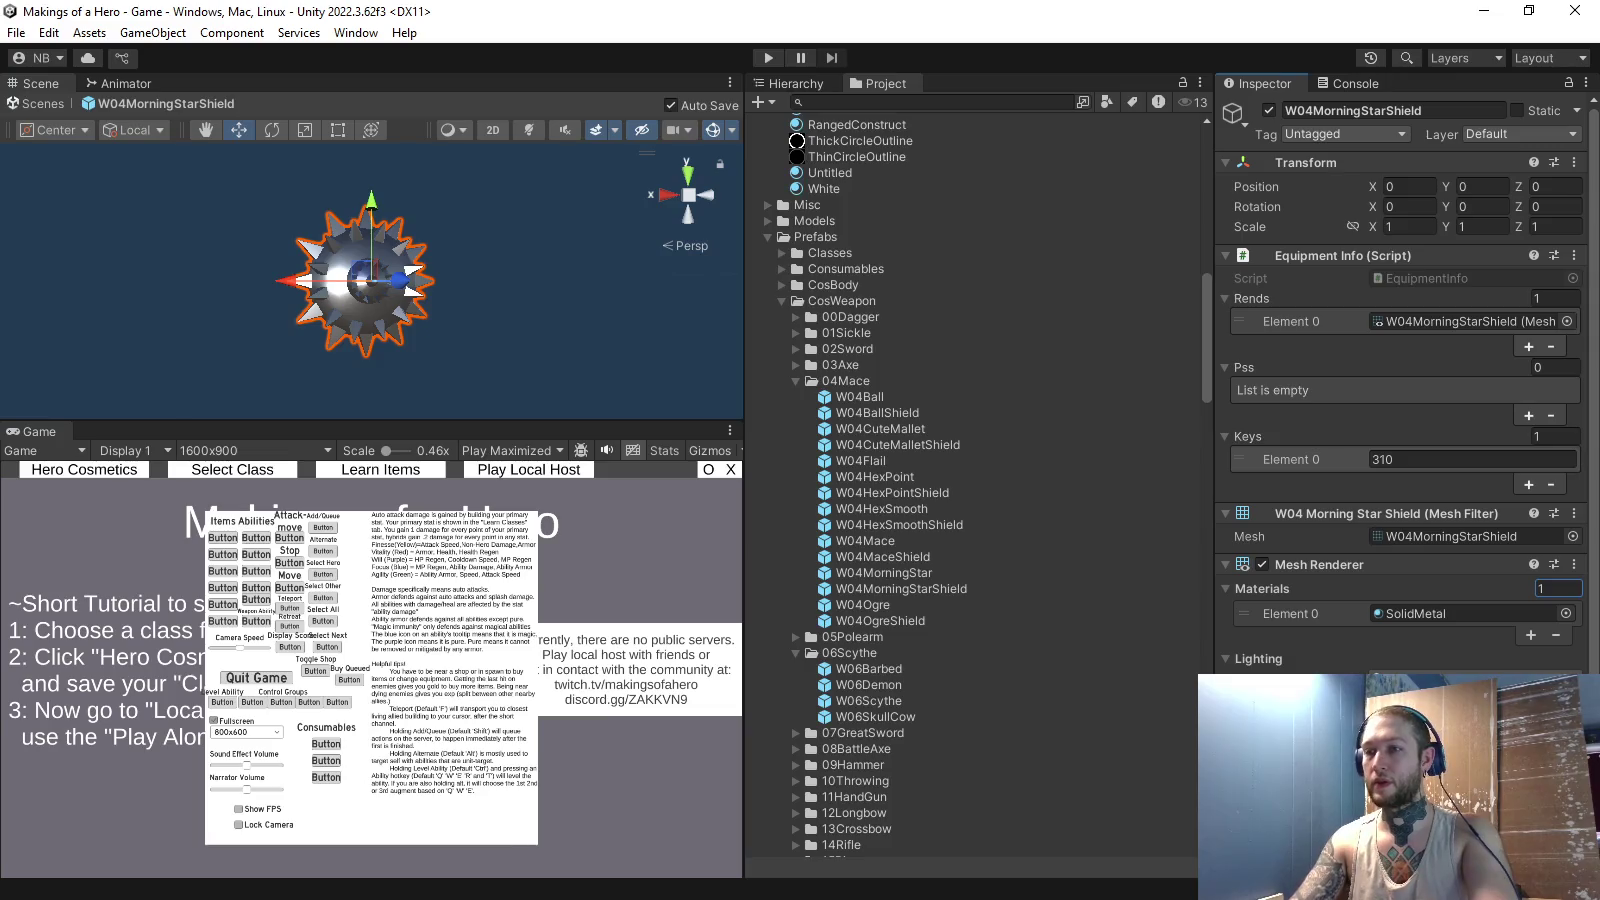
scroll(980, 480, "down", 10)
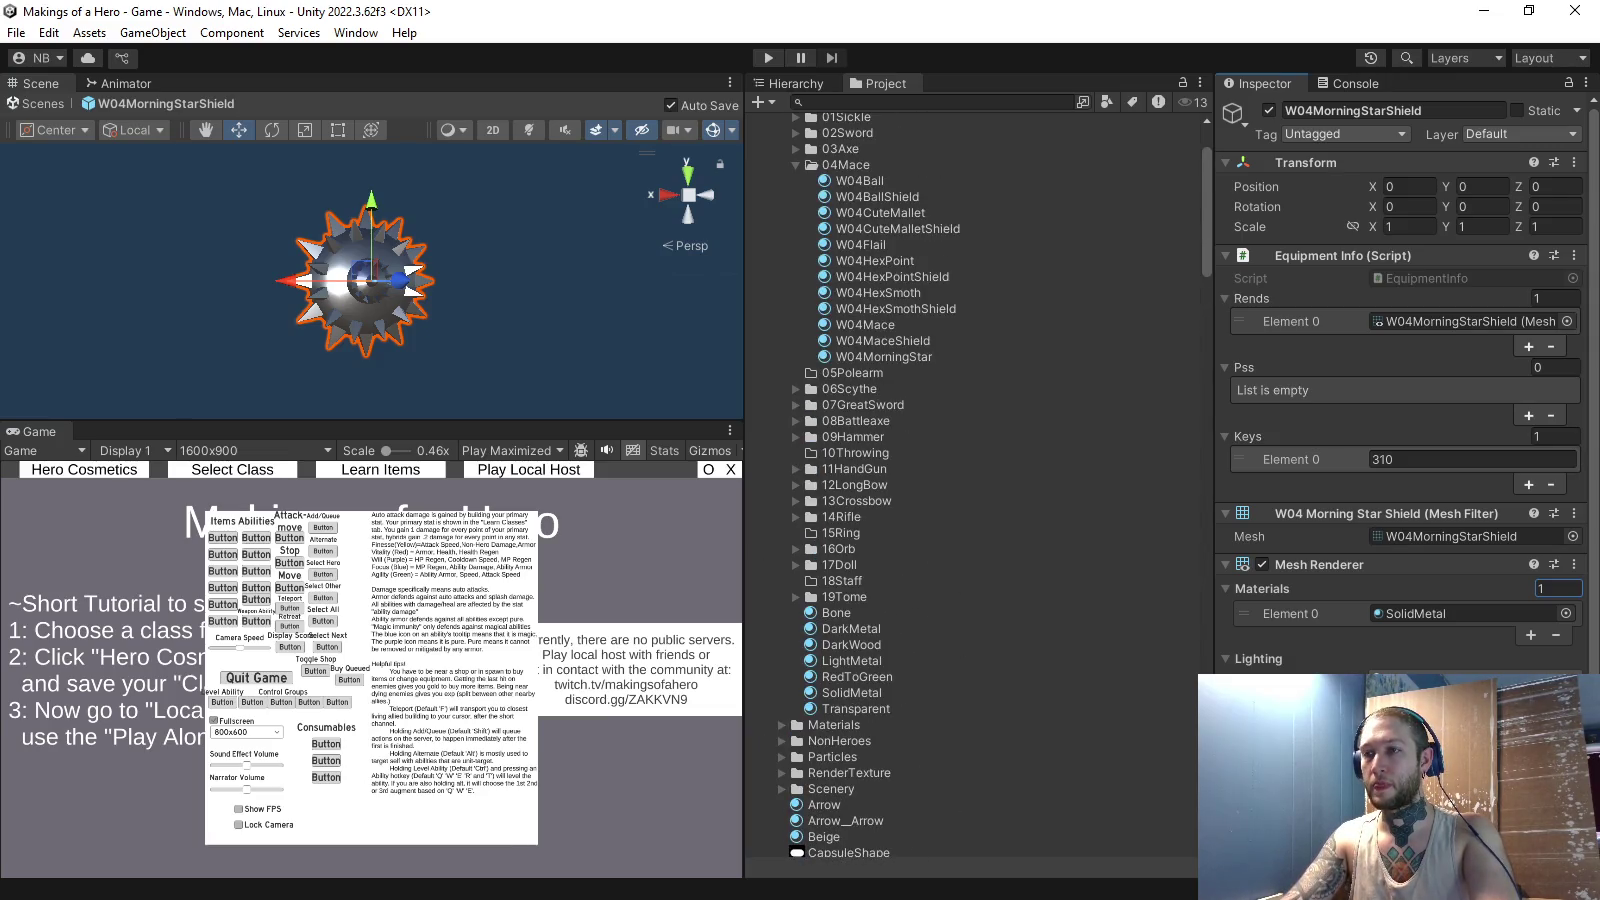
- Duplicate the W04HexSmoth material and rename the copy W04MorningStarShield
left_click(884, 357)
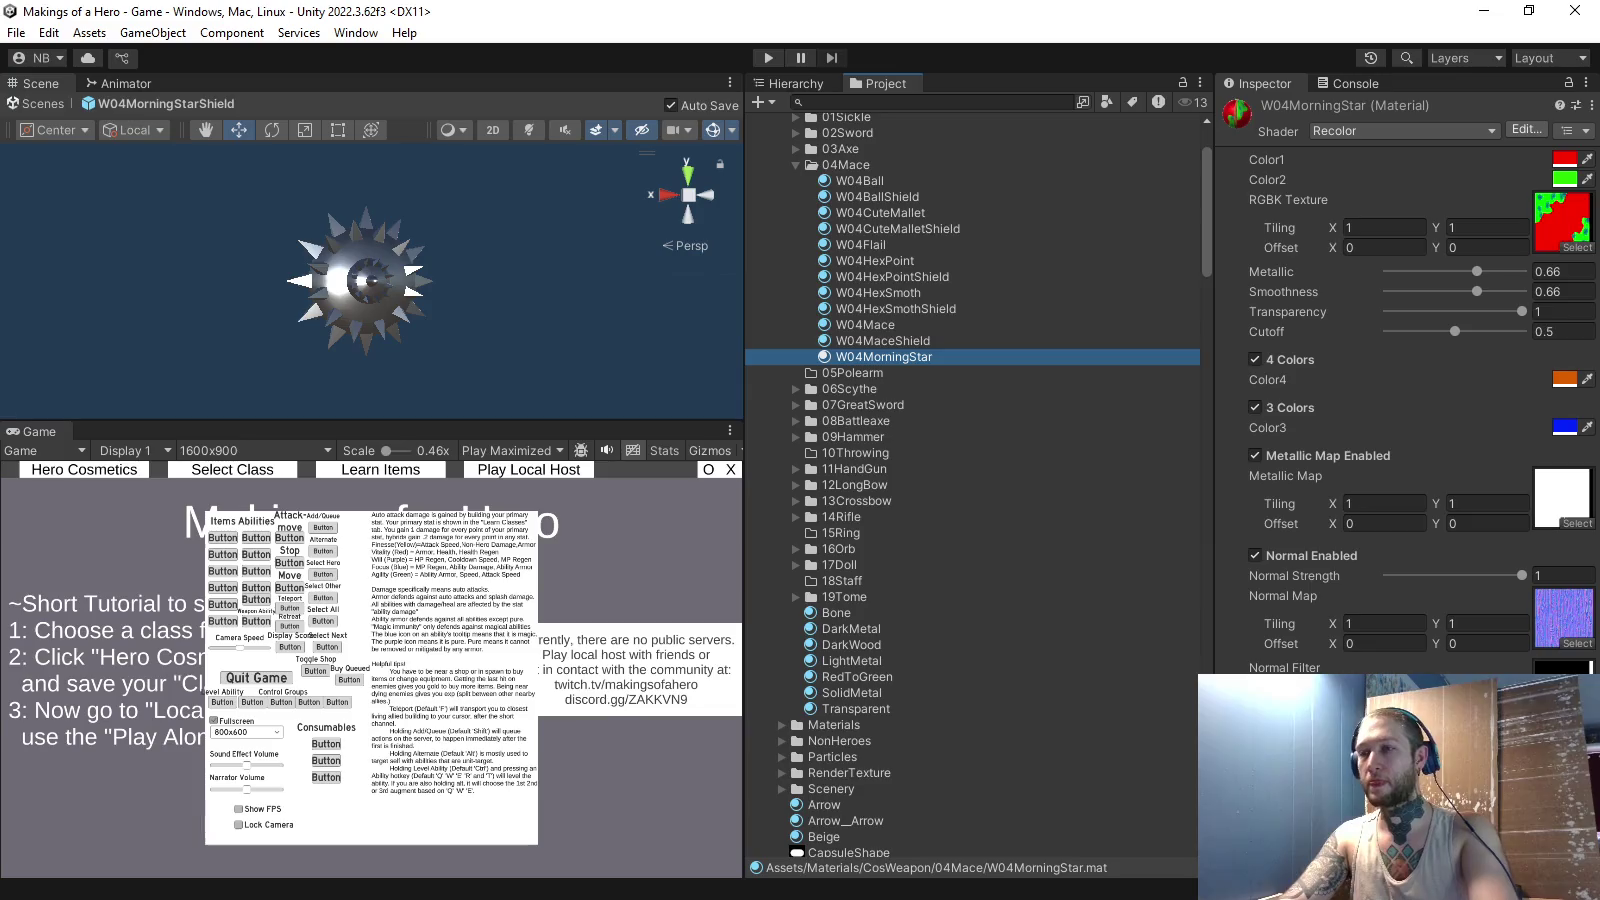
left_click(865, 325)
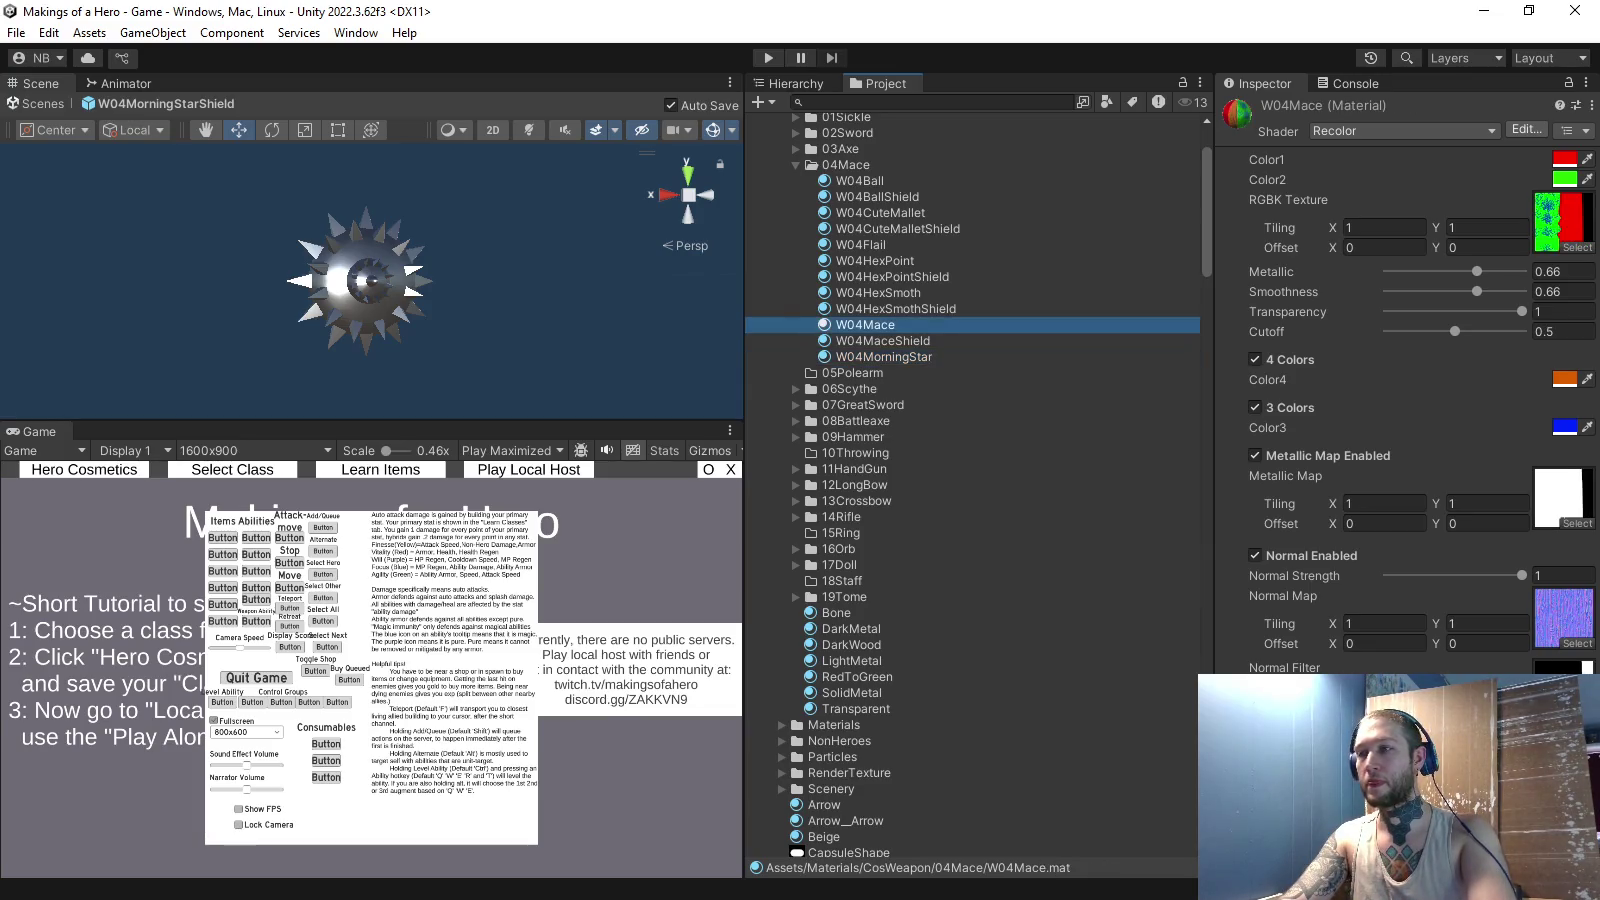
left_click(878, 292)
key("ctrl+d")
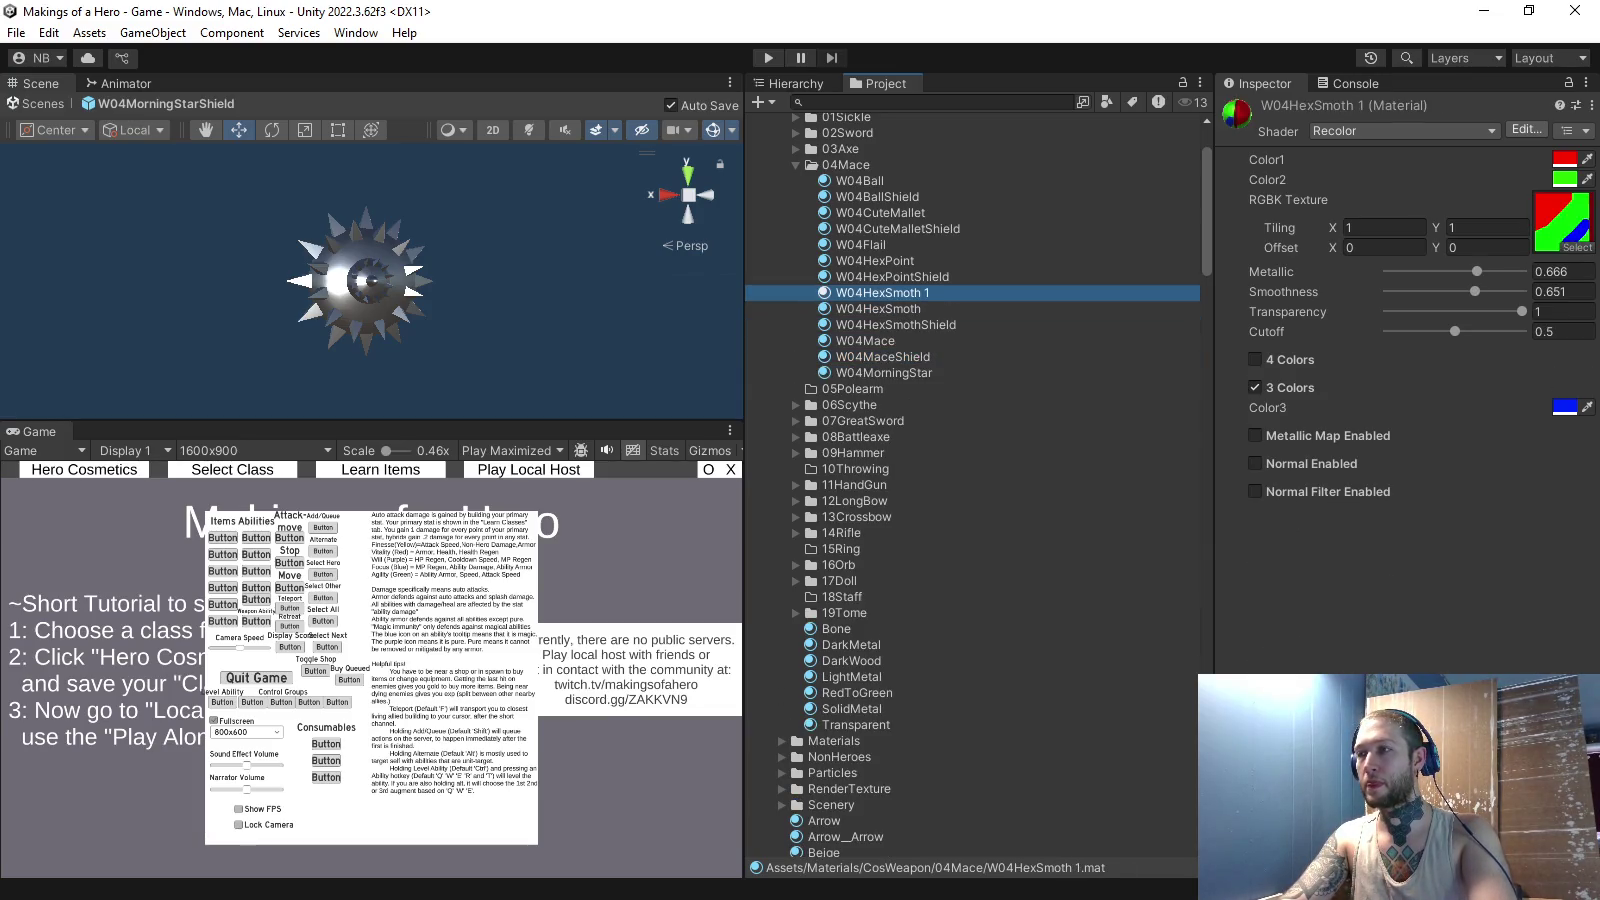
key("F2")
left_click_drag(861, 292, 929, 292)
type("Morning")
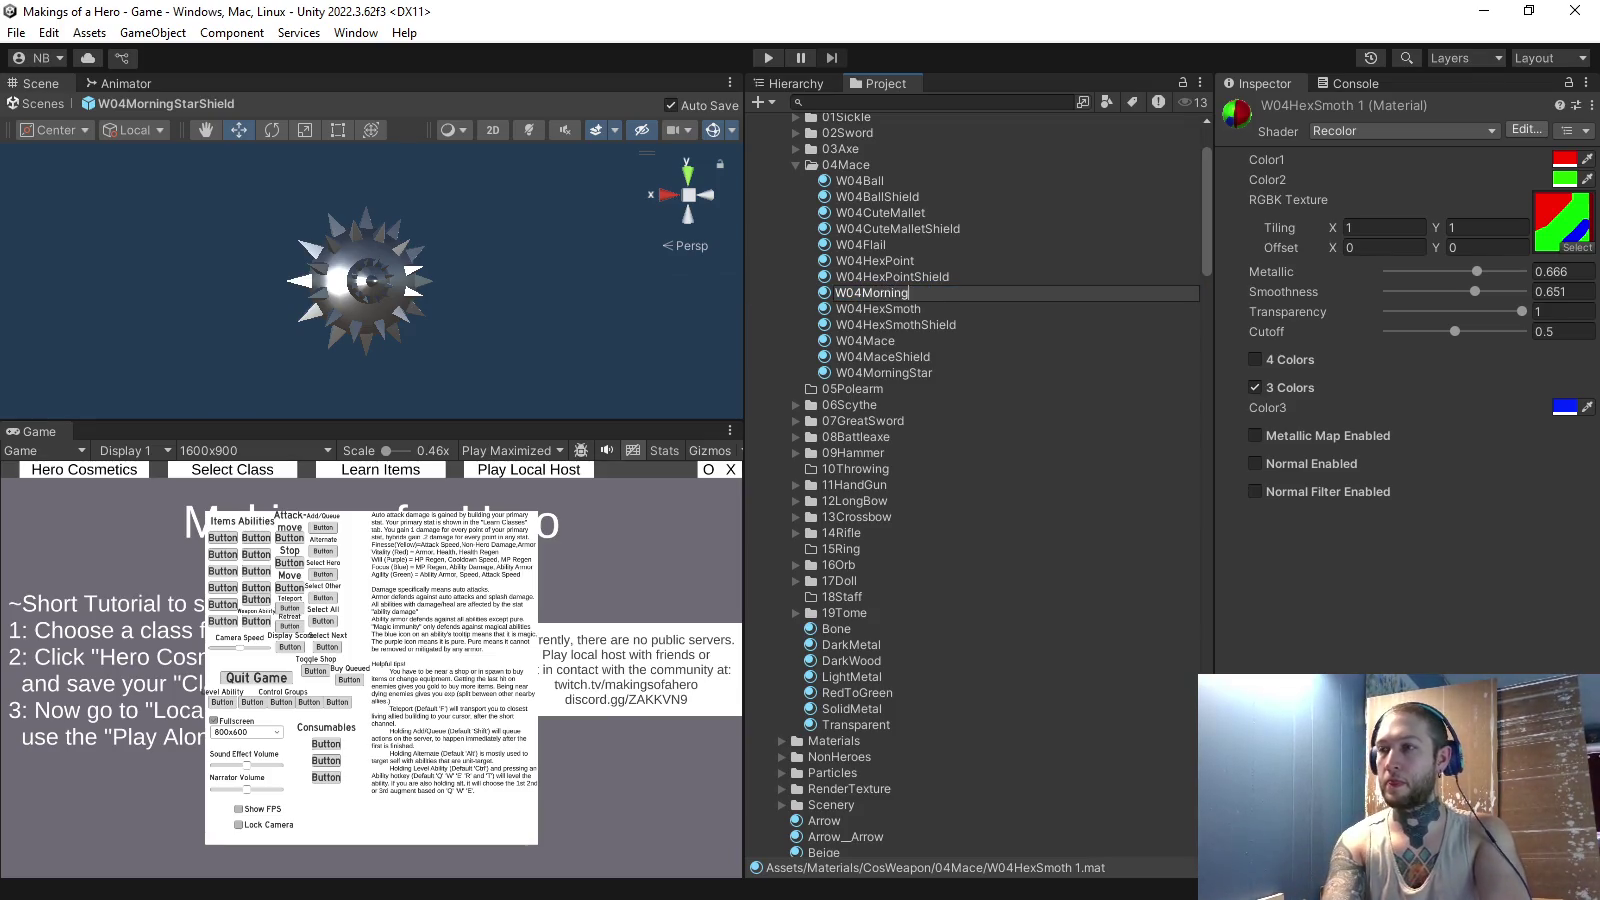
type("StarShield")
key("Return")
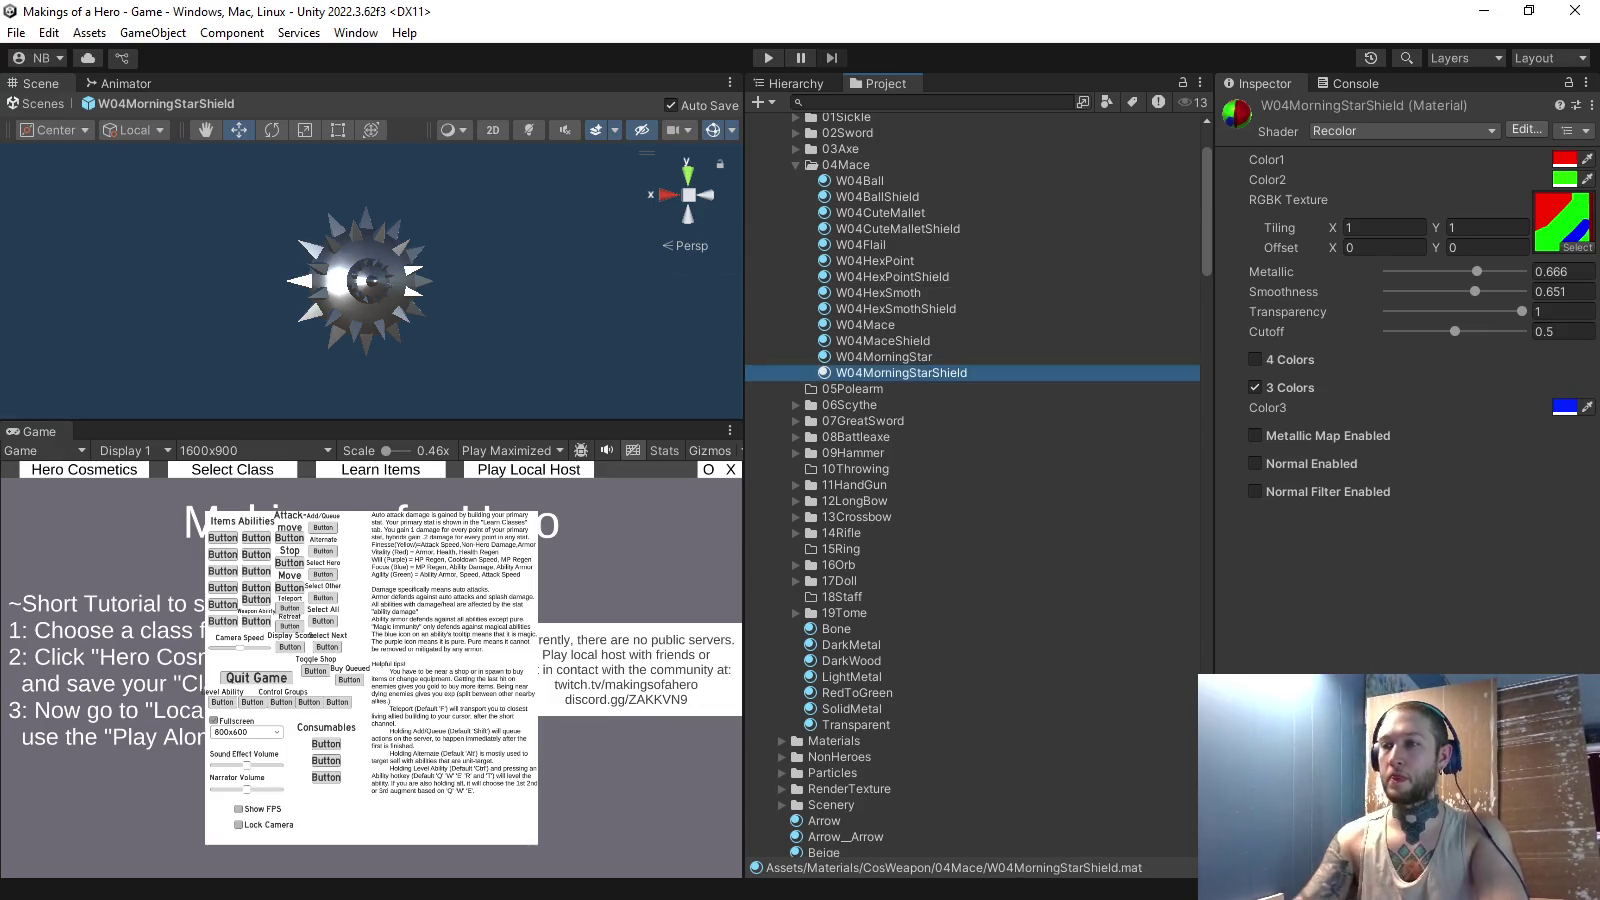
- Set the new material's RGBK Texture to W04MorningStarShield
scroll(972, 480, "down", 3)
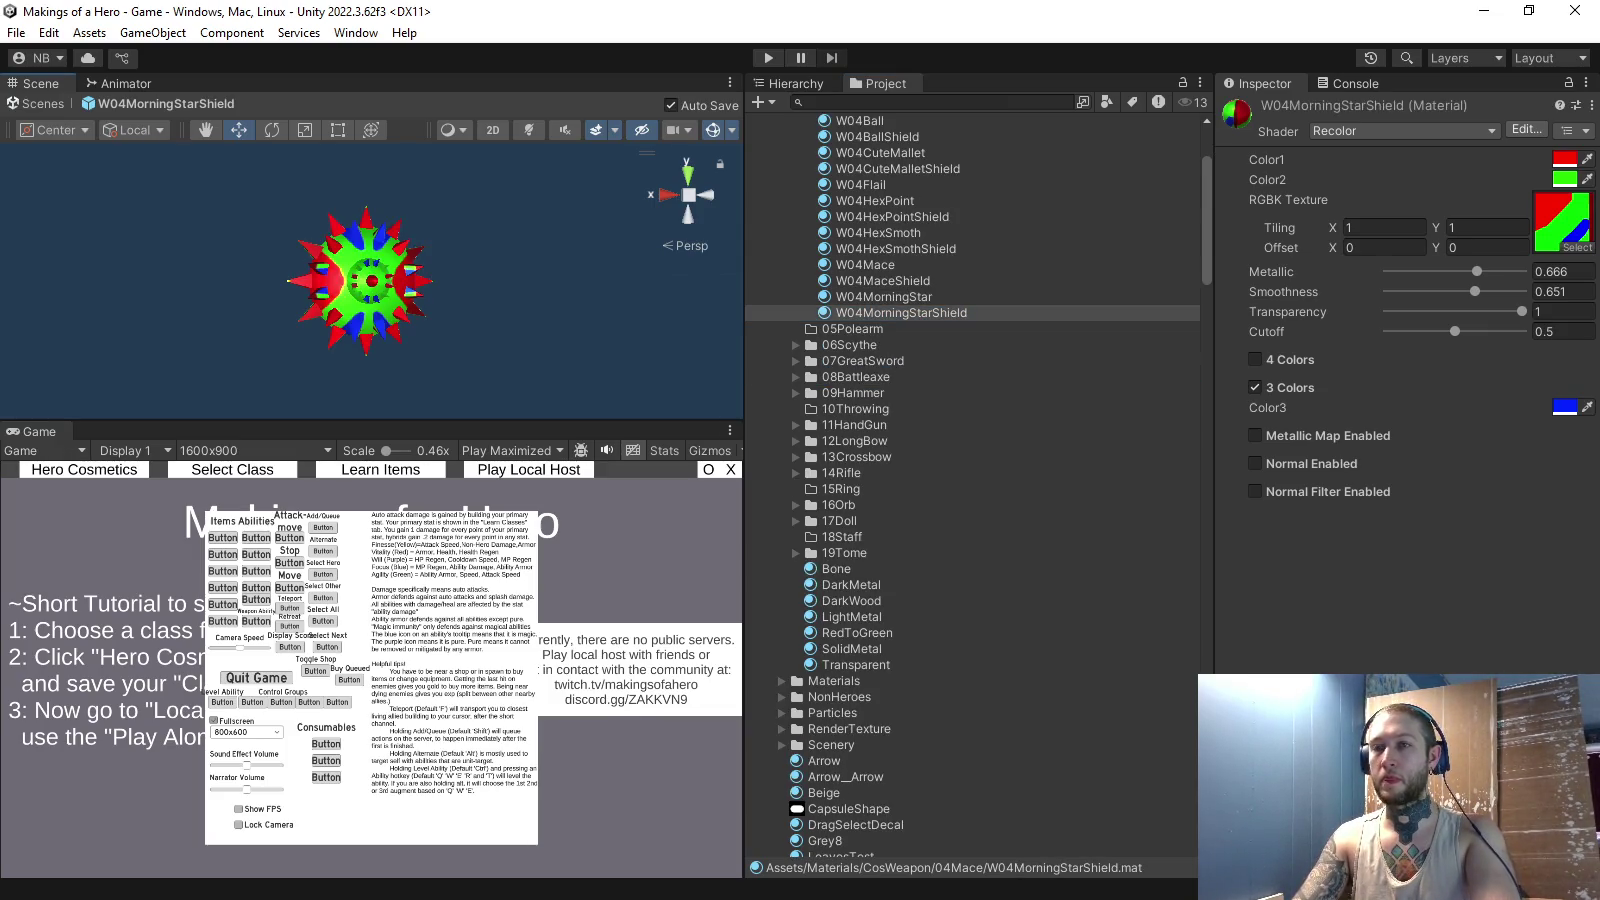
scroll(970, 480, "down", 5)
left_click(1577, 247)
type("w04")
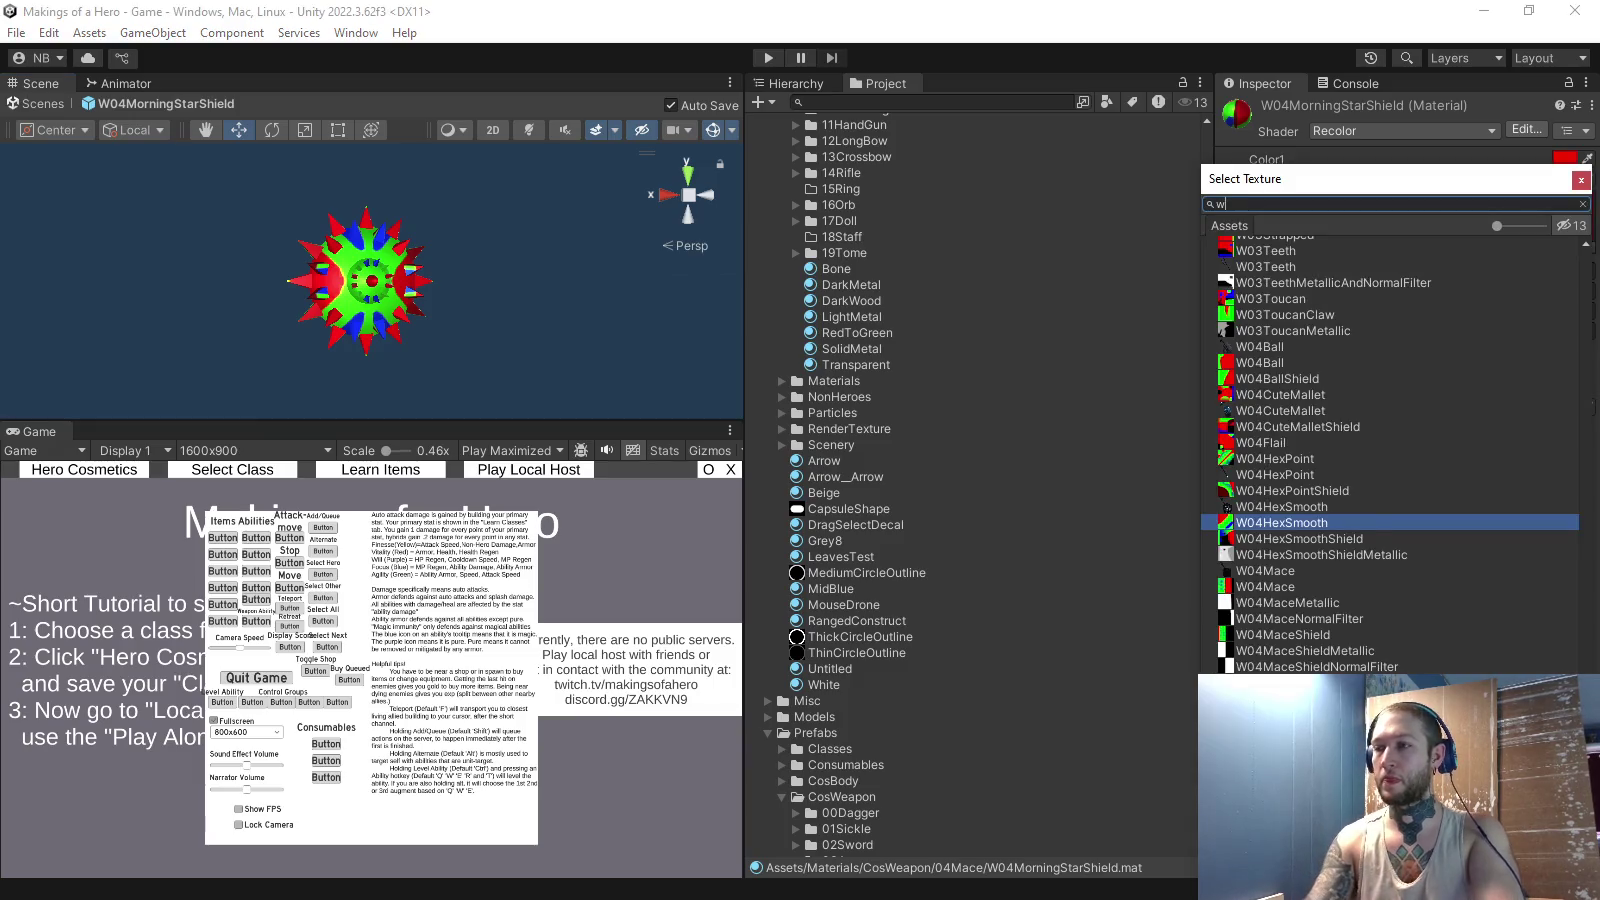
double_click(1283, 628)
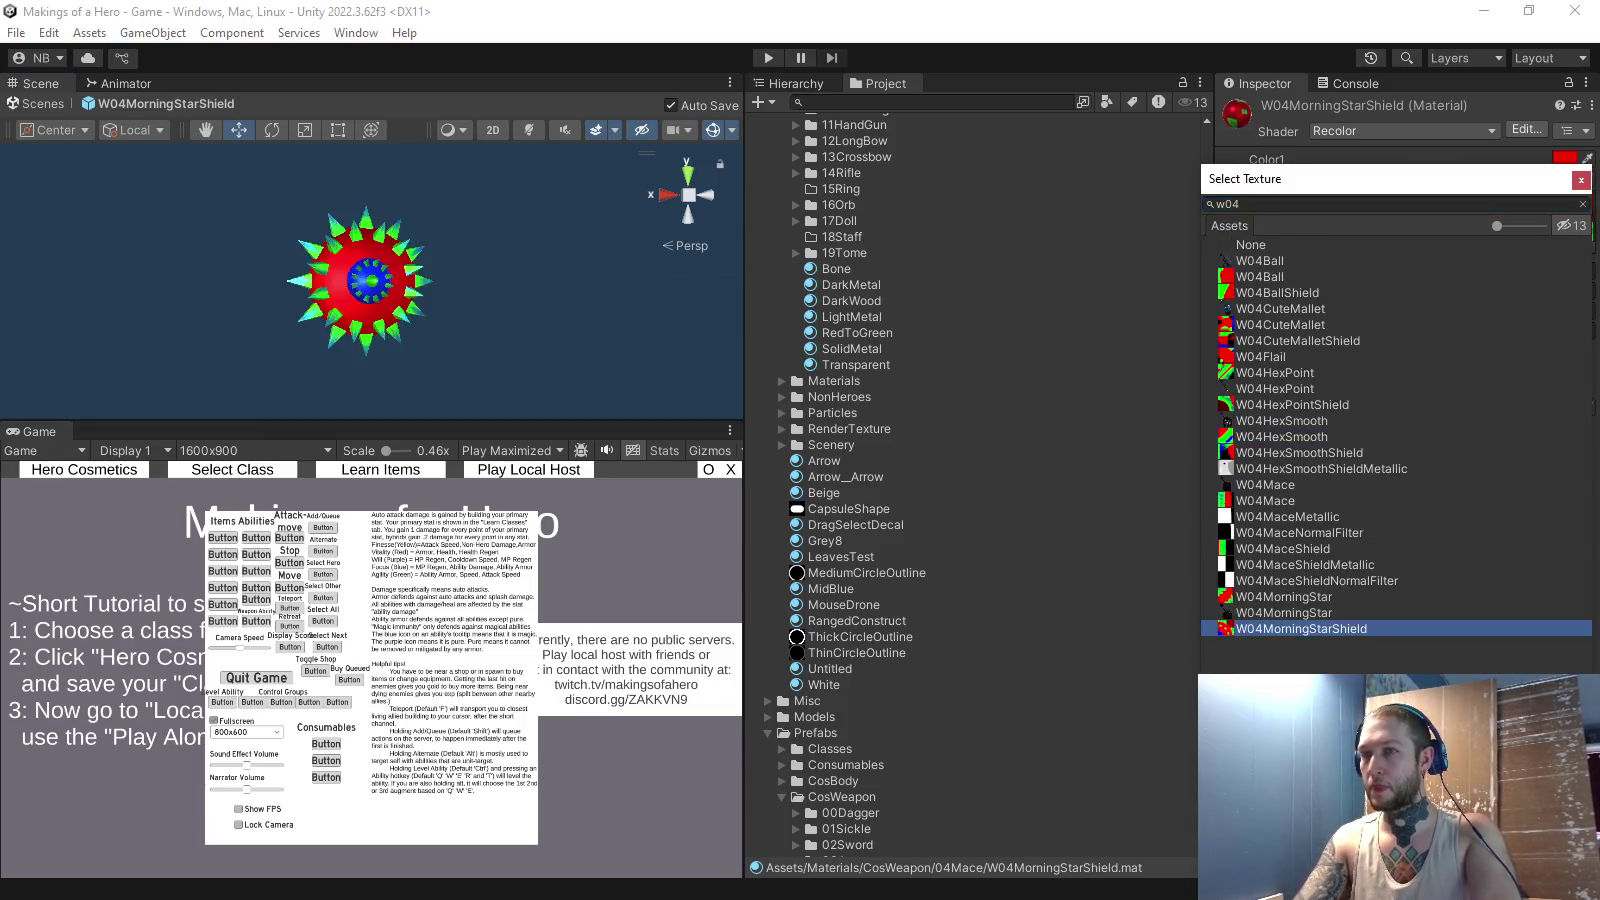
scroll(975, 480, "down", 10)
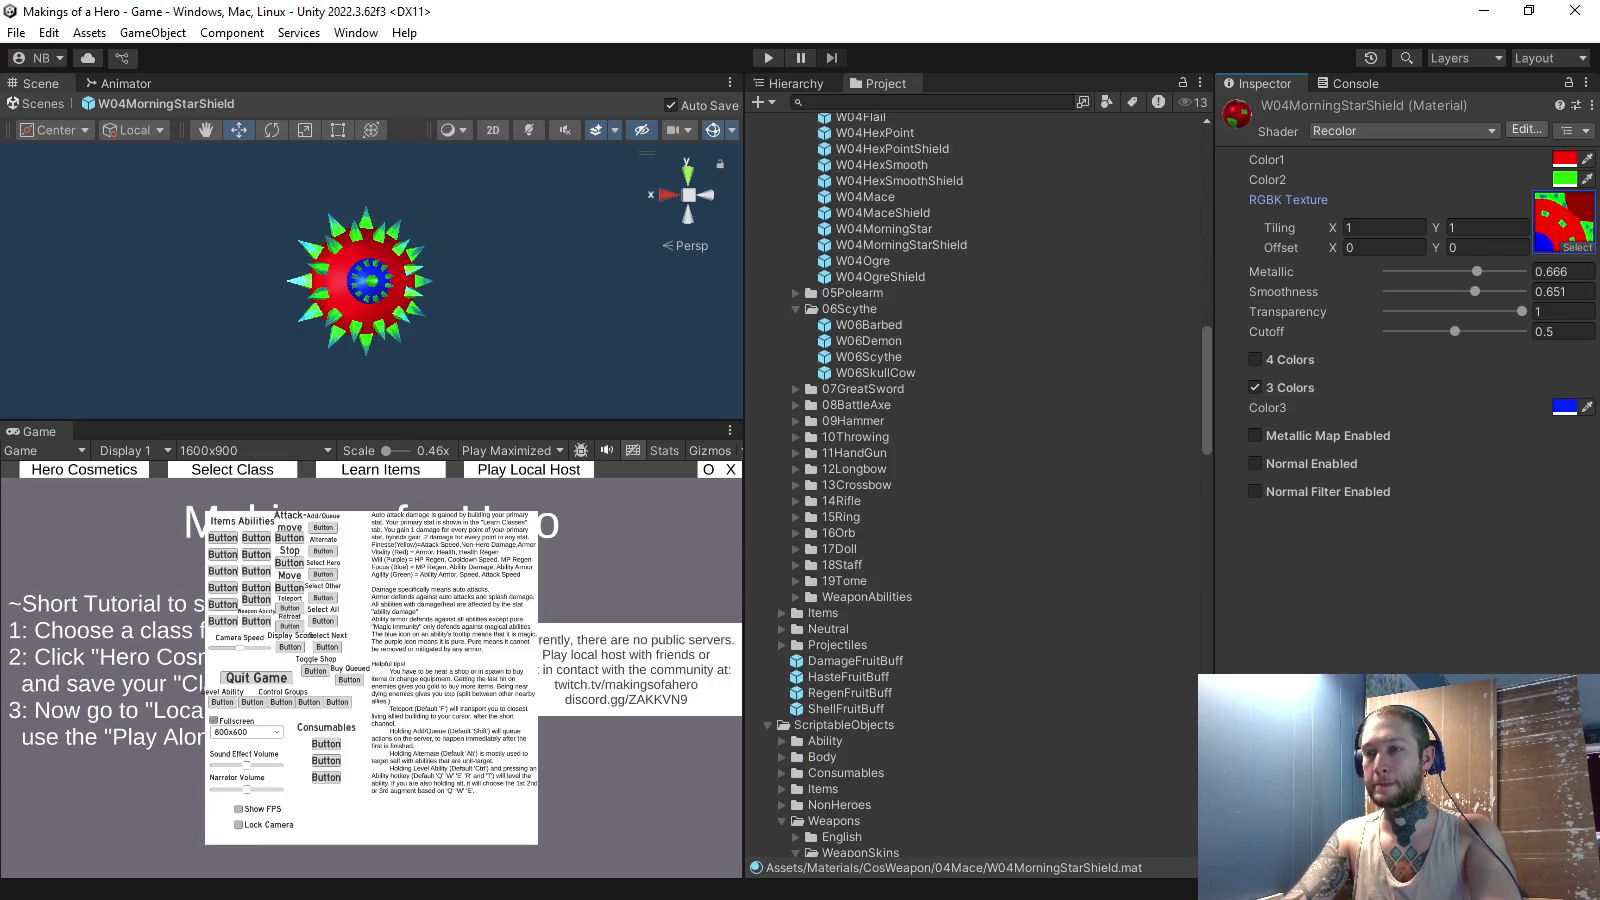
scroll(975, 480, "down", 20)
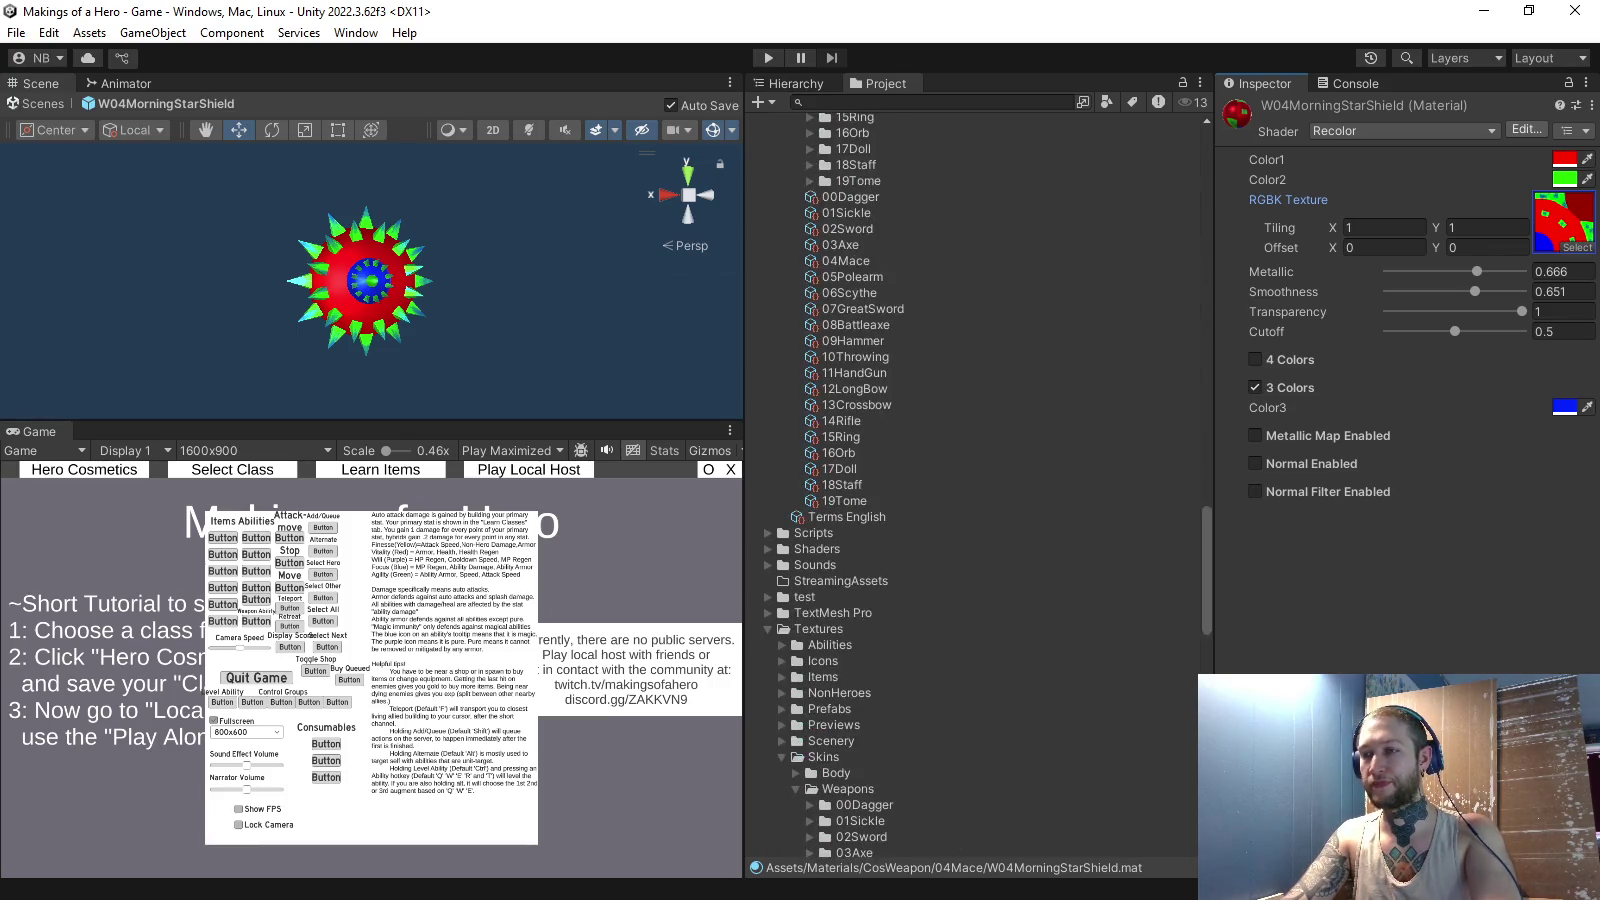
scroll(975, 480, "down", 8)
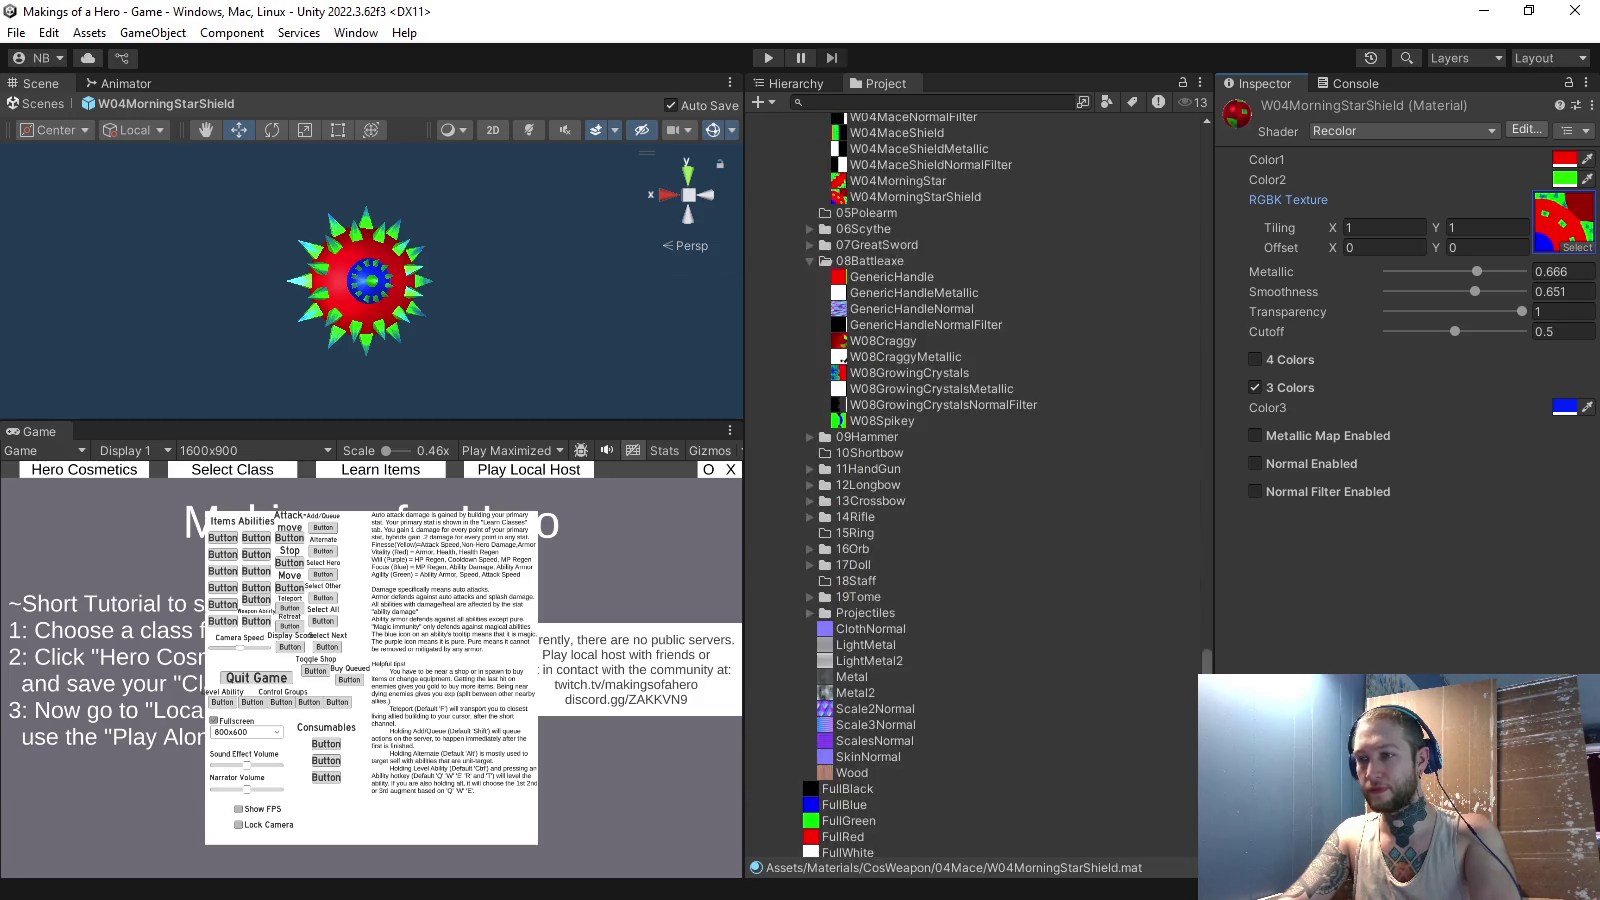
scroll(975, 480, "up", 12)
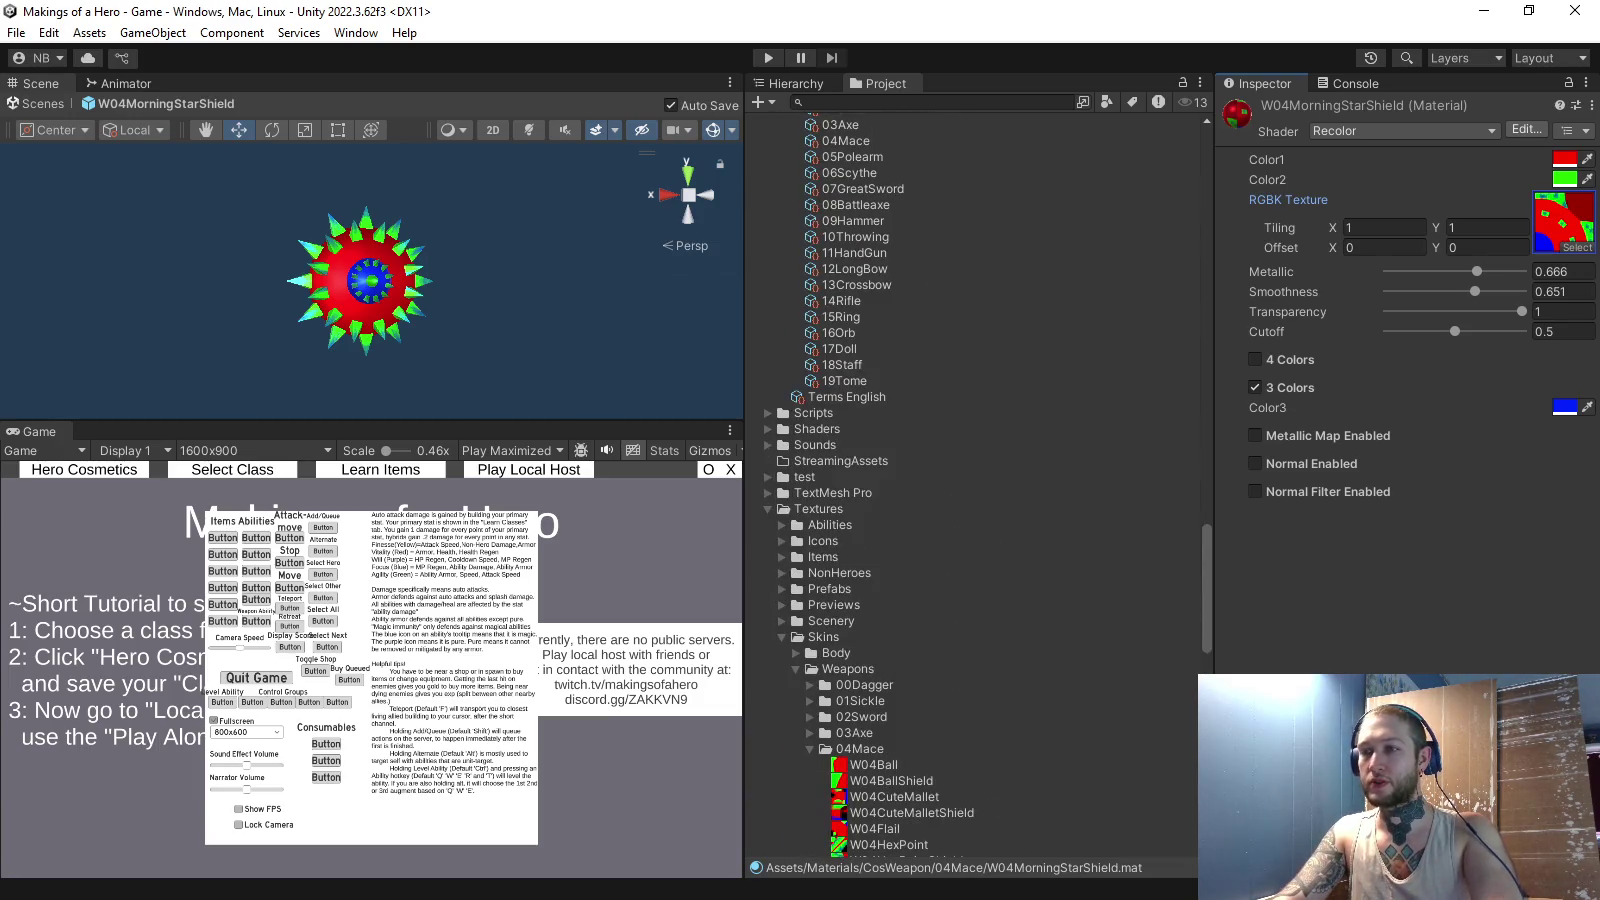
scroll(975, 480, "up", 14)
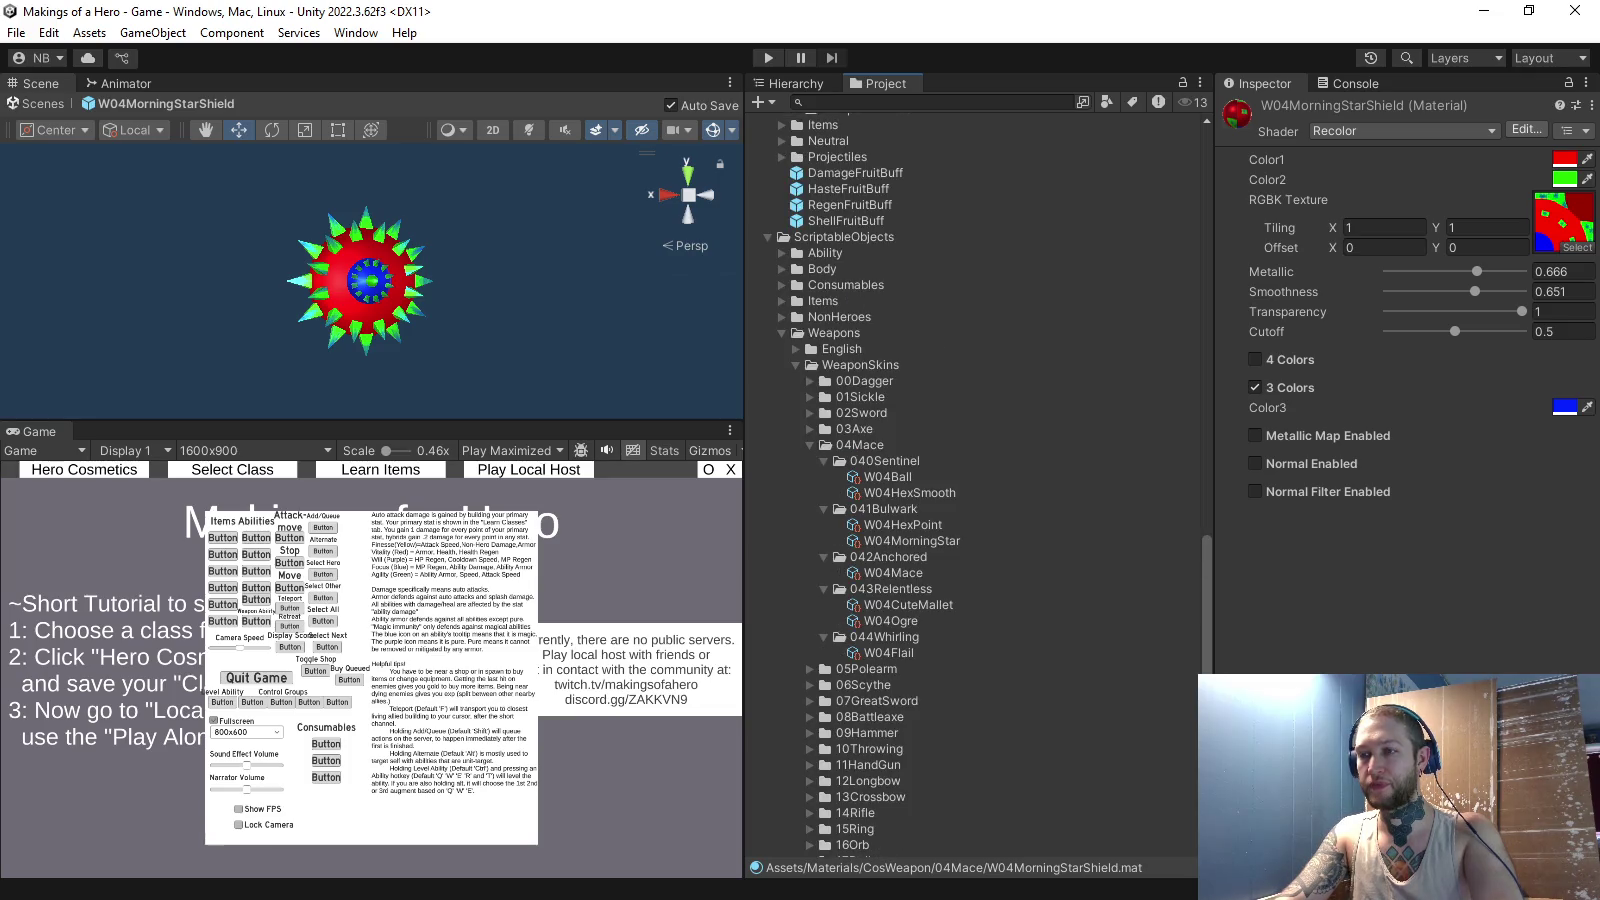
left_click(911, 540)
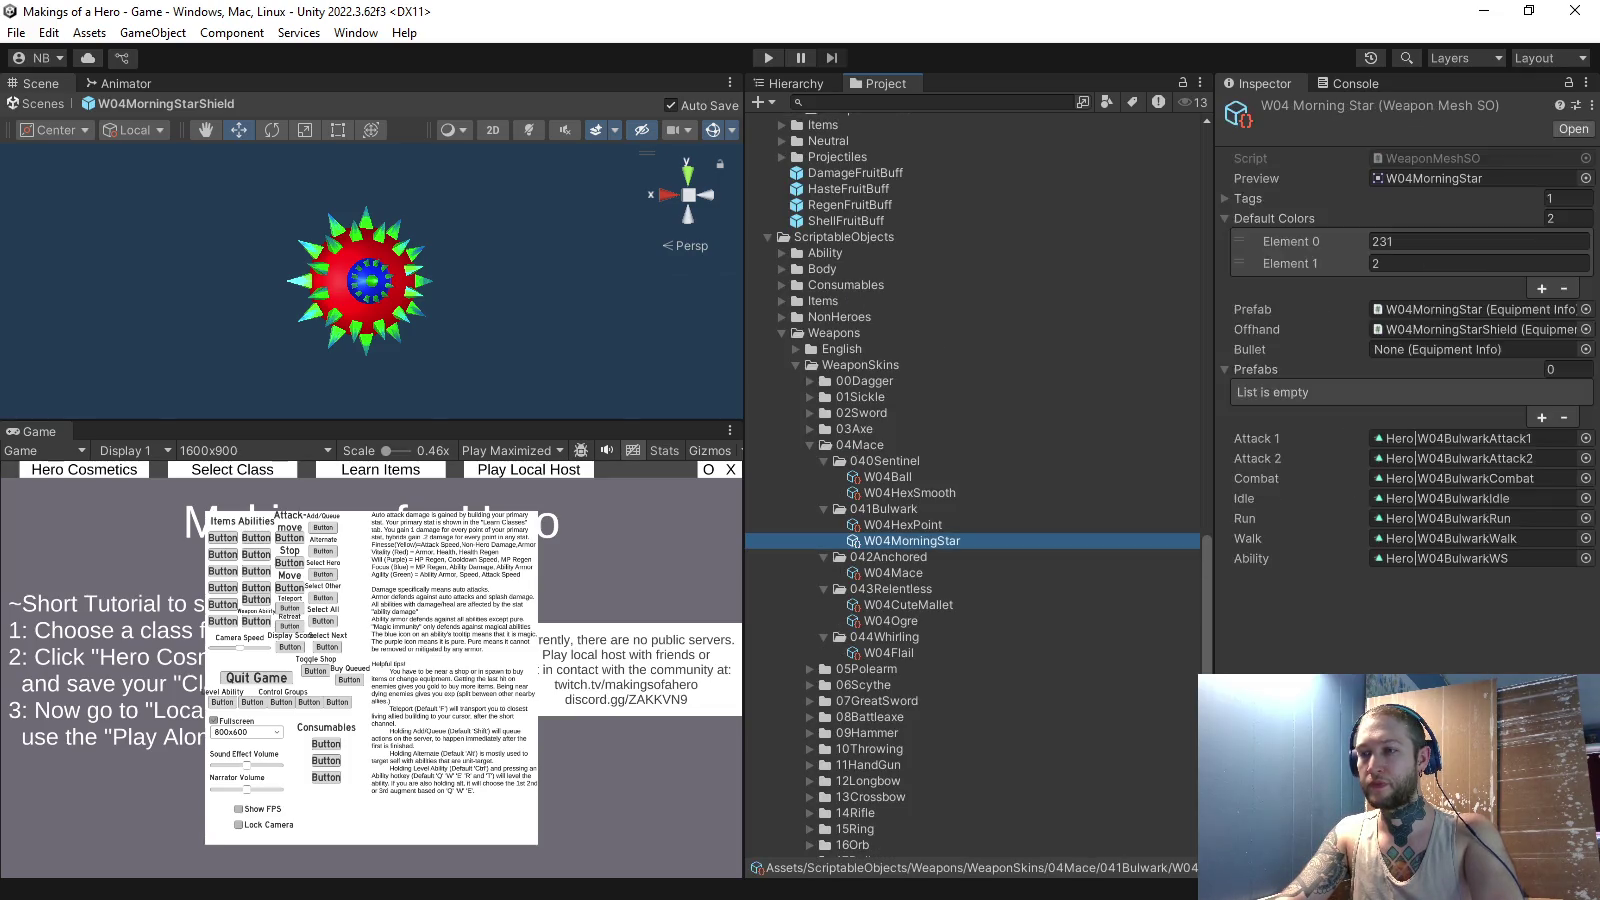
- Set the W04MorningStar skin's Default Colors size to 4
left_click(1568, 218)
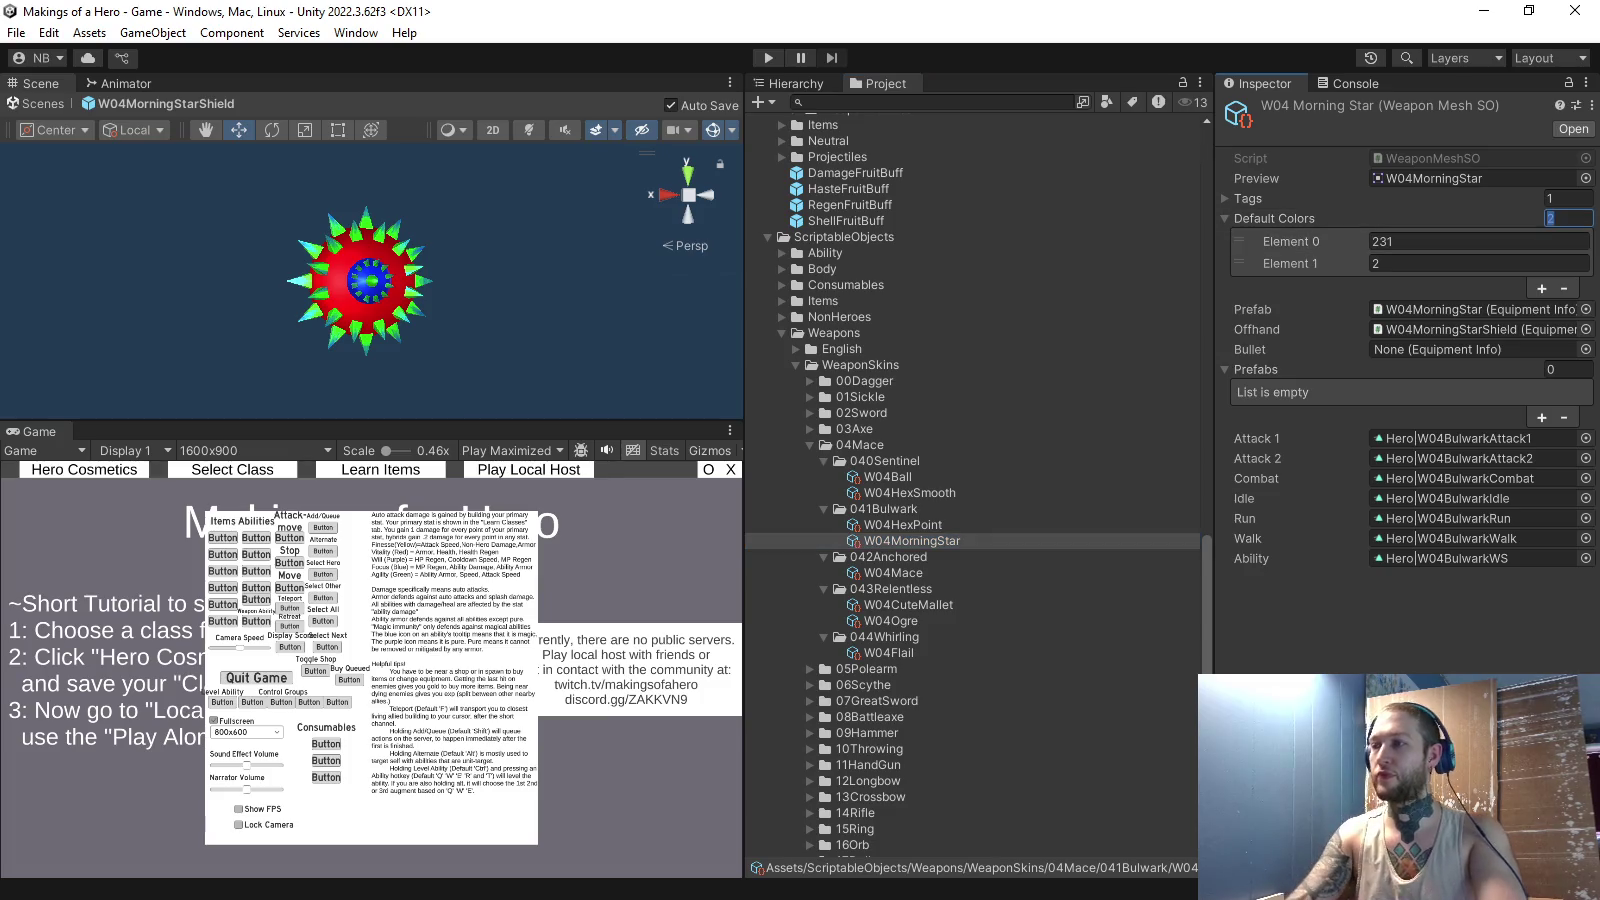
type("4")
key("Return")
- Run the game and view the weapon skin choices on the Hero Cosmetics screen
left_click(768, 57)
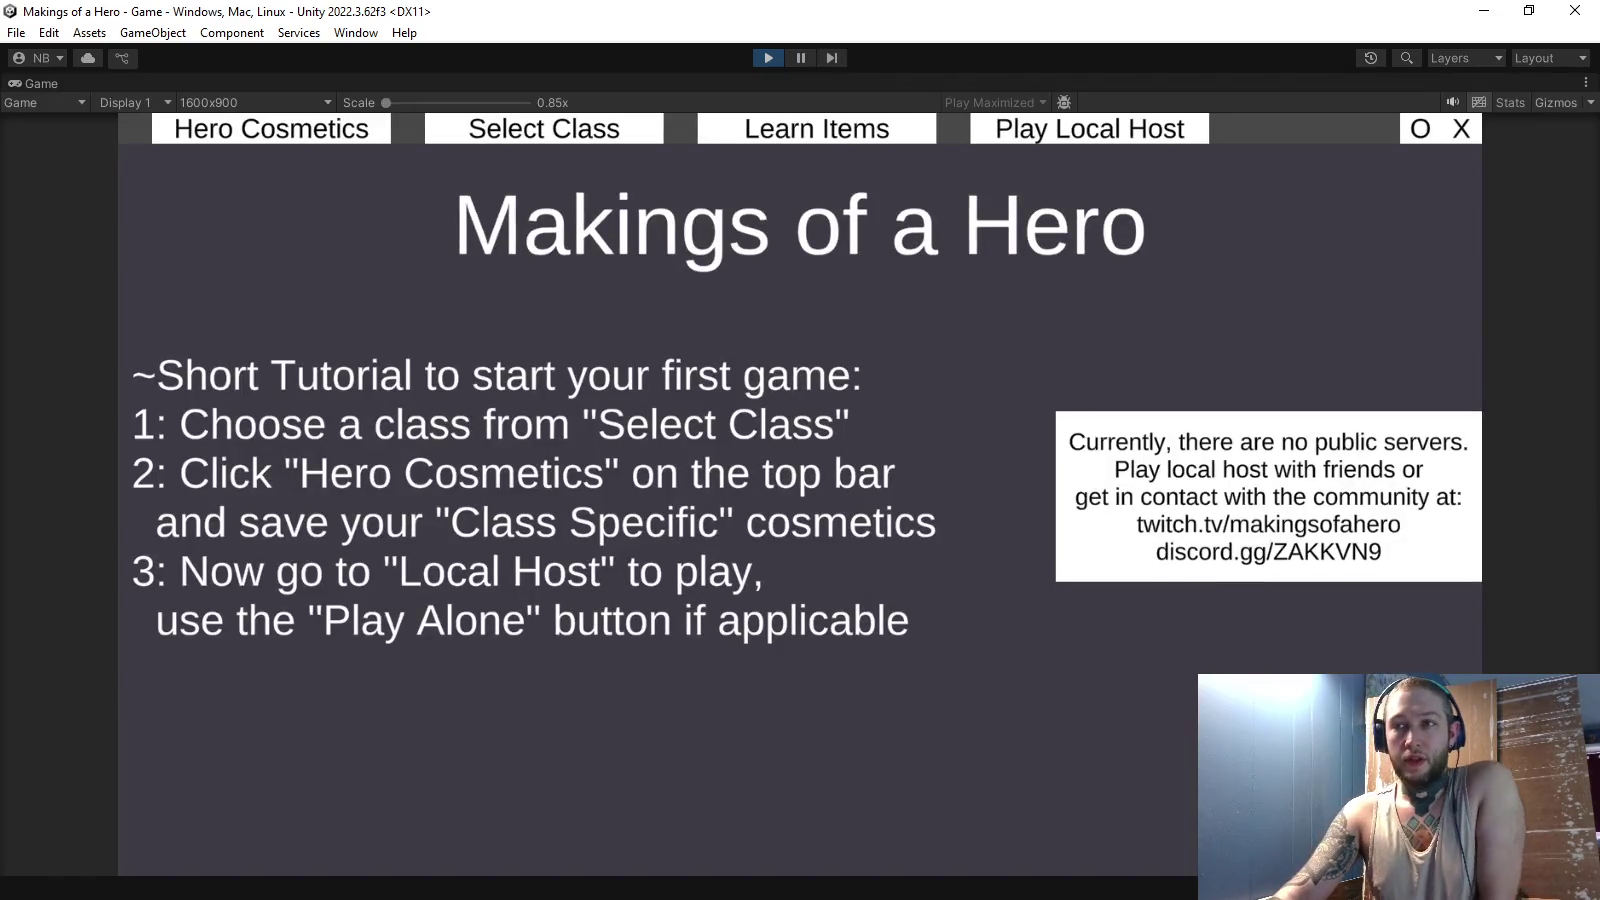
left_click(271, 128)
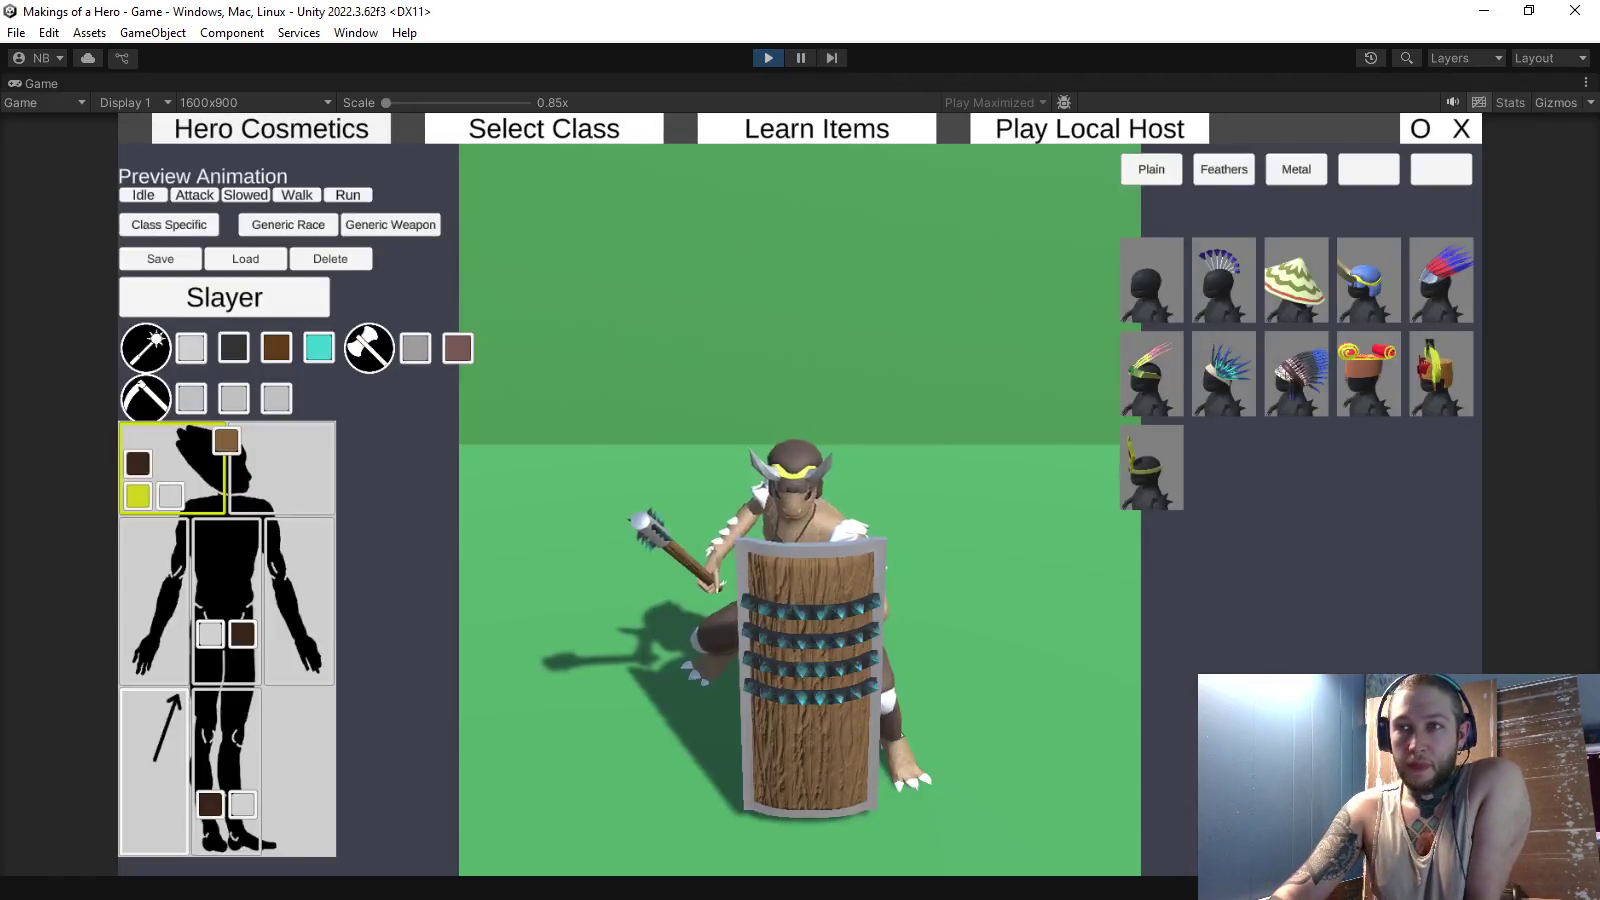
left_click(145, 347)
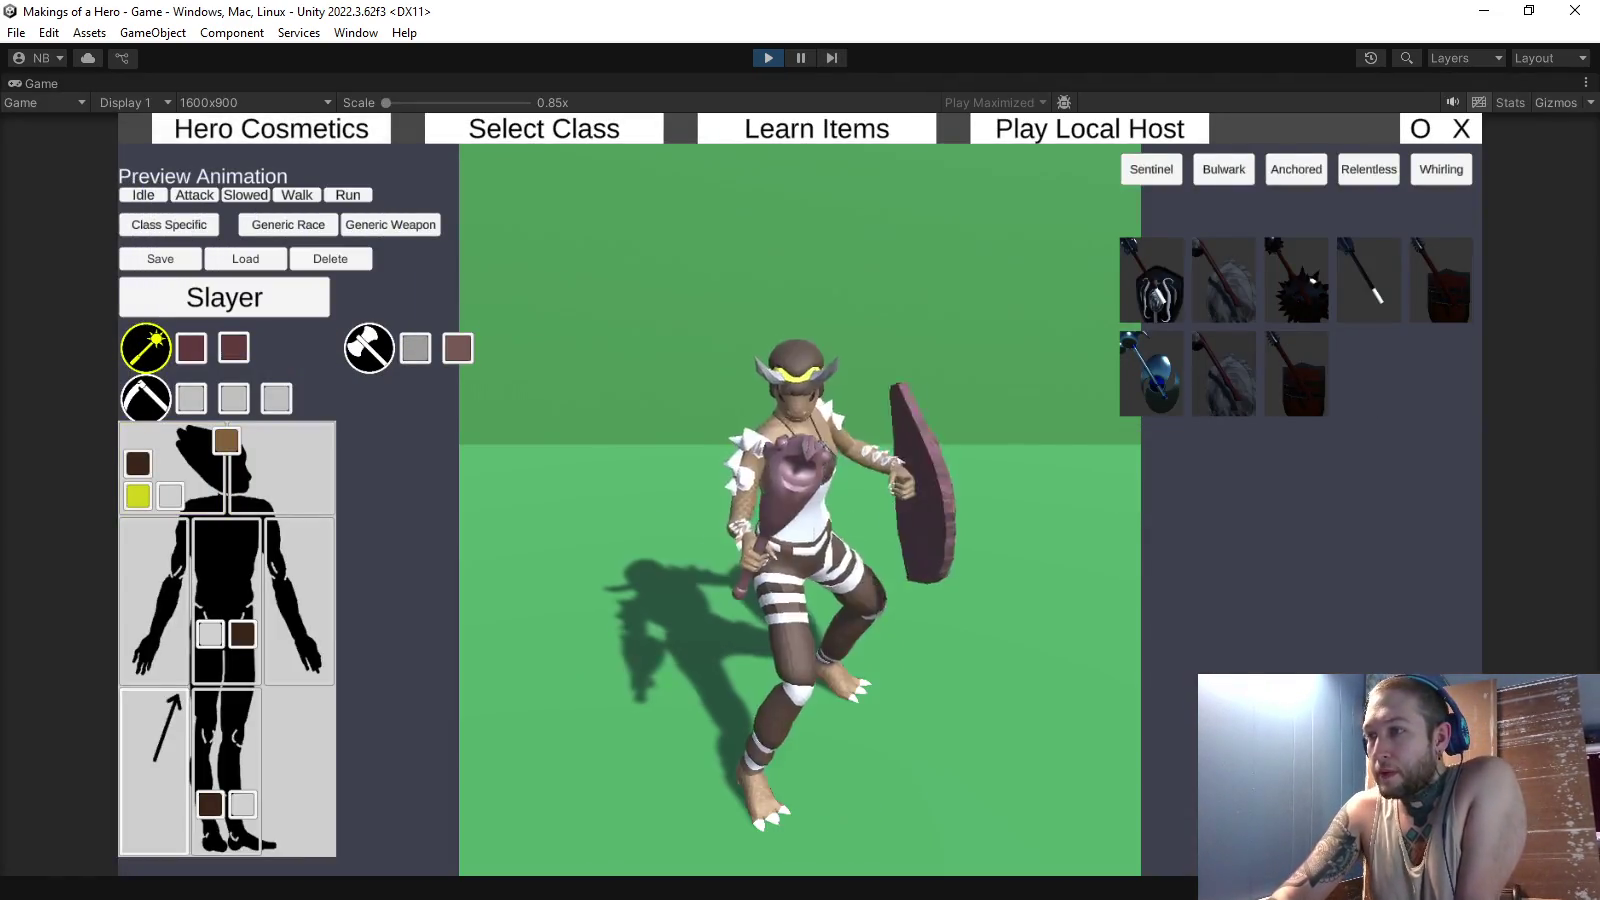
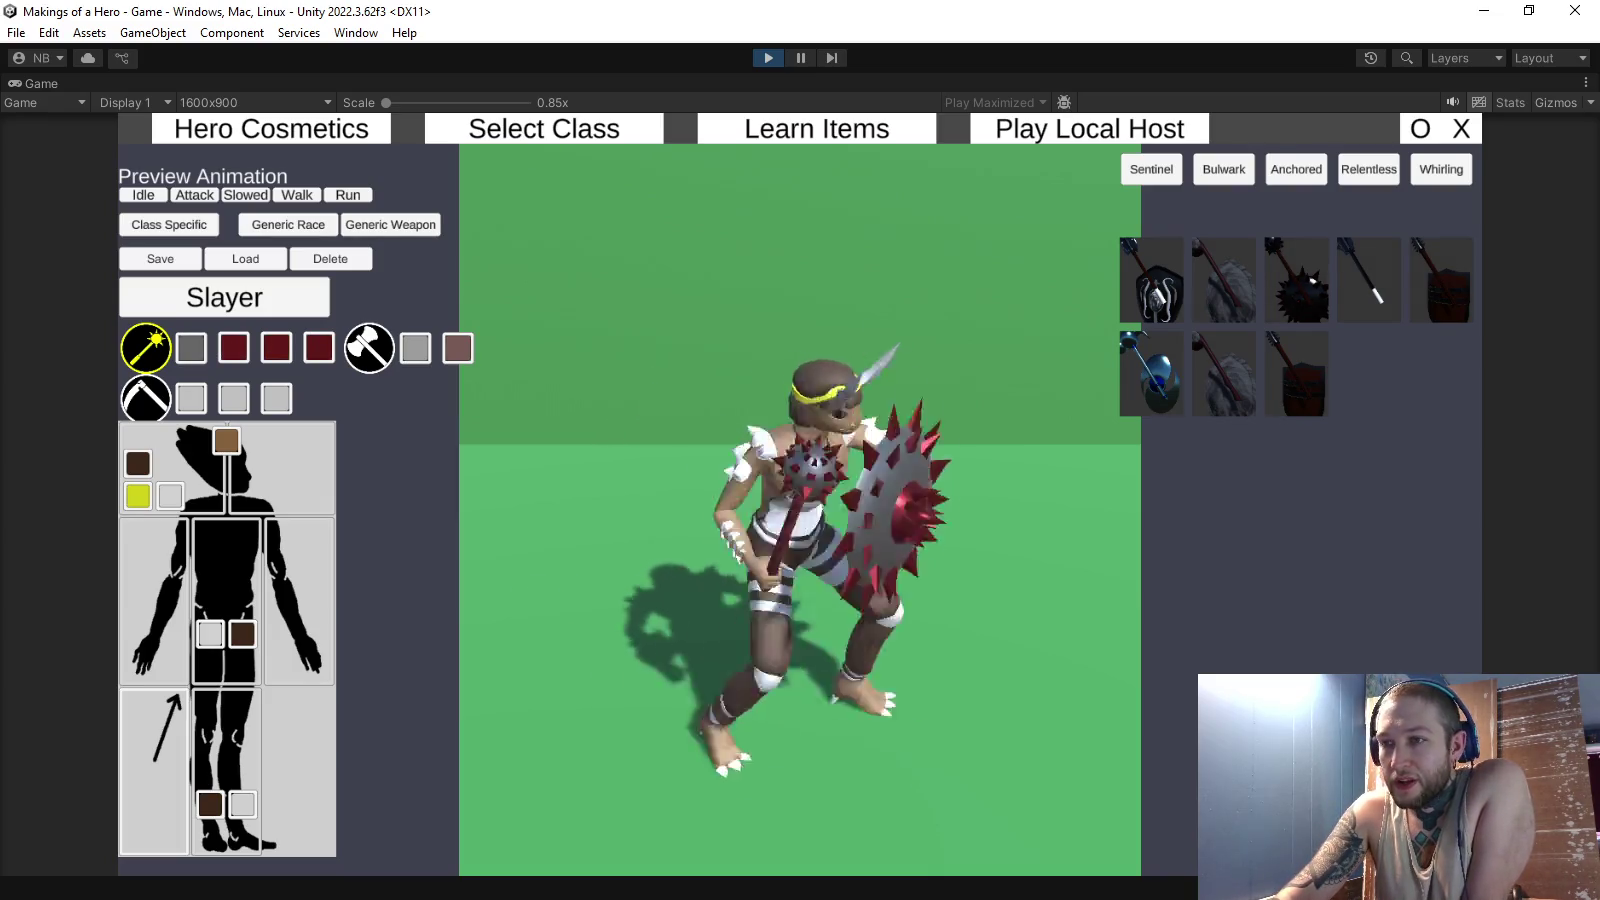
- Make the dark red weapon colour slot white, after briefly trying bright red on another slot
left_click(276, 347)
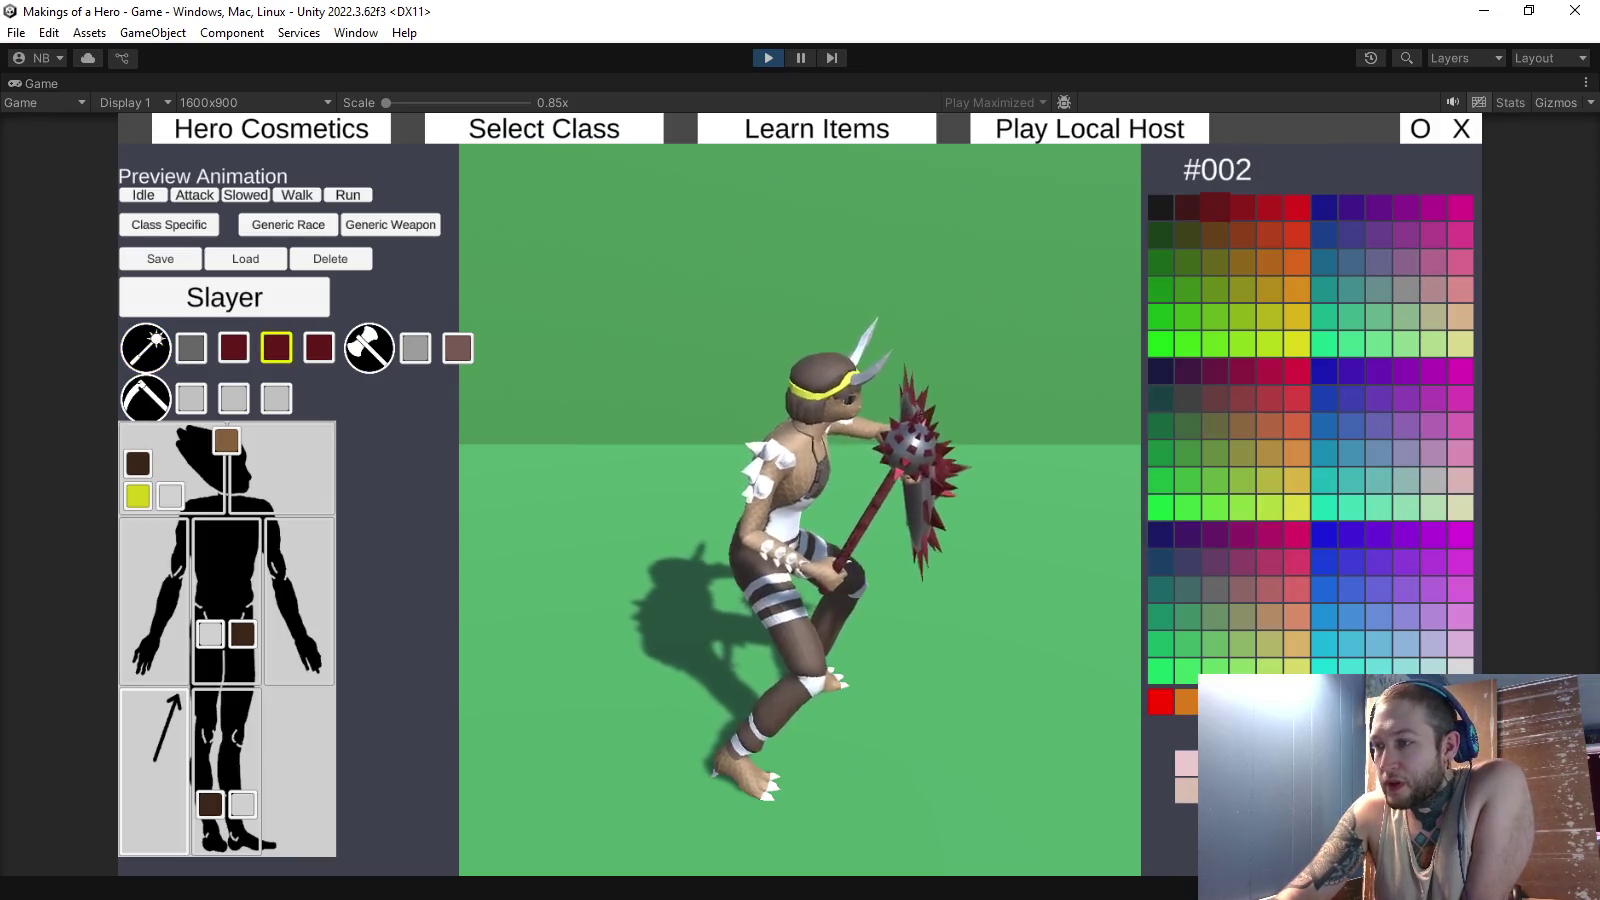
left_click(318, 347)
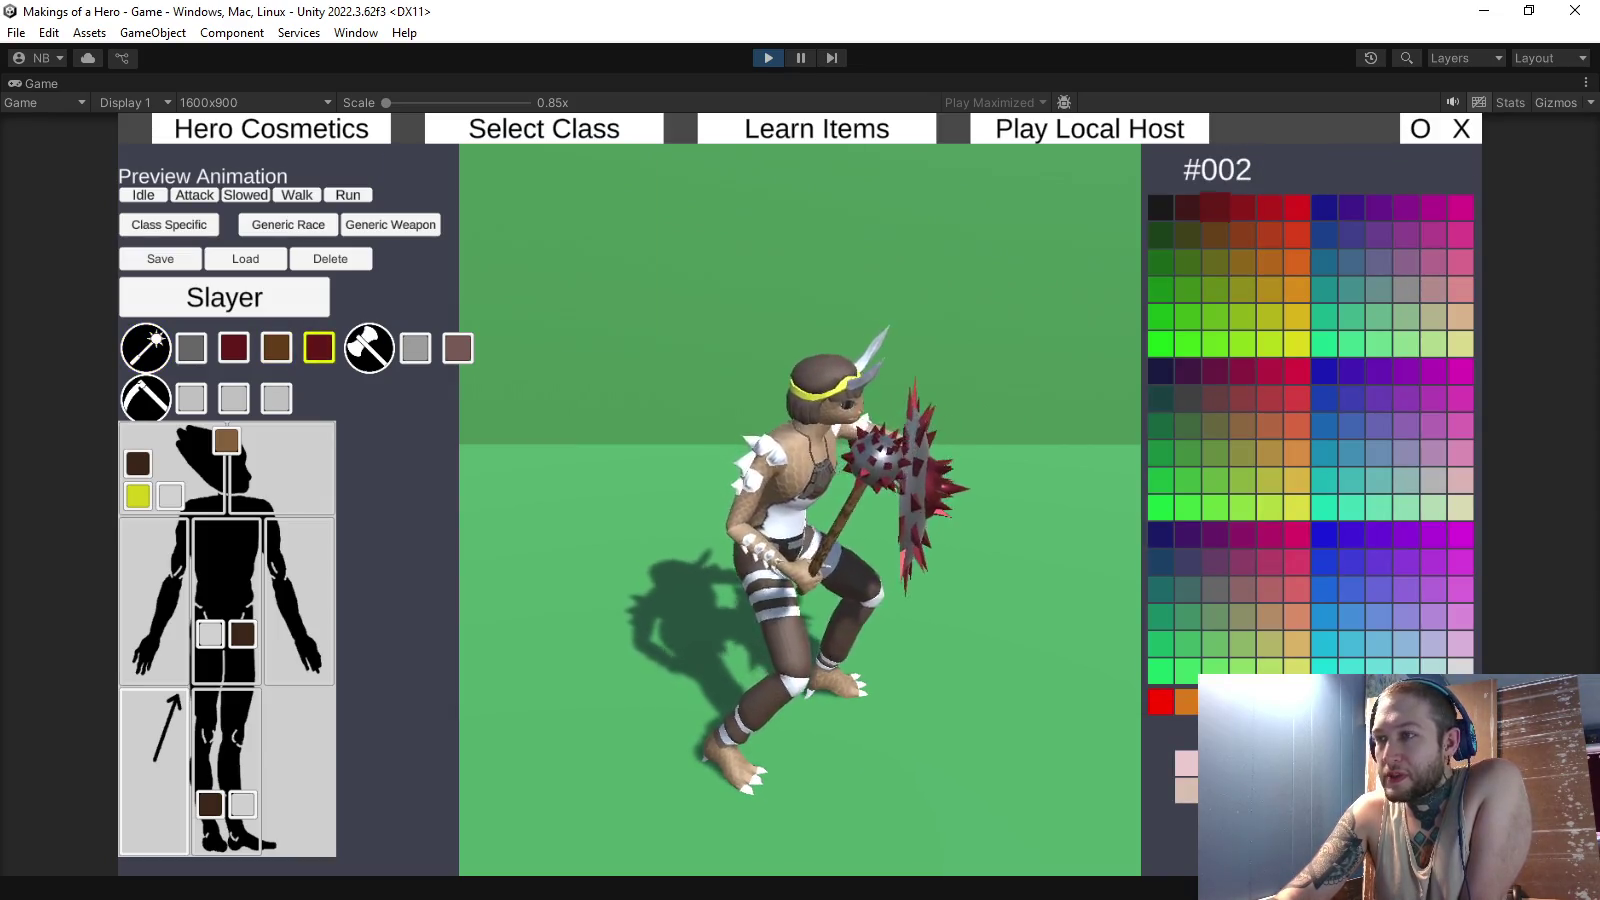
left_click(1160, 701)
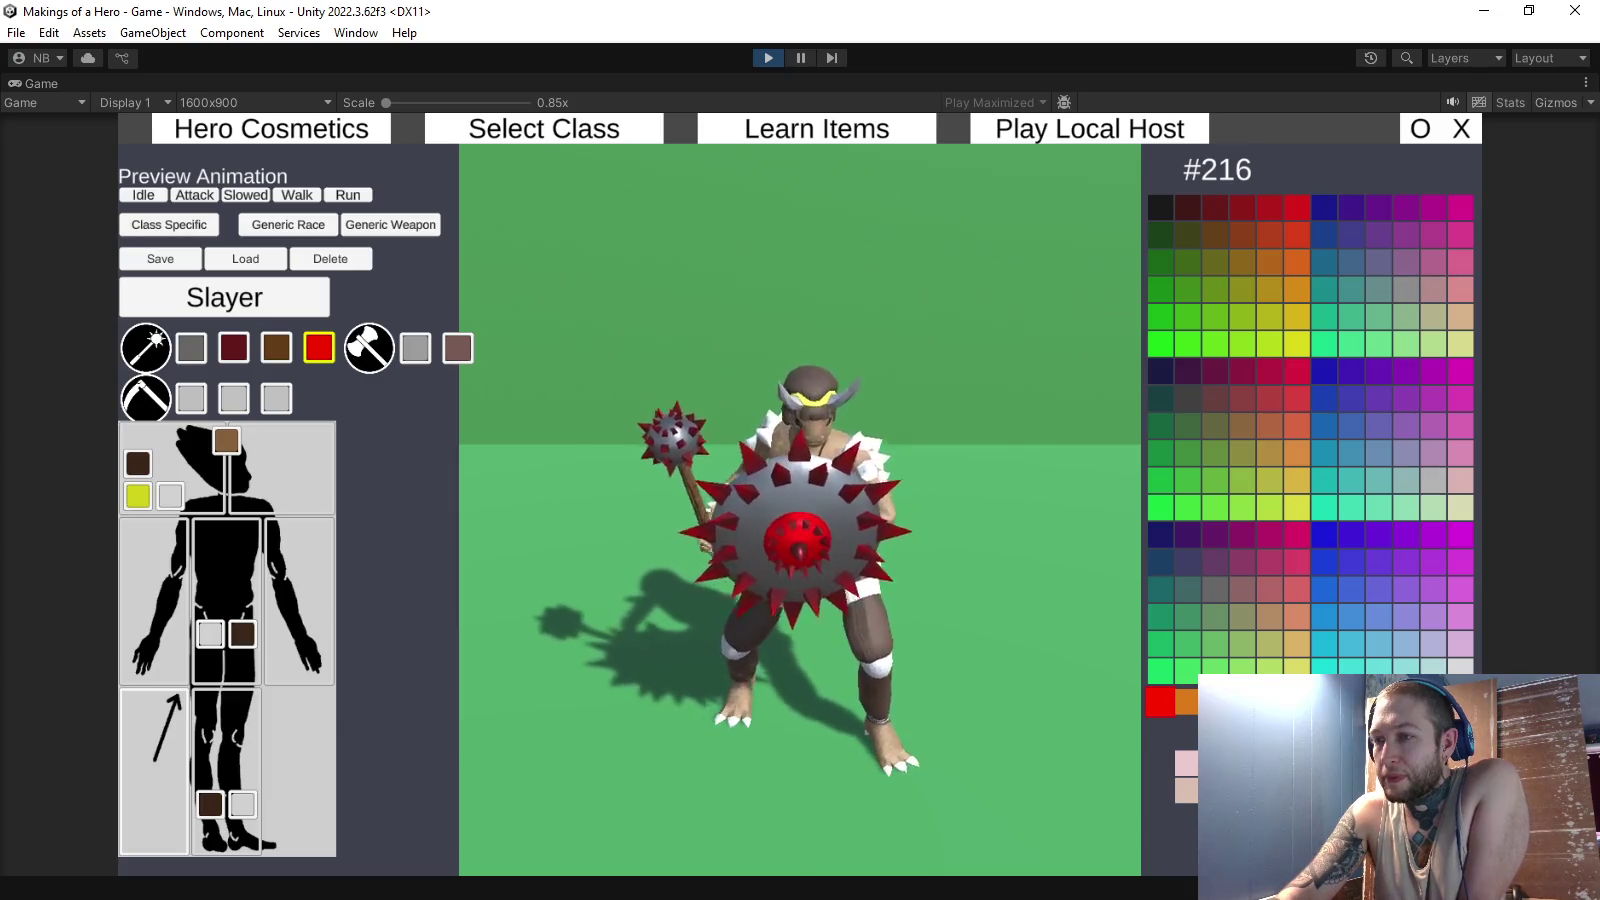
left_click(233, 347)
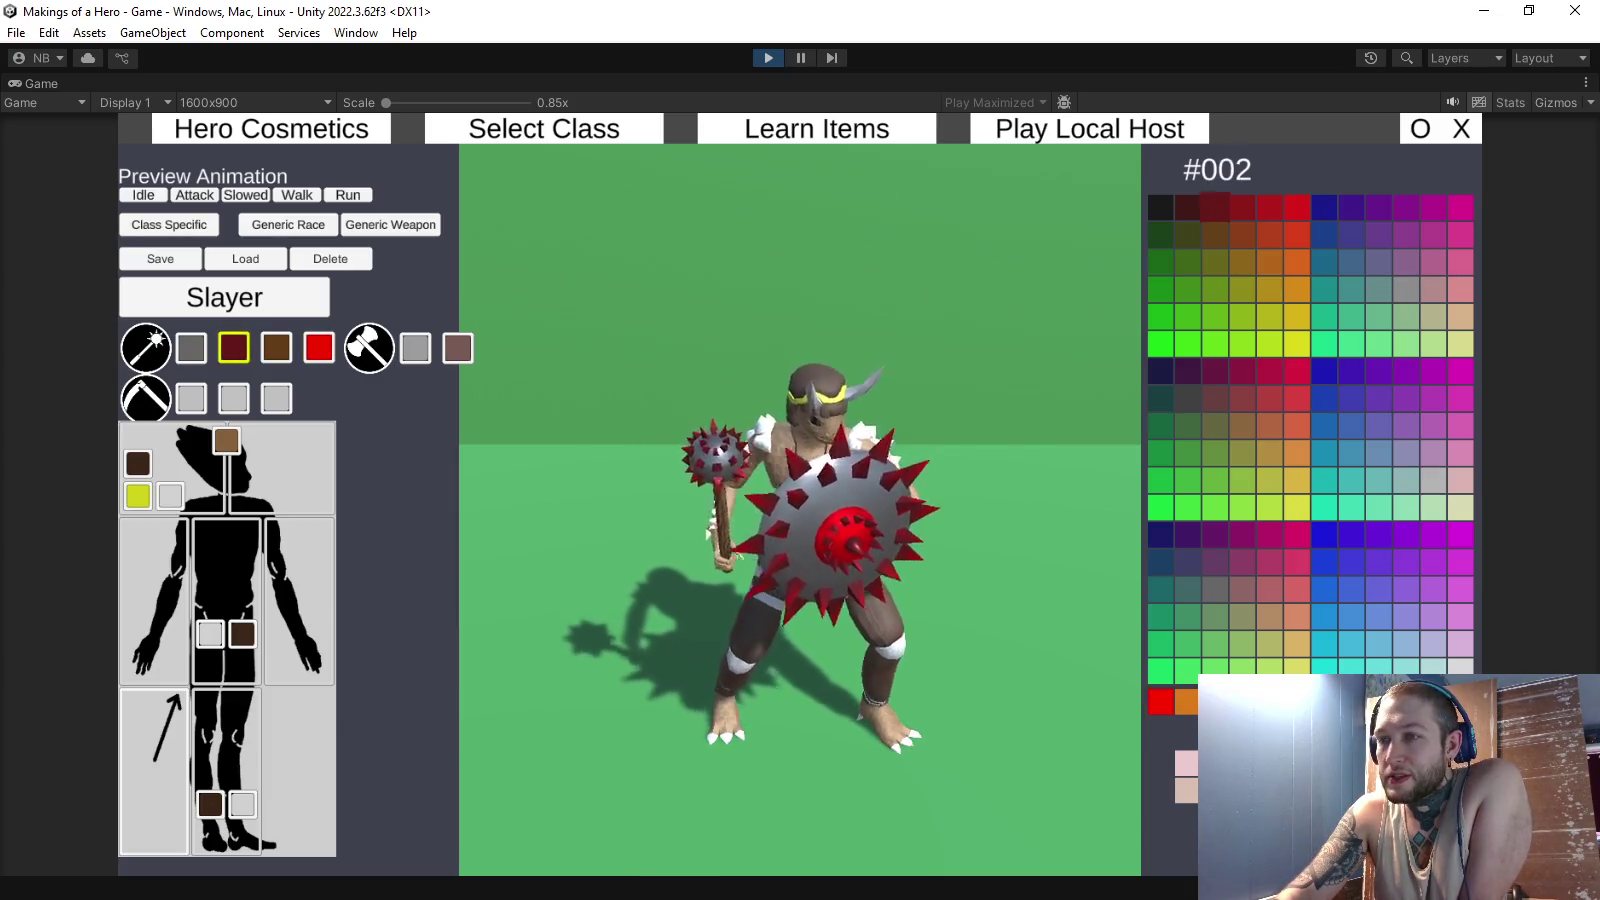
left_click(1310, 728)
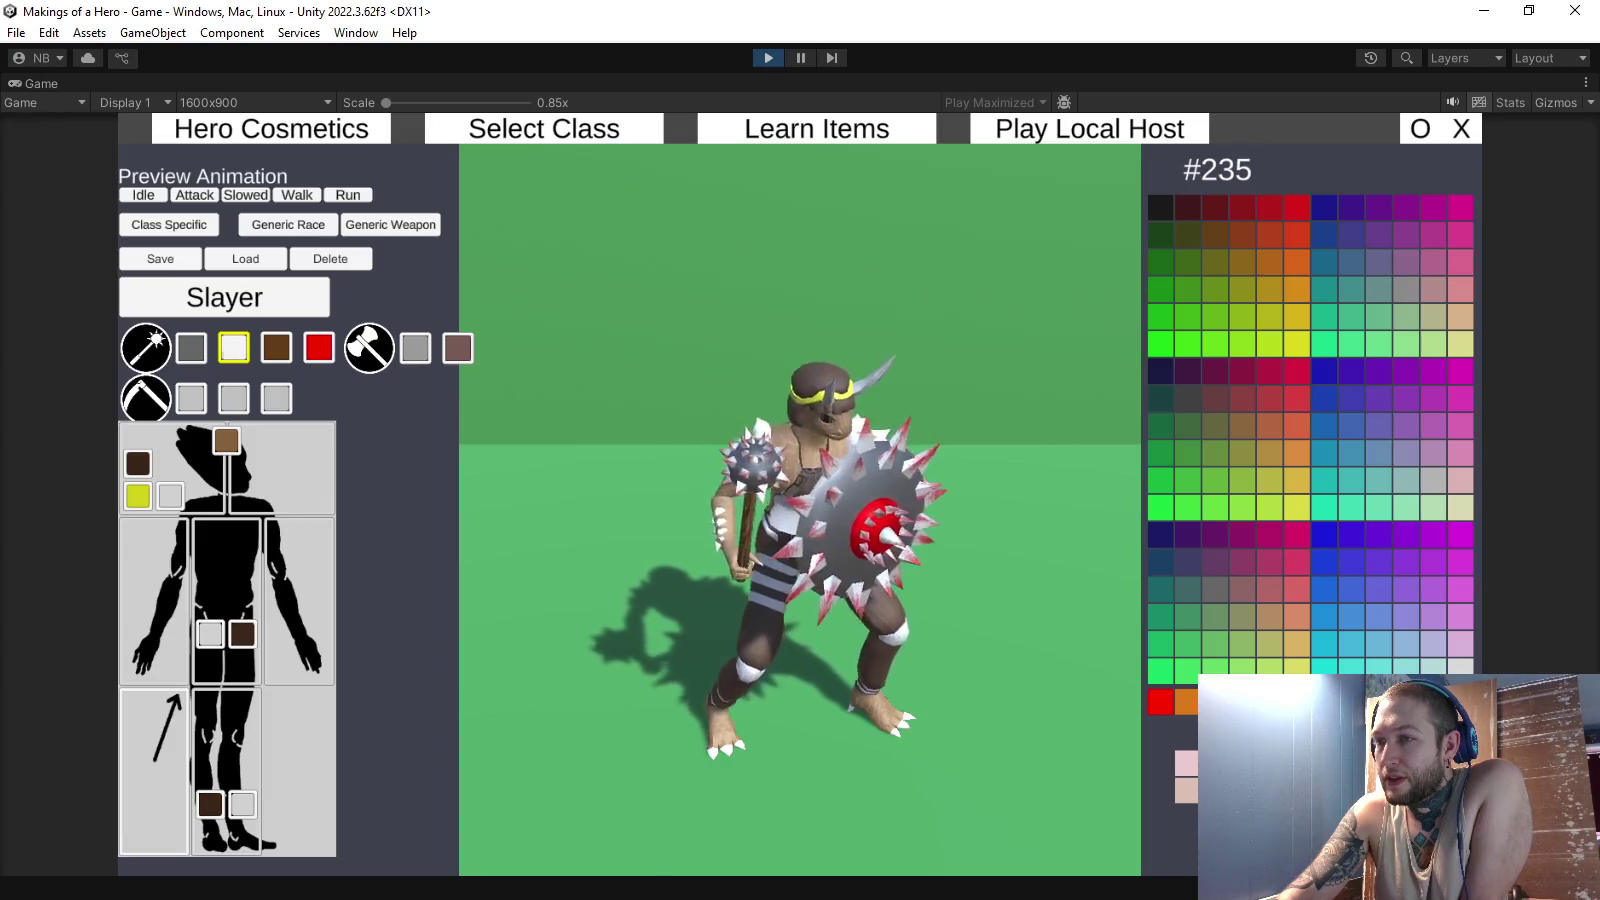
left_click(1335, 728)
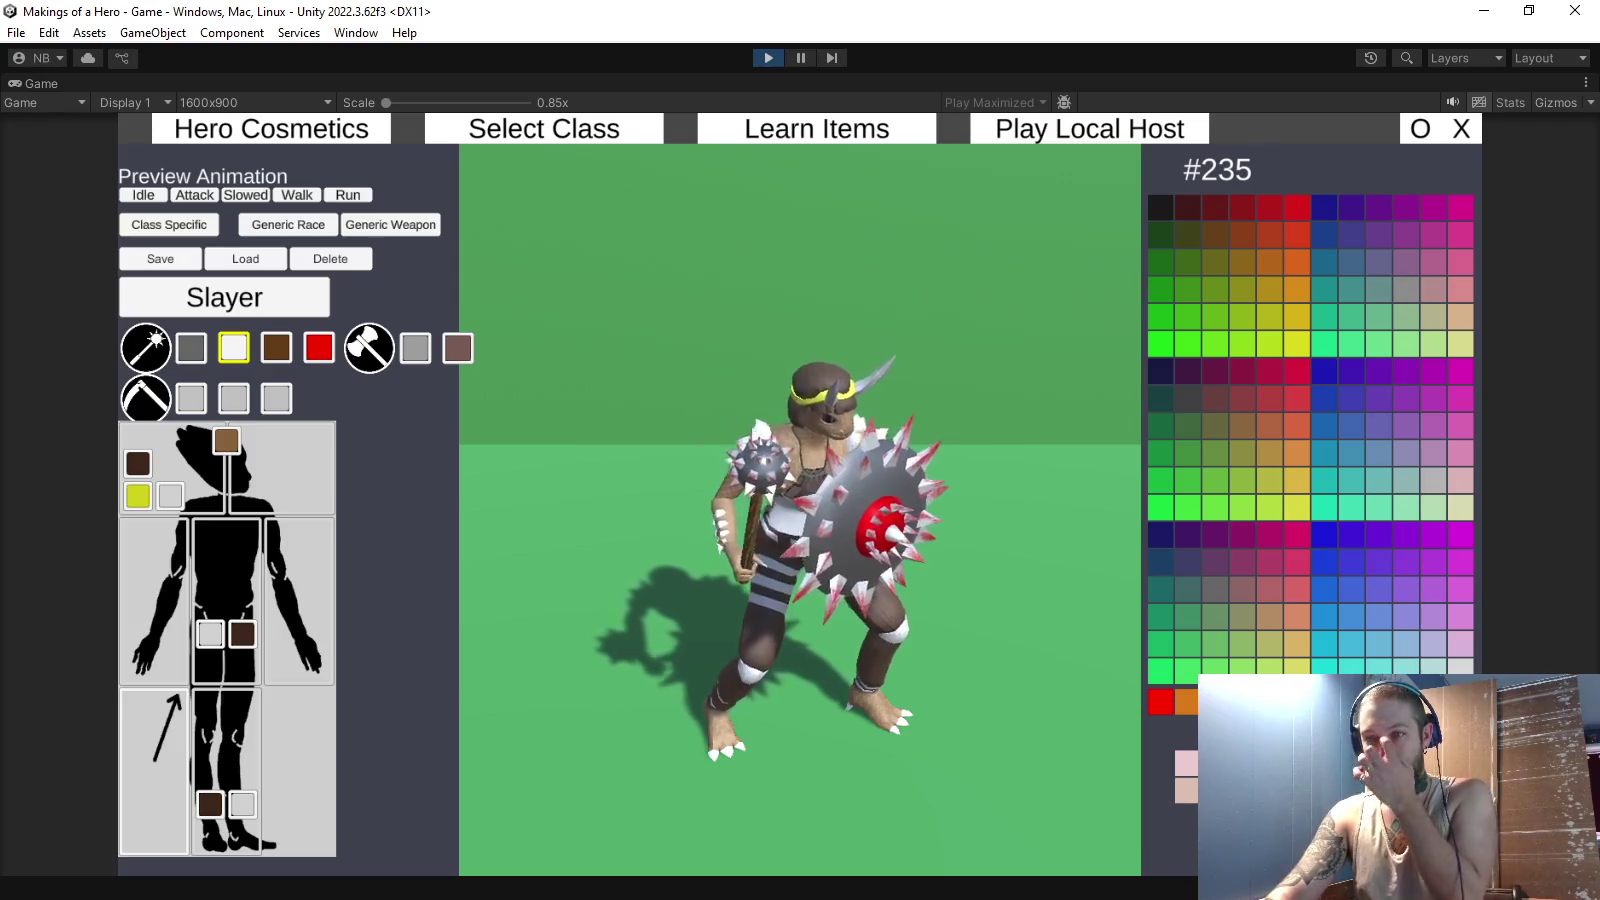
- Try black and then dark grey on the shield's red accent slot
left_click(318, 347)
left_click(1160, 729)
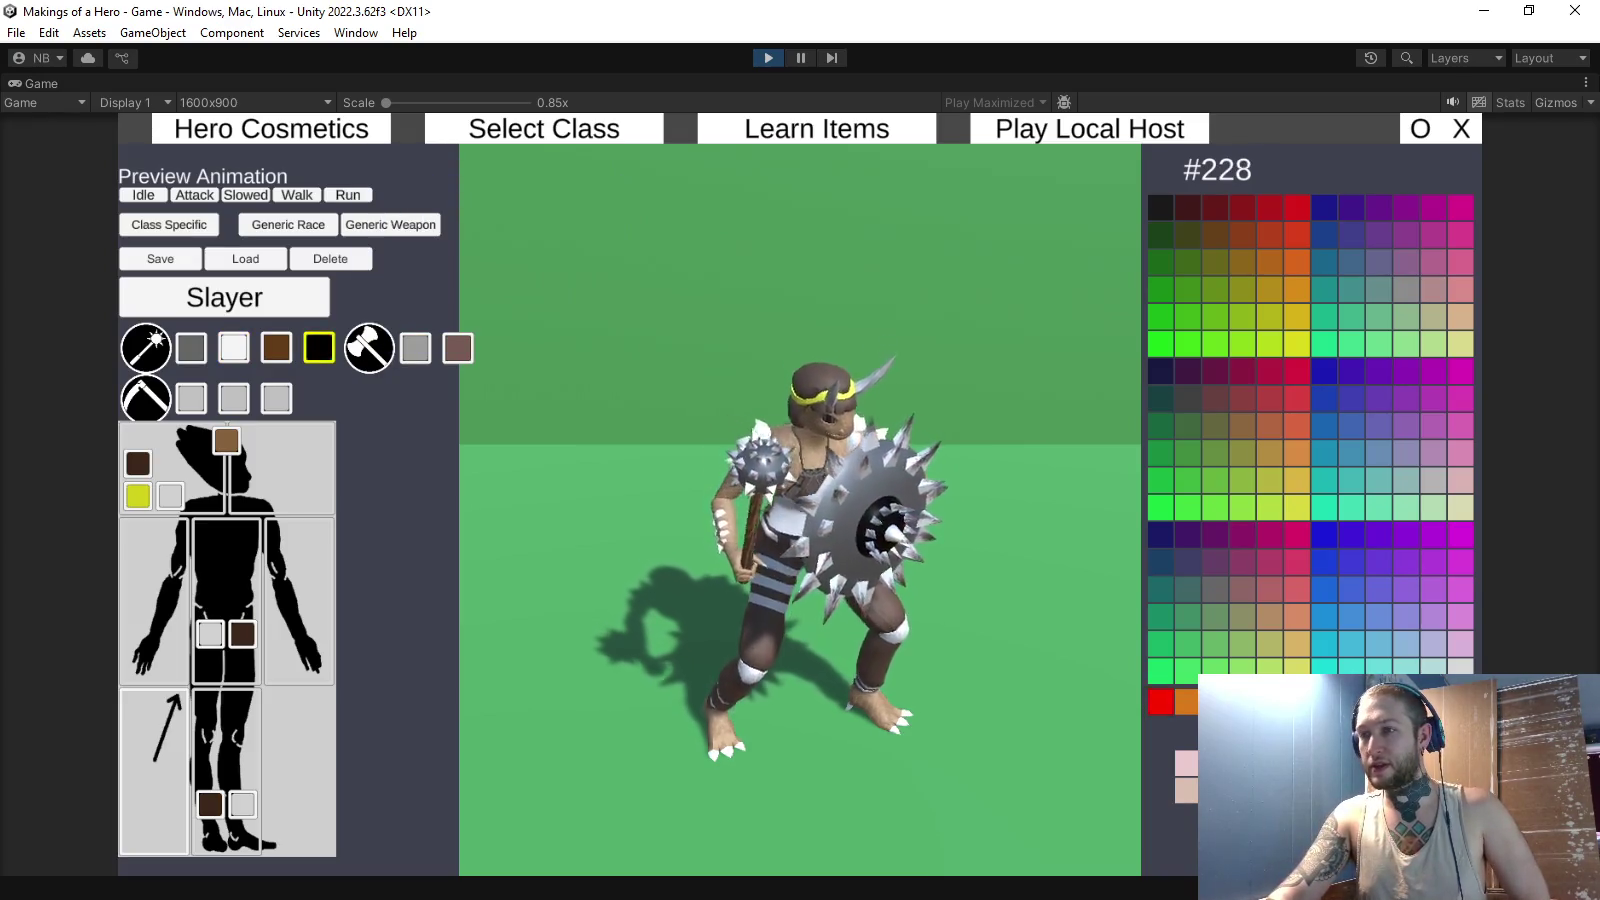
left_click(1185, 728)
- Turn the mace and shield's main colour blue, settling on palette blue #200
left_click(191, 347)
left_click(1378, 507)
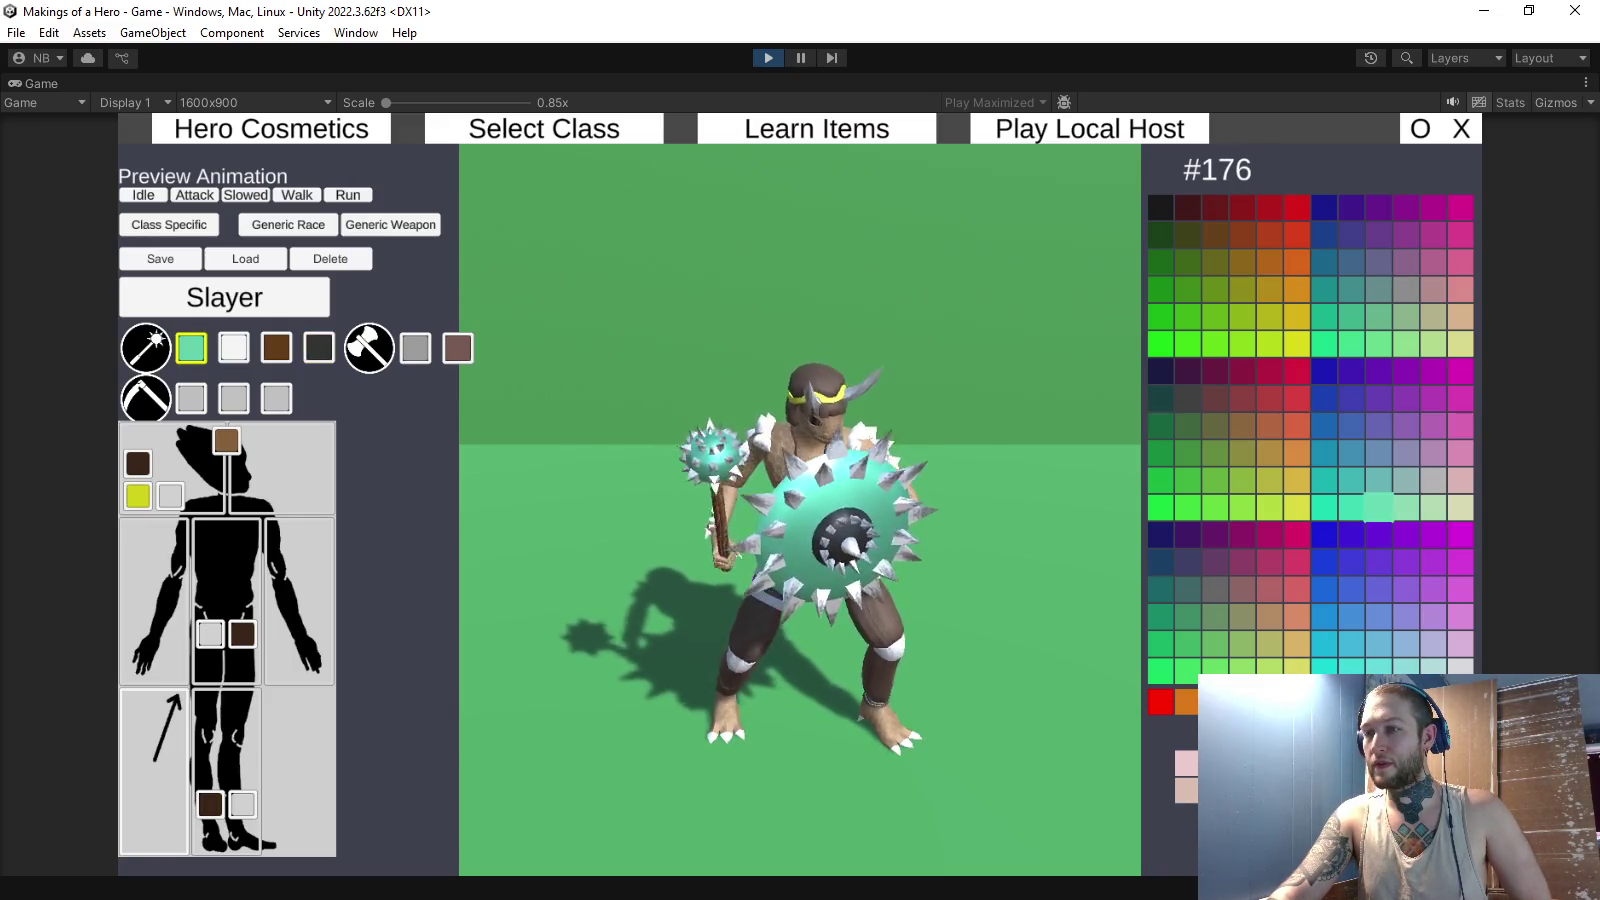
left_click(1351, 589)
left_click(1378, 616)
left_click(1405, 643)
left_click(1433, 670)
left_click(1405, 643)
left_click(1378, 616)
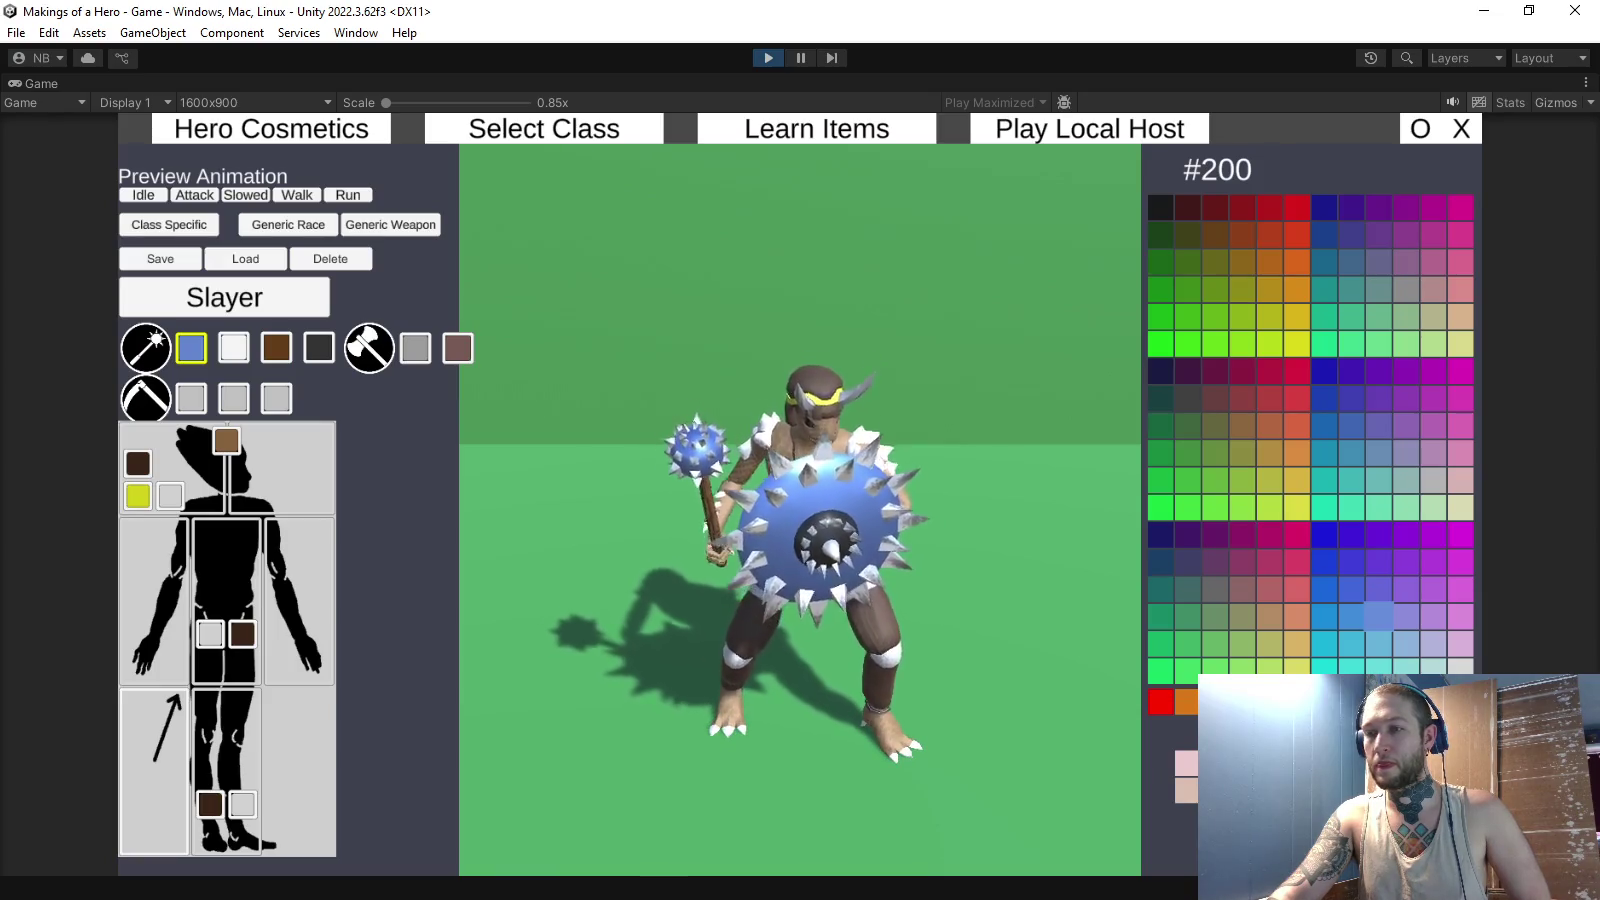
- Make the accent colour slot dark navy blue after comparing cyan, blue and teal shades
left_click(318, 348)
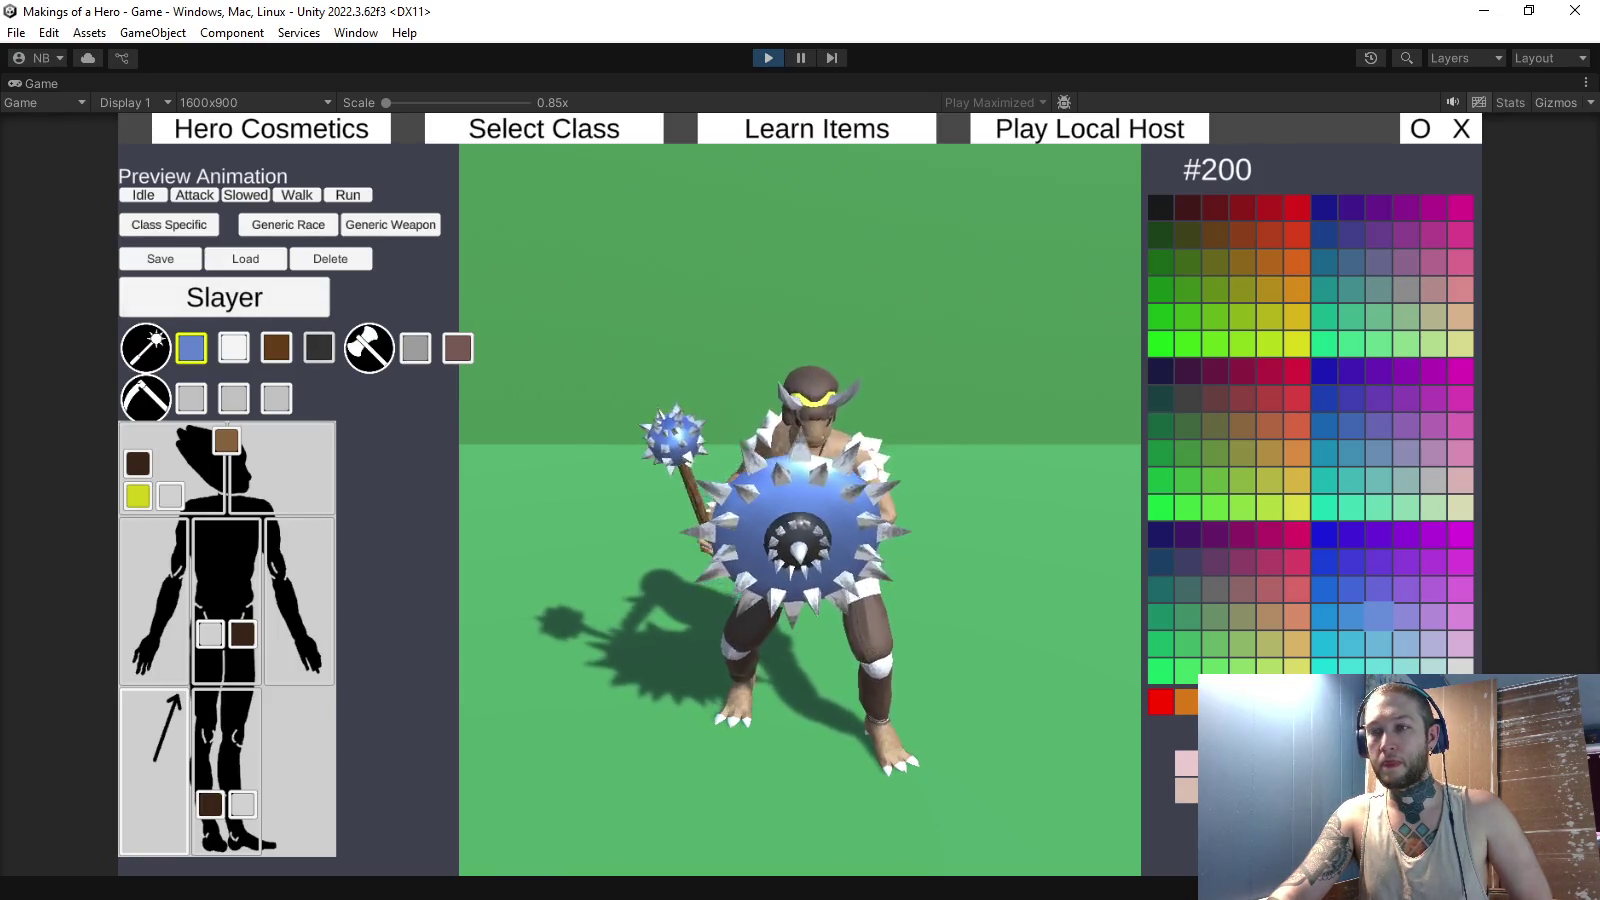
left_click(1405, 666)
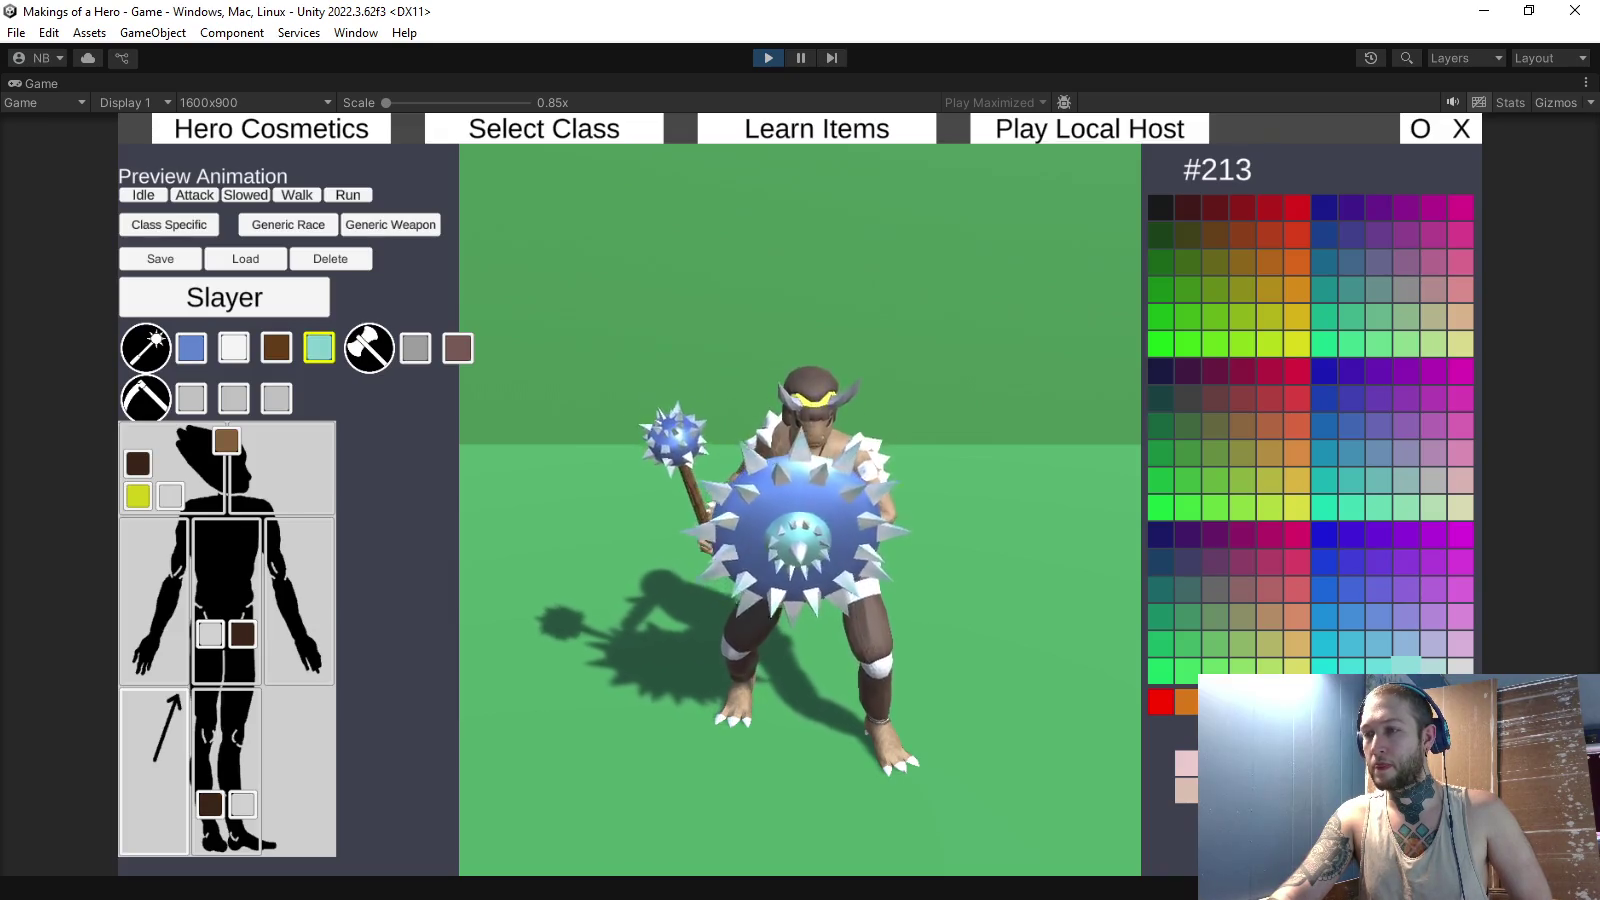
left_click(1350, 589)
left_click(1323, 561)
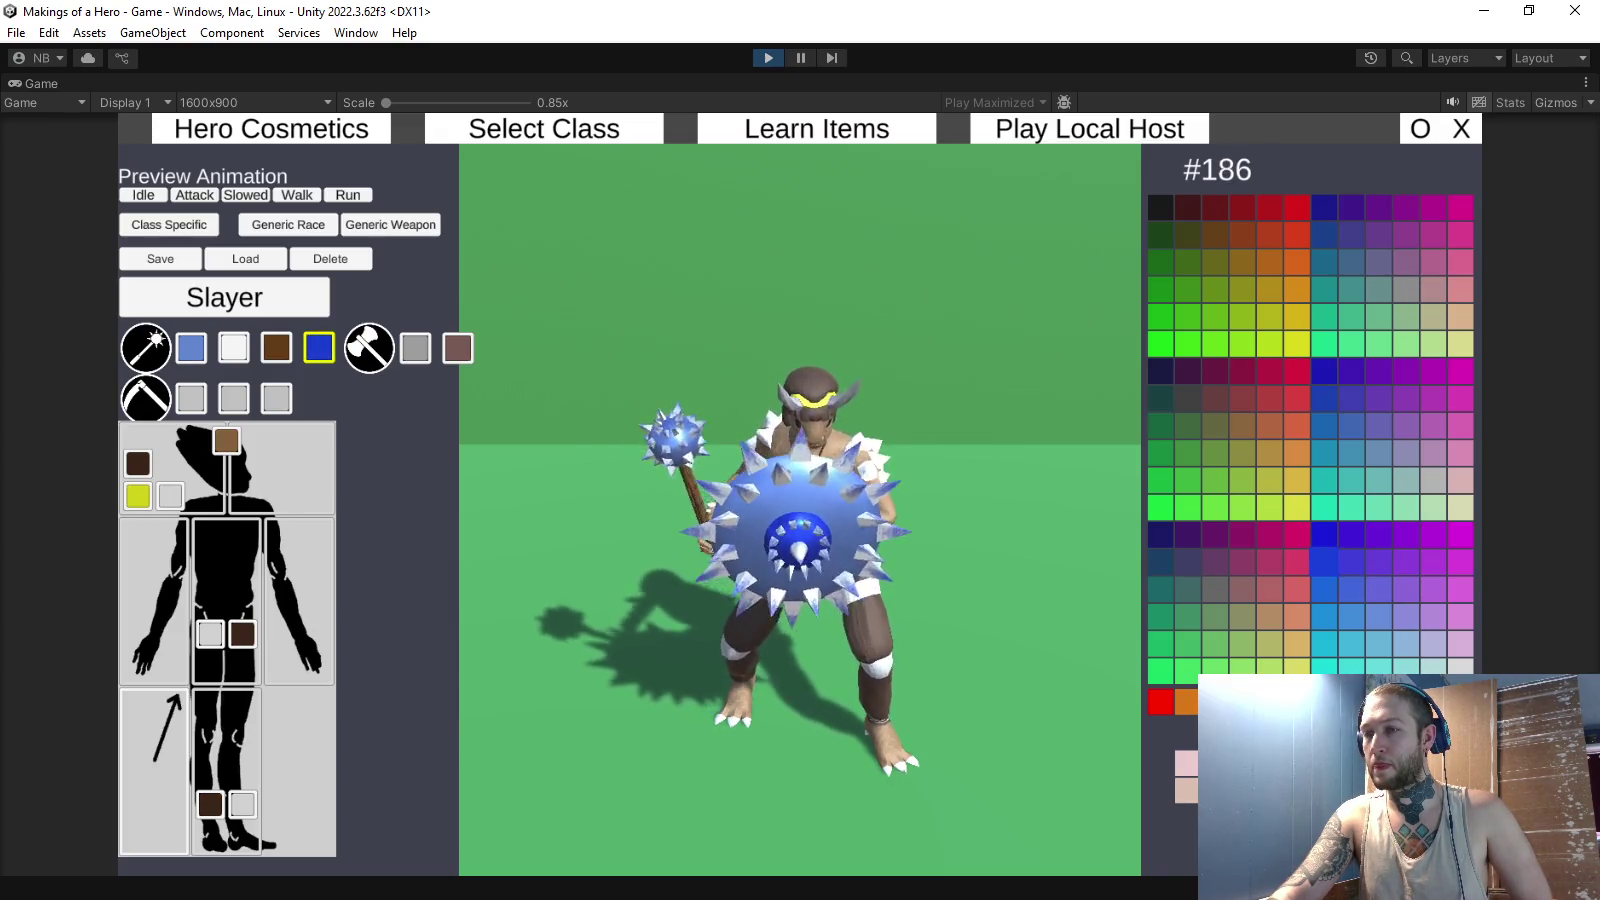
left_click(1350, 452)
left_click(1323, 425)
left_click(1323, 261)
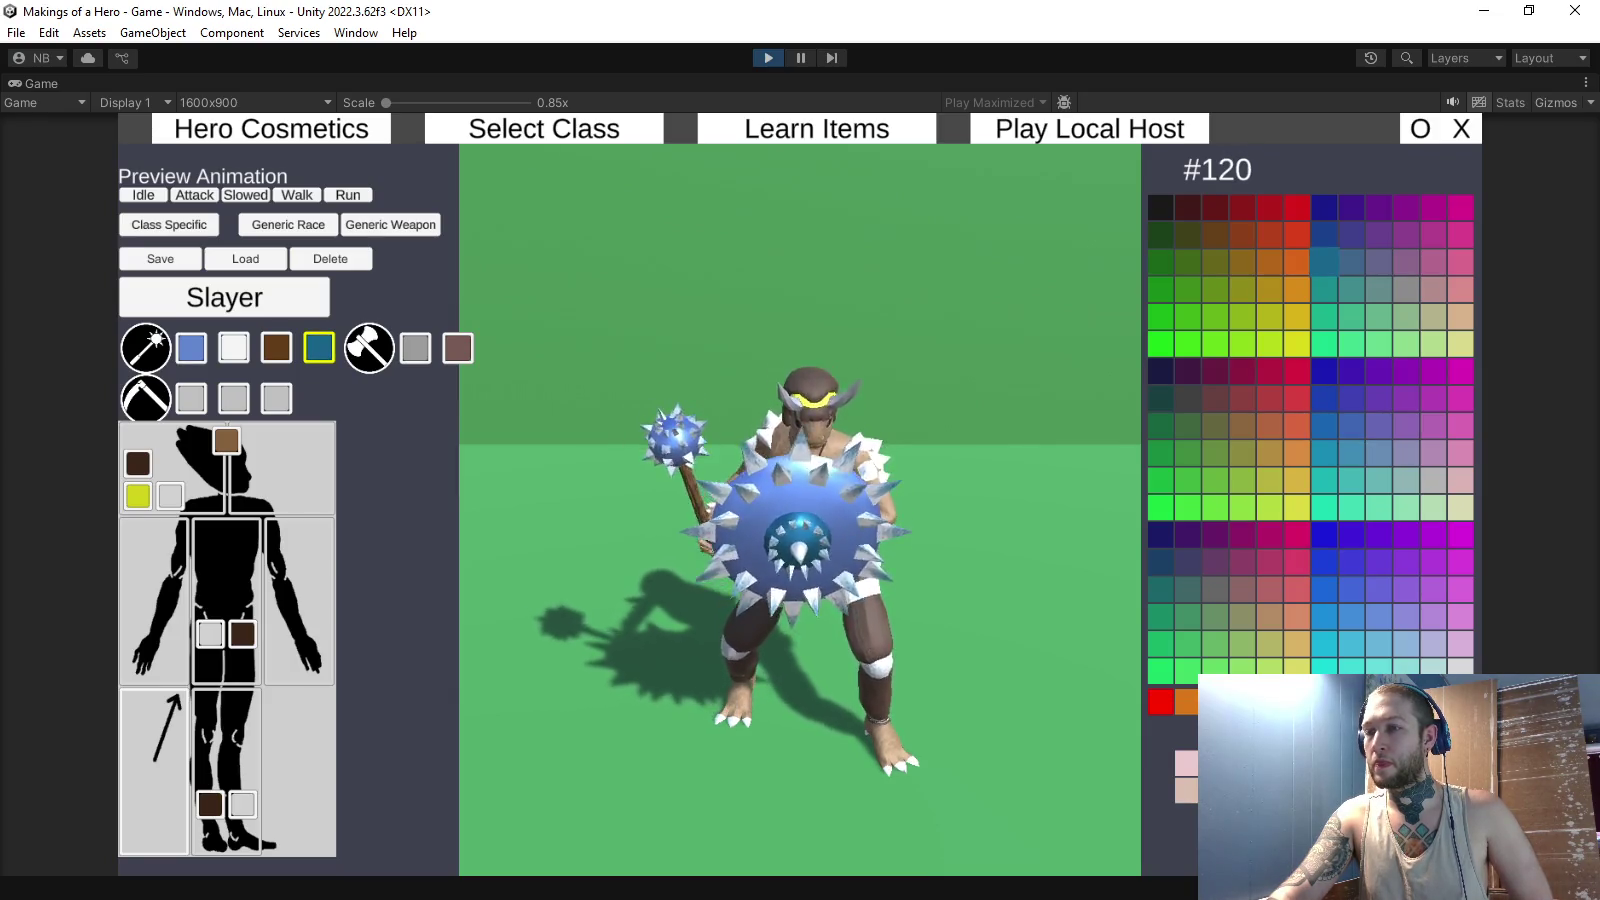
left_click(1160, 561)
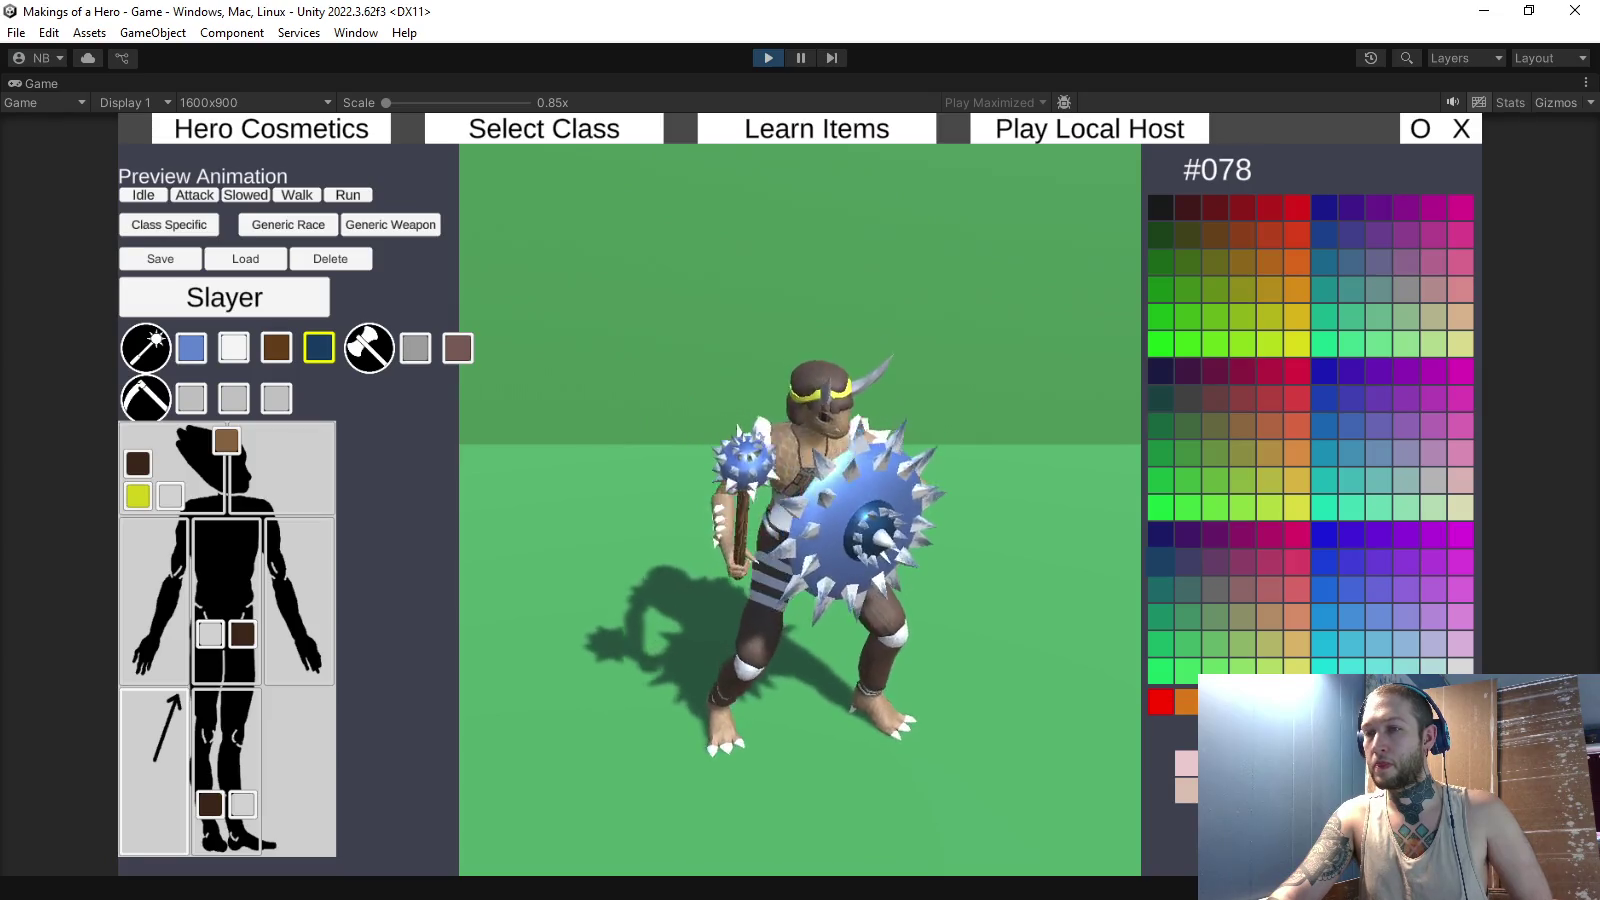
left_click(1586, 83)
- Set Default Colors Element 0 to 200 and Element 1 to 235 in the Inspector
left_click(1367, 154)
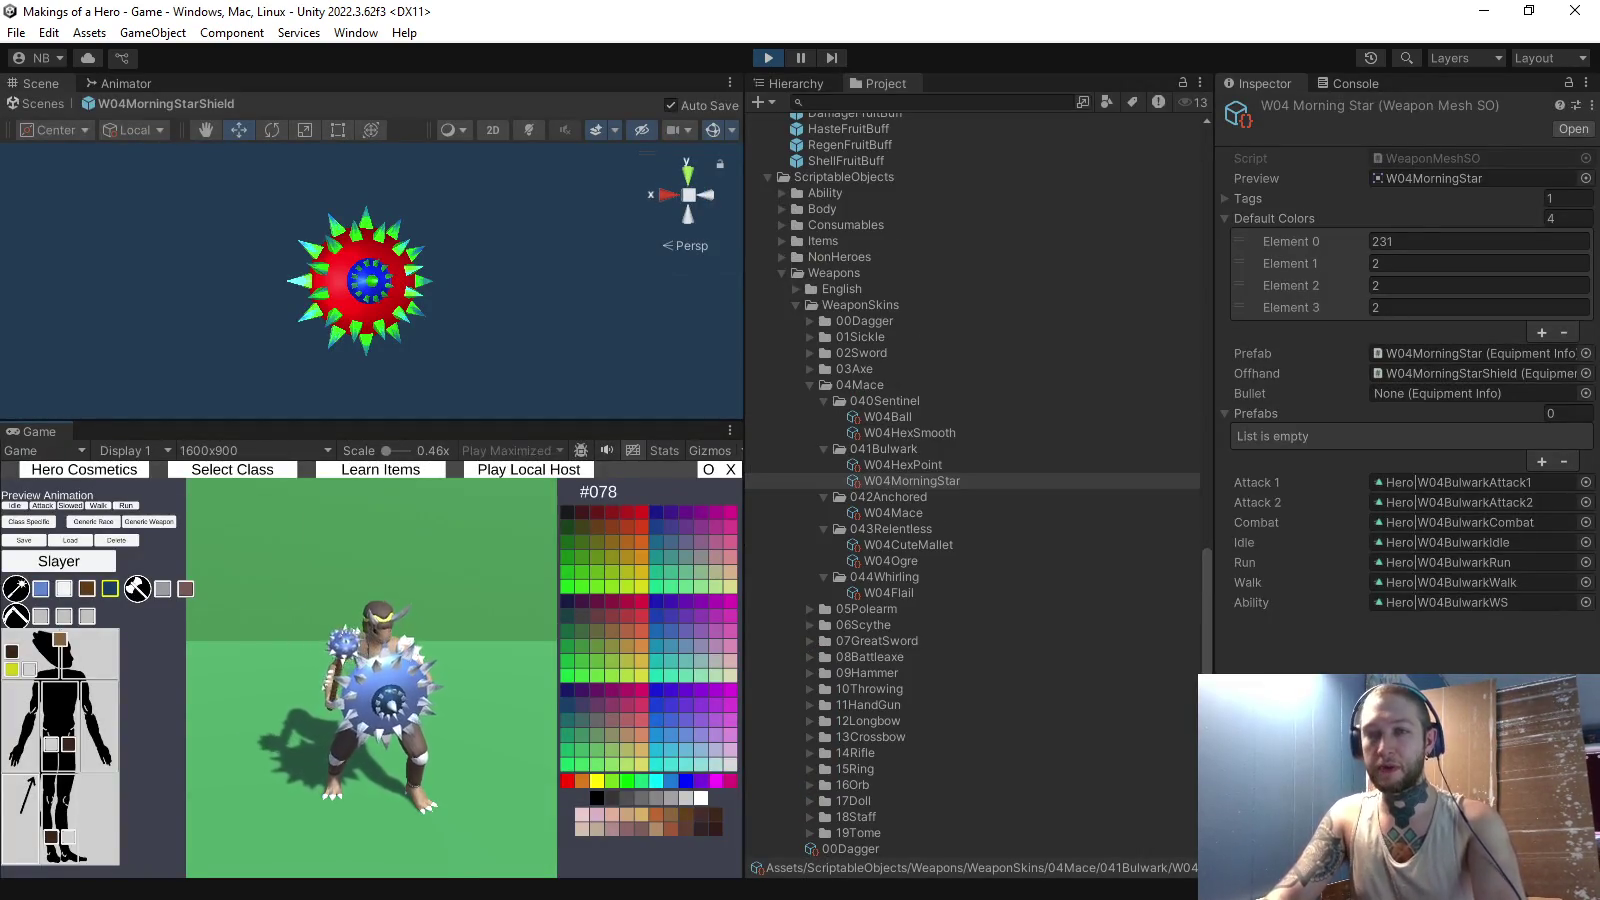
left_click(41, 588)
left_click(1478, 241)
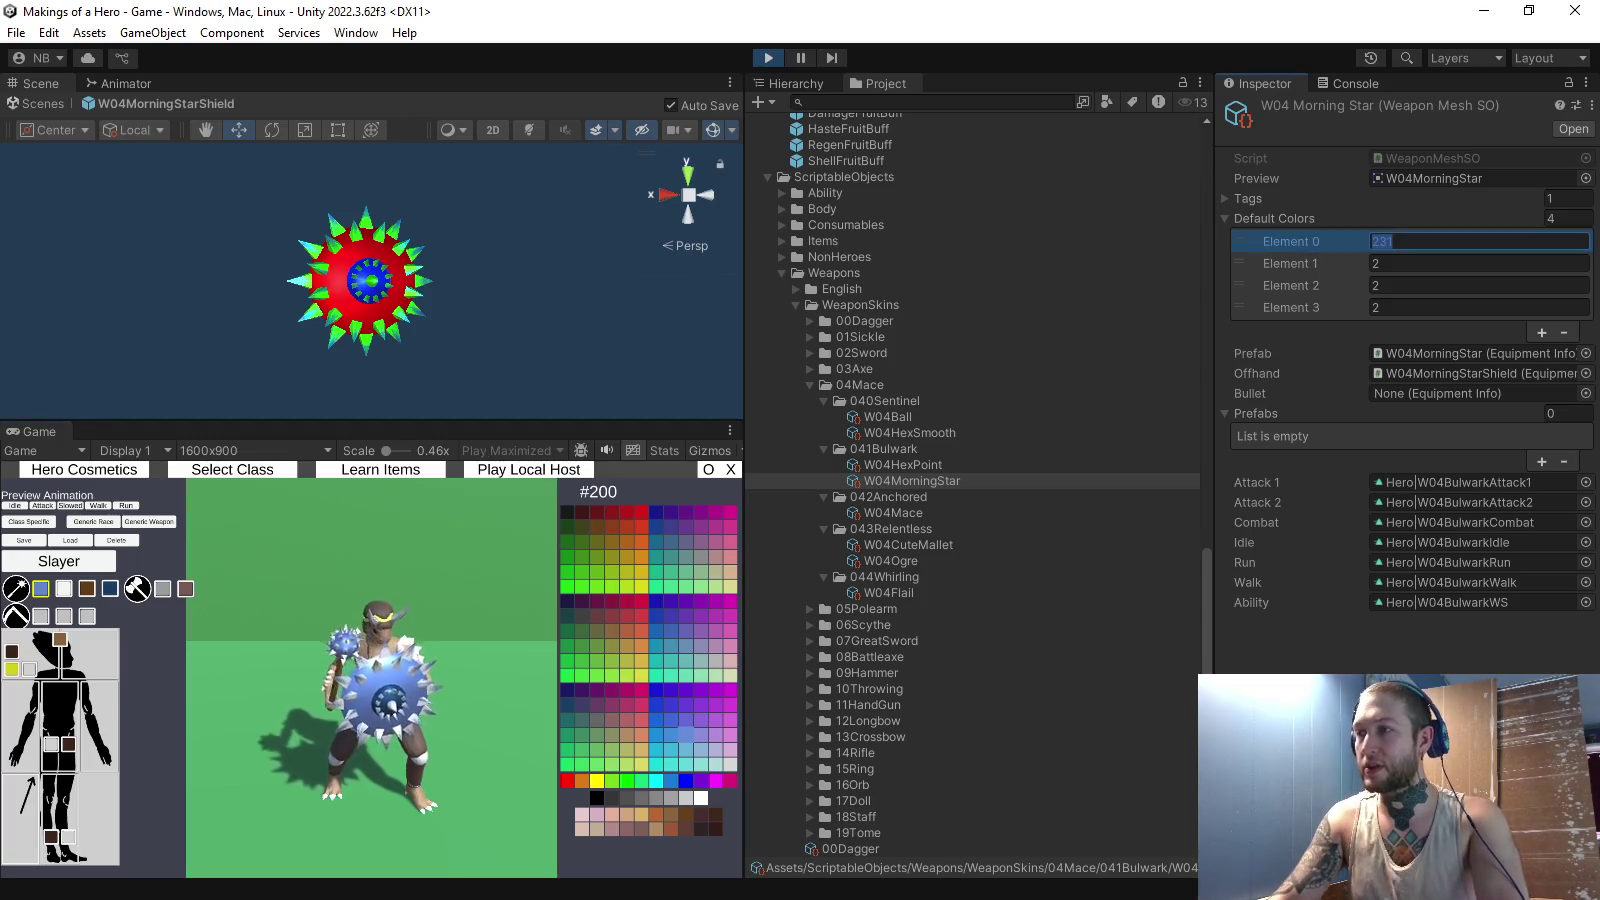
type("200")
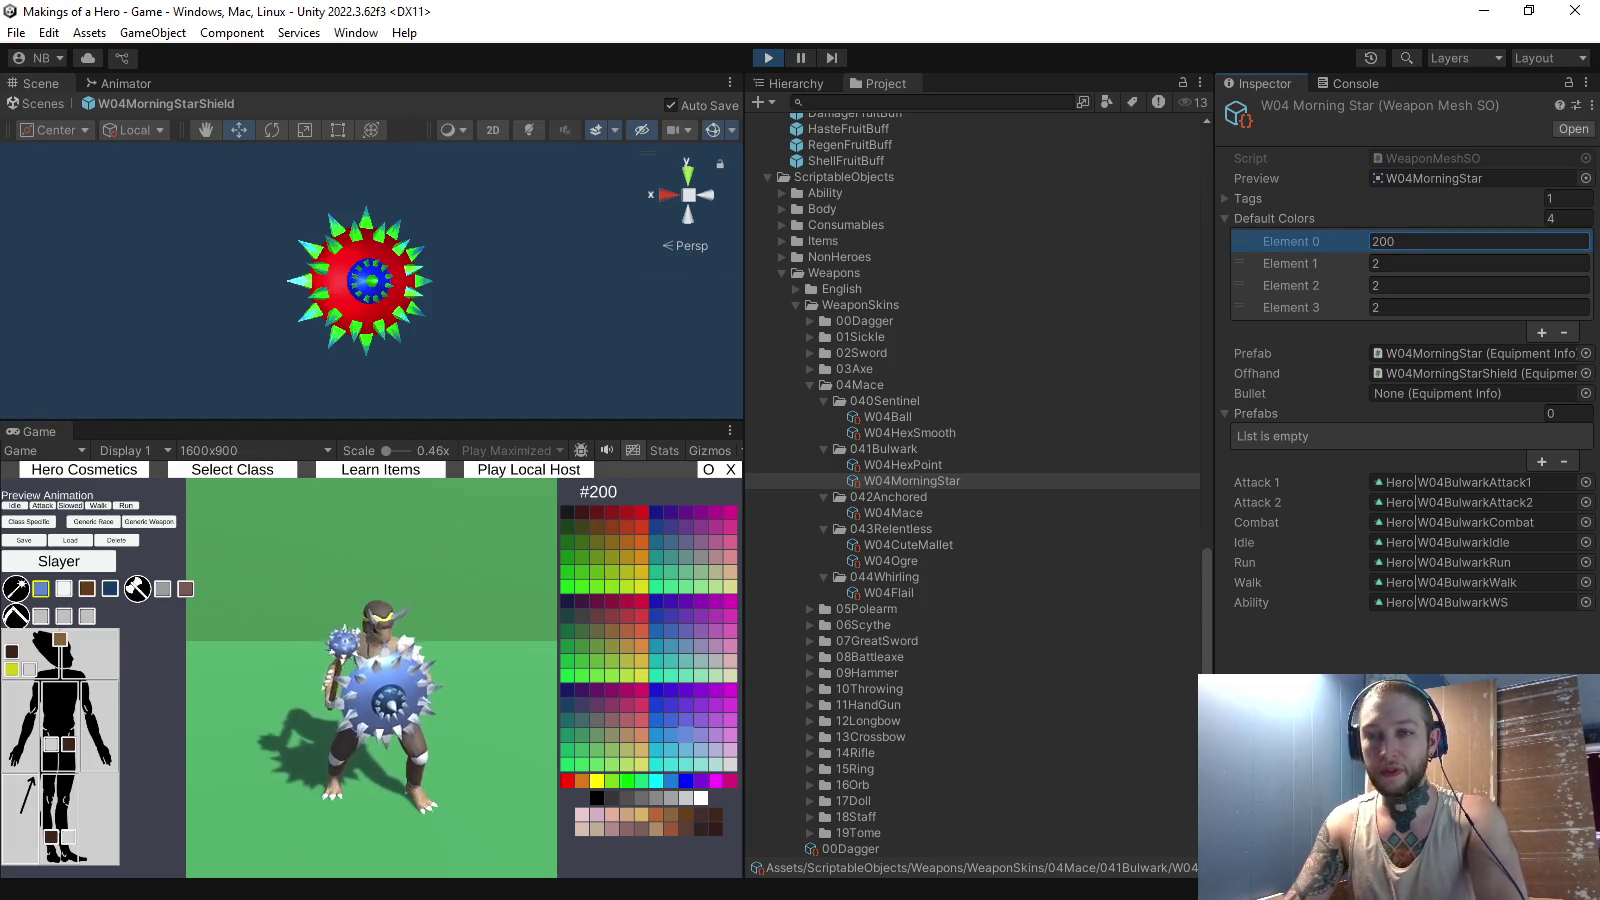
left_click(63, 588)
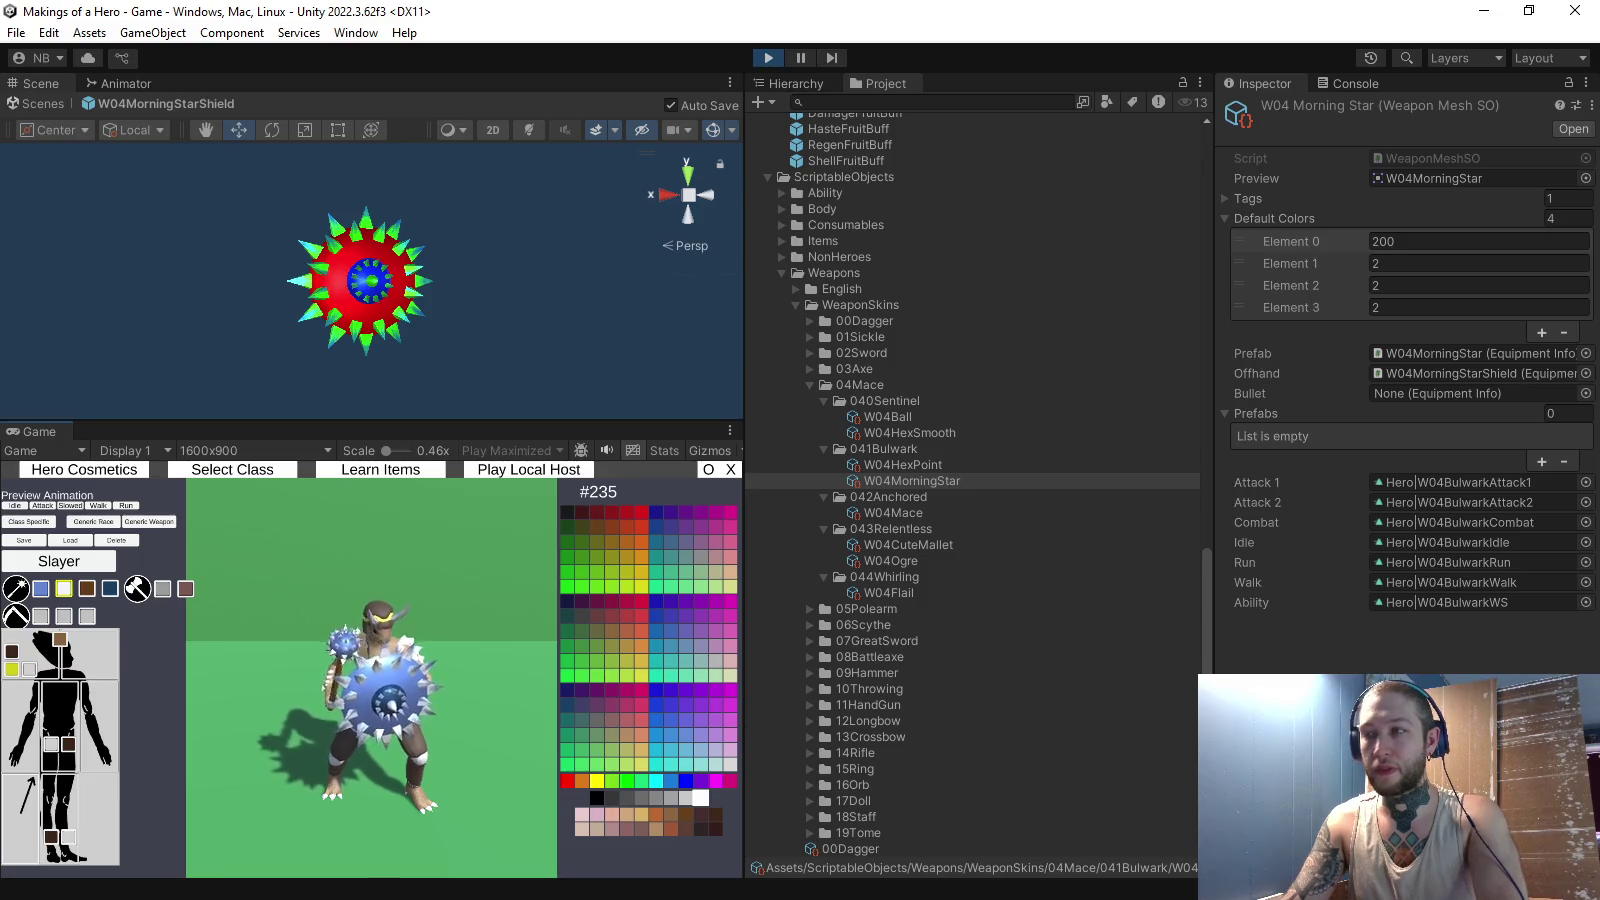
left_click(1478, 263)
type("235")
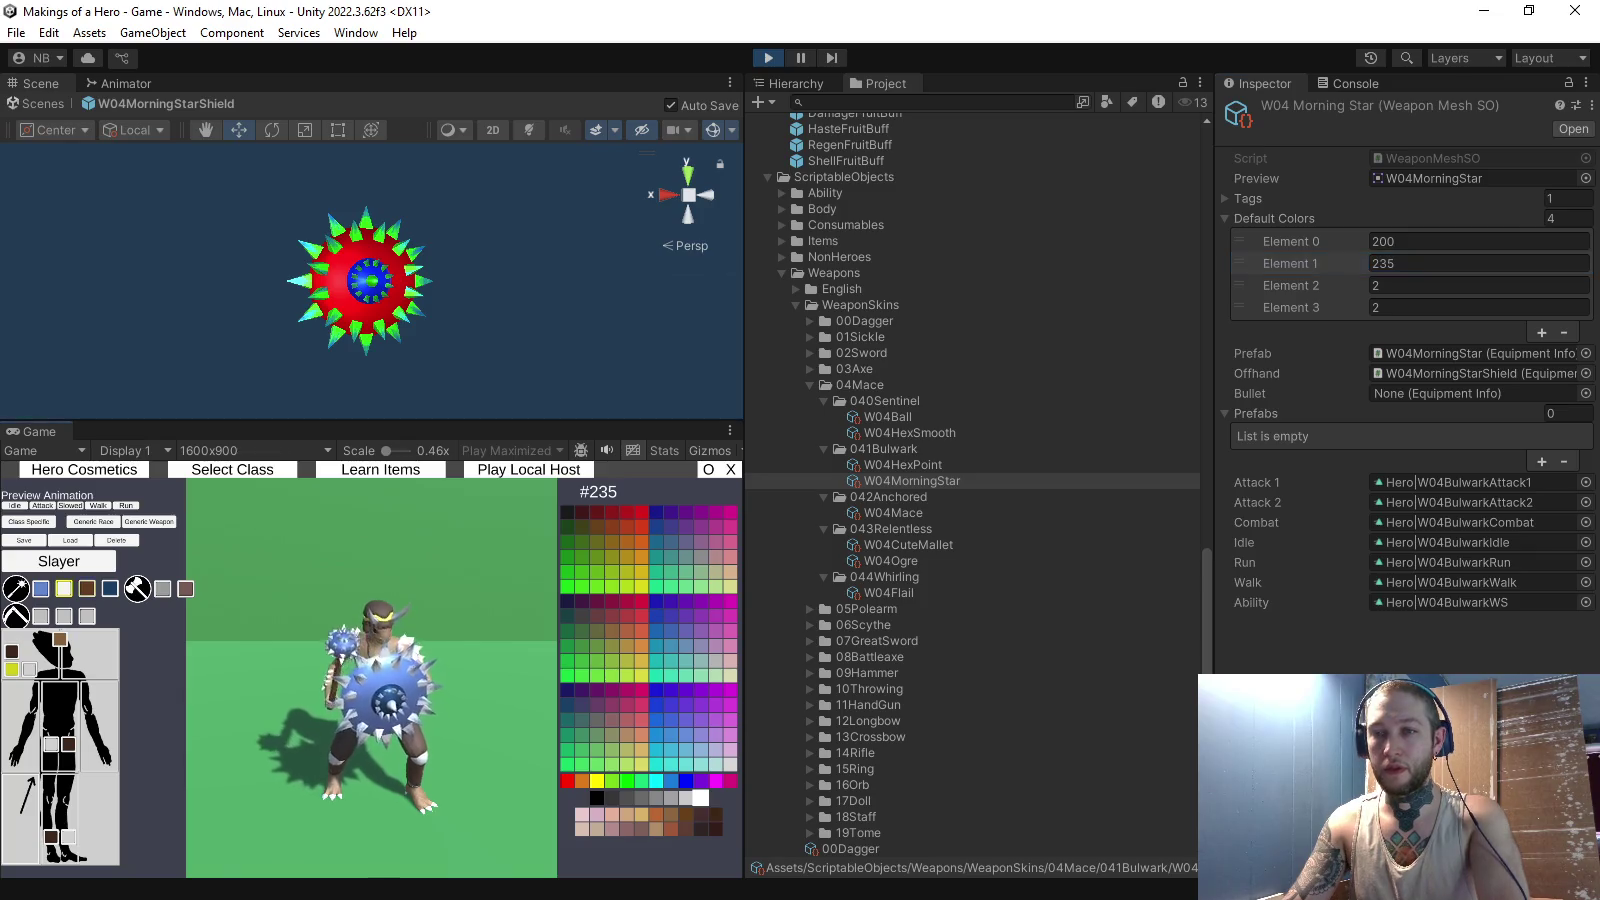
- Set Elements 2 and 3 to 243 and 78, then maximize the Game view again
left_click(1478, 285)
type("243")
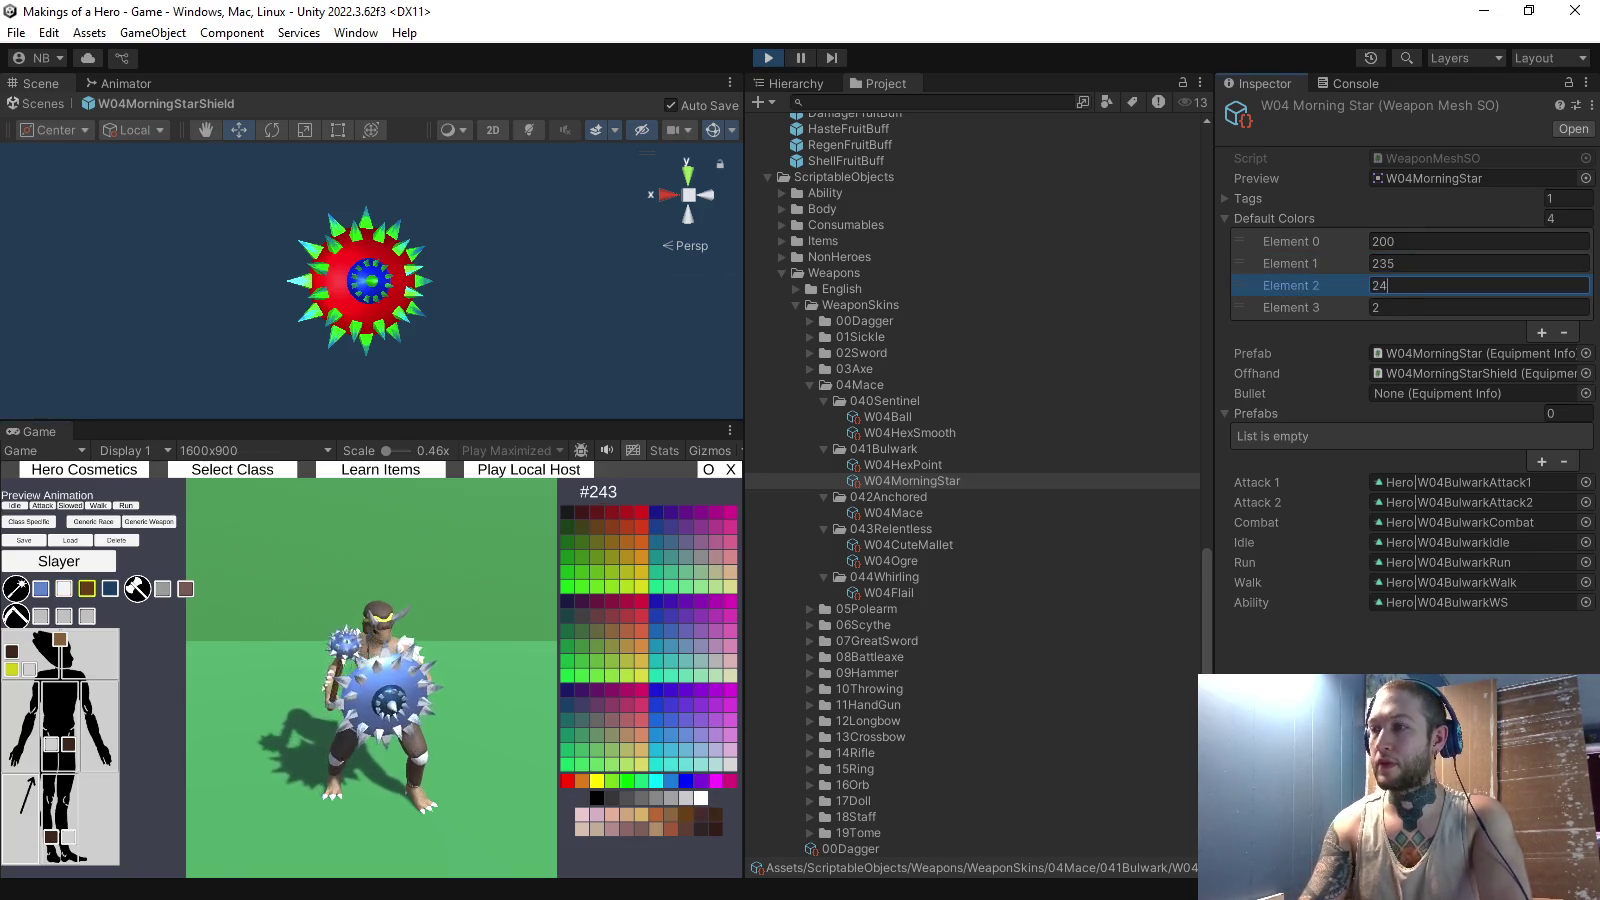
left_click(1478, 307)
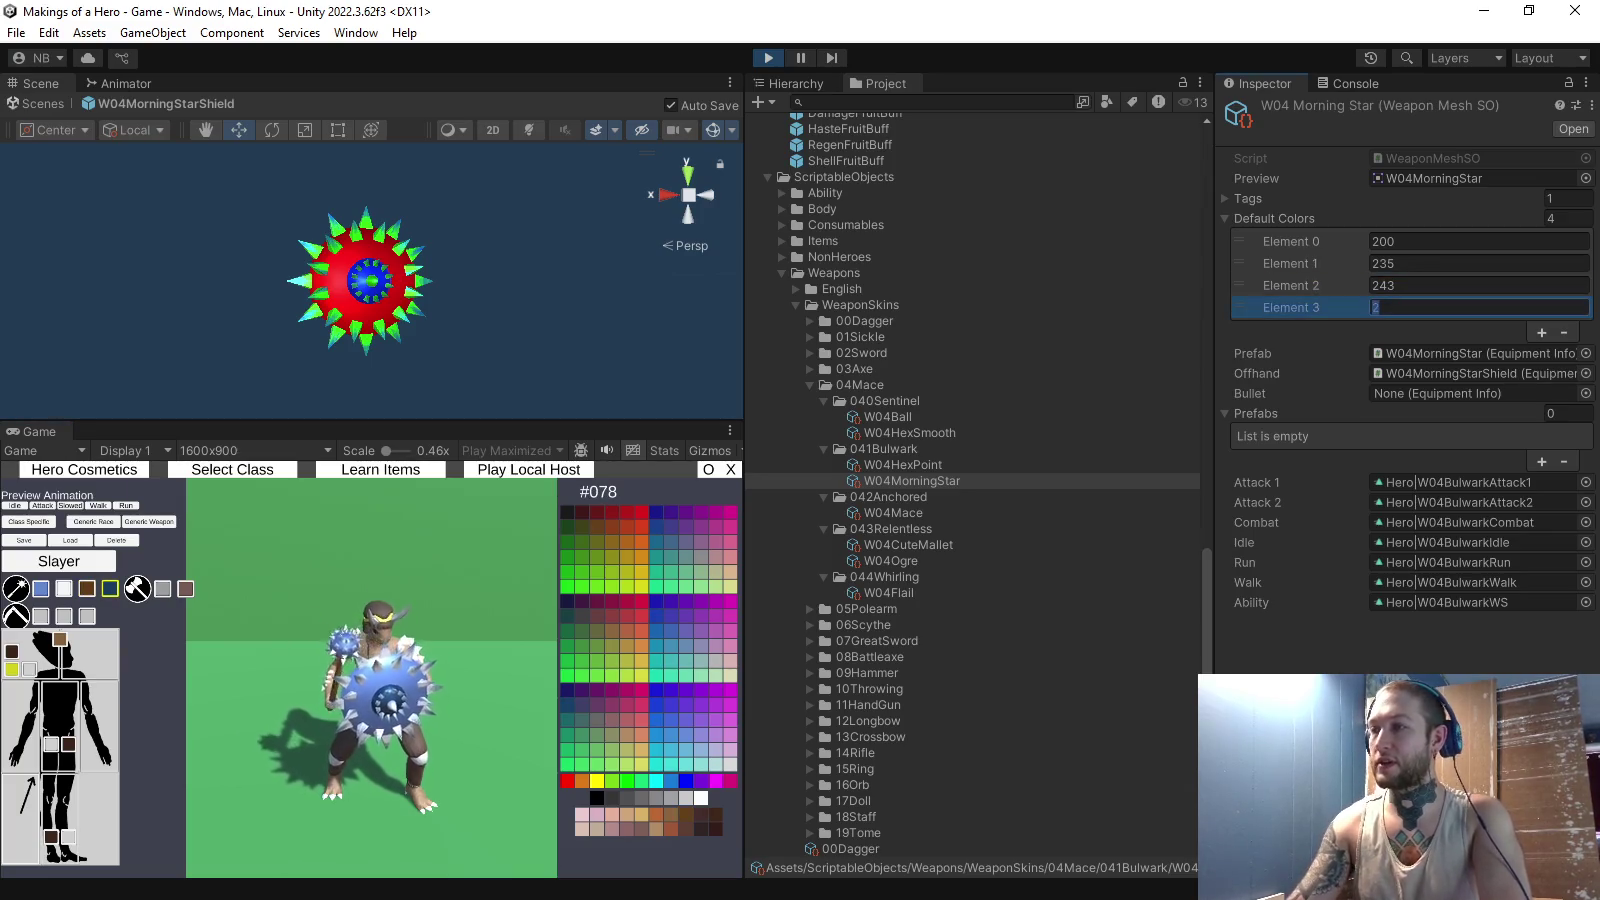
type("78")
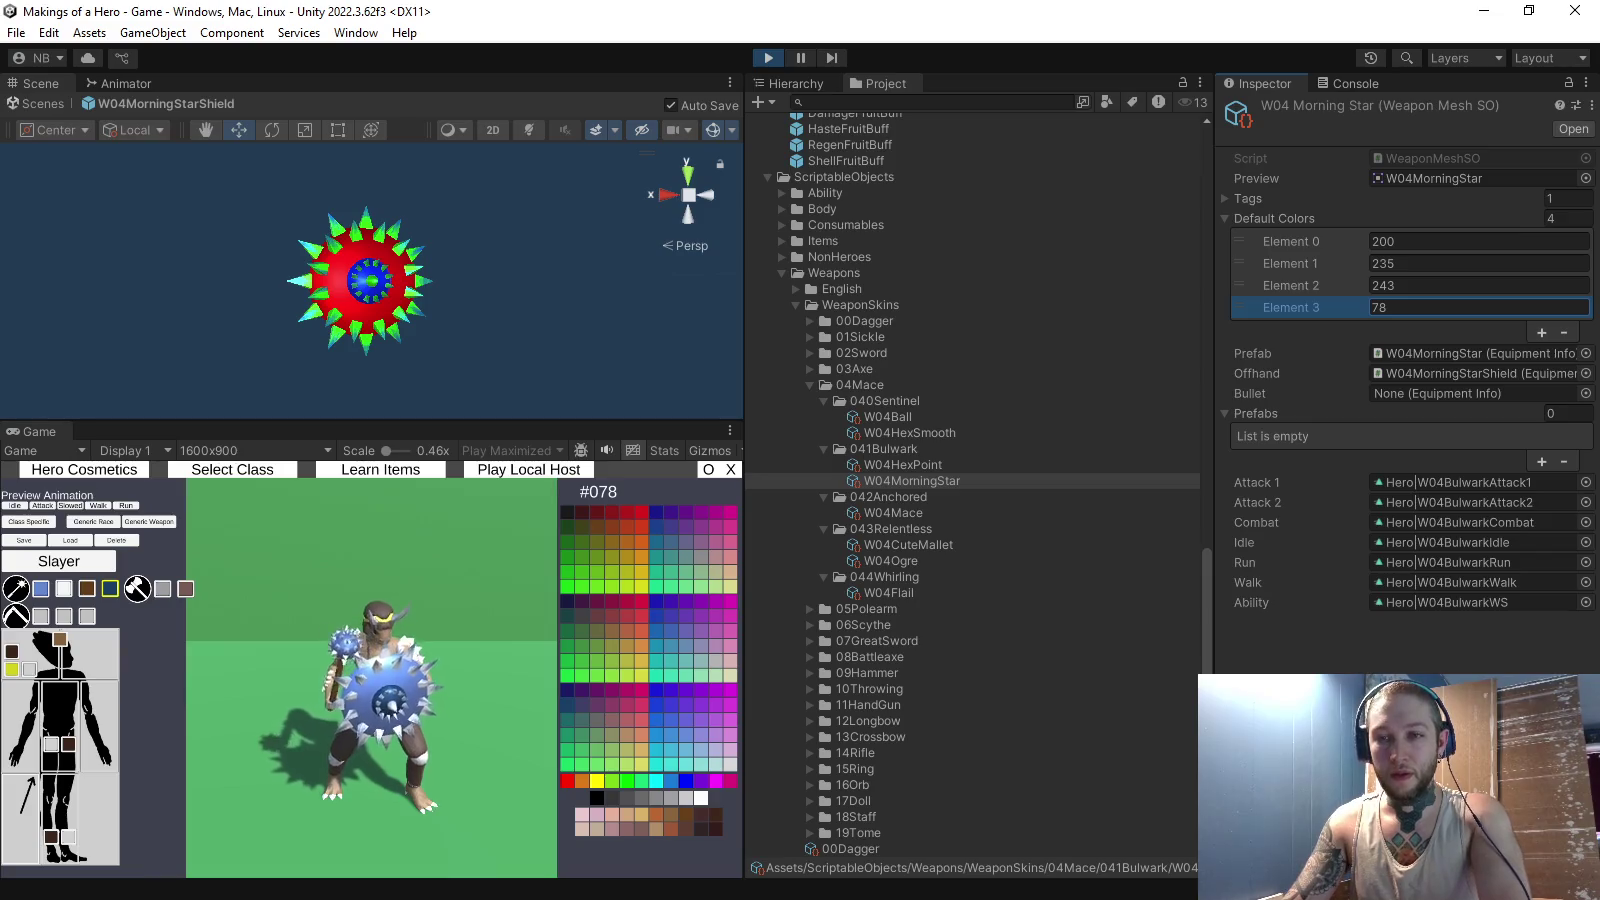
key("Return")
left_click(730, 430)
left_click(770, 502)
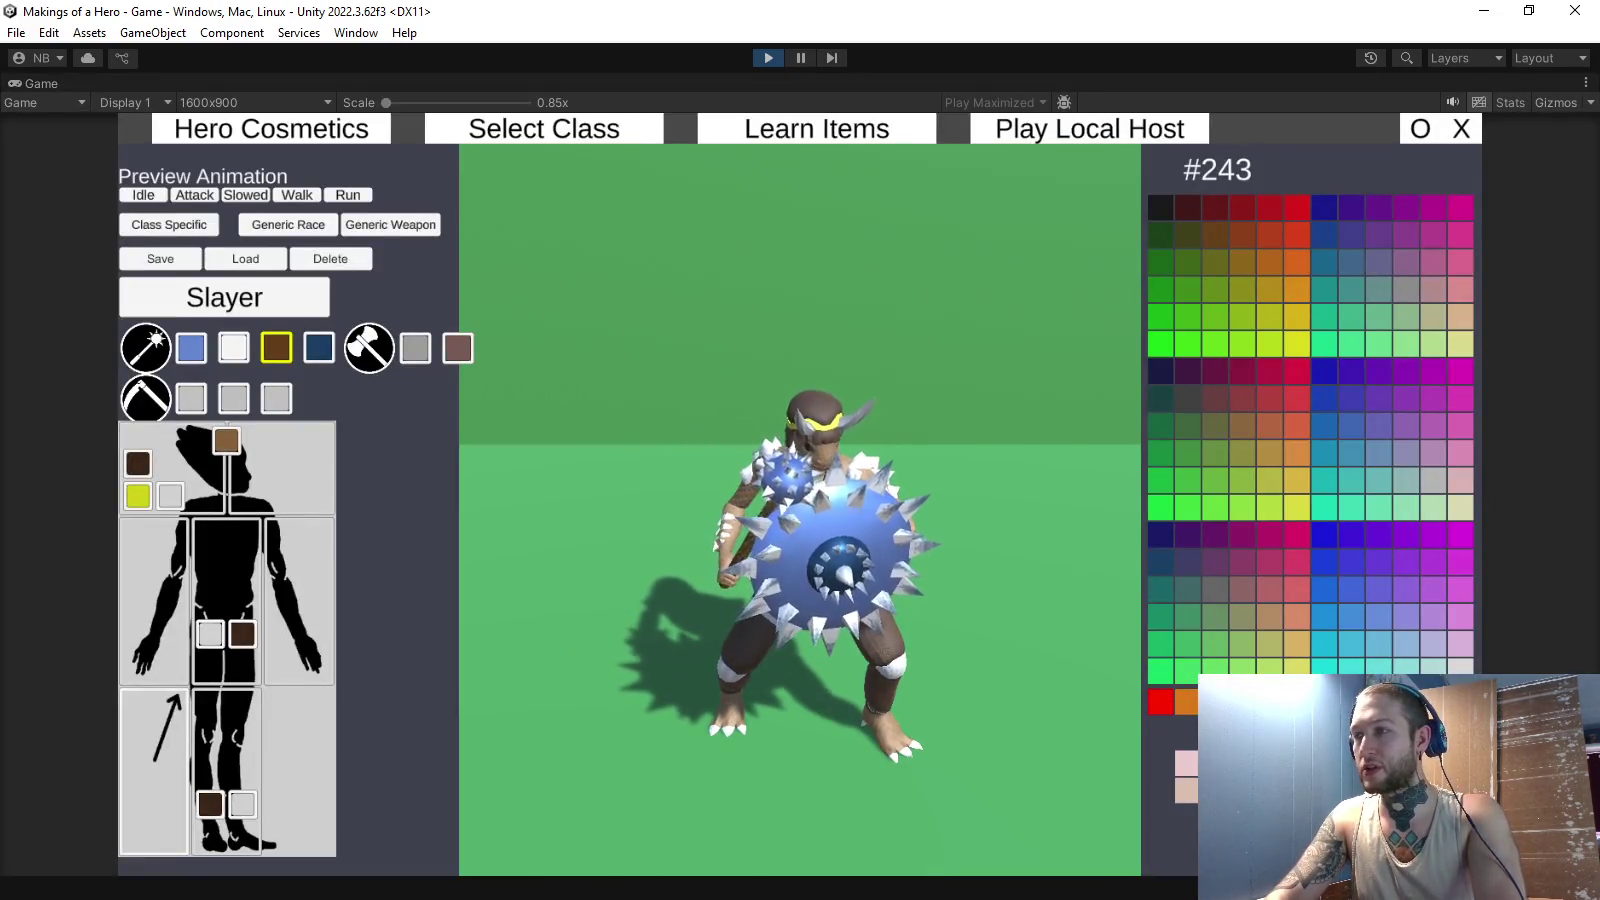